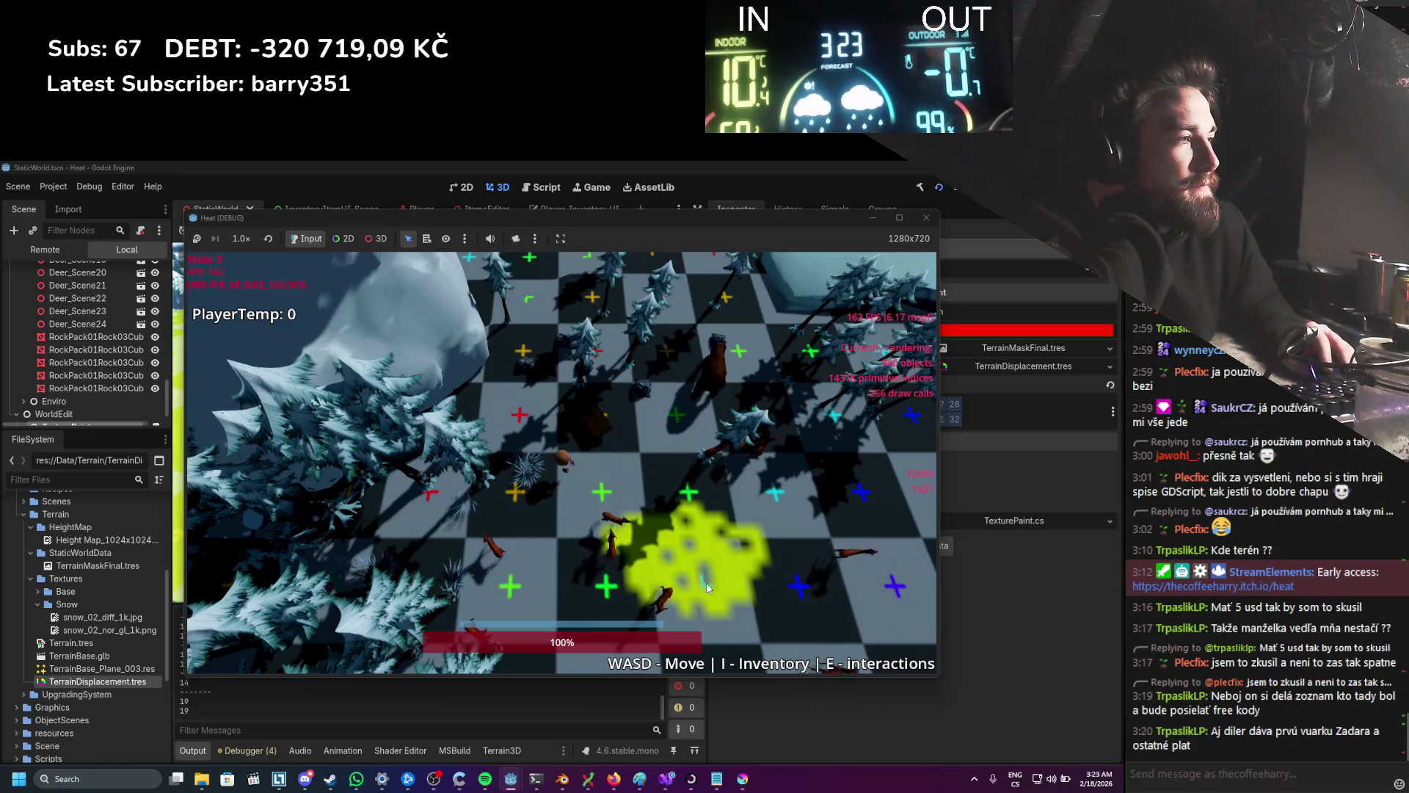
Step: Paint several yellow strokes on the terrain while moving the player, then close the game window
mouse_move(717, 549)
mouse_down()
mouse_move(607, 472)
mouse_move(667, 426)
mouse_move(679, 440)
mouse_move(672, 423)
mouse_move(629, 451)
mouse_up()
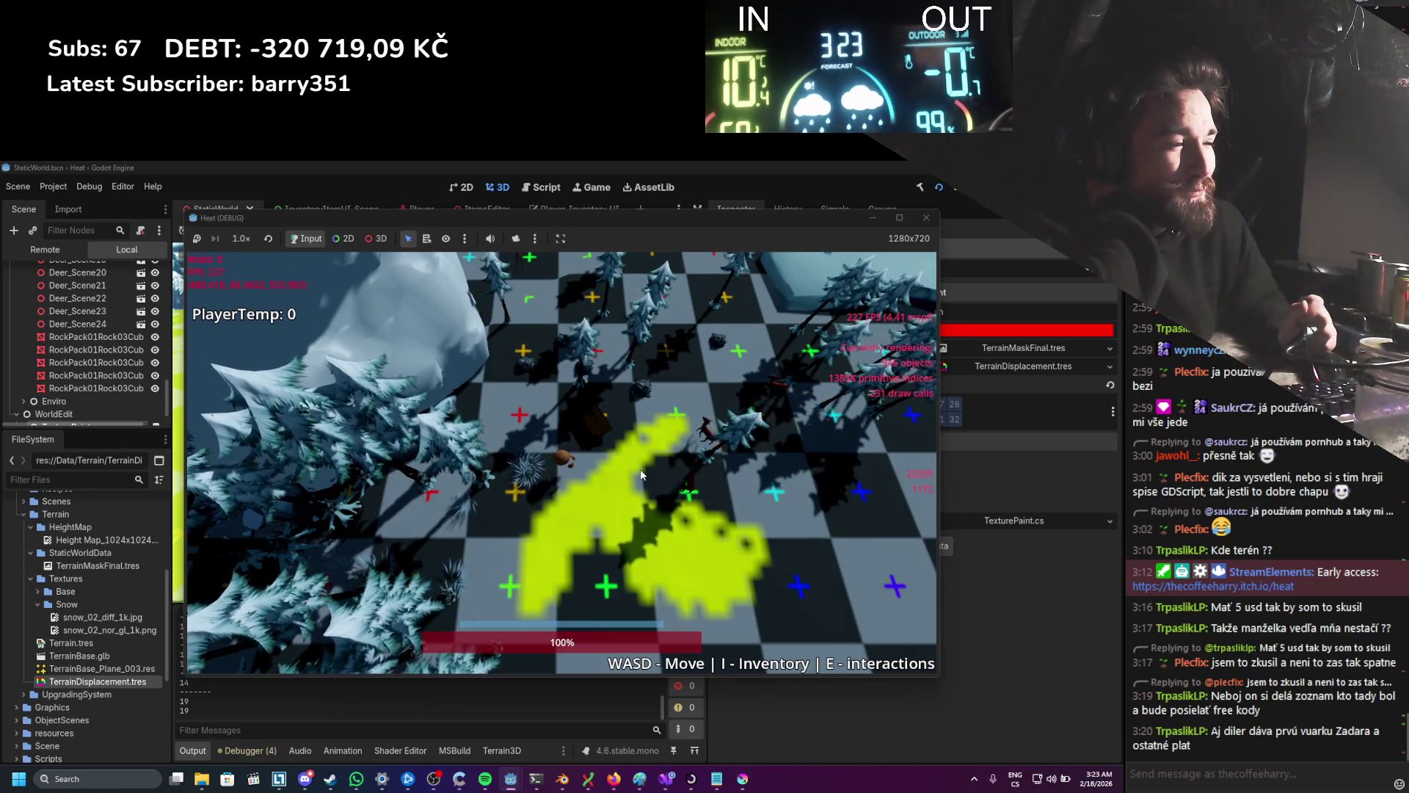
mouse_move(721, 461)
mouse_down()
mouse_move(771, 575)
mouse_move(770, 504)
mouse_move(740, 464)
mouse_up()
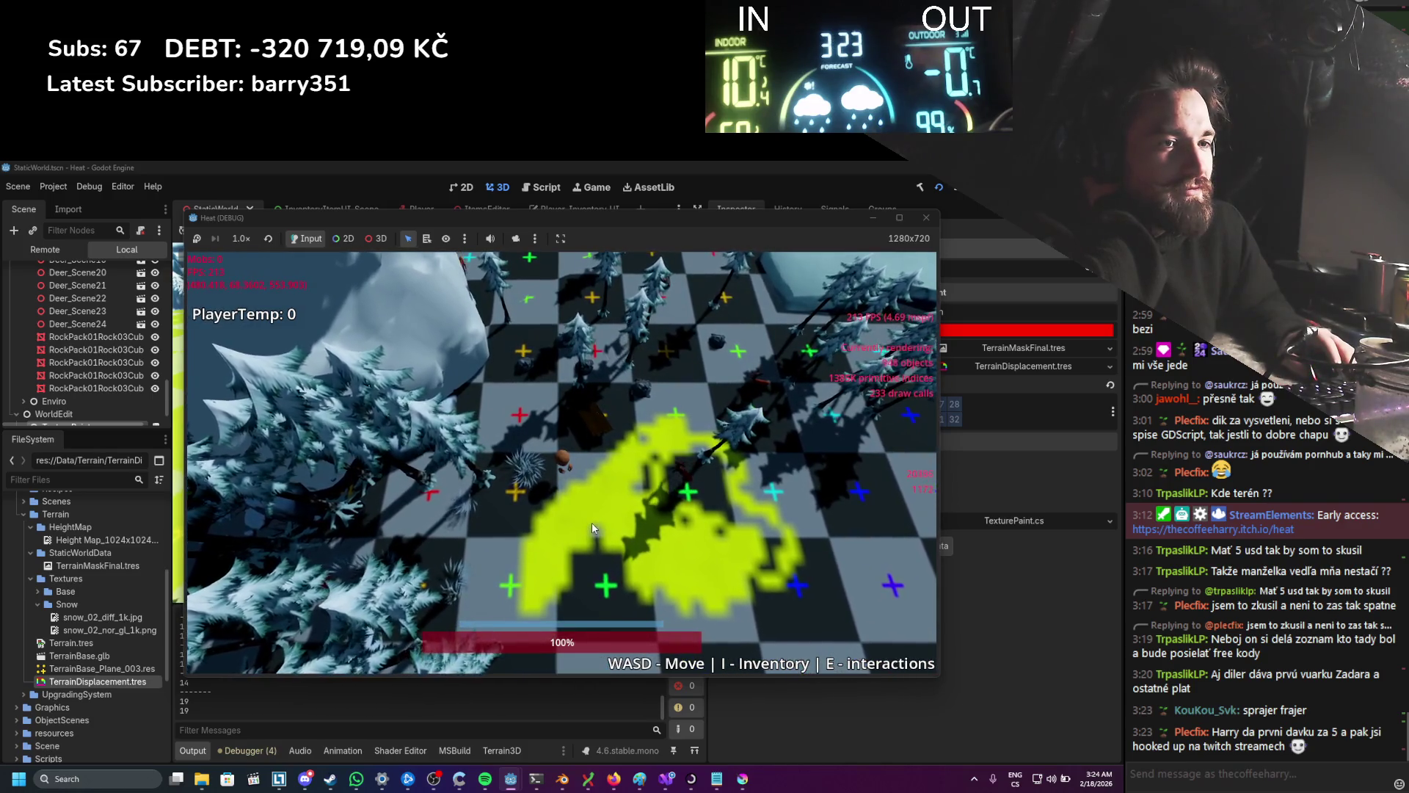
key(s)
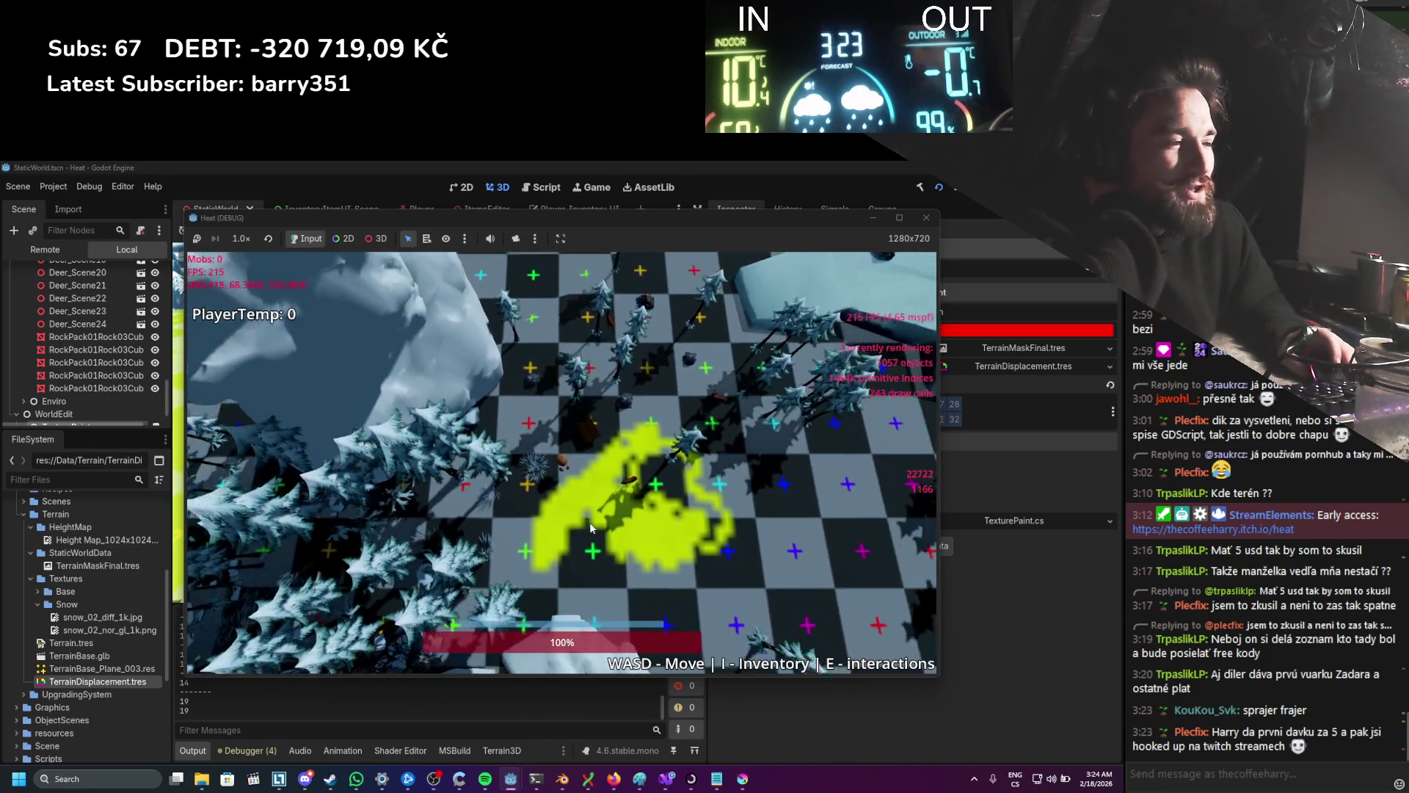
drag(547, 571, 592, 578)
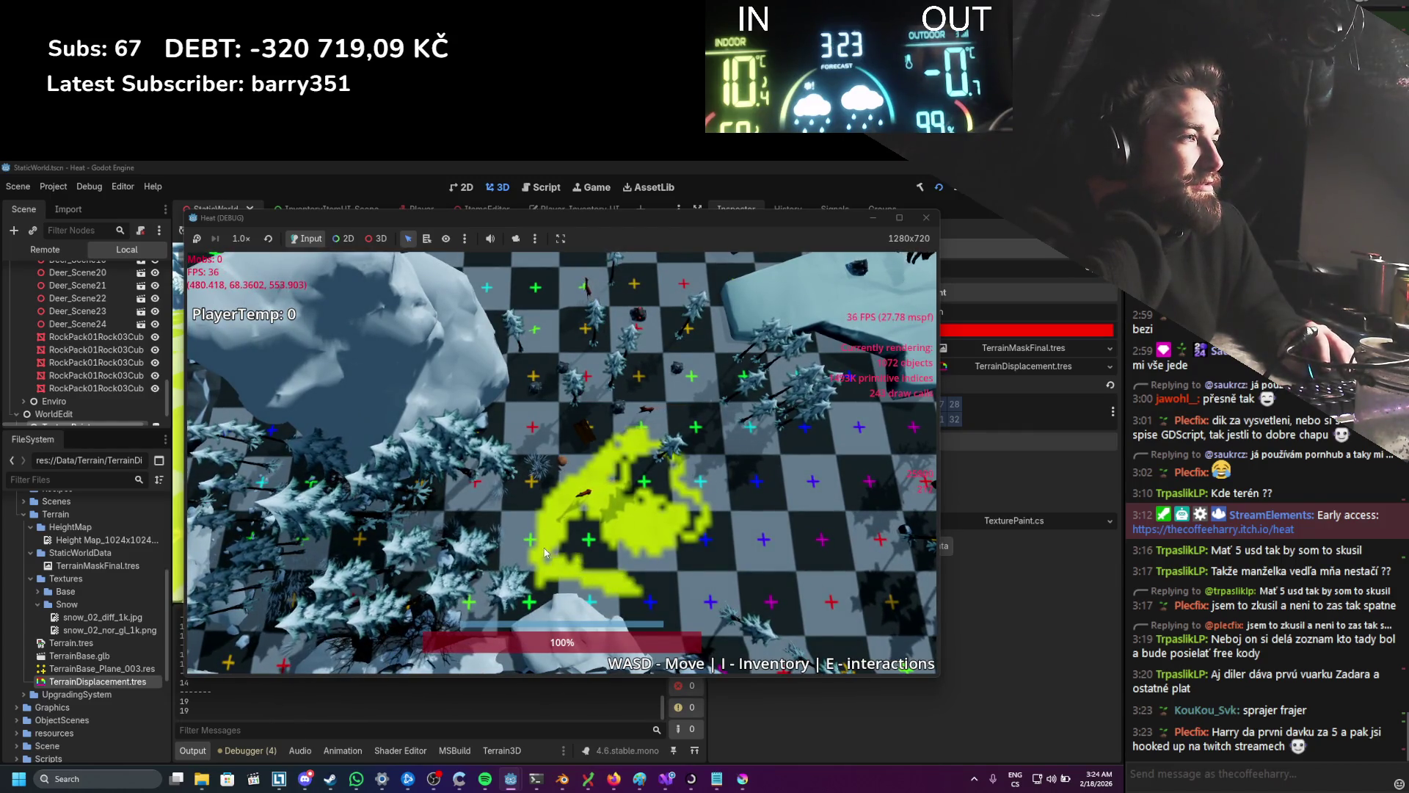
click(928, 220)
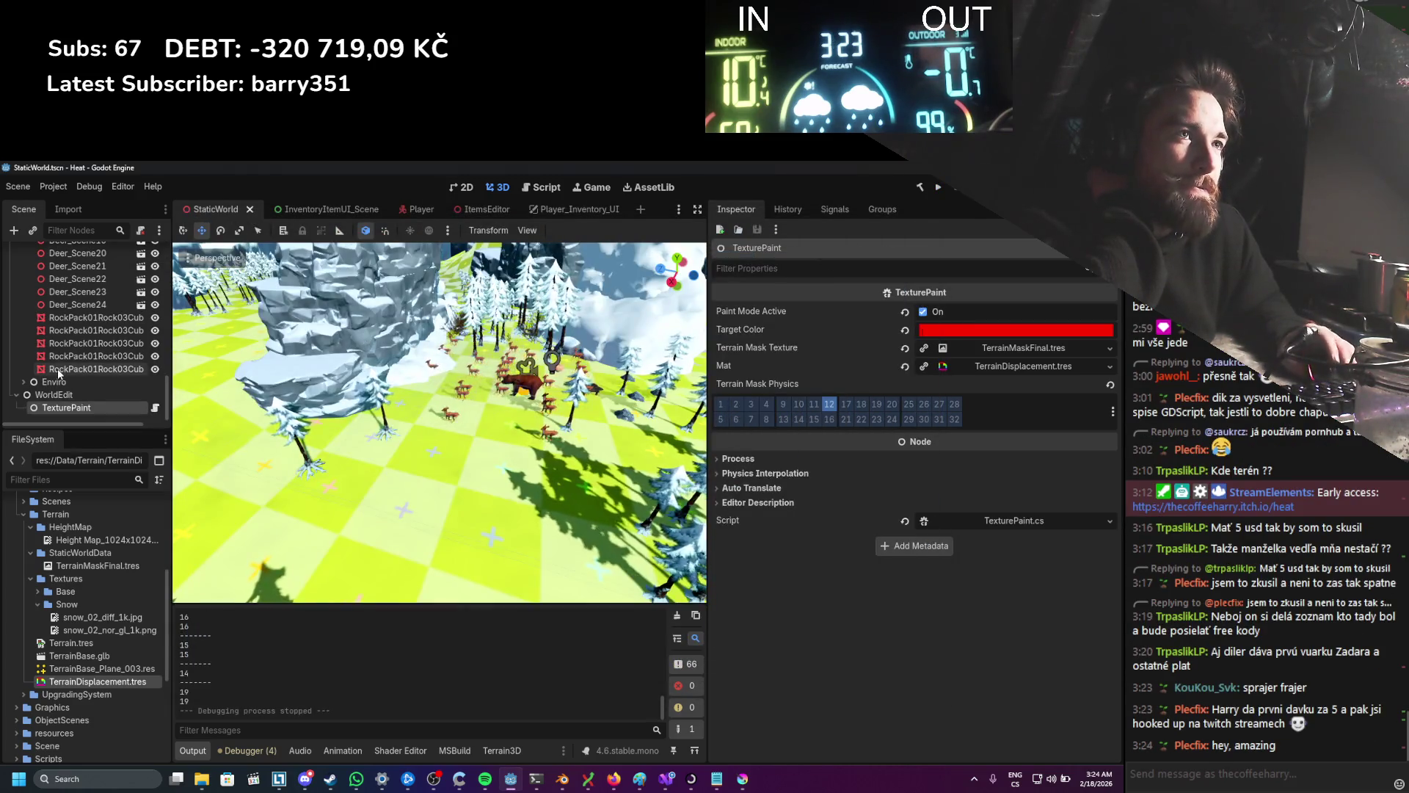
Step: Scroll the Scene dock and select the Terrain node to show its shader parameters
scroll(78, 336, up, 10)
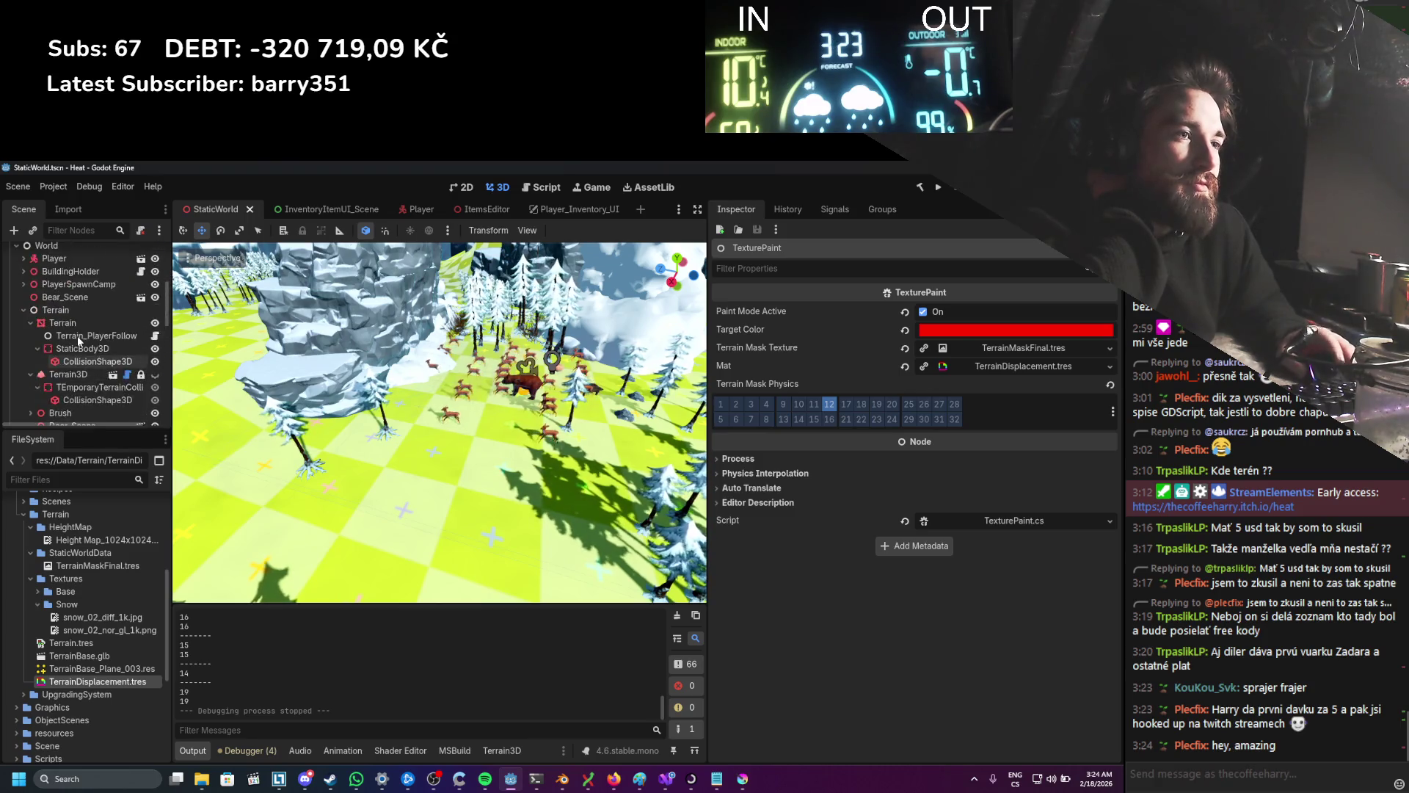
scroll(129, 359, up, 3)
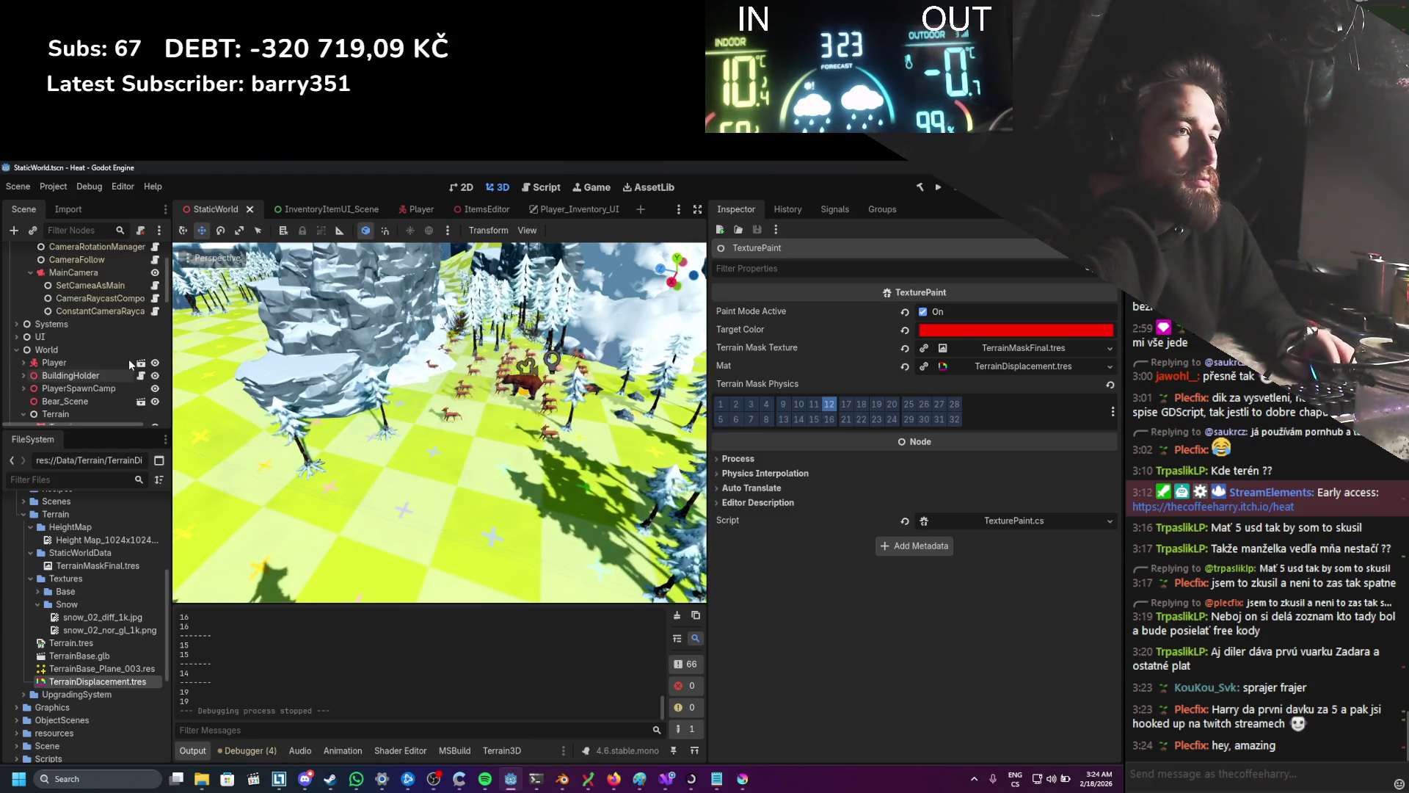
scroll(93, 350, up, 2)
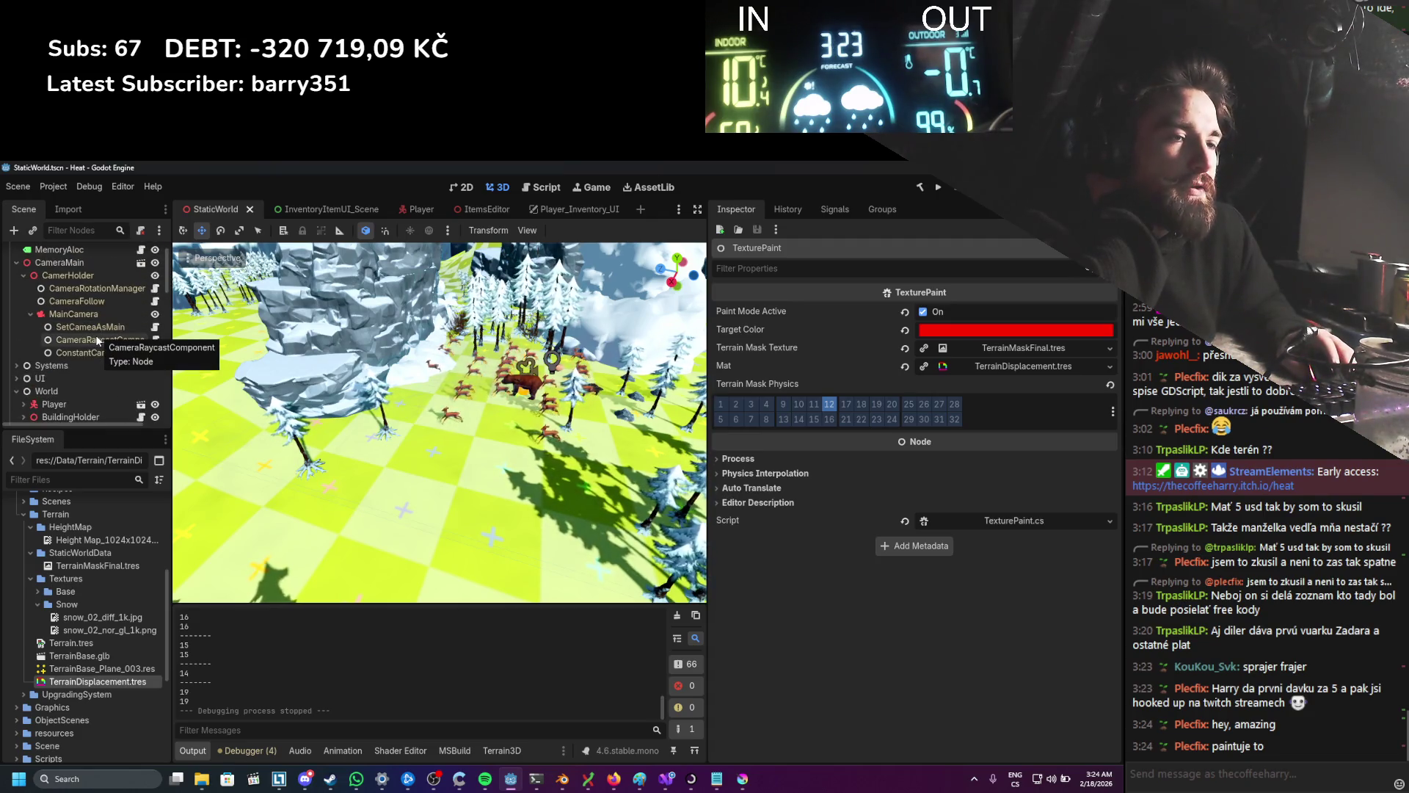
scroll(40, 338, down, 1)
scroll(72, 359, down, 2)
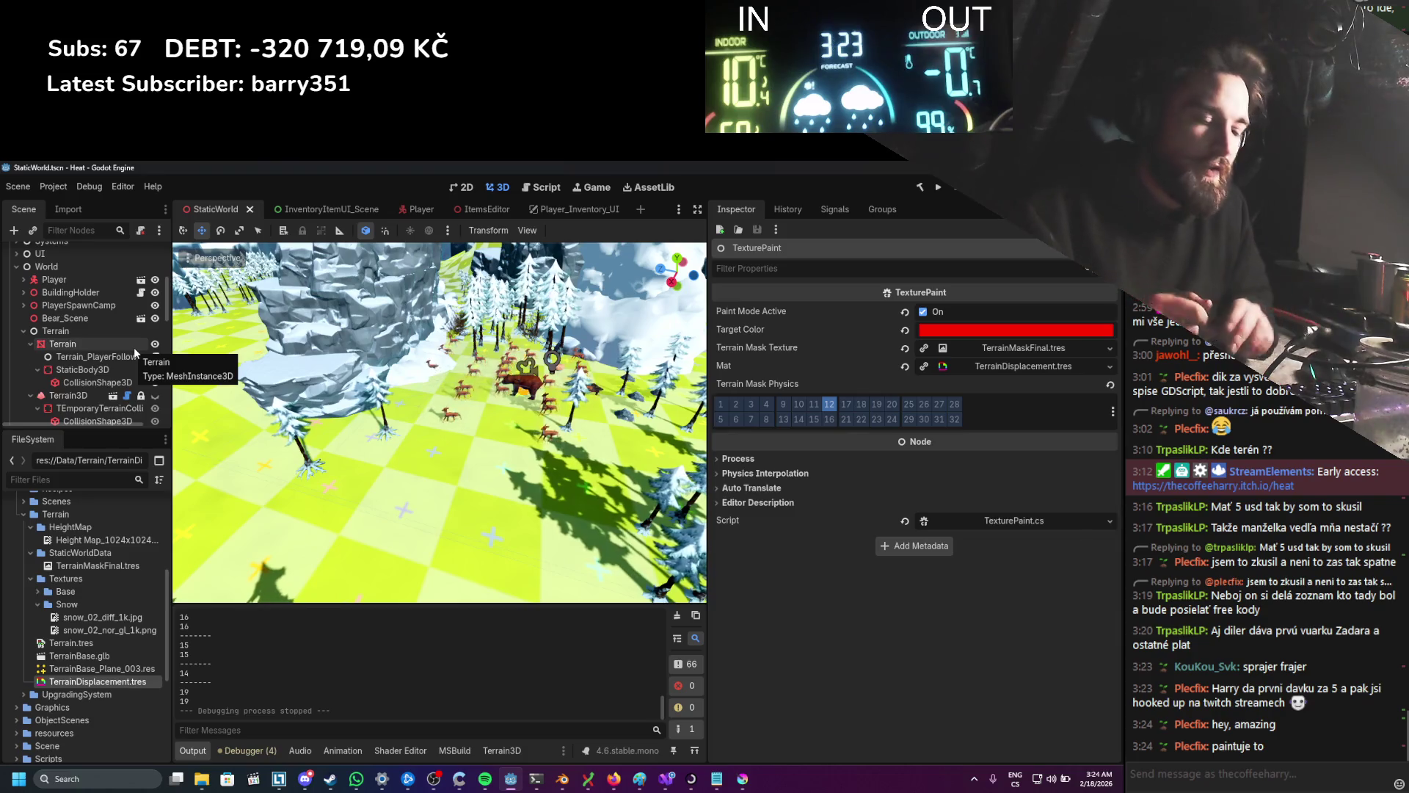
scroll(100, 400, down, 2)
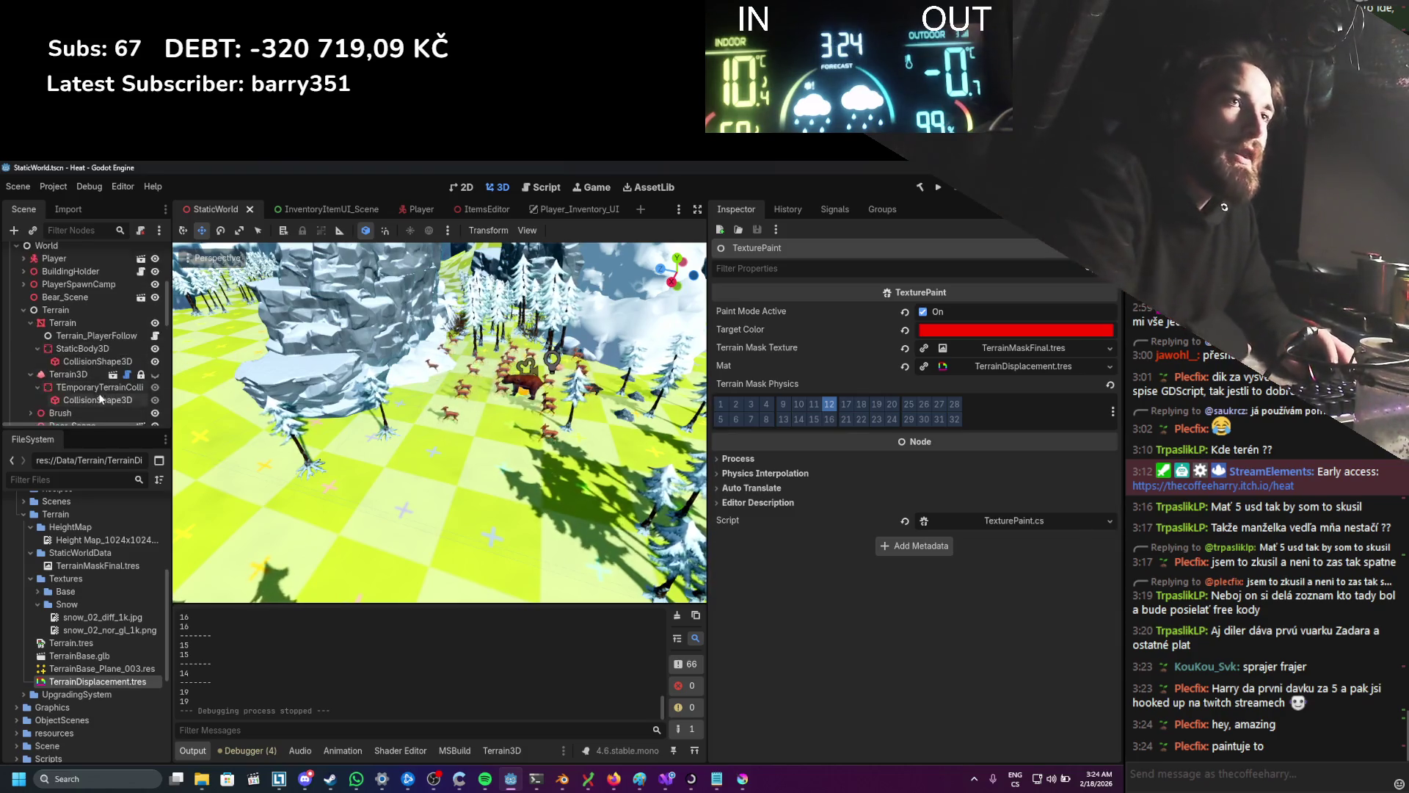
click(91, 283)
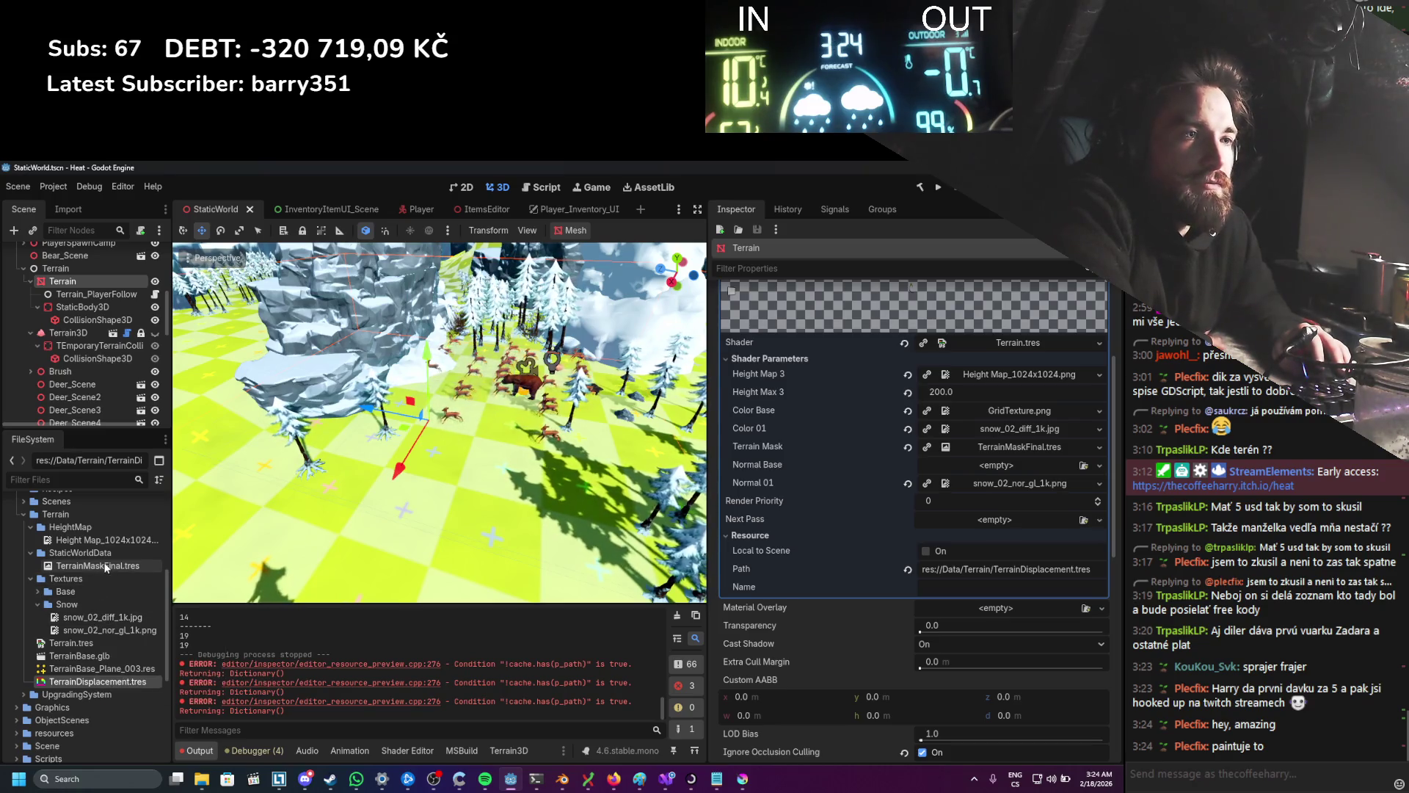
Step: Drop GridTexture.png onto the Terrain Mask parameter, then revert Terrain Mask to empty
click(37, 591)
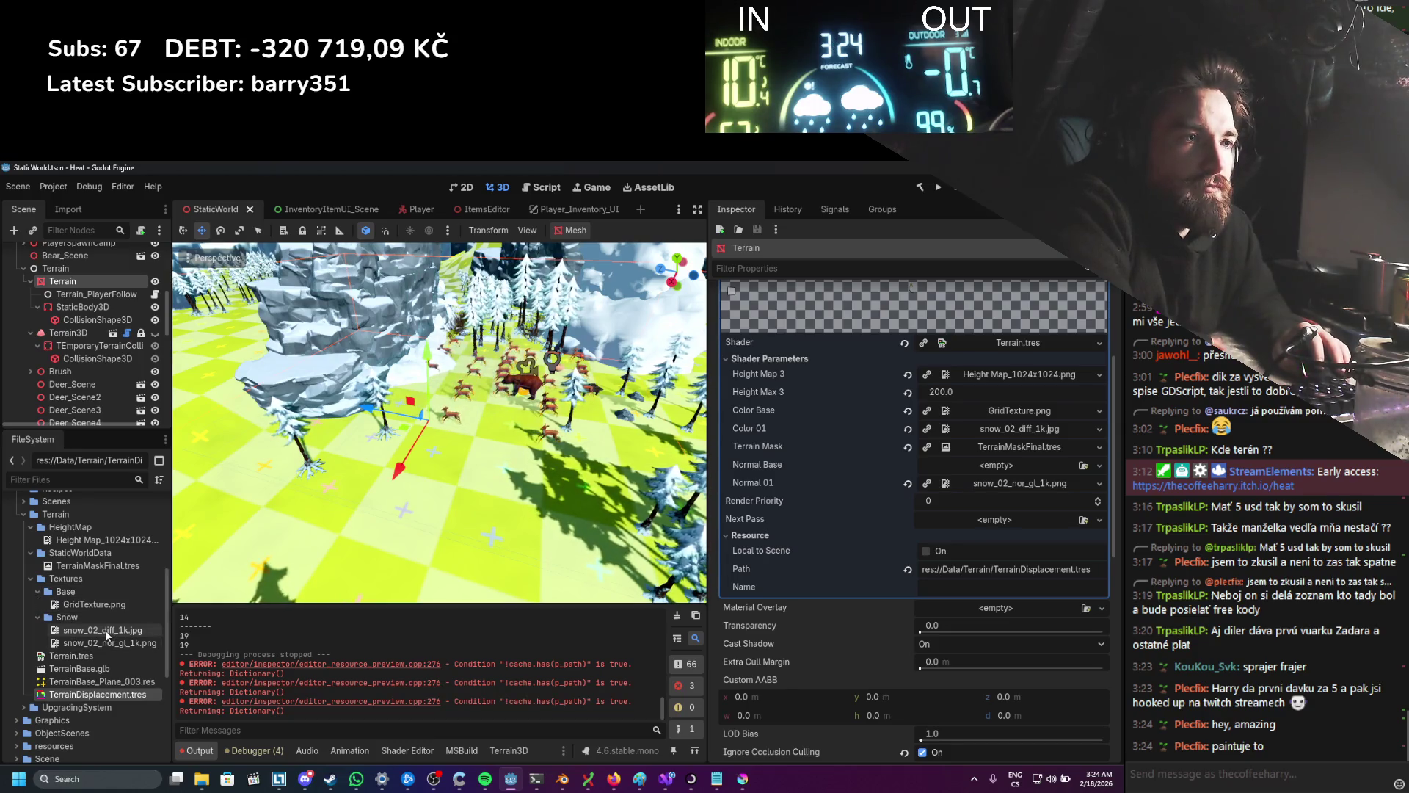
click(102, 605)
mouse_move(102, 609)
mouse_down()
mouse_move(779, 550)
mouse_move(972, 444)
mouse_up()
click(908, 447)
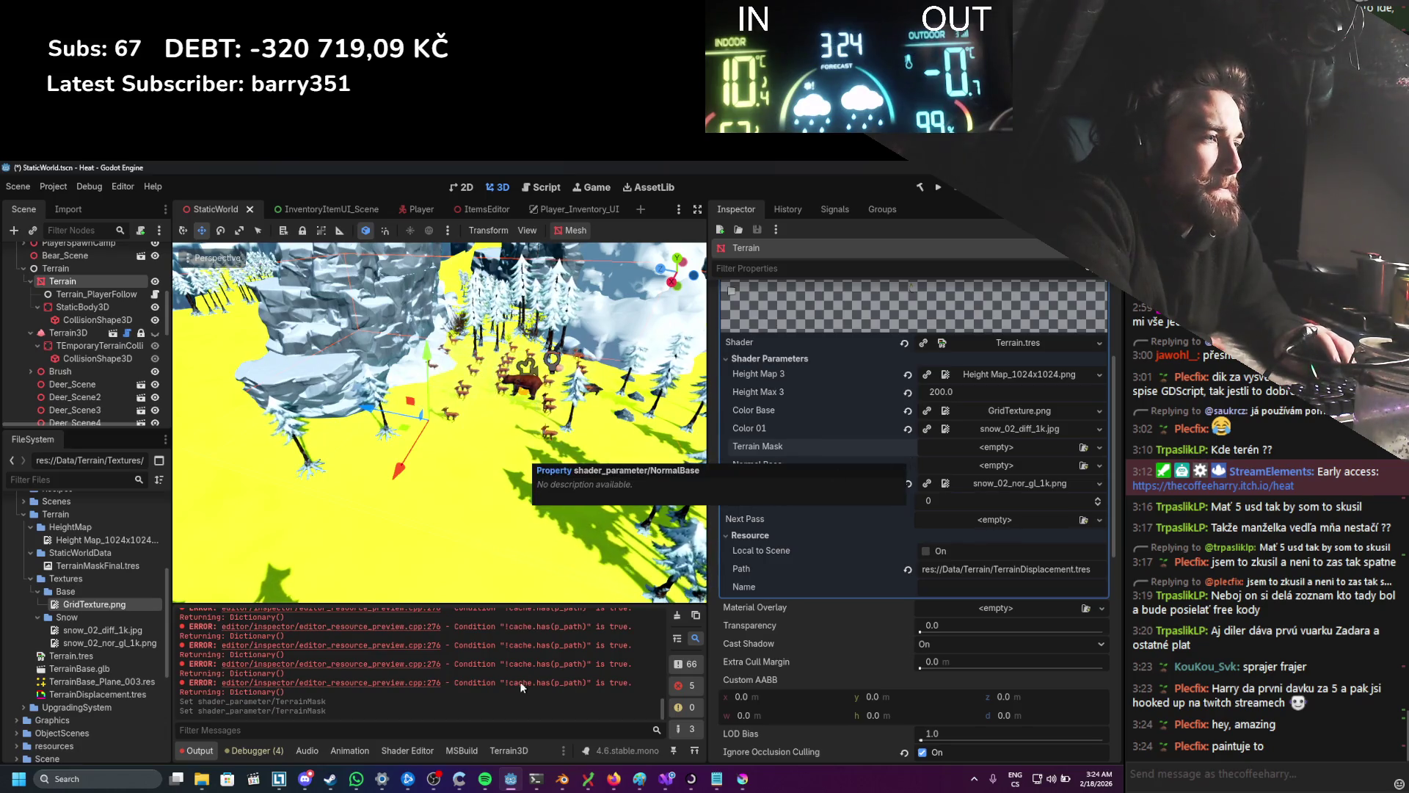
Step: Clear the output log, empty Normal 01, and view snow_02_diff_1k.jpg's import settings
click(672, 615)
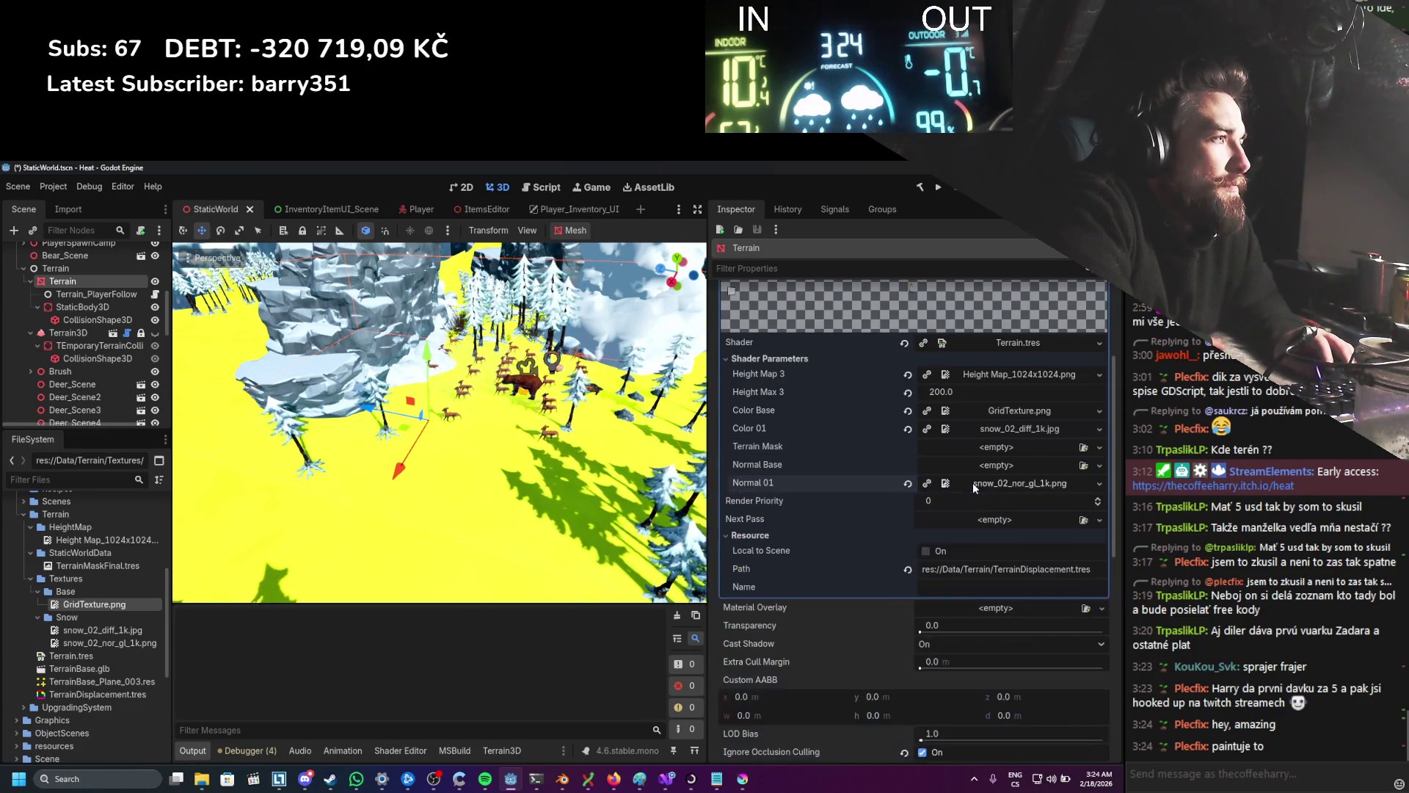
click(991, 429)
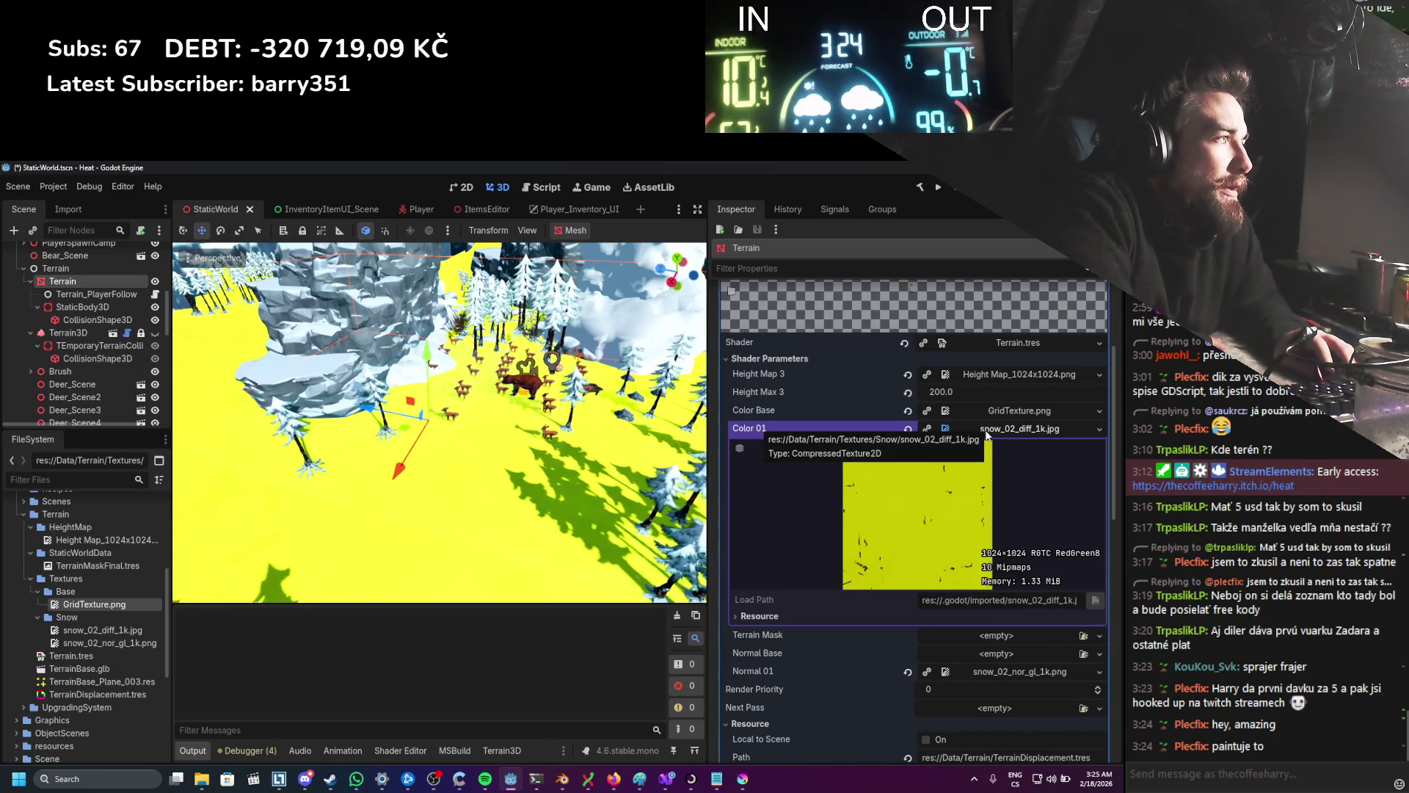
click(908, 671)
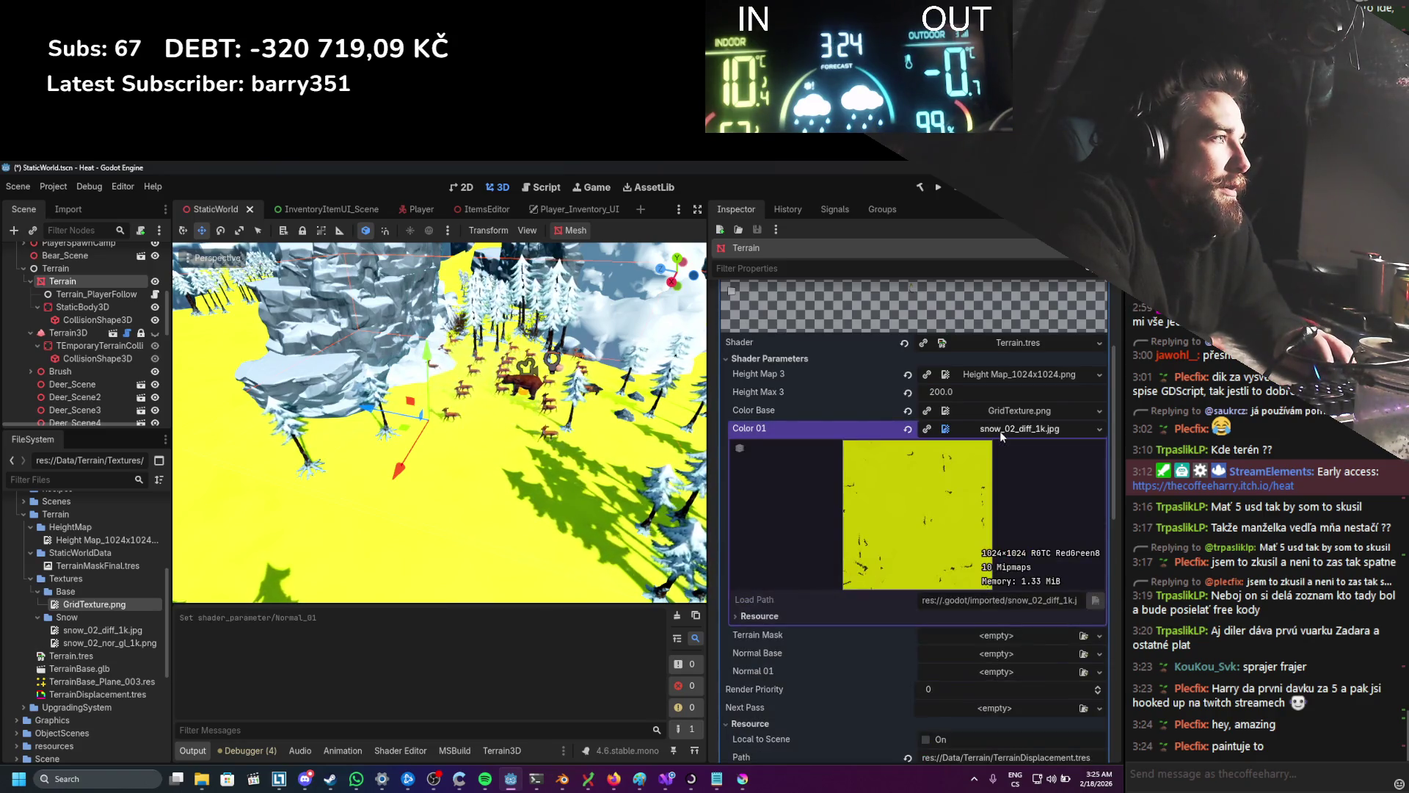
click(74, 631)
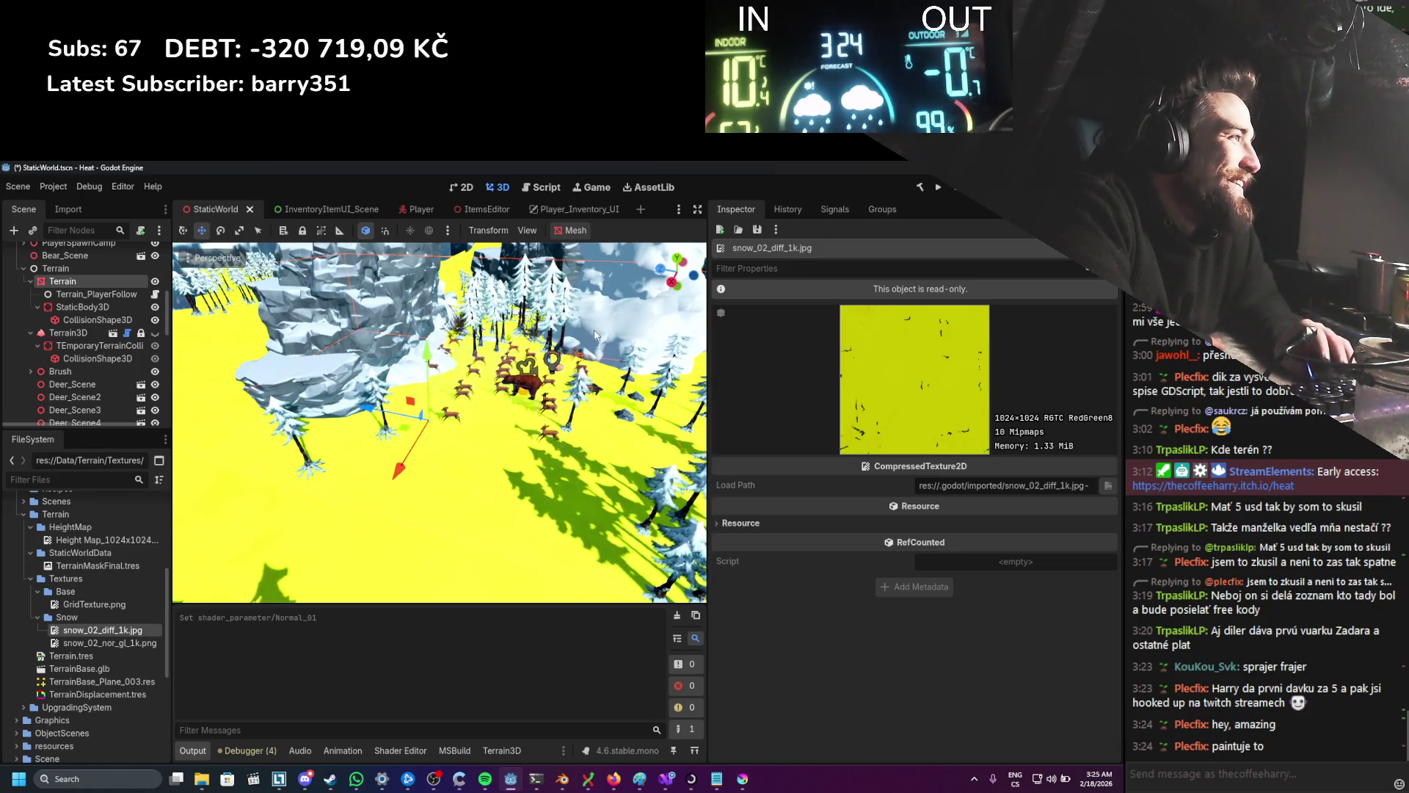
click(80, 208)
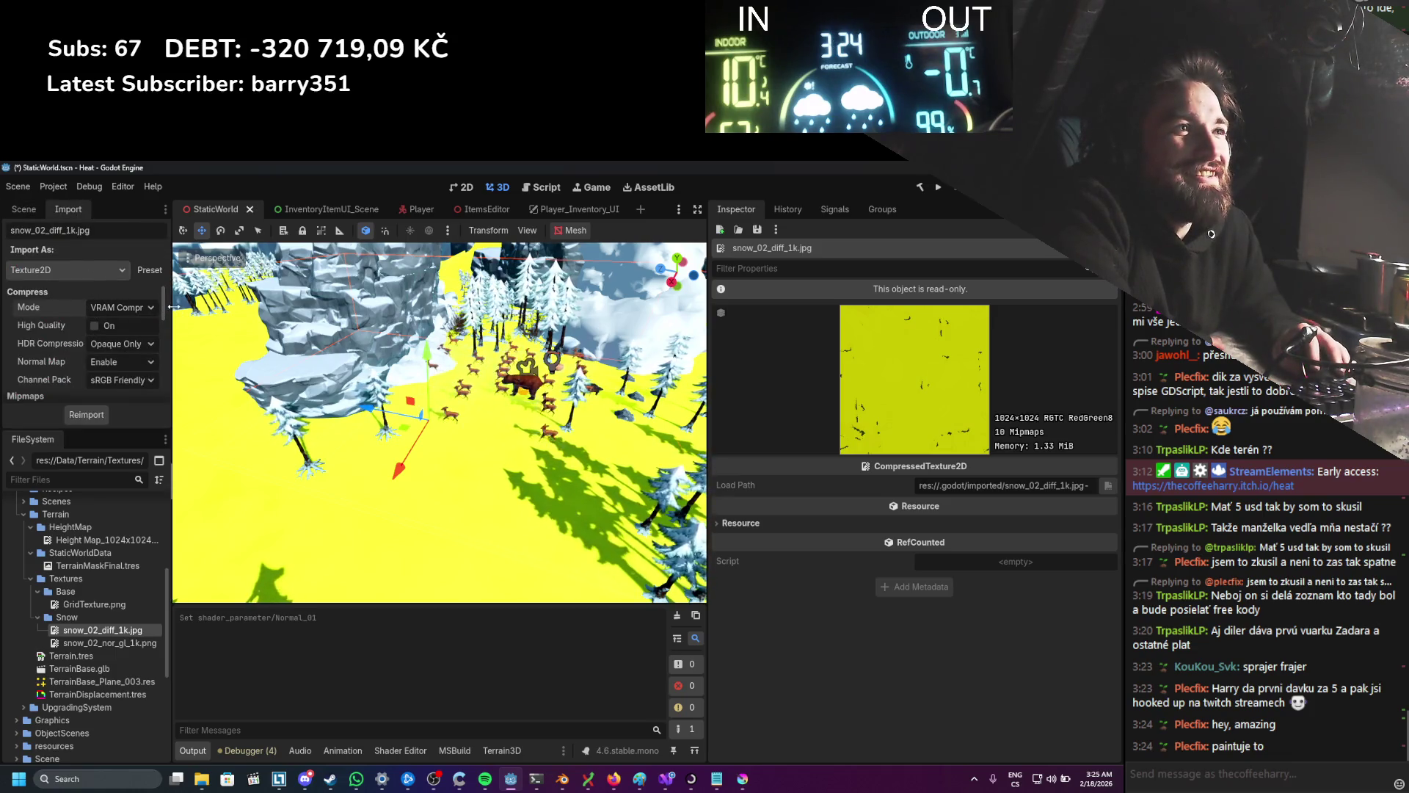
Step: Set the snow texture's Normal Map and HDR Compression import options to Disabled
drag(174, 306, 235, 307)
scroll(103, 332, down, 5)
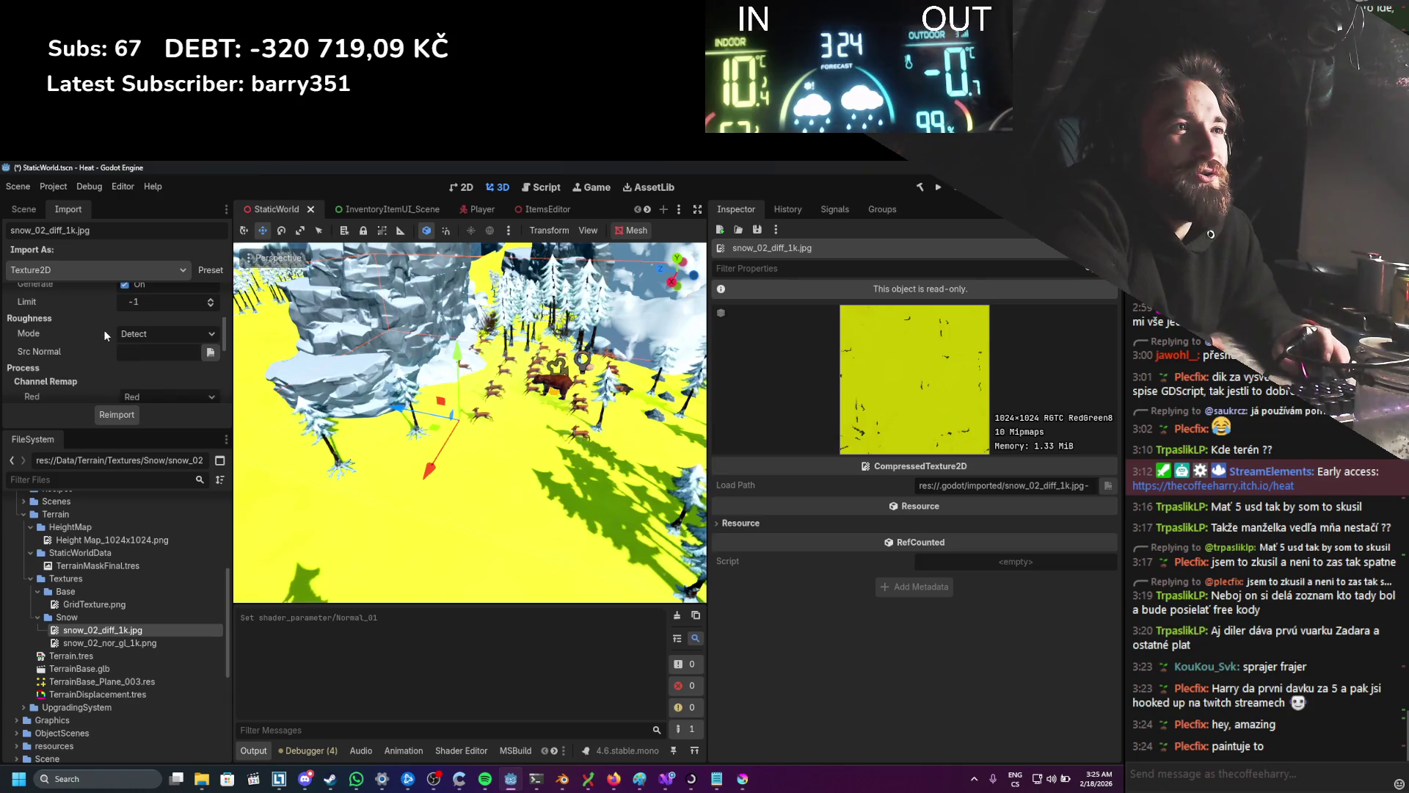
scroll(104, 329, down, 3)
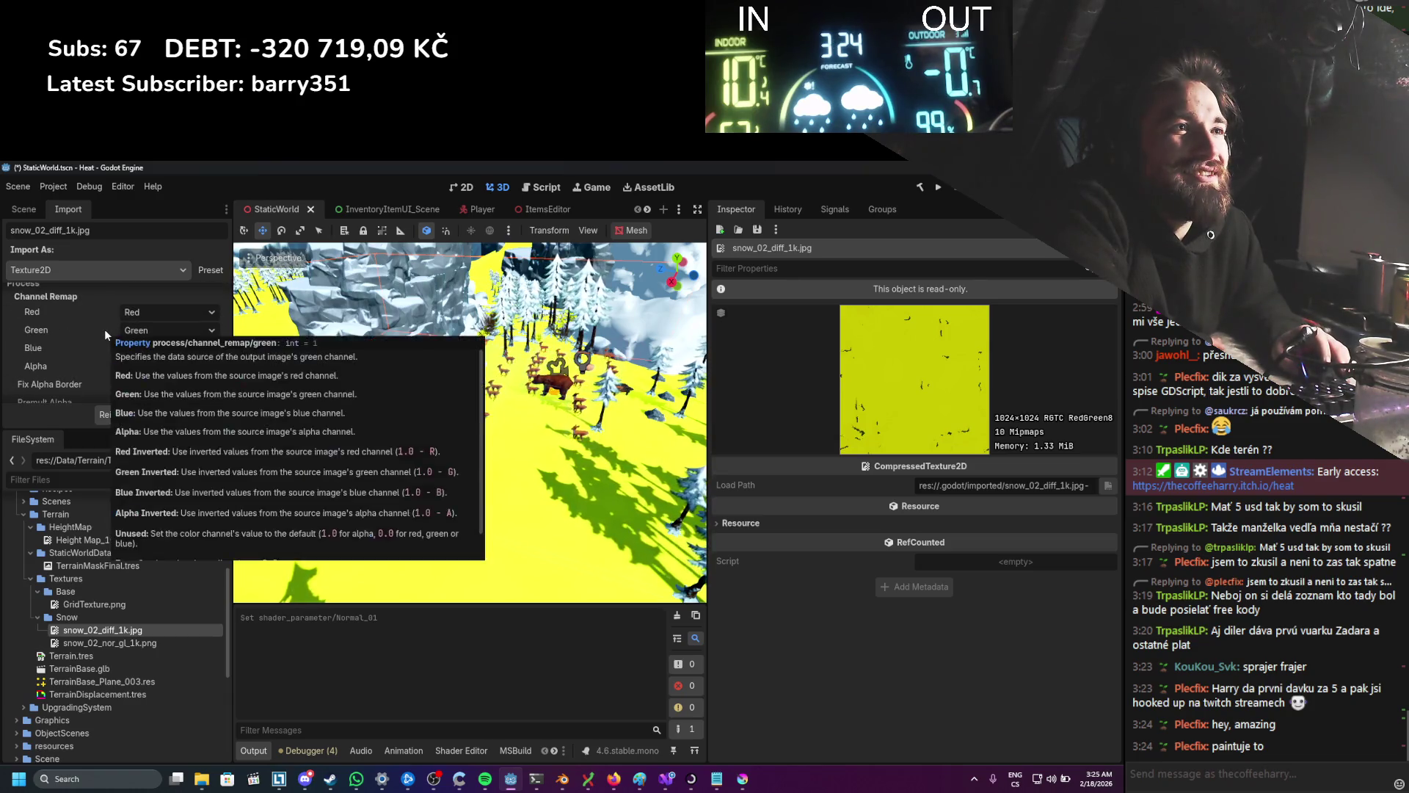
scroll(104, 334, down, 4)
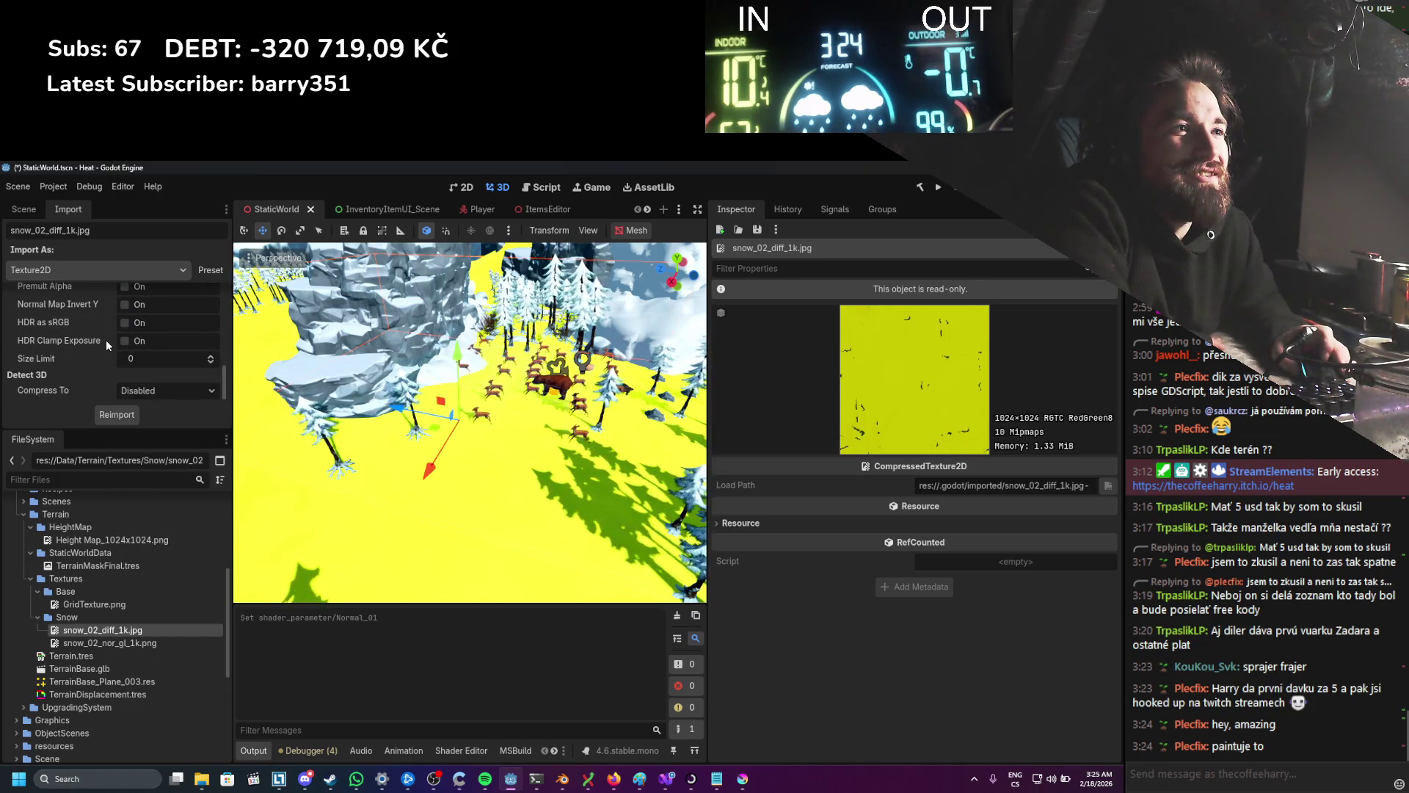
scroll(105, 341, up, 10)
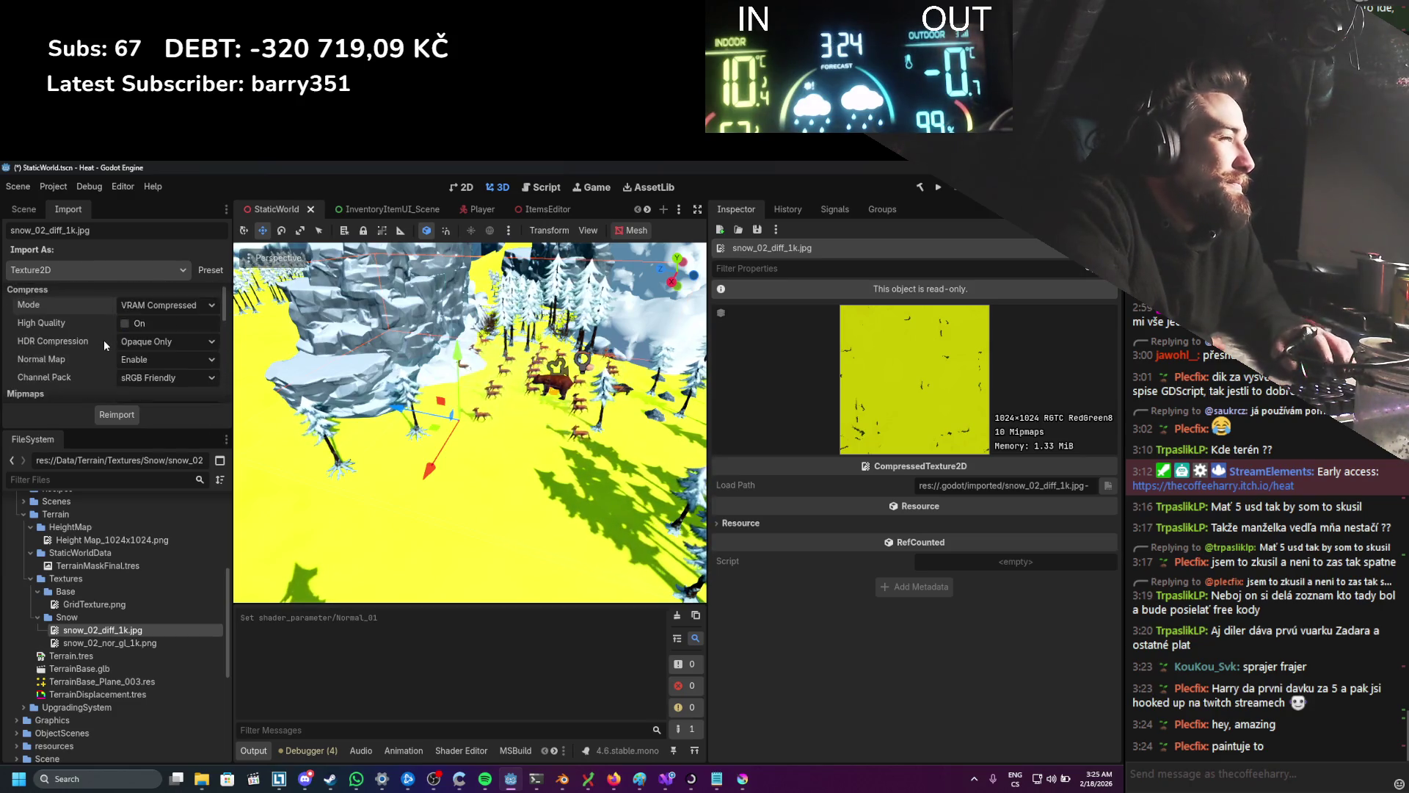
click(144, 362)
click(144, 383)
click(143, 343)
click(150, 361)
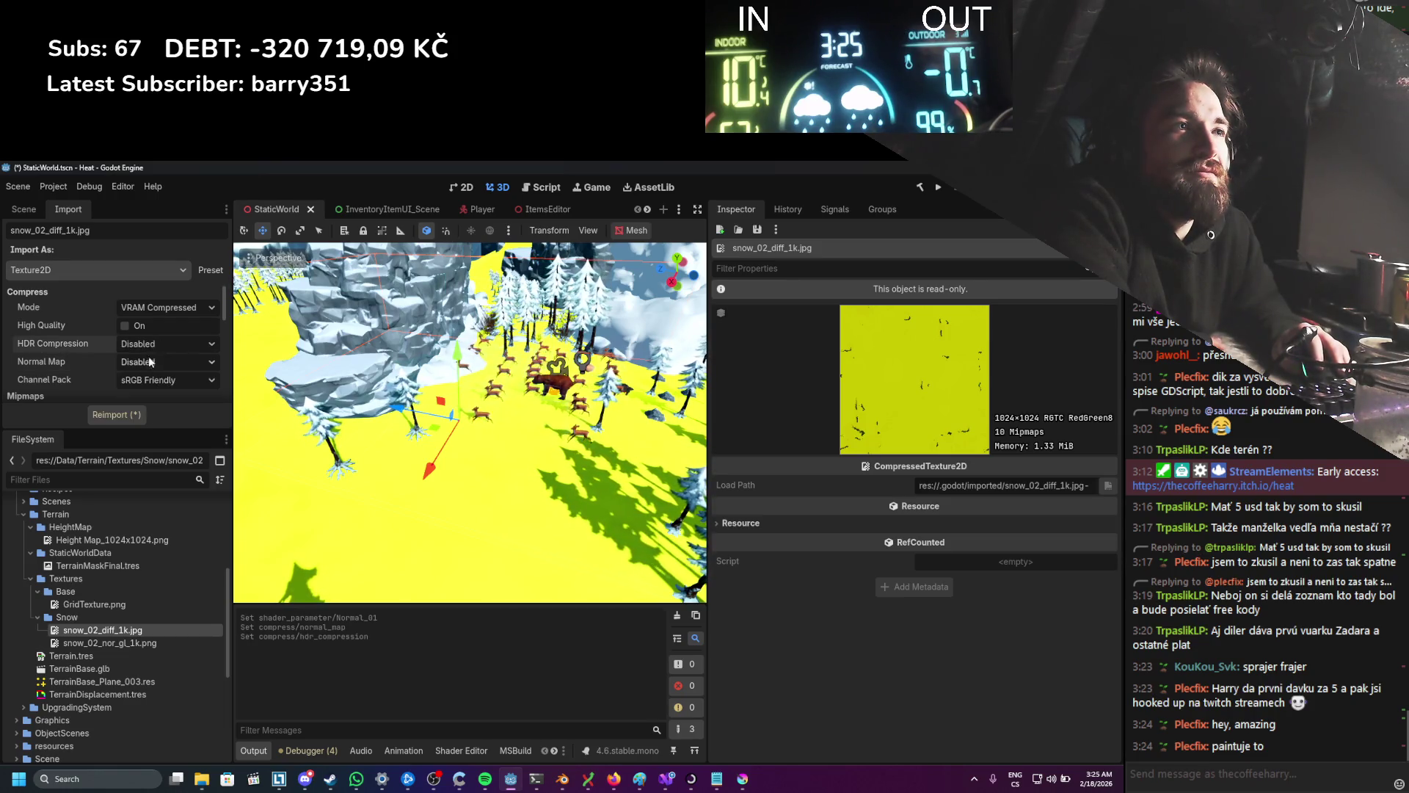
Step: Reimport the snow texture as VRAM Uncompressed, then again as VRAM Compressed
click(154, 310)
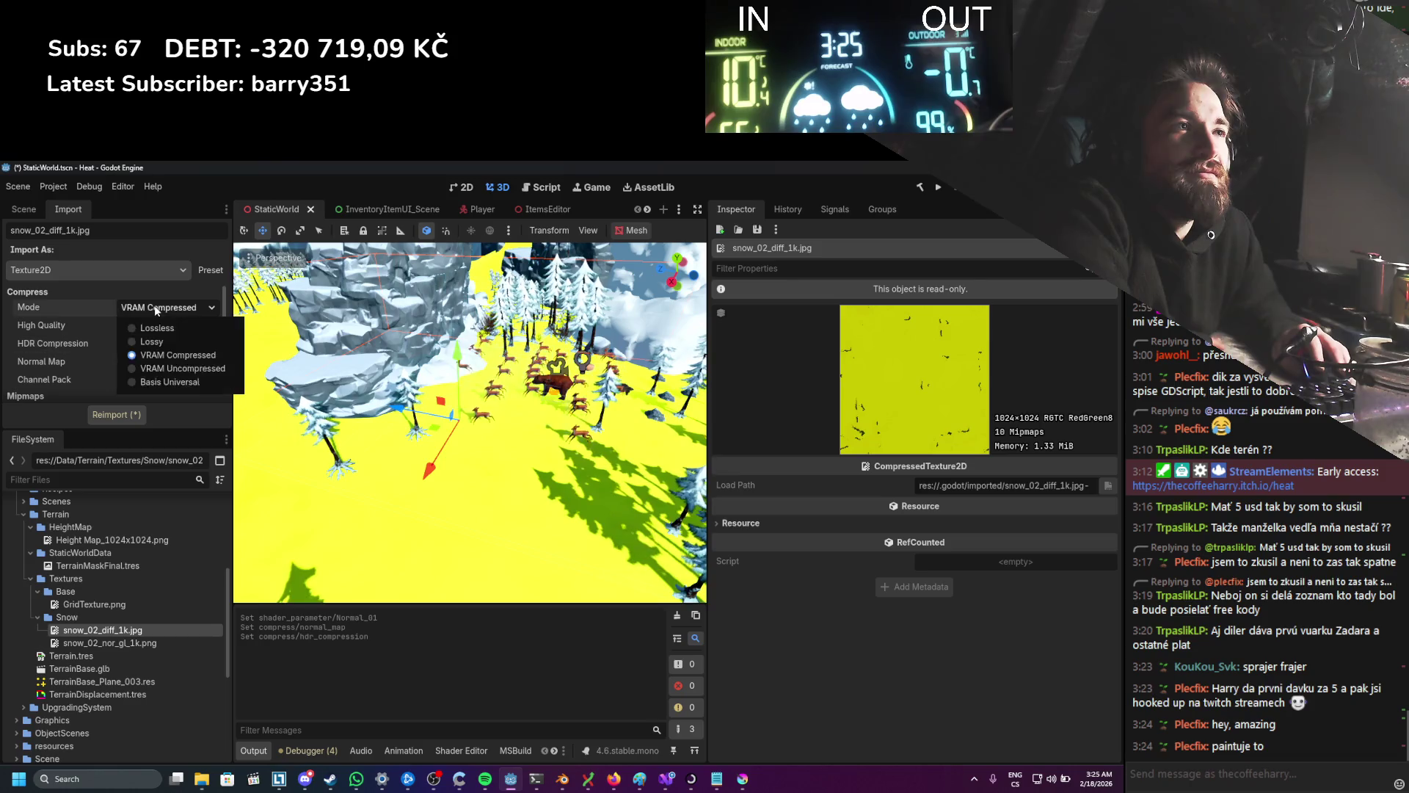
click(162, 368)
click(117, 414)
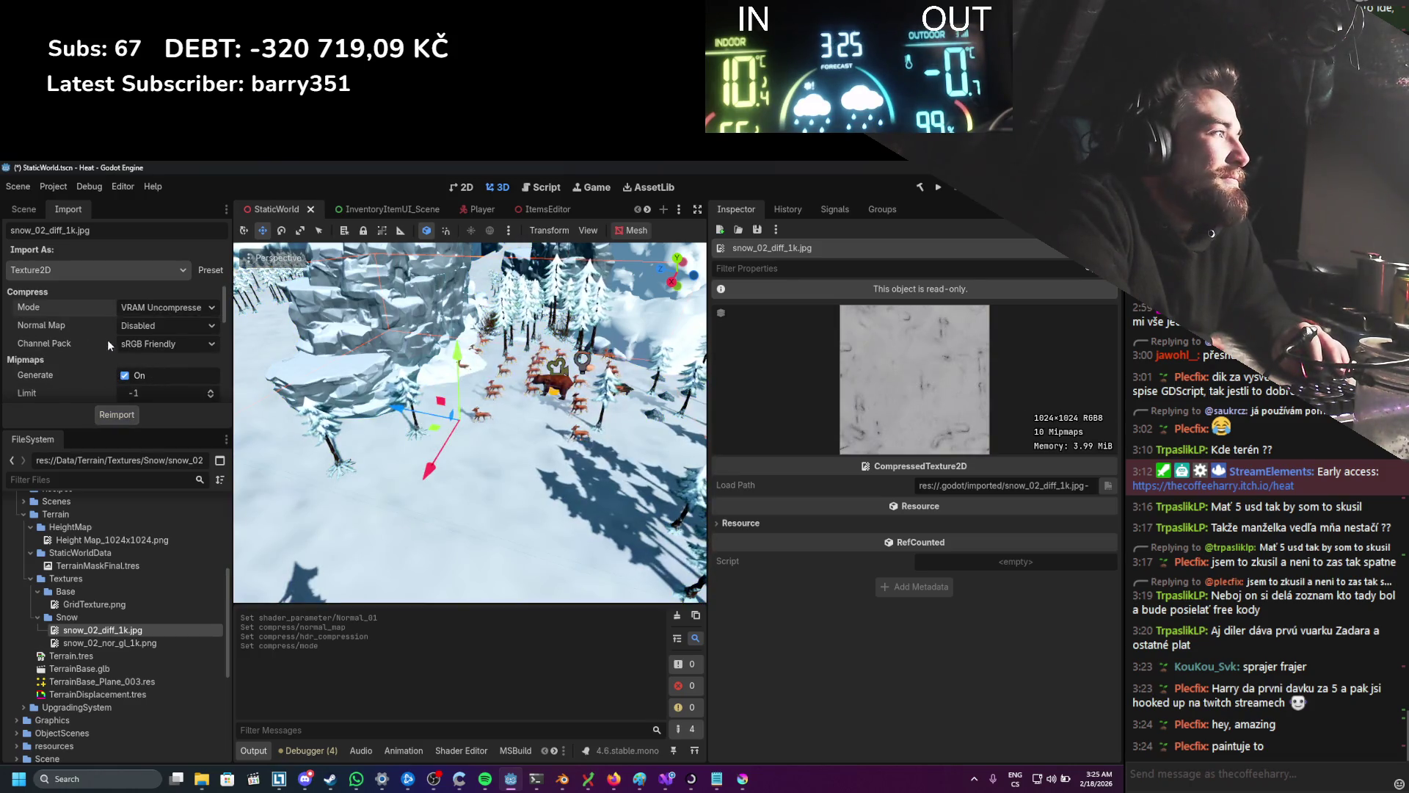
click(163, 307)
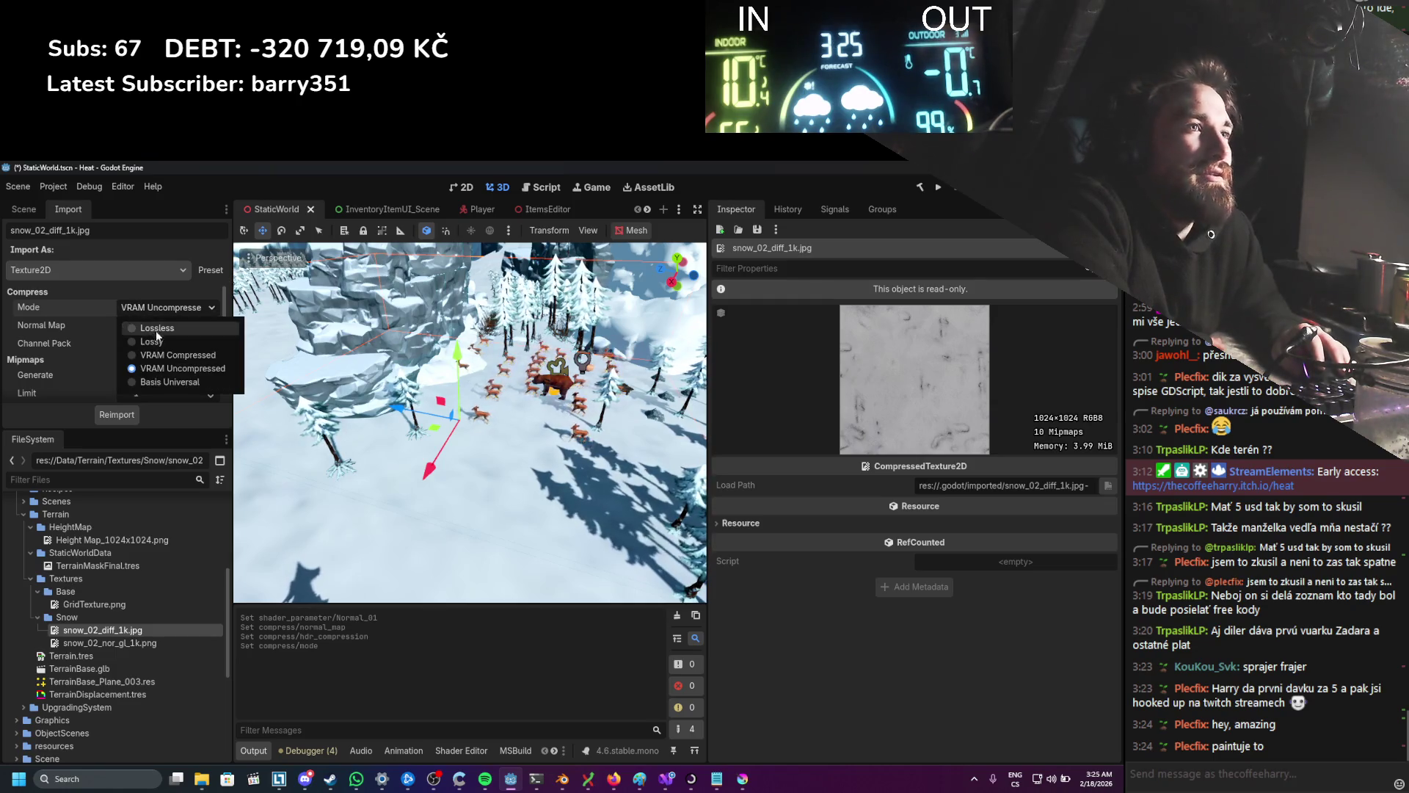
click(176, 355)
click(125, 416)
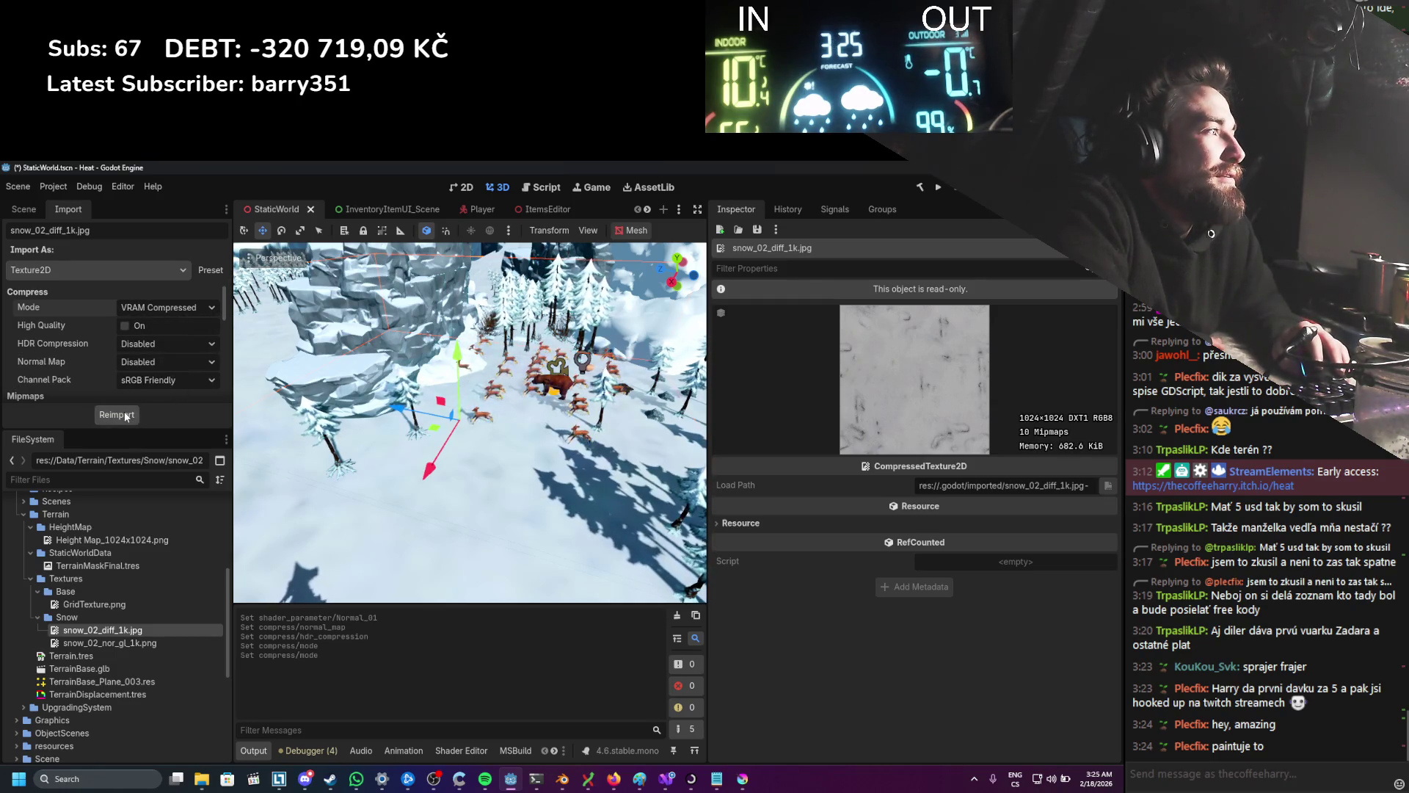
scroll(105, 333, down, 5)
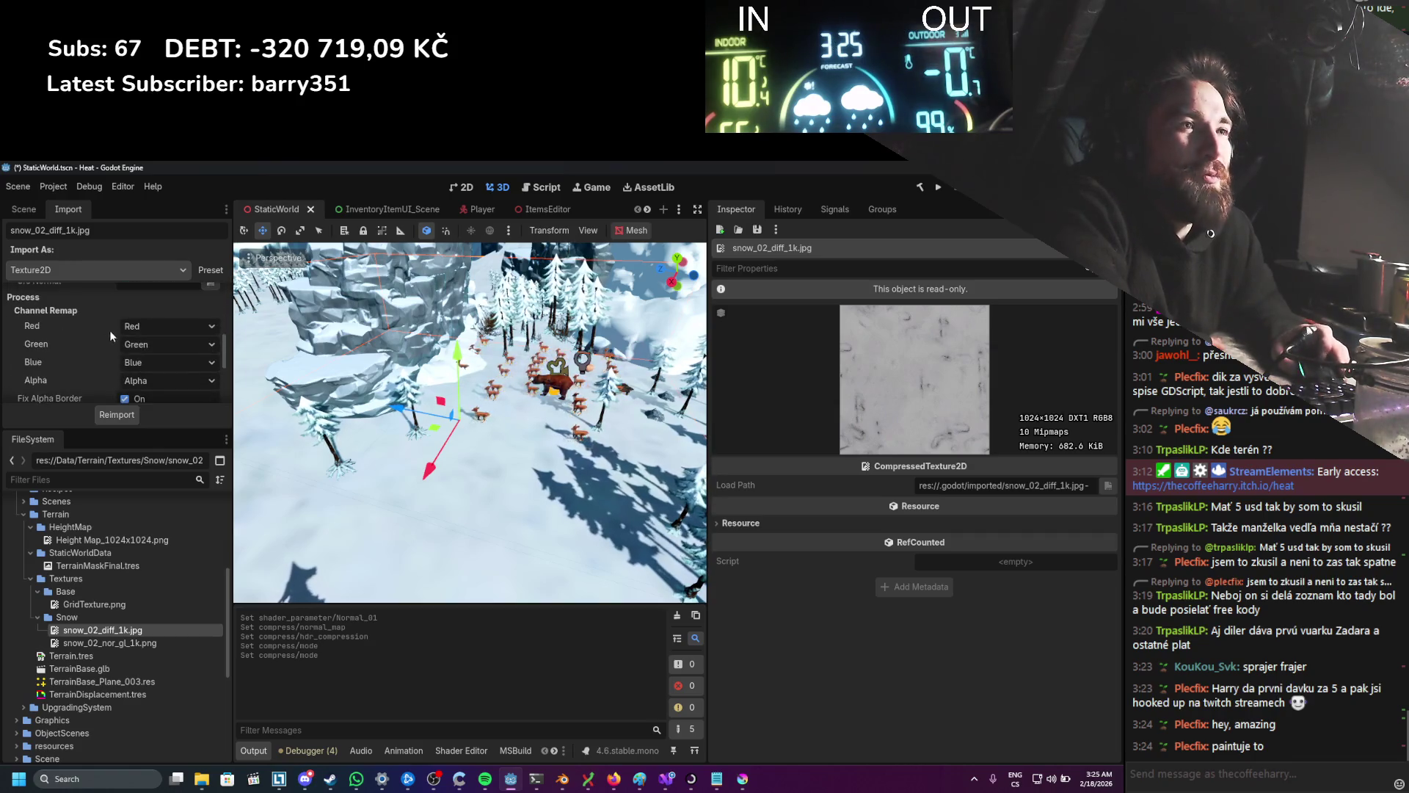
scroll(529, 452, down, 1)
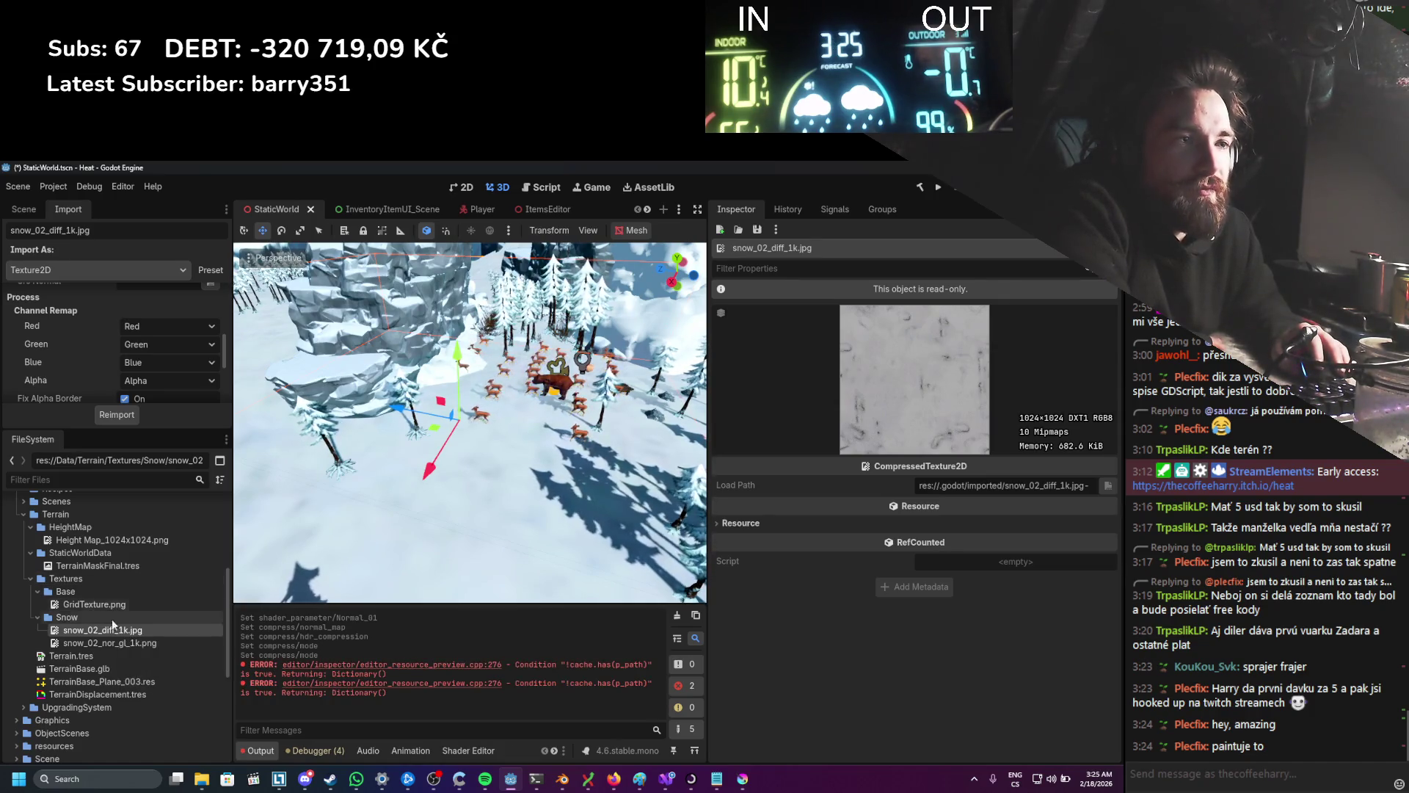
Step: Select the error message text, then return to the scene tree and reselect the Terrain node
triple_click(398, 673)
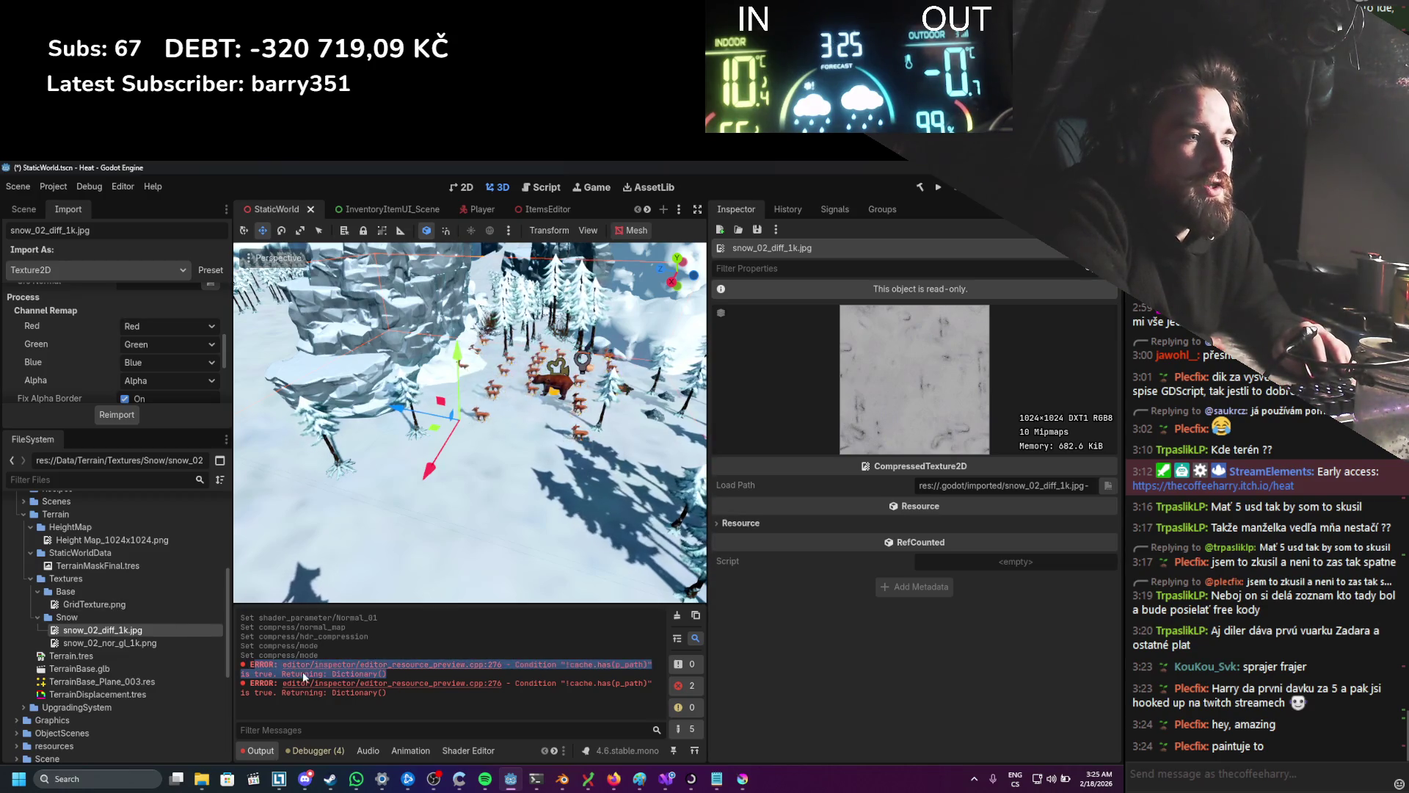
click(42, 207)
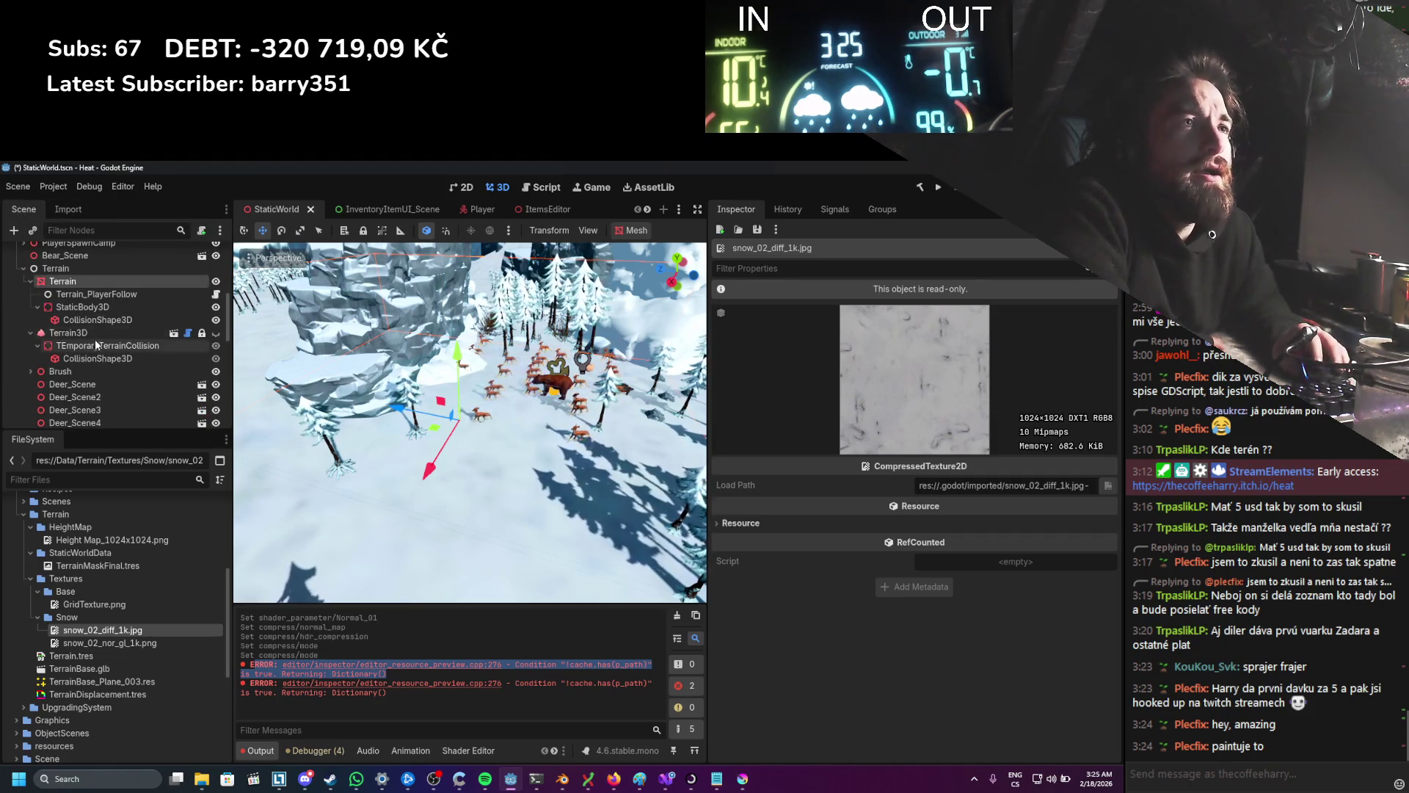
click(91, 314)
click(95, 285)
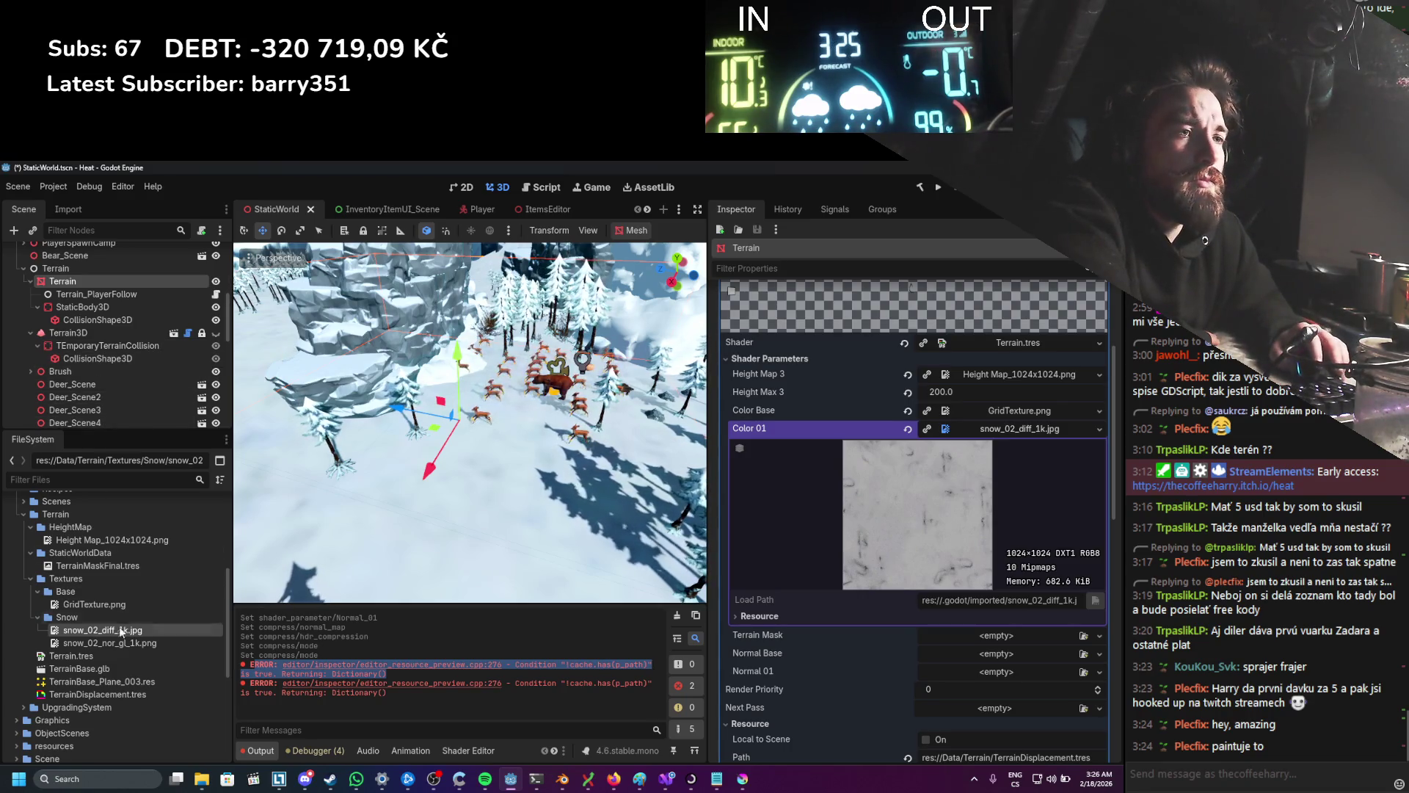
Step: Assign TerrainMaskFinal.tres to Normal Base and inspect the height map texture
click(139, 566)
drag(139, 568, 945, 657)
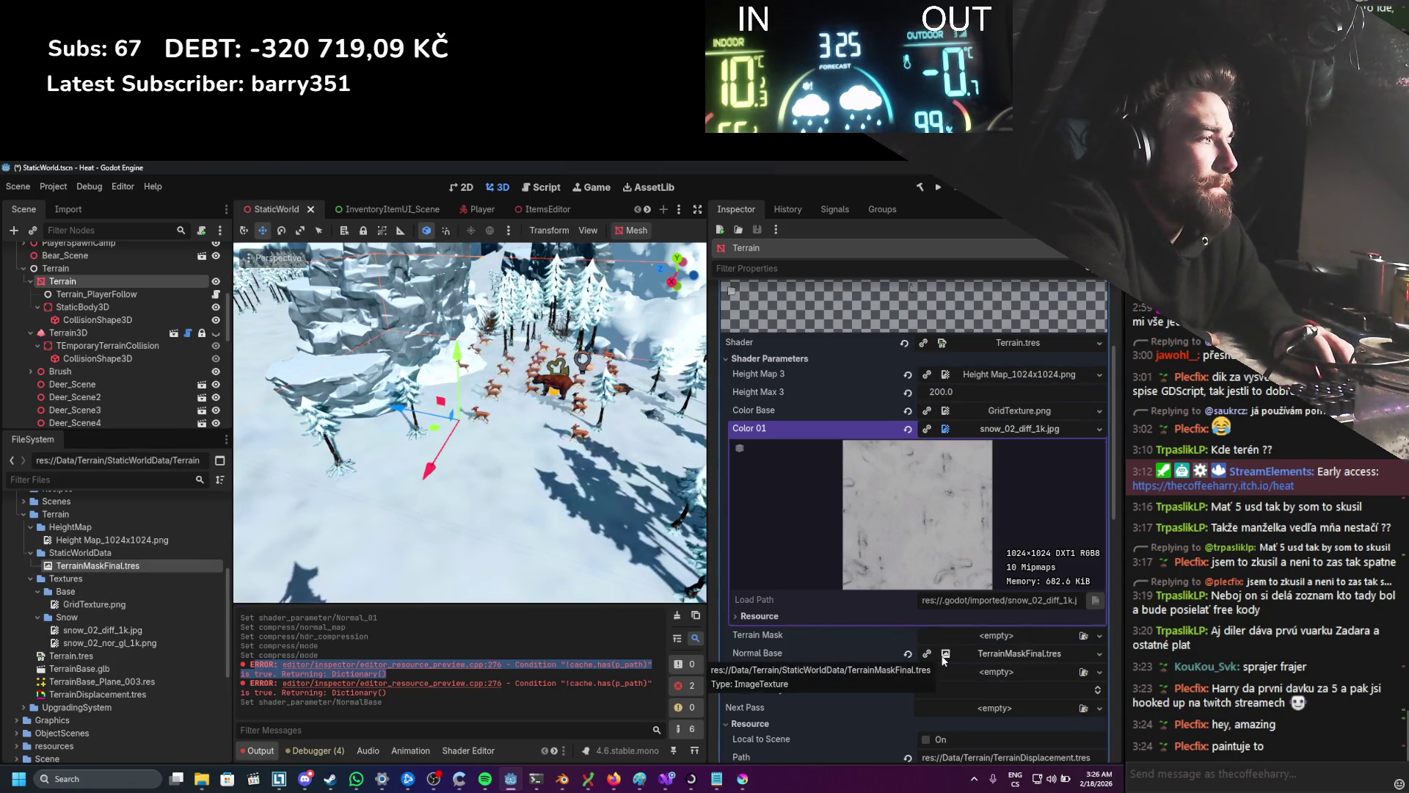
scroll(520, 506, down, 5)
scroll(520, 505, up, 5)
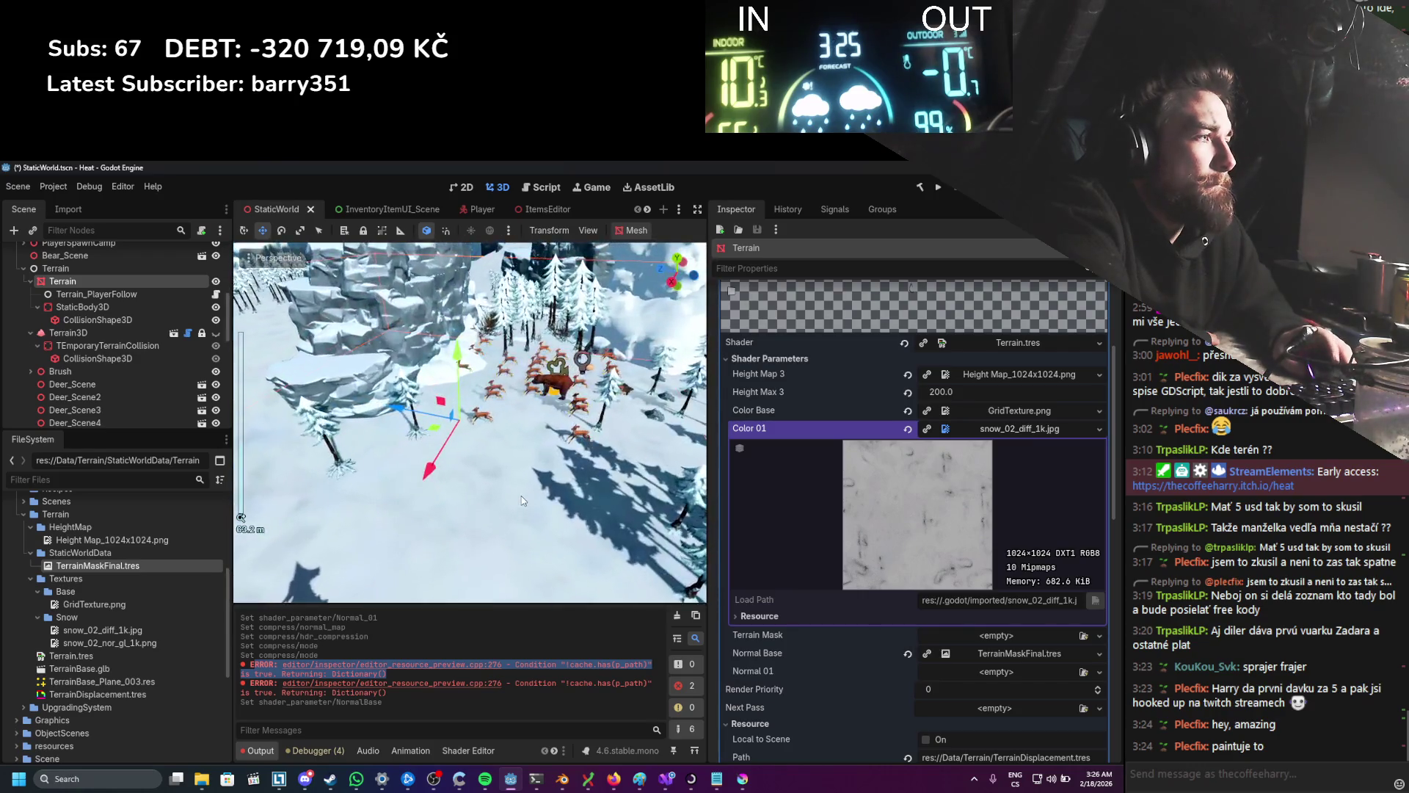
click(100, 538)
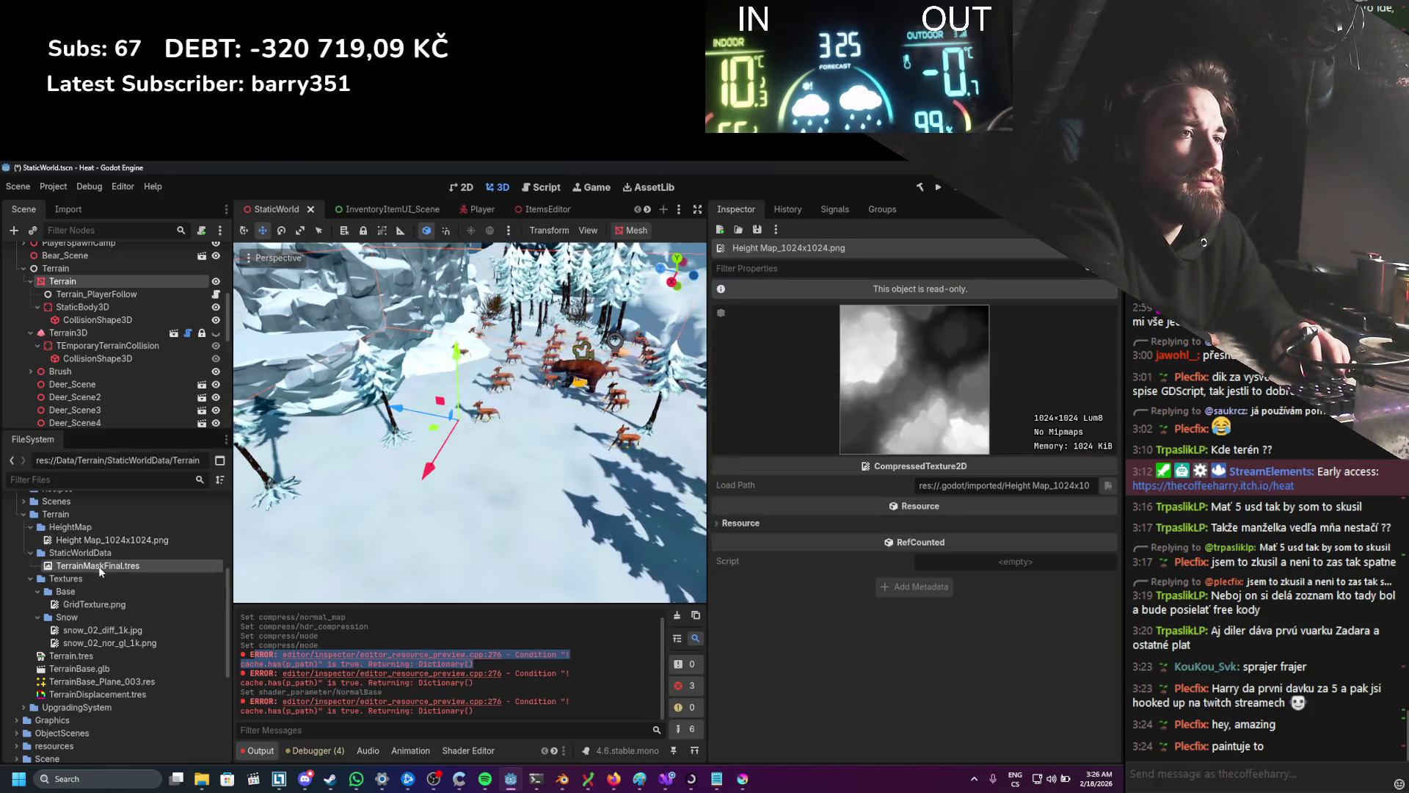
Step: Inspect GridTexture.png, TerrainMaskFinal.tres and the snow texture, then preview Terrain's Normal Base texture
click(99, 566)
click(130, 600)
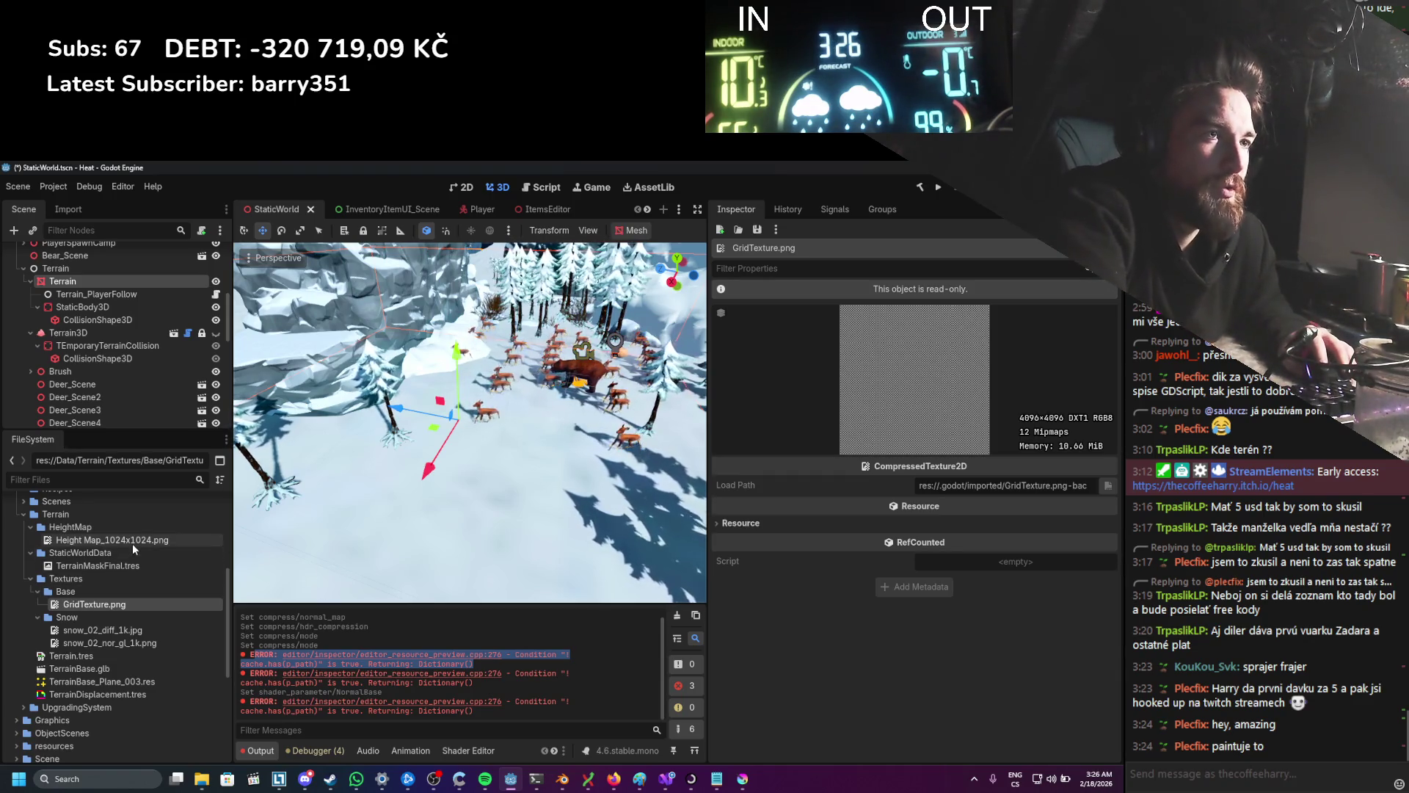
click(132, 565)
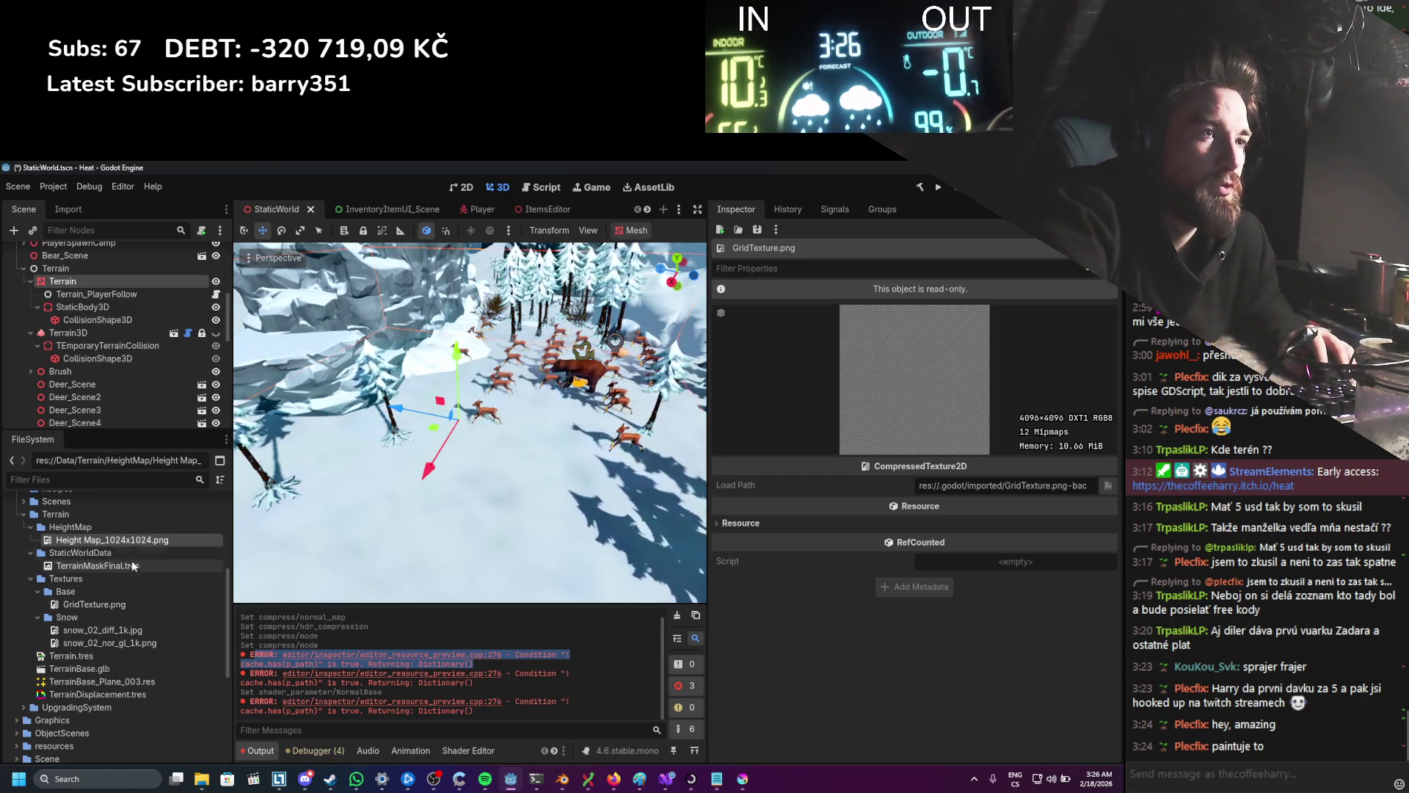
click(103, 630)
click(88, 283)
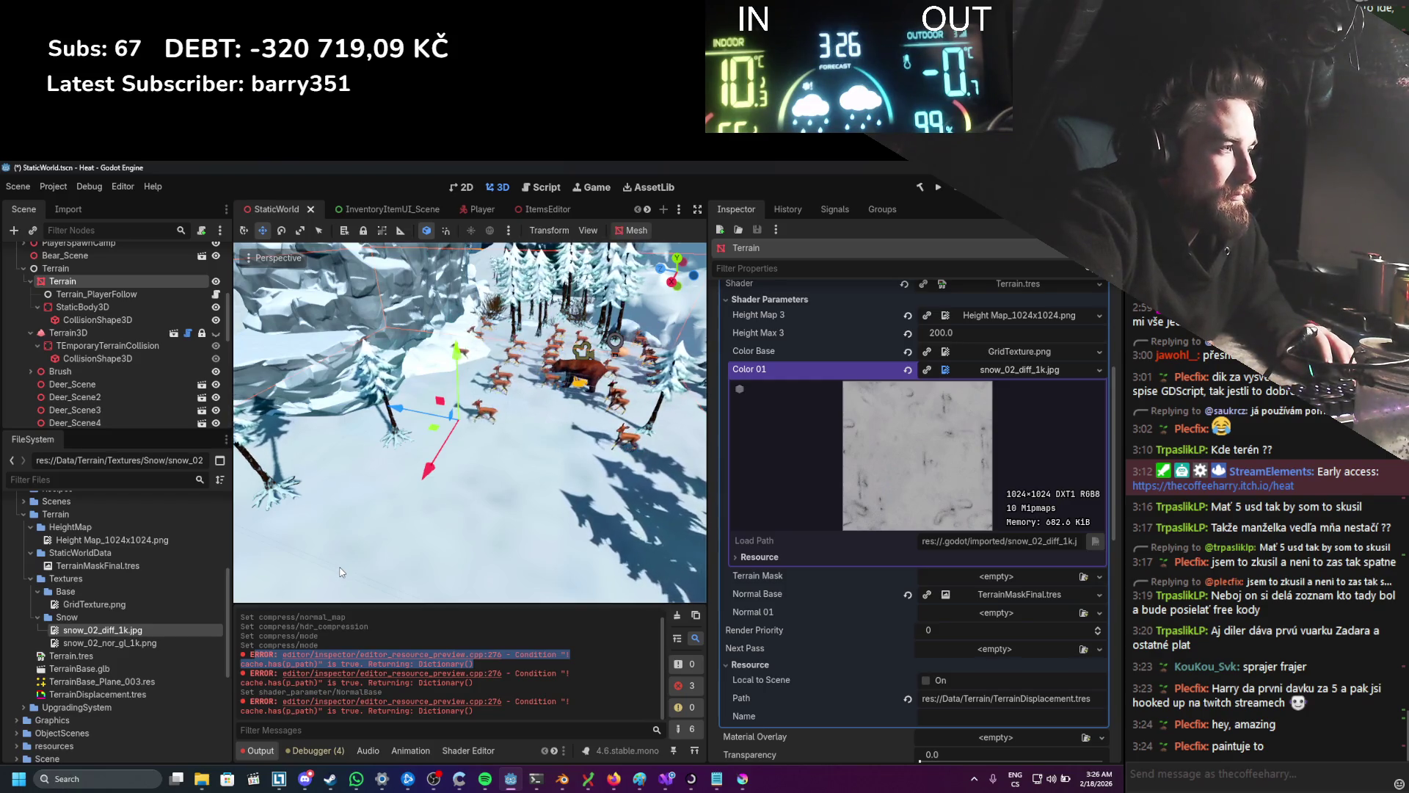
click(1028, 594)
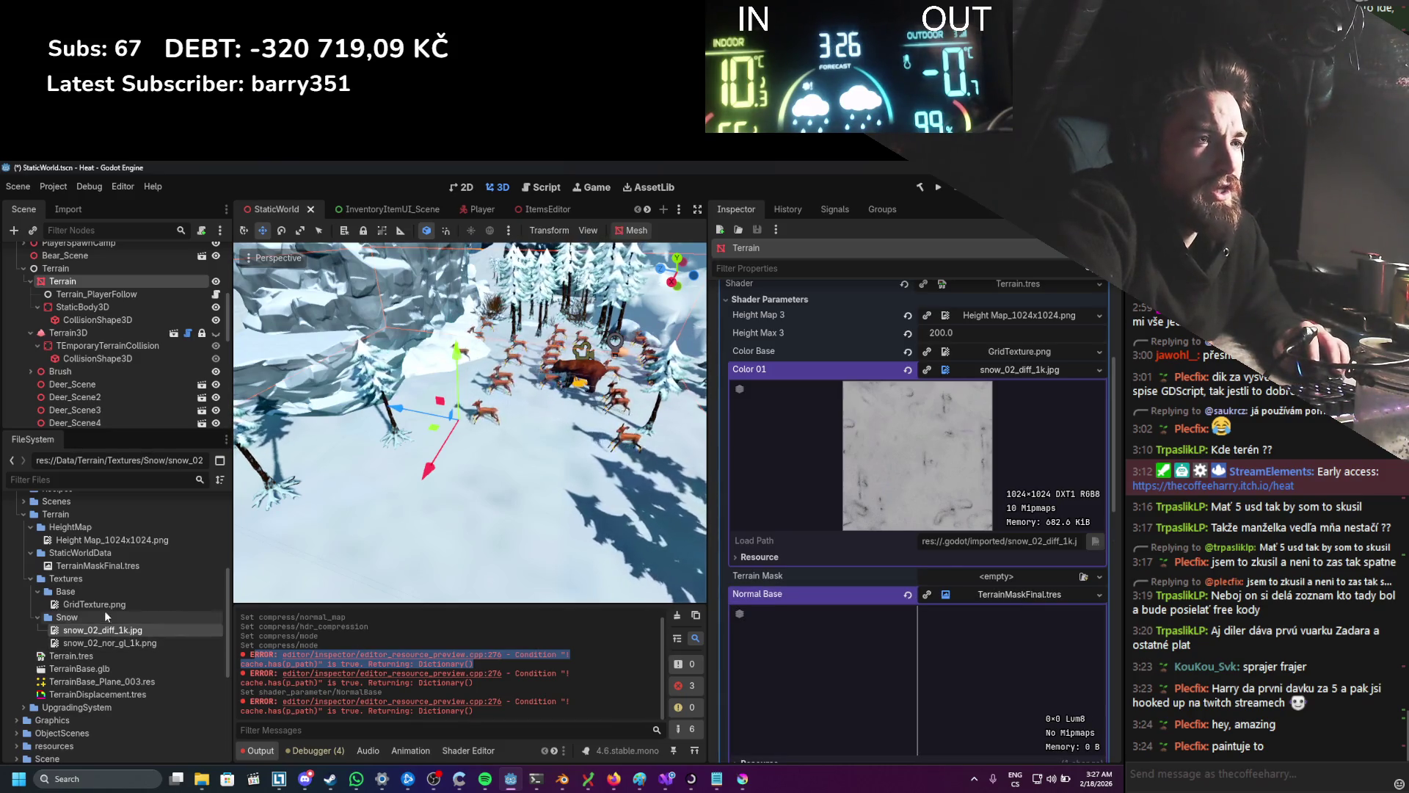
Step: Open TerrainMaskFinal.tres and bring up File Explorer at the folder holding TerrainMask.png
double_click(99, 566)
click(99, 552)
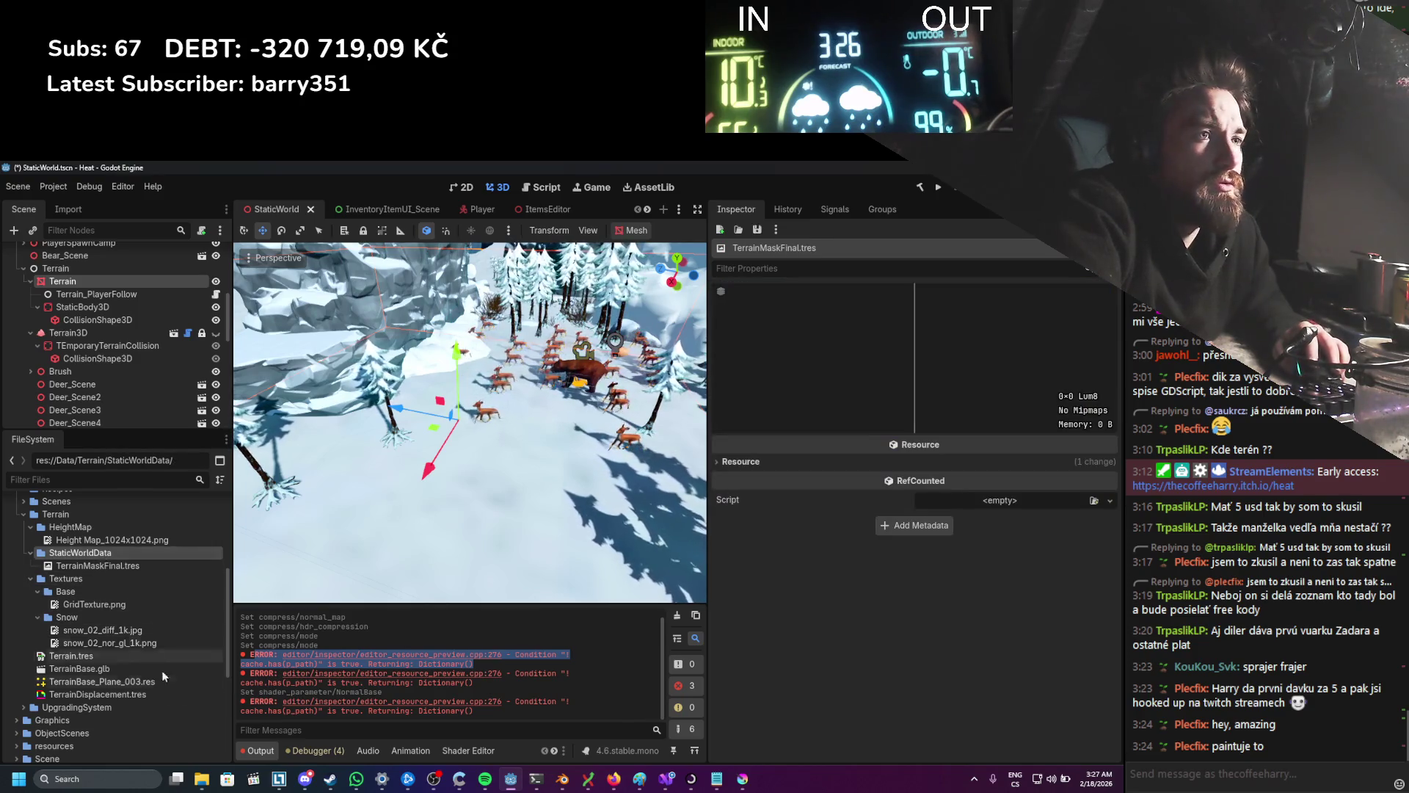
mouse_move(201, 778)
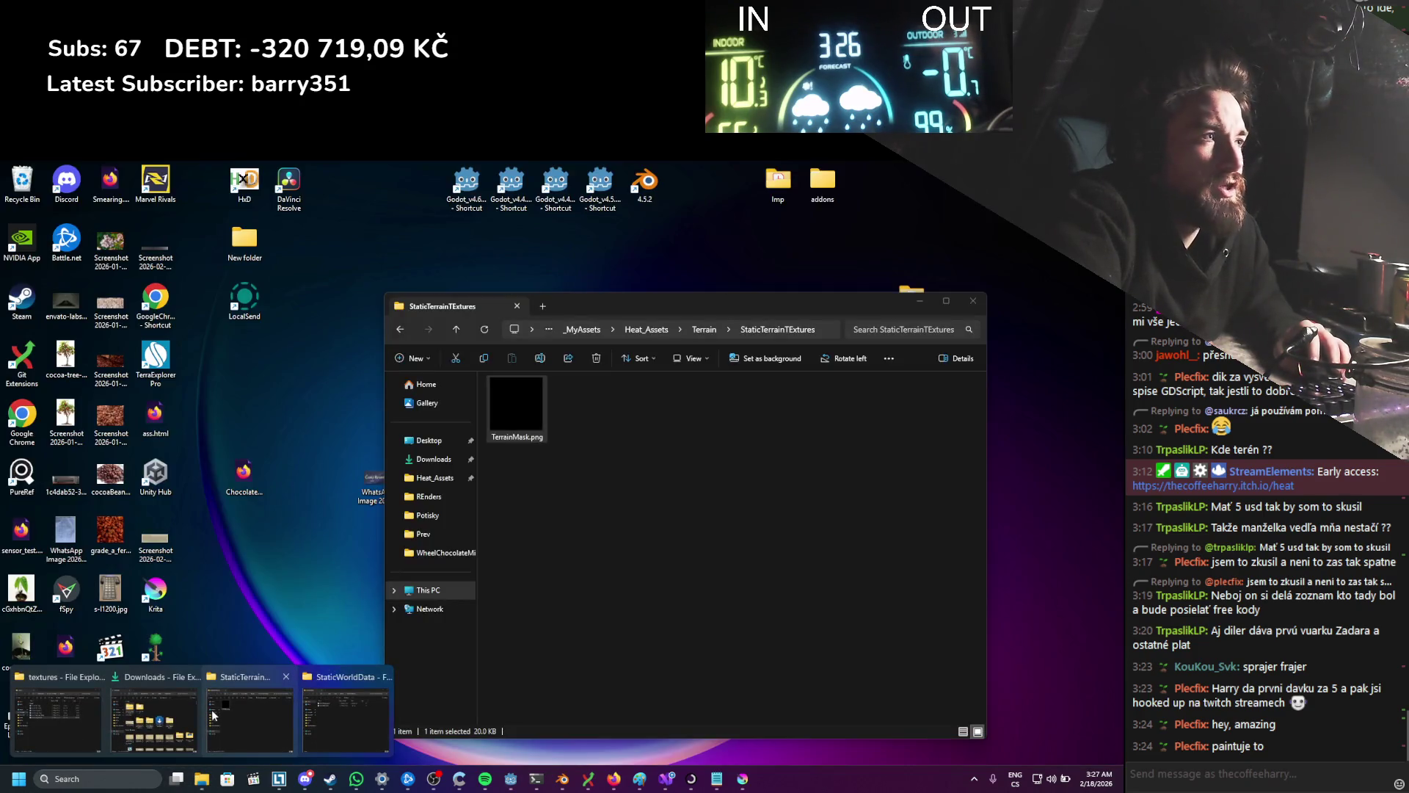
click(345, 716)
mouse_move(206, 779)
click(261, 723)
Step: Import TerrainMask.png into the StaticWorldData folder in the FileSystem dock
drag(134, 561, 134, 555)
click(99, 585)
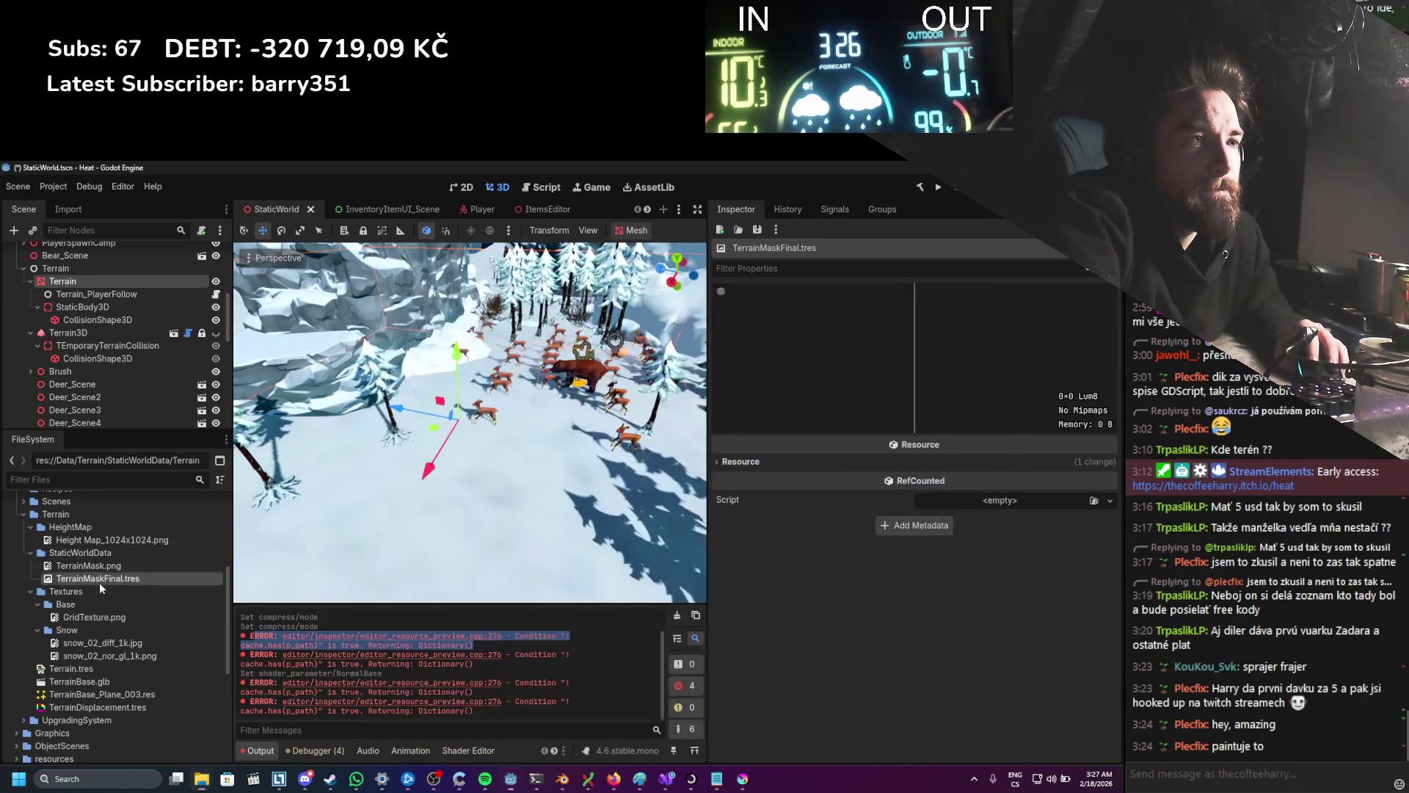
click(109, 644)
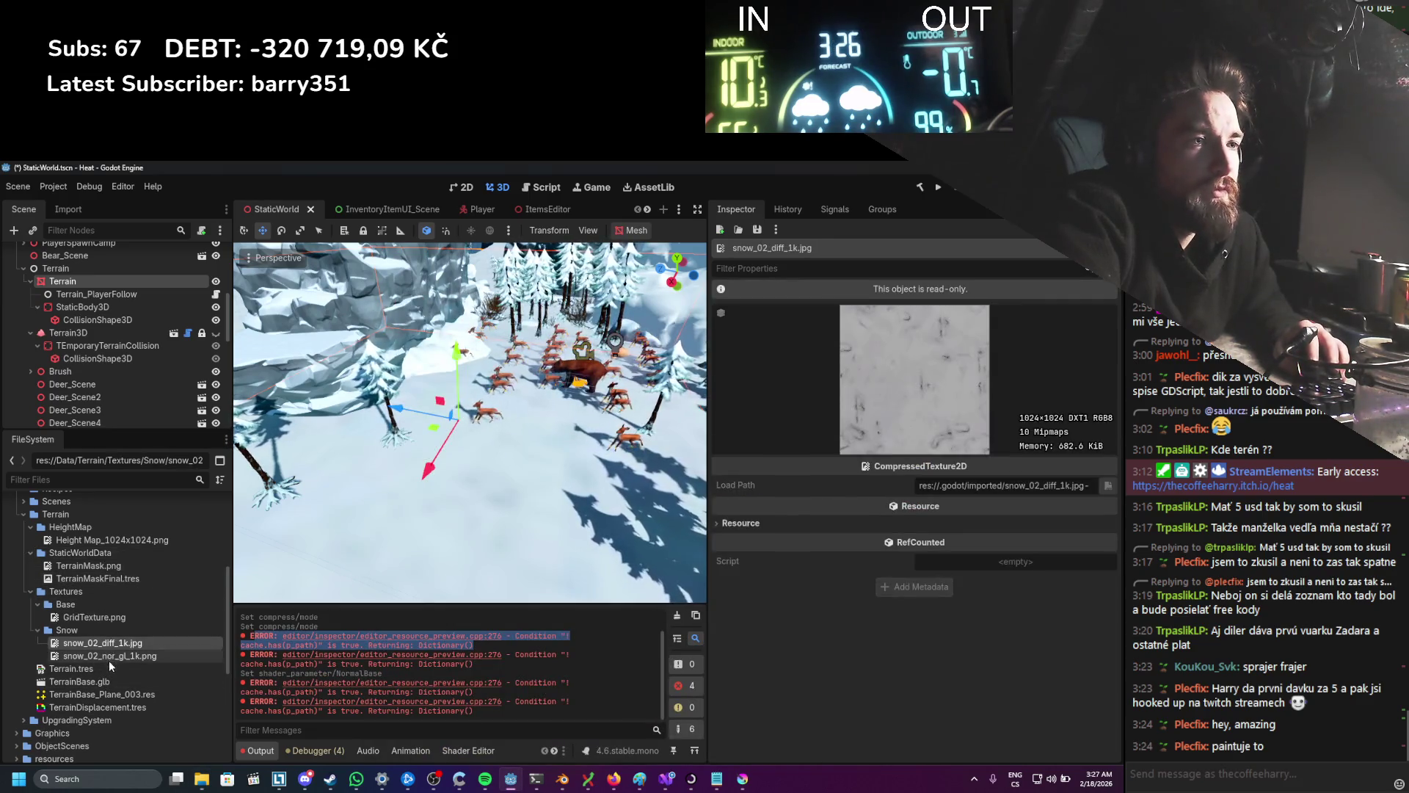
Step: Select Terrain and assign TerrainMask.png to its Normal Base shader parameter
click(96, 282)
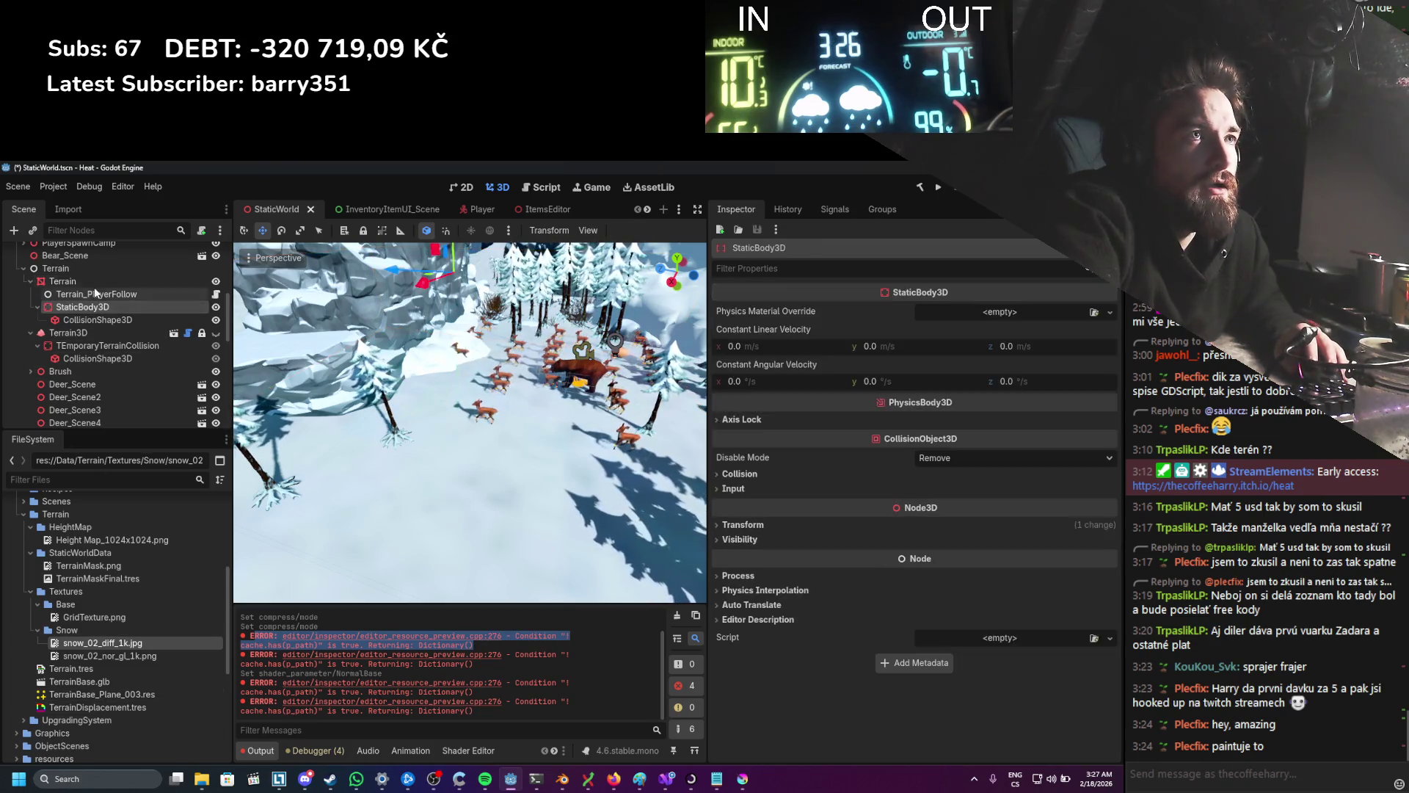
scroll(866, 567, up, 3)
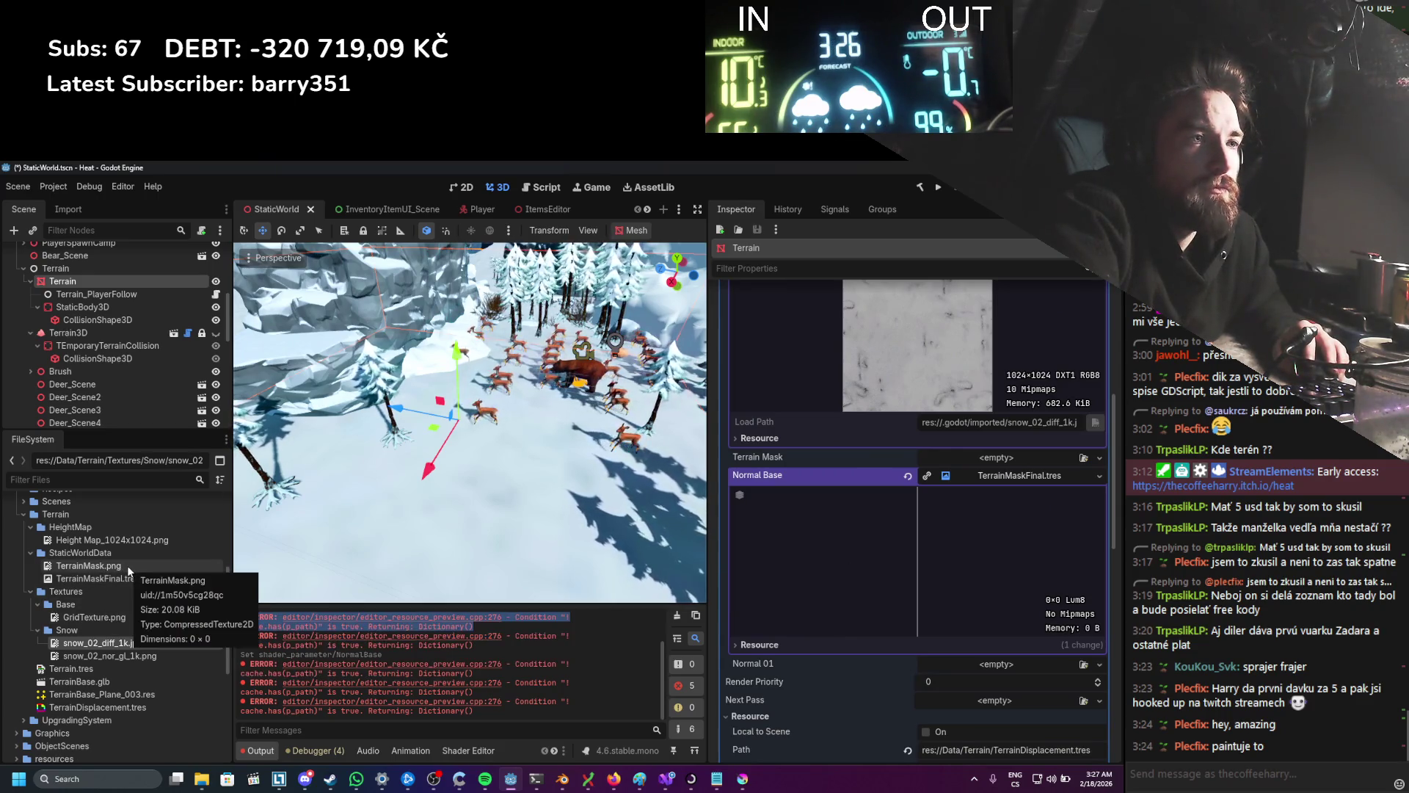
mouse_move(121, 566)
mouse_down()
mouse_move(1052, 546)
mouse_move(991, 610)
mouse_up()
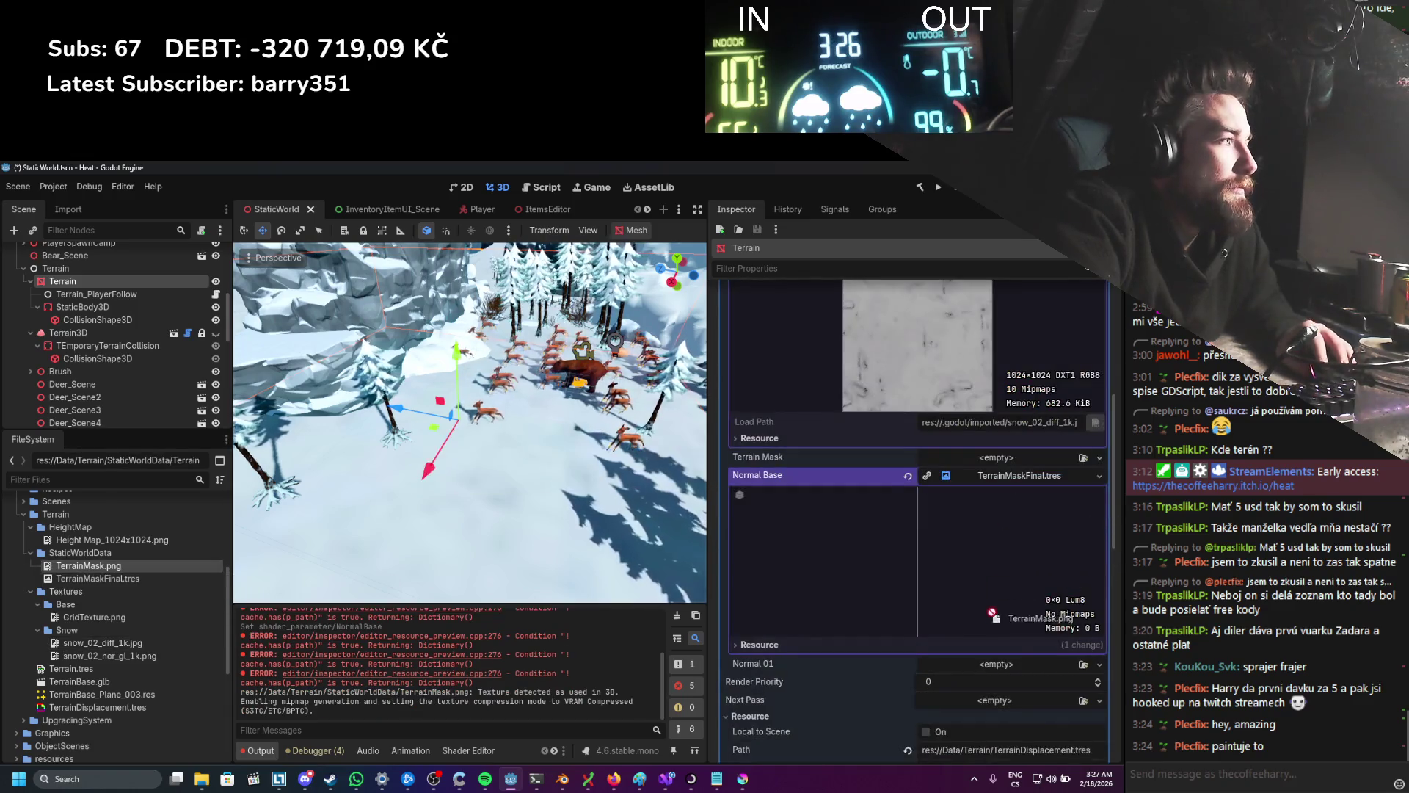
drag(983, 467, 980, 470)
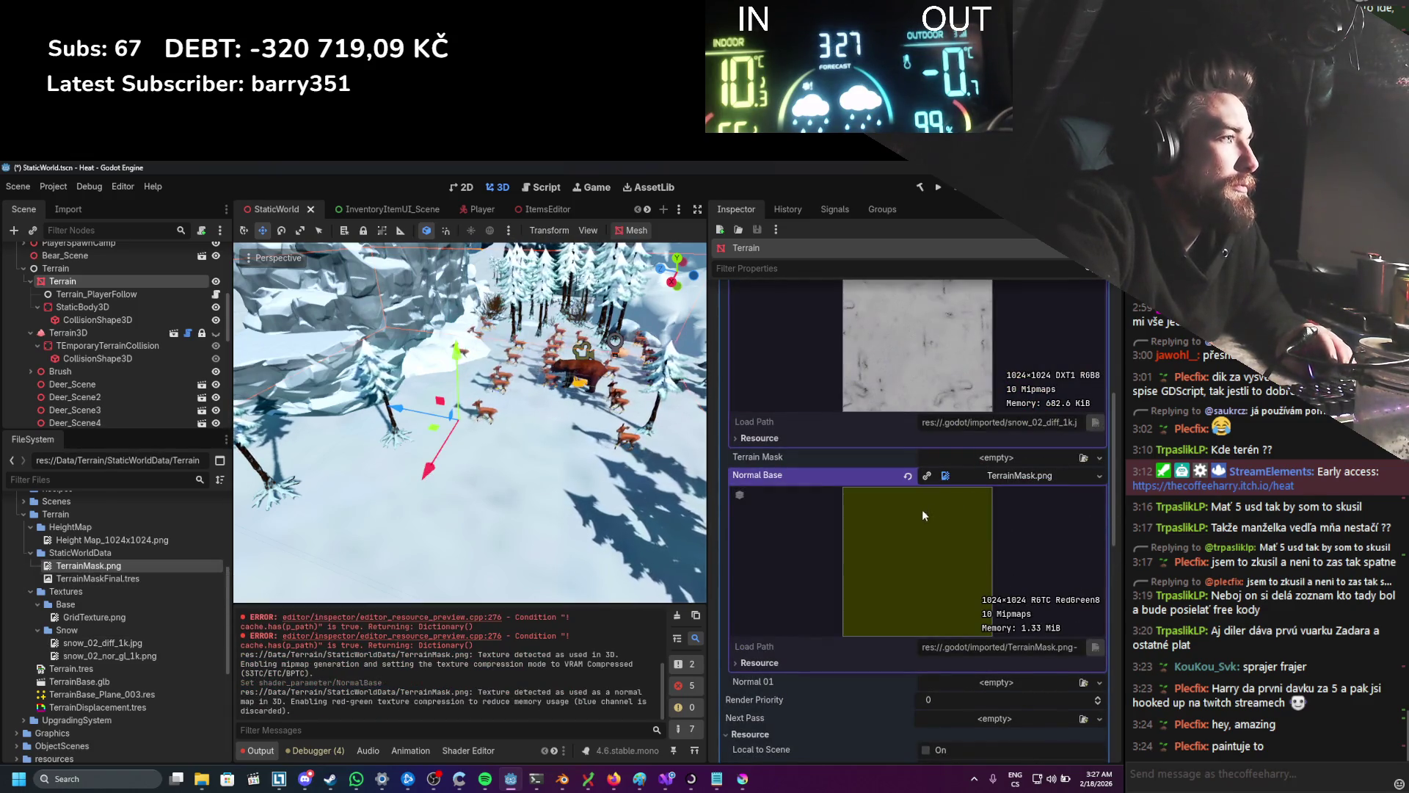
Step: Reimport TerrainMask.png with Compress Mode set to VRAM Uncompressed, giving an RGBA8 texture
click(138, 560)
click(76, 212)
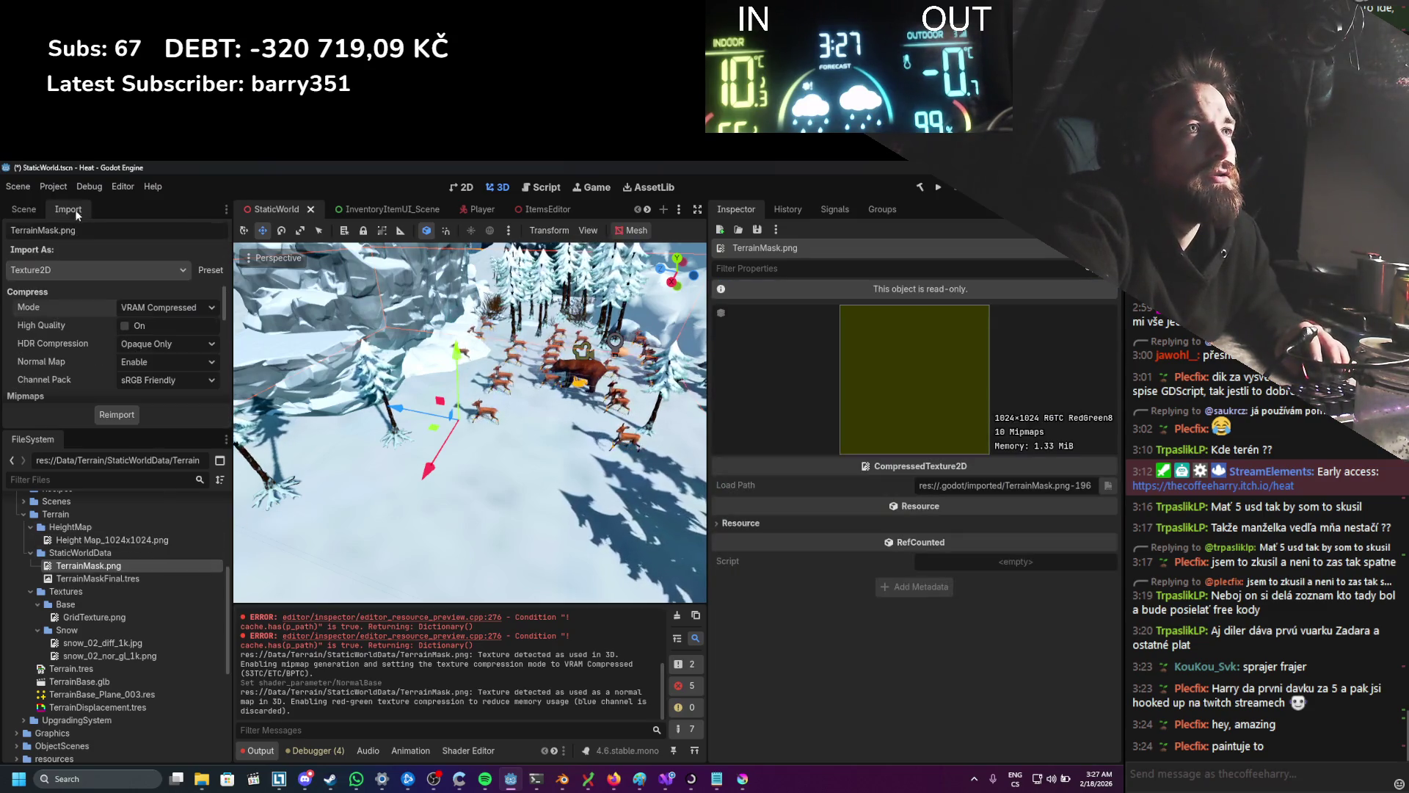
click(157, 309)
click(155, 368)
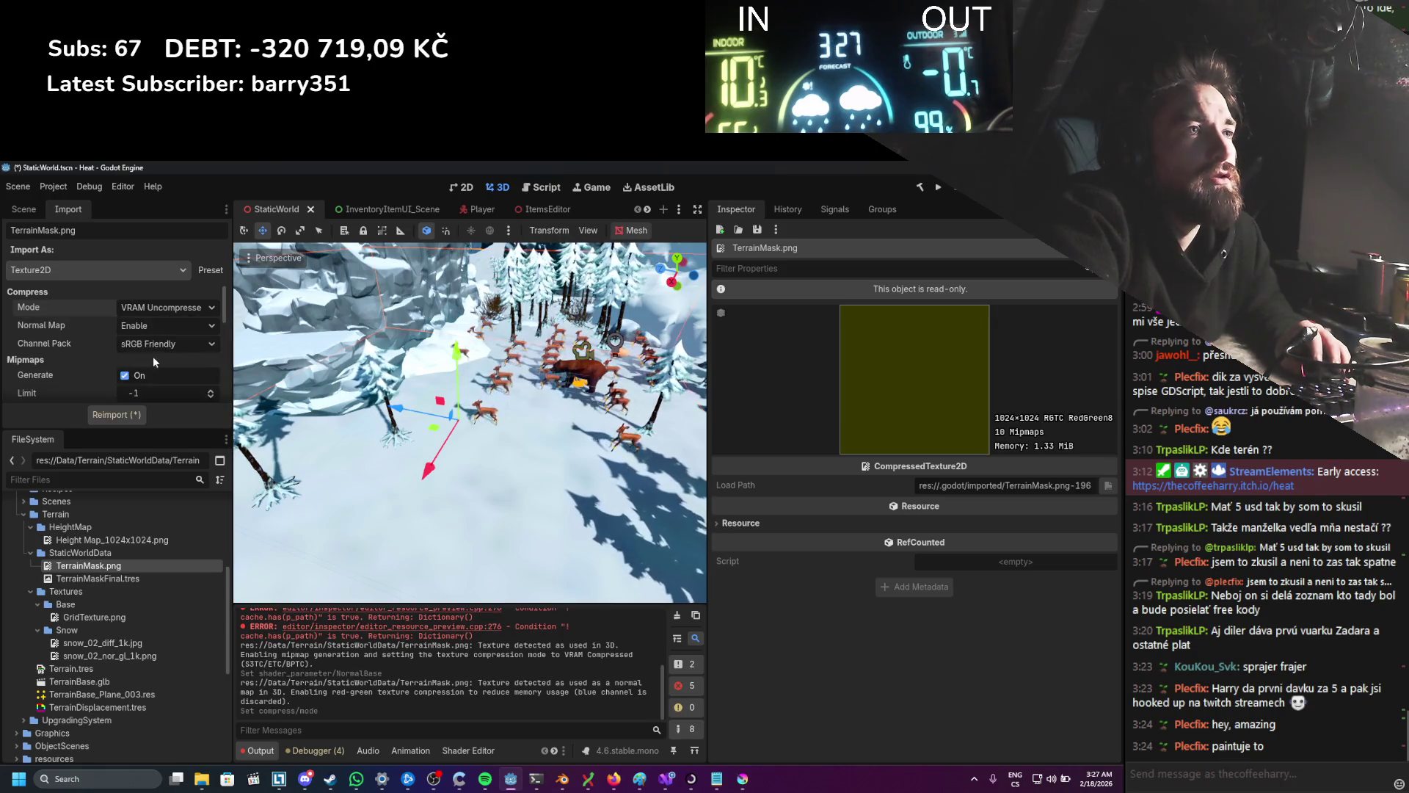
click(174, 308)
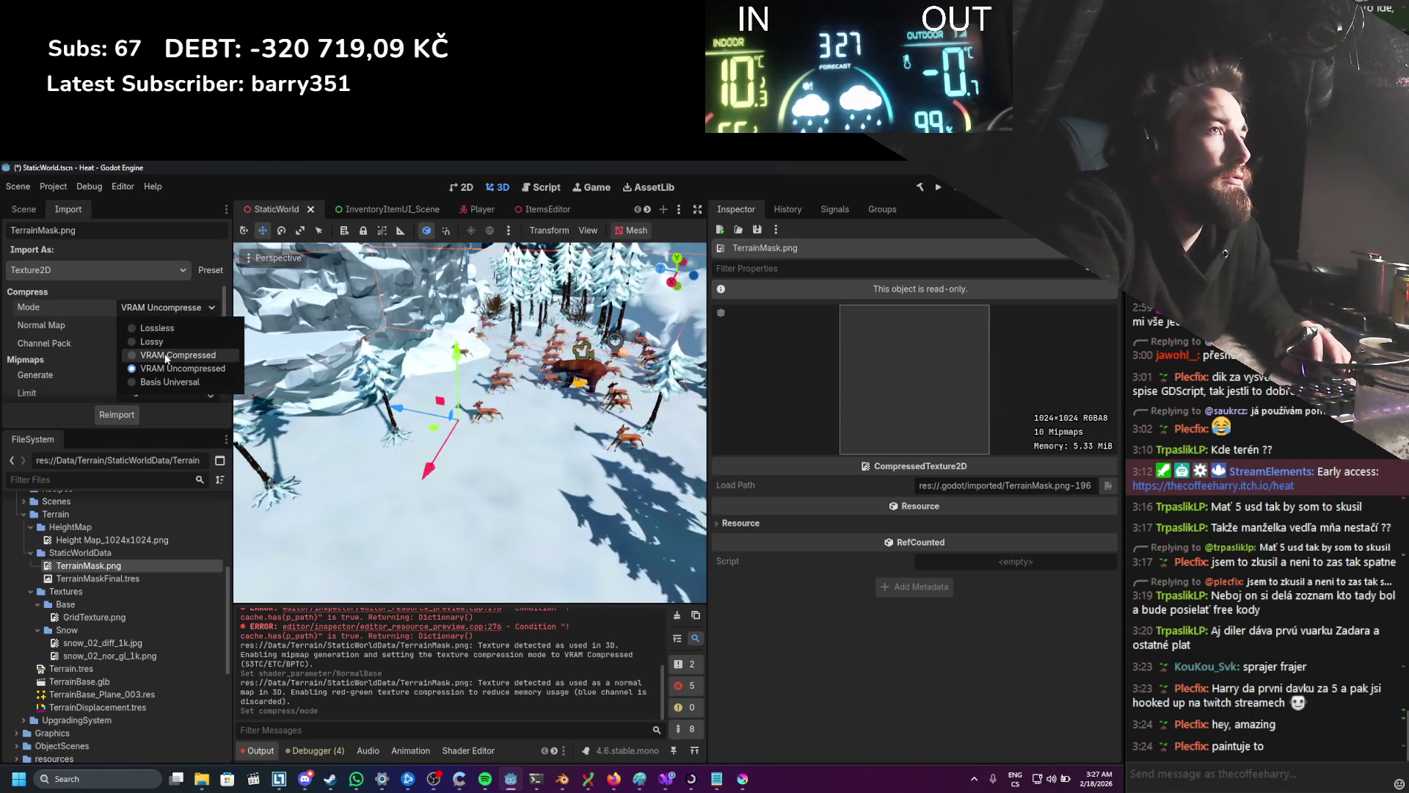
click(167, 356)
click(103, 421)
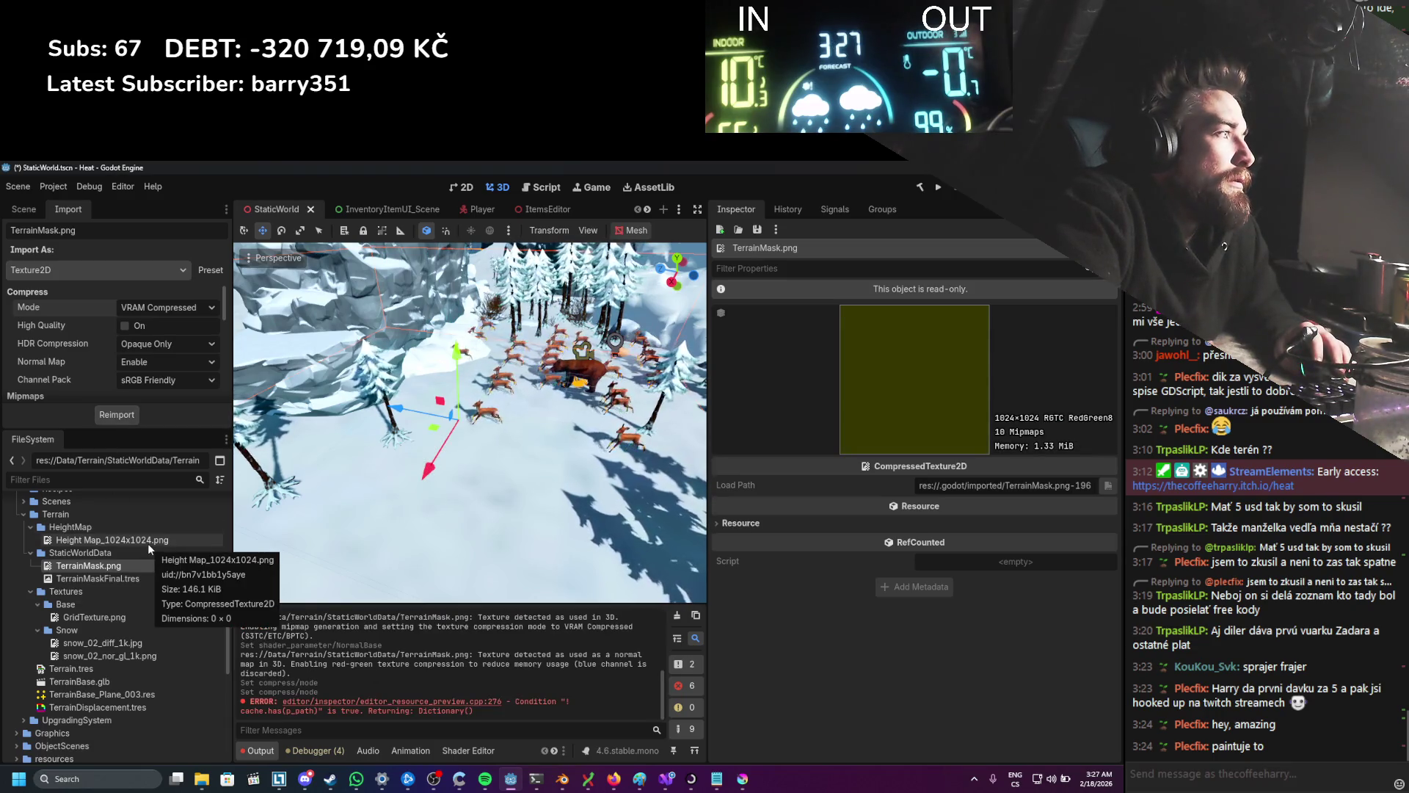
click(165, 307)
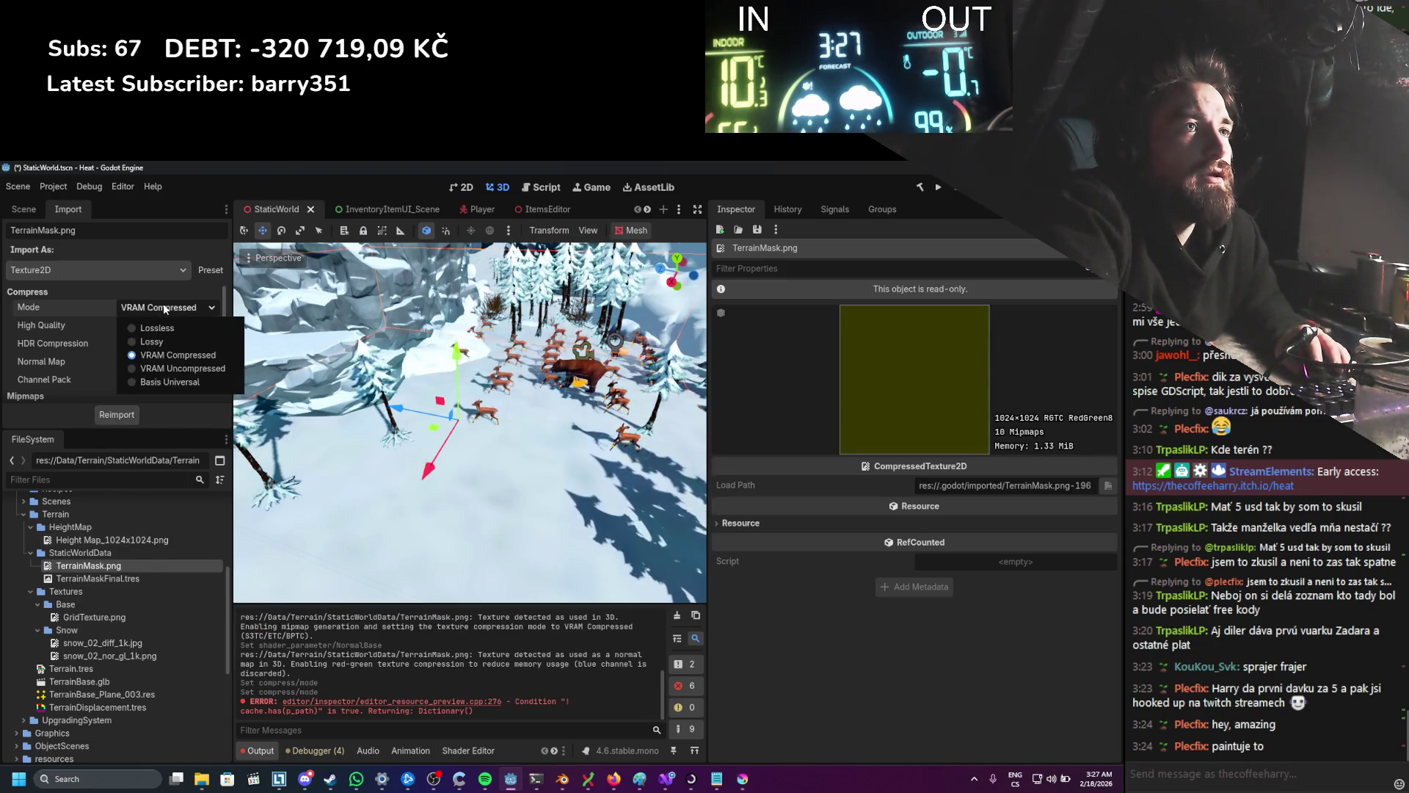
click(161, 370)
click(124, 416)
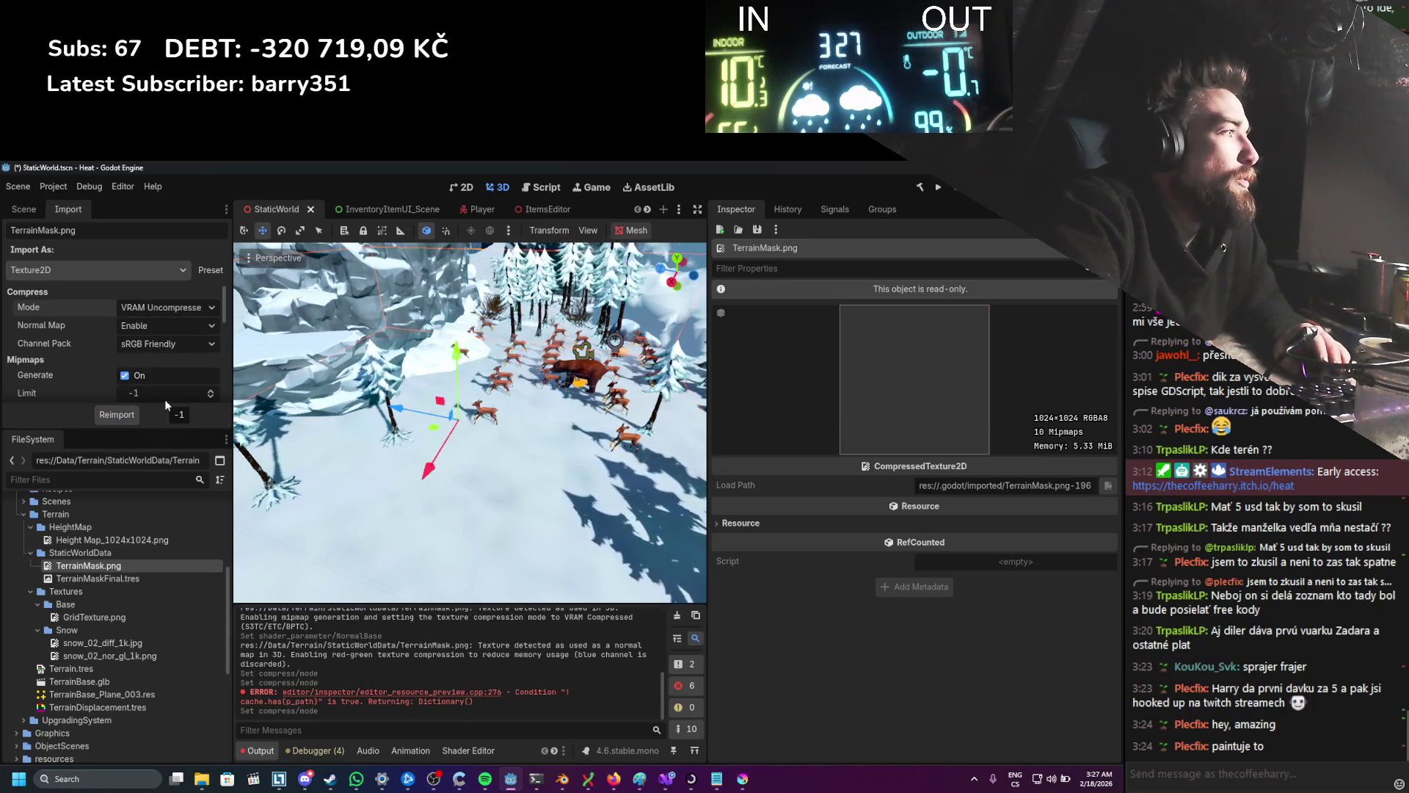
click(120, 578)
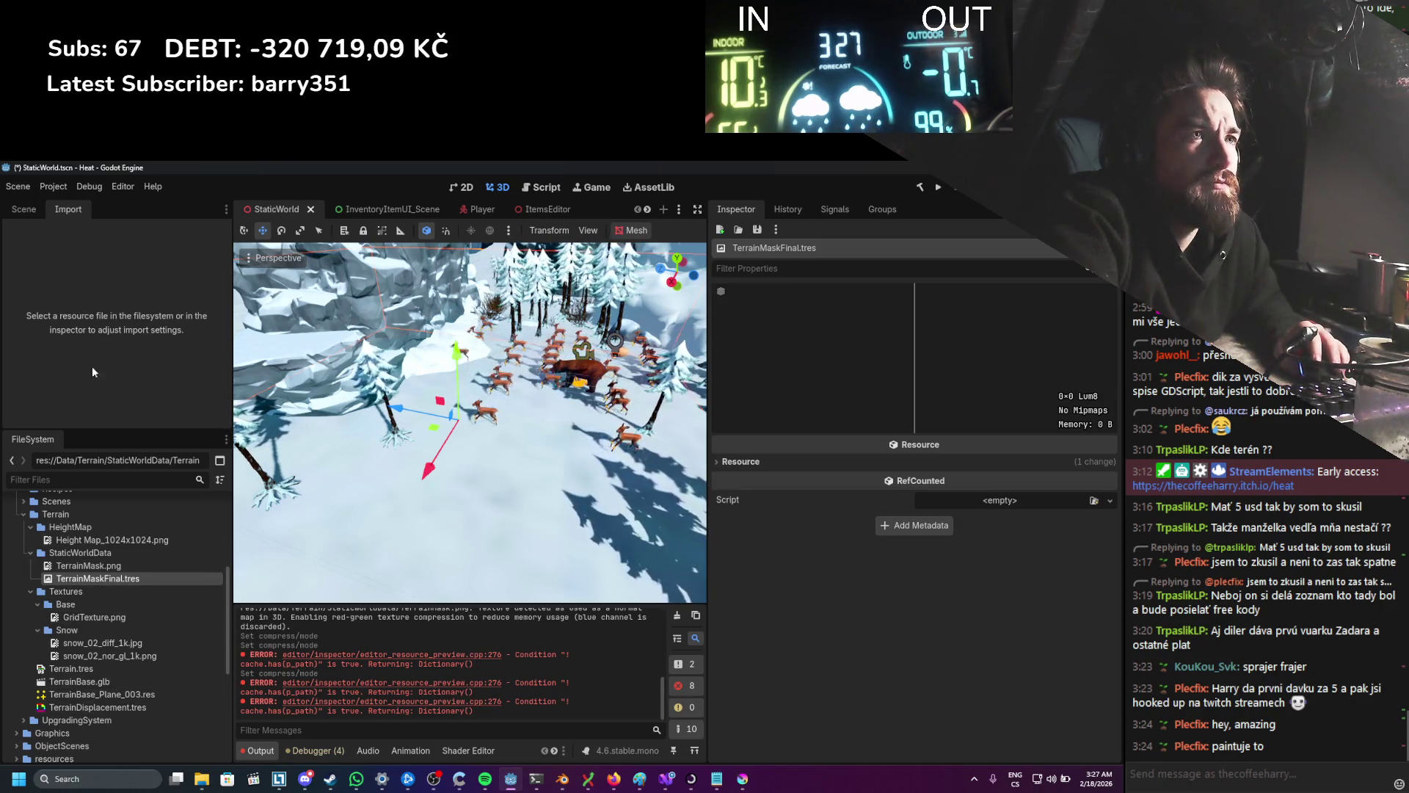
Step: Reselect the Terrain node and clear its Normal Base parameter
click(22, 208)
click(103, 328)
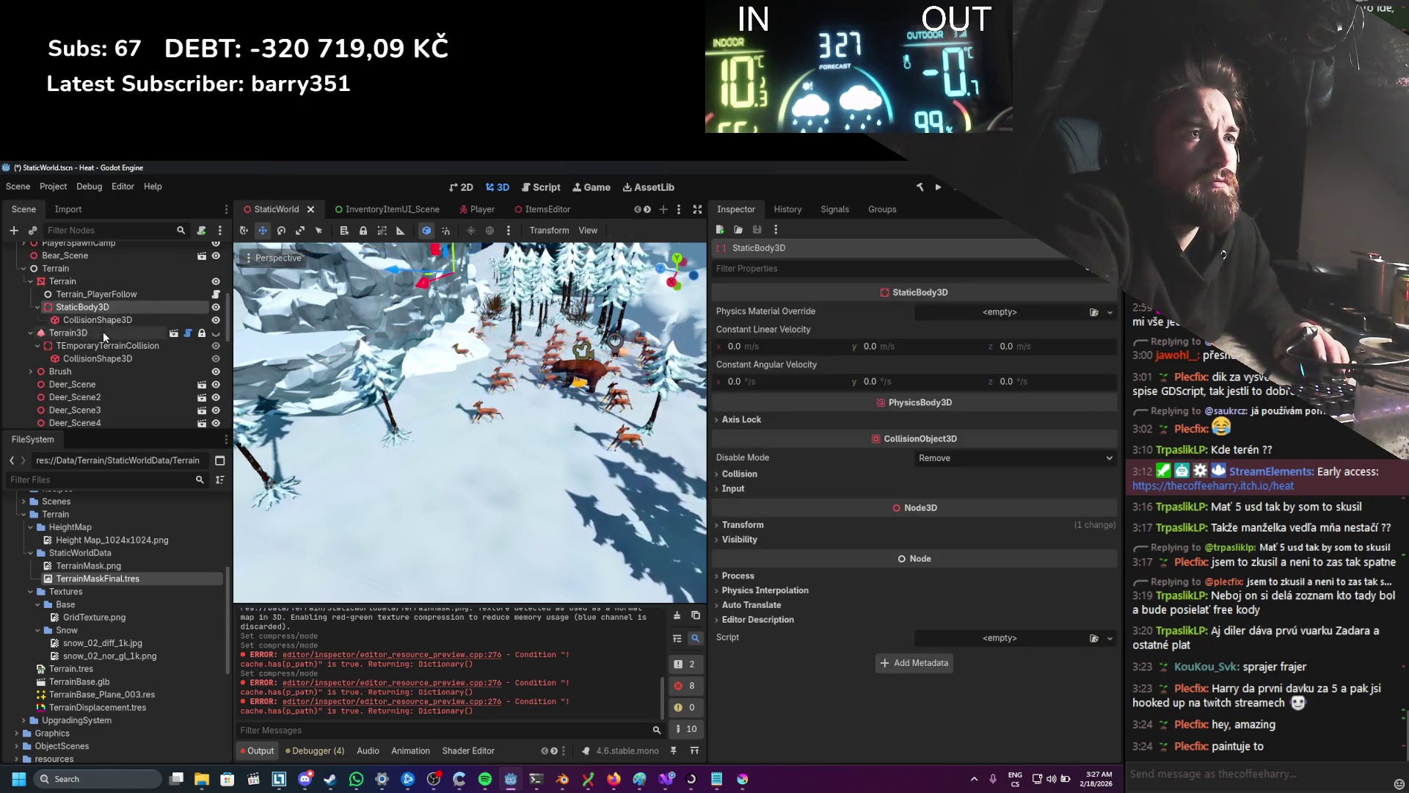
scroll(95, 355, up, 5)
click(312, 360)
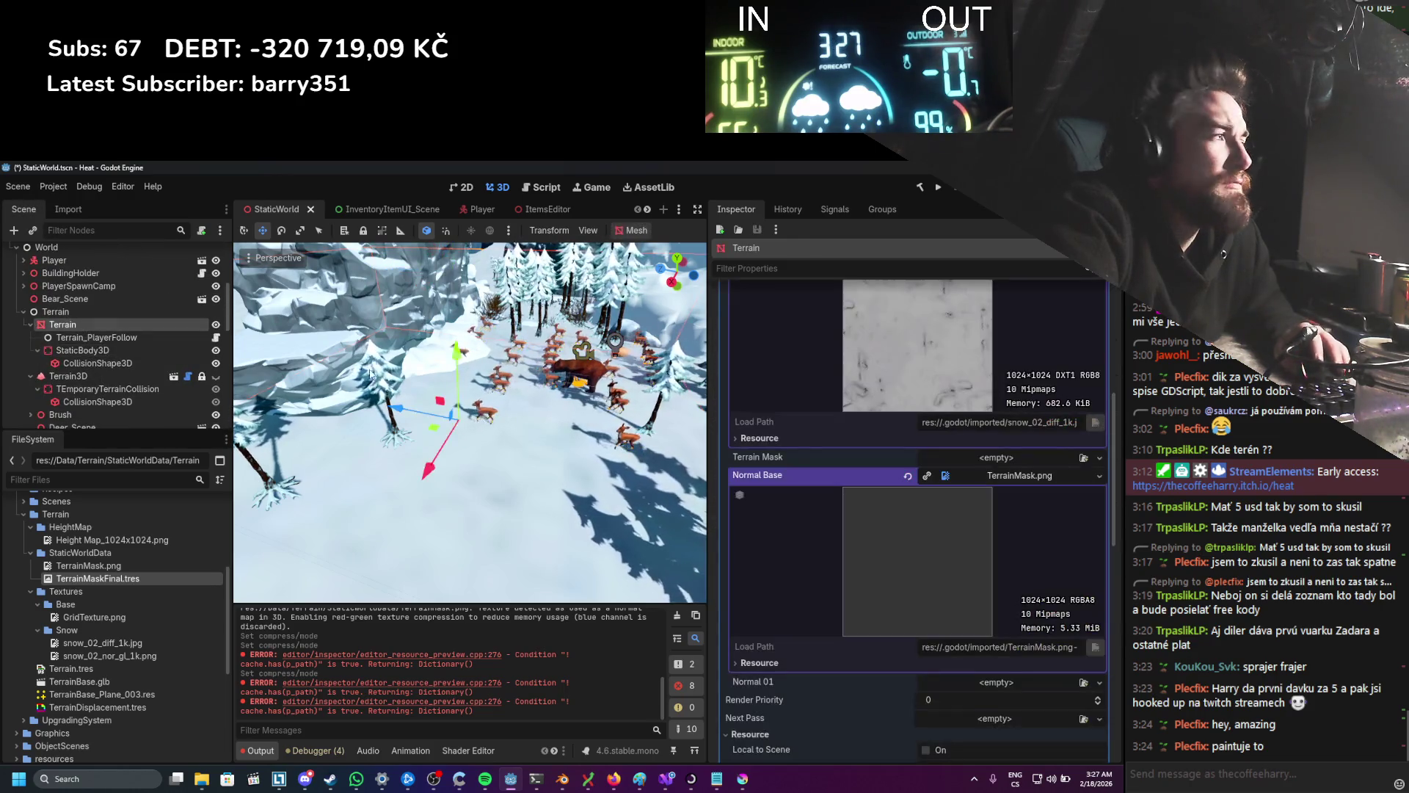
scroll(976, 529, down, 2)
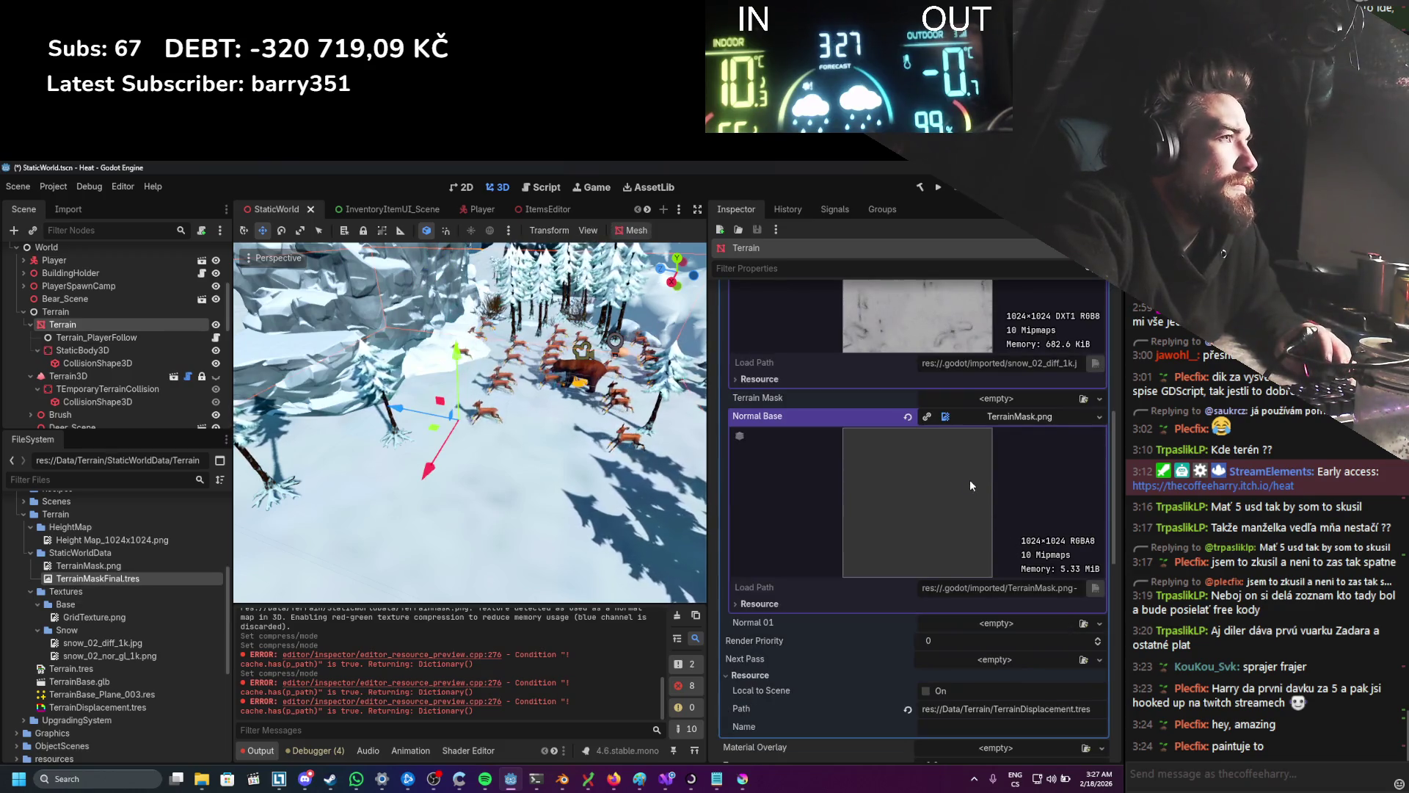
click(1007, 420)
scroll(988, 452, up, 4)
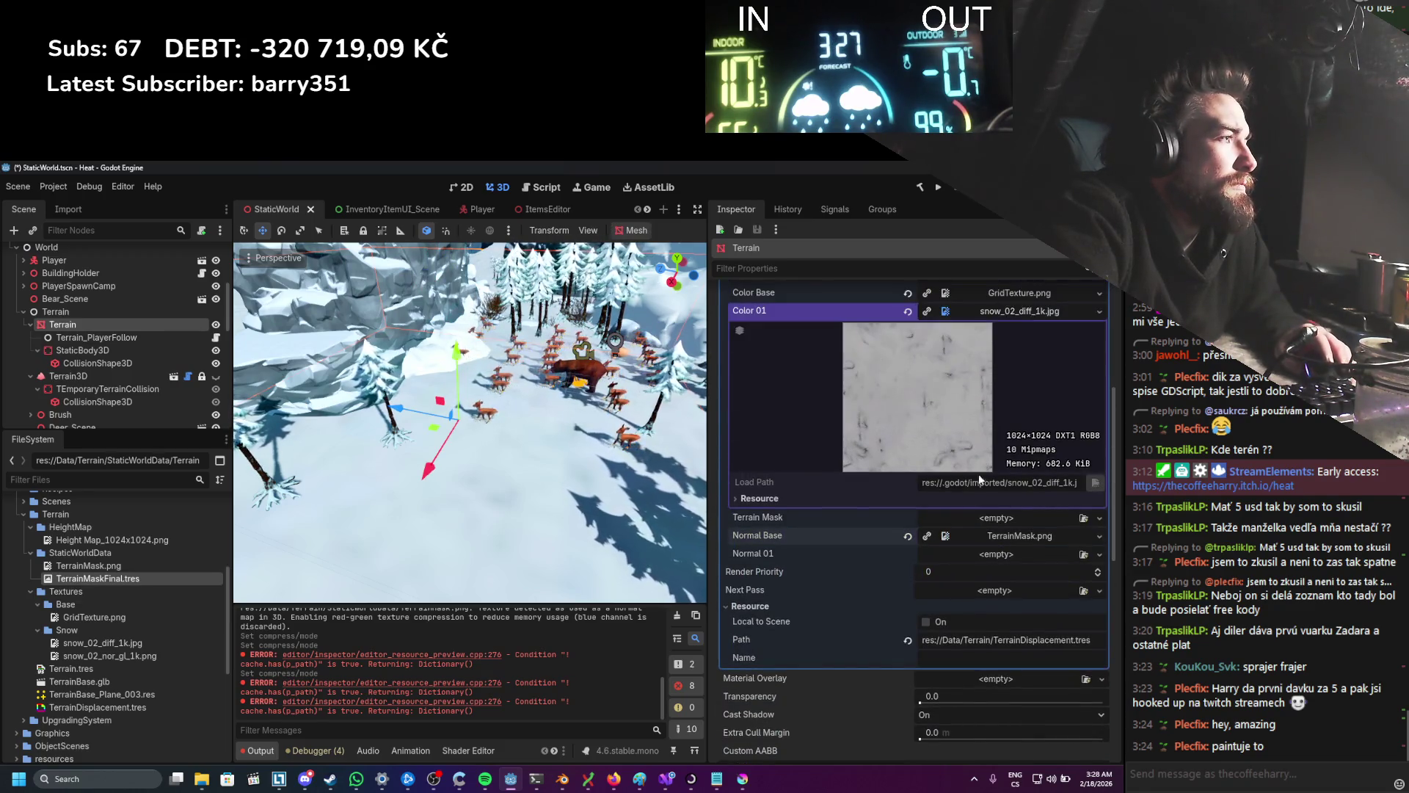
click(908, 536)
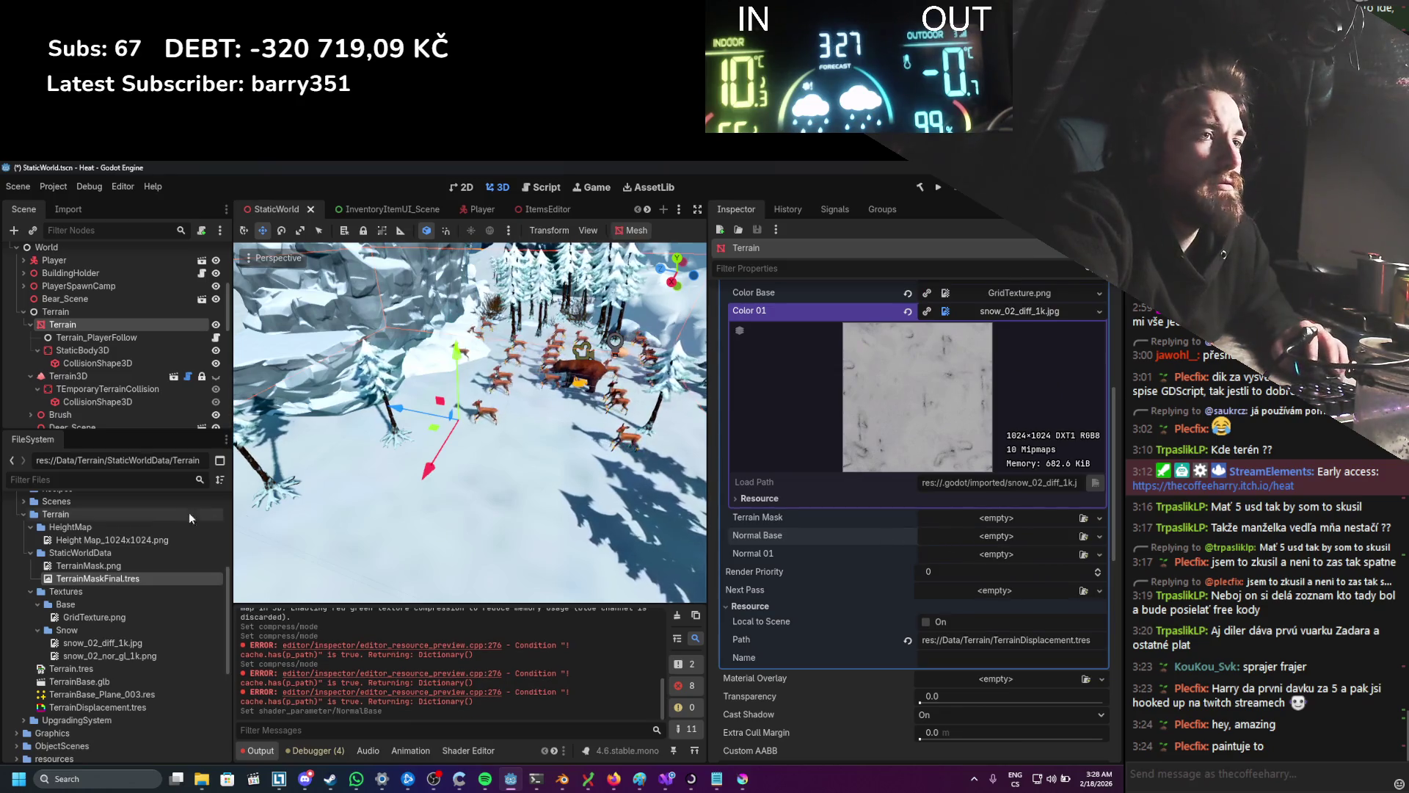
Step: Assign TerrainMask.png to Terrain Mask, save the scene and run the game
mouse_move(108, 565)
mouse_down()
mouse_move(587, 514)
mouse_move(1025, 526)
mouse_up()
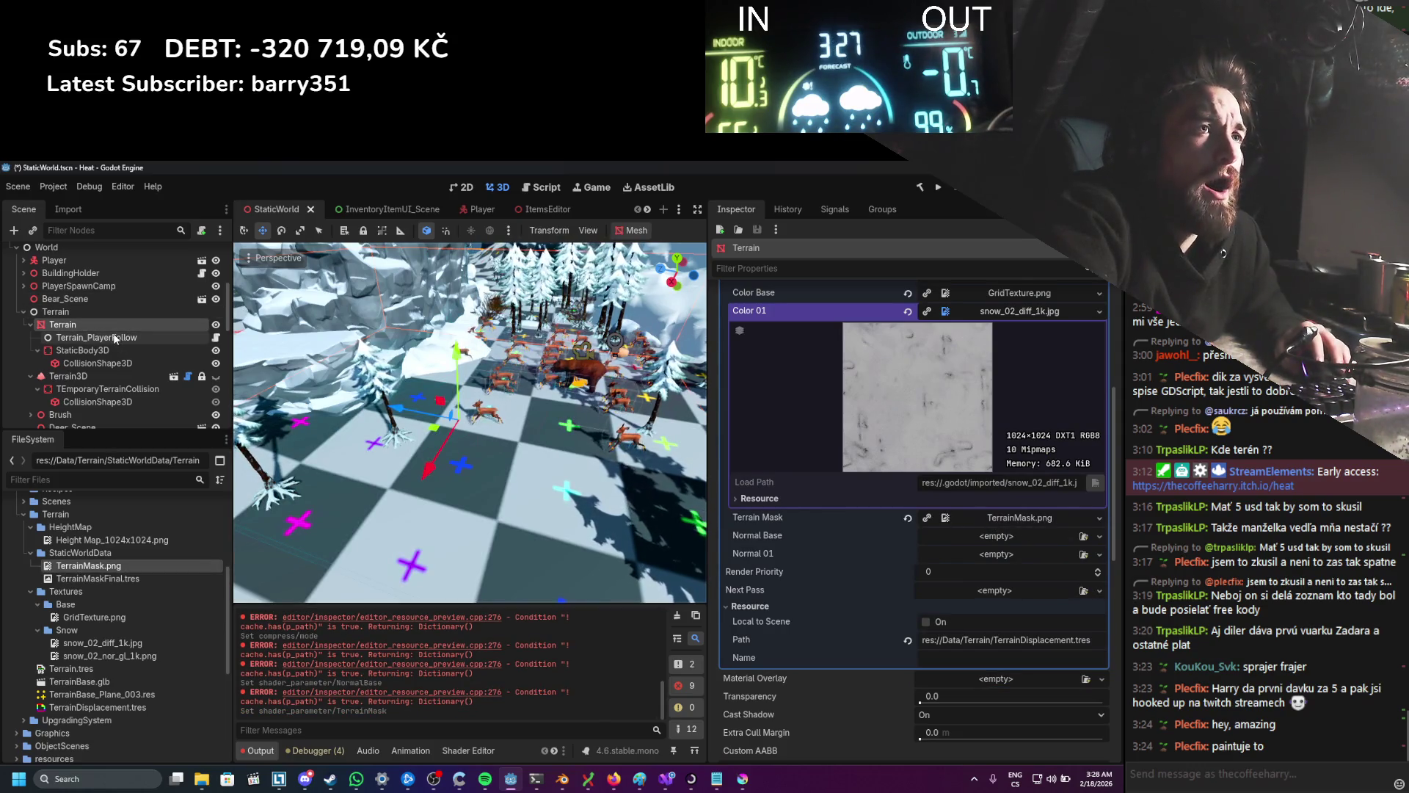
click(107, 566)
click(940, 188)
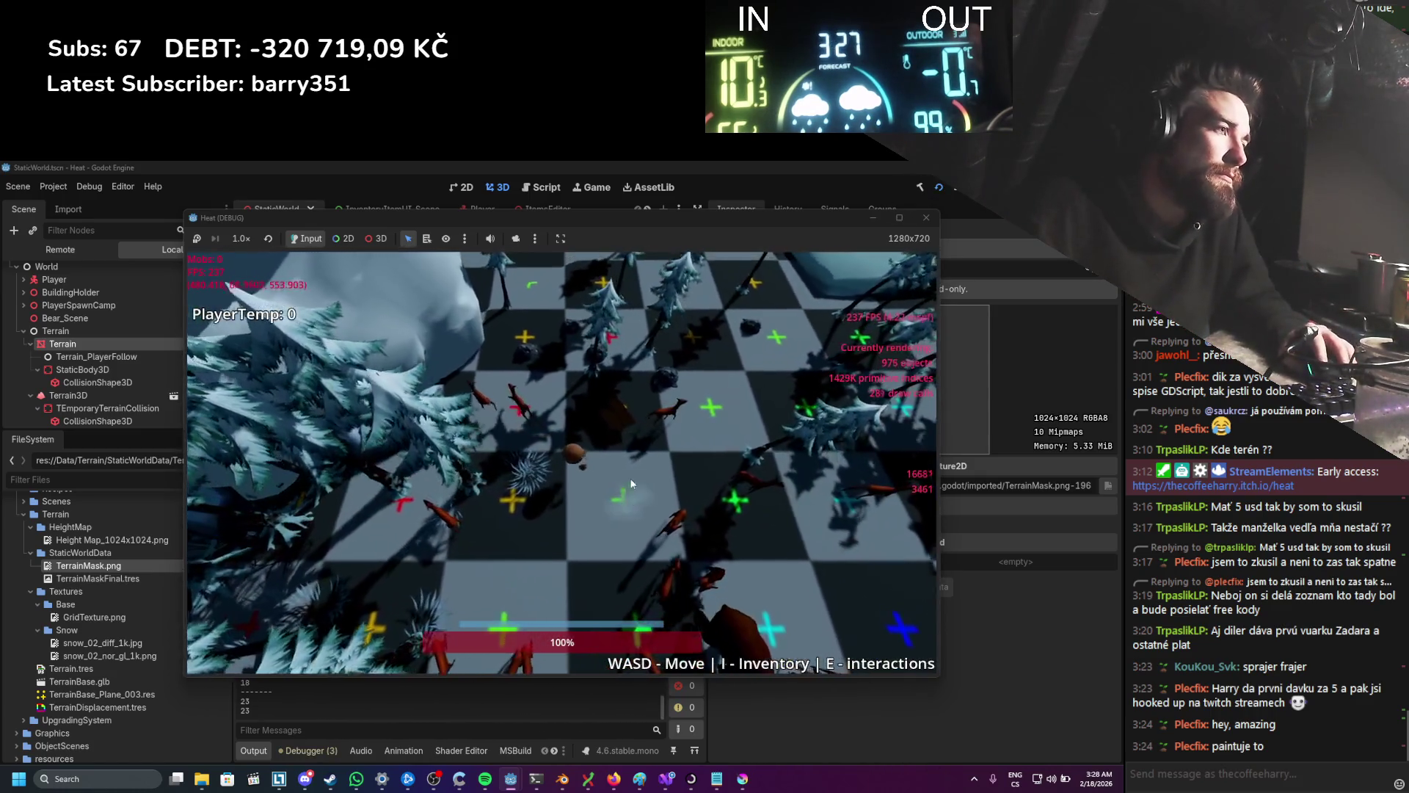
Step: Walk the player forward, backward and sideways across the snowy terrain with W, S and D
key(d)
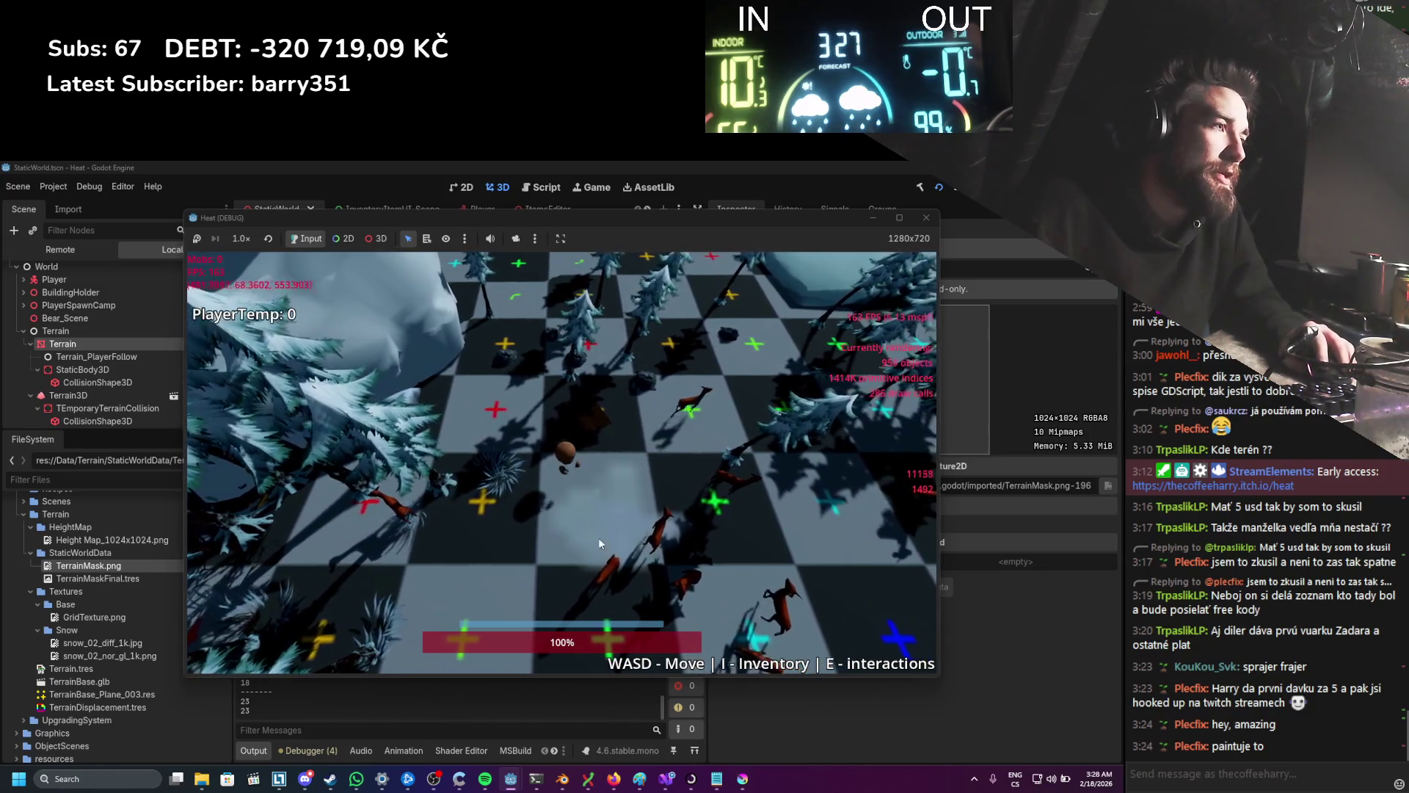
key(w)
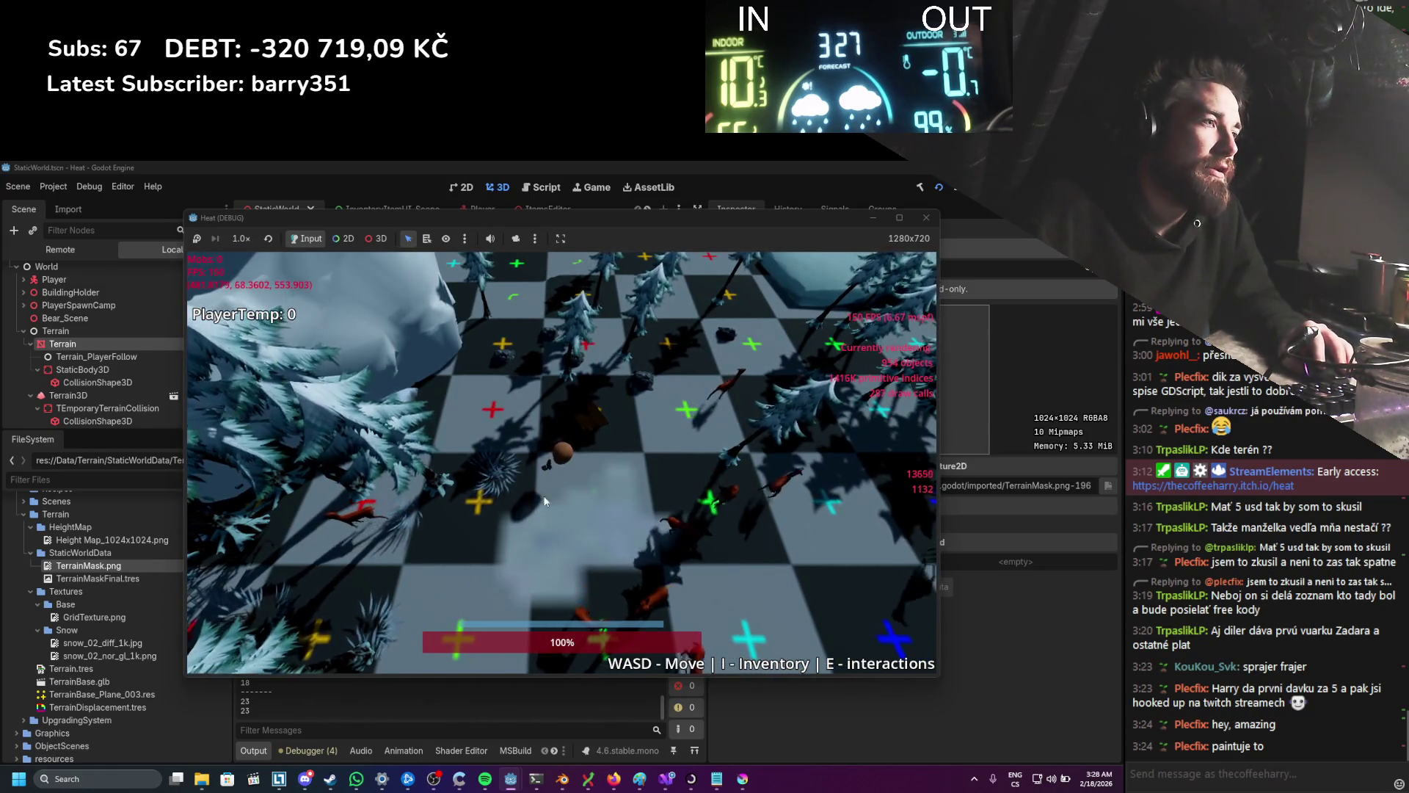
key(d)
key(s)
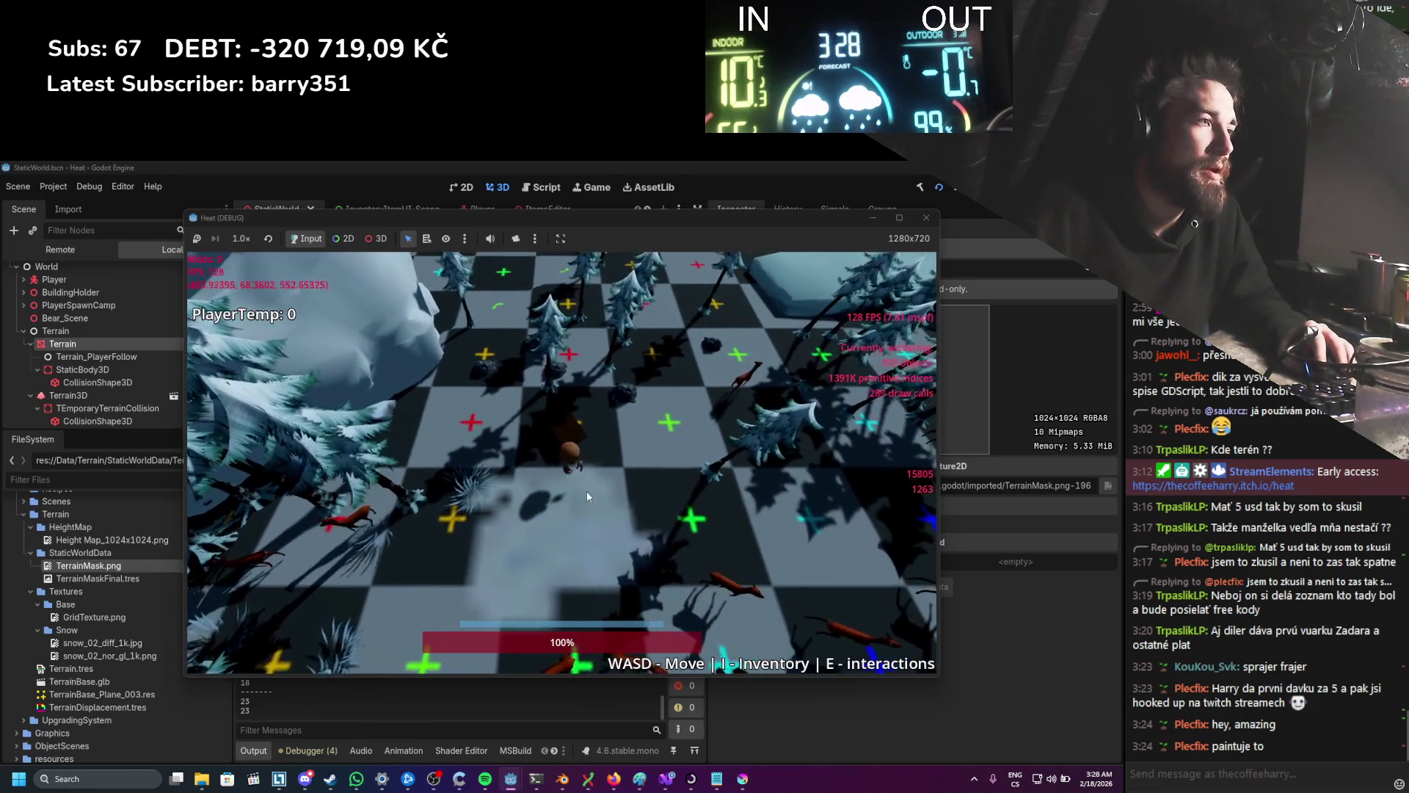
key(s)
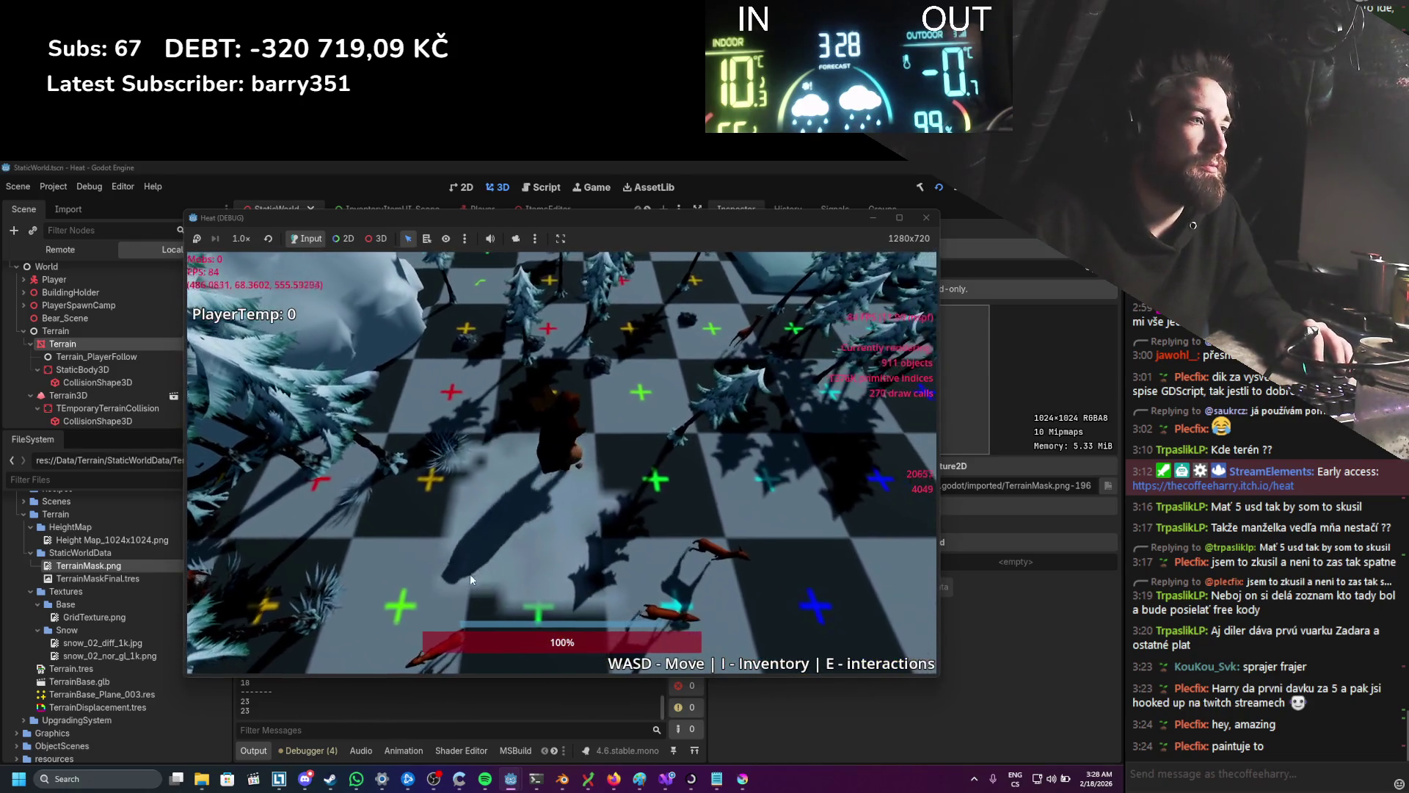
key(w)
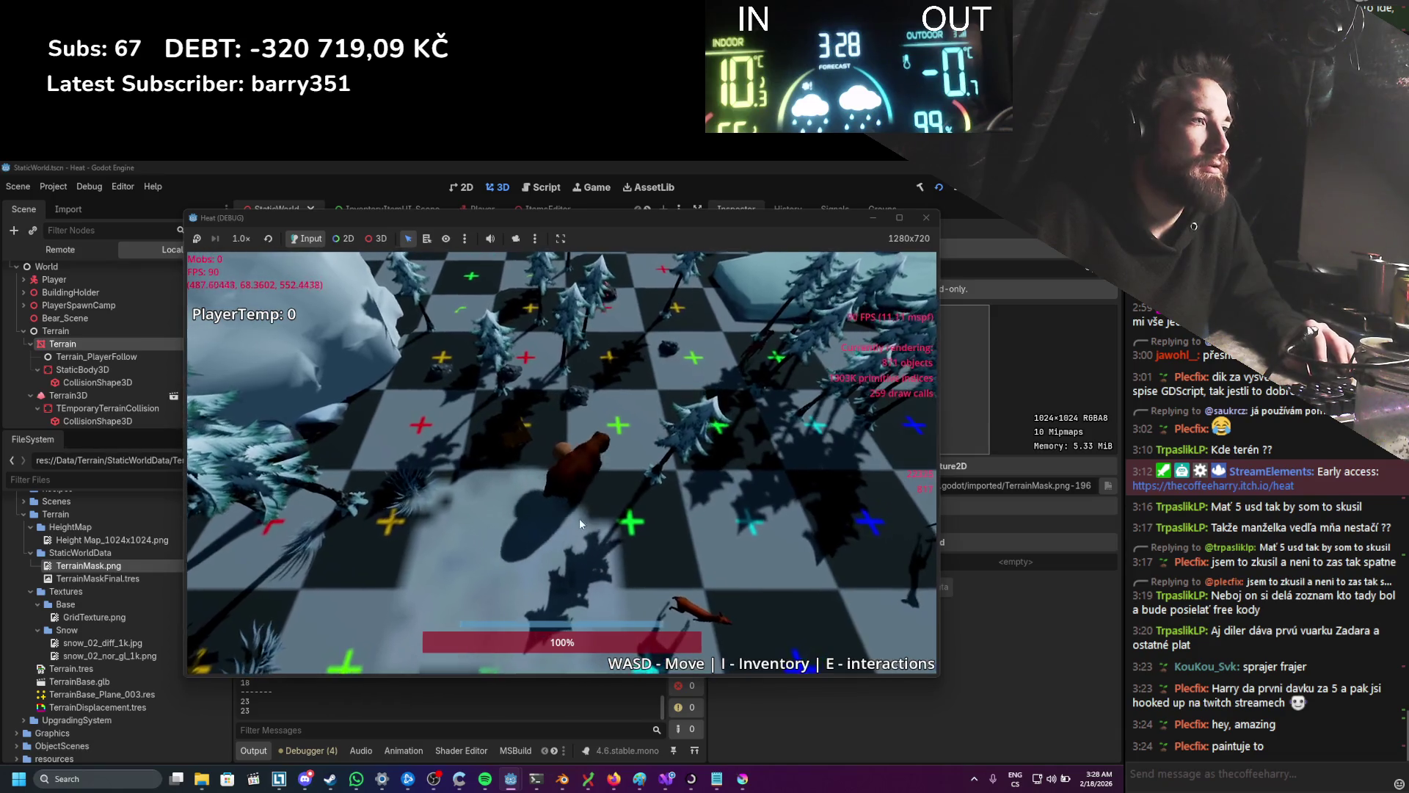
key(d)
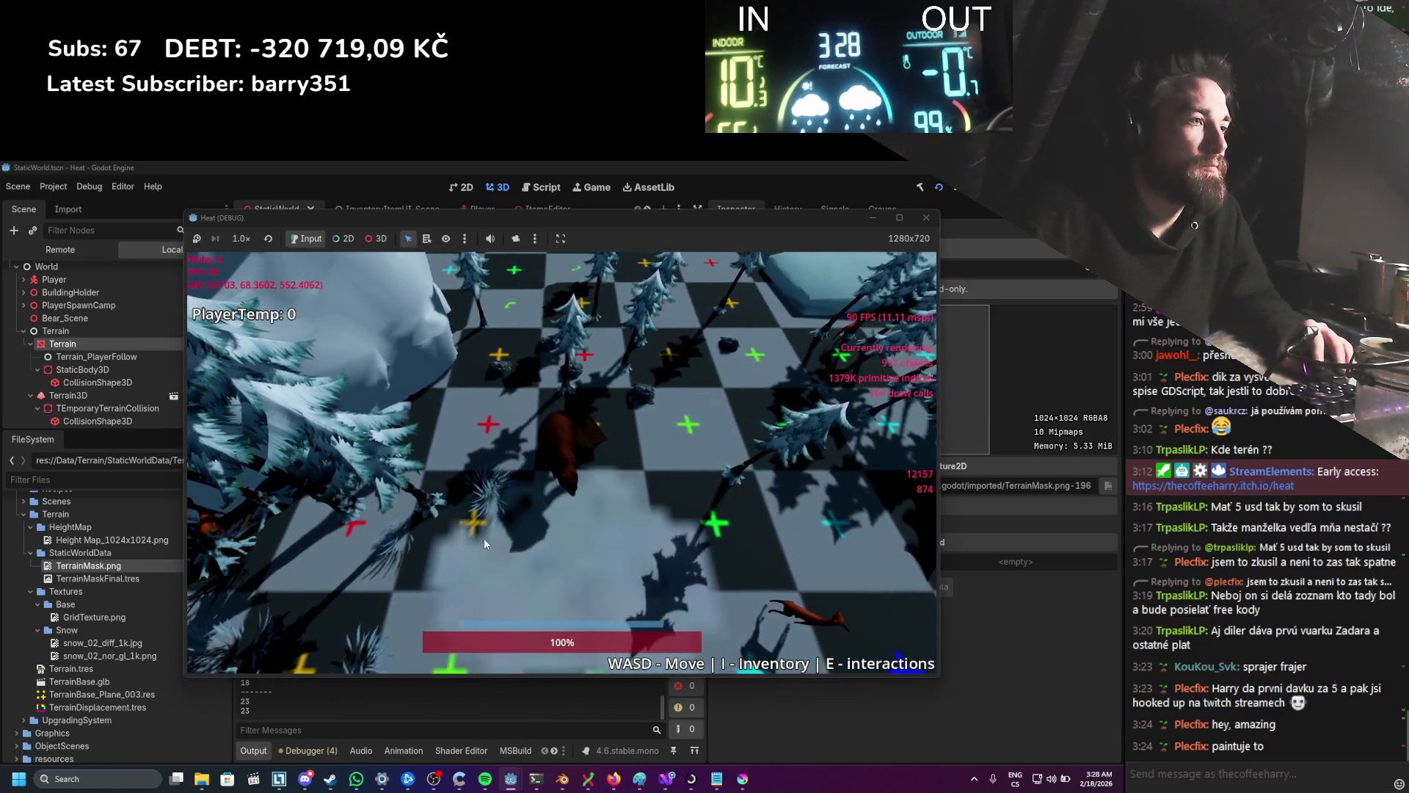
key(d)
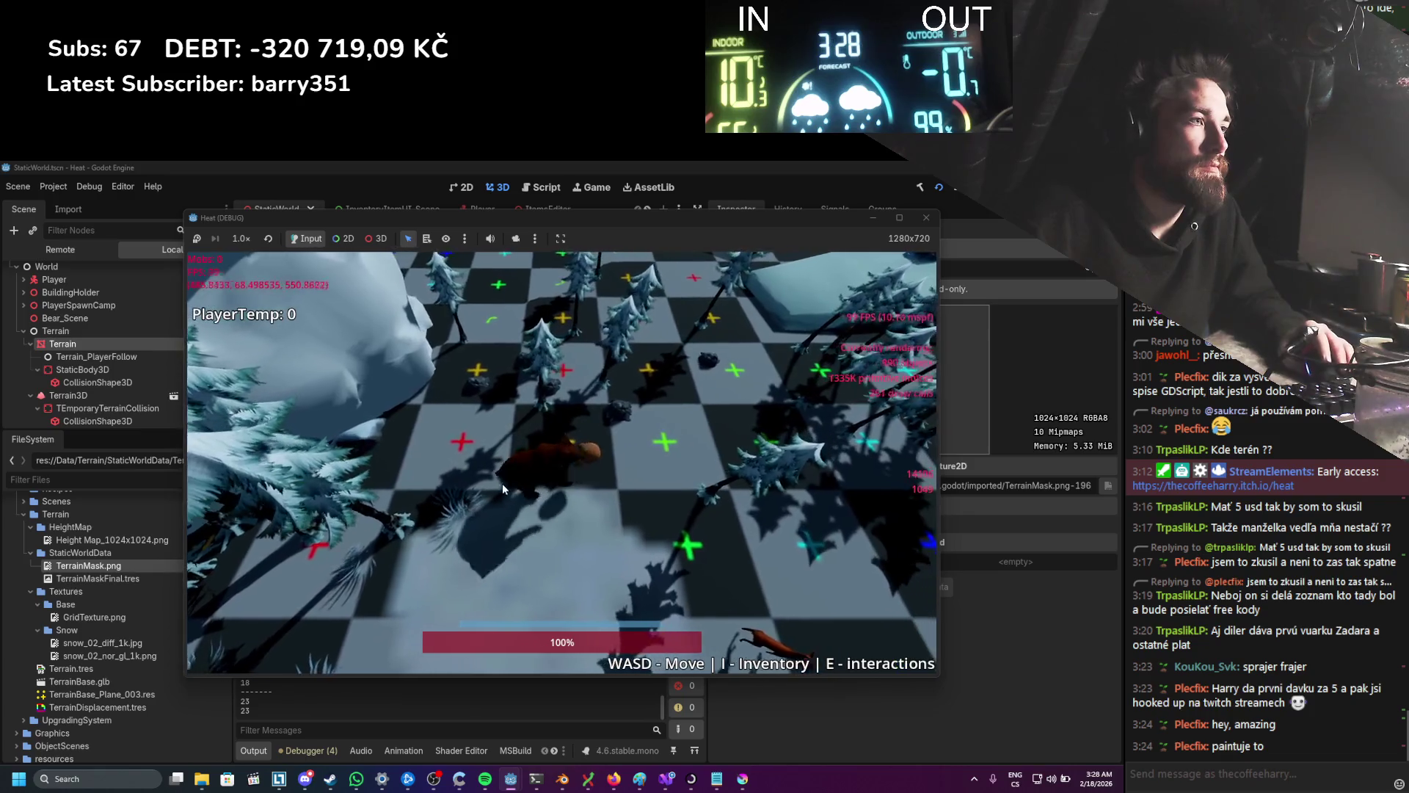
key(s)
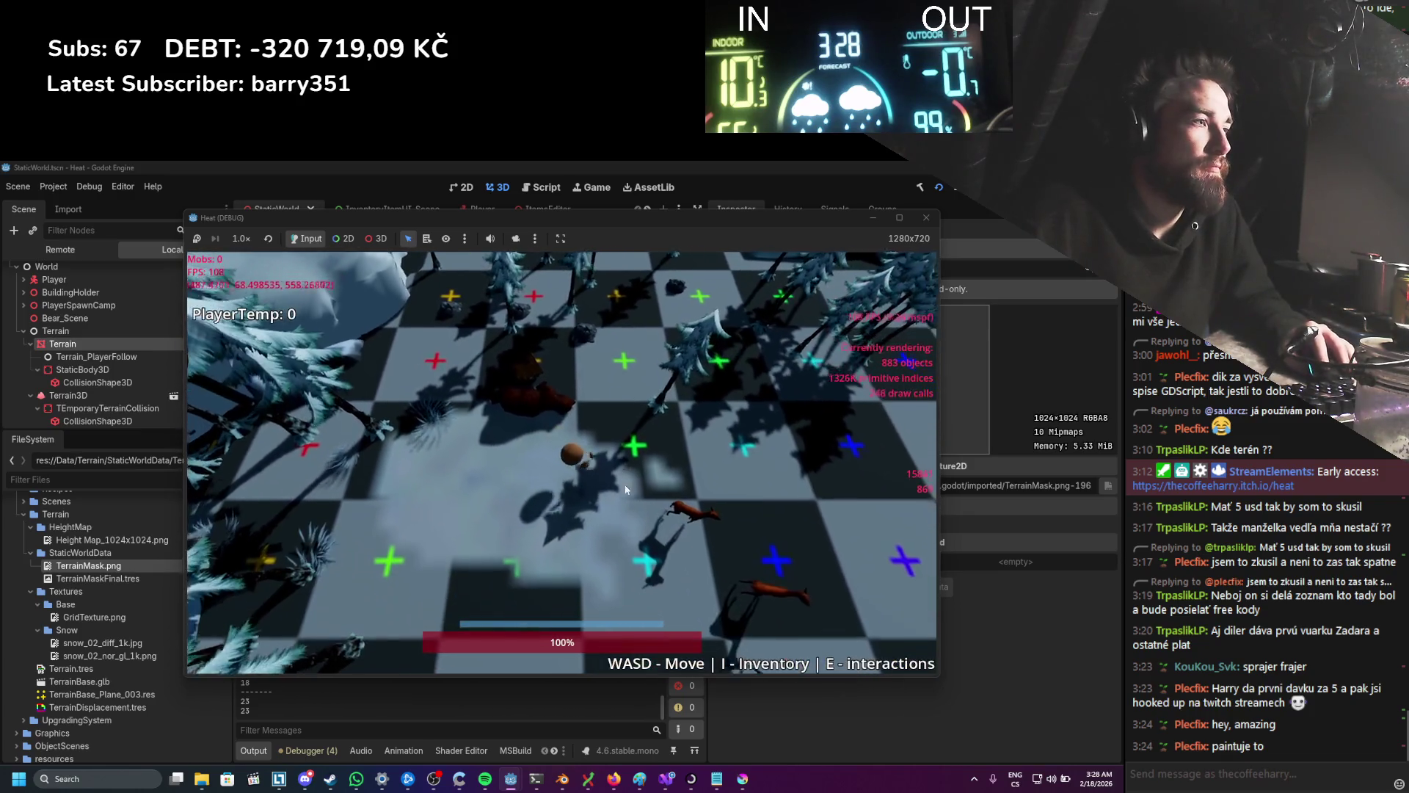
key(s)
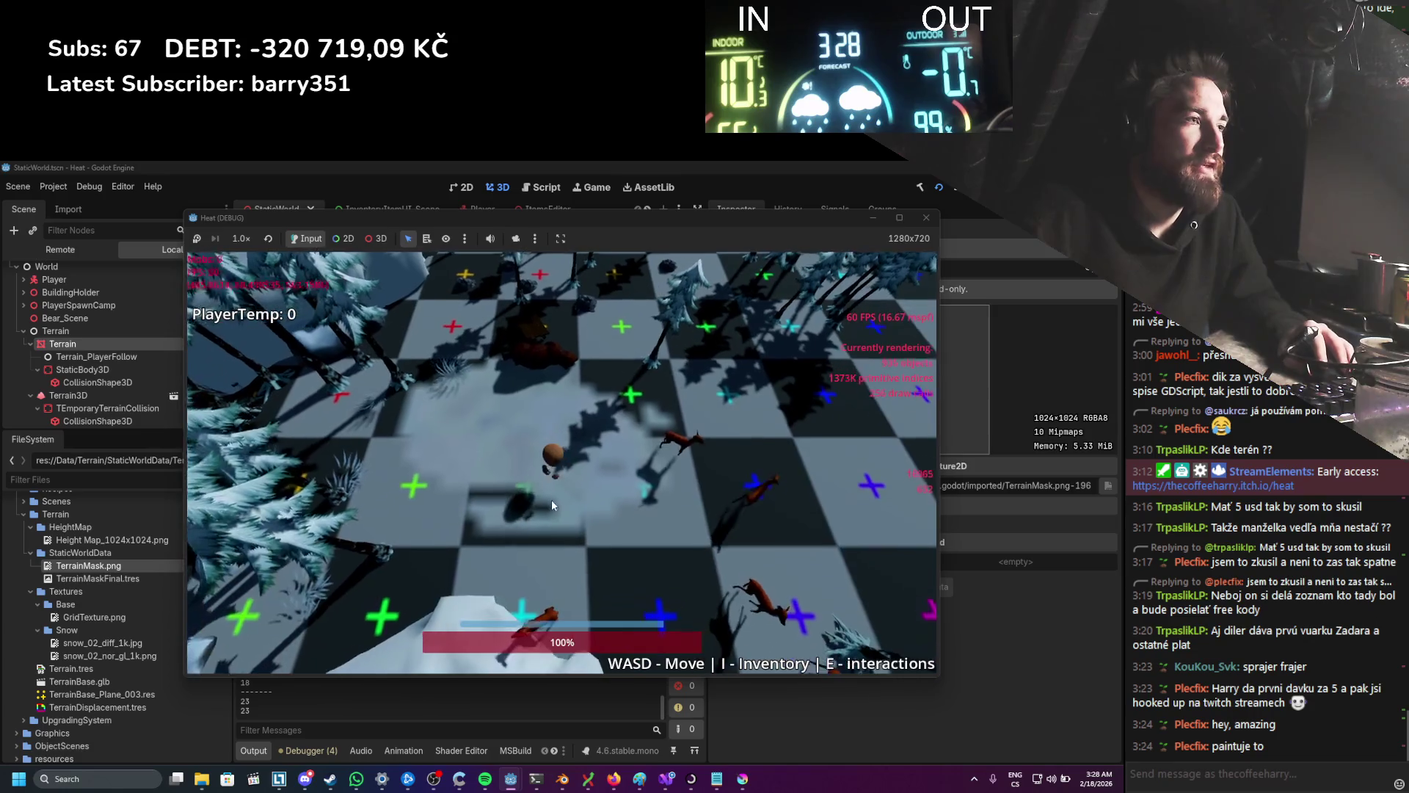
key(w)
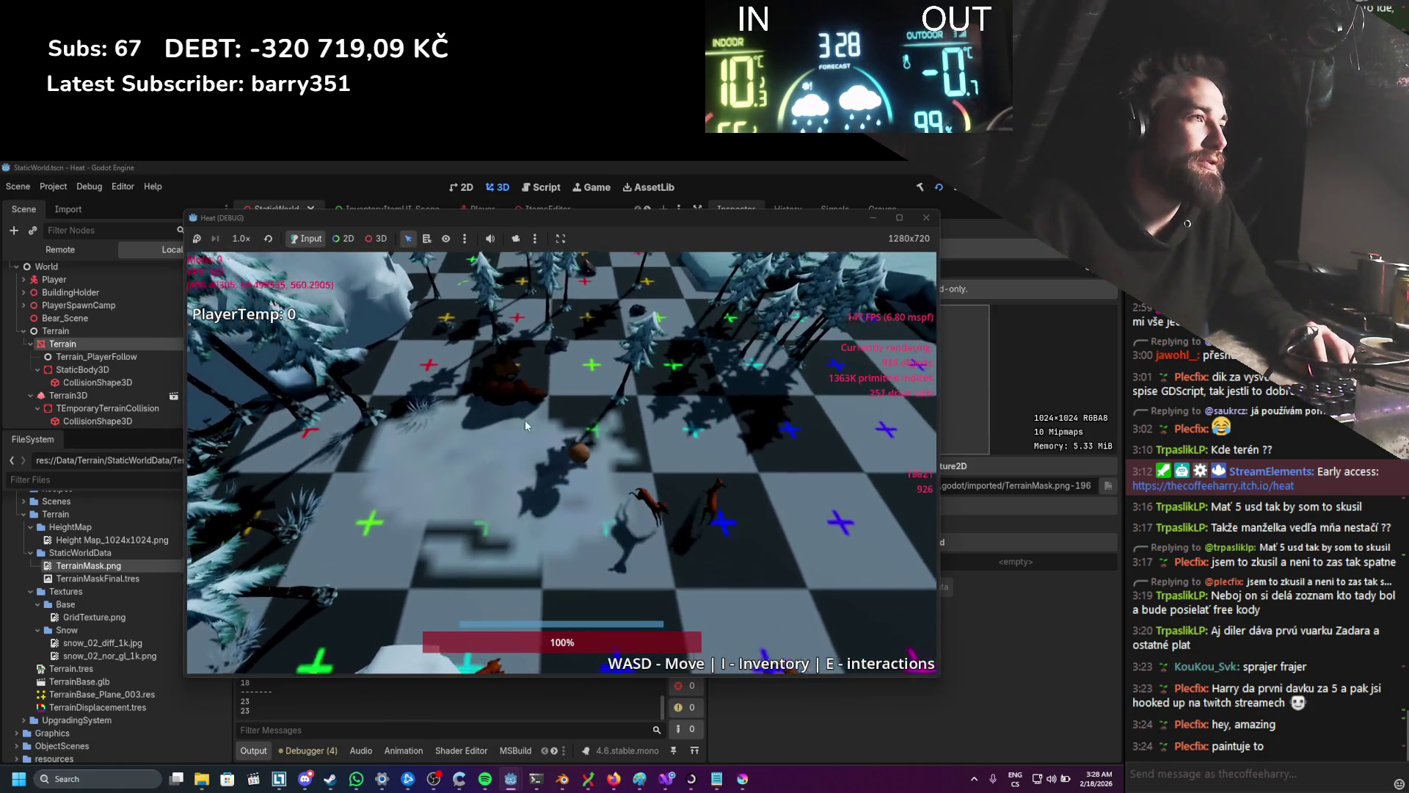
key(s)
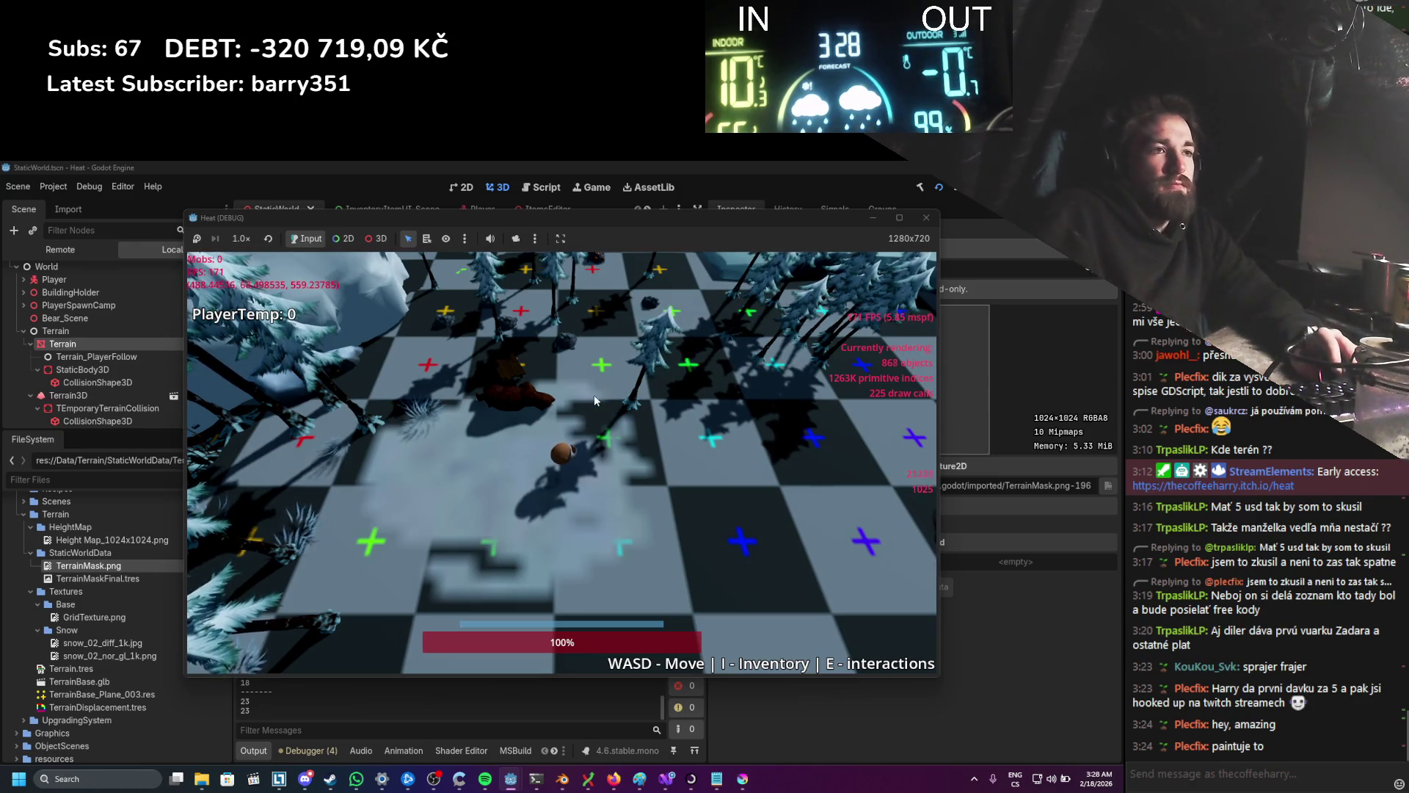
Step: Stop the running game from the editor toolbar
scroll(547, 422, down, 5)
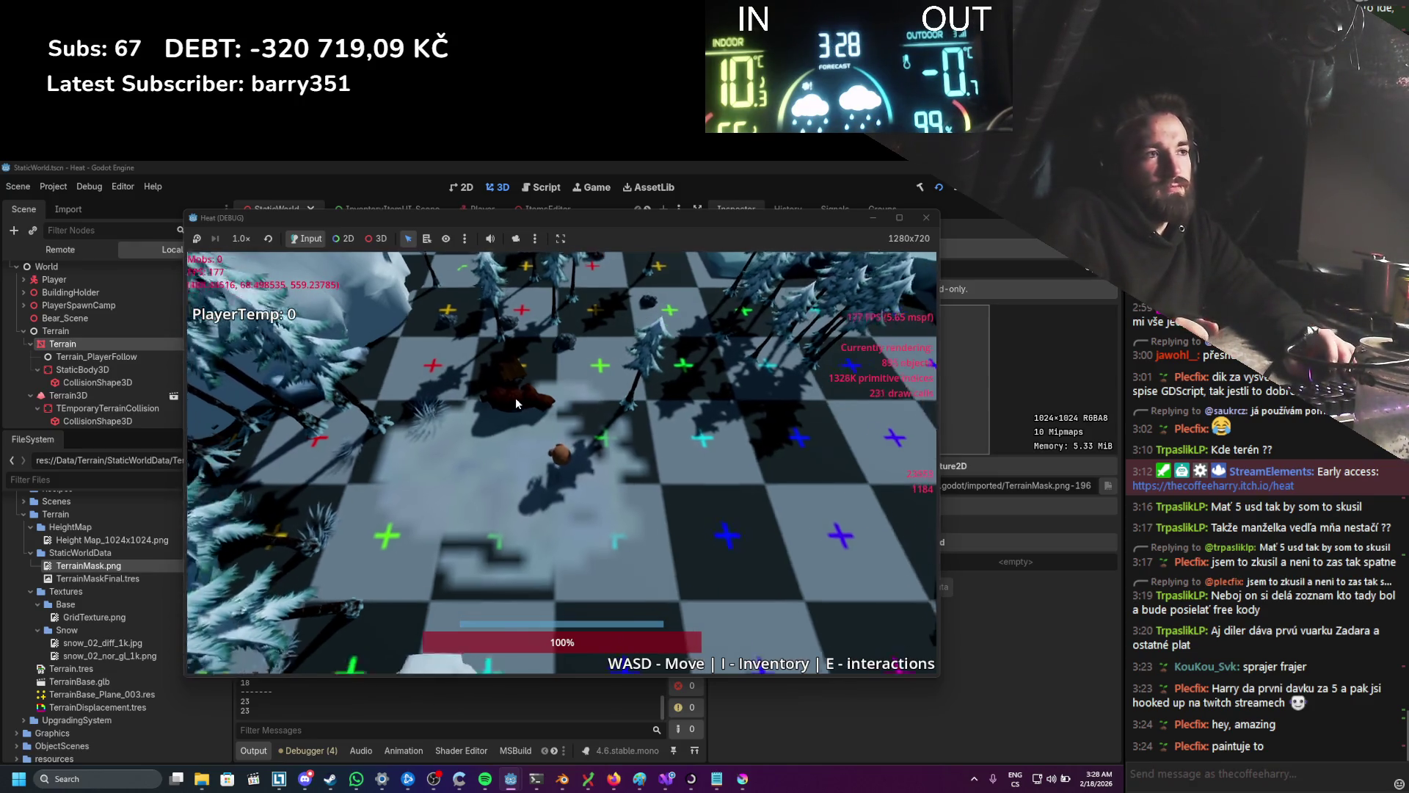
scroll(549, 465, up, 5)
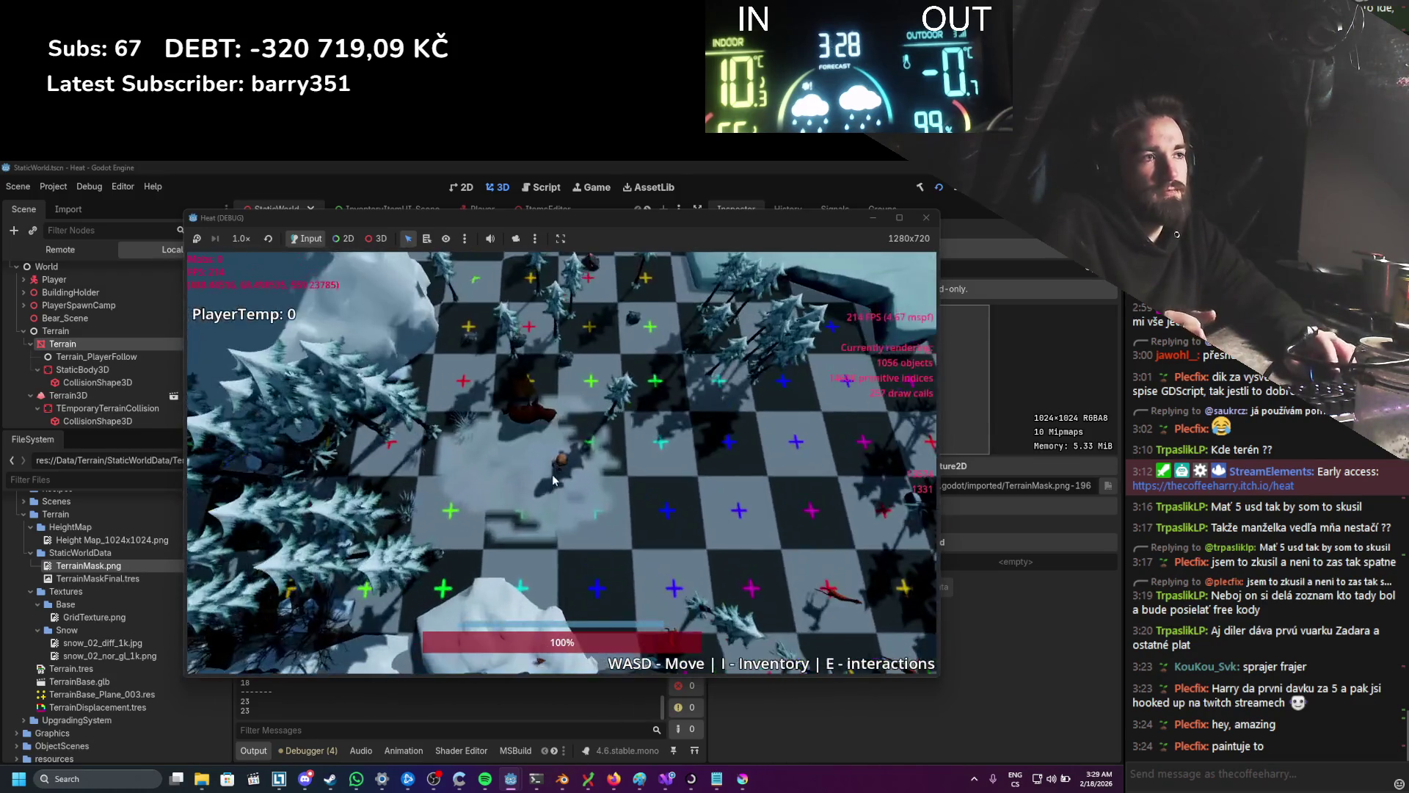
scroll(554, 467, up, 3)
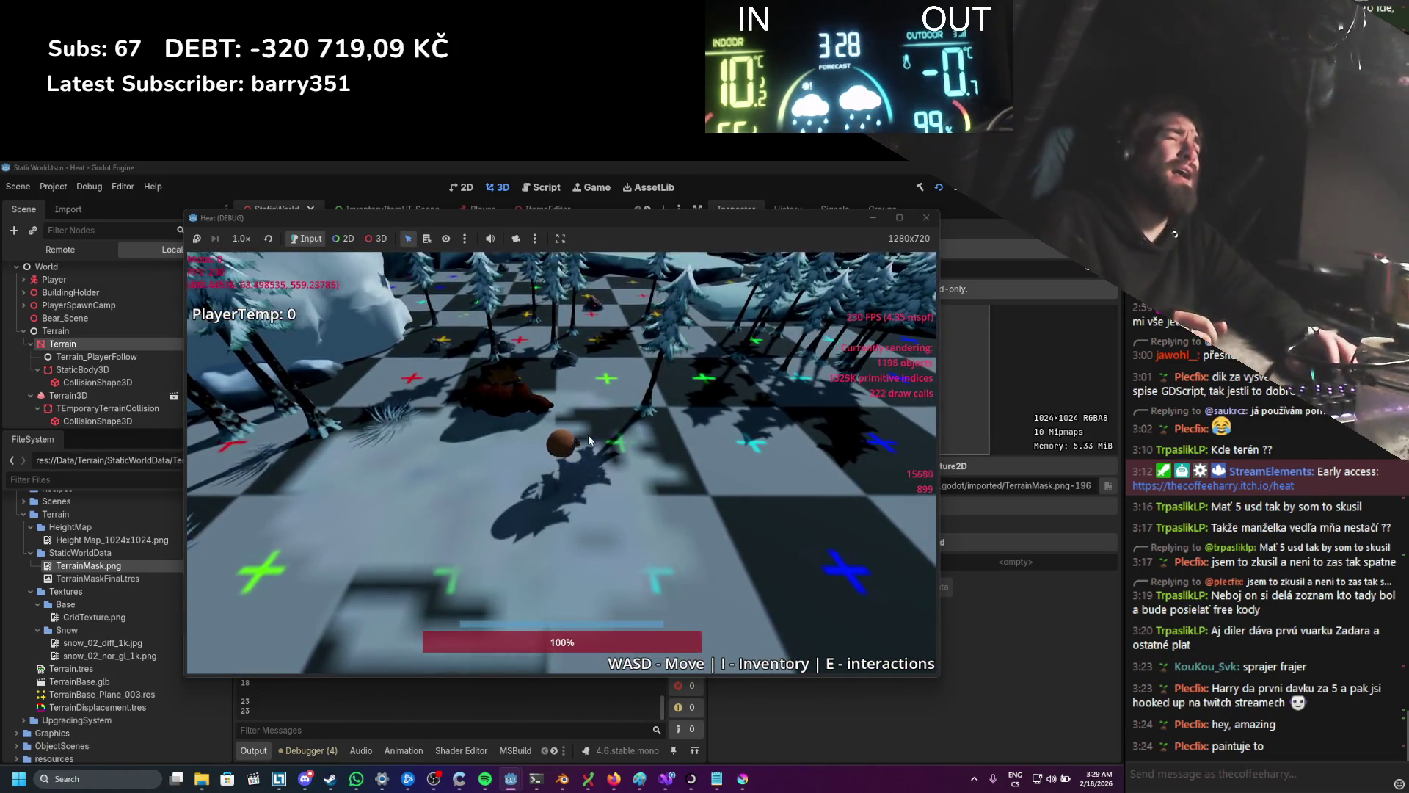
click(926, 217)
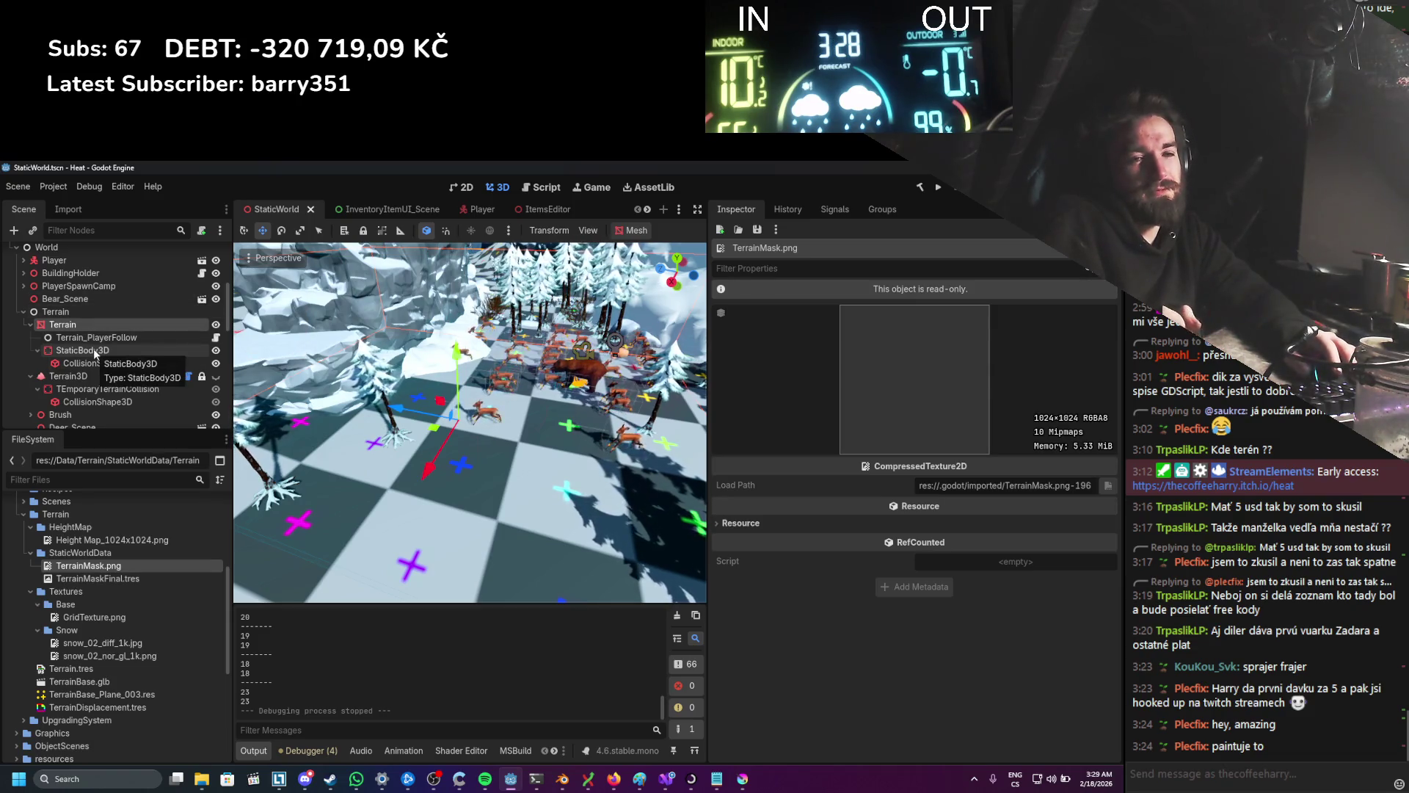
Step: Show the Terrain node's material settings in the Inspector
scroll(555, 413, up, 2)
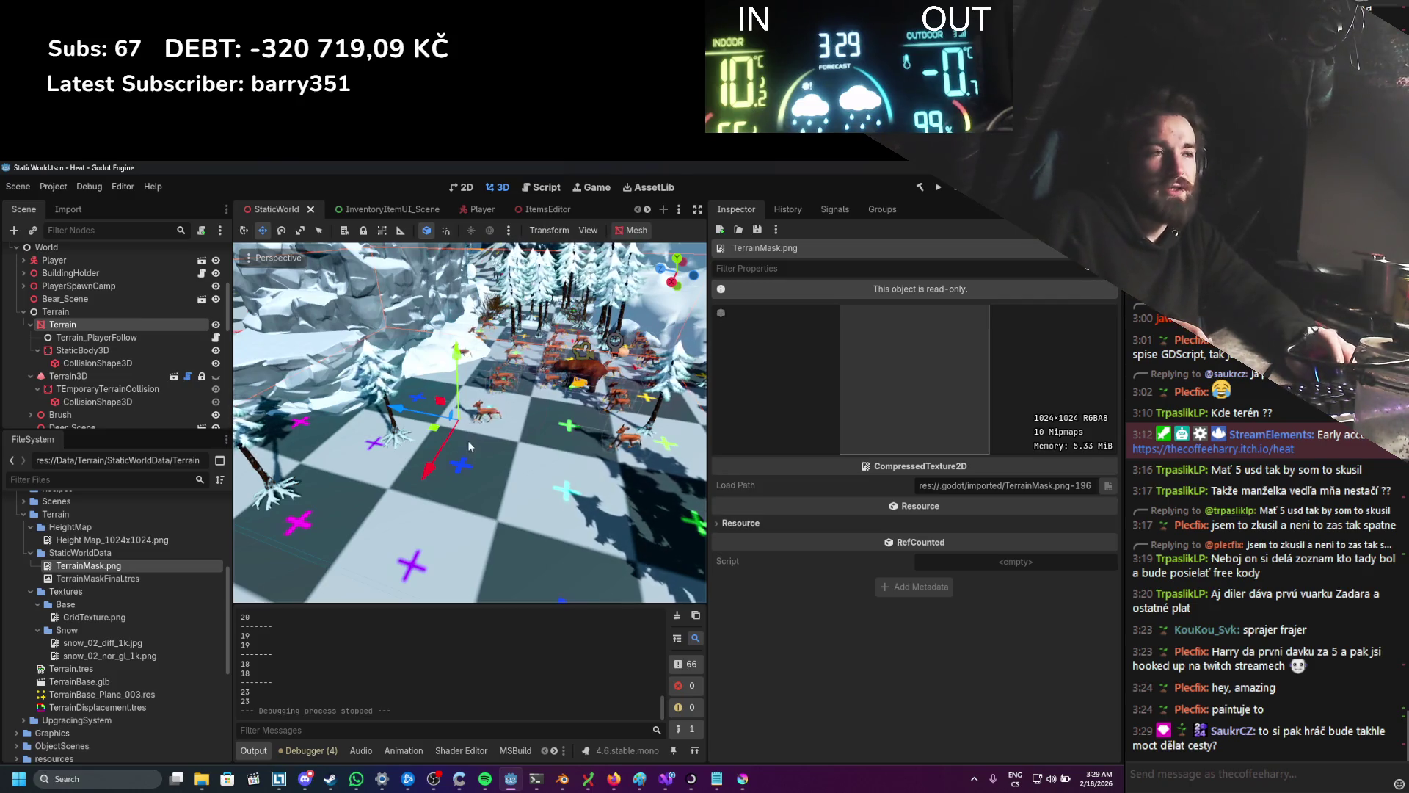
scroll(483, 437, down, 3)
scroll(483, 437, down, 2)
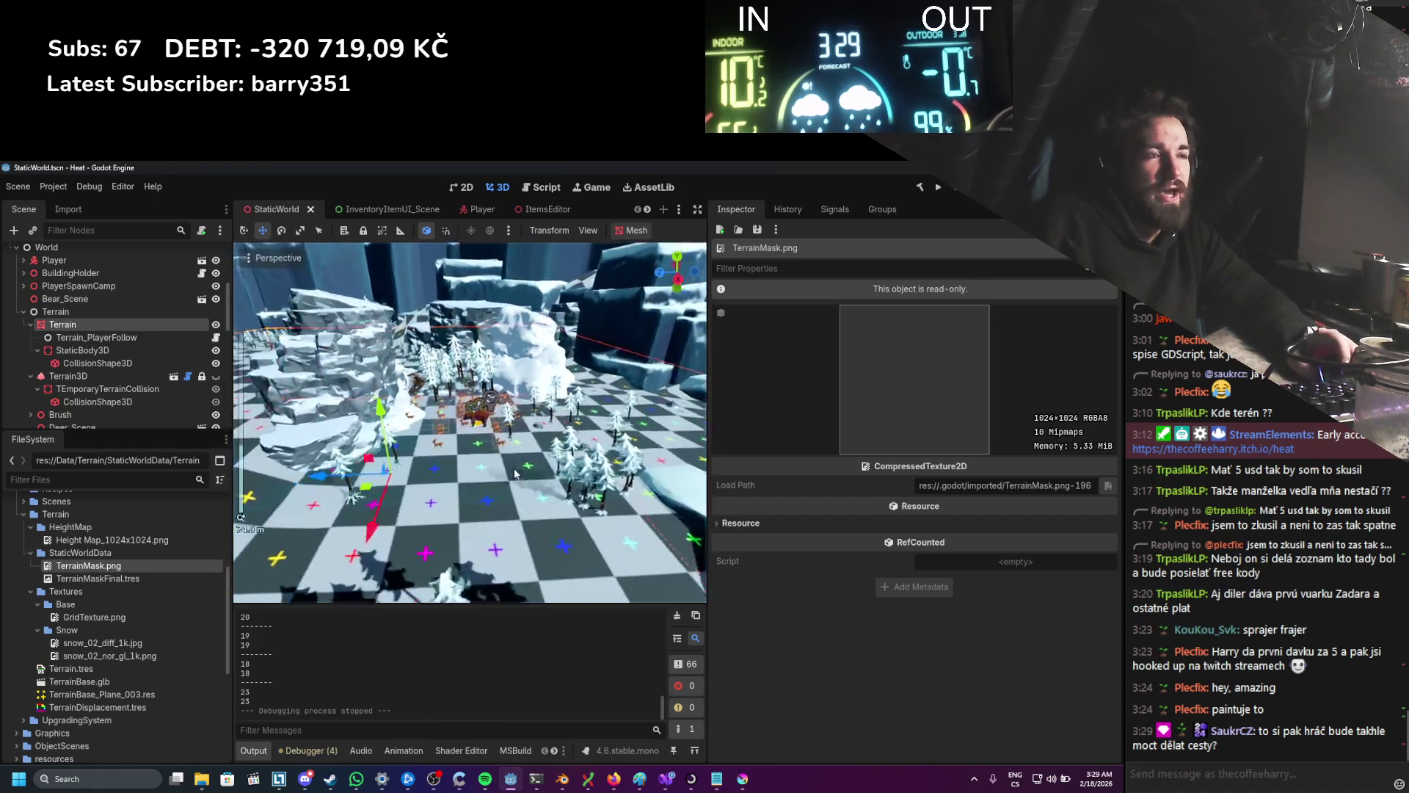
scroll(514, 474, up, 4)
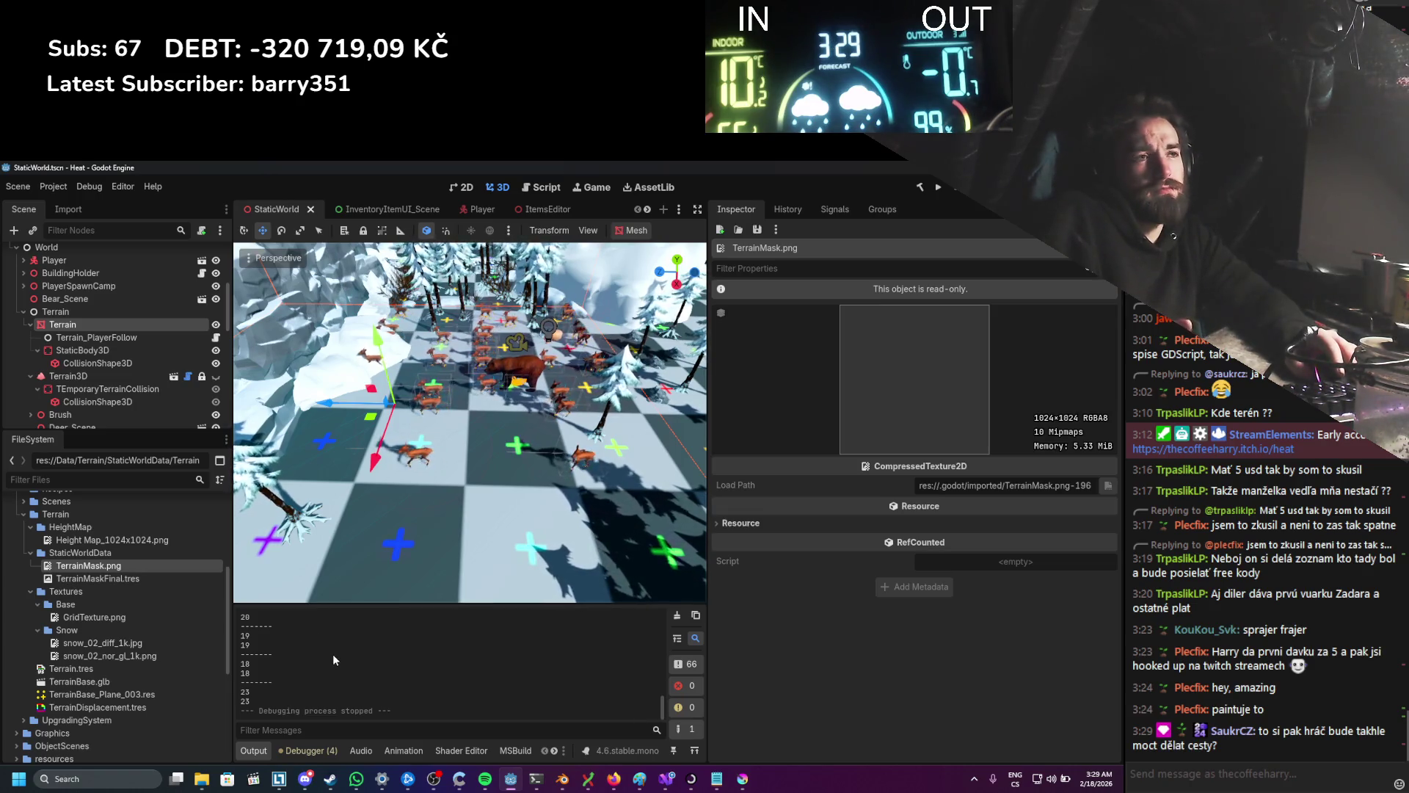
scroll(373, 530, down, 2)
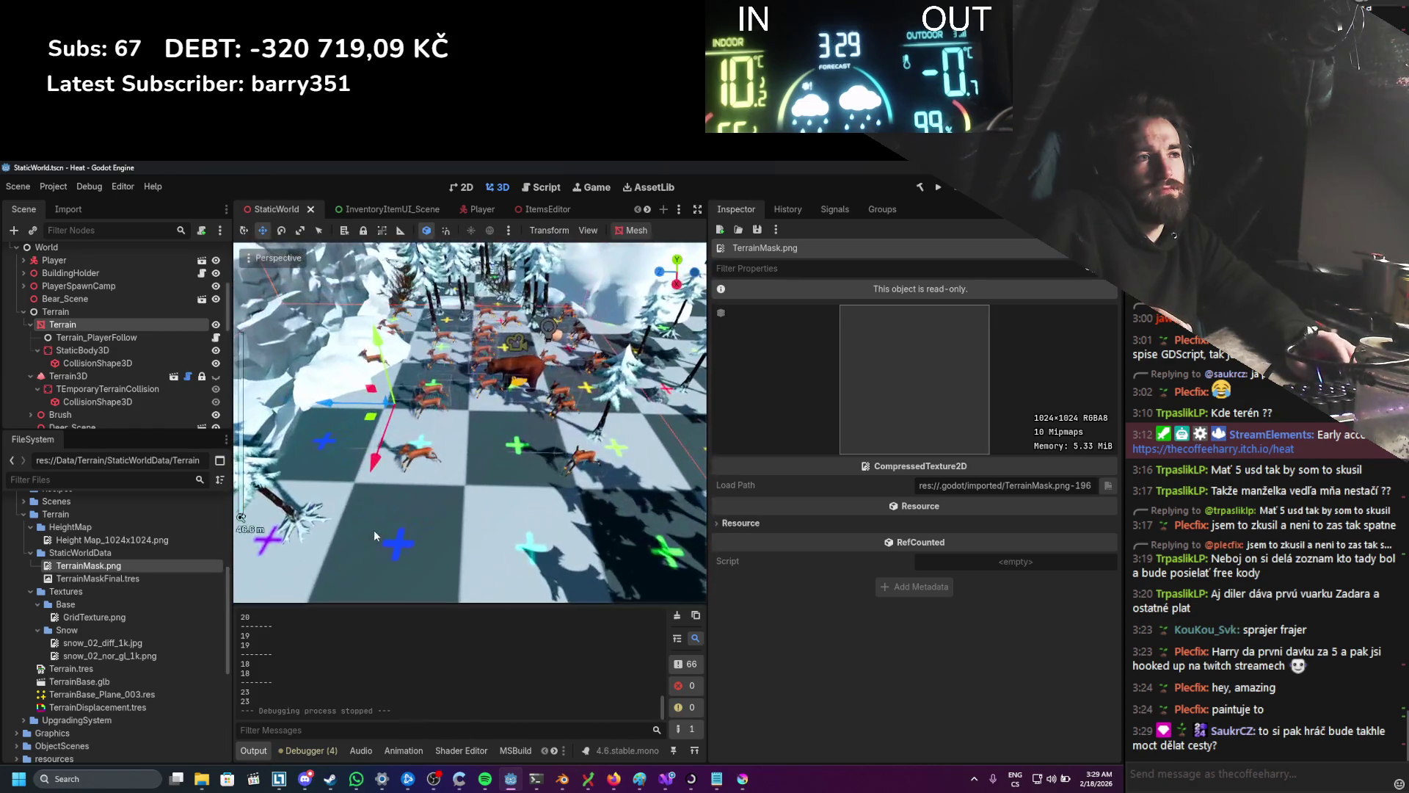
scroll(373, 530, up, 3)
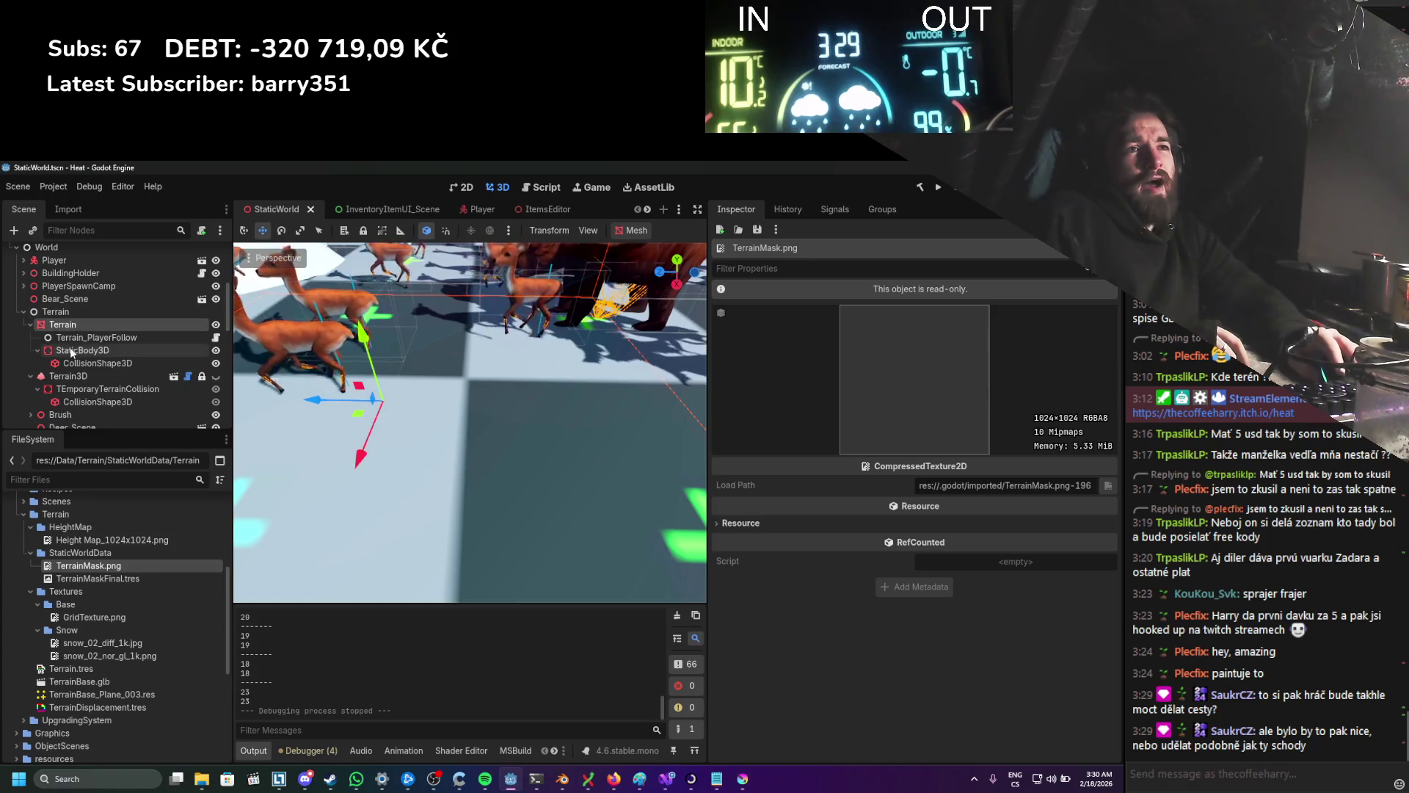
click(147, 325)
scroll(844, 478, down, 3)
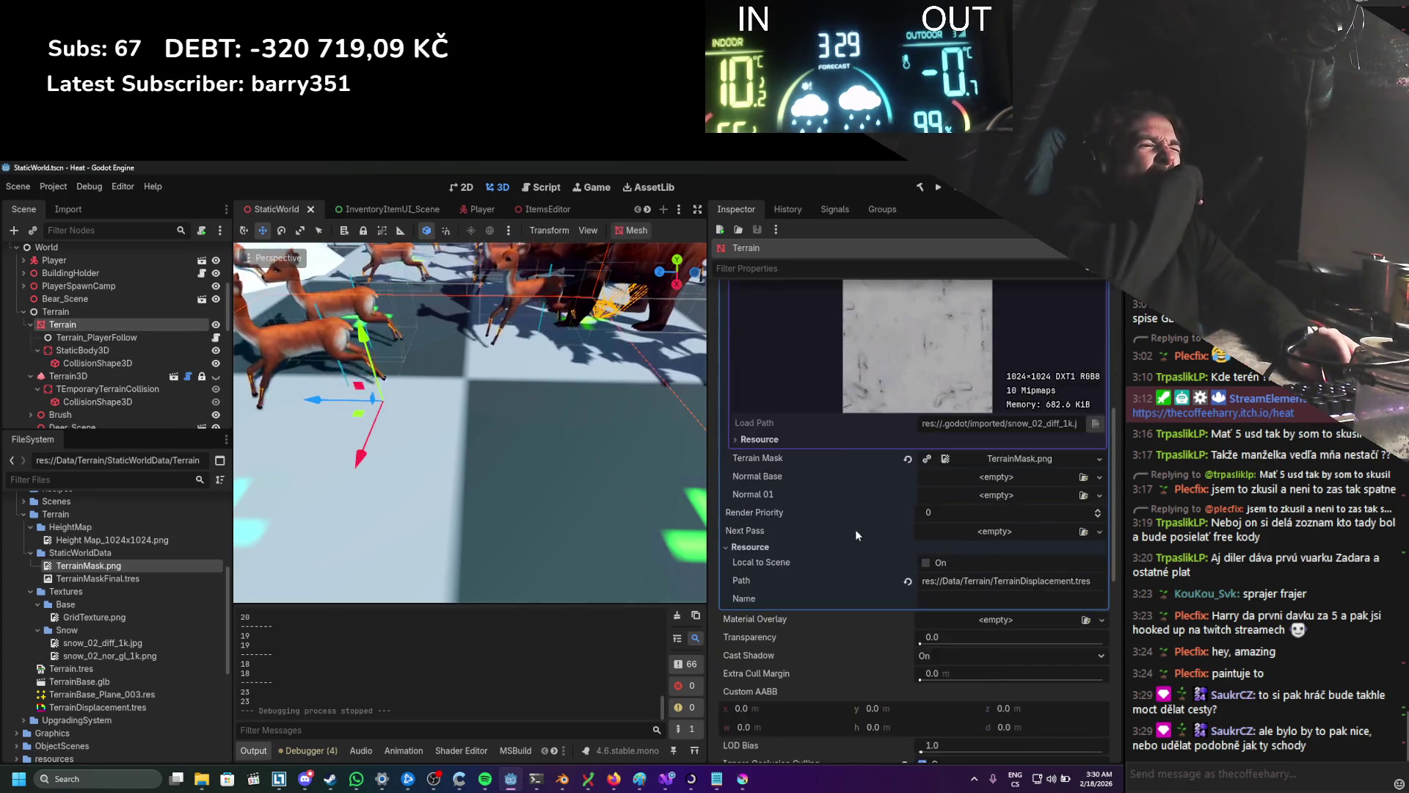
Step: Open the terrain's visual shader graph, widen the editor area, and bring up the Paint sketch
click(461, 750)
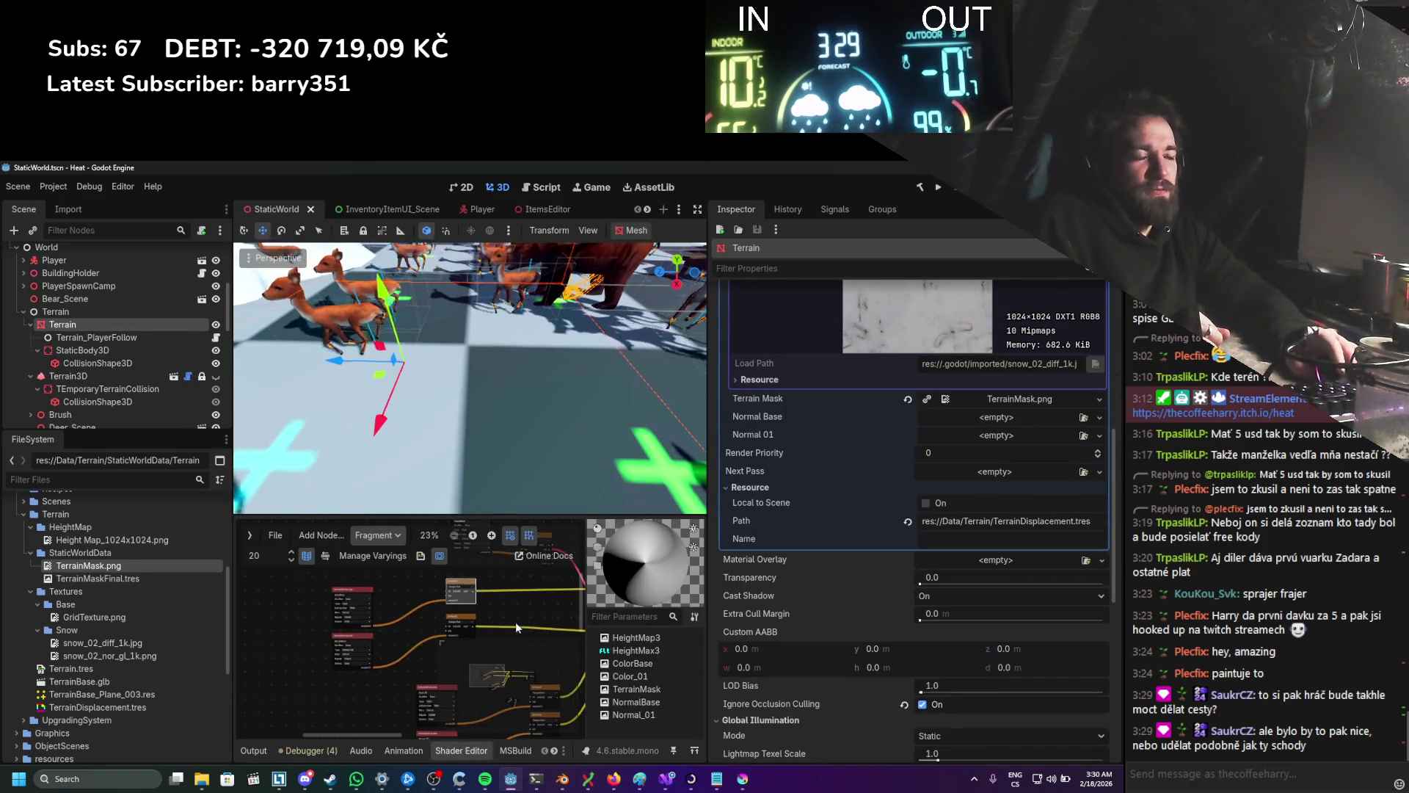
scroll(514, 619, right, 3)
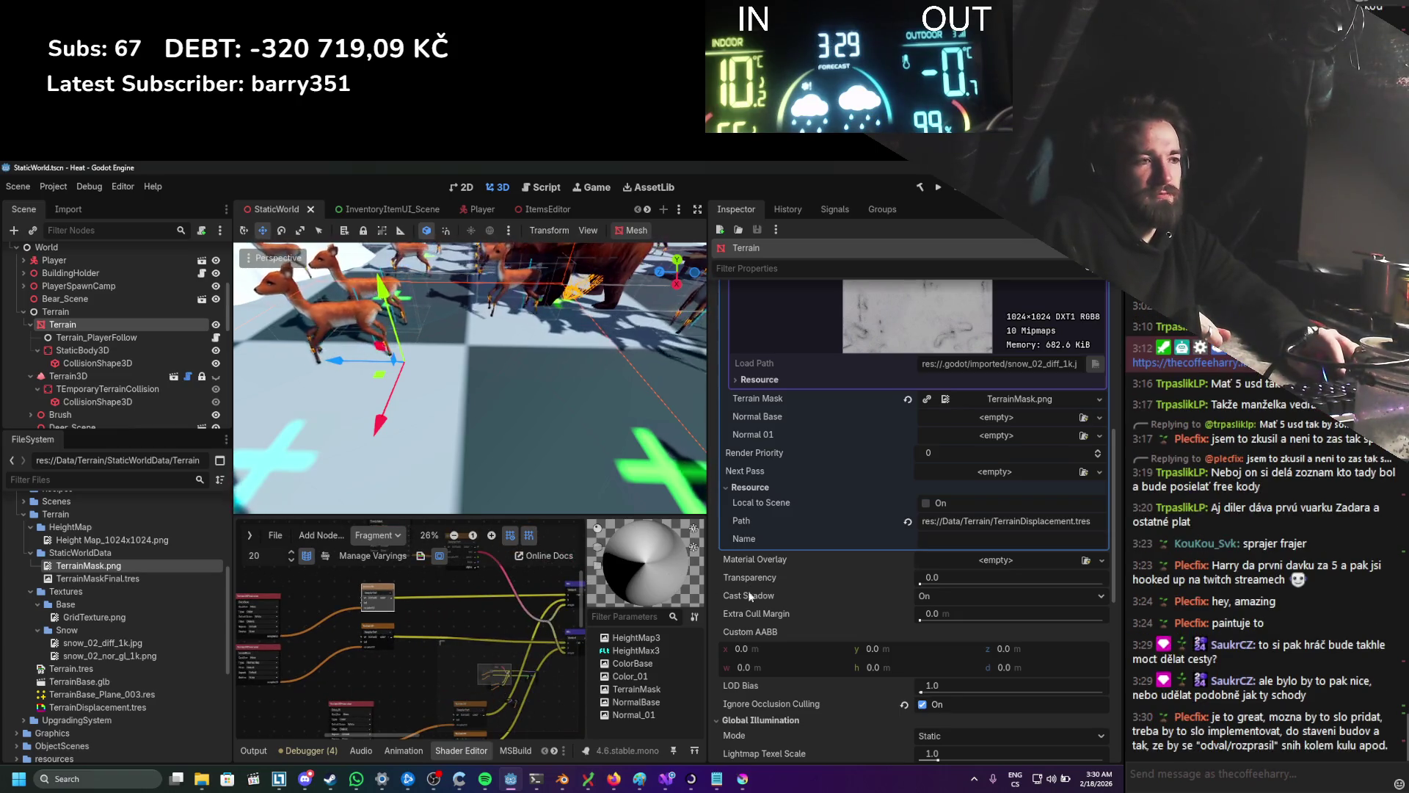
drag(712, 574, 837, 560)
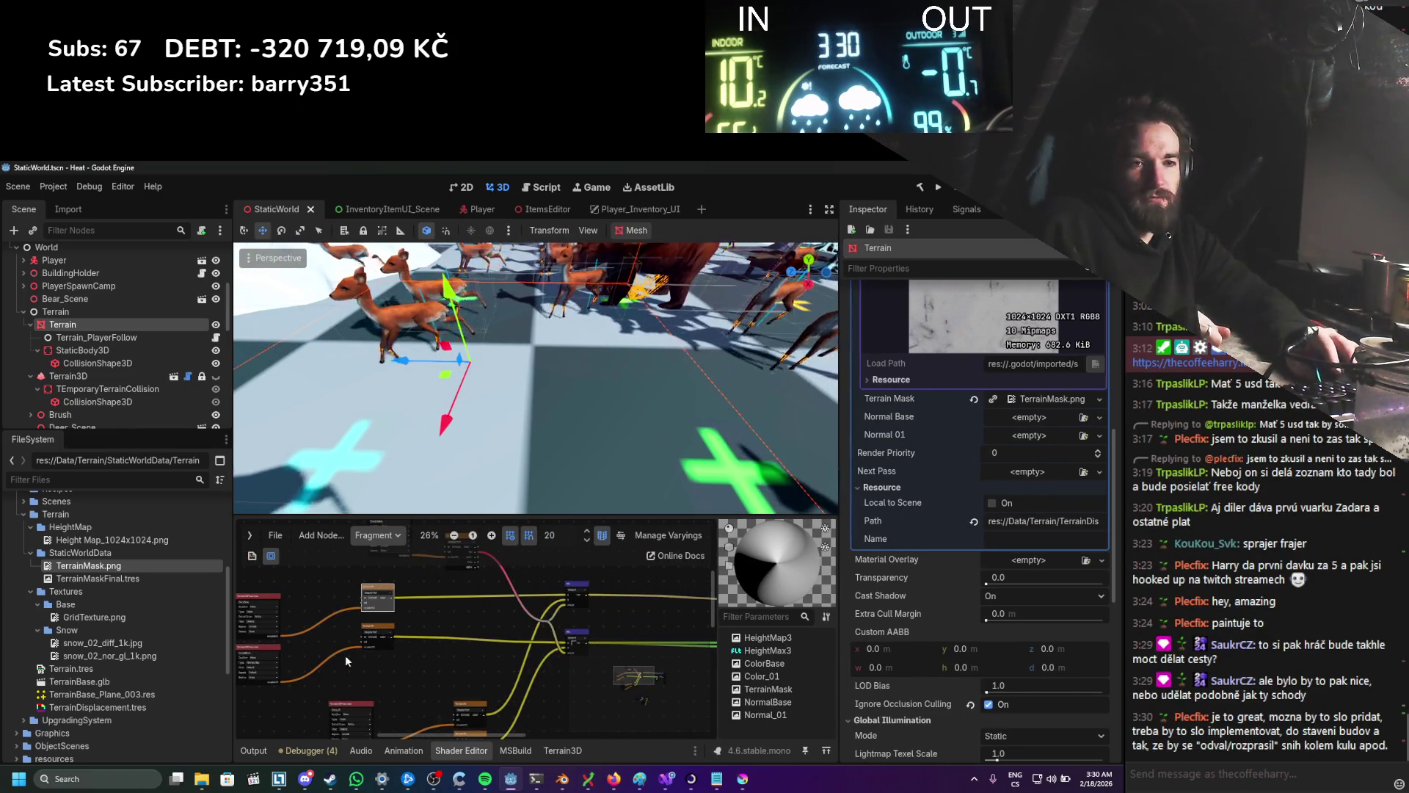
scroll(458, 636, down, 2)
scroll(428, 655, right, 1)
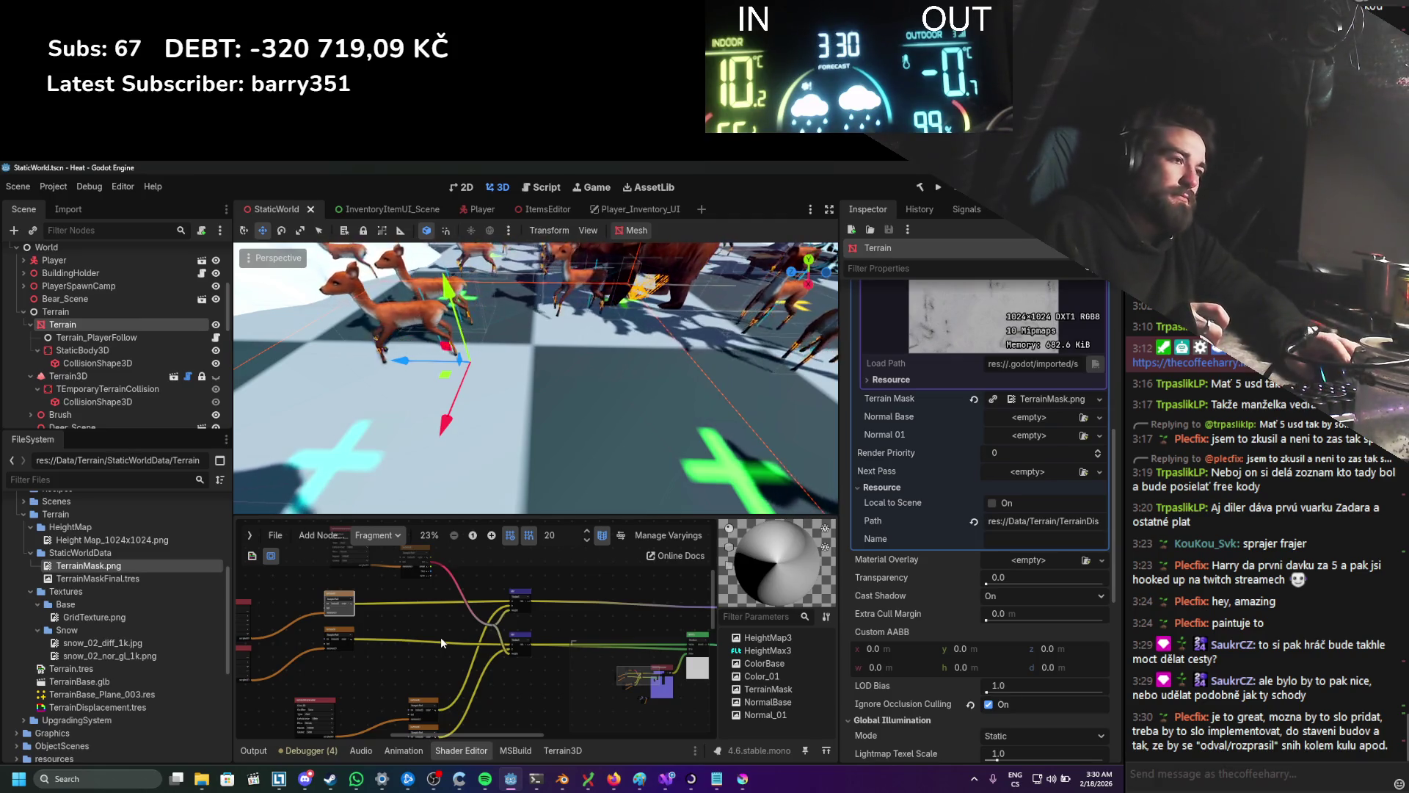
scroll(474, 633, up, 2)
scroll(431, 597, up, 1)
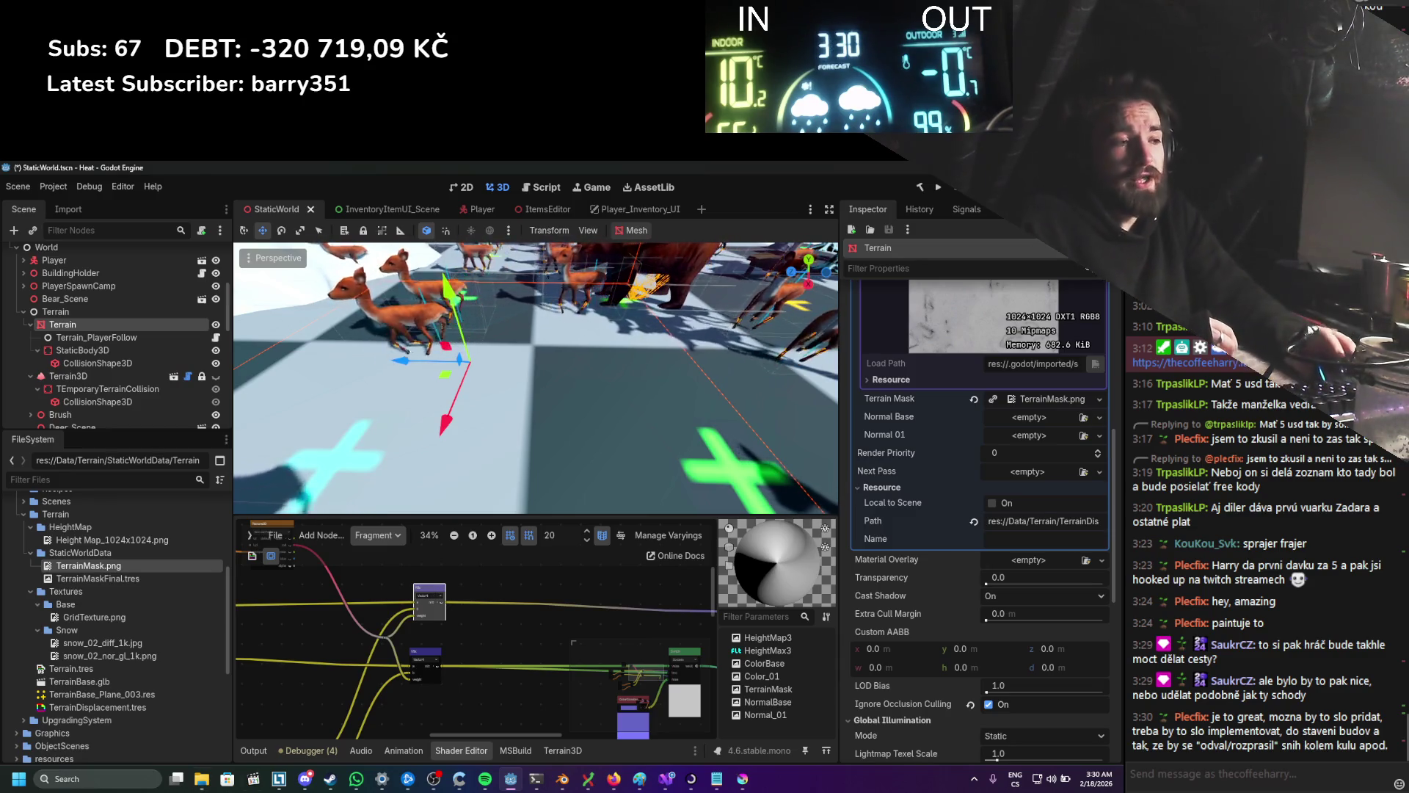
click(629, 734)
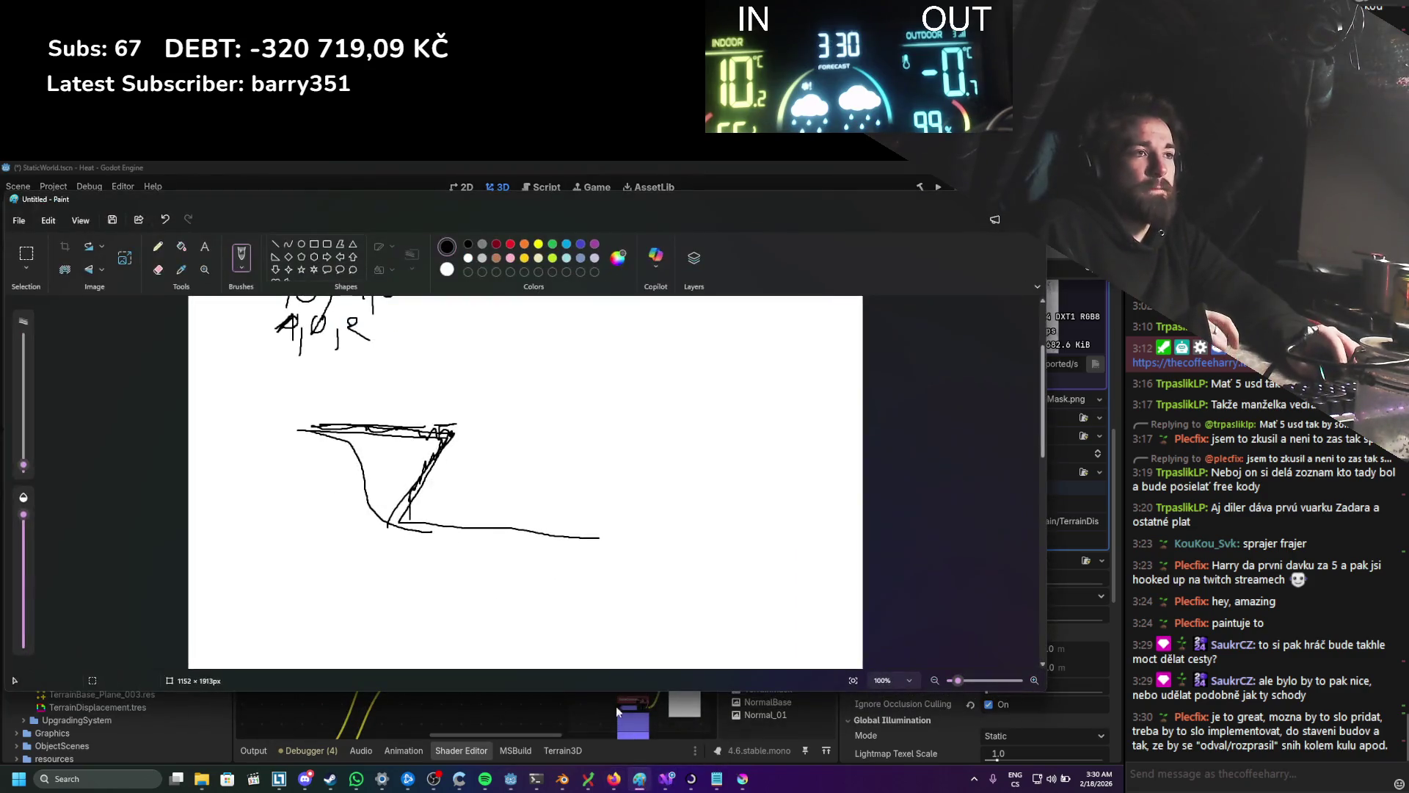
Step: Draw a red line on the slope sketch, switch the colour to black, and return to Godot
scroll(566, 495, down, 3)
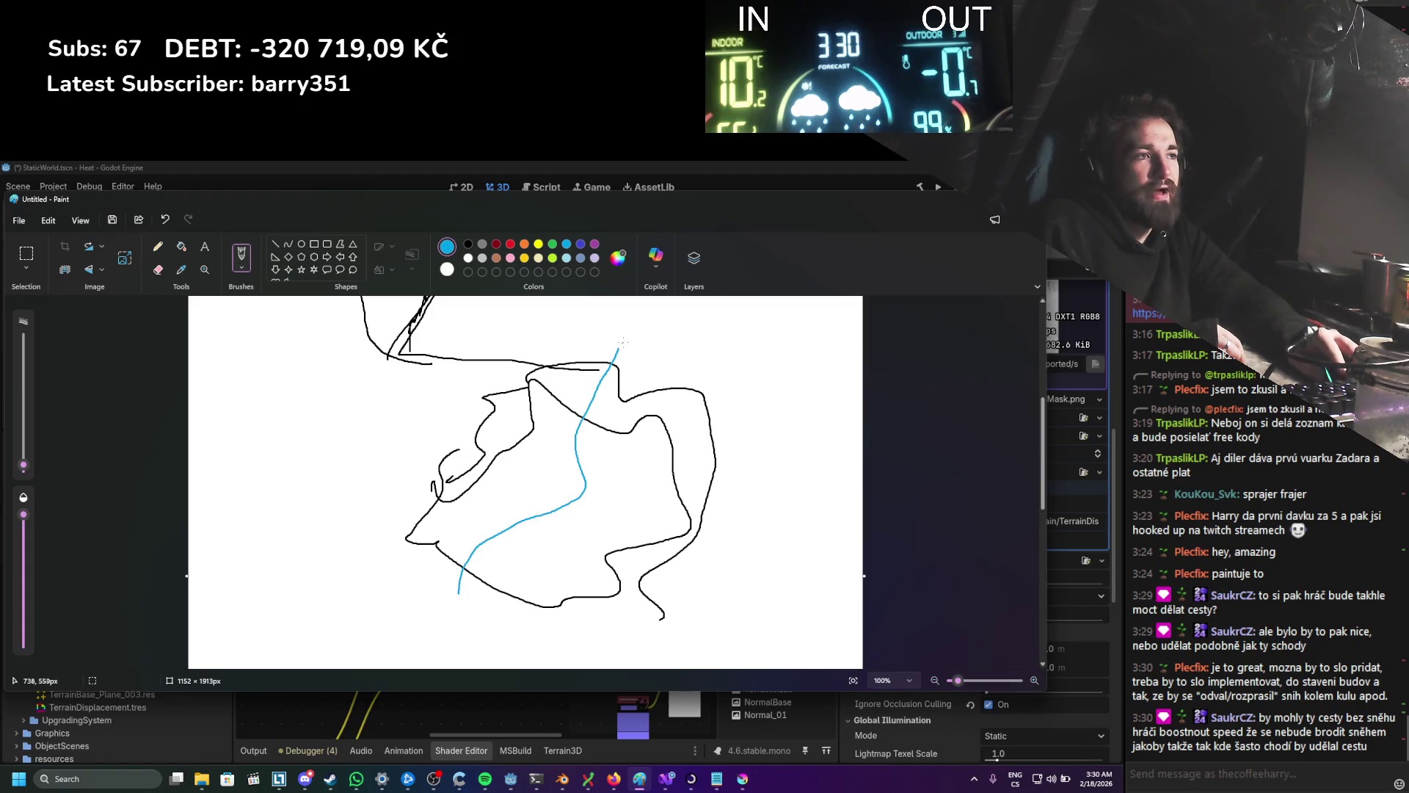
click(510, 245)
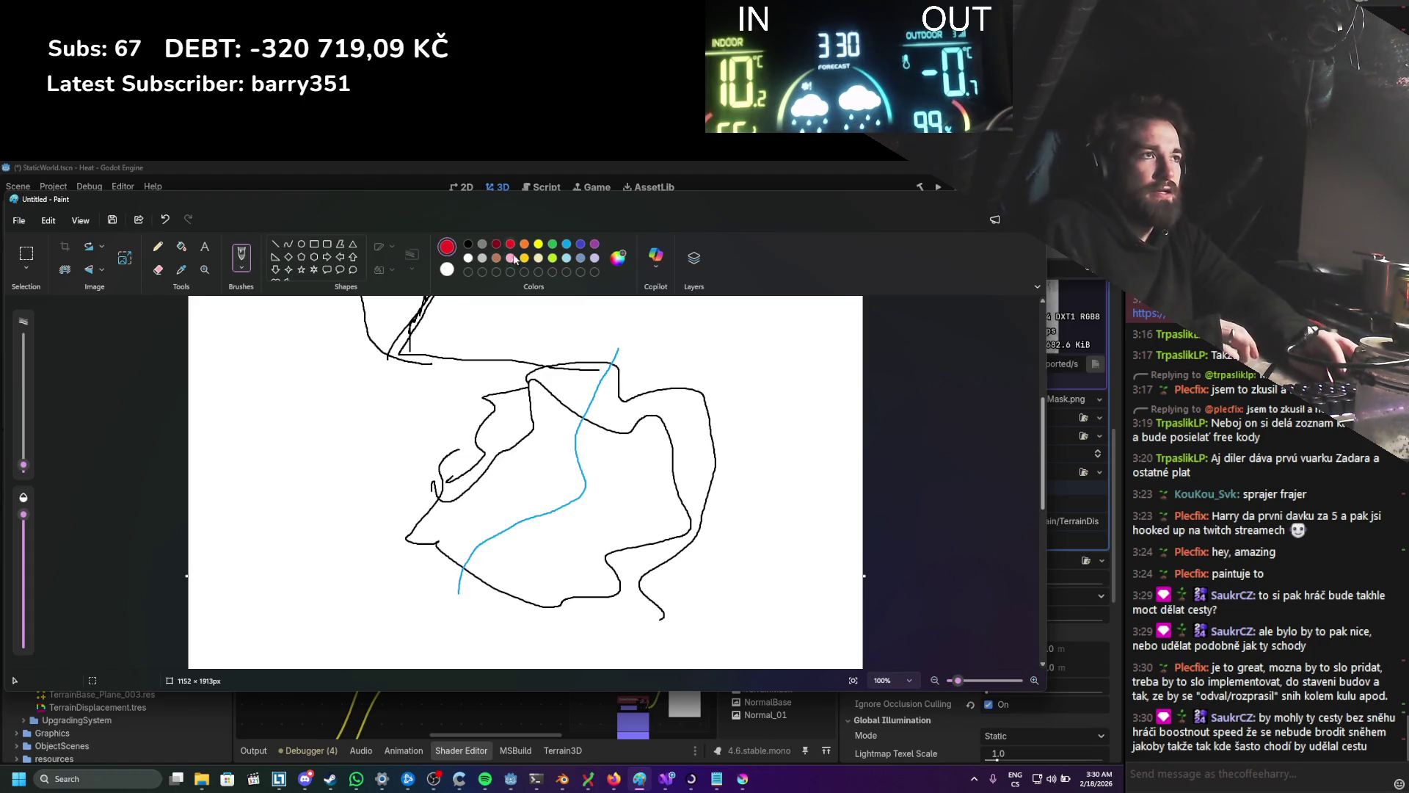
drag(541, 547, 590, 518)
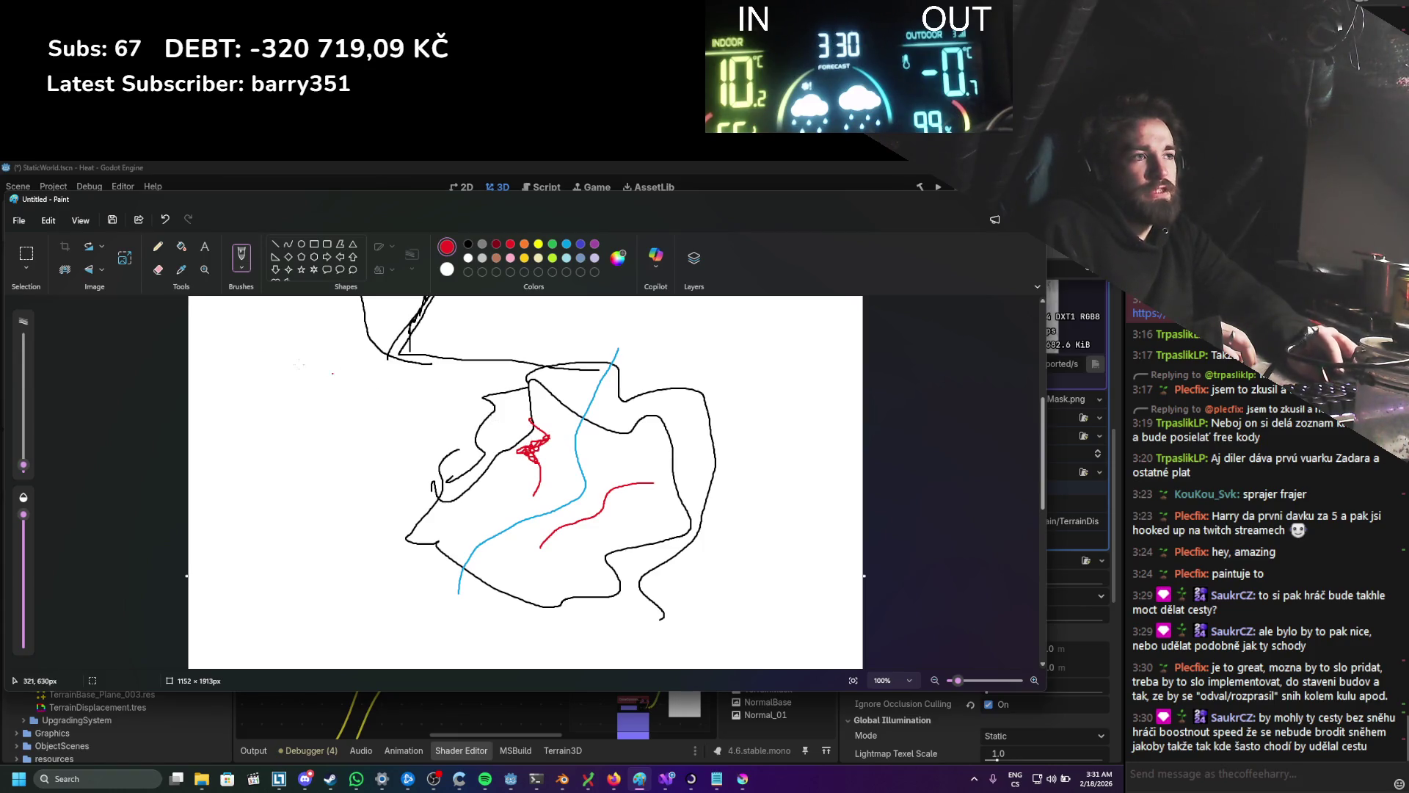
click(468, 244)
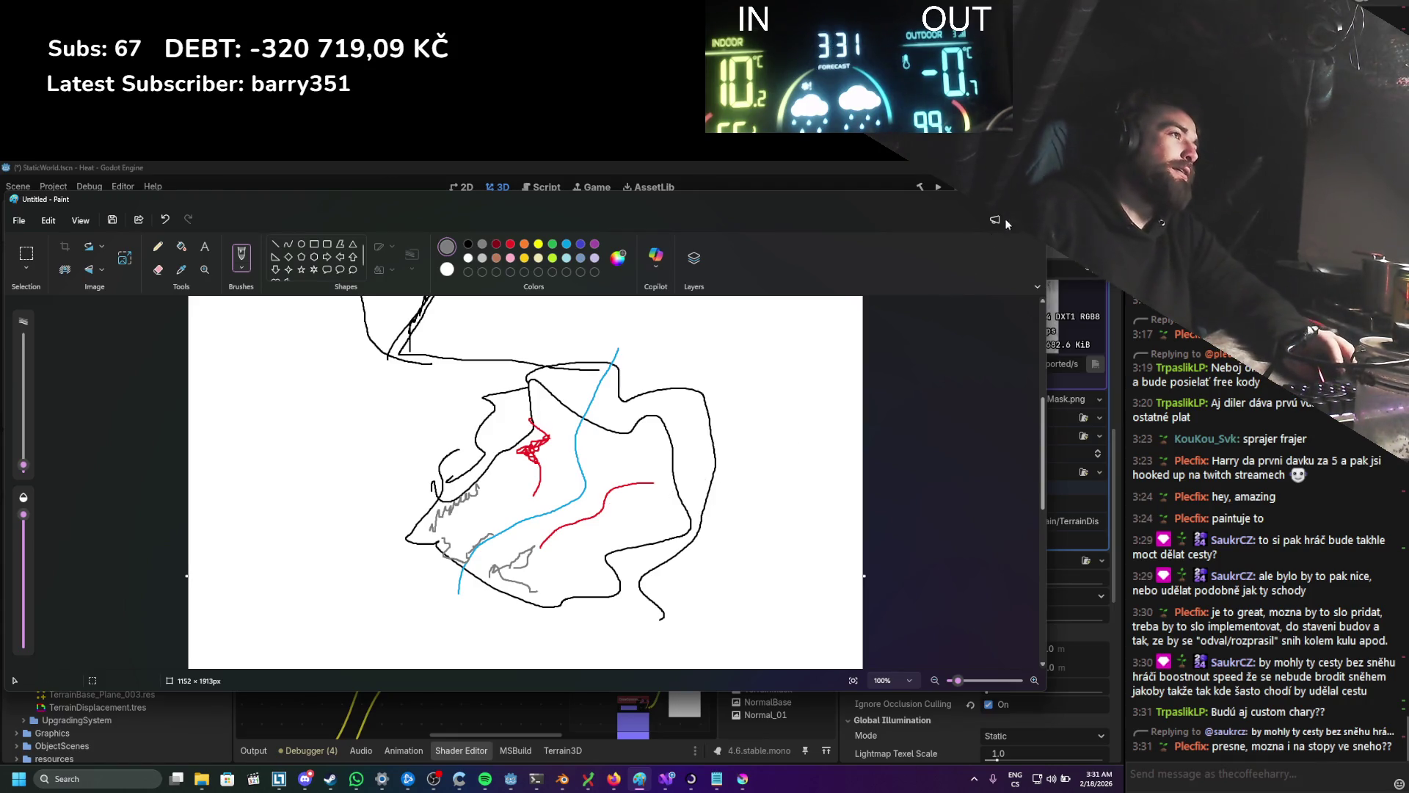
key(alt+Tab)
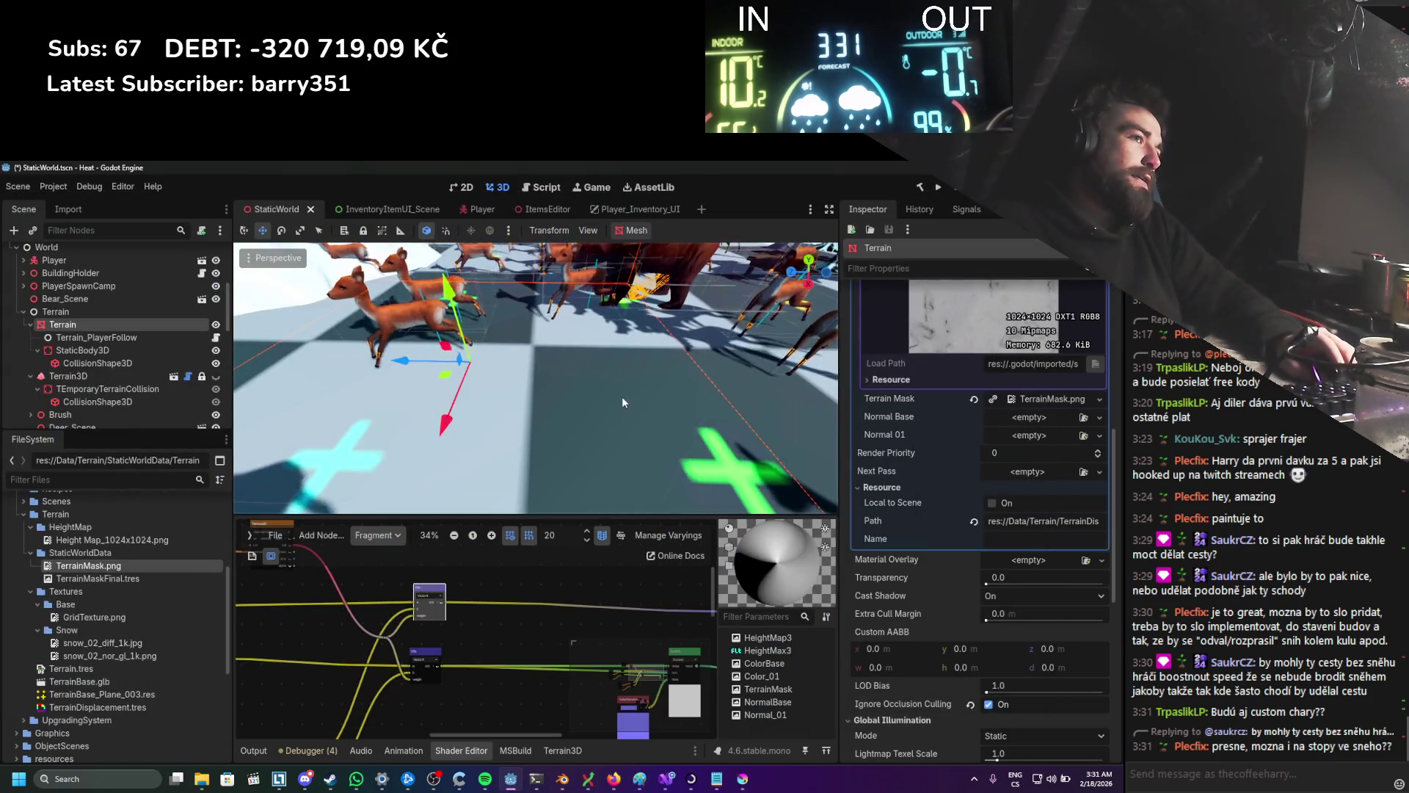
Step: Pan around the terrain shader graph to view the Switch, ColorConstant and output nodes
scroll(616, 369, up, 3)
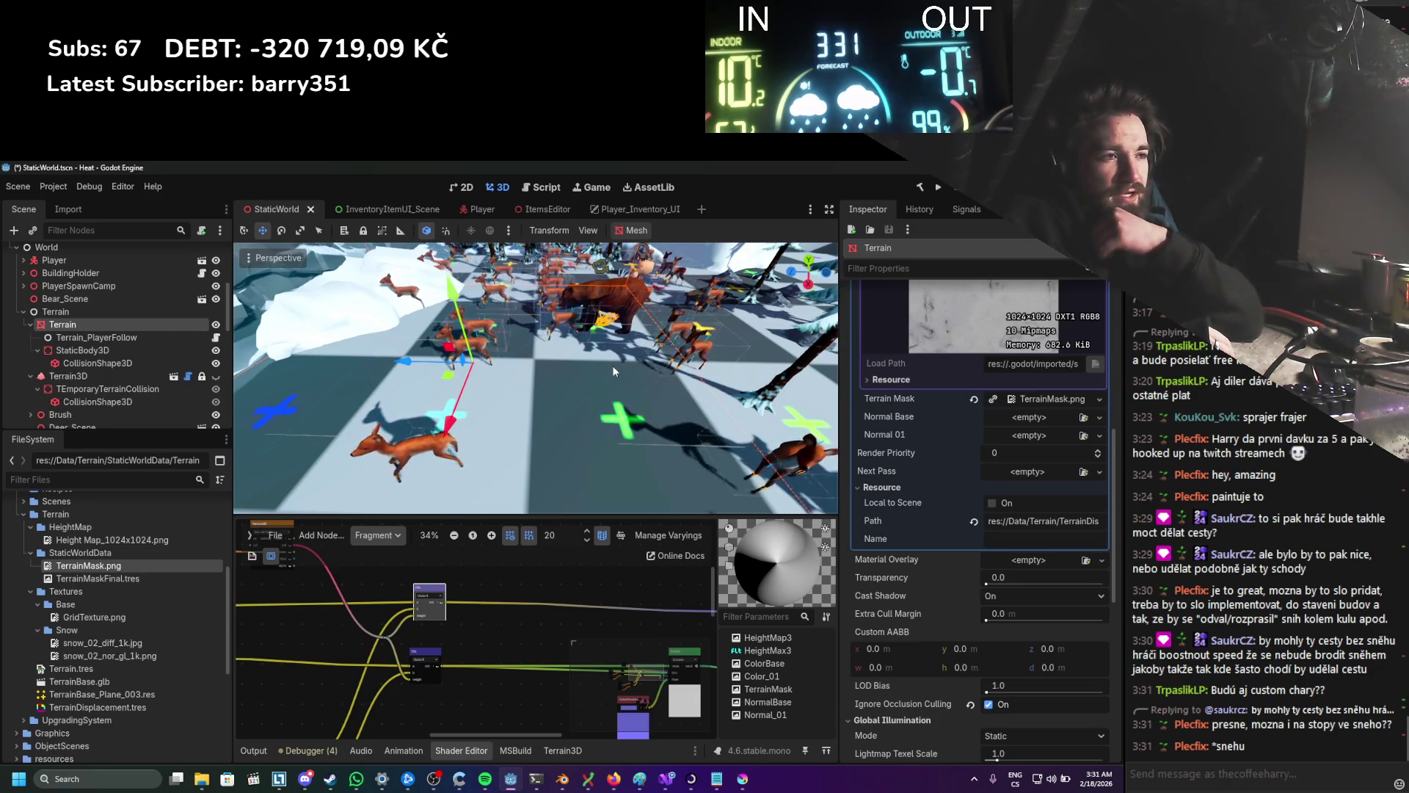
scroll(476, 661, down, 2)
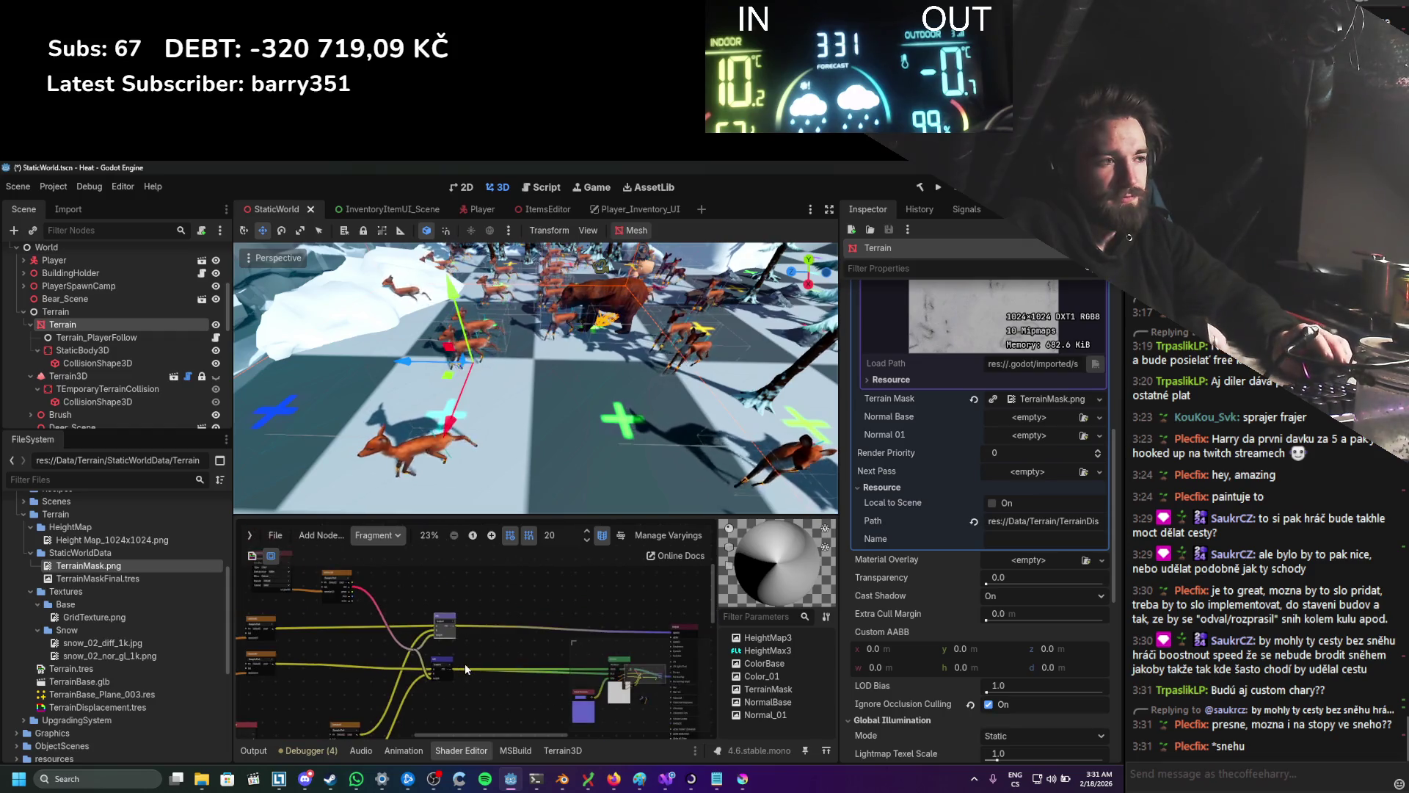
scroll(472, 647, up, 7)
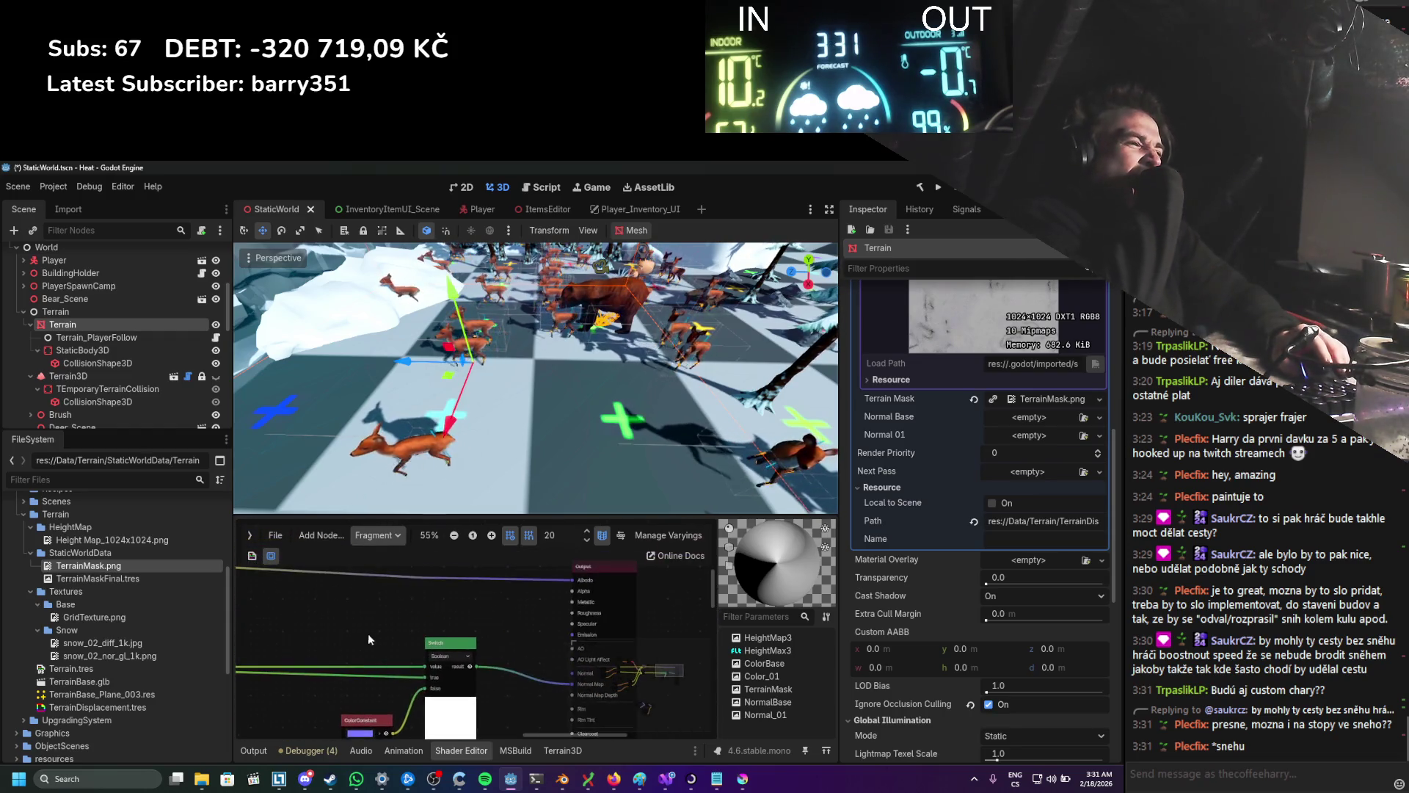
scroll(400, 621, down, 1)
drag(399, 621, 279, 588)
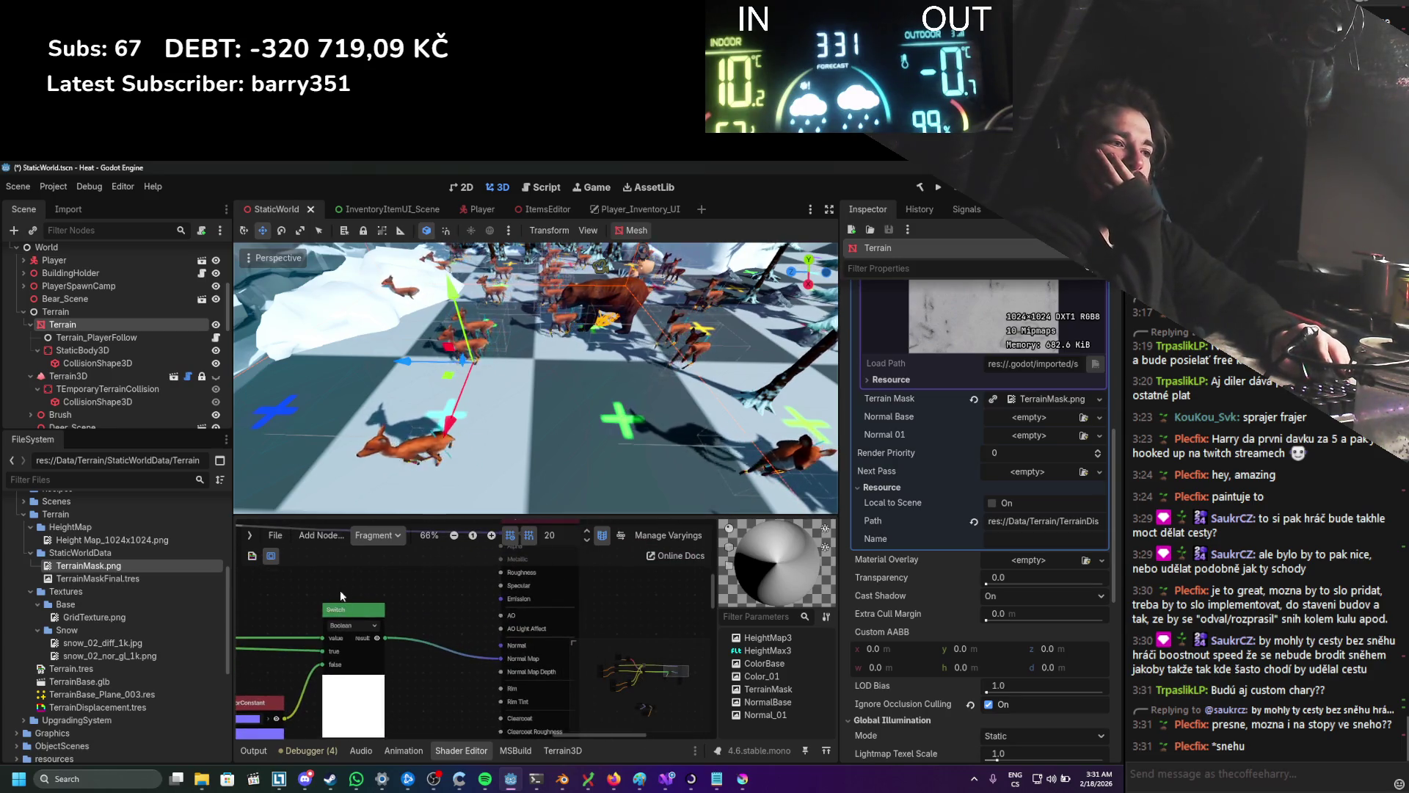
scroll(437, 664, down, 5)
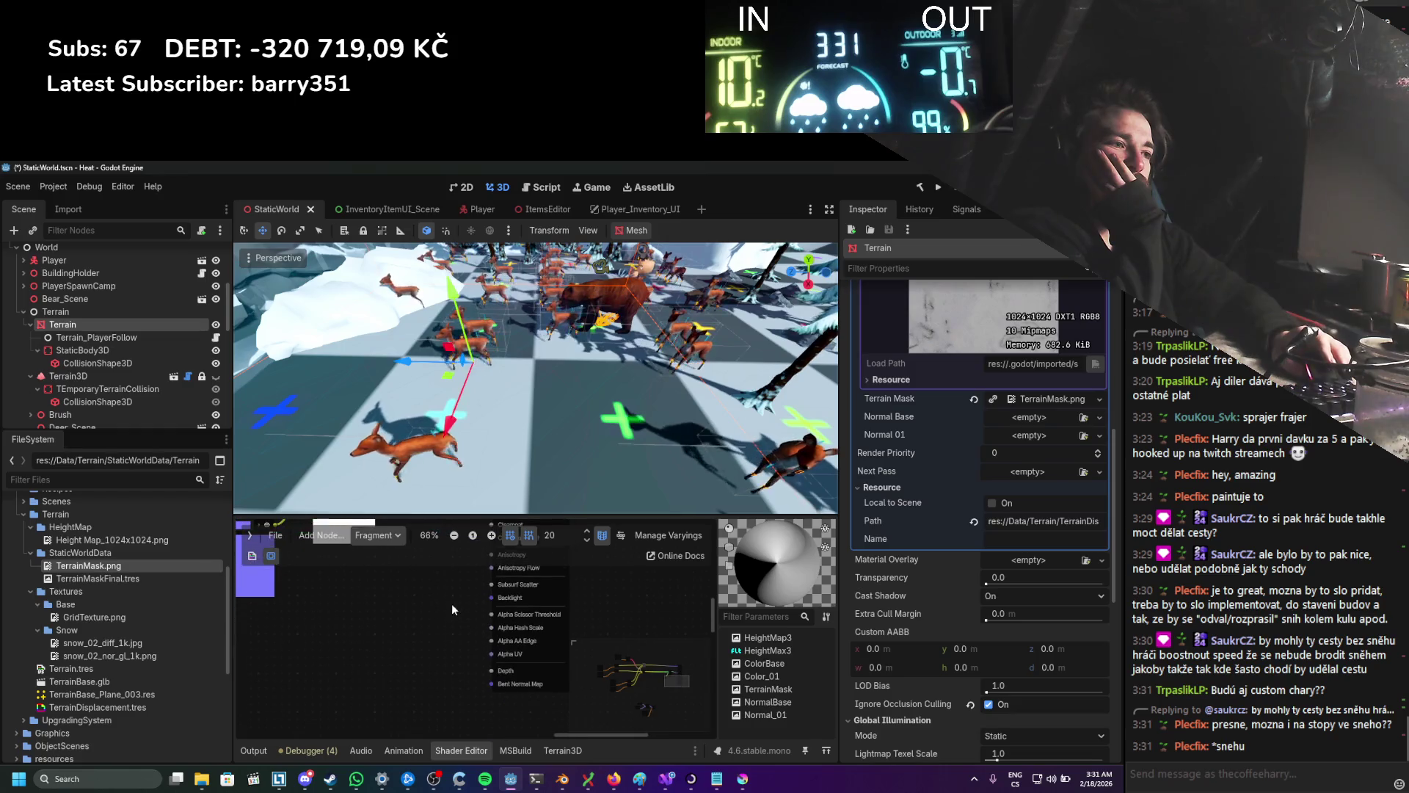
scroll(448, 602, up, 5)
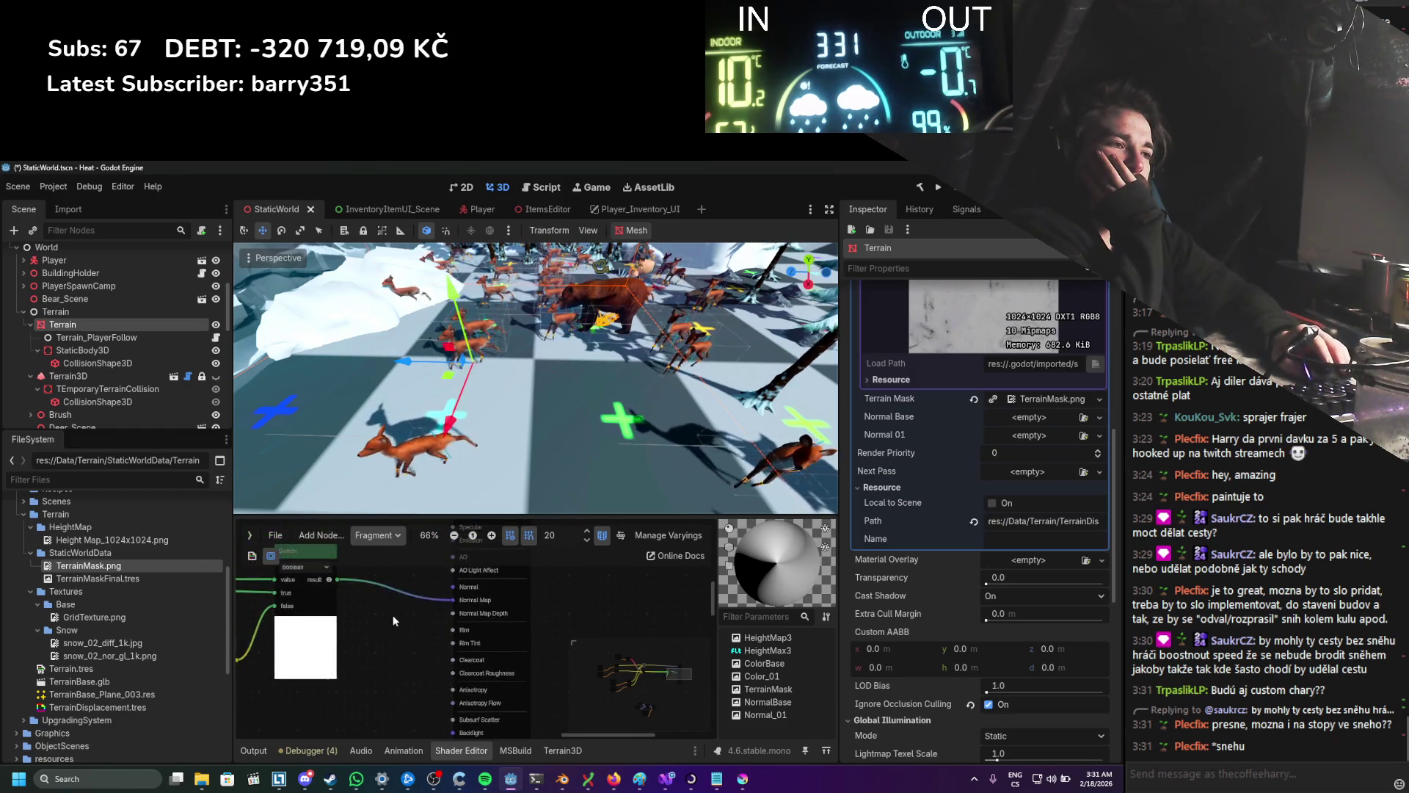
scroll(392, 661, up, 1)
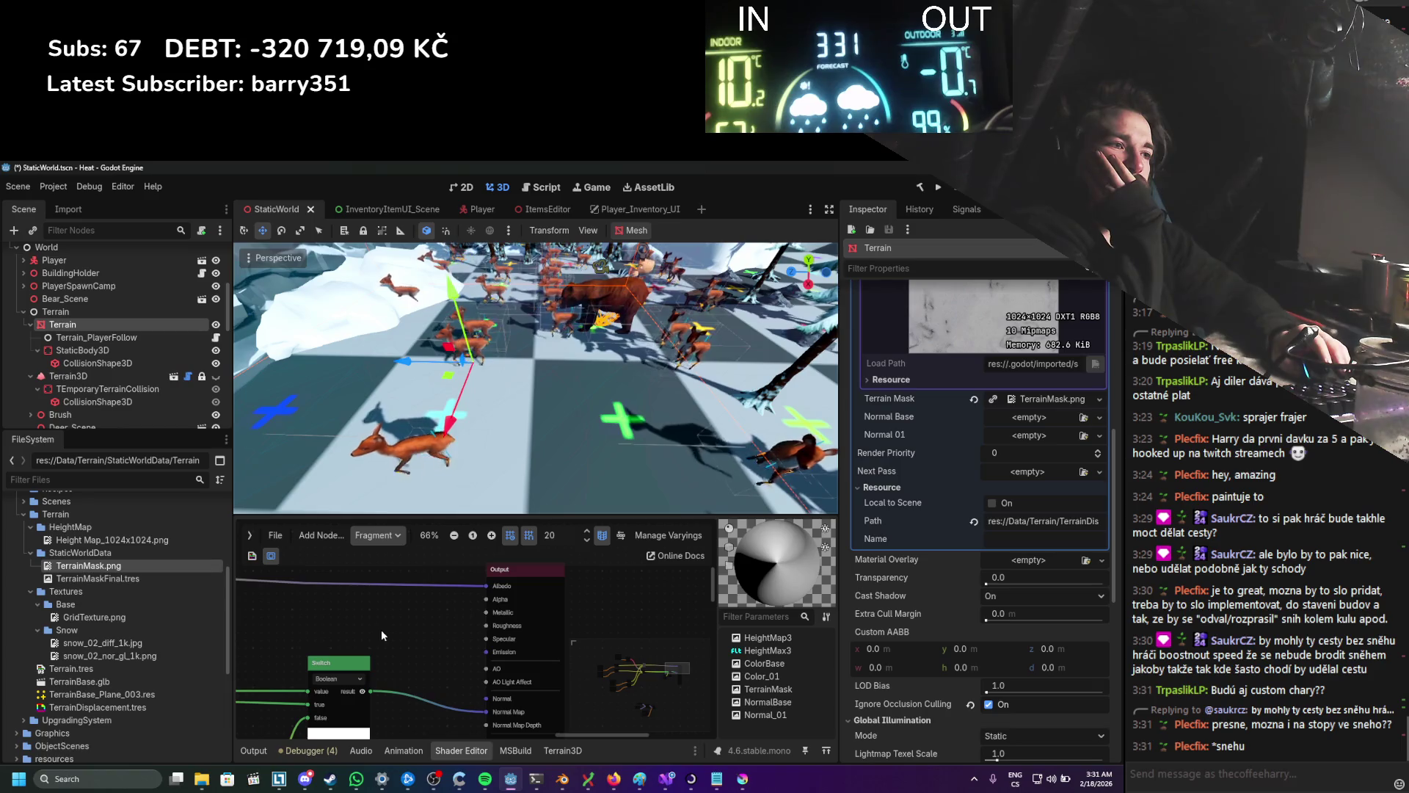
scroll(375, 641, down, 2)
drag(375, 640, 430, 549)
scroll(389, 616, up, 3)
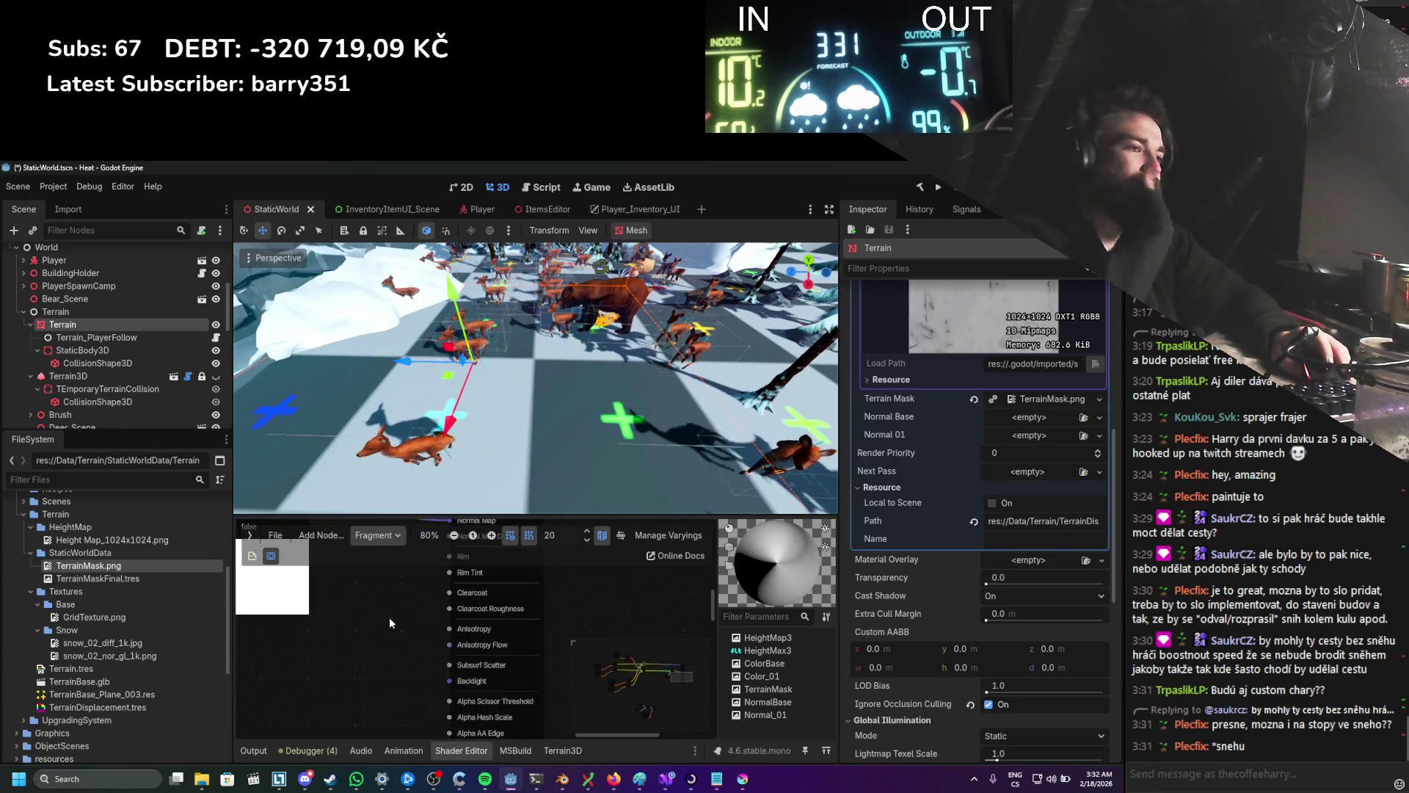
scroll(389, 615, down, 2)
drag(394, 623, 437, 576)
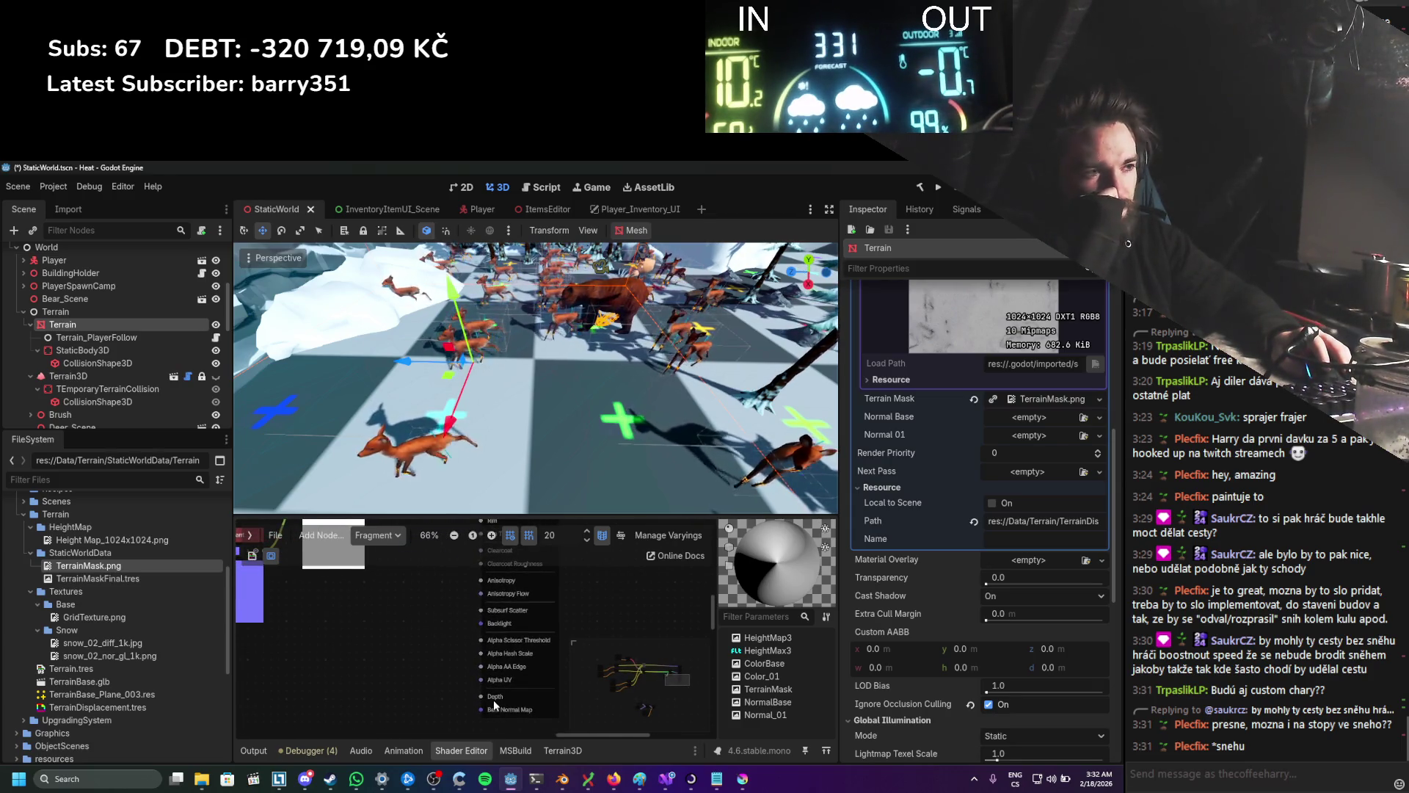
Step: Select a shader graph node to inspect it, then bring up the Image class docs in the browser
scroll(497, 693, down, 6)
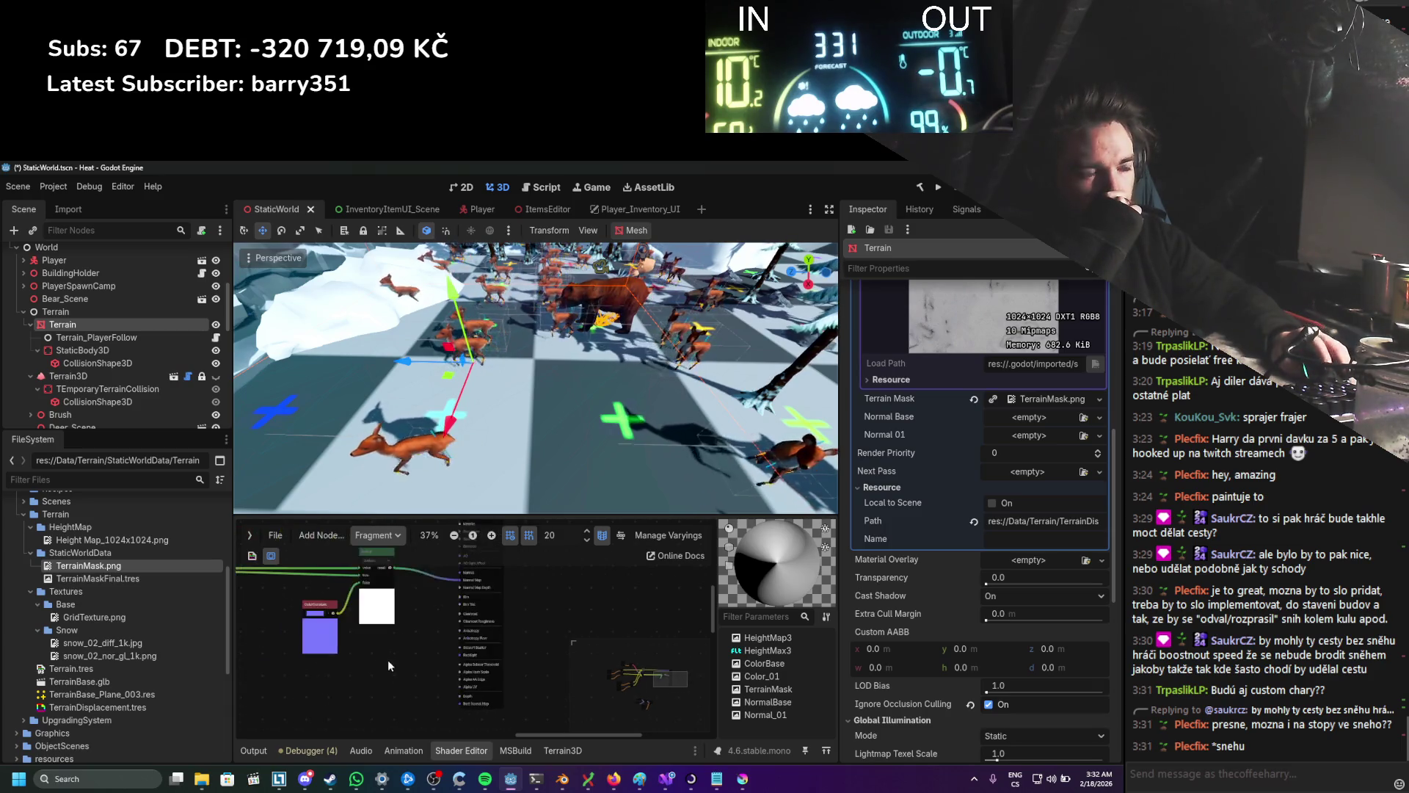
scroll(541, 679, up, 2)
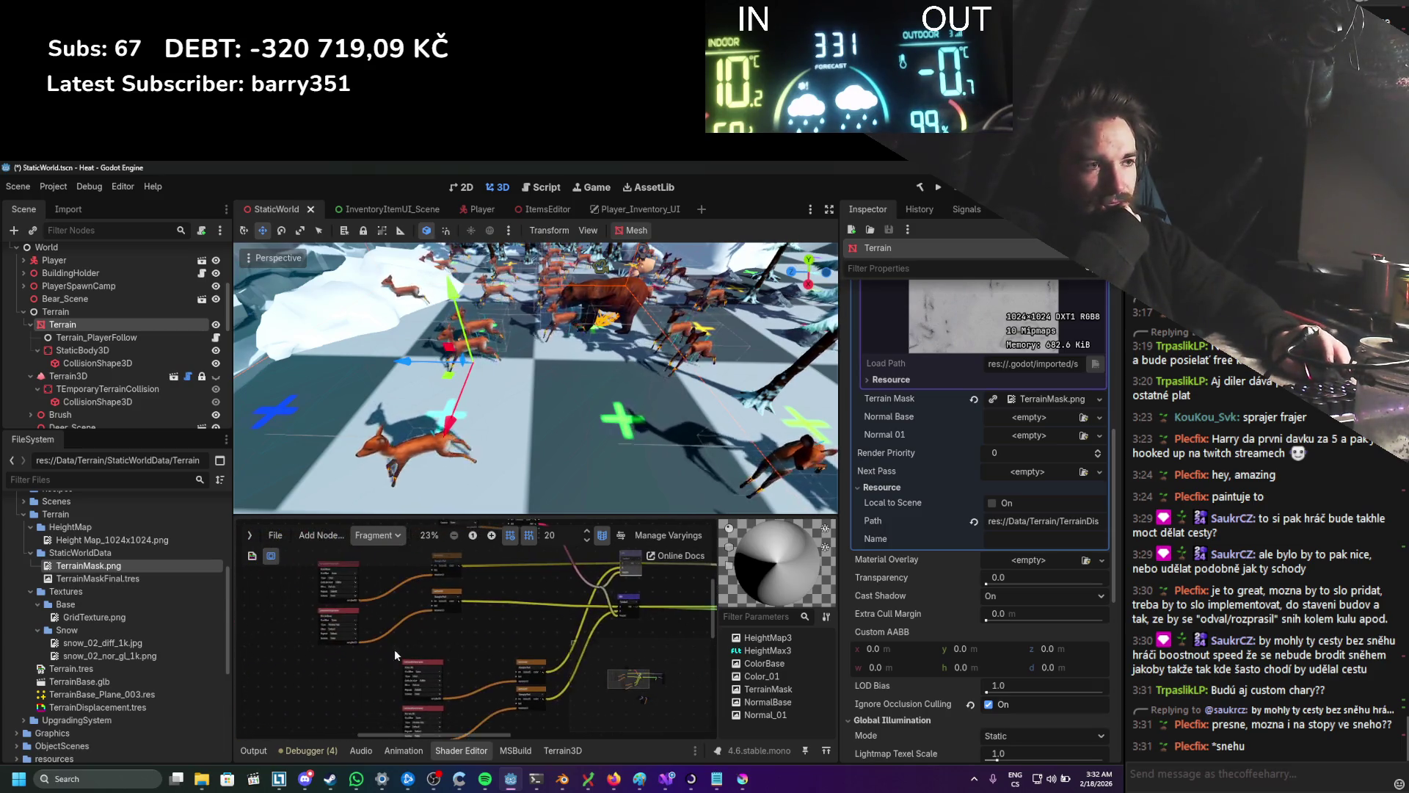
scroll(364, 656, up, 3)
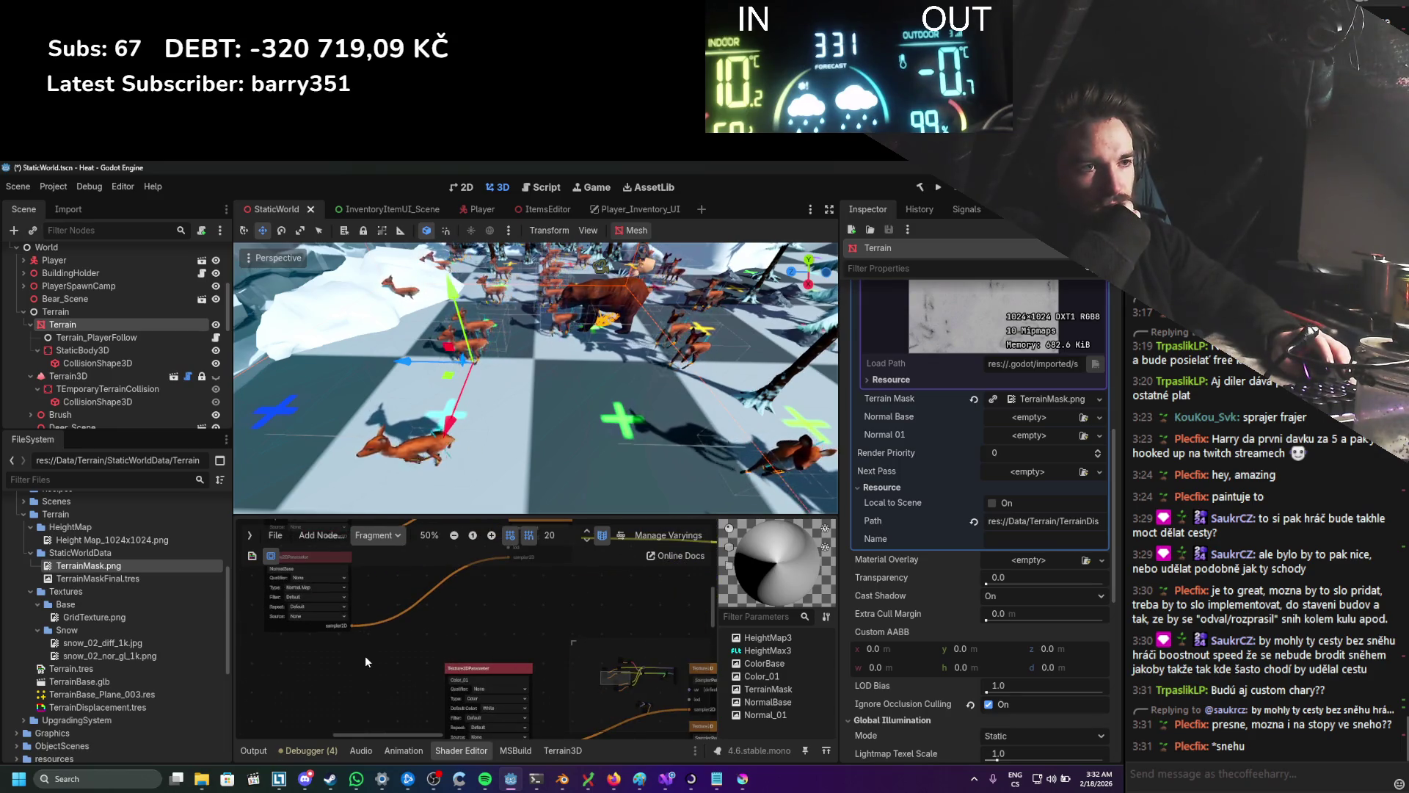
scroll(386, 694, up, 1)
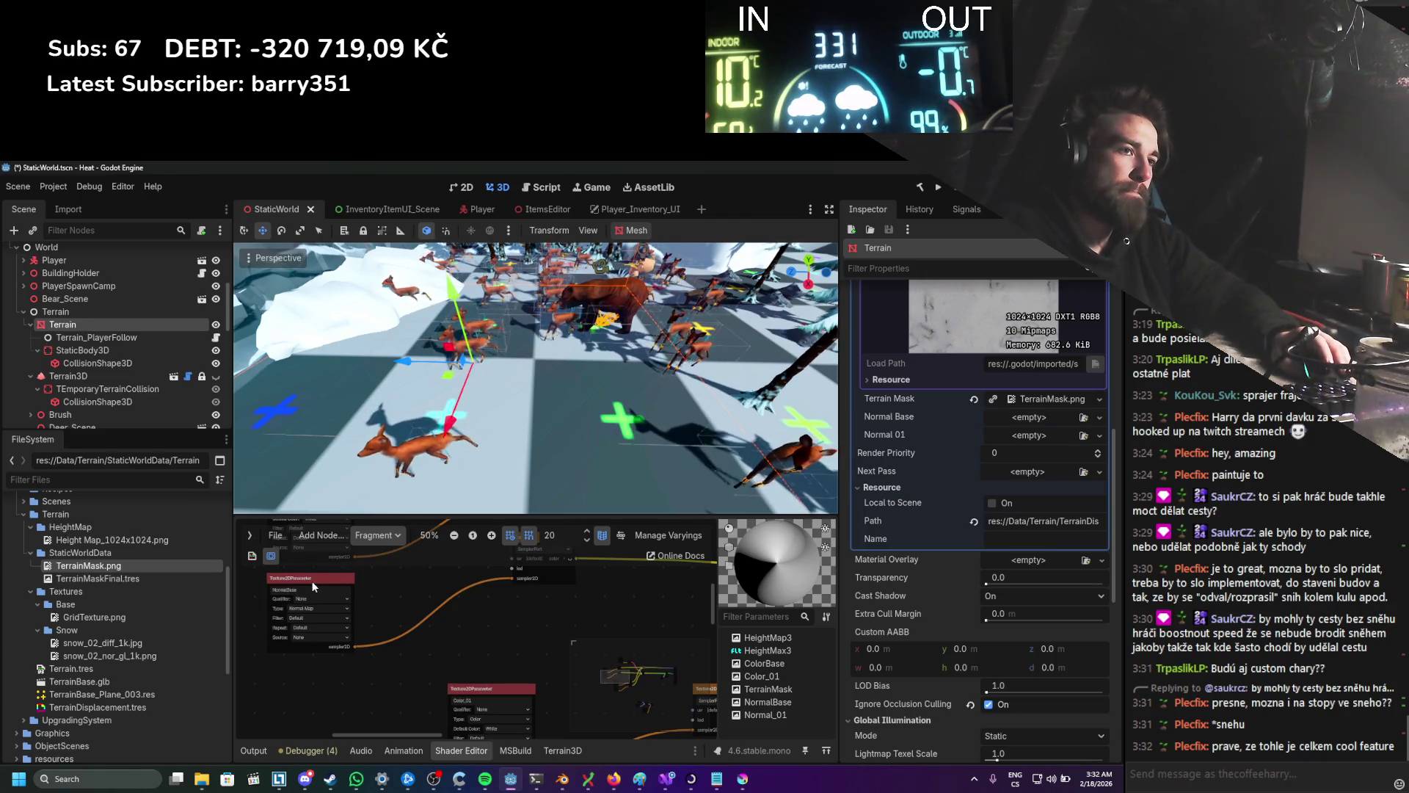
scroll(313, 585, down, 2)
scroll(314, 585, down, 1)
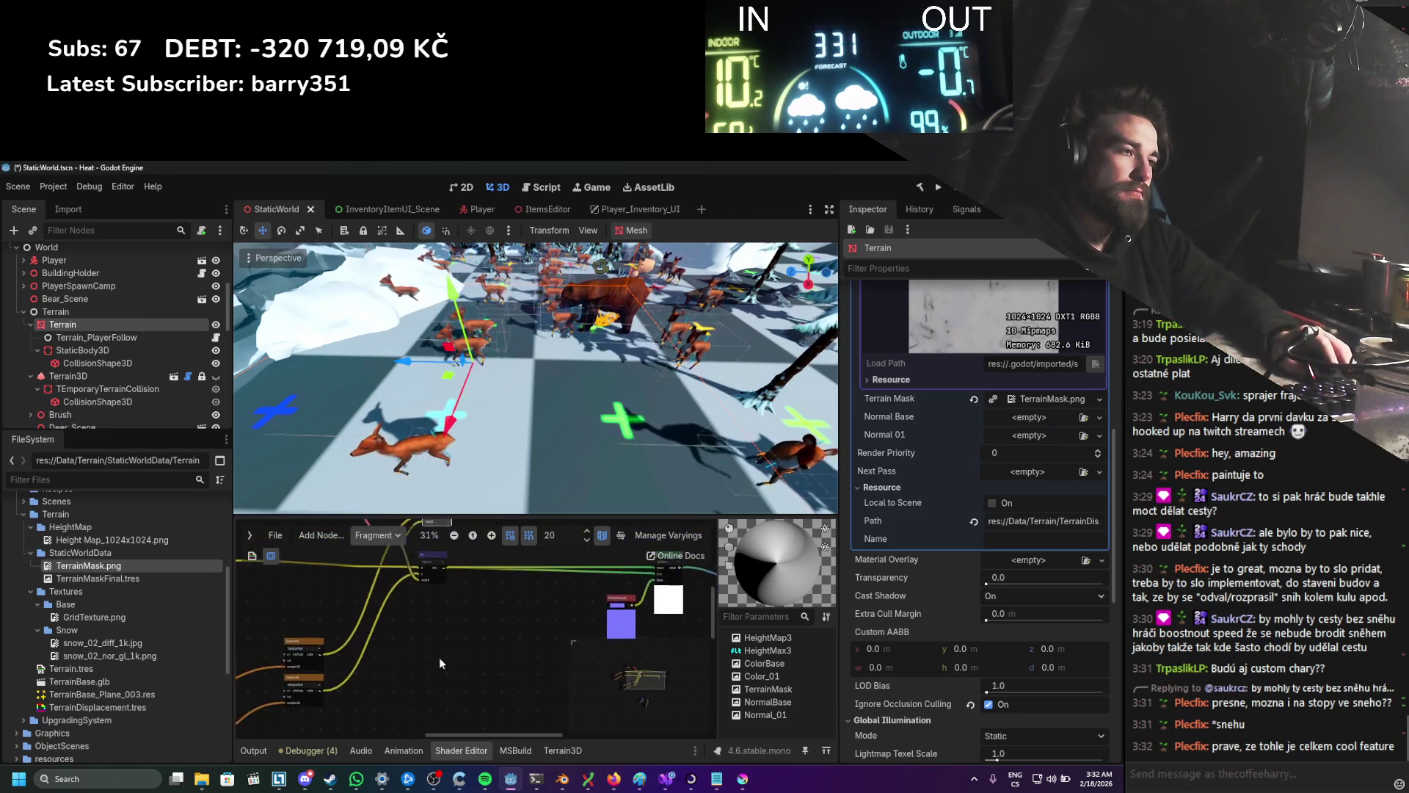
click(549, 652)
scroll(566, 614, up, 1)
scroll(565, 615, up, 1)
scroll(492, 511, up, 5)
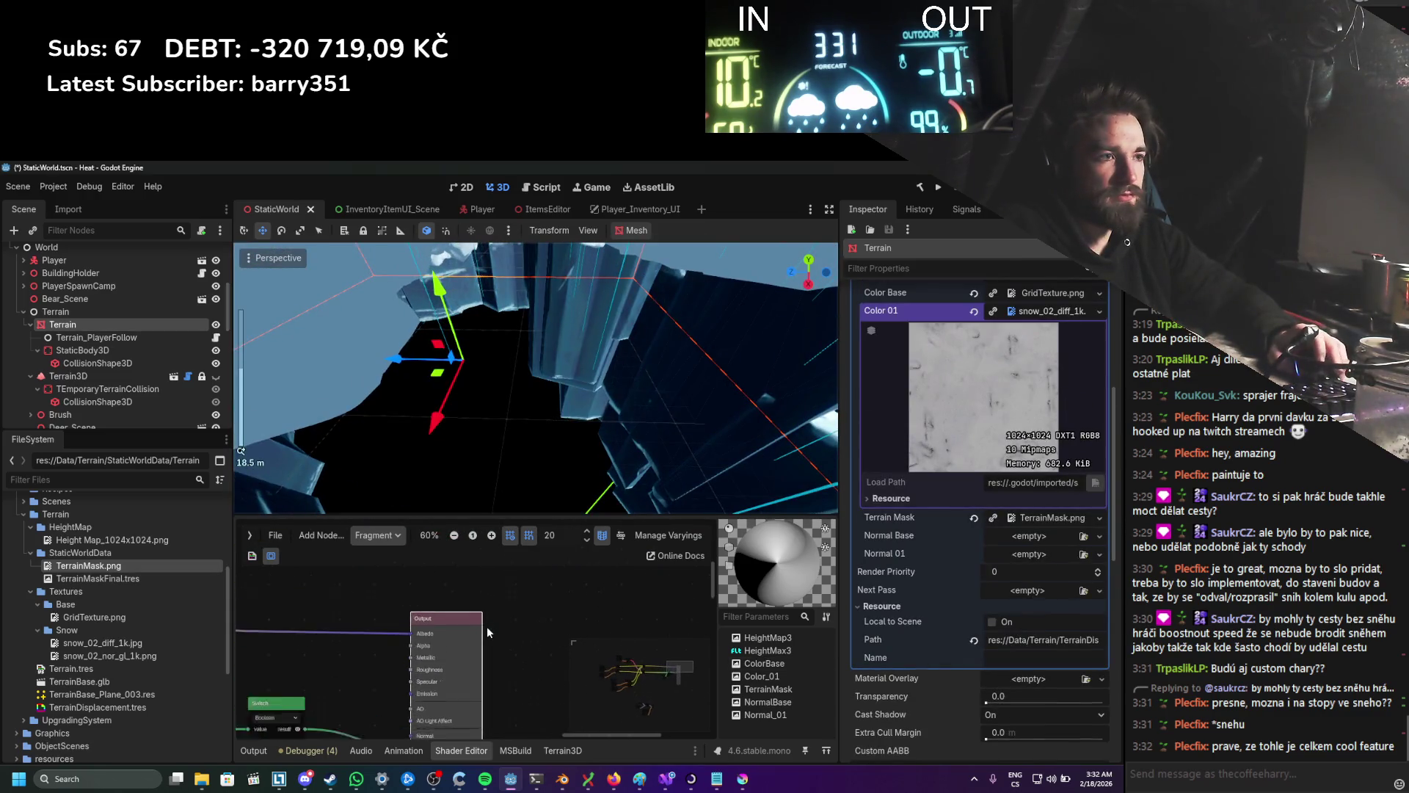
scroll(497, 646, down, 5)
scroll(548, 420, down, 5)
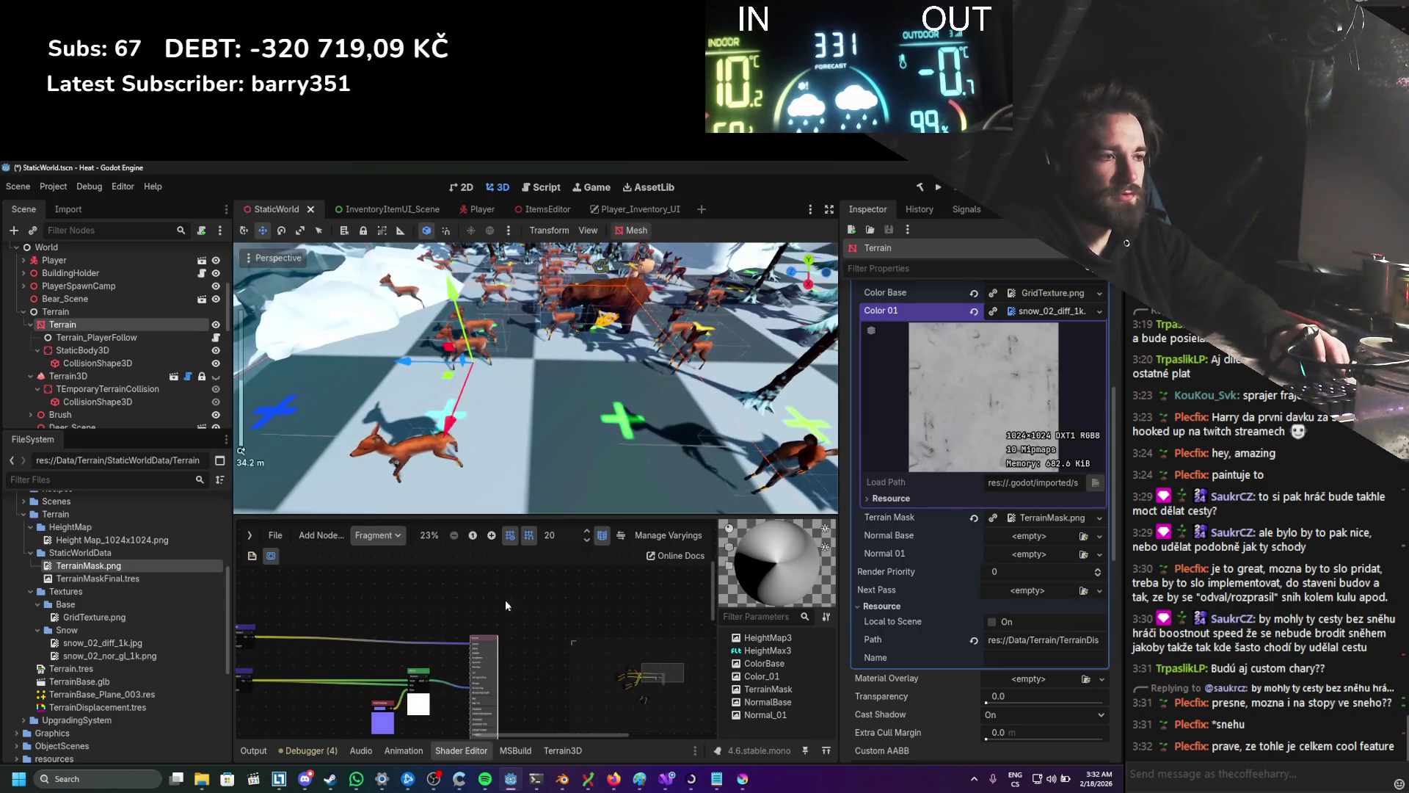
click(611, 782)
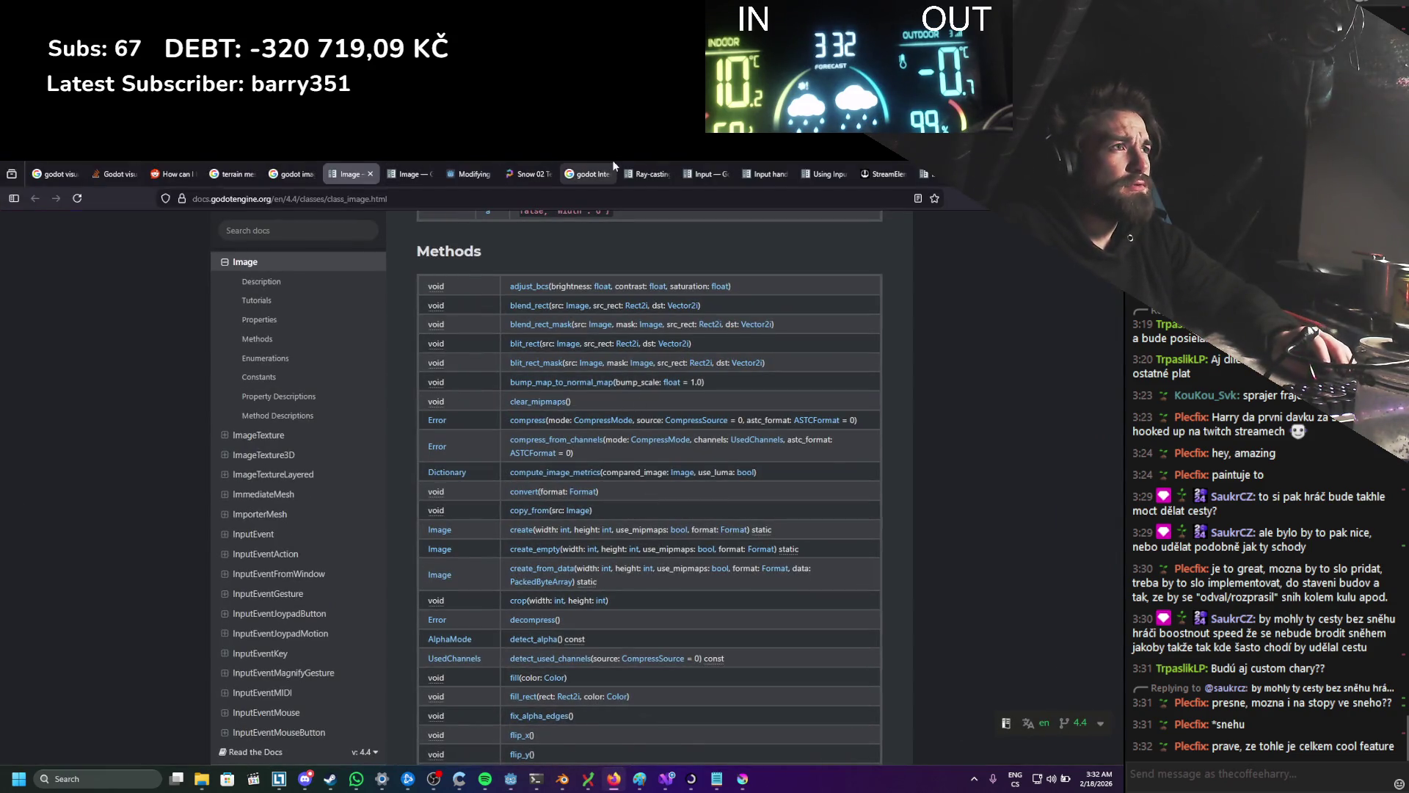
Step: Search Google for 'godot visual shader' and open the VisualShader - Godot Docs result in a new tab
click(609, 170)
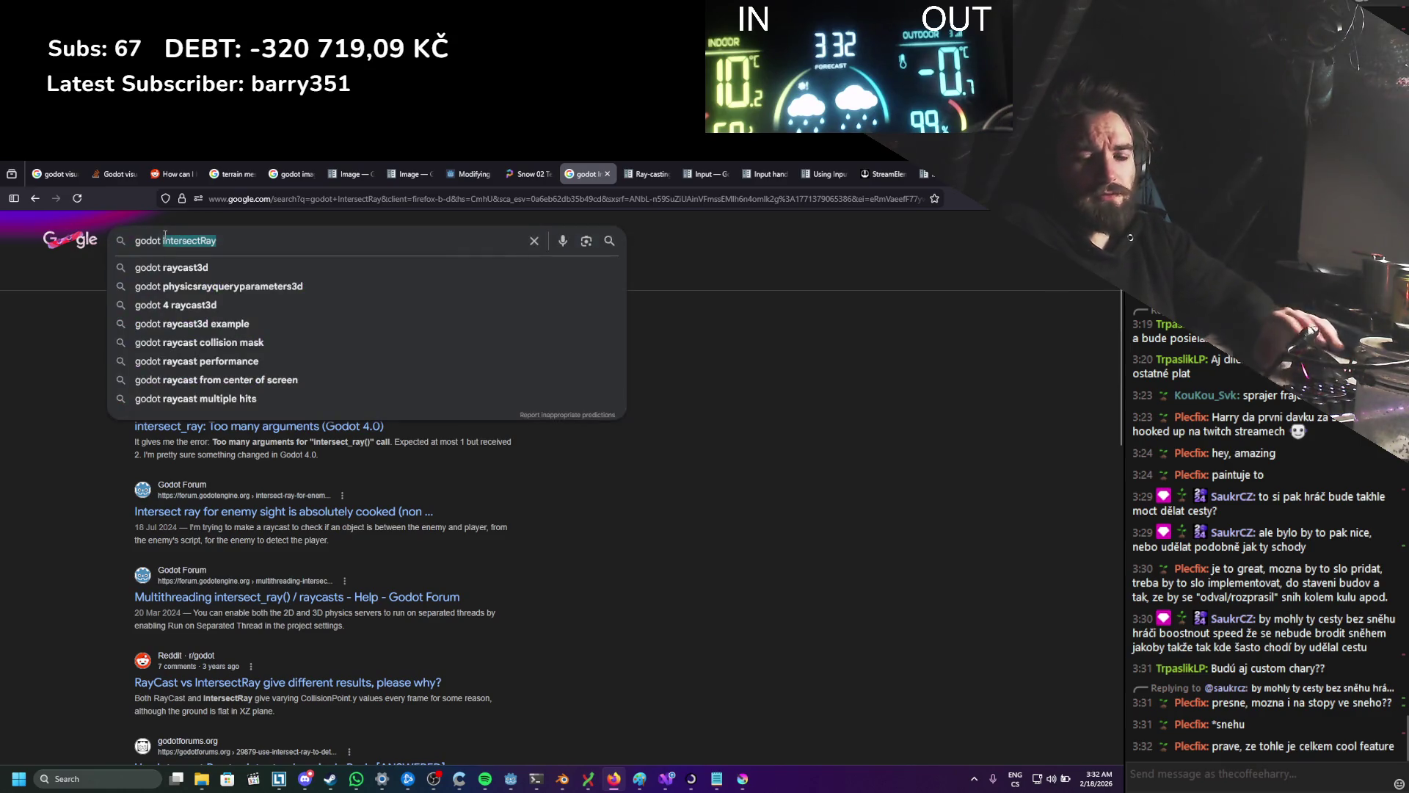
text(visual shader)
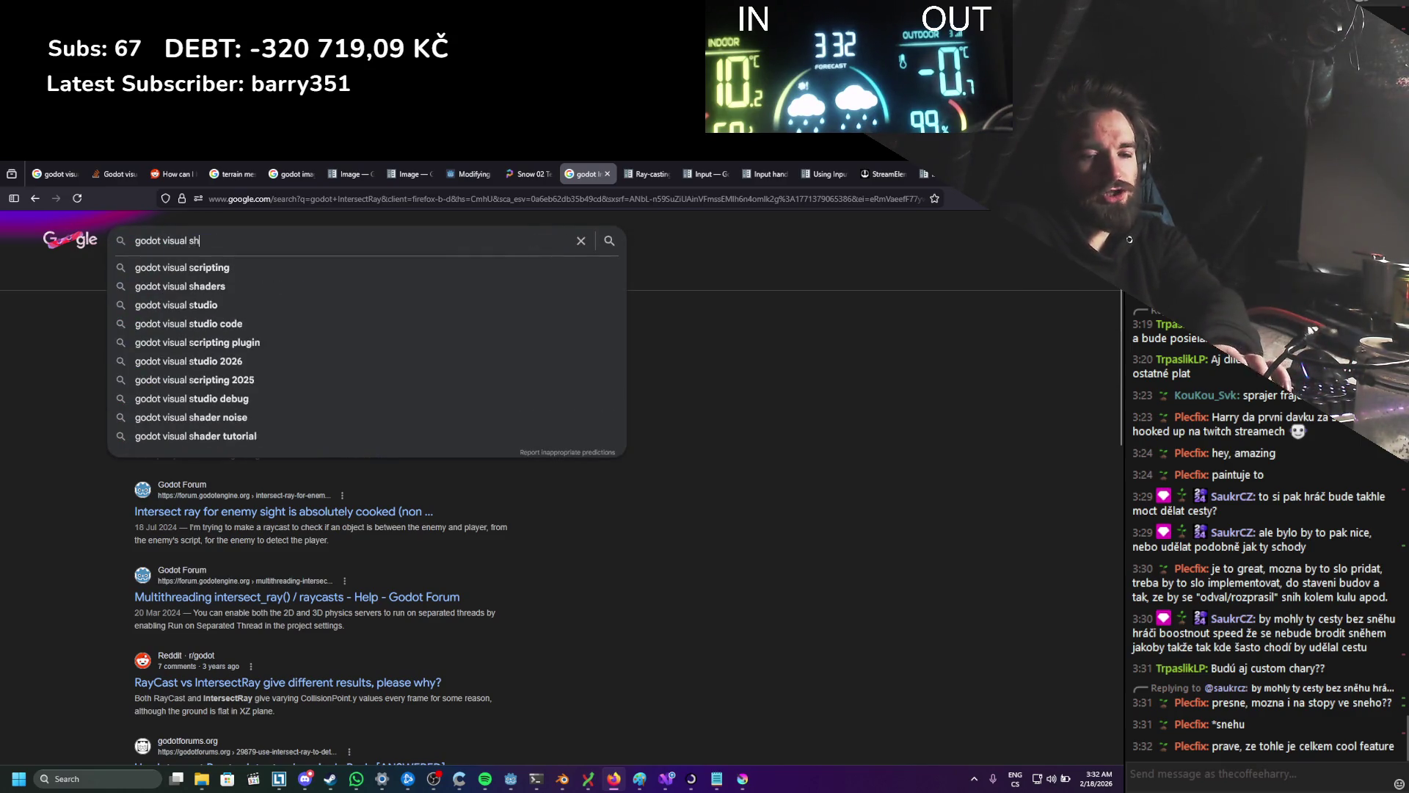
key(Return)
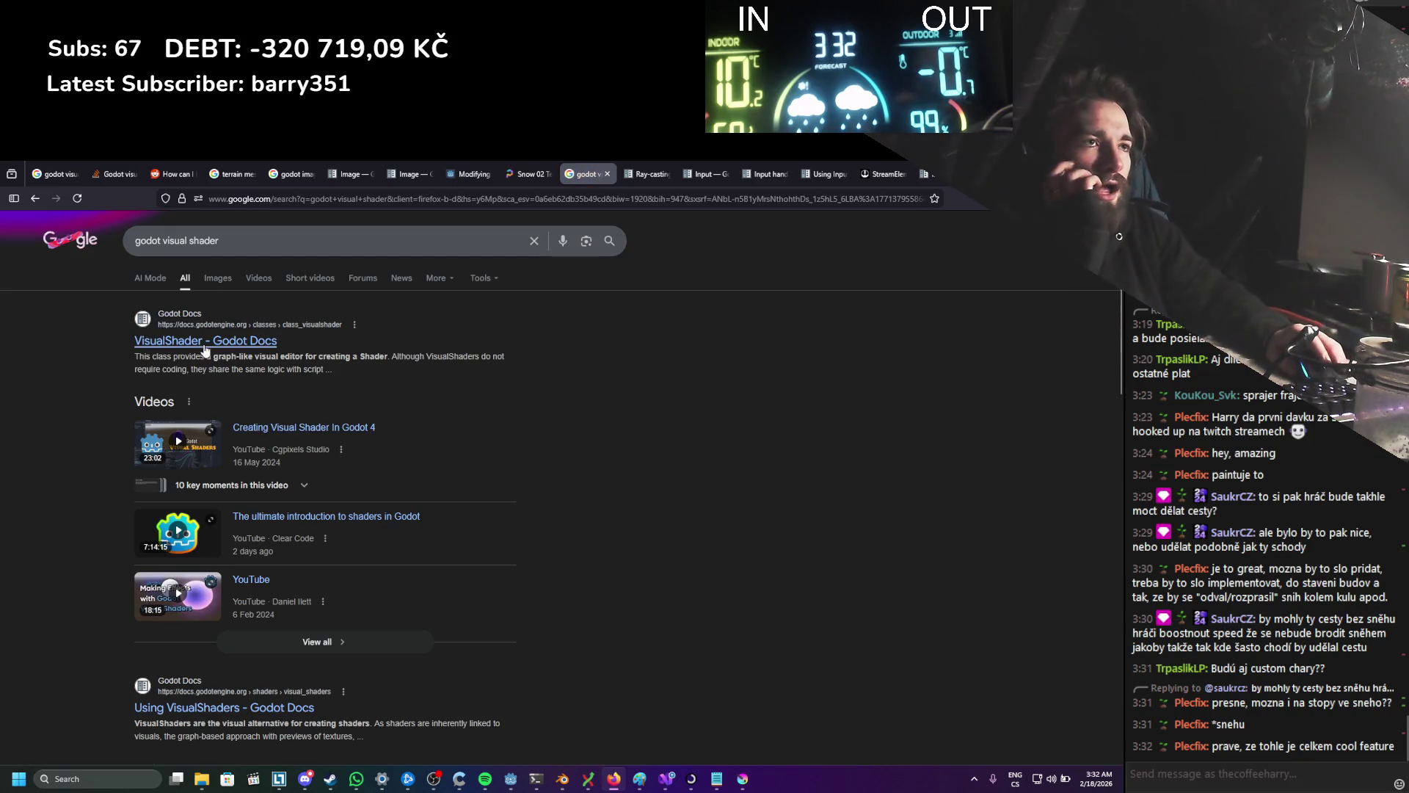
middle_click(206, 351)
click(611, 174)
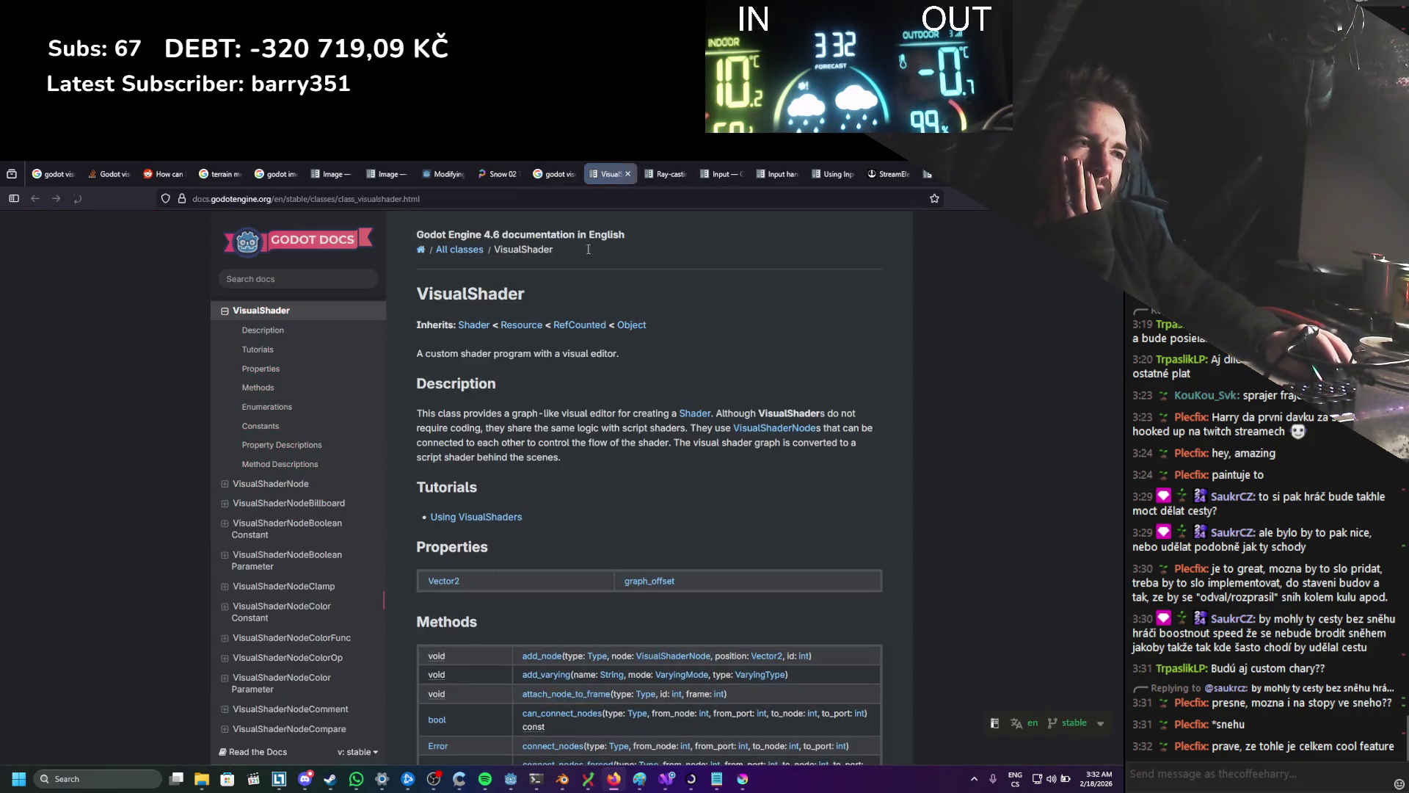
Step: Scroll the VisualShader class reference down to the method descriptions such as connect_nodes
scroll(581, 301, down, 2)
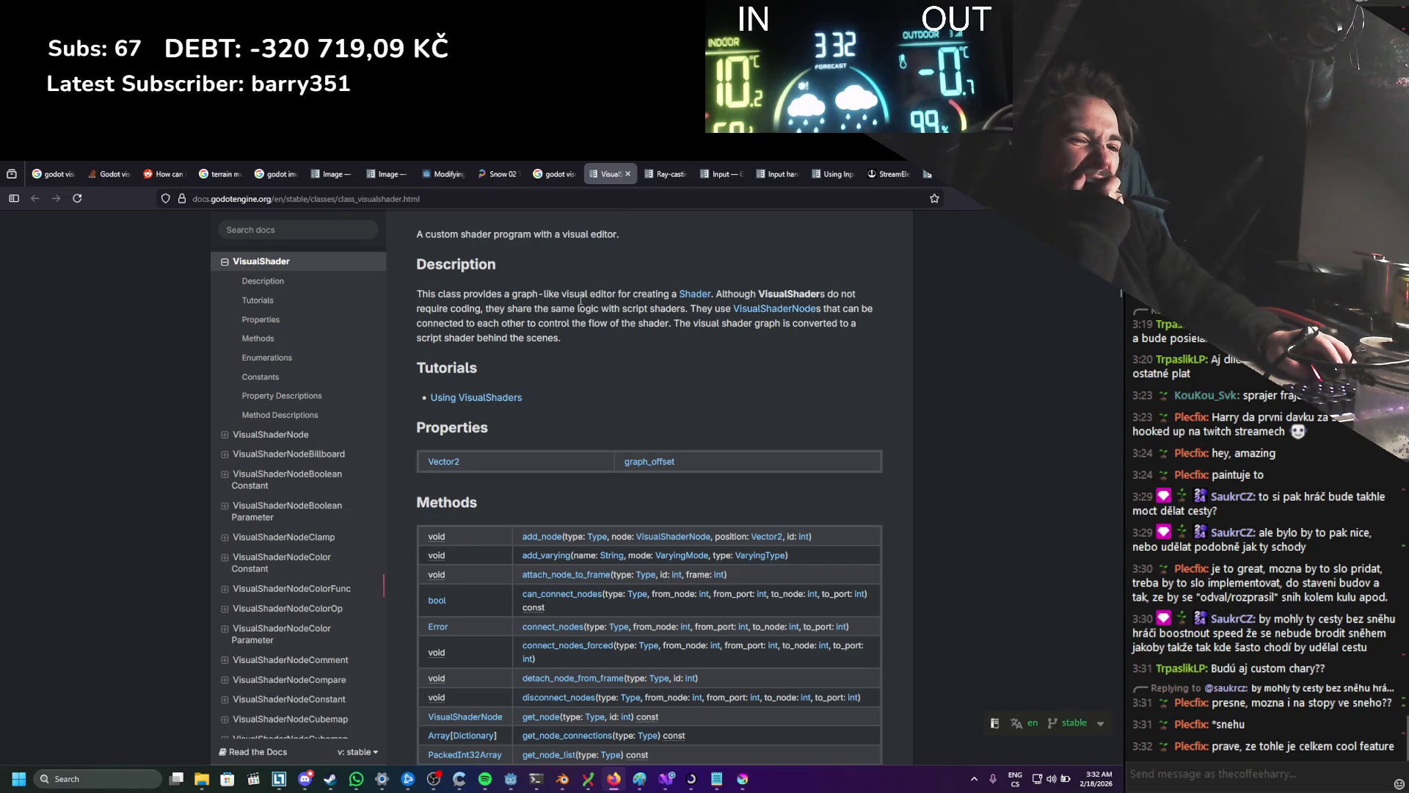
scroll(574, 310, down, 1)
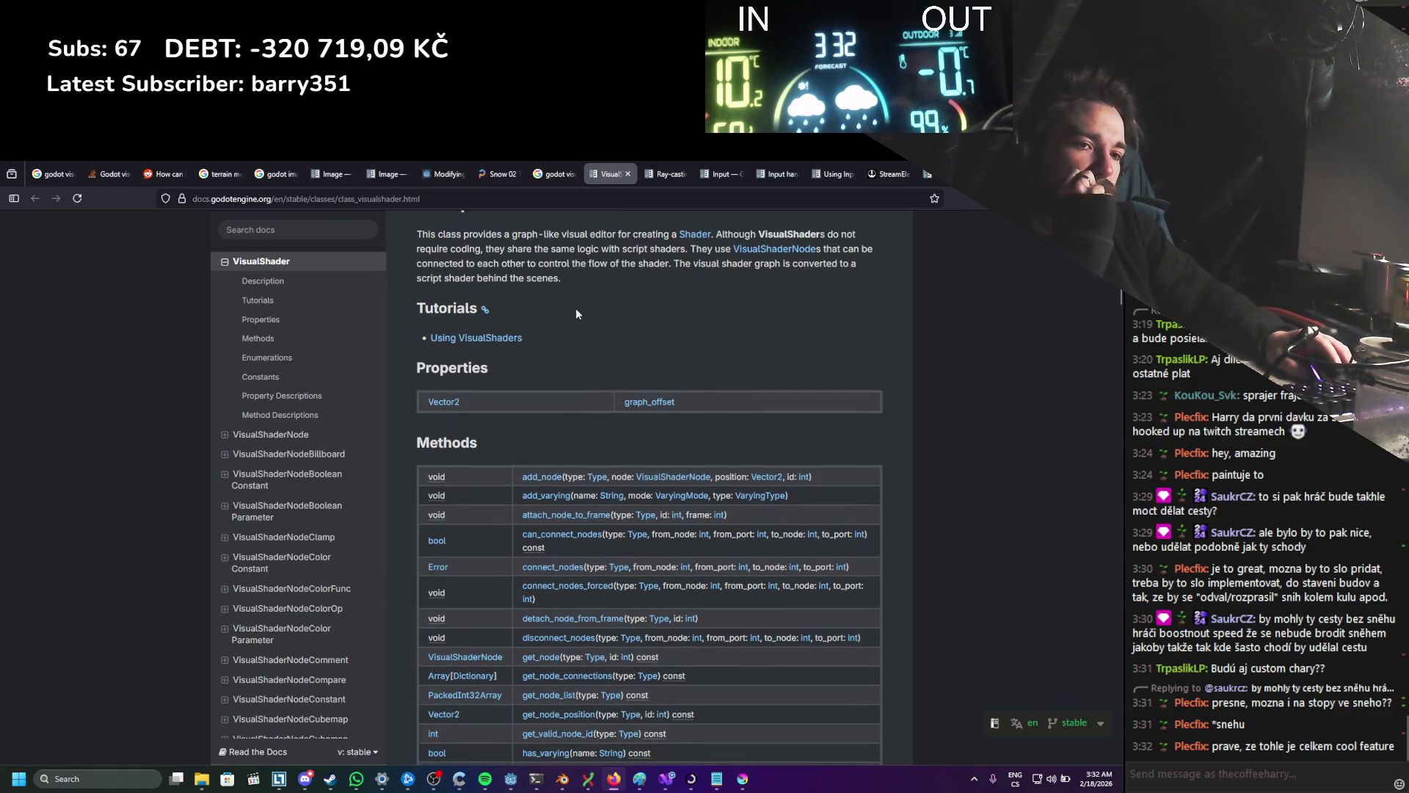
scroll(575, 307, down, 1)
scroll(576, 307, down, 2)
scroll(576, 307, down, 14)
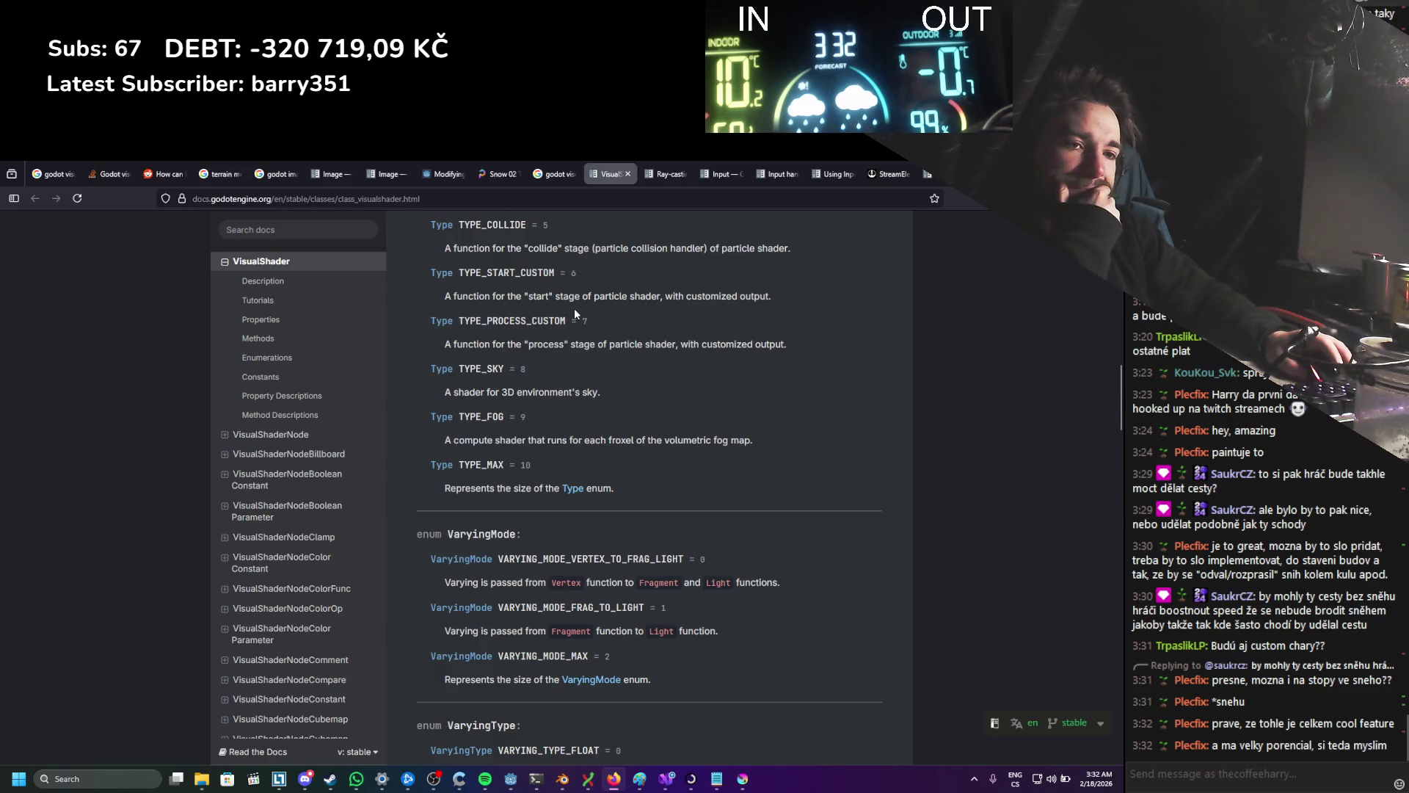
scroll(575, 308, down, 14)
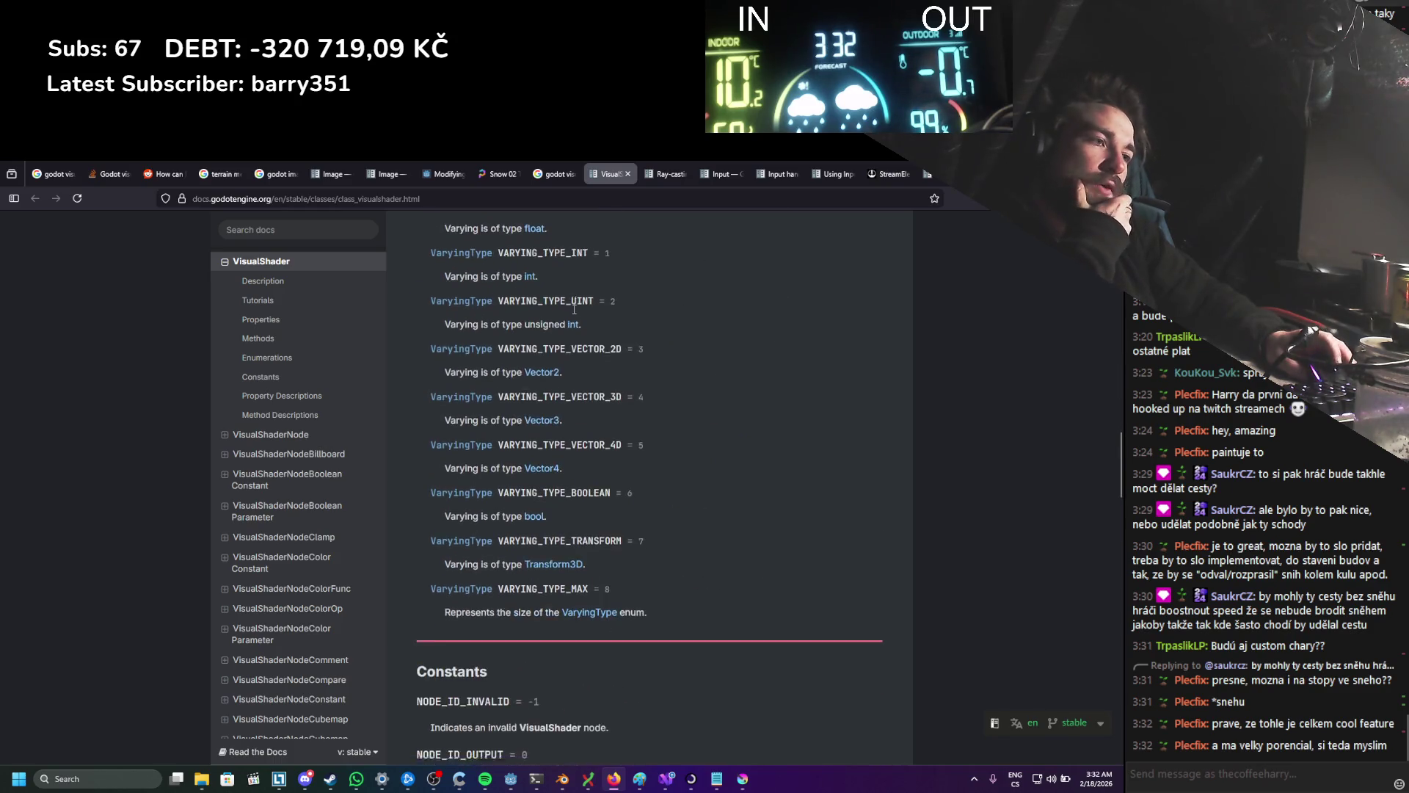
scroll(574, 314, down, 9)
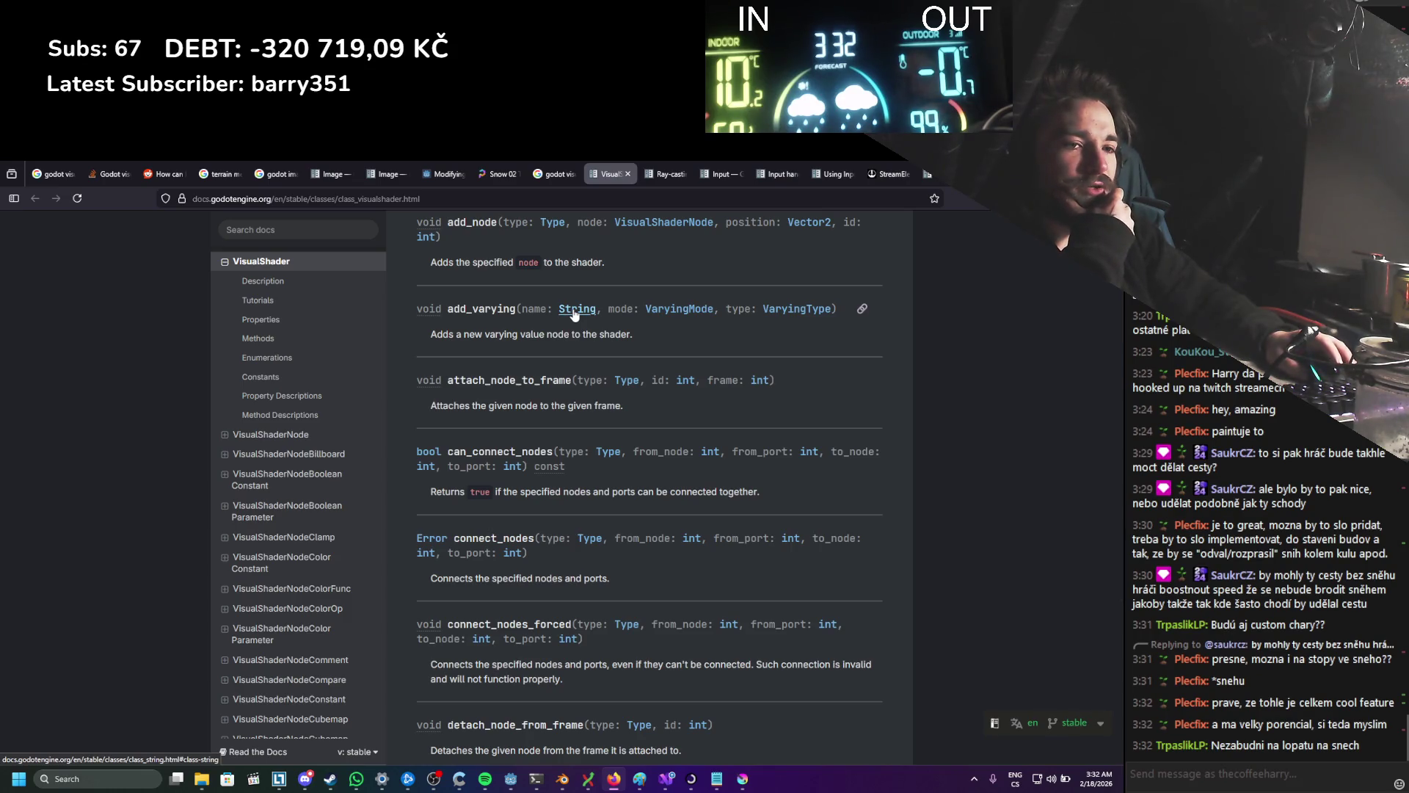
scroll(575, 313, down, 5)
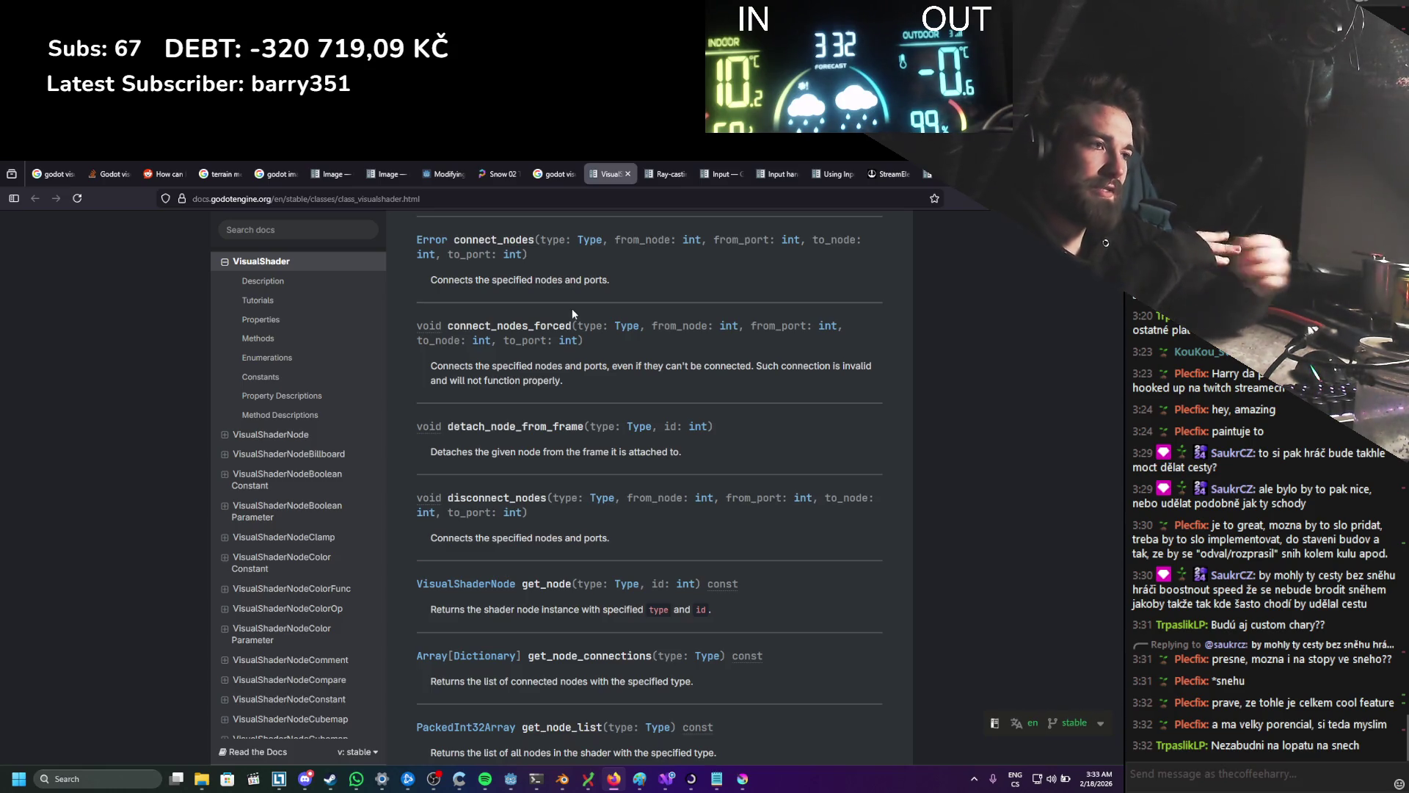
Step: Scroll back through the VisualShader reference, then return to the 'godot visual shader' search results
scroll(574, 308, up, 4)
scroll(646, 353, up, 15)
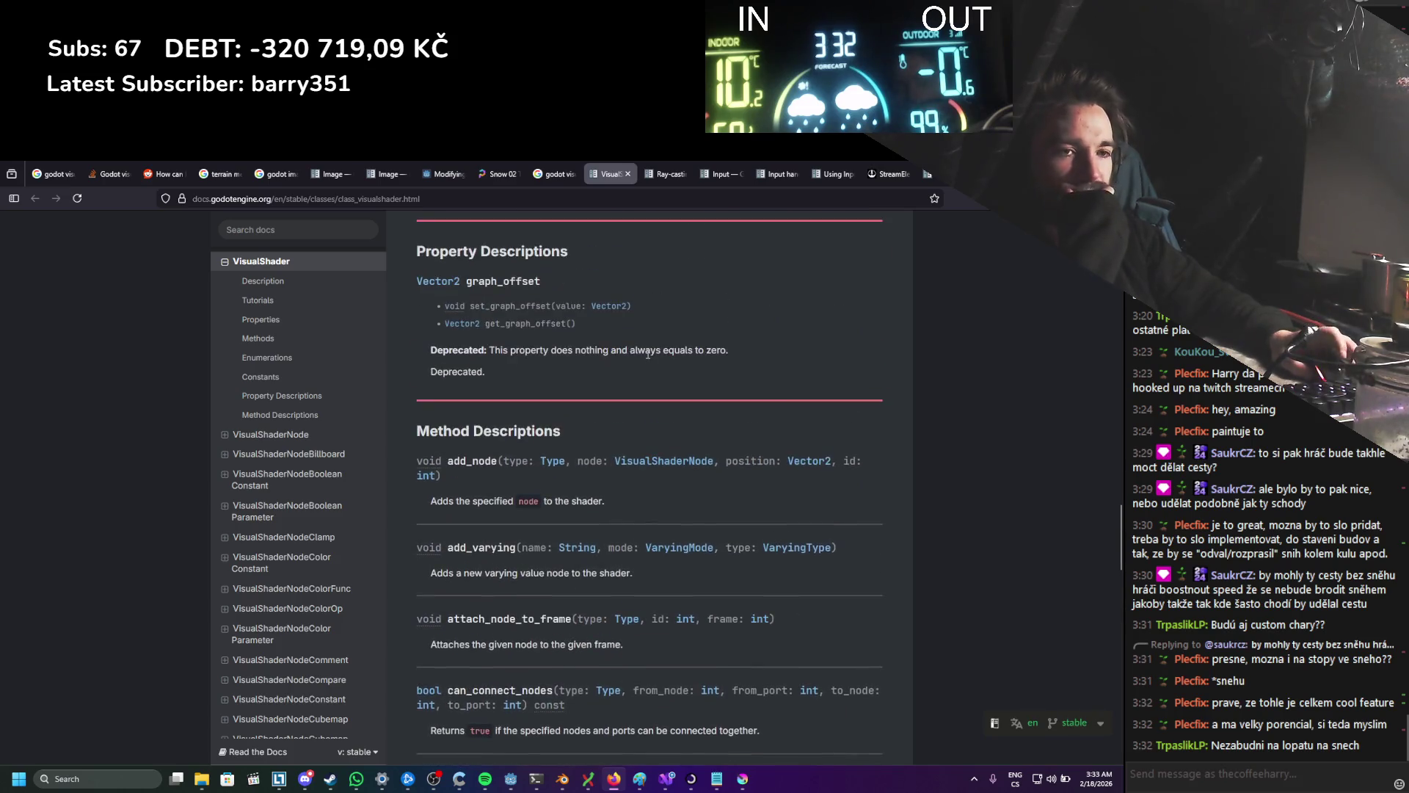
scroll(647, 358, up, 8)
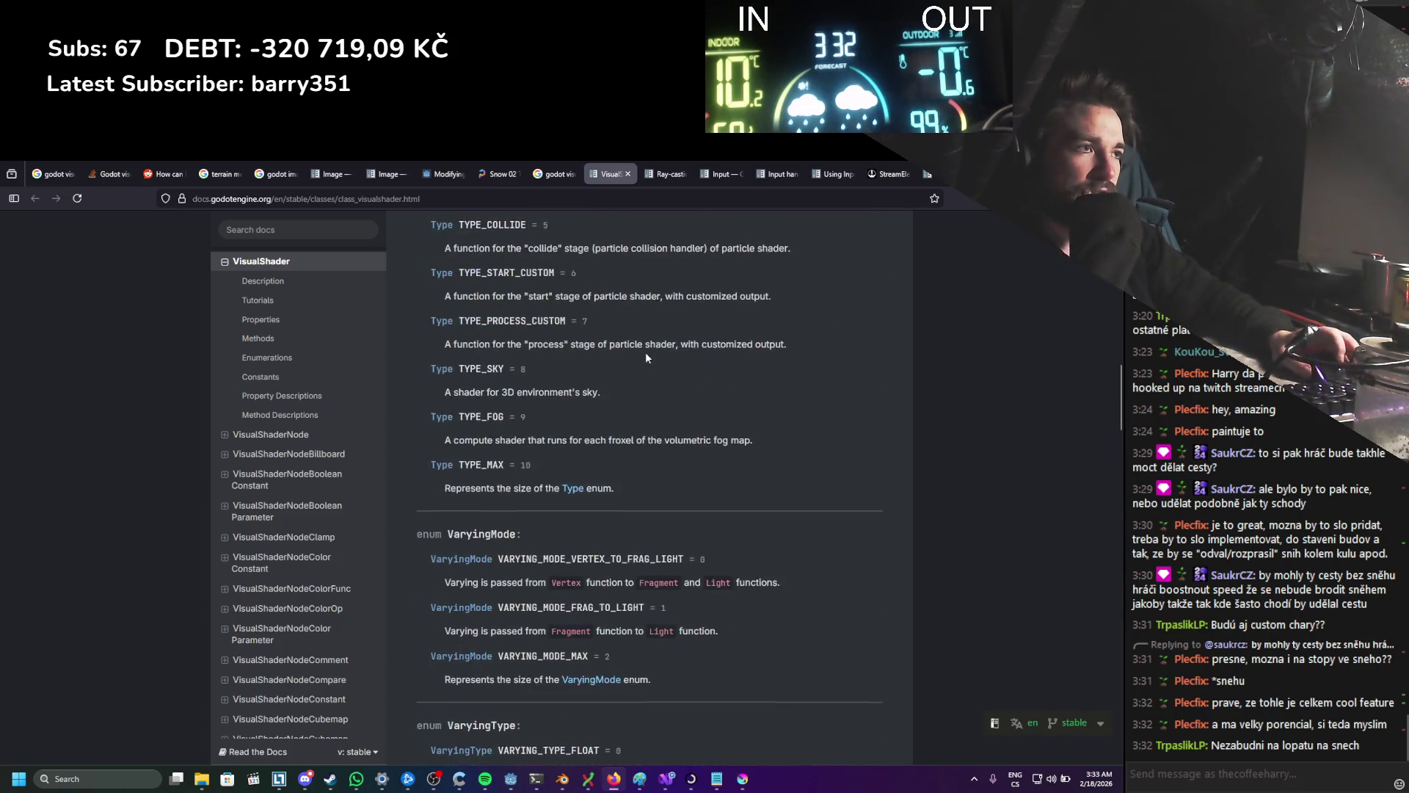
scroll(646, 354, up, 10)
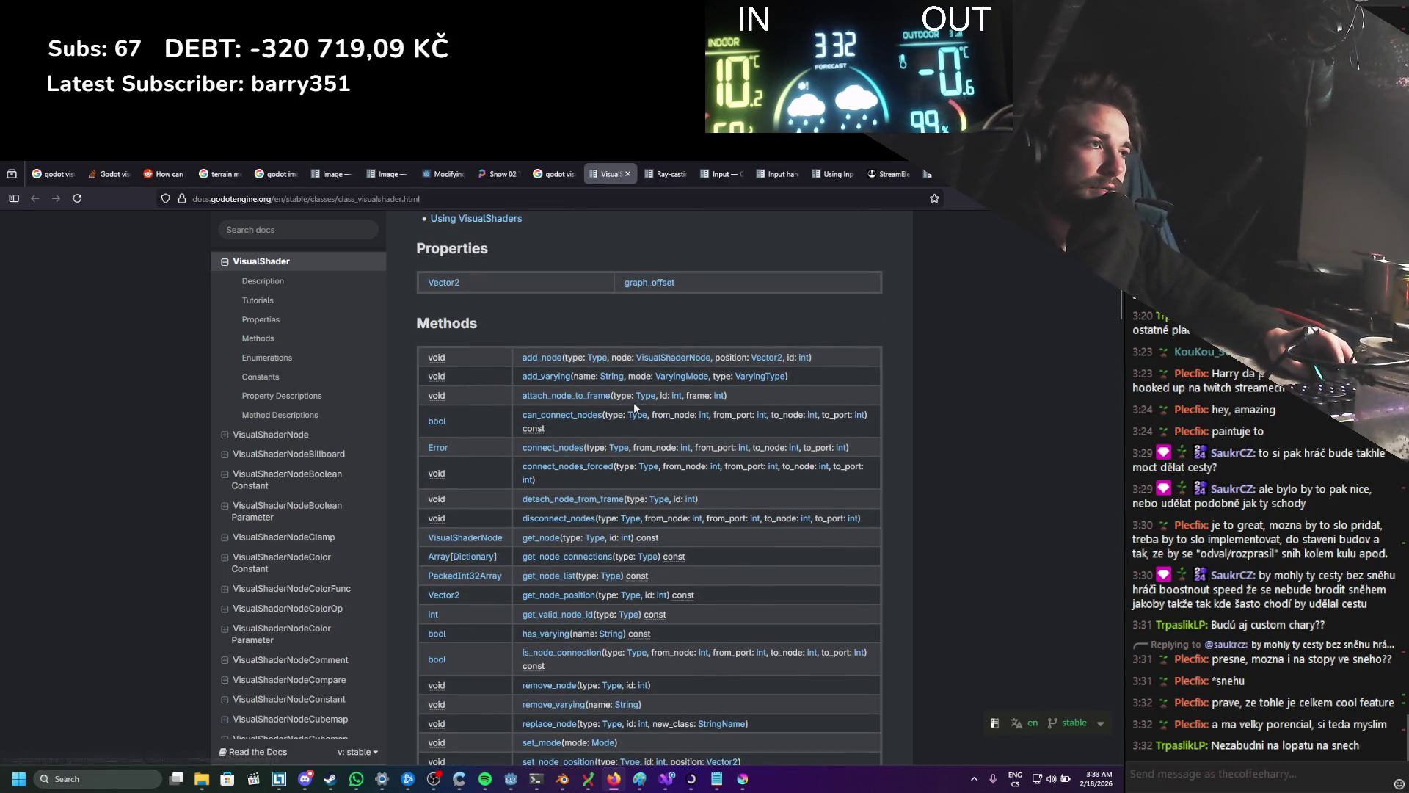
scroll(635, 409, down, 3)
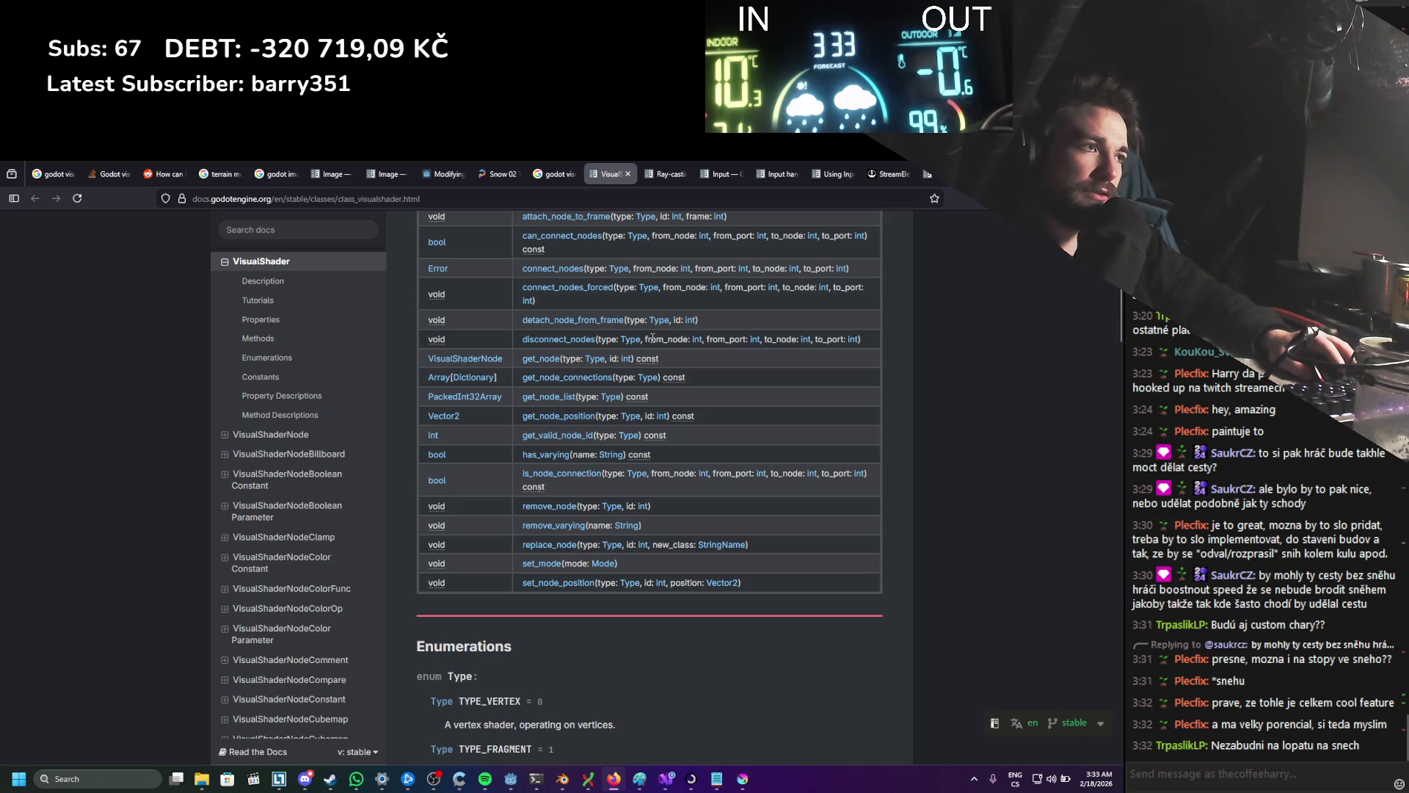
scroll(652, 339, up, 1)
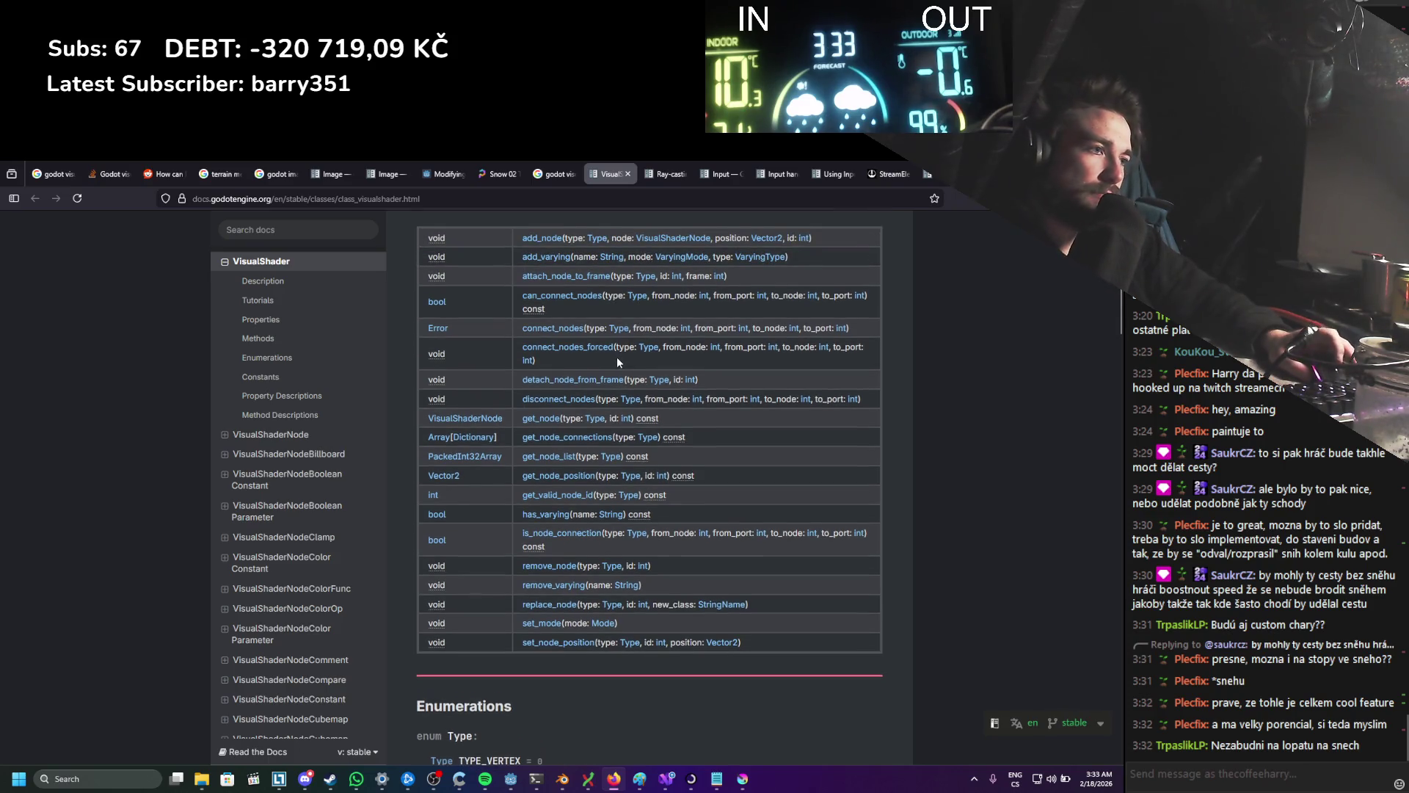
scroll(619, 357, up, 4)
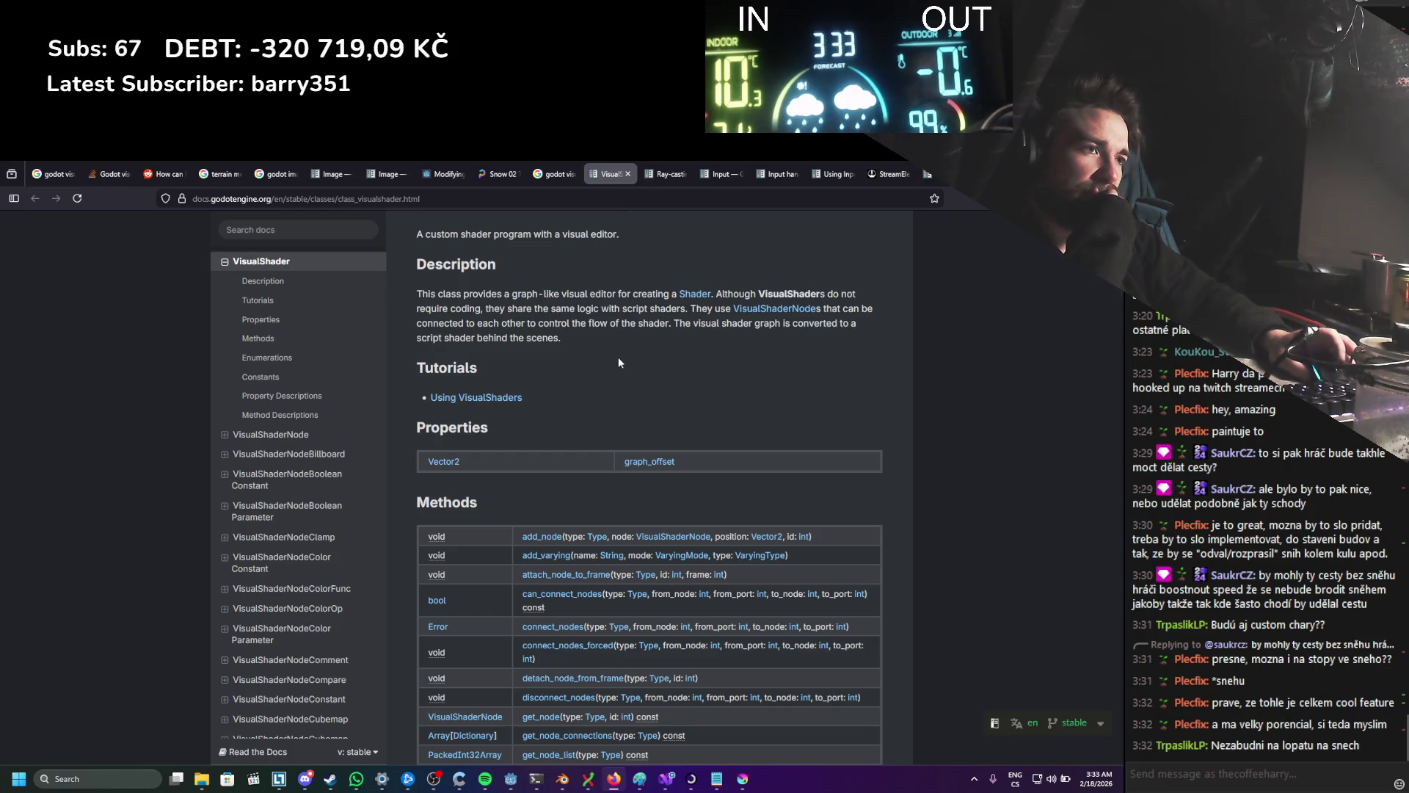
scroll(618, 357, up, 2)
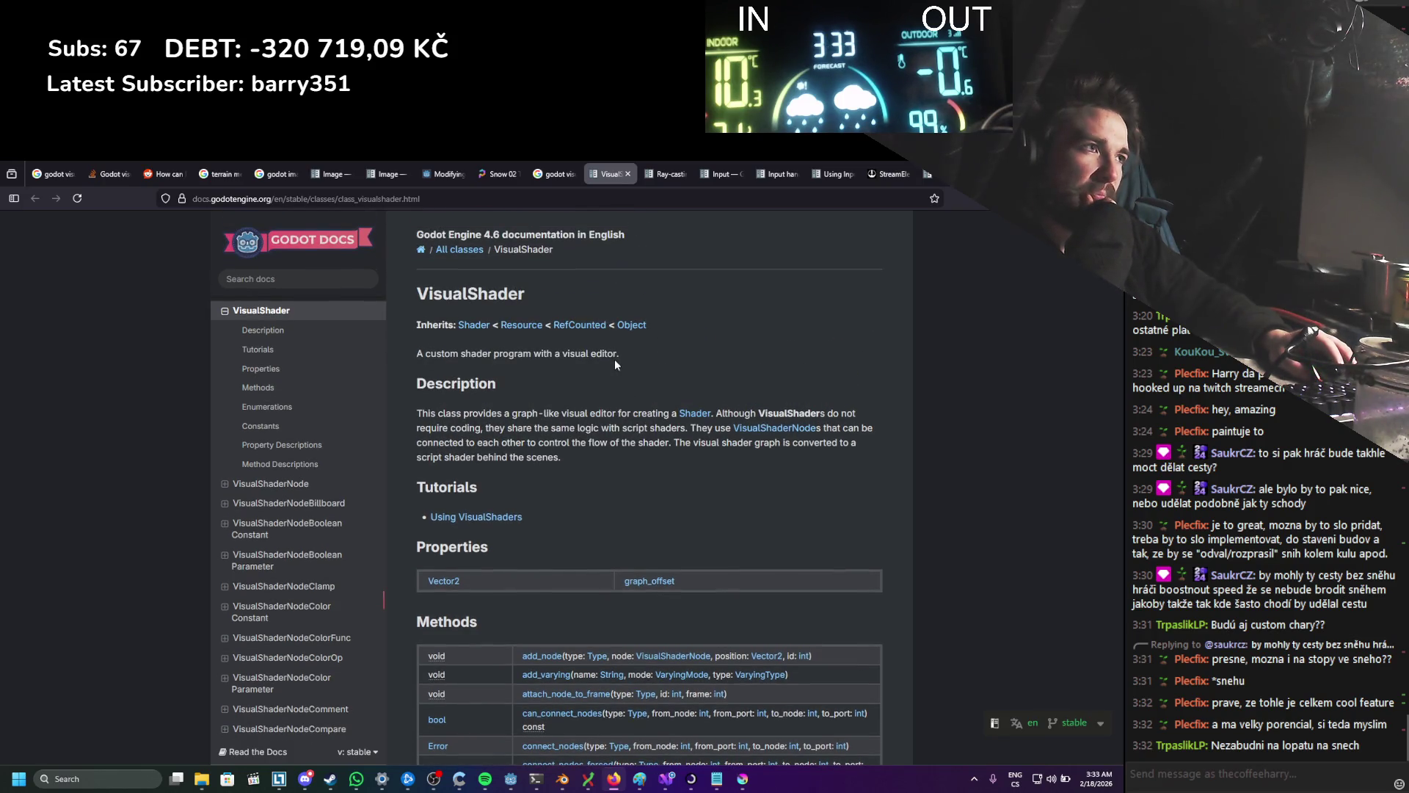
scroll(614, 359, down, 20)
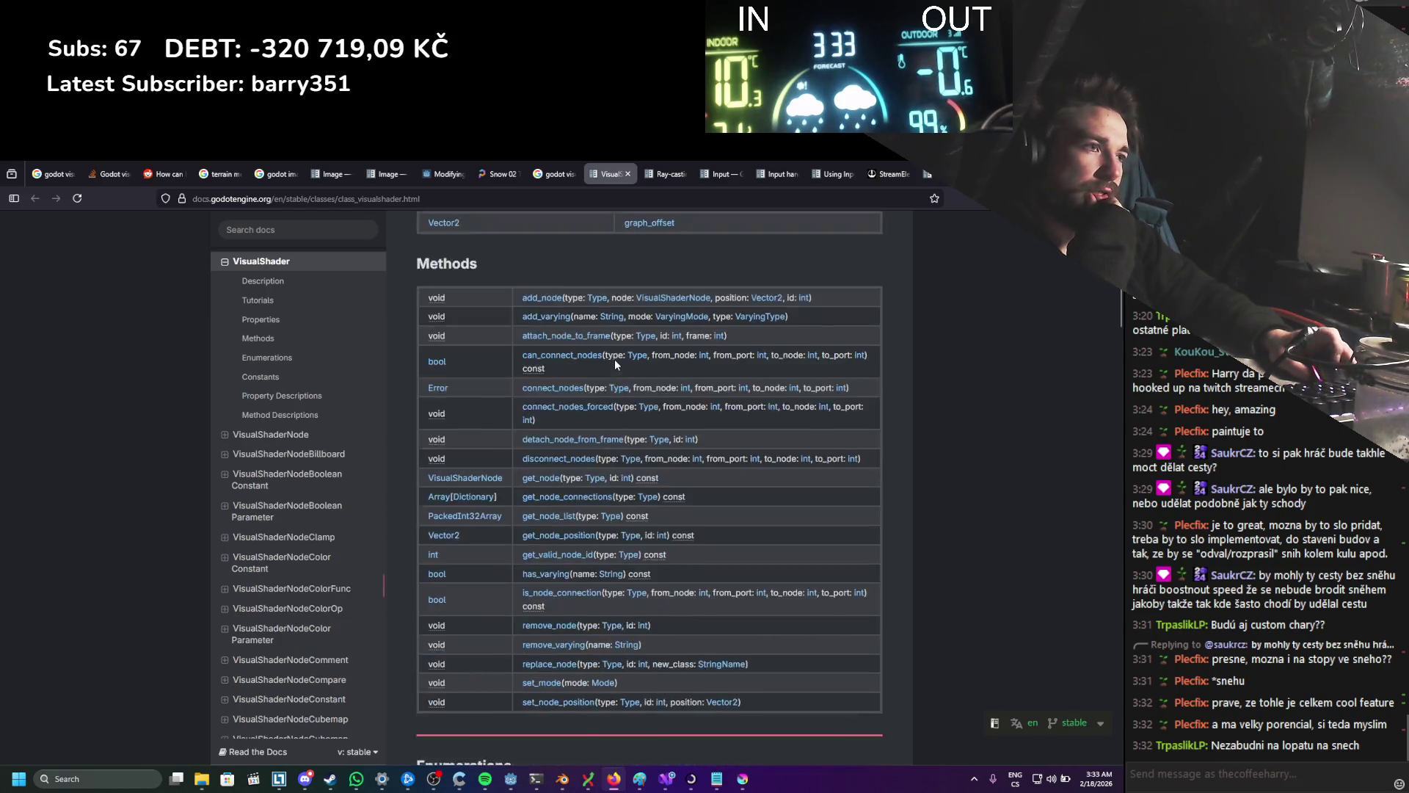
scroll(614, 353, down, 20)
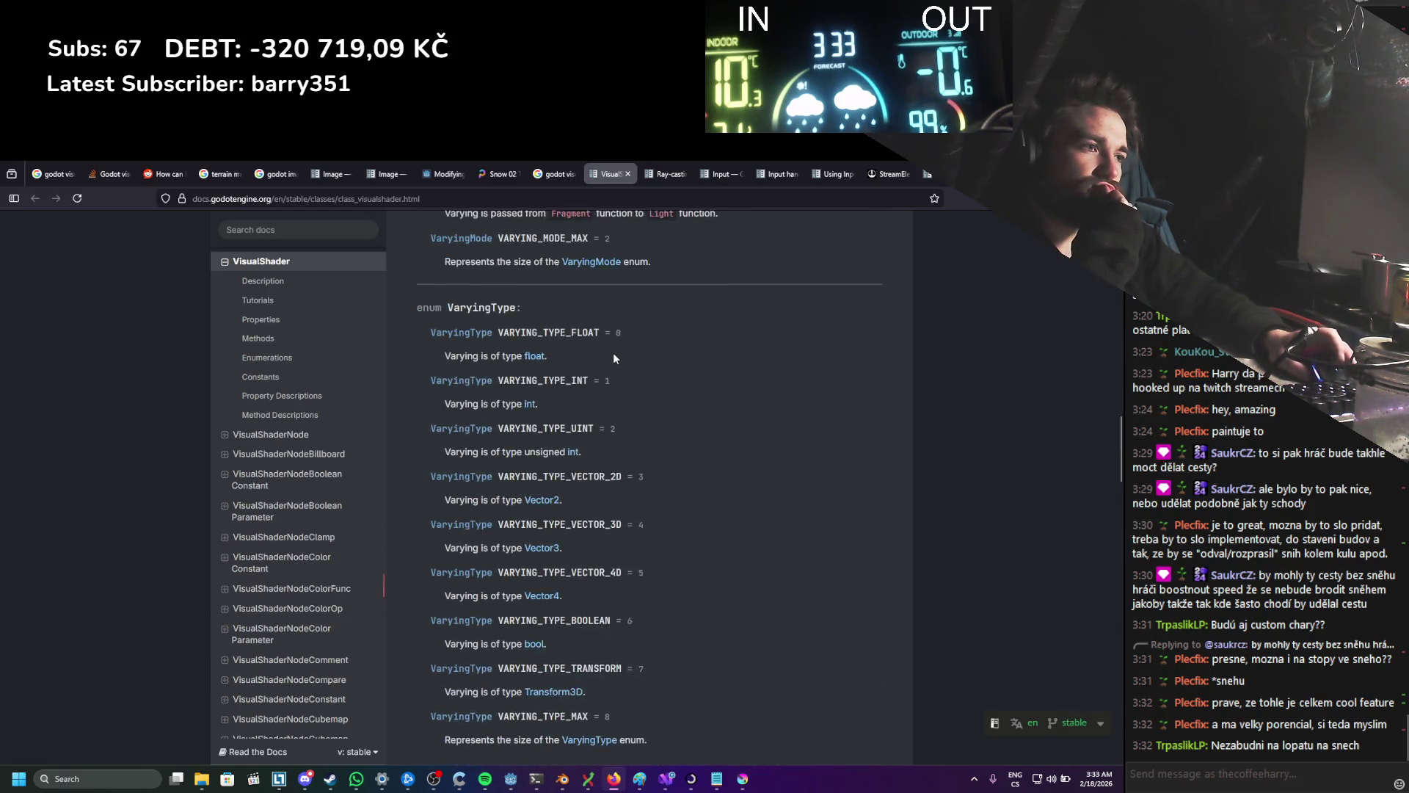
click(535, 171)
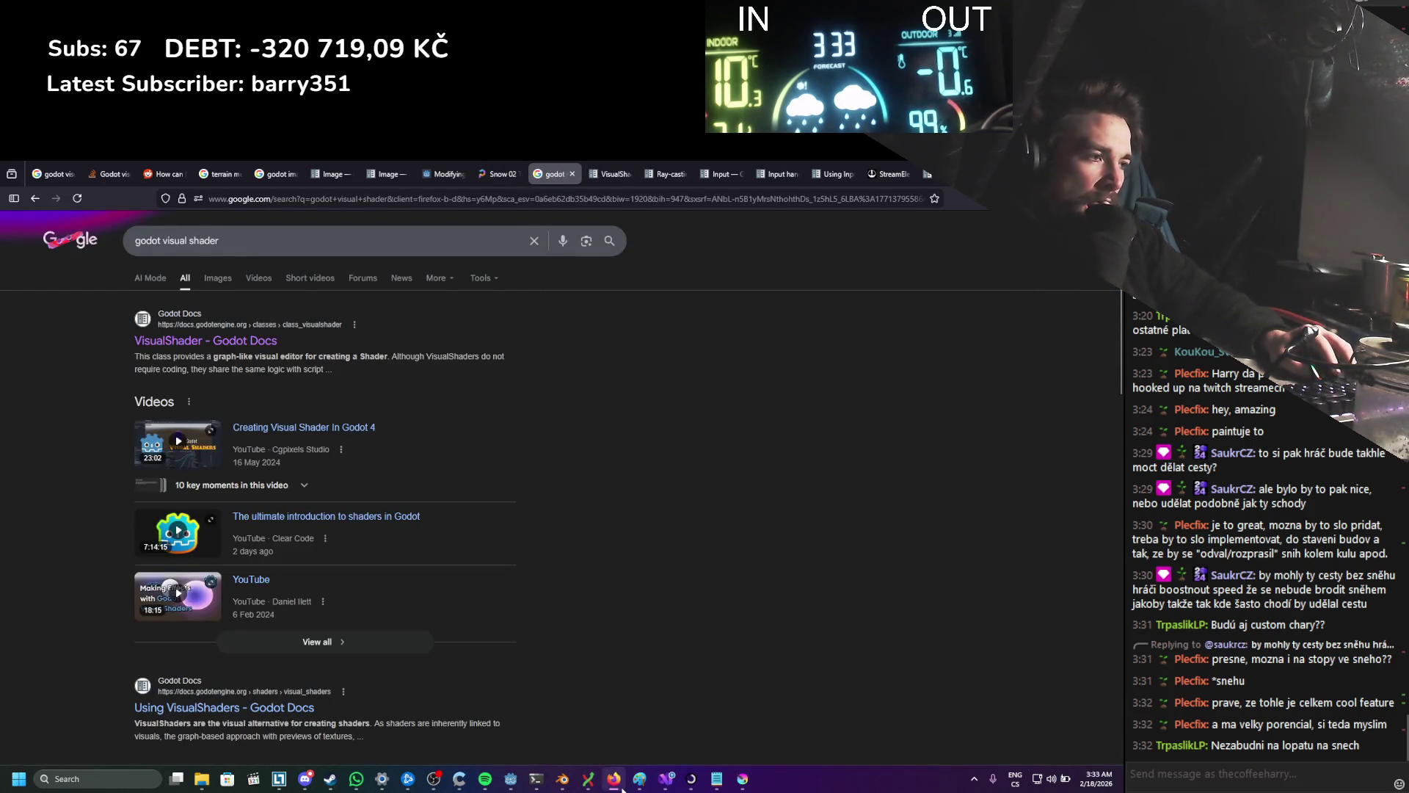
Step: Glance at the Godot editor, then search Google for 'godot visual shader fragment' and 'godot shader depth'
click(519, 785)
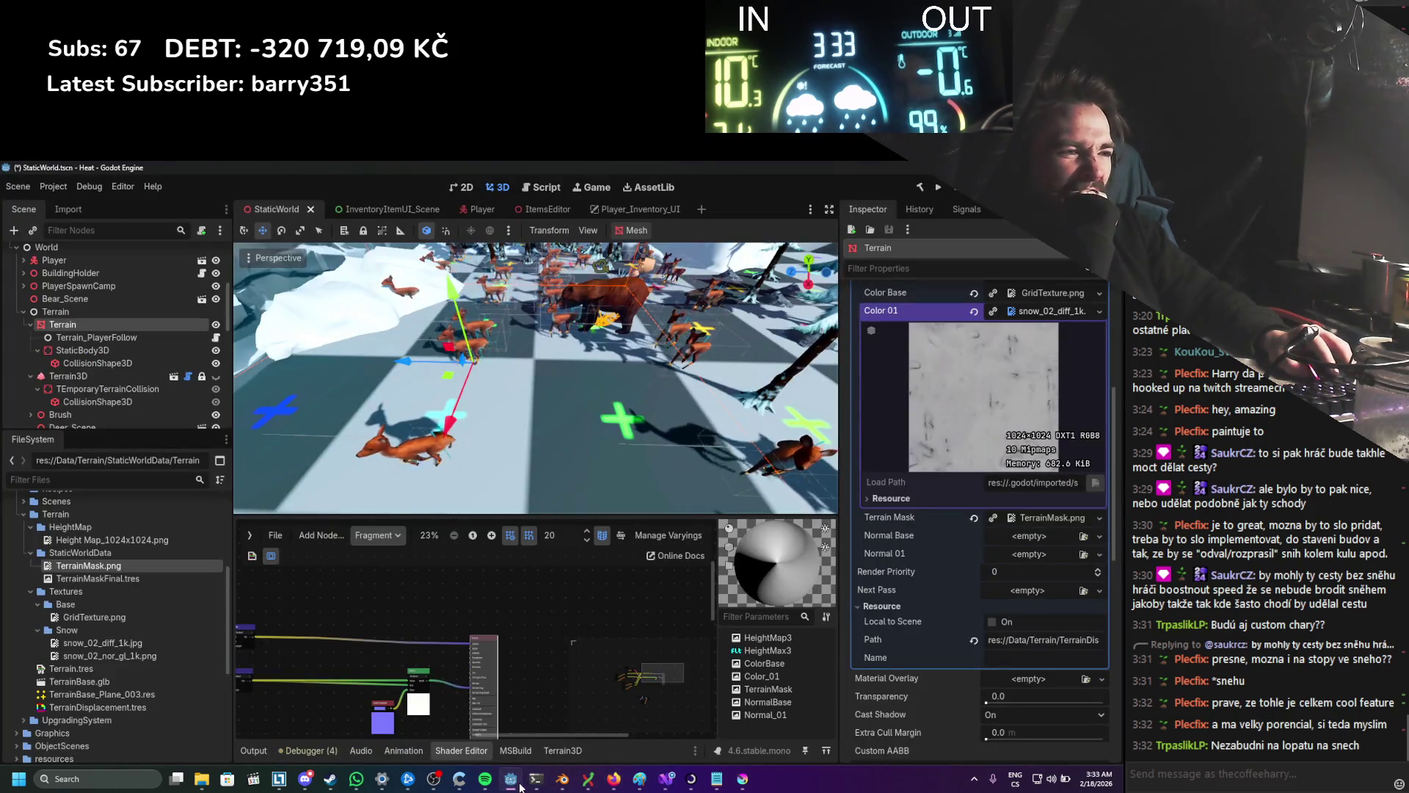
scroll(259, 707, up, 3)
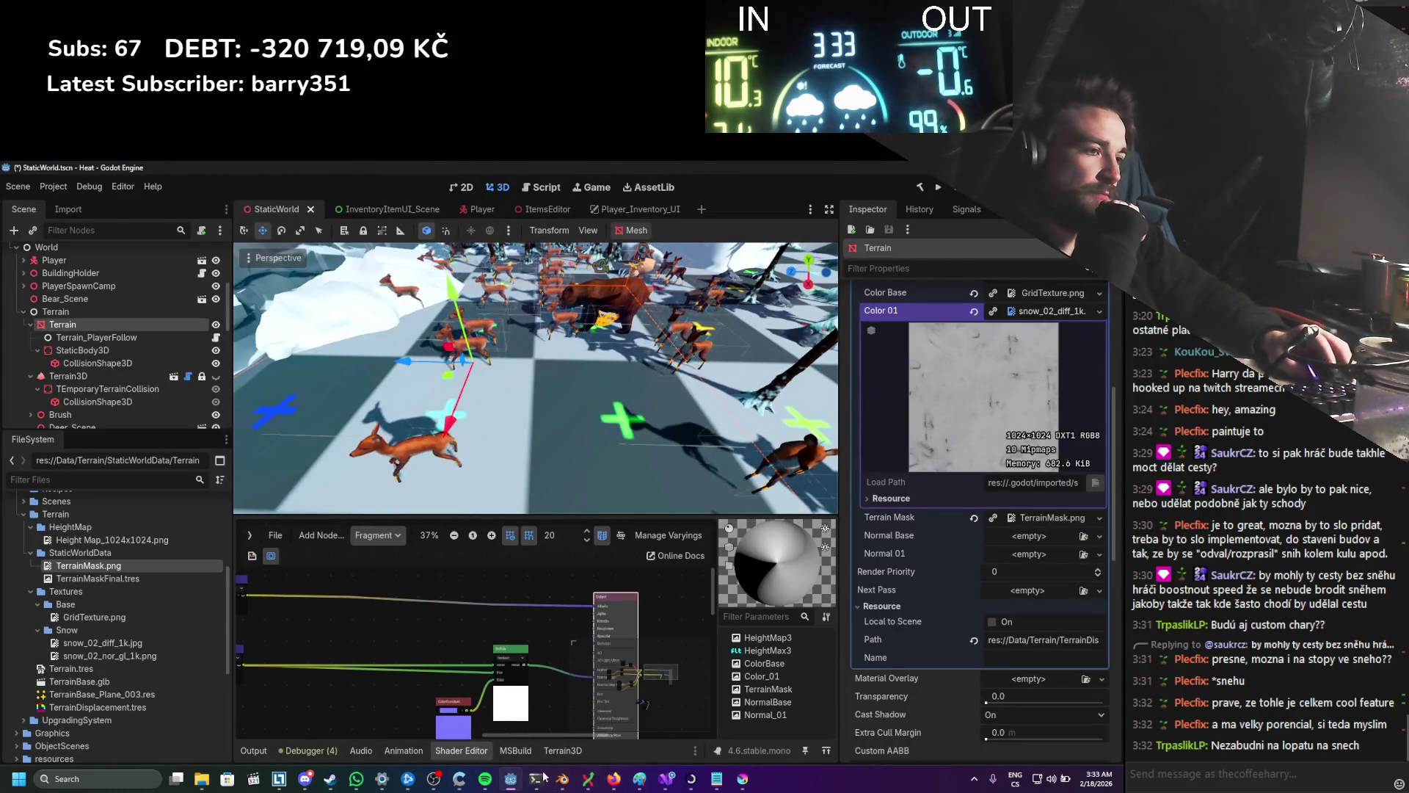
click(614, 778)
text(f)
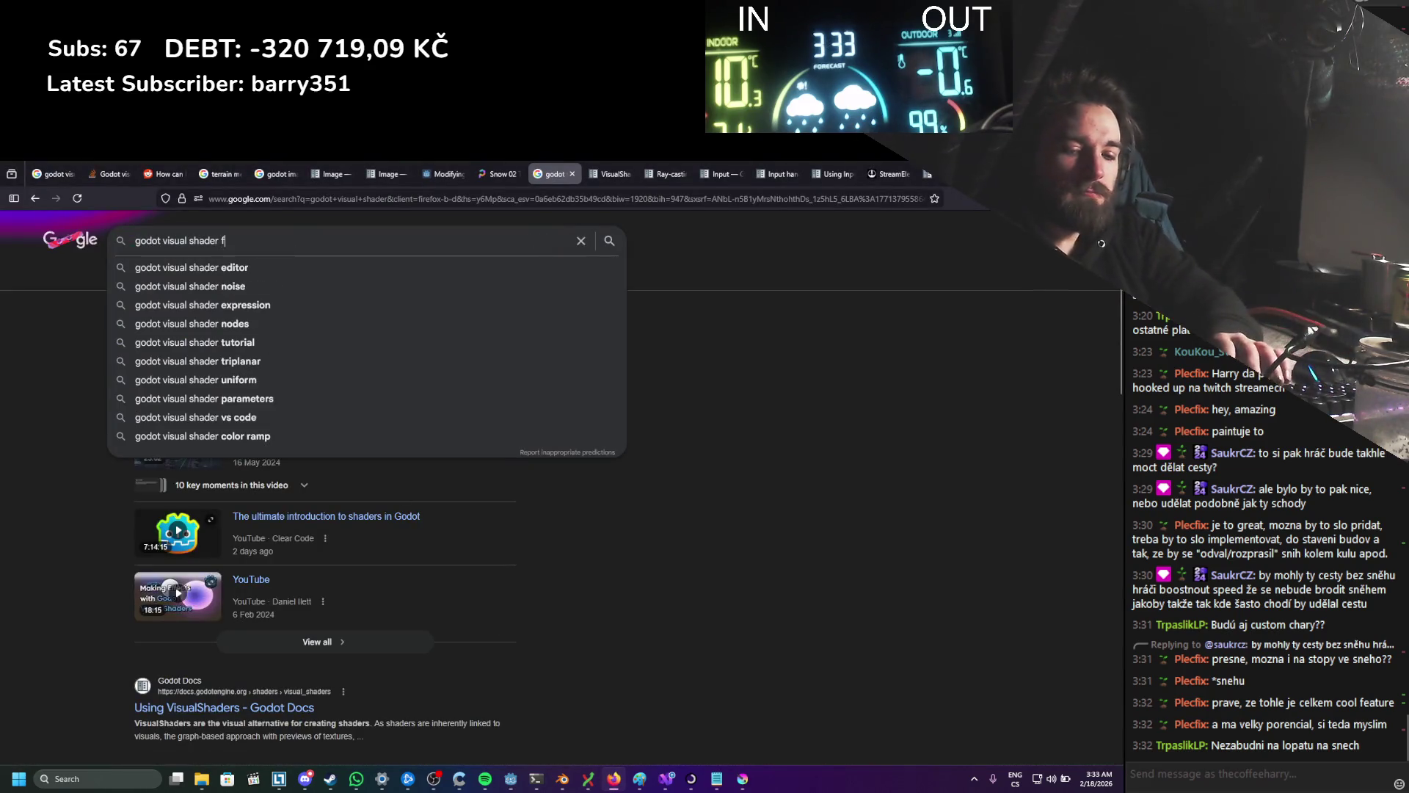
text(ragment)
key(Return)
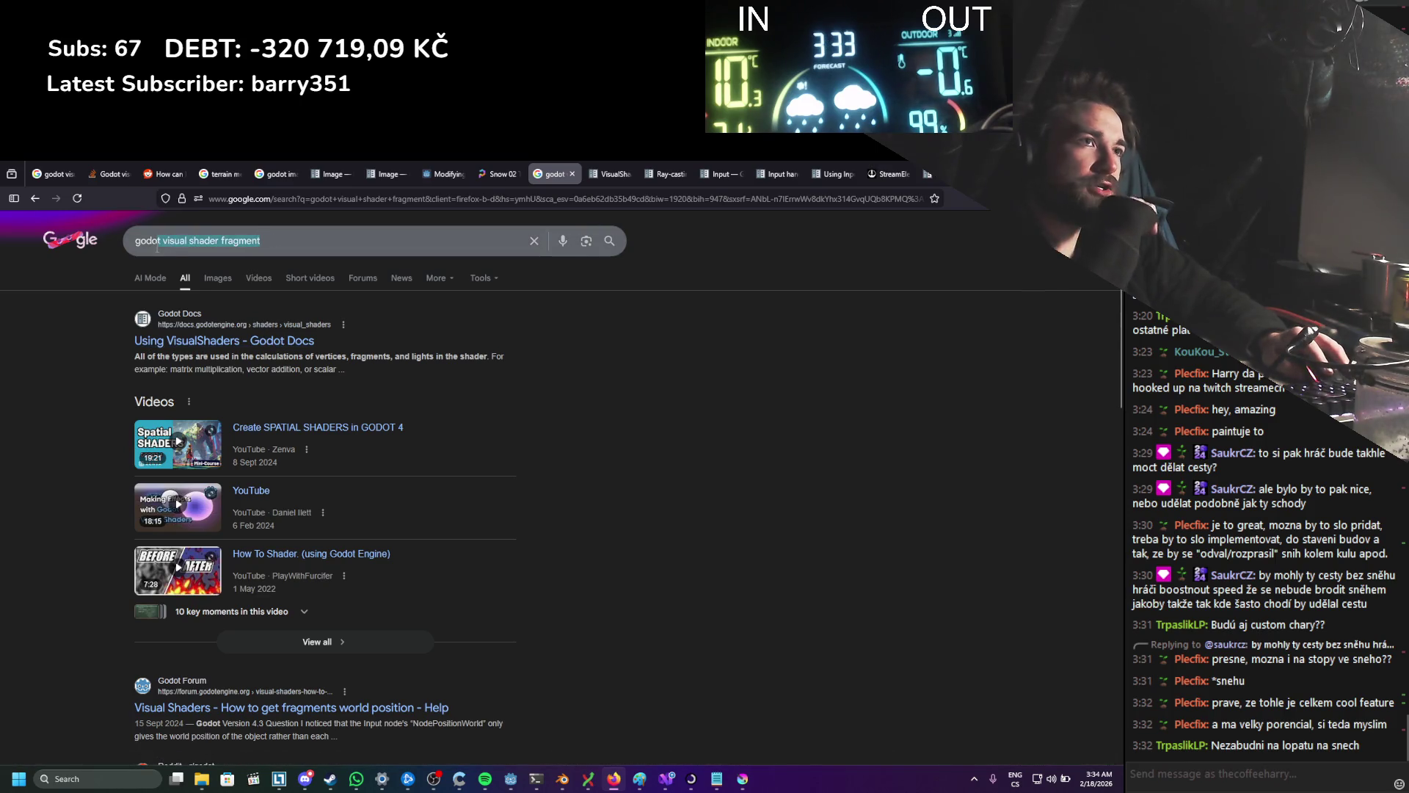
text(shade)
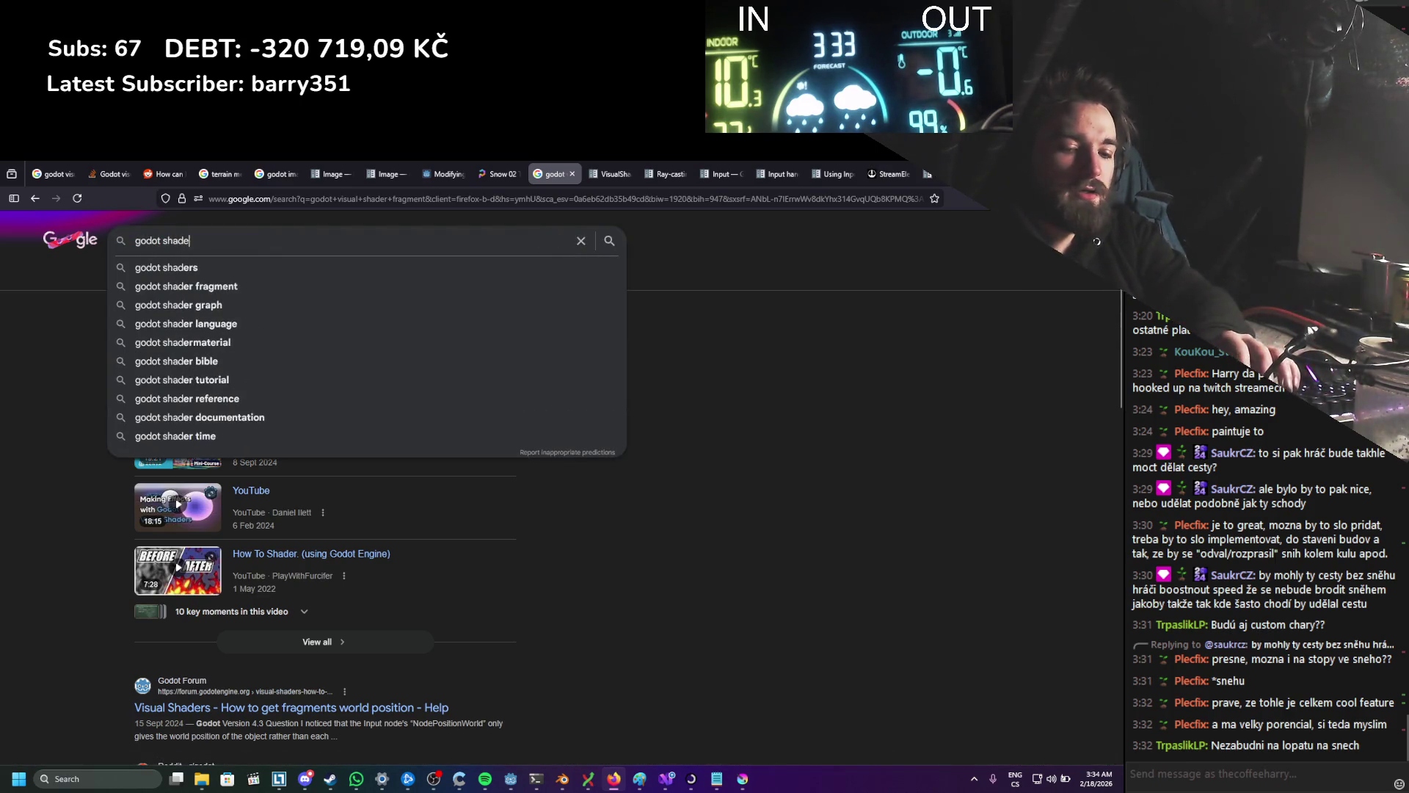
text(r depth)
key(Return)
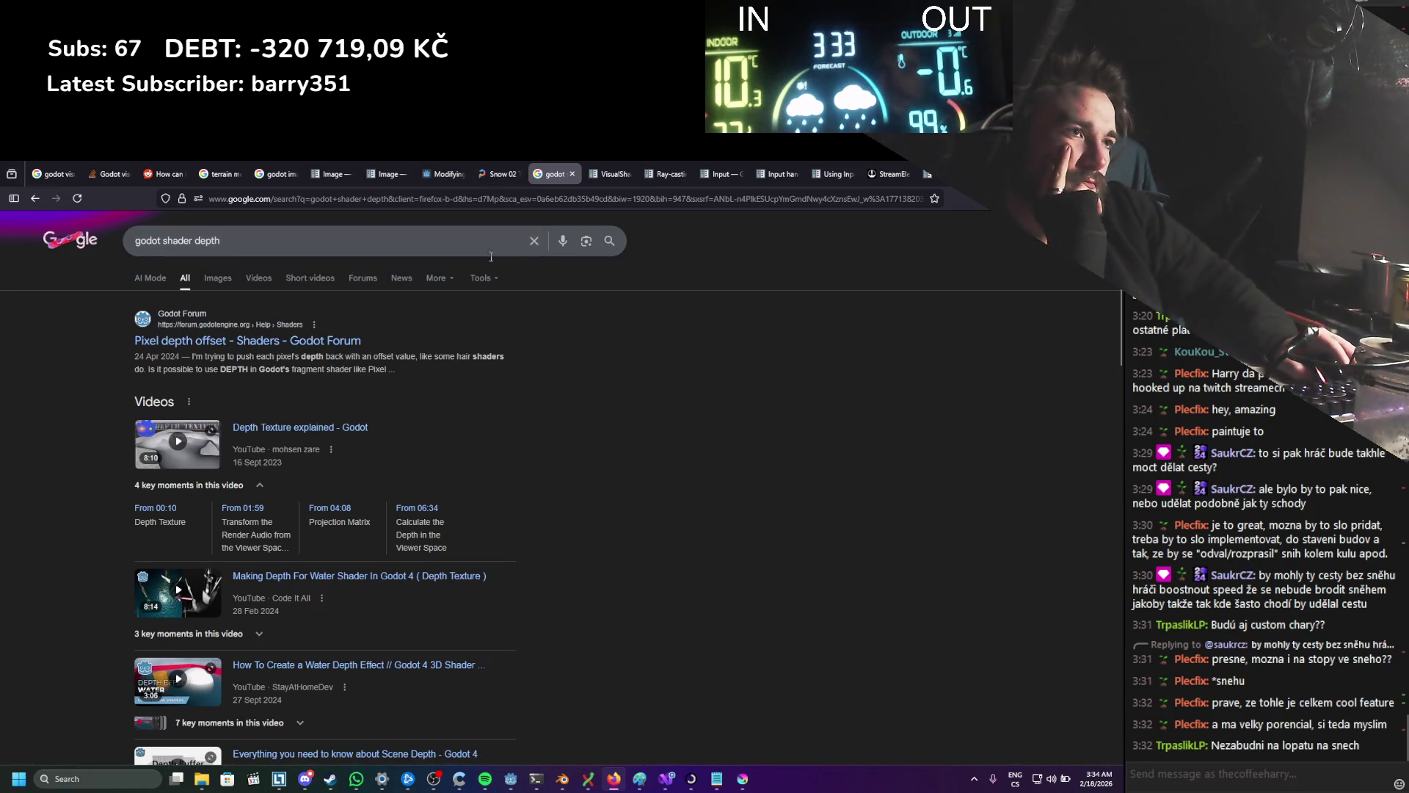
Step: Search 'godot shader displacement', open the Vertex displacement with shaders tutorial, and return to Godot
drag(224, 254, 210, 247)
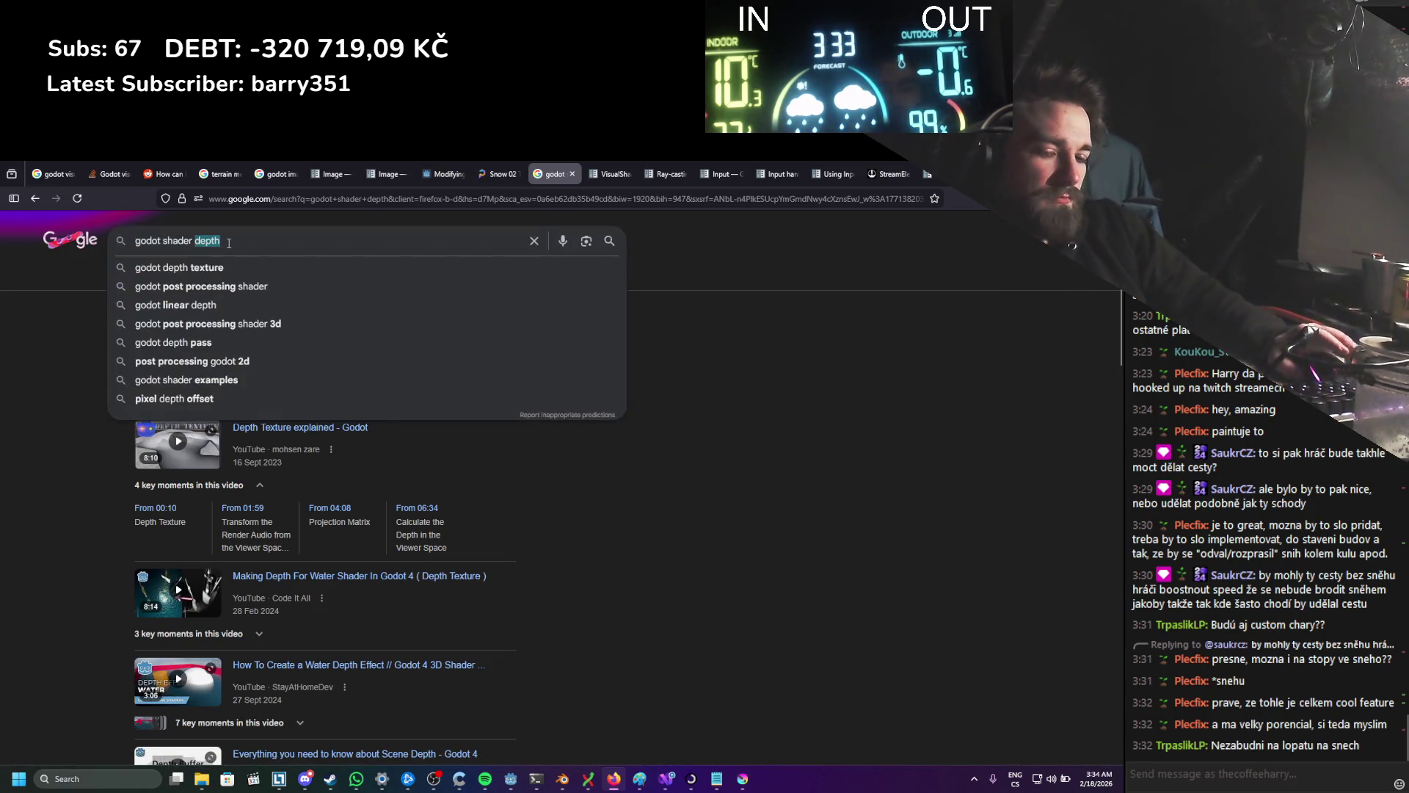
text(displacement)
key(Return)
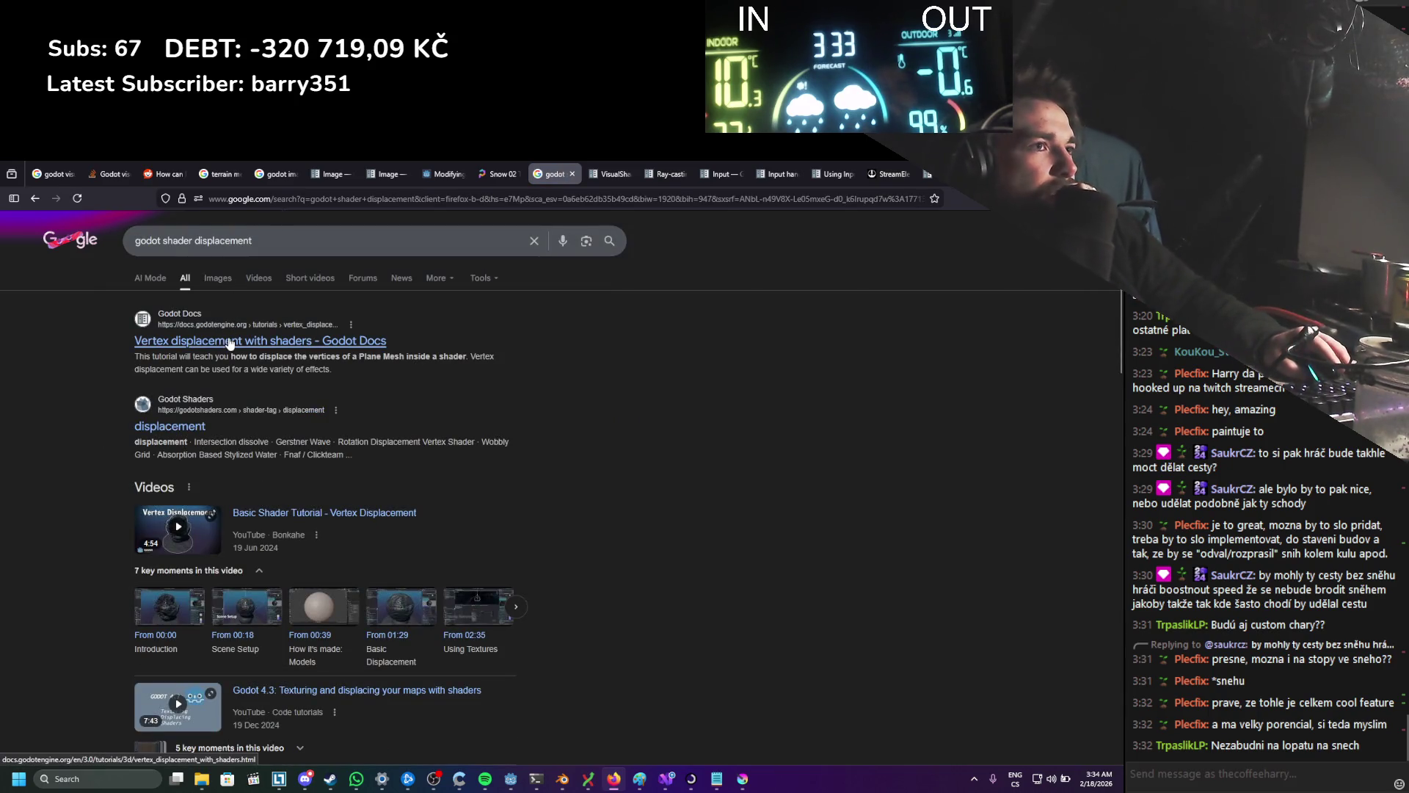
click(230, 344)
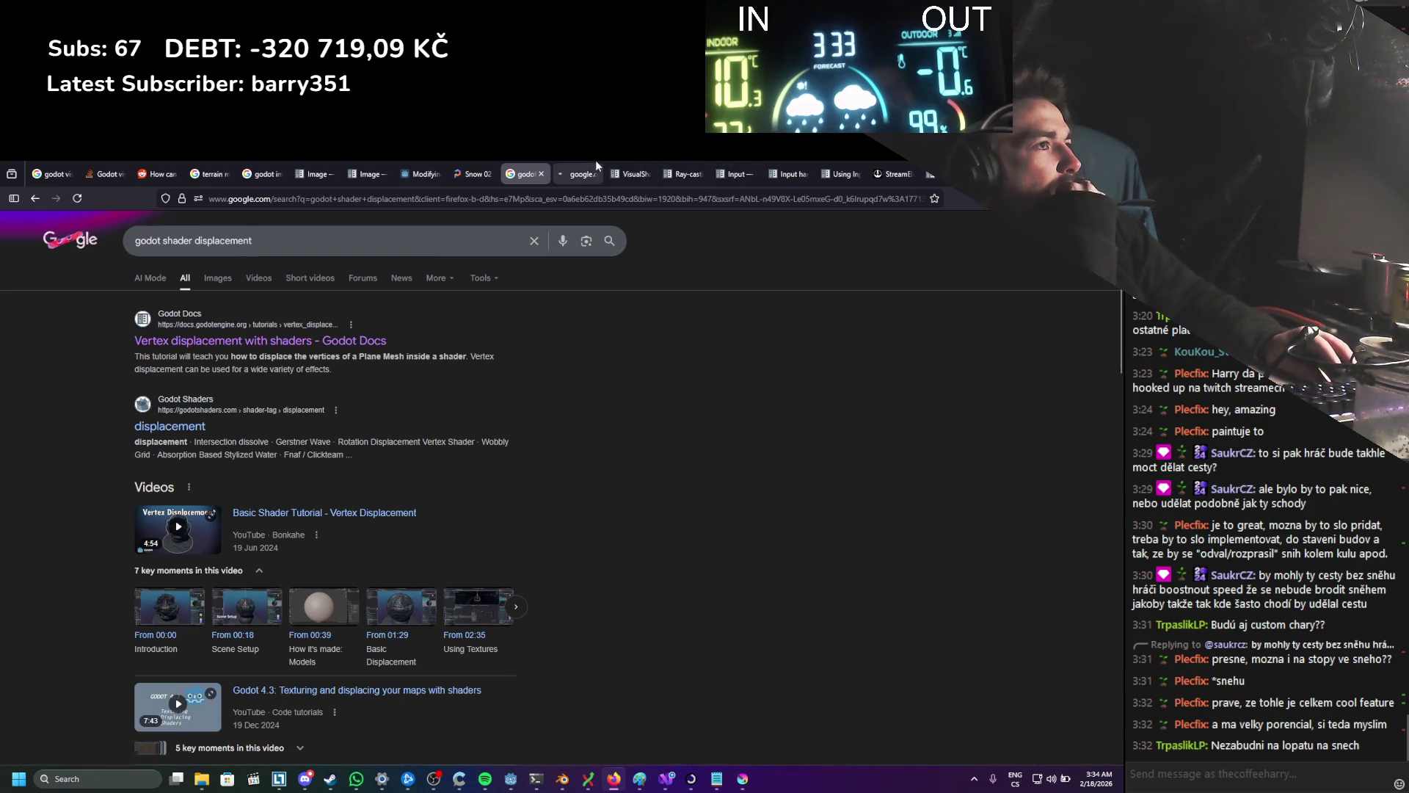
scroll(484, 408, down, 3)
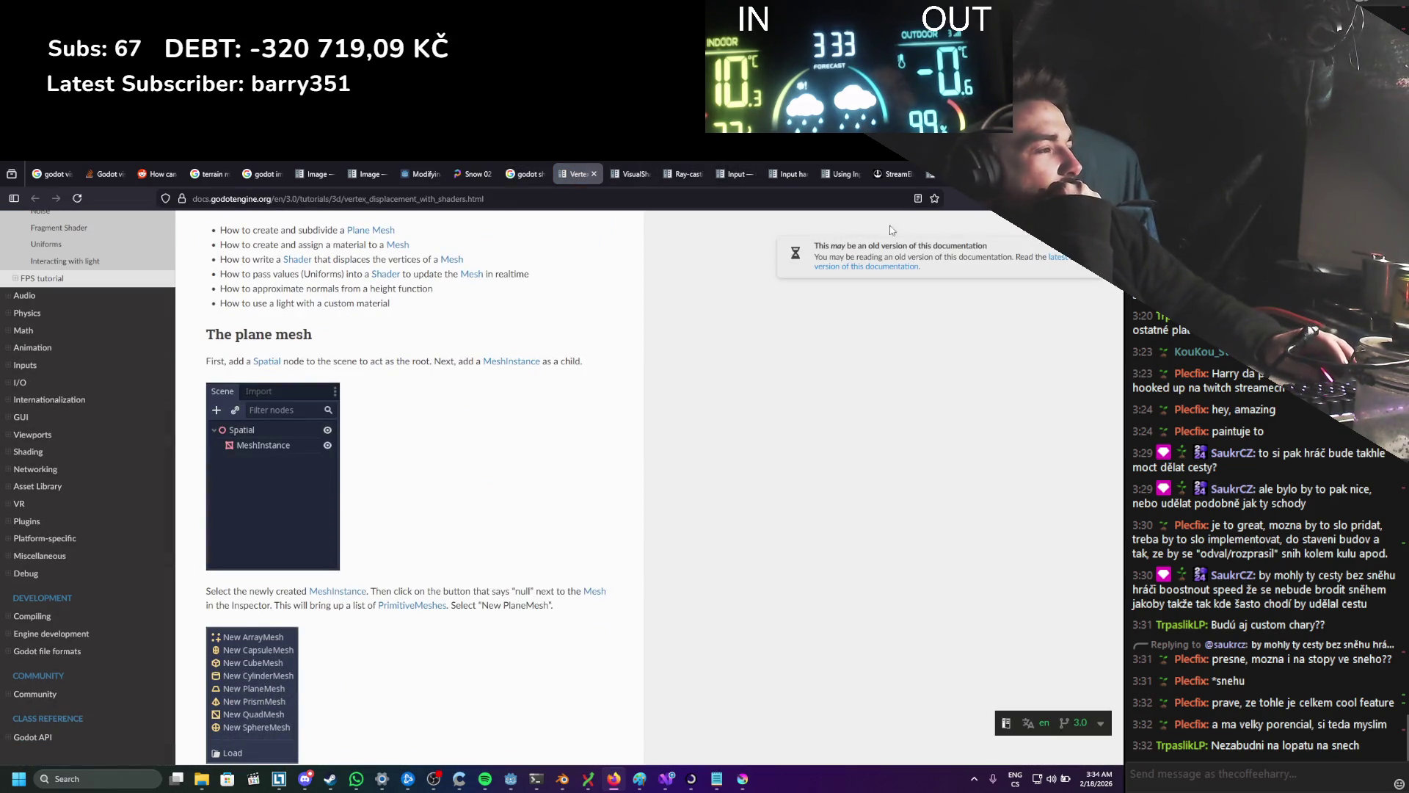
key(alt+Tab)
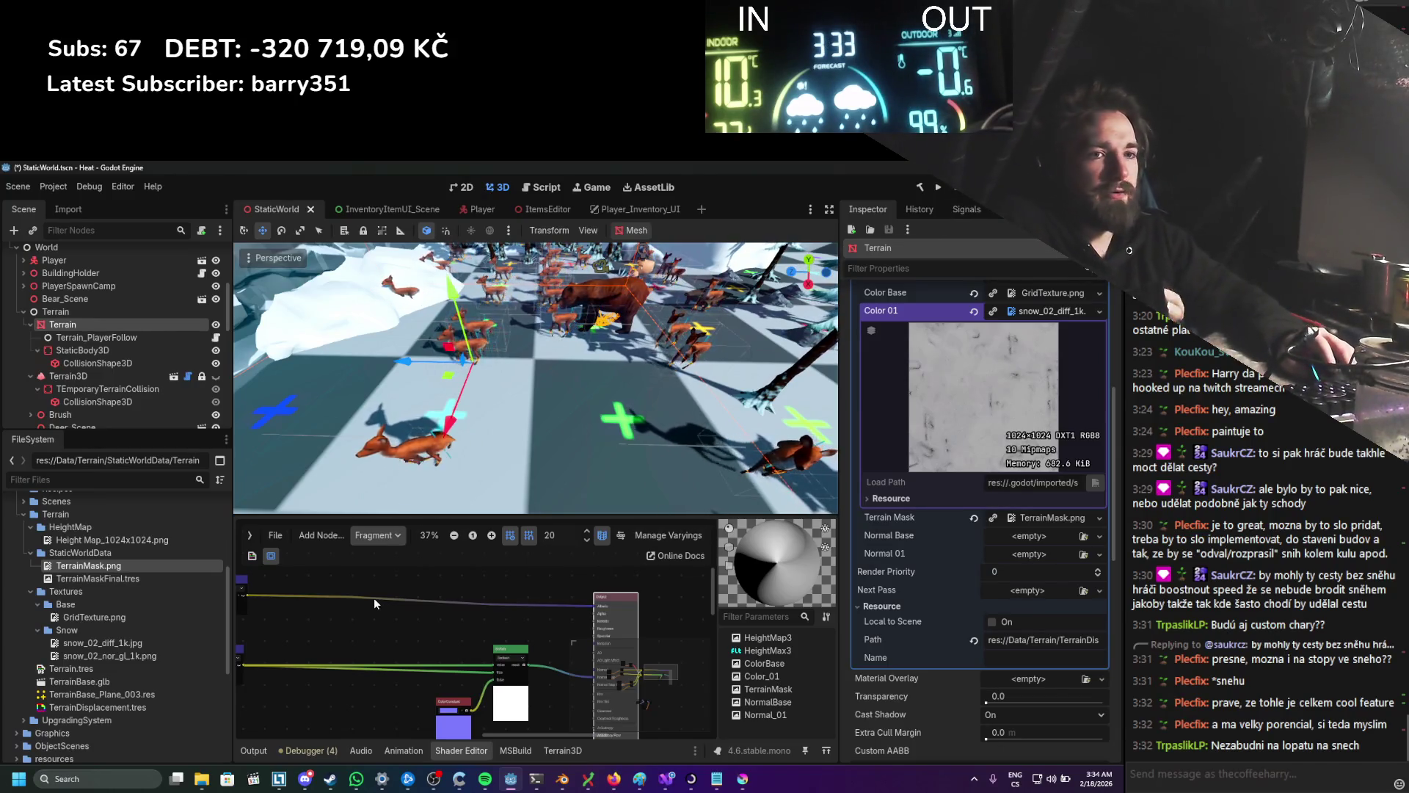
Step: Switch the shader graph to the Vertex stage and move the Output node further right
click(377, 536)
click(385, 559)
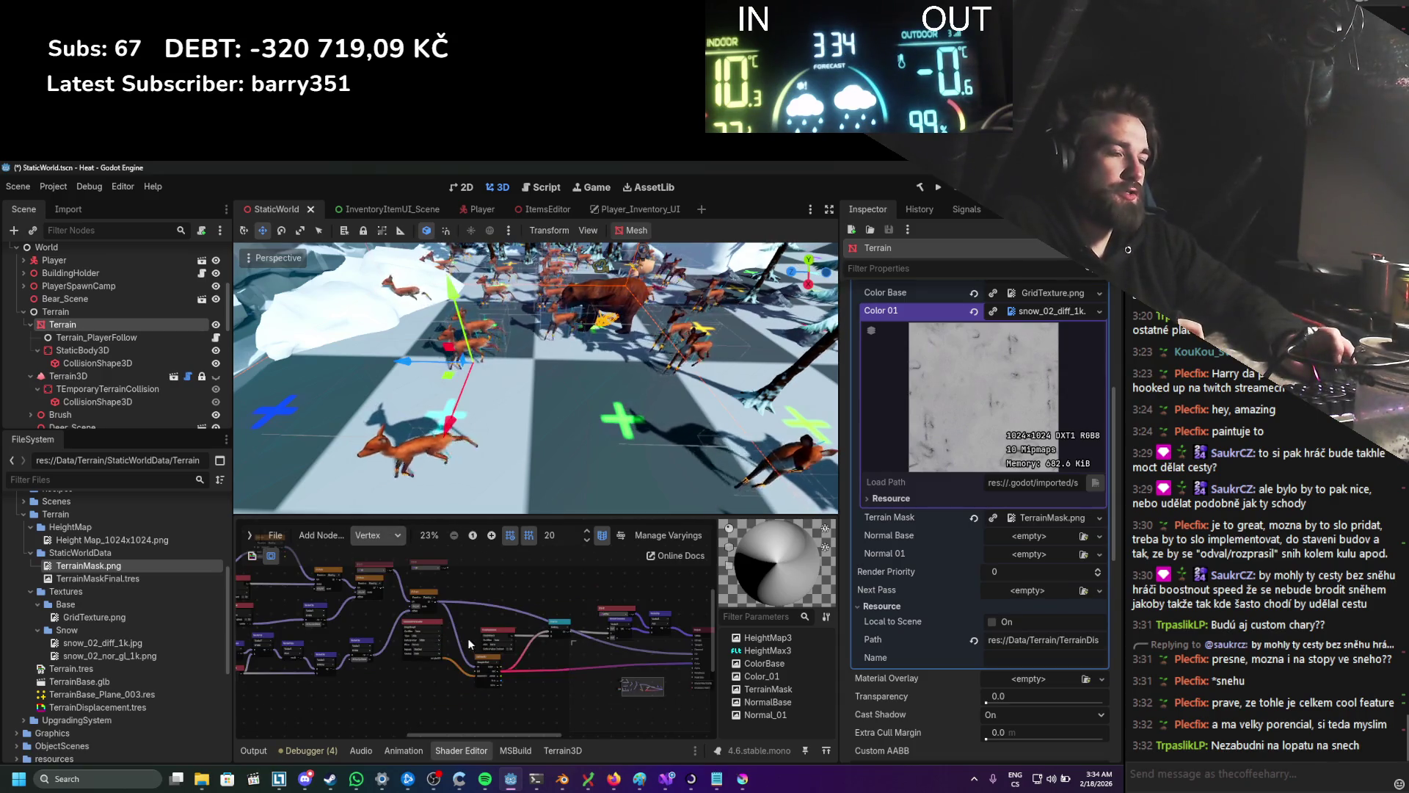
scroll(449, 637, up, 3)
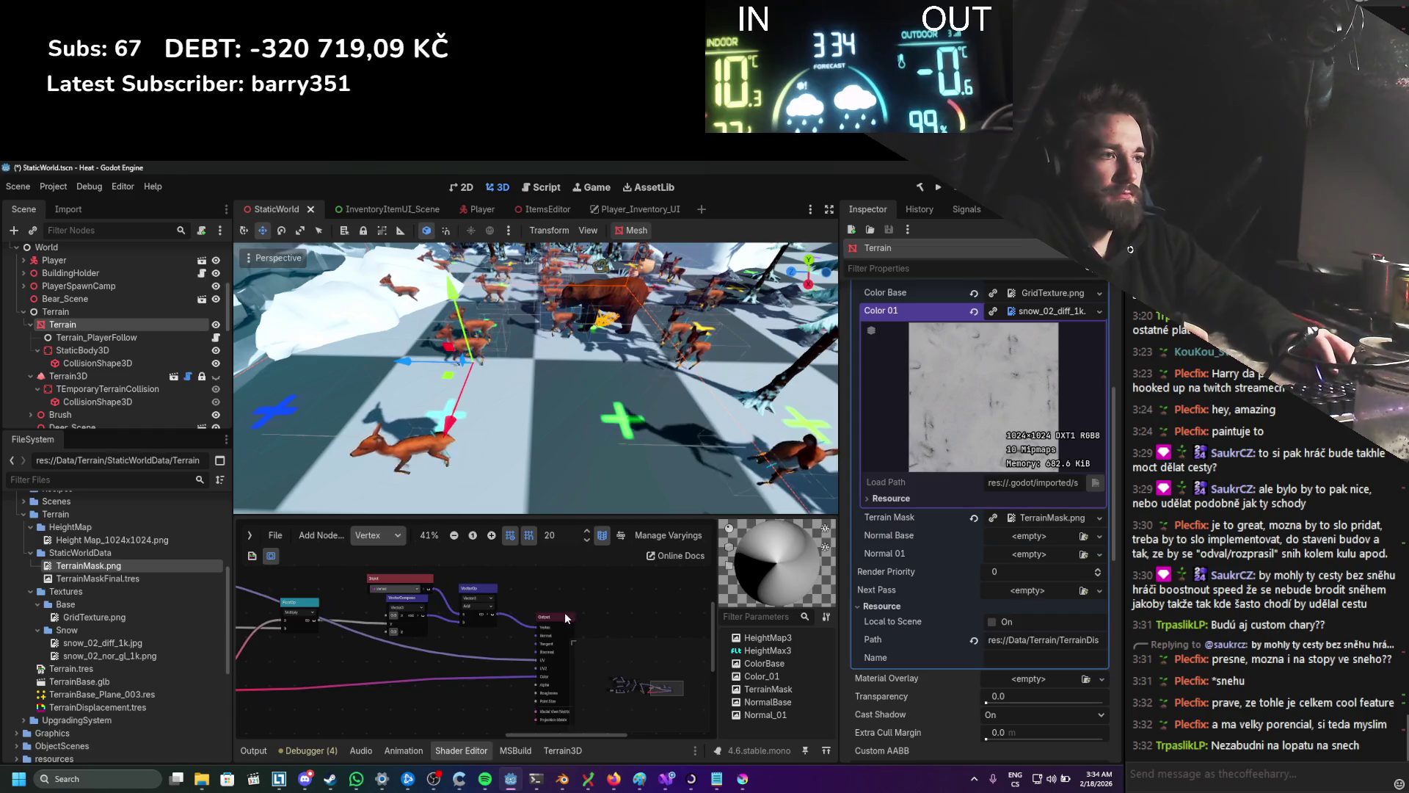
drag(565, 615, 710, 605)
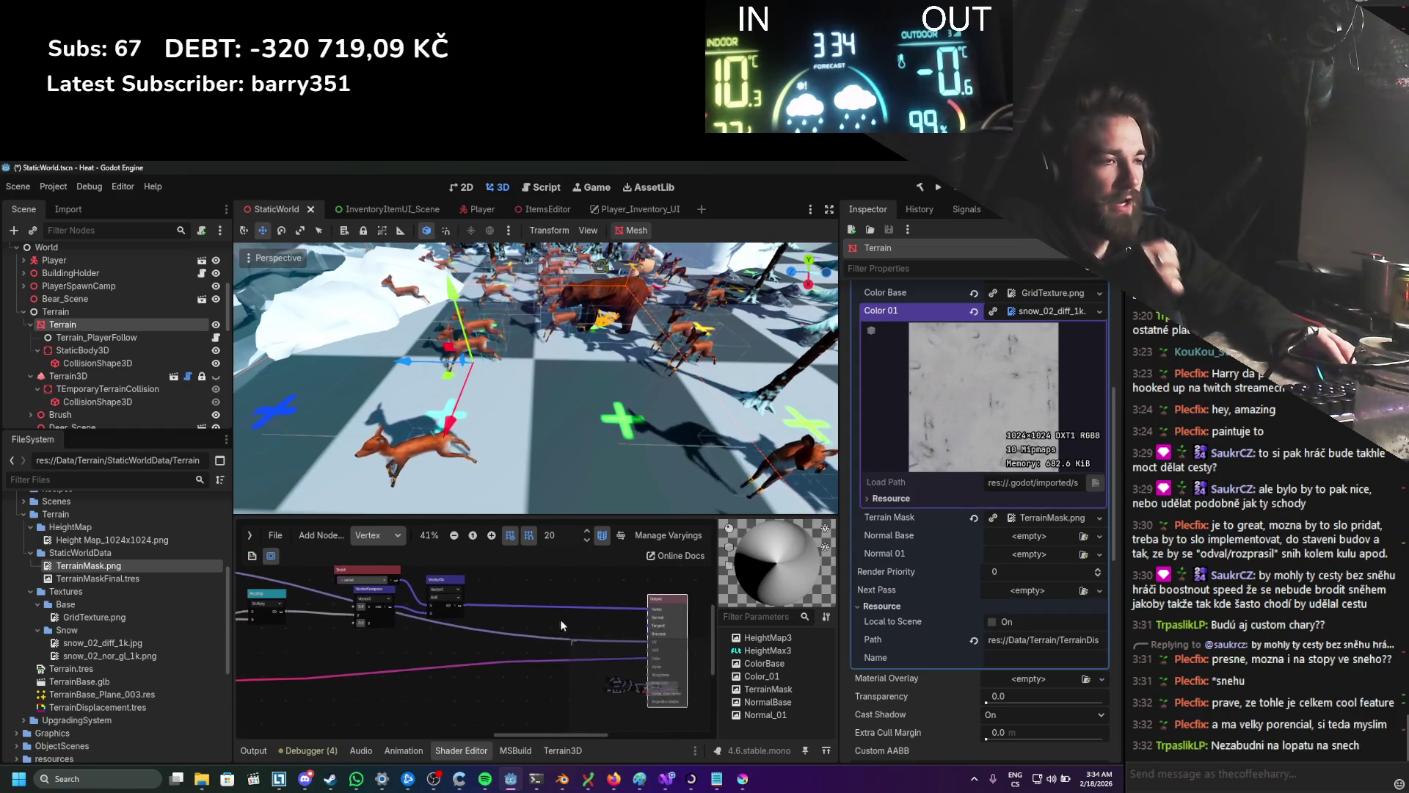
Step: Add Texture3D and Texture2D nodes through the 'tex' node search, repositioning the Texture3D node
right_click(445, 591)
click(492, 597)
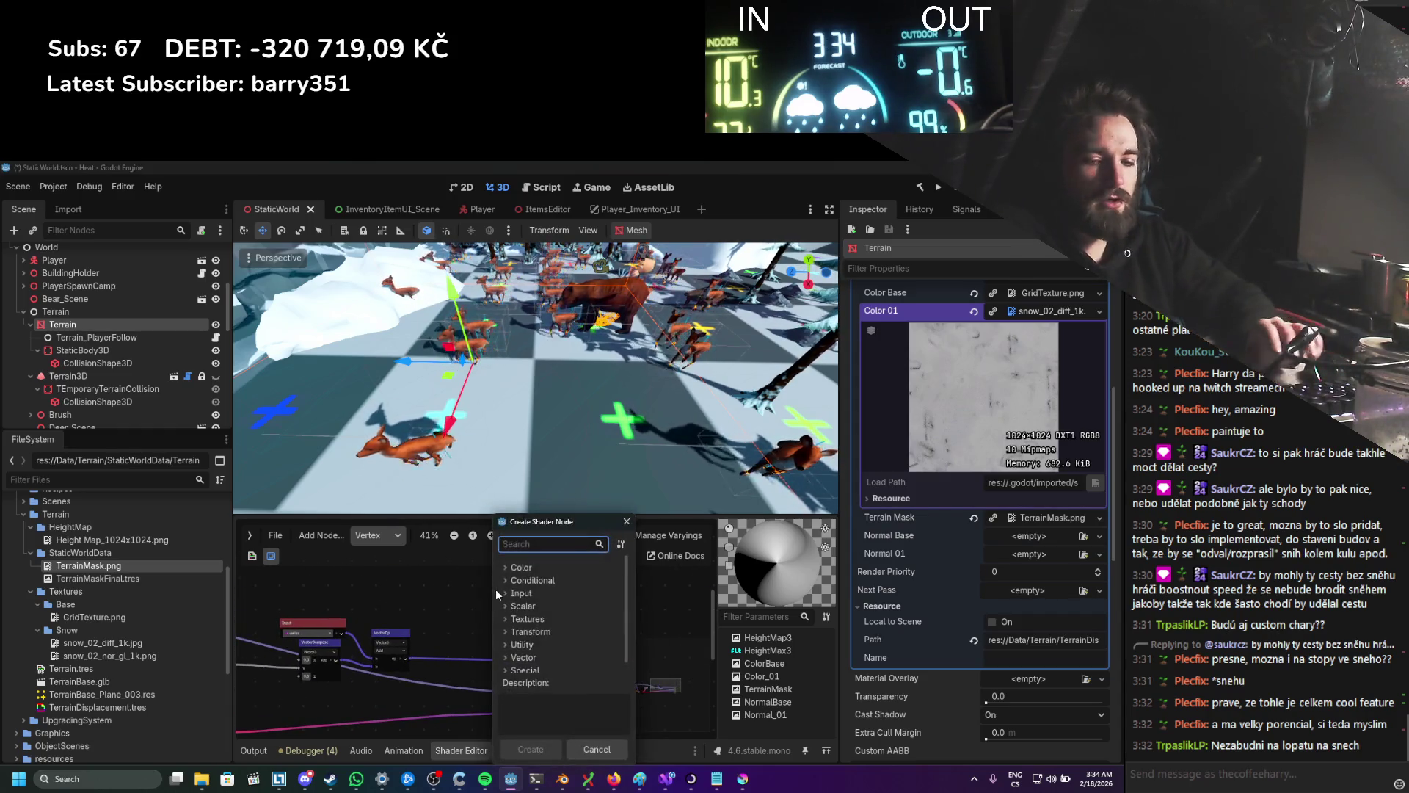
text(tex)
key(Down)
key(Down)
key(Down)
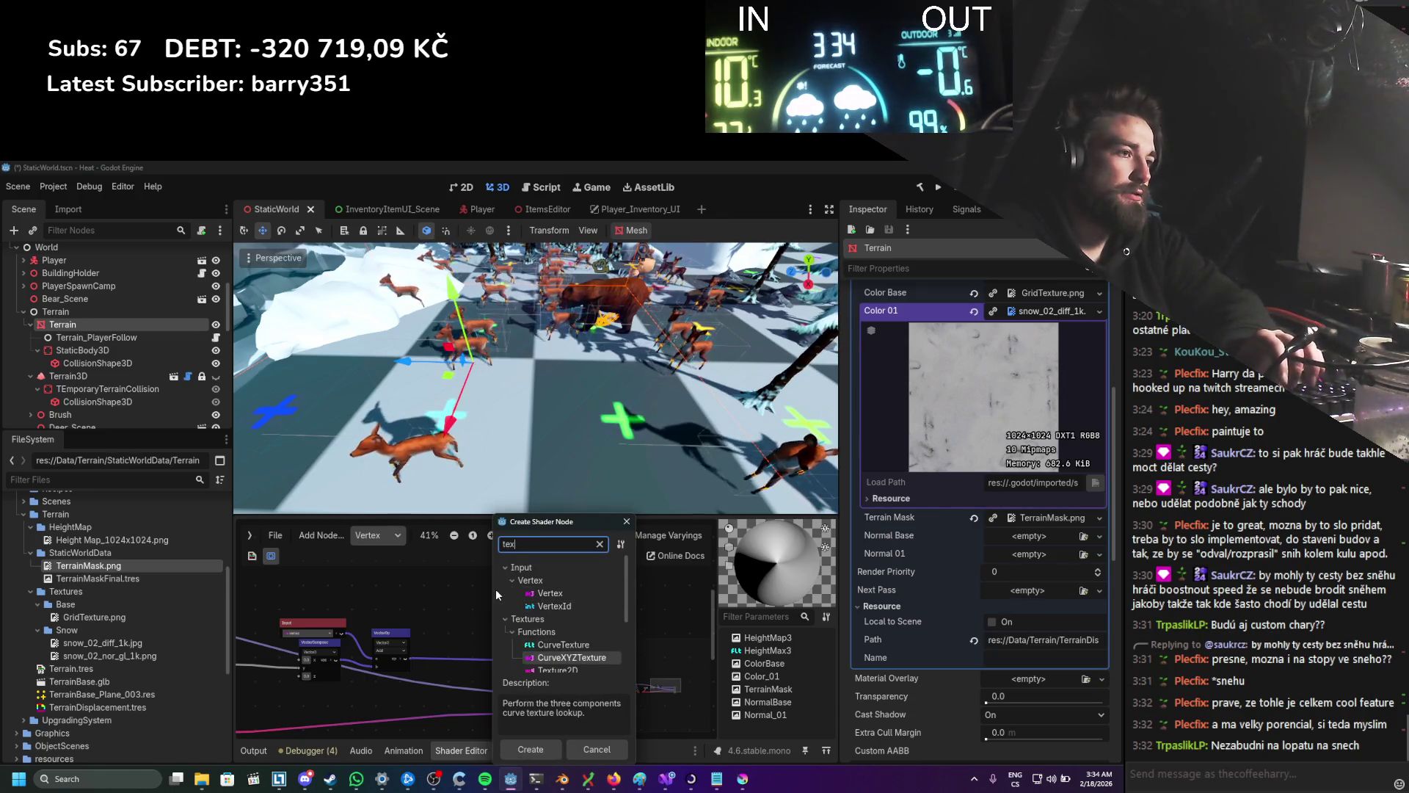
key(Return)
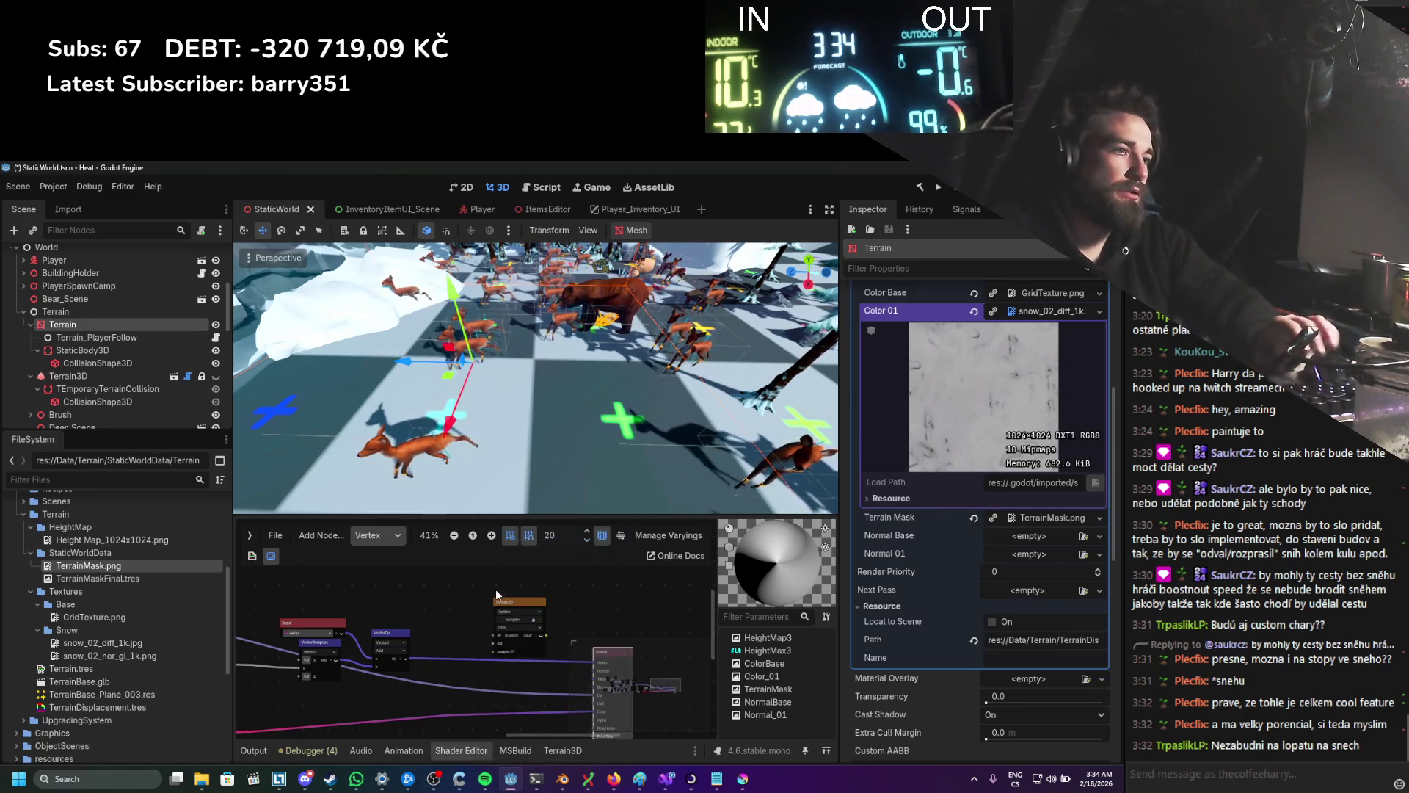
scroll(546, 621, down, 1)
mouse_move(512, 601)
mouse_down()
mouse_move(456, 579)
mouse_move(433, 607)
mouse_up()
right_click(434, 587)
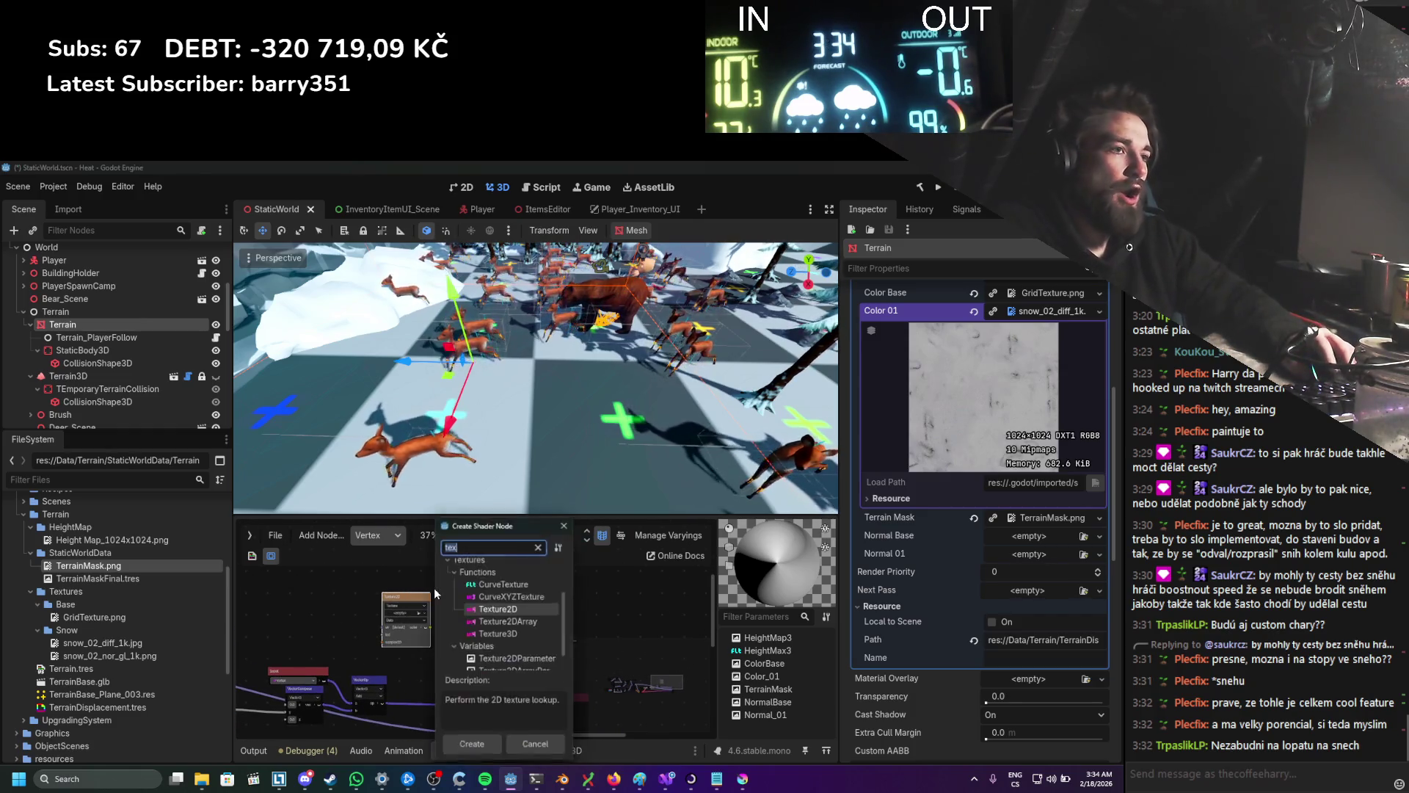
text(tex)
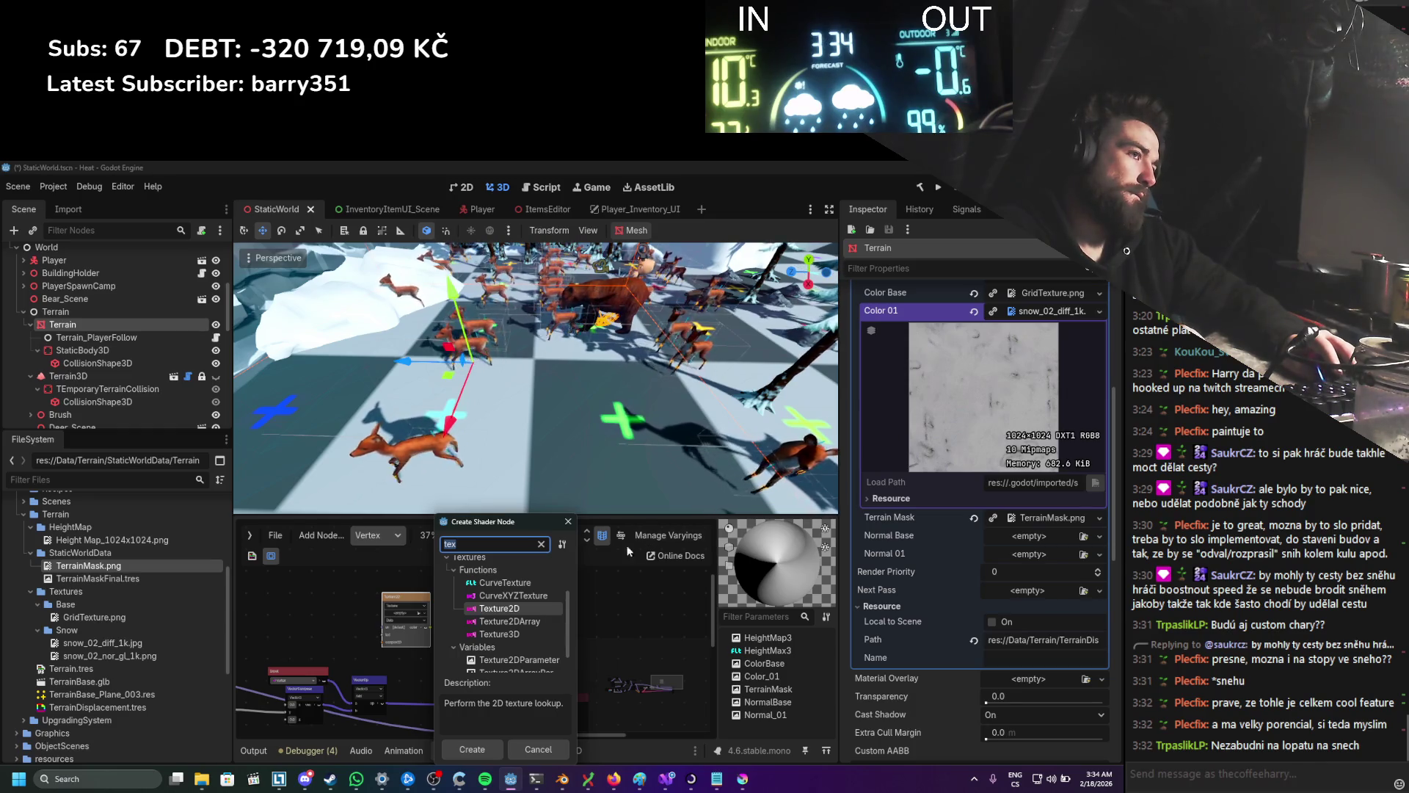
double_click(553, 606)
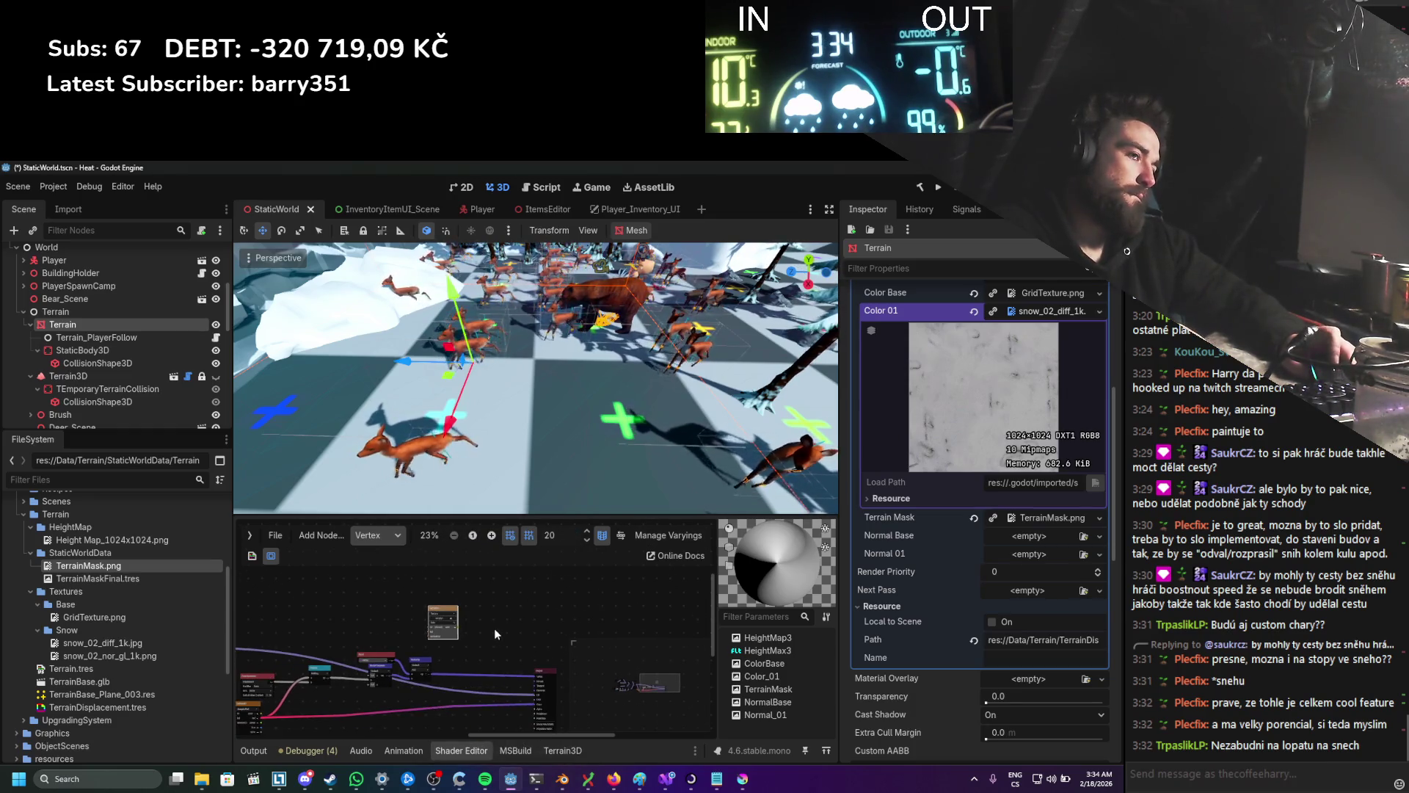
Step: Add a Texture2DParameter node from the 'tex' search and place it left of the Texture2D node
scroll(495, 628, down, 3)
scroll(526, 620, up, 3)
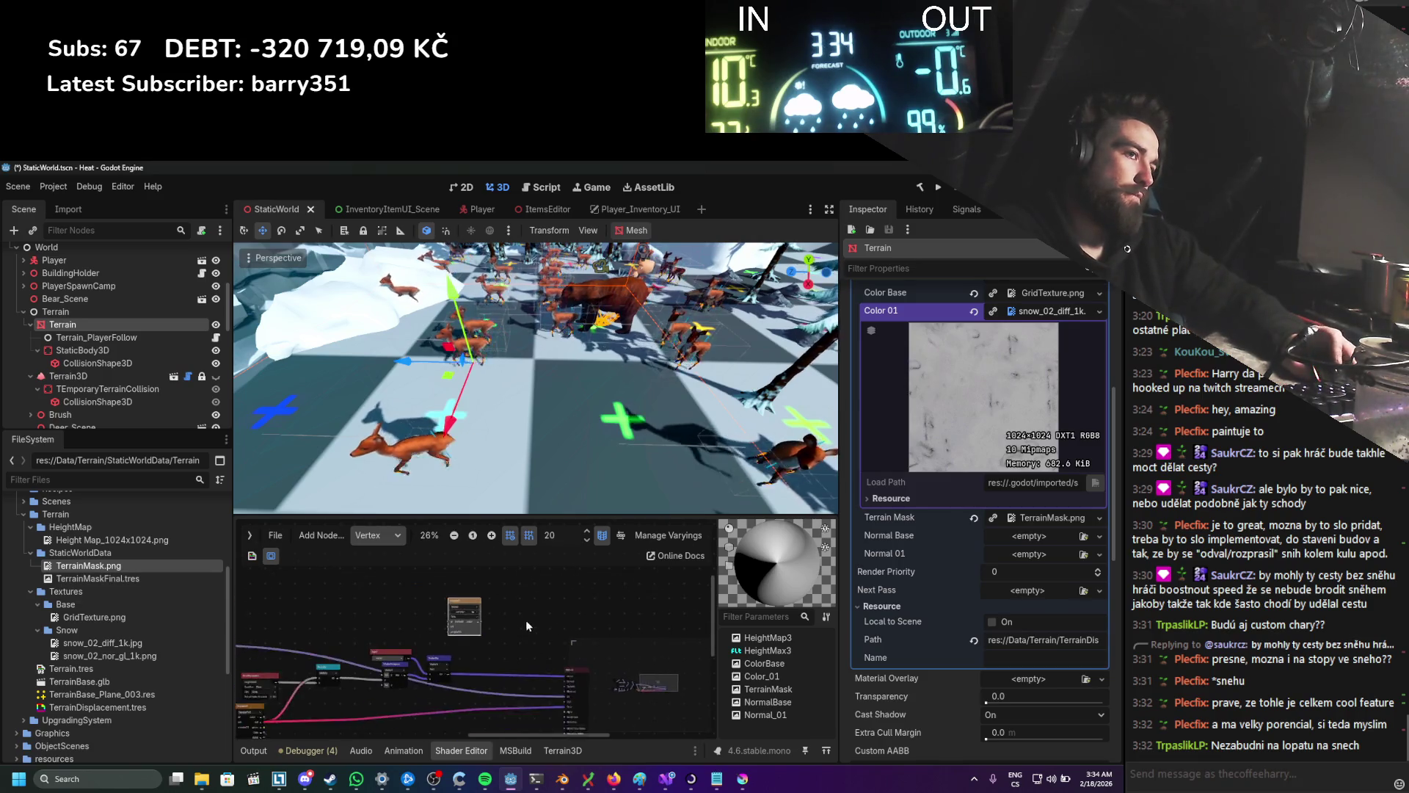
scroll(647, 593, down, 3)
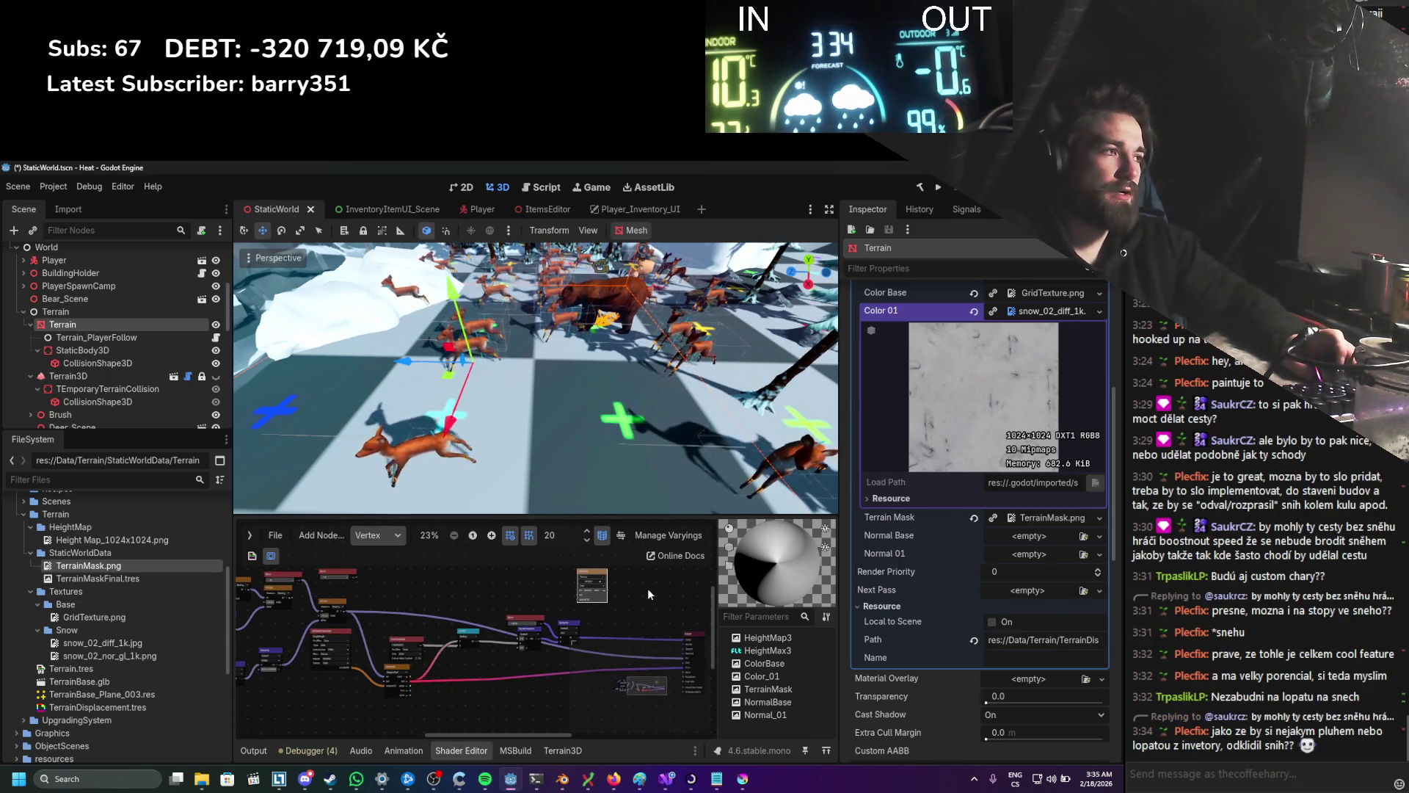
scroll(647, 593, up, 1)
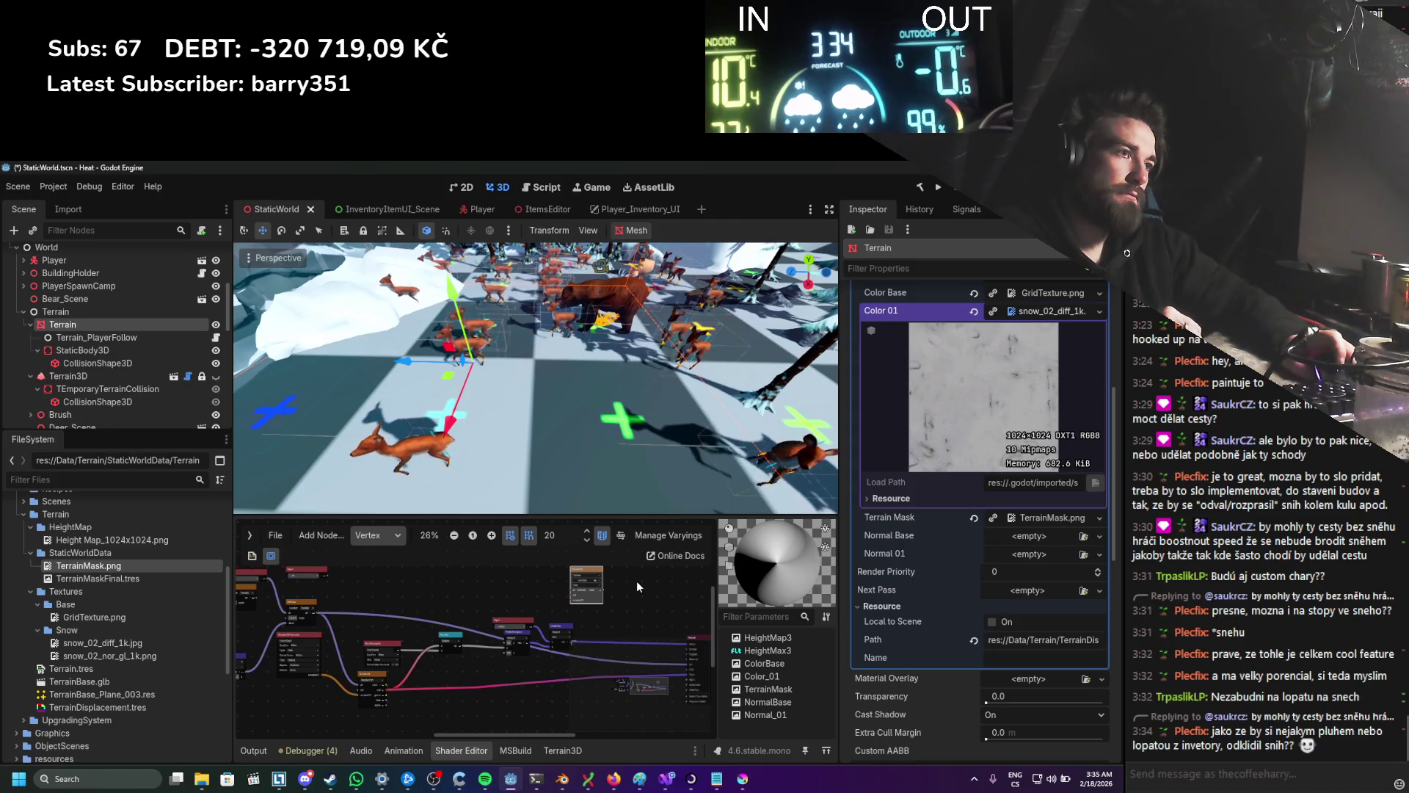
scroll(636, 580, up, 2)
scroll(601, 606, up, 1)
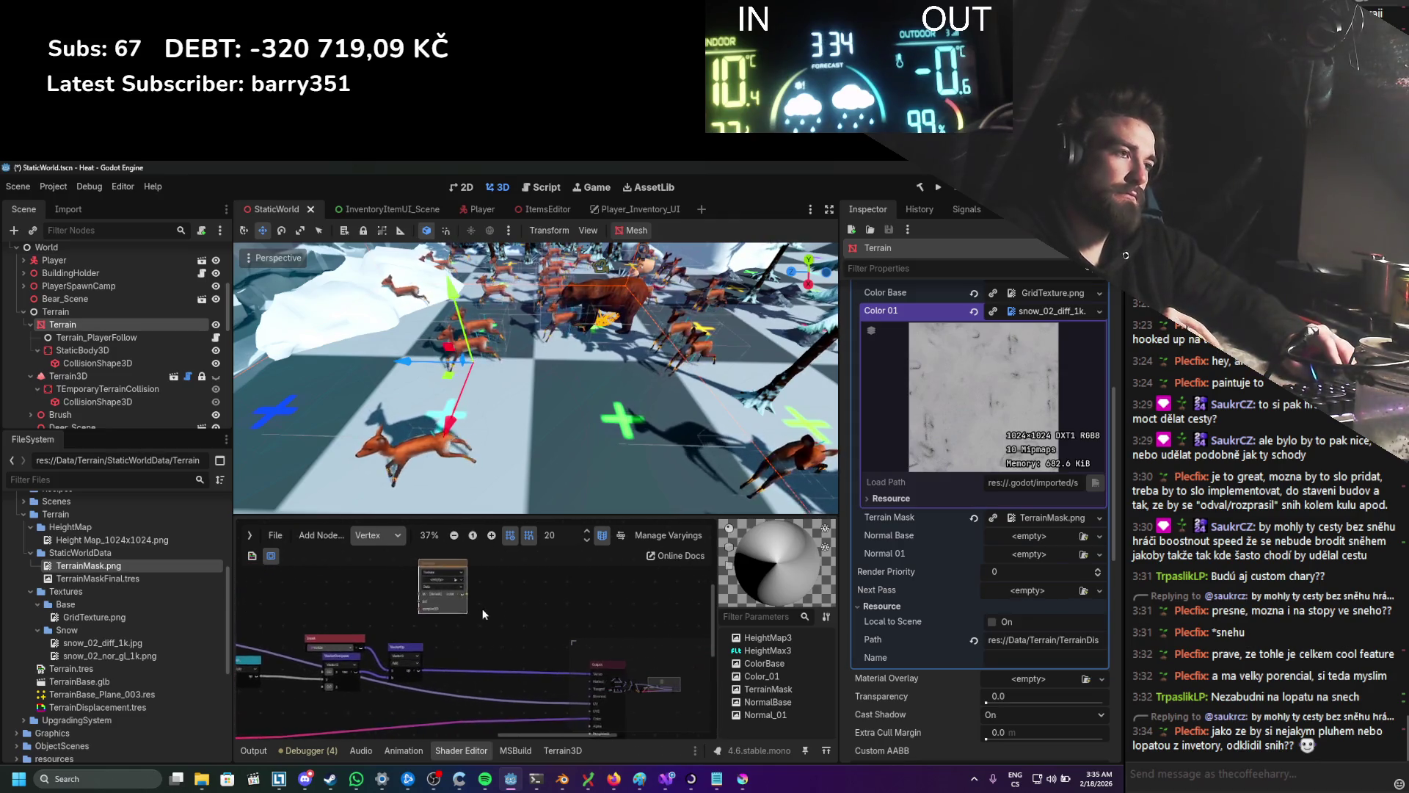
scroll(495, 608, up, 1)
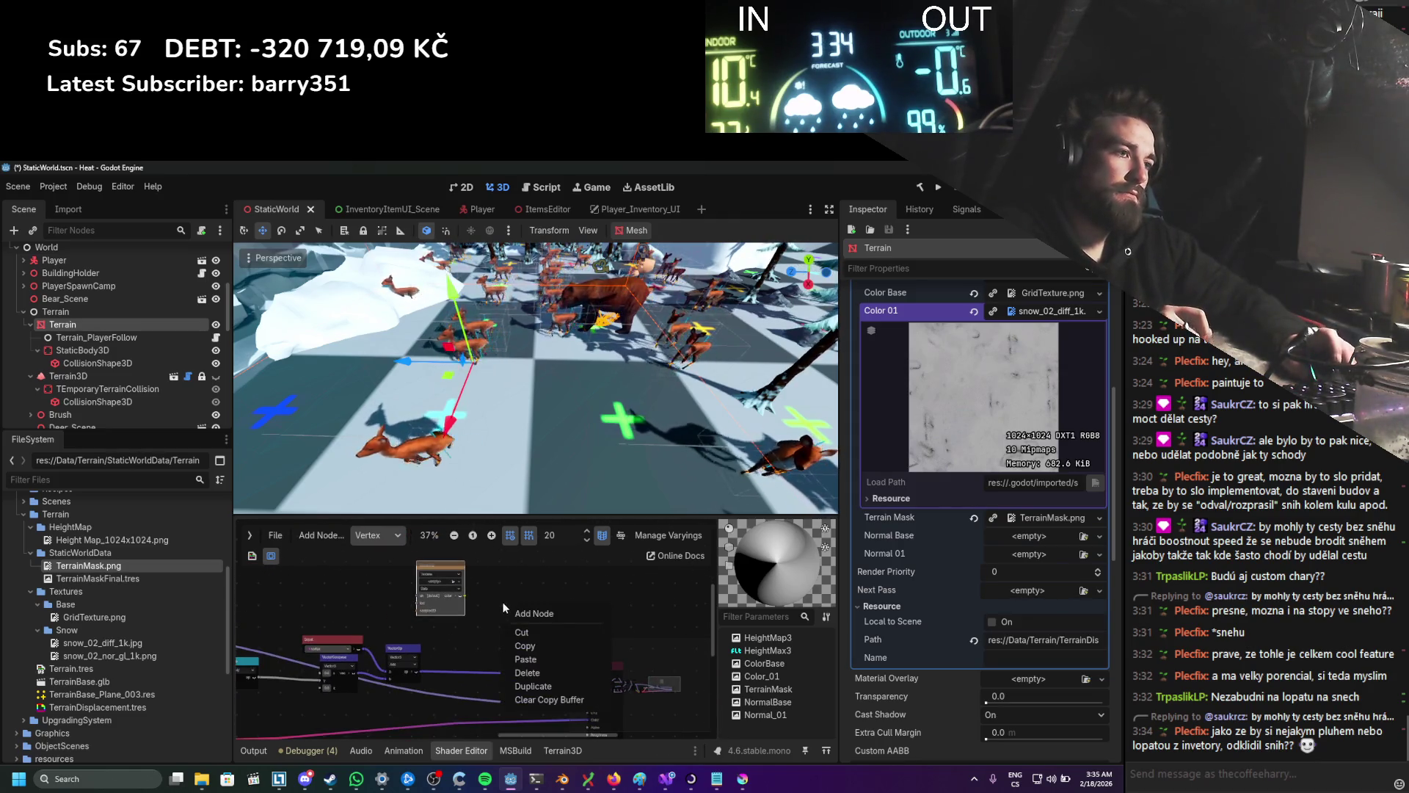
scroll(500, 600, up, 1)
scroll(455, 583, up, 2)
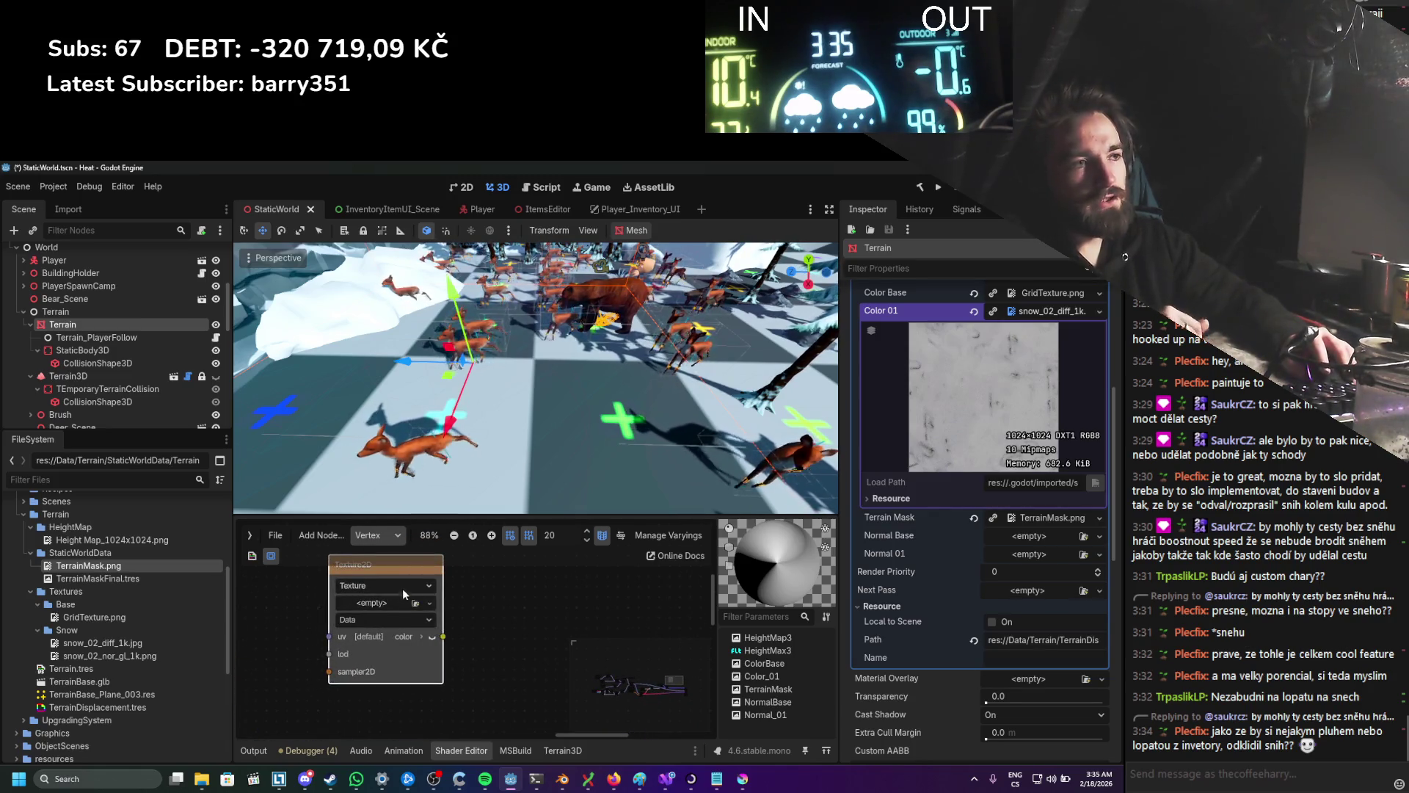
scroll(454, 605, down, 2)
right_click(540, 609)
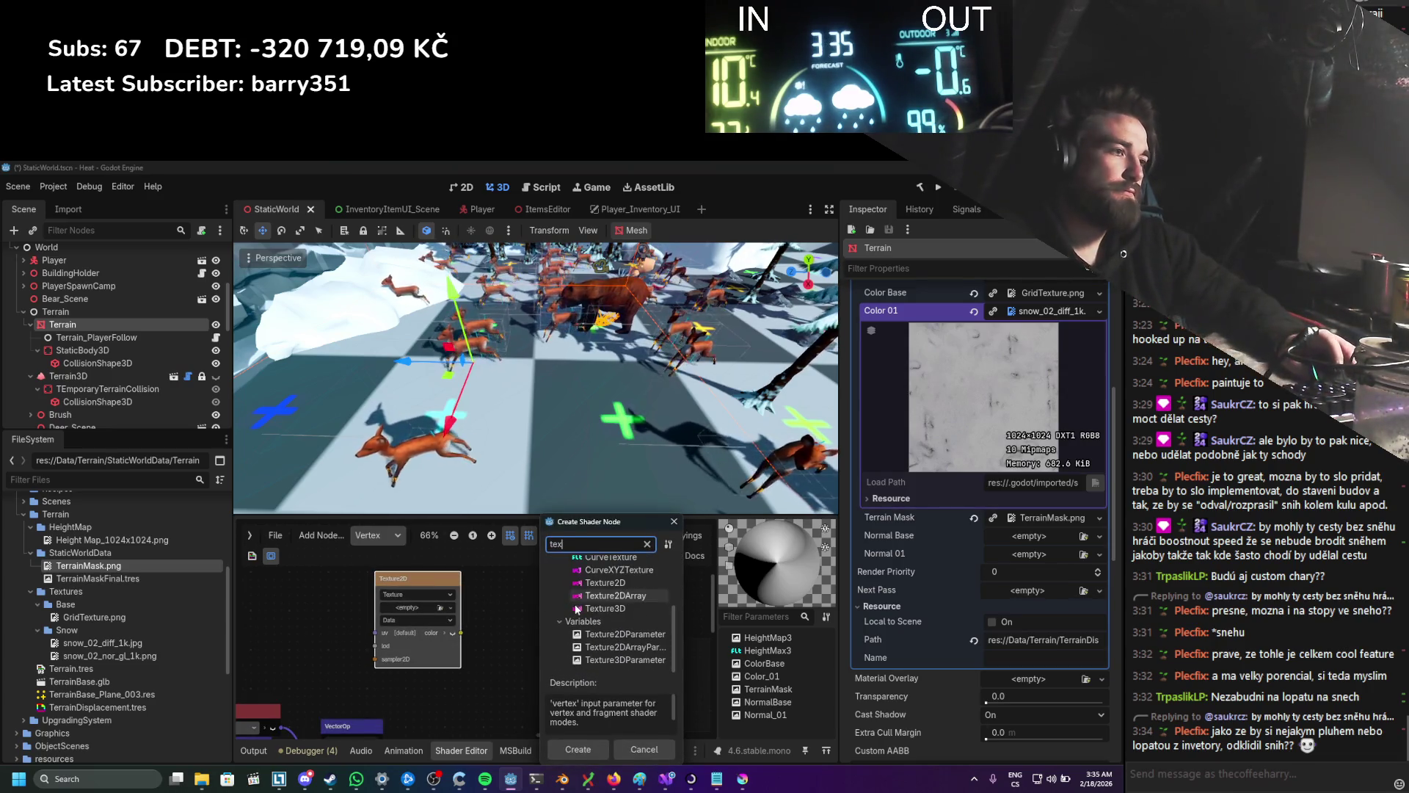
double_click(621, 659)
mouse_move(586, 620)
mouse_down()
mouse_move(598, 623)
mouse_move(293, 575)
mouse_up()
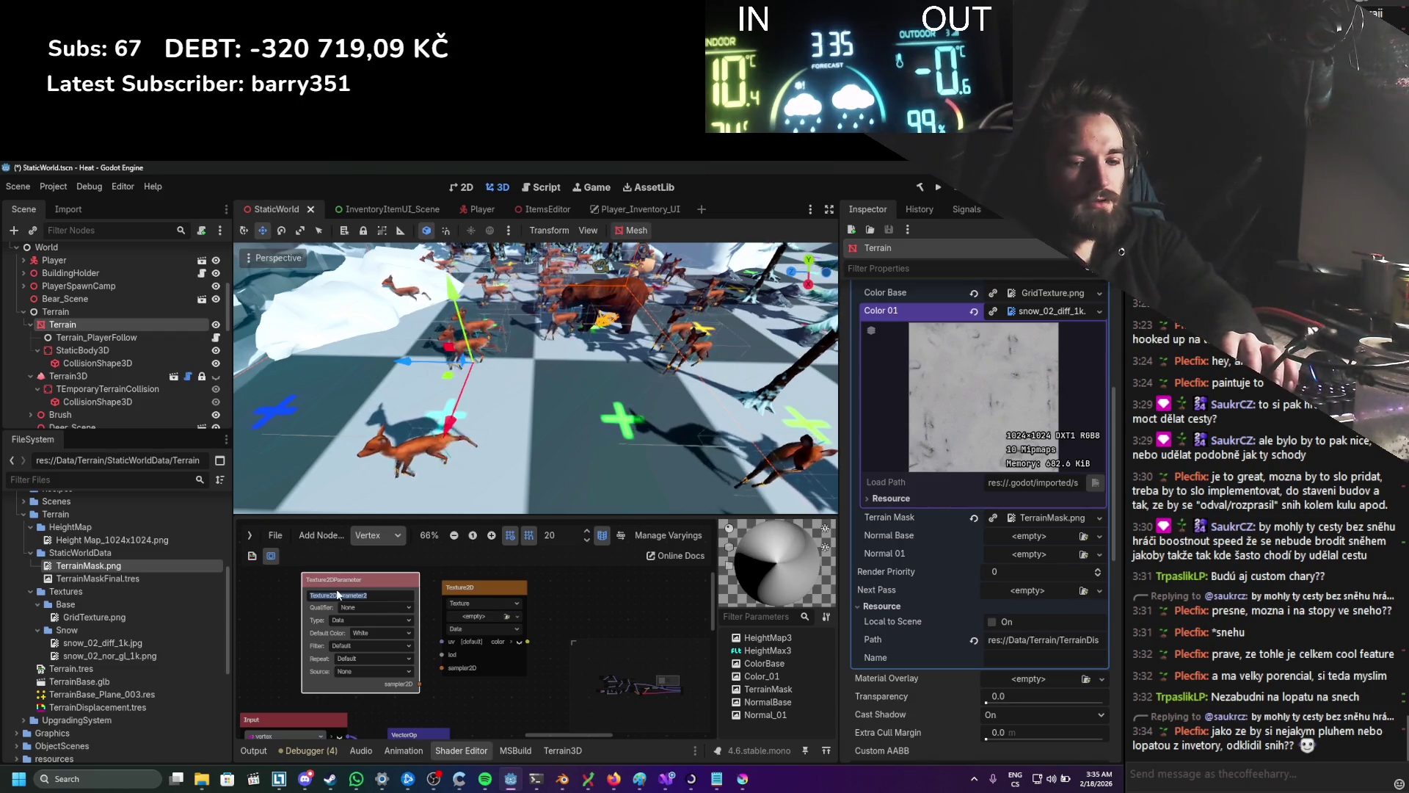
Step: Rename the texture parameter to Displacement_01 and save the scene
text(Del)
key(BackSpace)
key(BackSpace)
text(i)
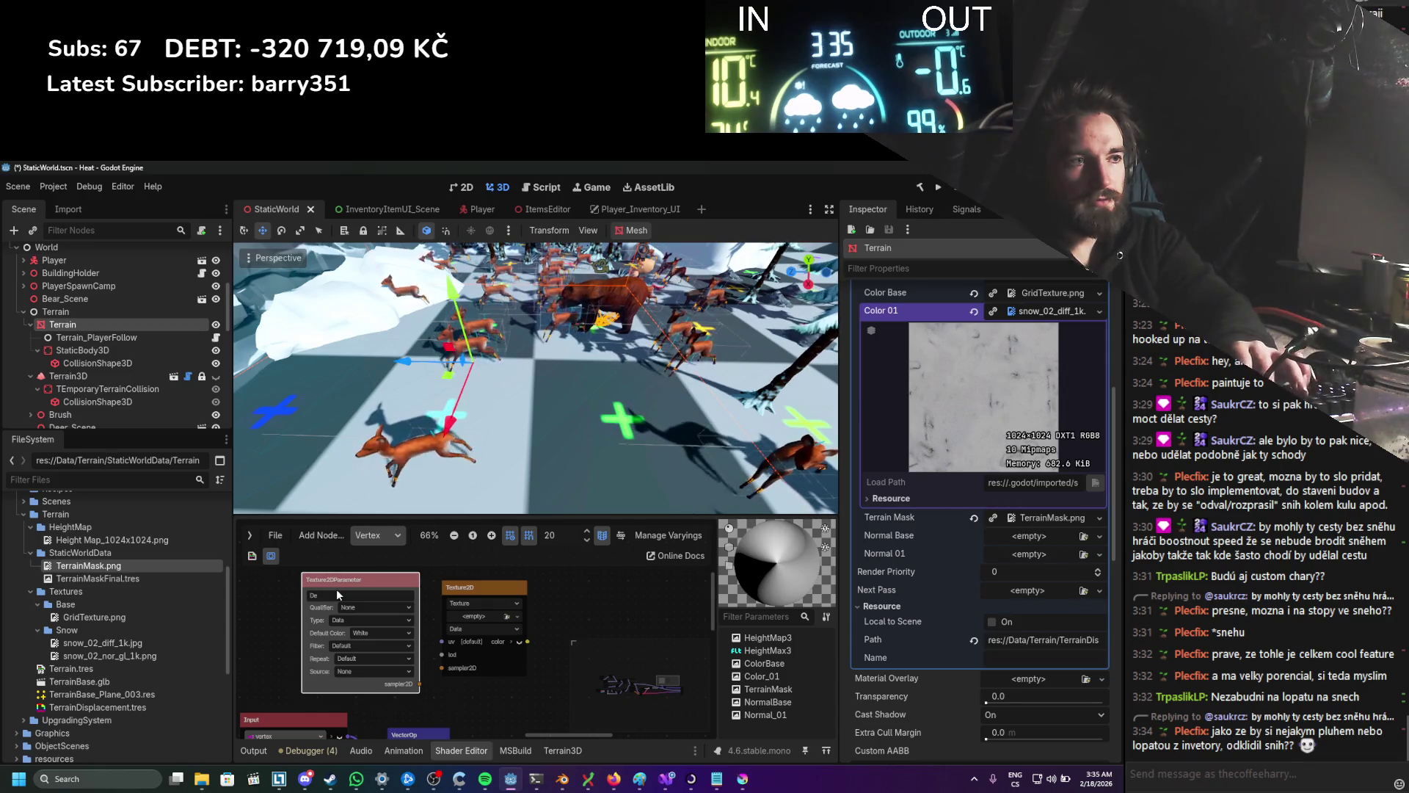
text(splacementent_01)
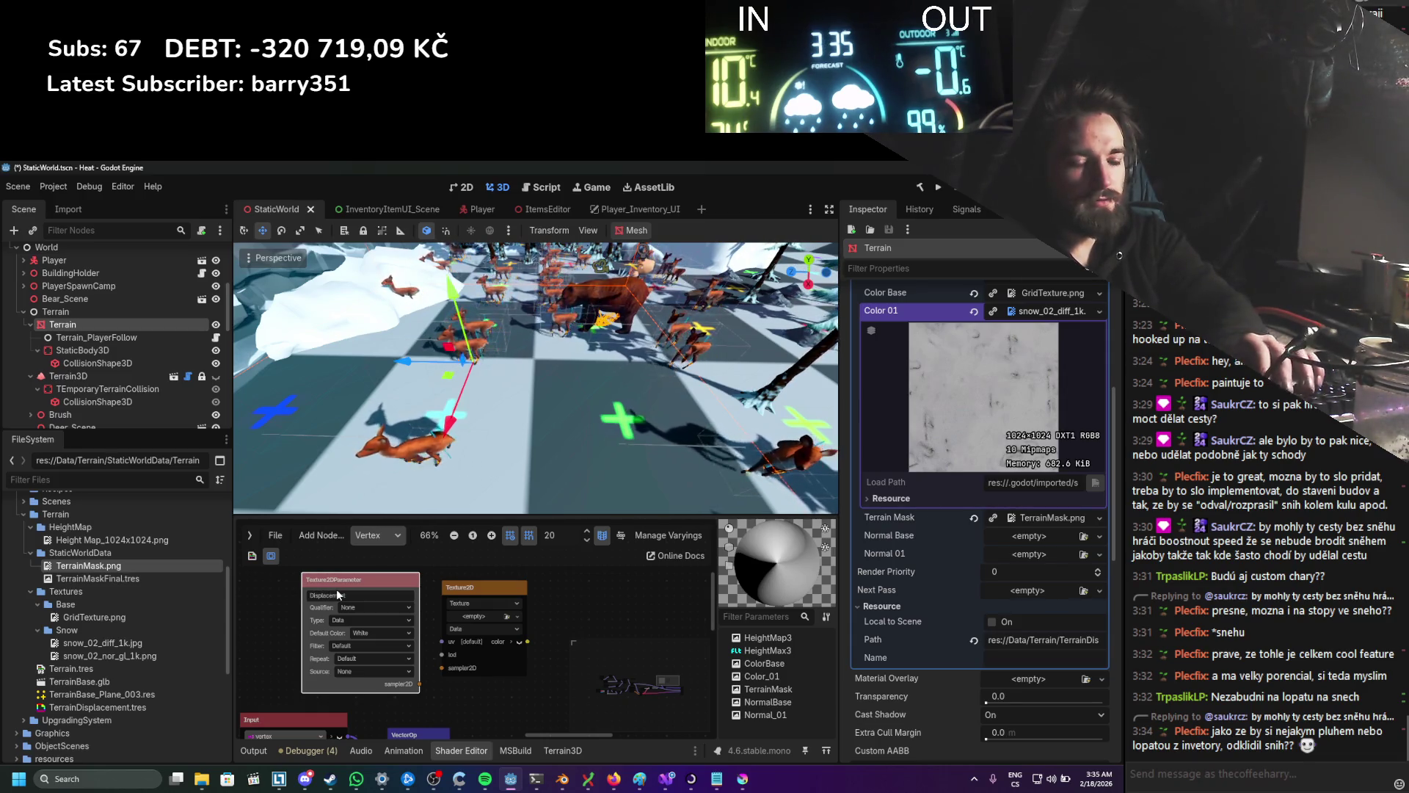
key(ctrl+s)
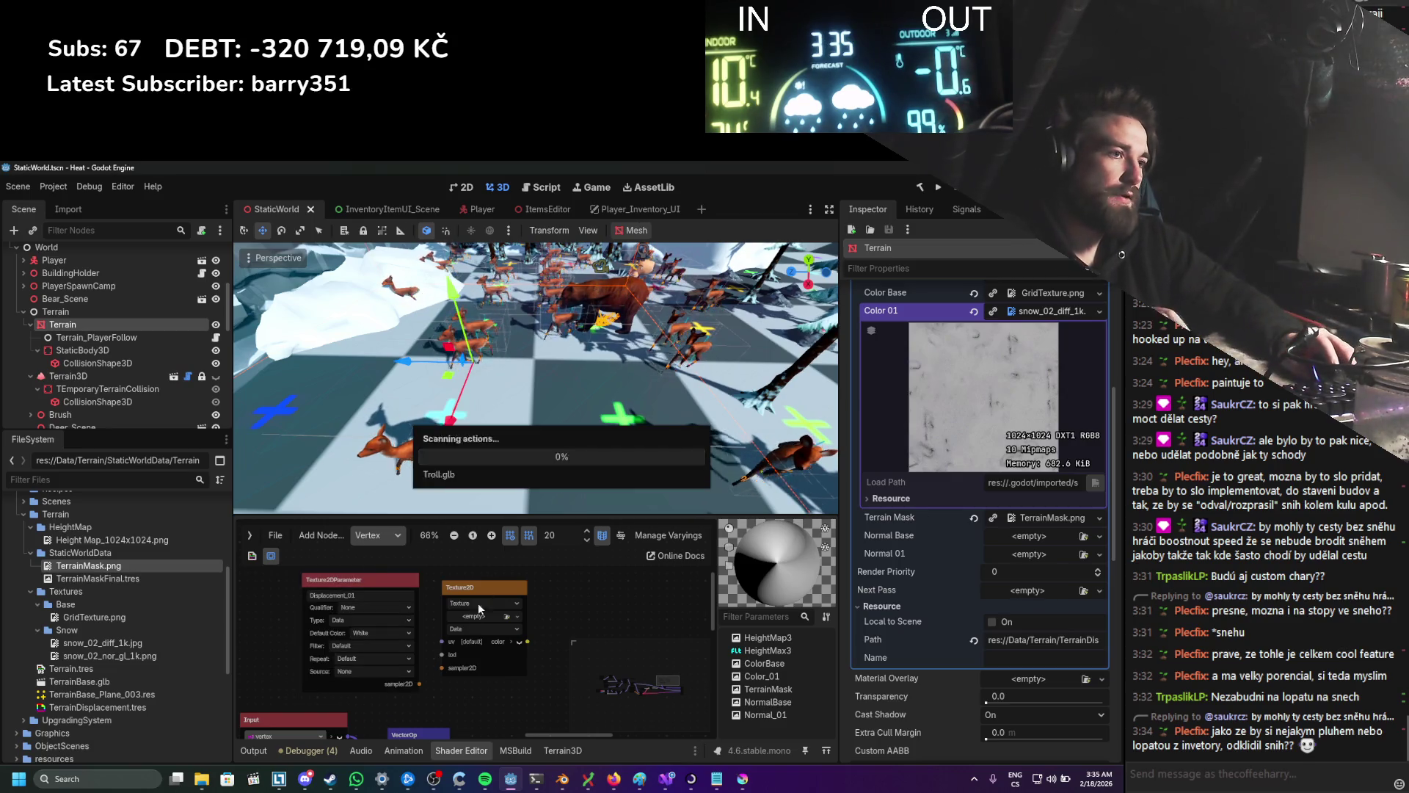
Step: Set the Texture2D node's source to SamplerPort and insert the VectorOp node before the Output
scroll(478, 667, down, 3)
scroll(435, 613, up, 3)
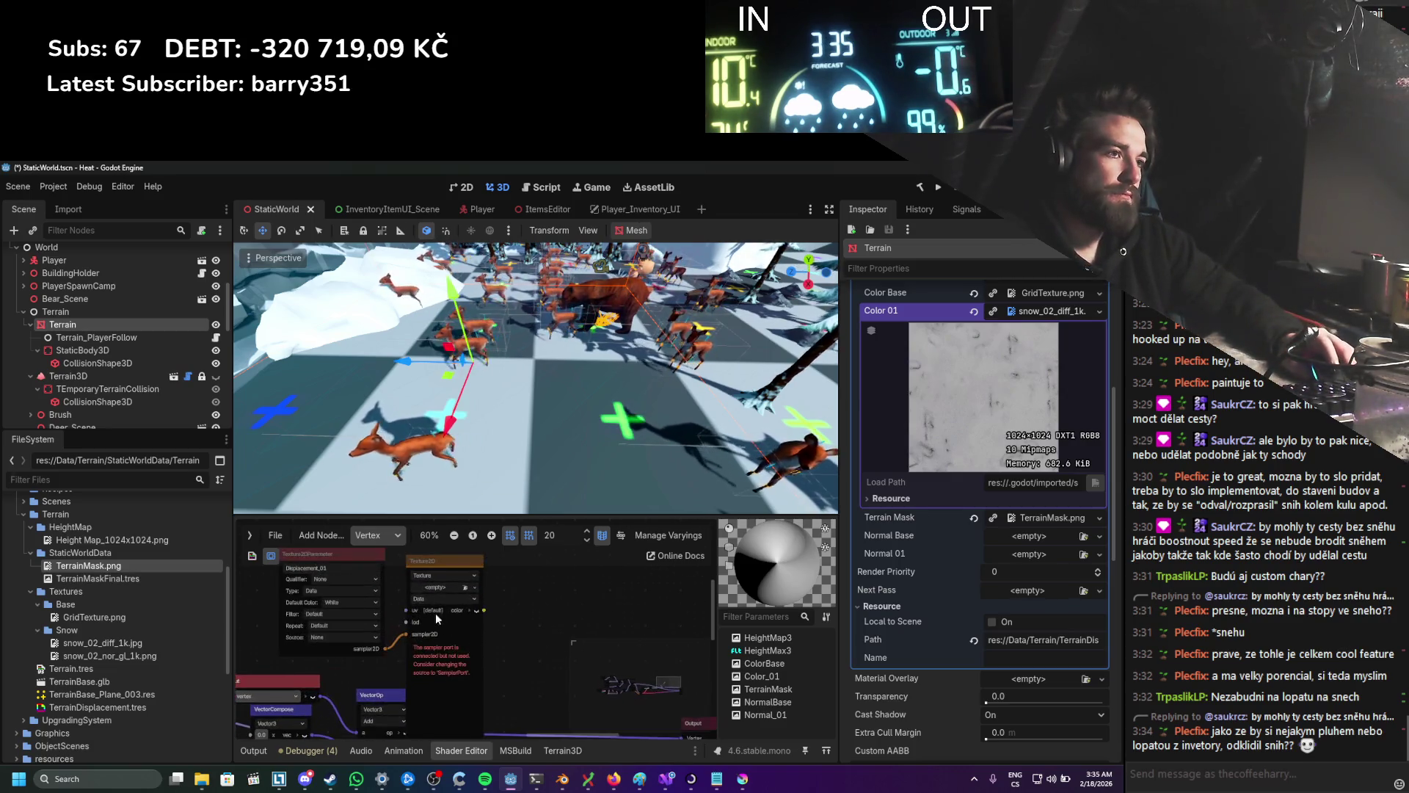
click(447, 571)
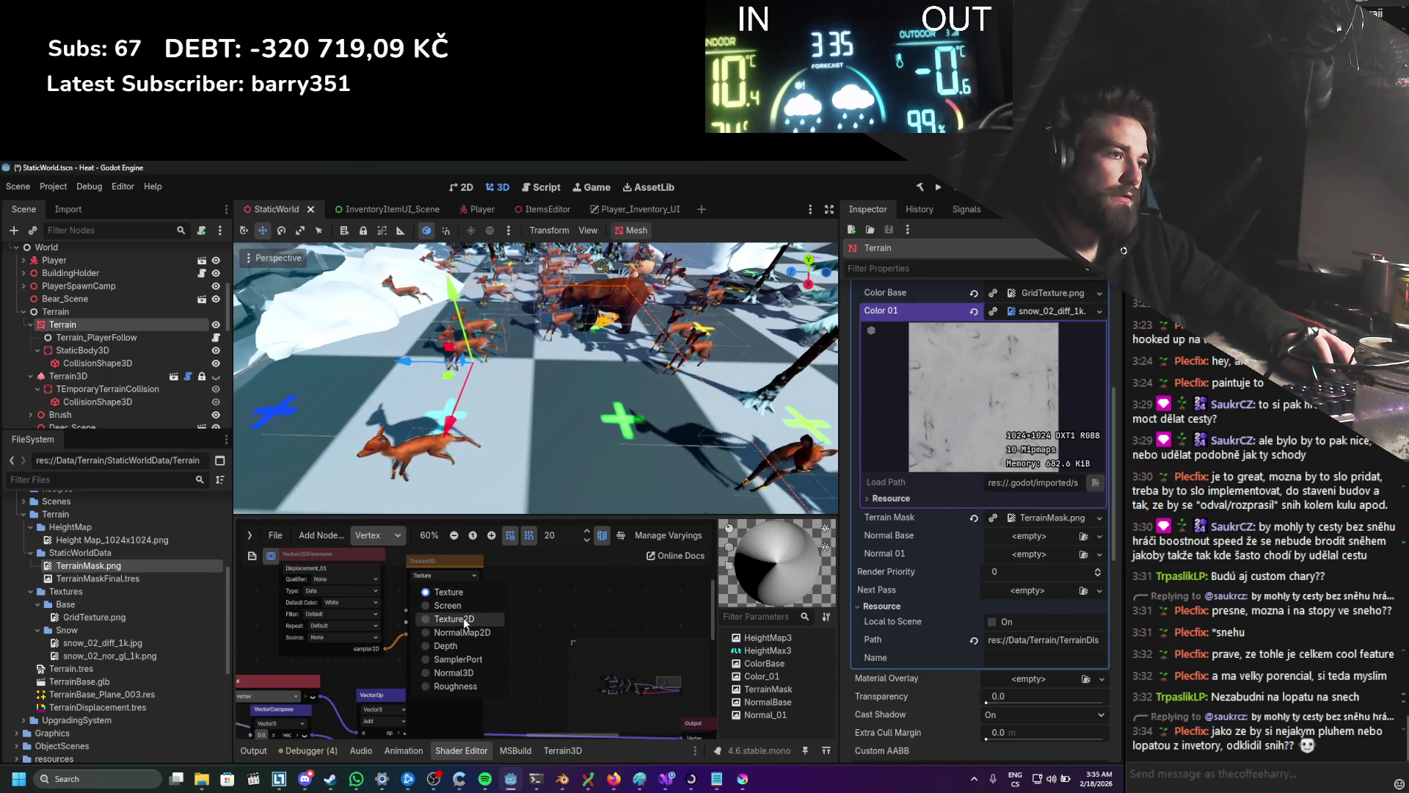
click(458, 659)
scroll(463, 655, down, 1)
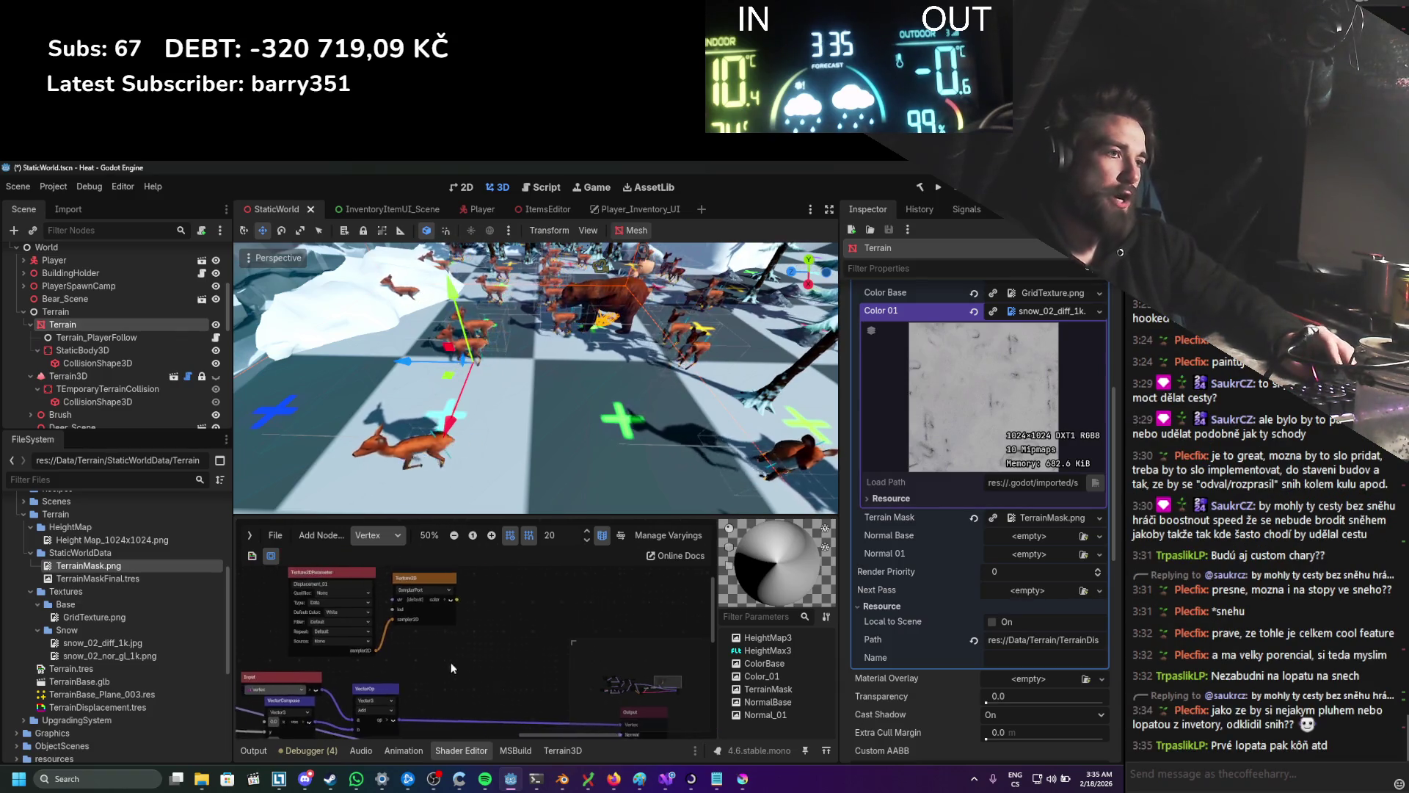
drag(364, 658, 402, 649)
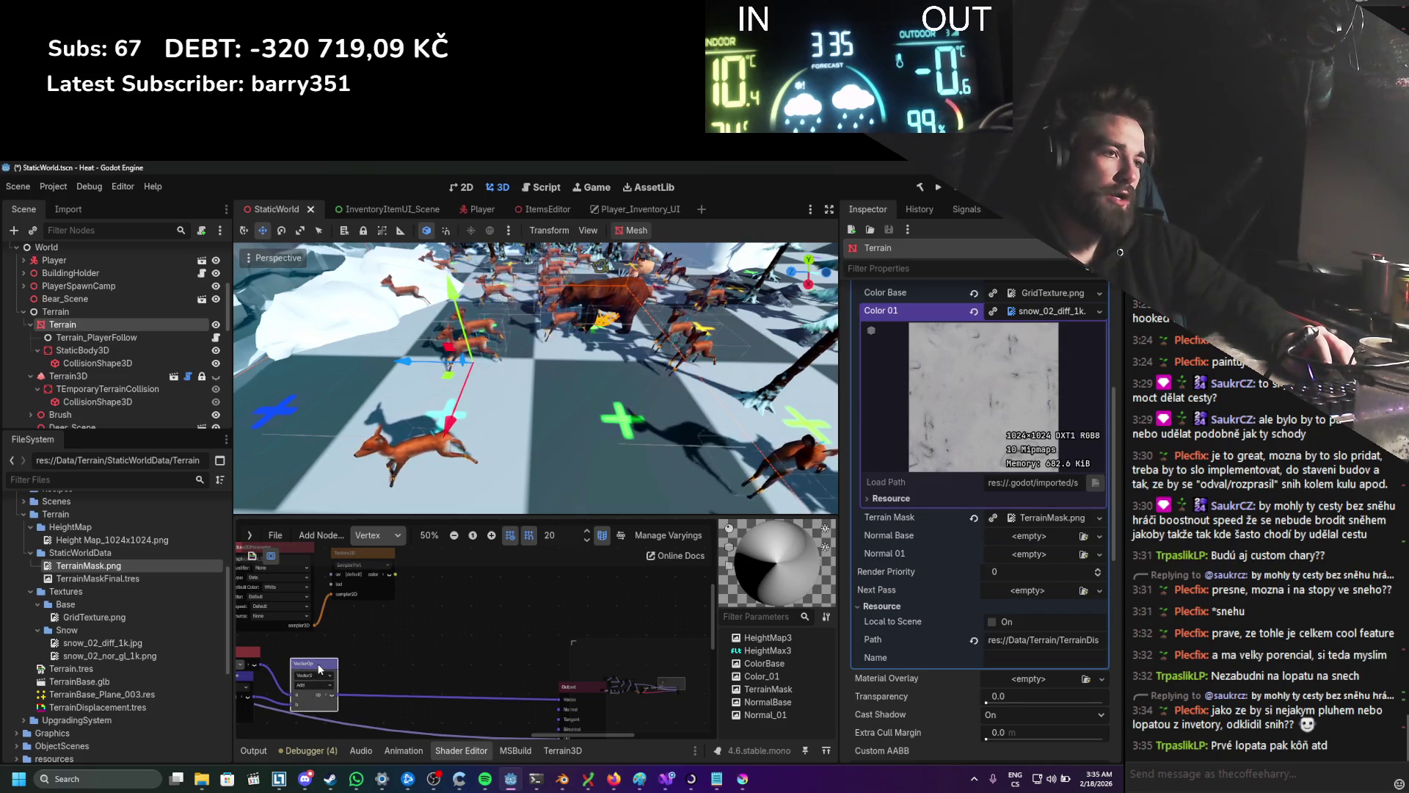
drag(320, 669, 476, 650)
Step: Add a Vector3Compose node and feed the texture's red channel into its y input
right_click(427, 624)
click(437, 632)
text(compose)
click(496, 622)
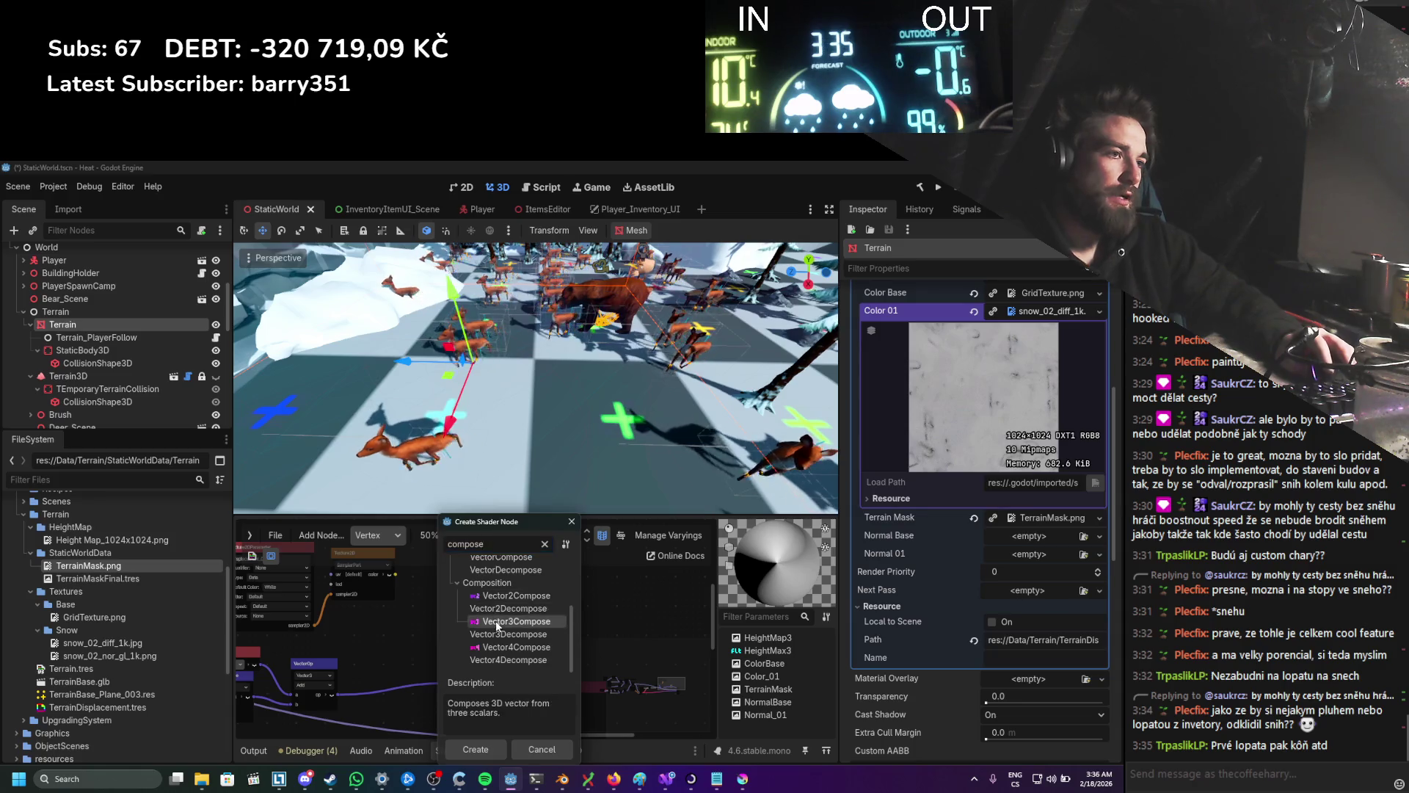
double_click(495, 620)
mouse_move(433, 630)
mouse_down()
mouse_move(433, 594)
mouse_move(580, 702)
mouse_move(632, 679)
mouse_move(496, 603)
mouse_up()
scroll(562, 656, down, 1)
scroll(446, 586, up, 3)
drag(411, 588, 496, 642)
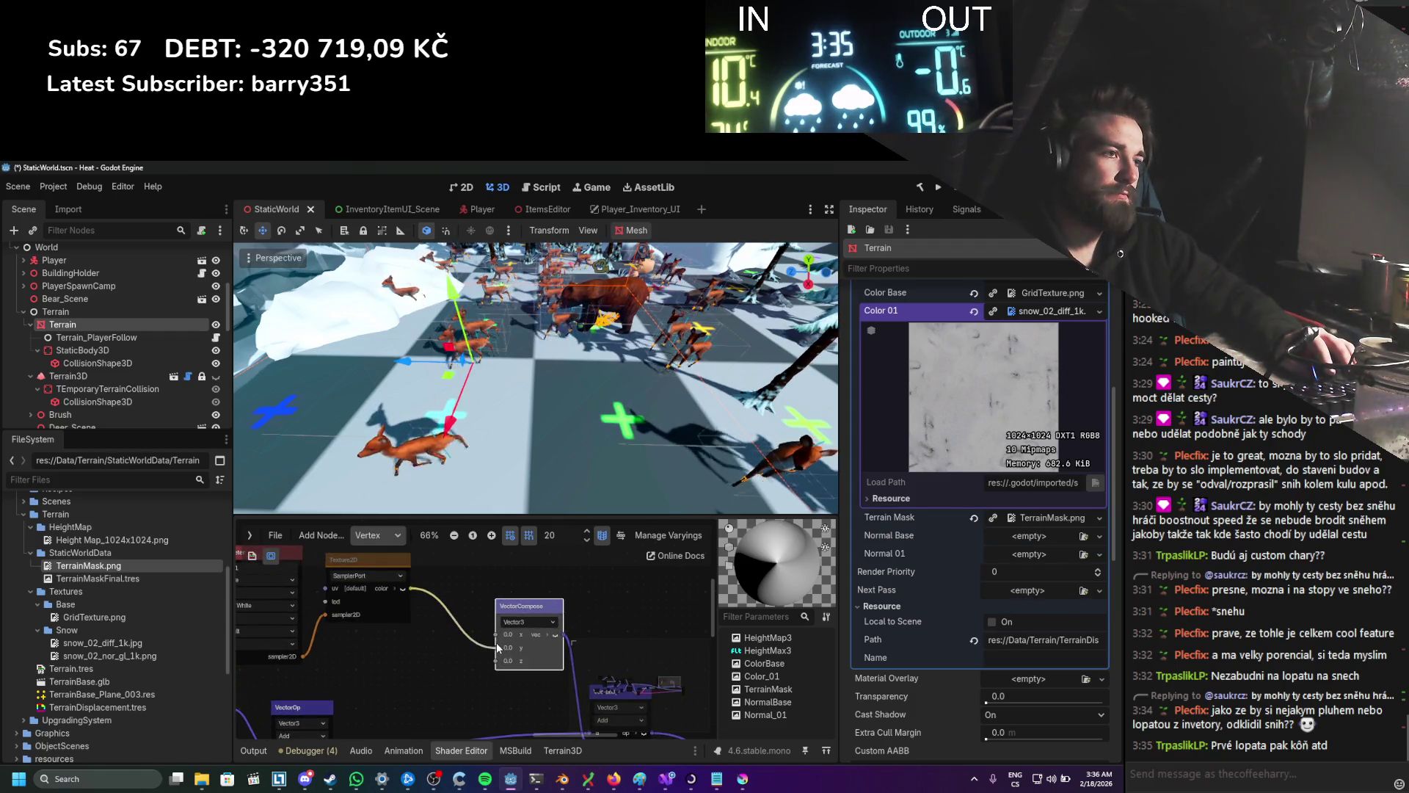
click(402, 589)
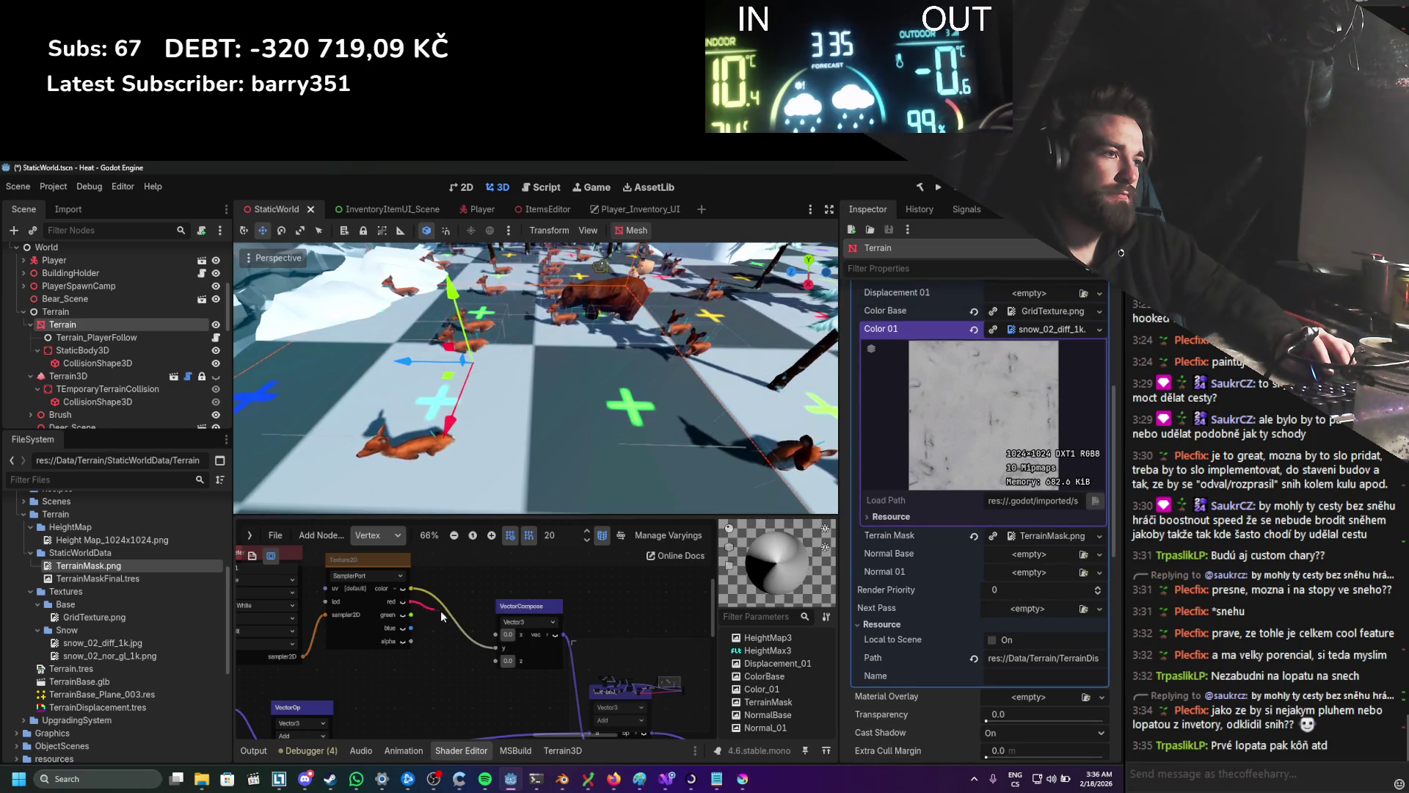
drag(491, 654, 495, 649)
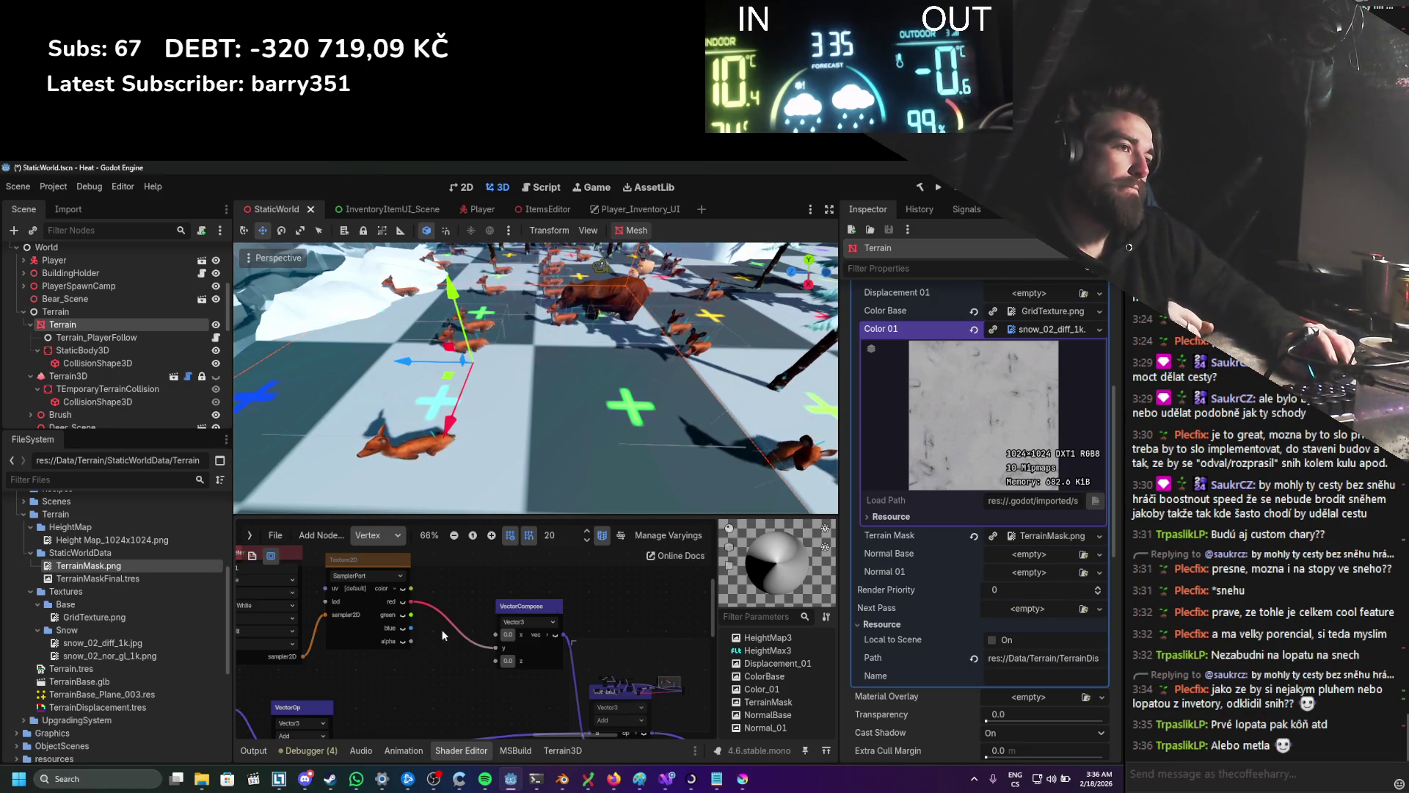
Step: Add a black ColorConstant node and shift the right-hand nodes and Output further right
scroll(443, 636, down, 4)
right_click(348, 607)
click(363, 616)
text(colorc)
key(Return)
scroll(385, 609, up, 1)
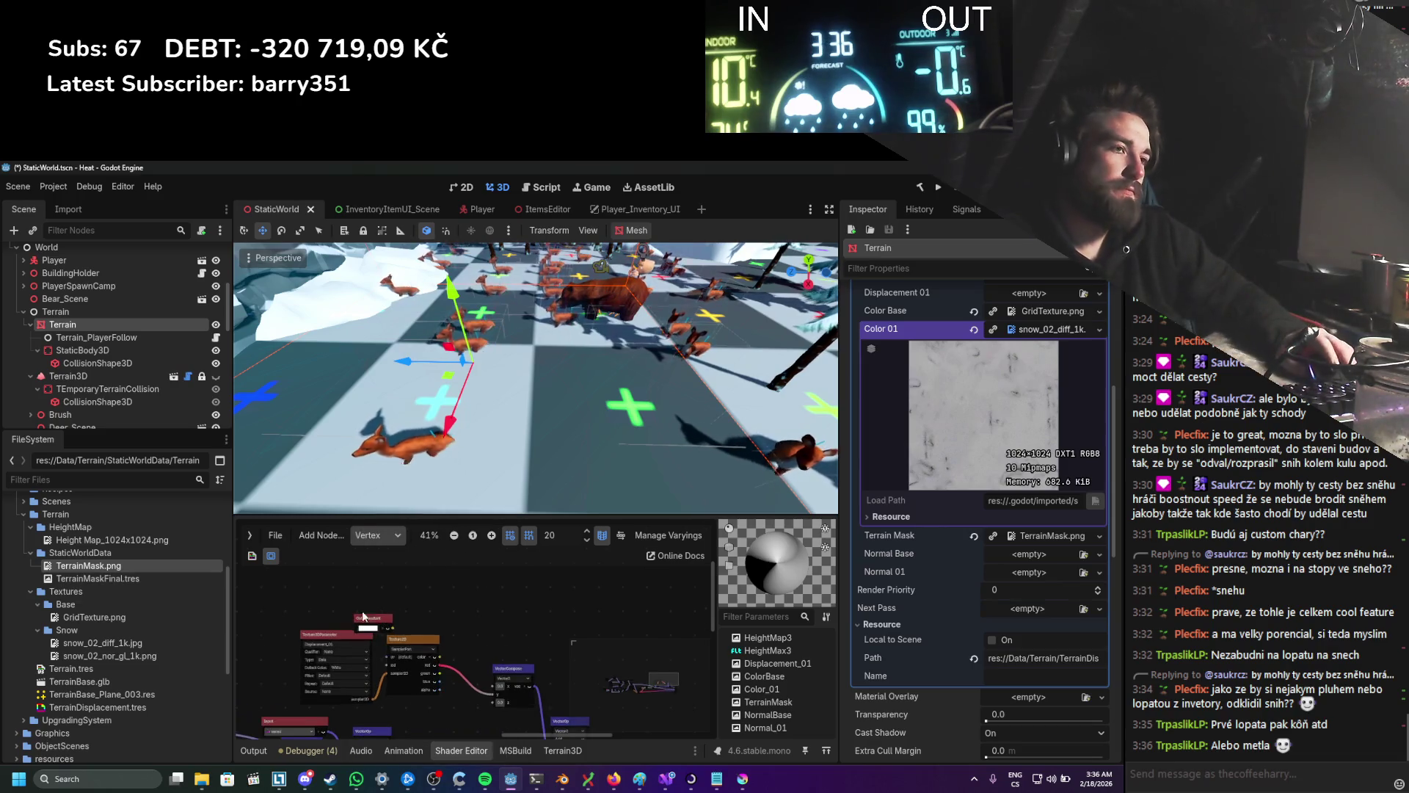
click(367, 629)
click(460, 426)
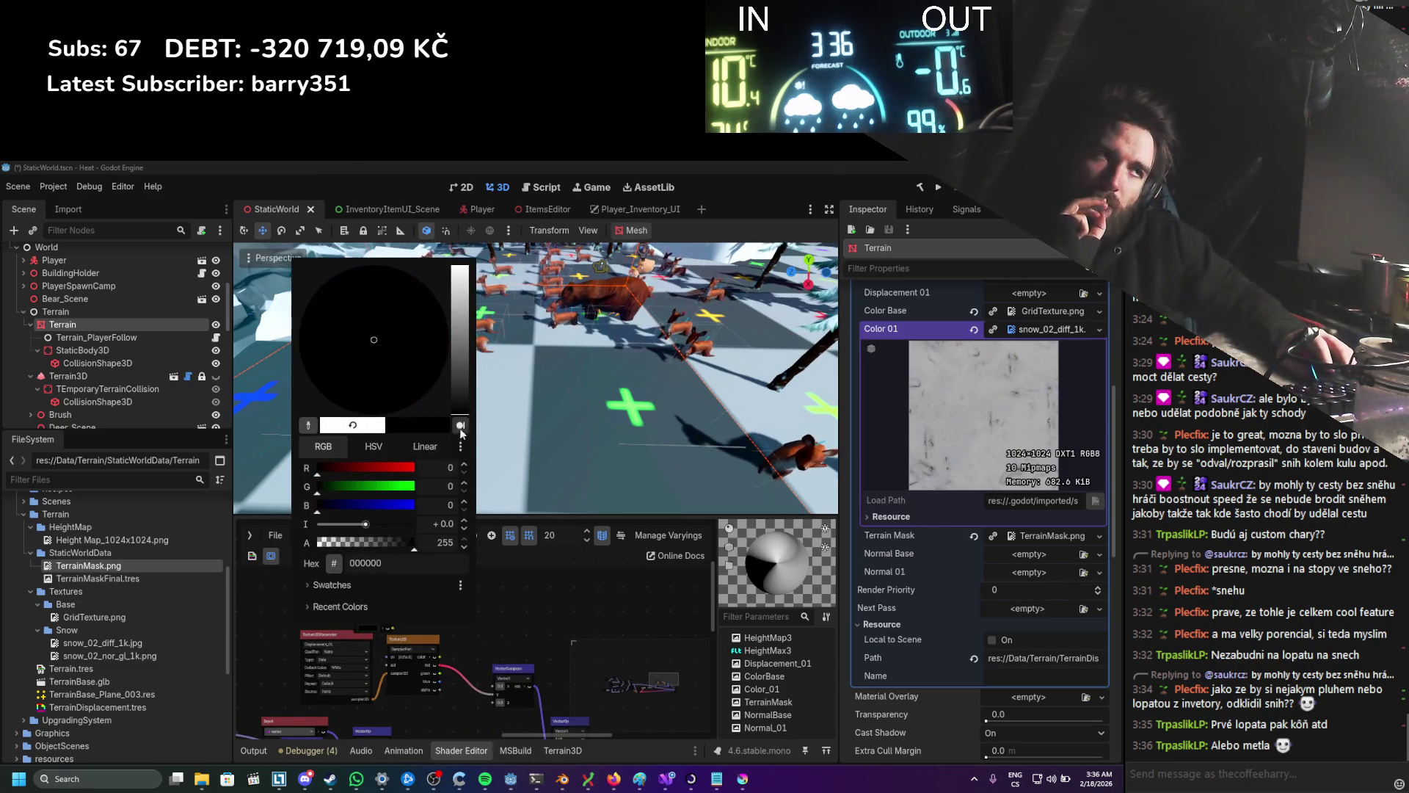
click(477, 615)
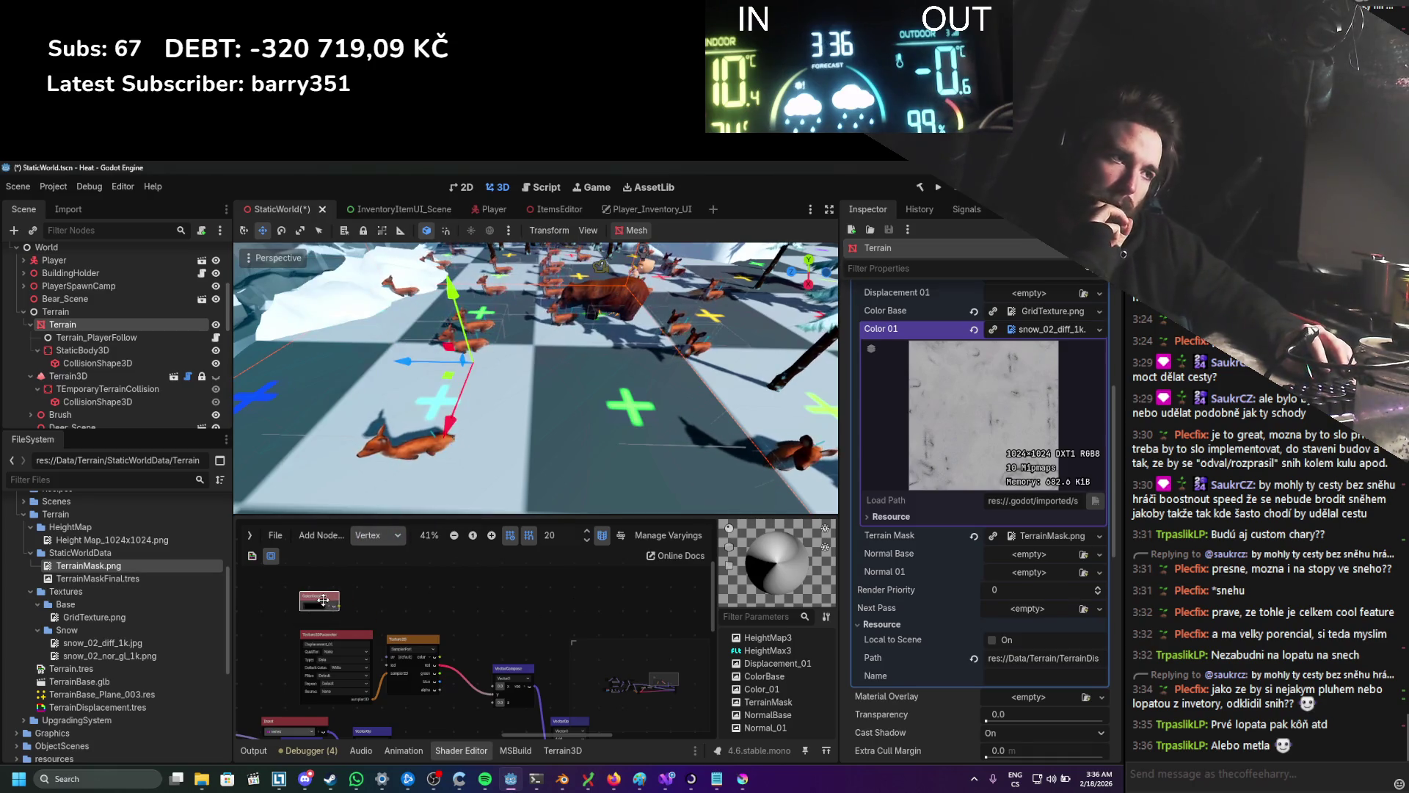
scroll(547, 646, down, 2)
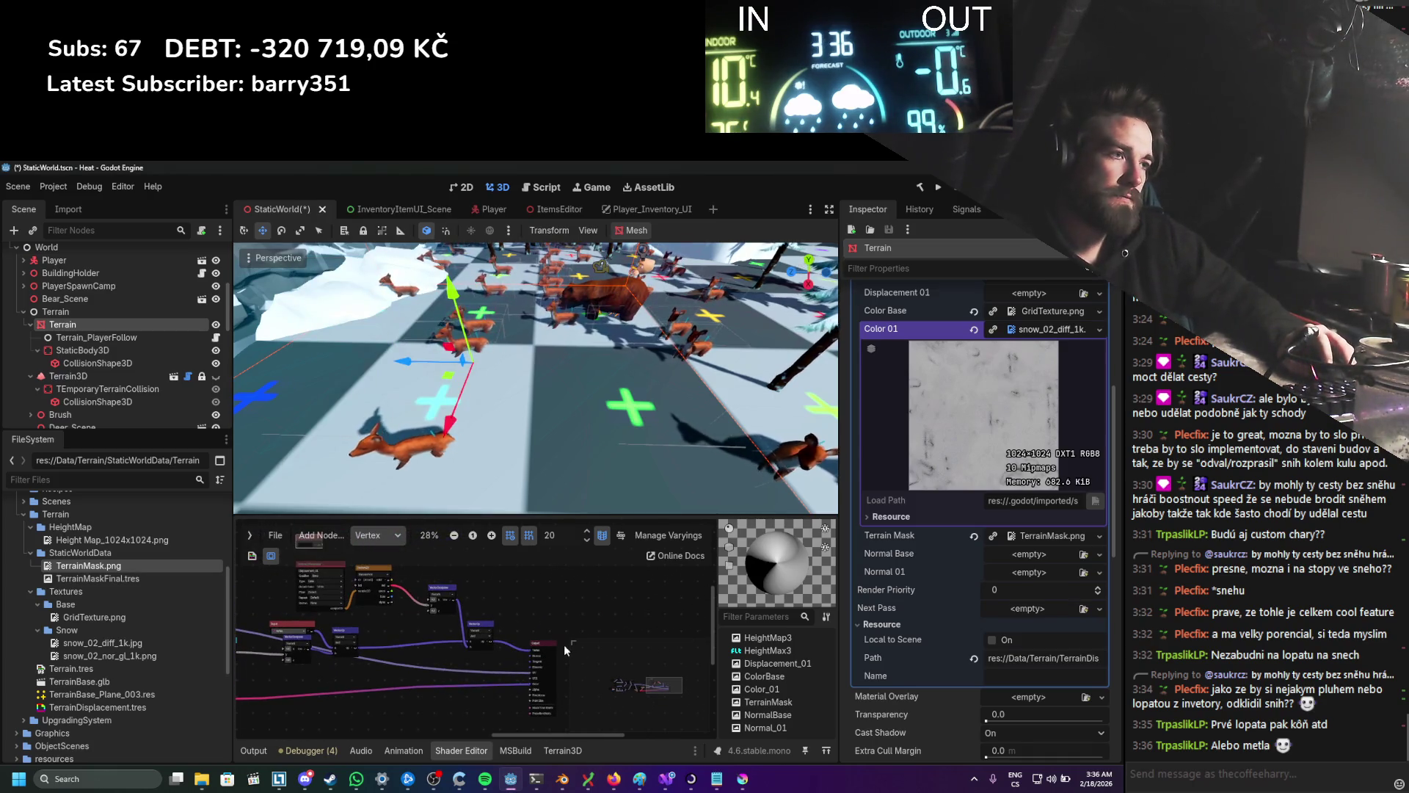
mouse_move(564, 644)
mouse_down()
mouse_move(440, 585)
mouse_move(469, 581)
mouse_up()
scroll(452, 586, up, 3)
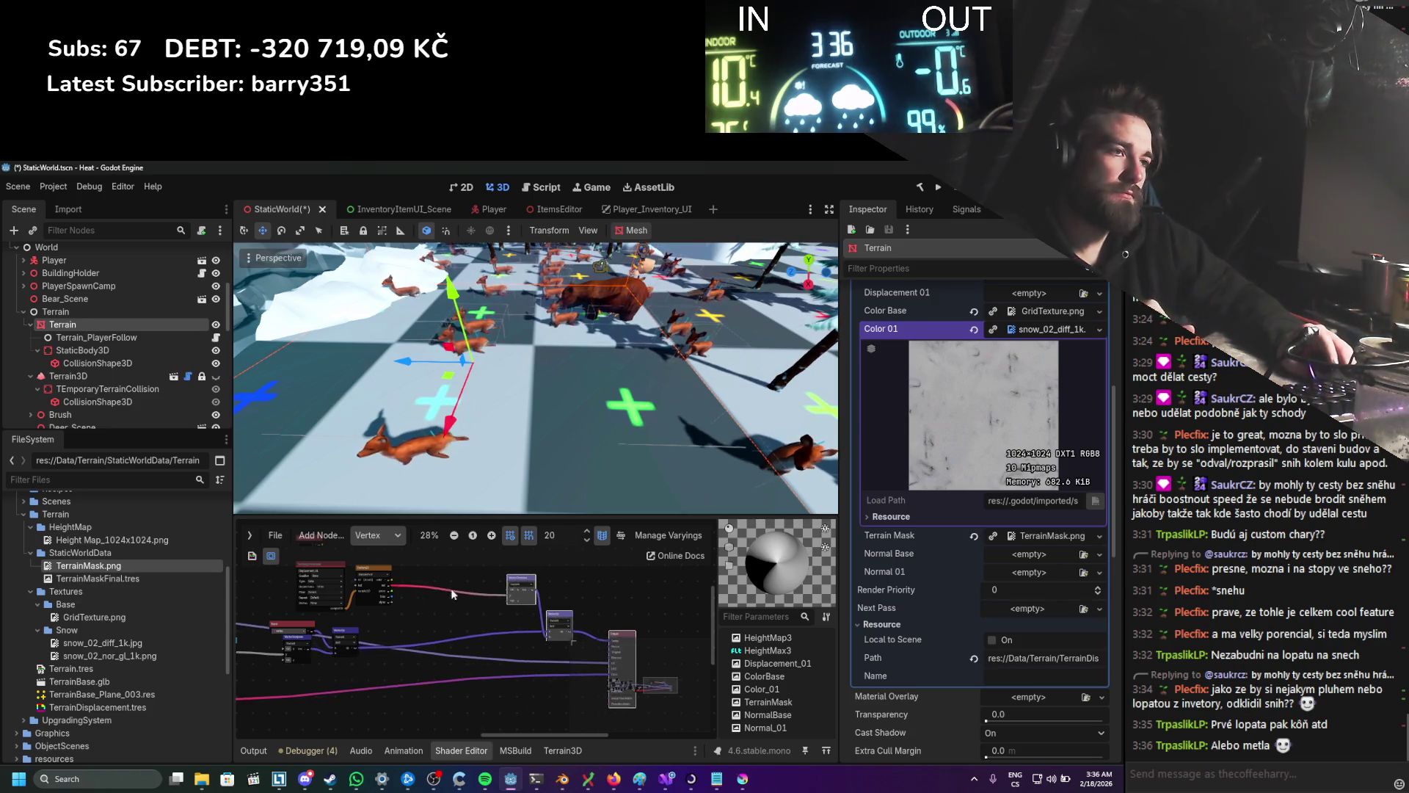
right_click(466, 617)
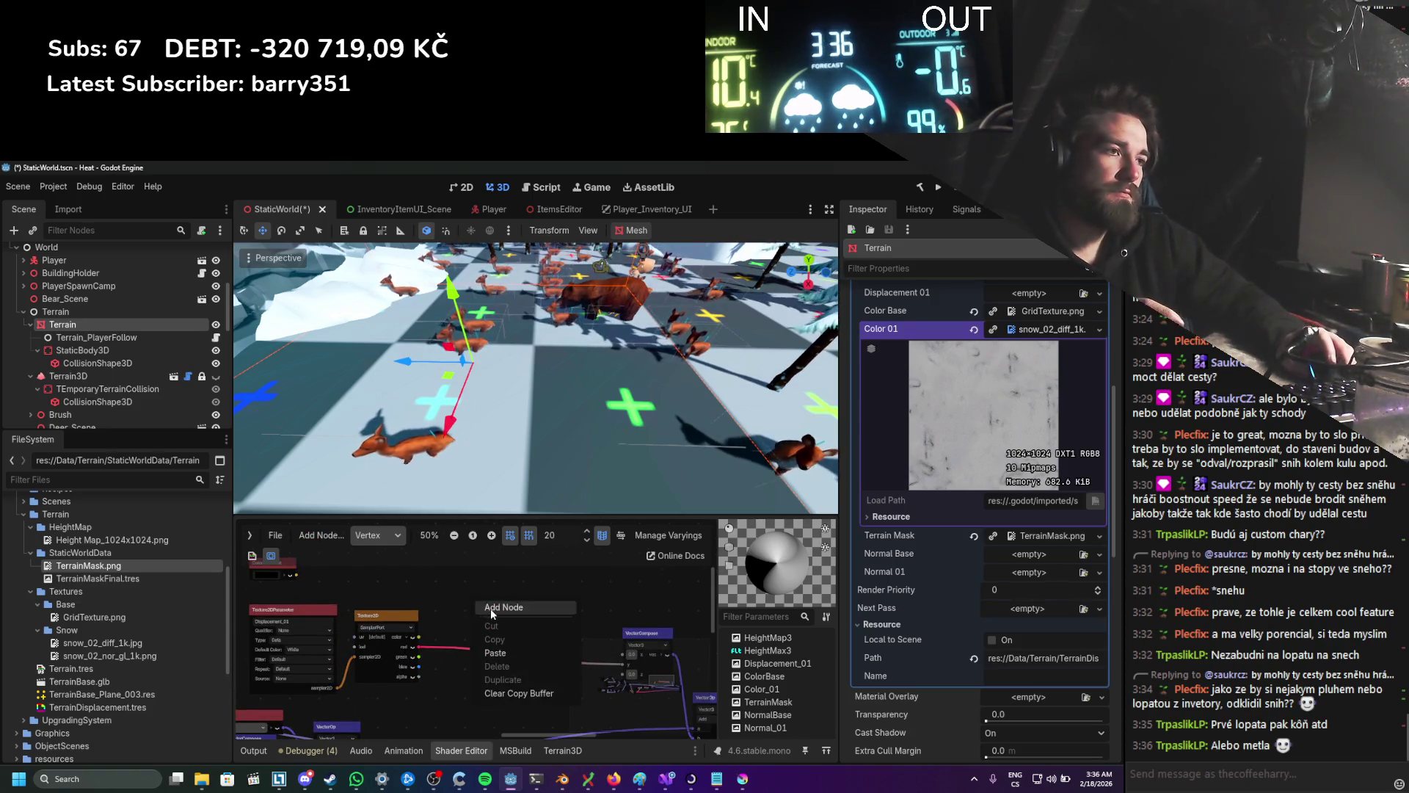
Step: Create a vector Mix node and nudge it slightly to the right
click(500, 611)
text(mix)
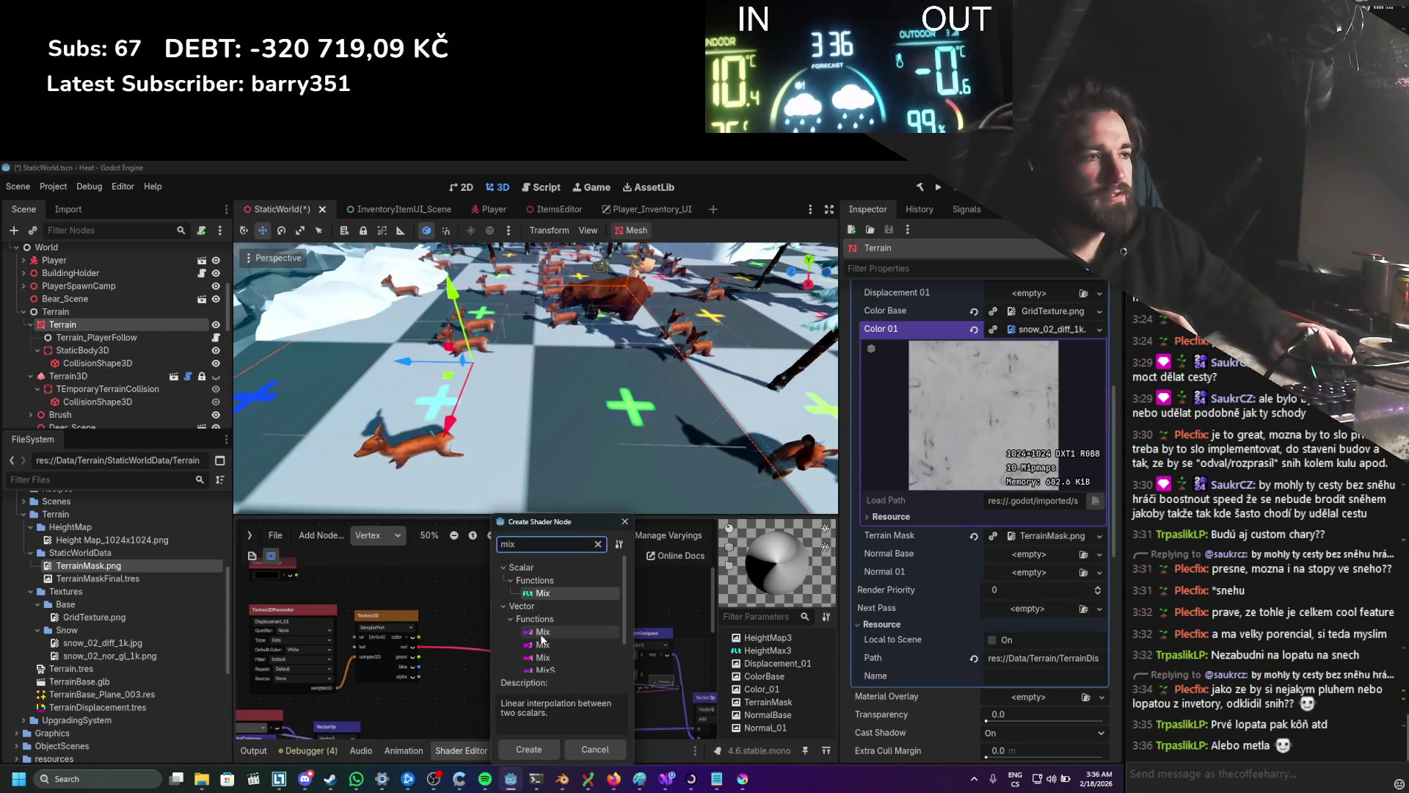
scroll(571, 649, down, 1)
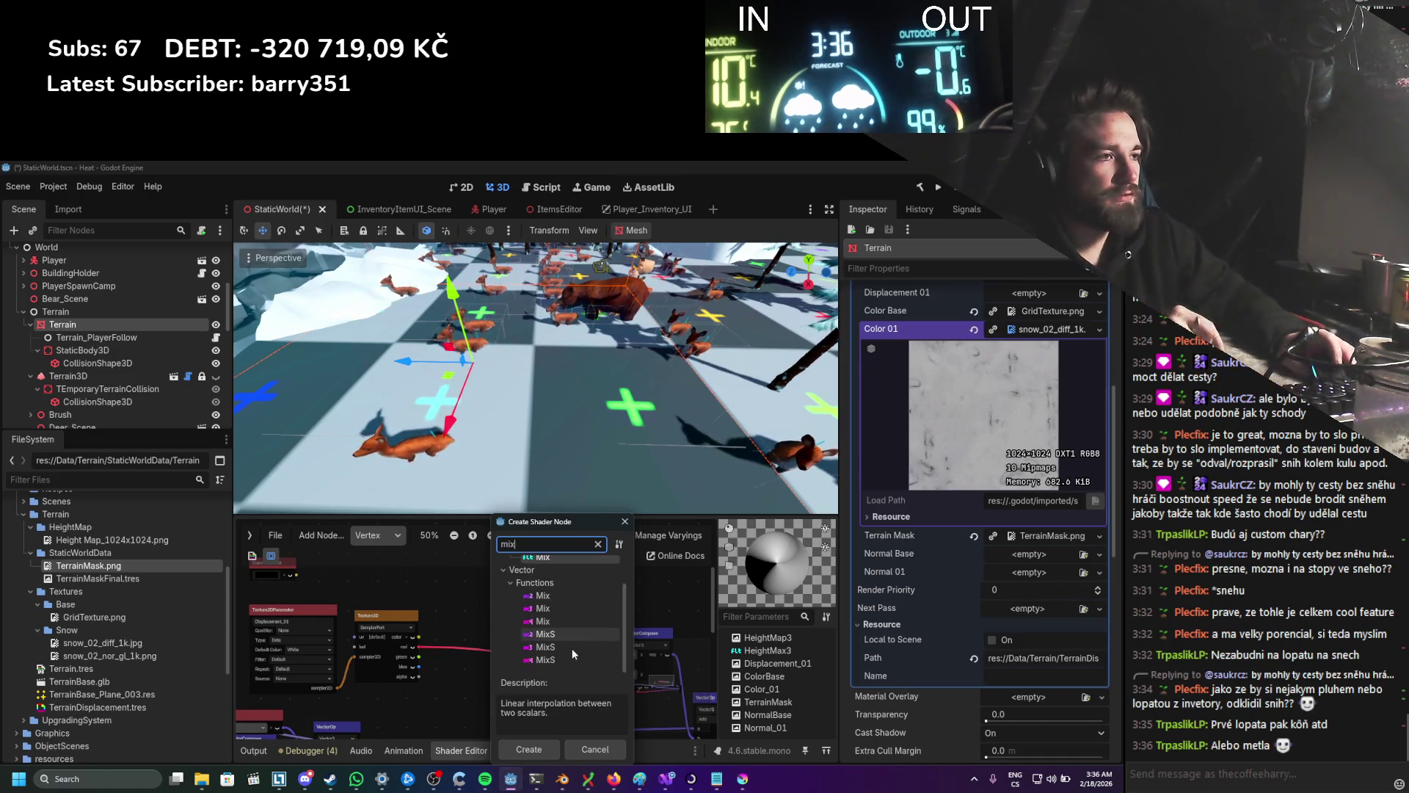
double_click(570, 611)
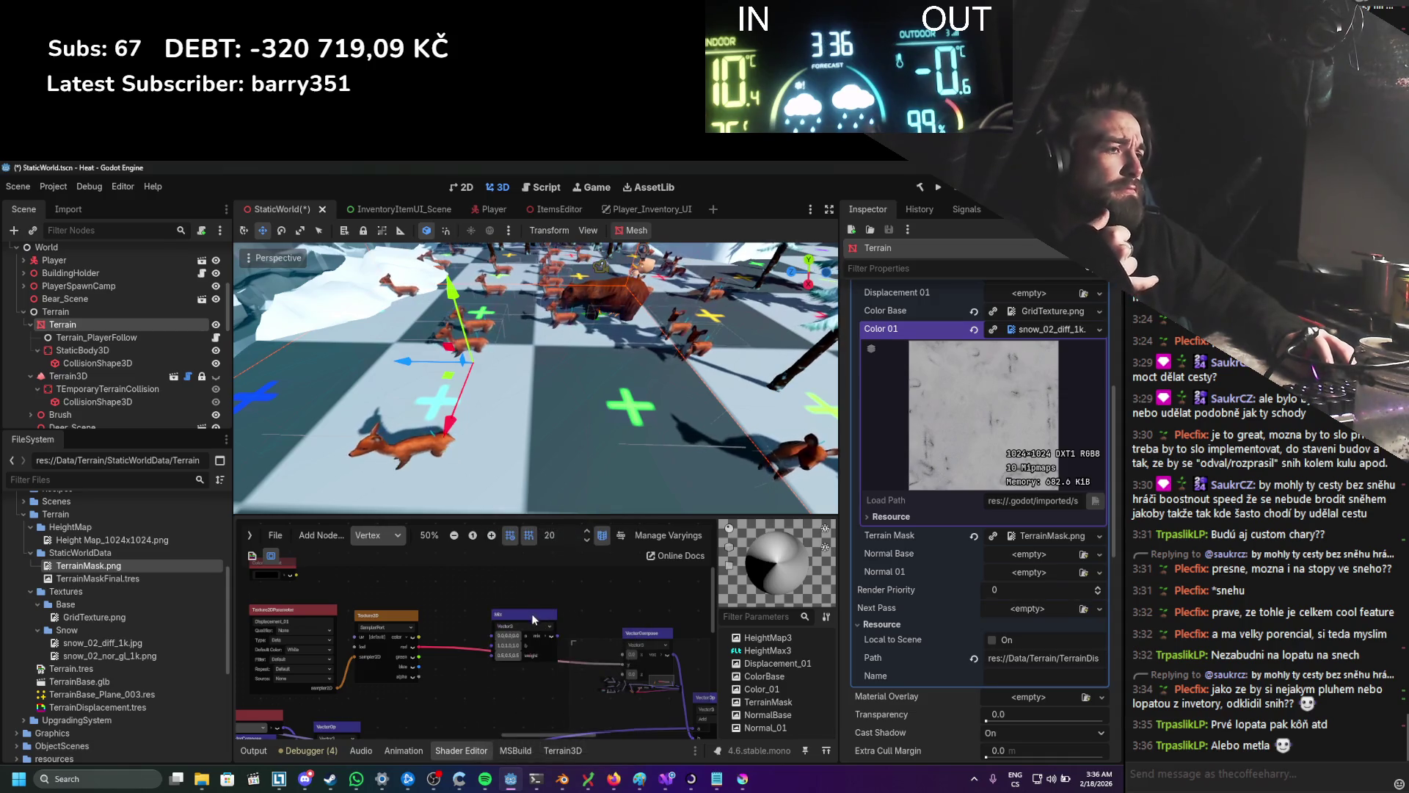
click(513, 591)
drag(512, 592, 524, 589)
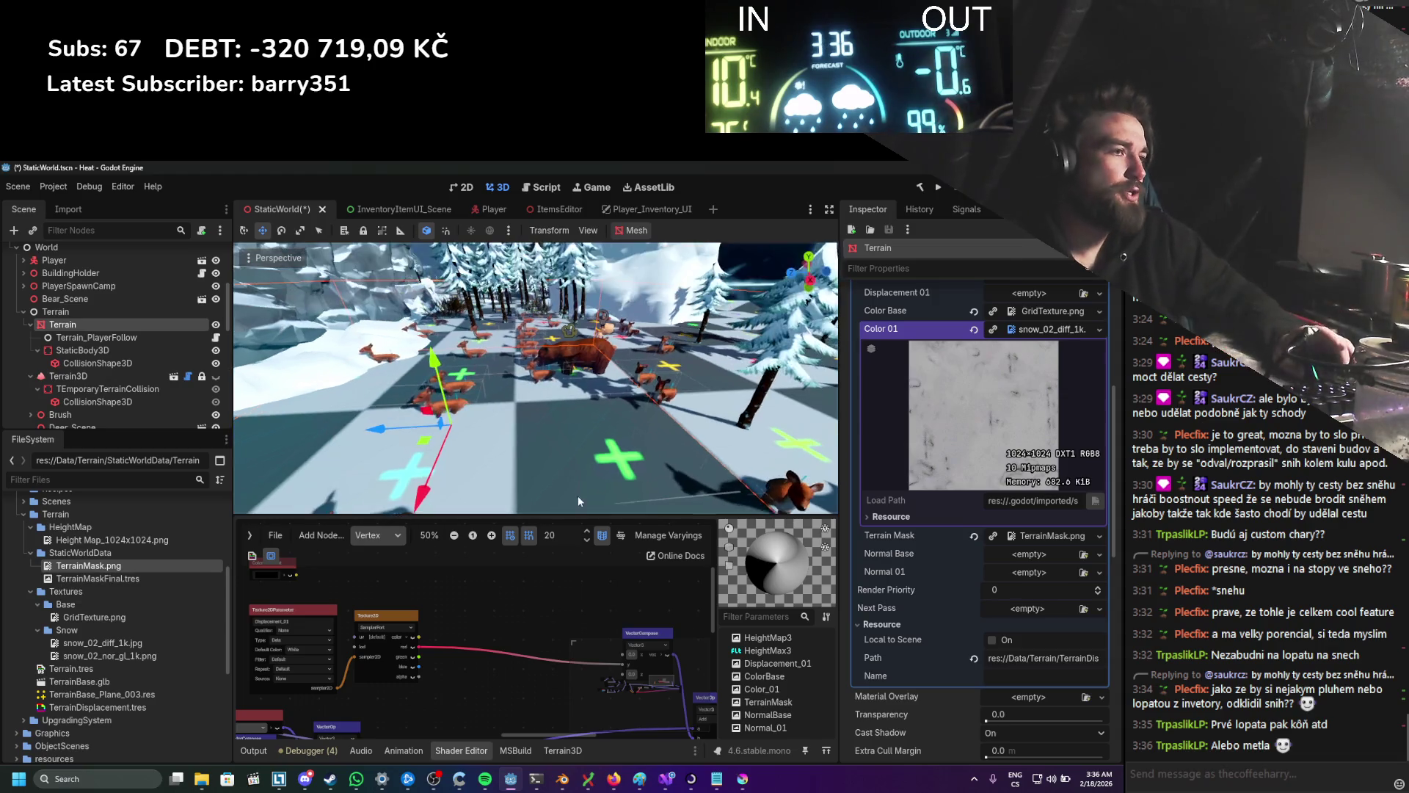
Step: Add a scalar Mix between the texture and Vector3Compose, then save the scene
right_click(571, 606)
text(mix)
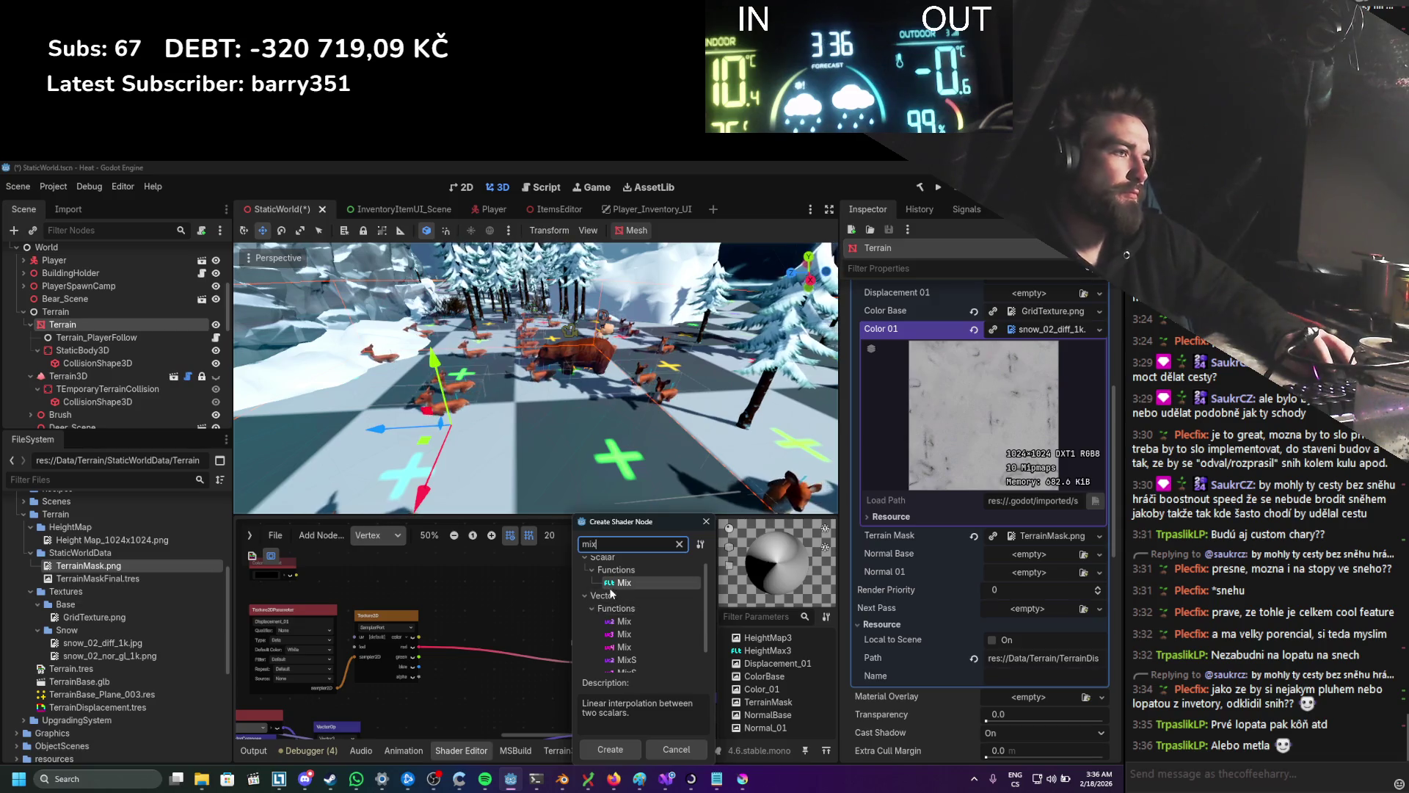
key(Return)
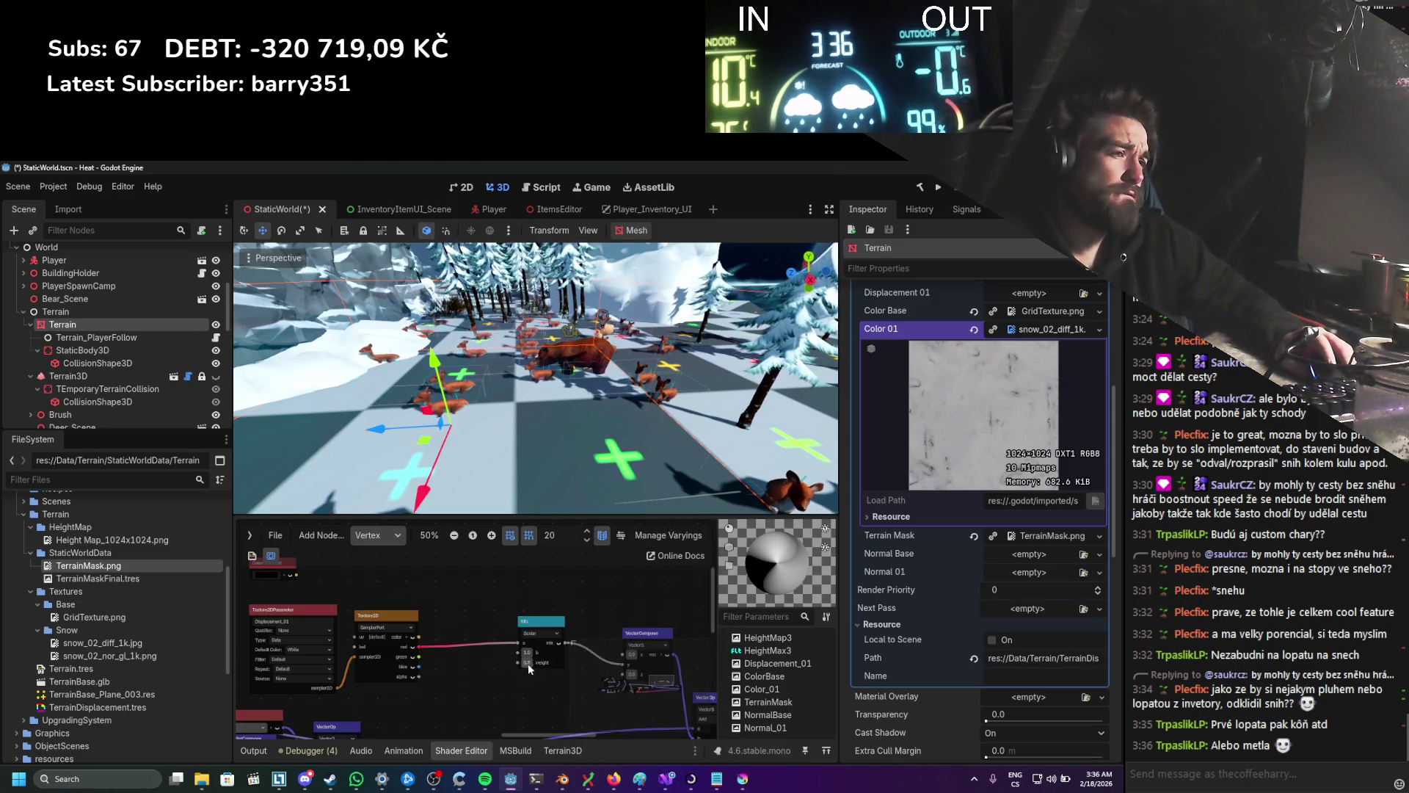
drag(518, 654, 519, 660)
scroll(441, 631, up, 1)
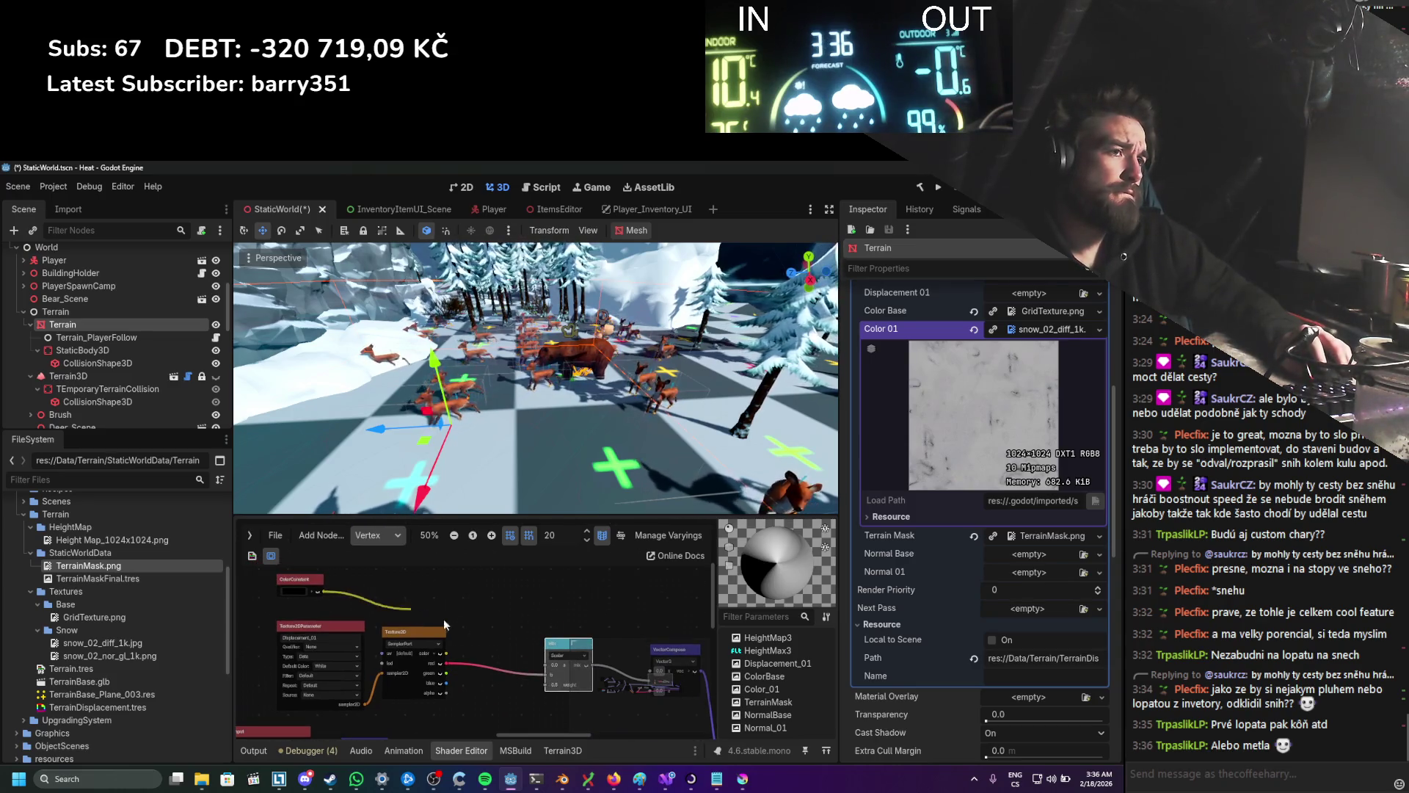
scroll(529, 653, down, 1)
key(ctrl+s)
Step: Duplicate the Texture2DParameter and Texture2D nodes and wire the copy's red channel to the Mix weight
scroll(499, 628, up, 1)
mouse_move(505, 640)
mouse_down()
mouse_move(382, 668)
mouse_move(418, 547)
mouse_move(405, 534)
mouse_up()
key(ctrl+d)
scroll(444, 587, up, 2)
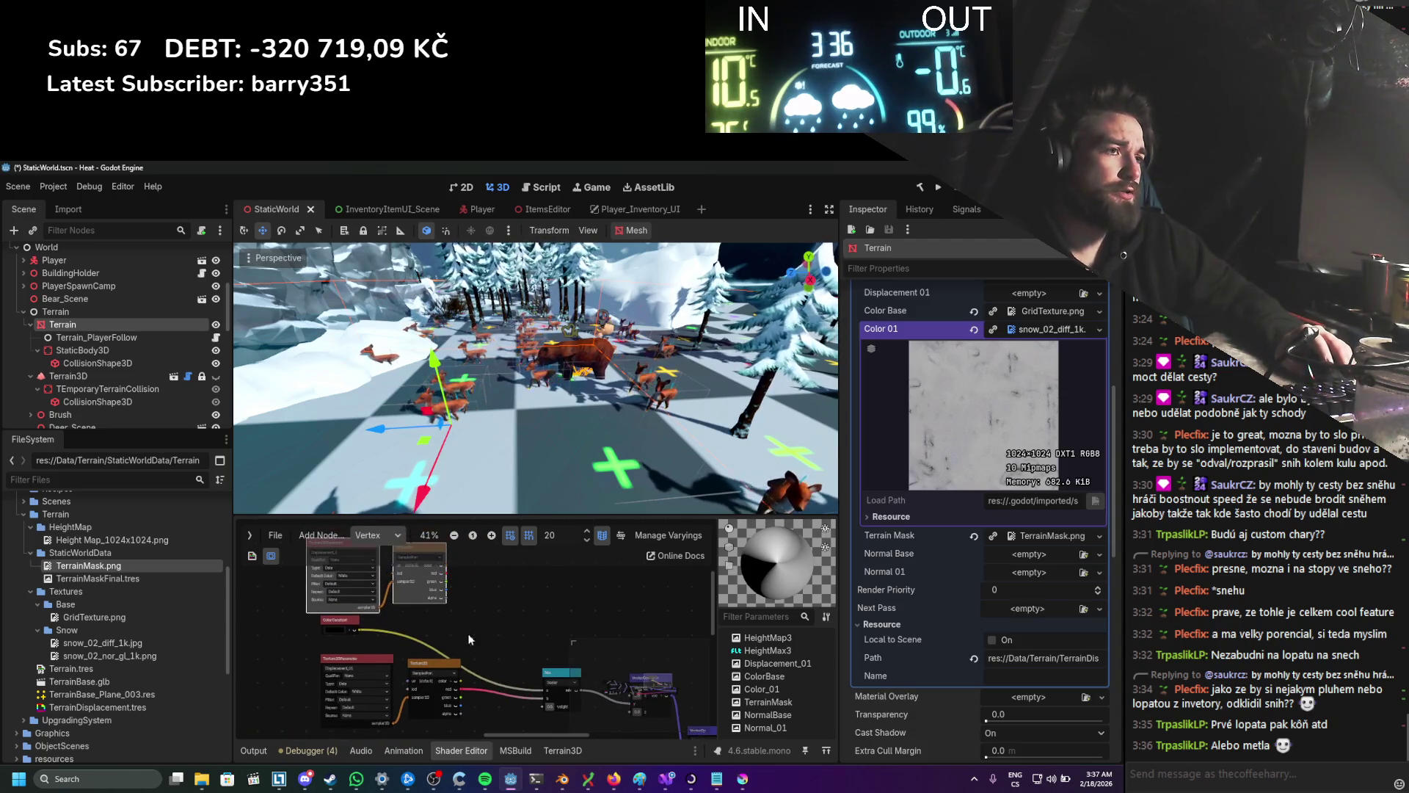
drag(526, 690, 543, 716)
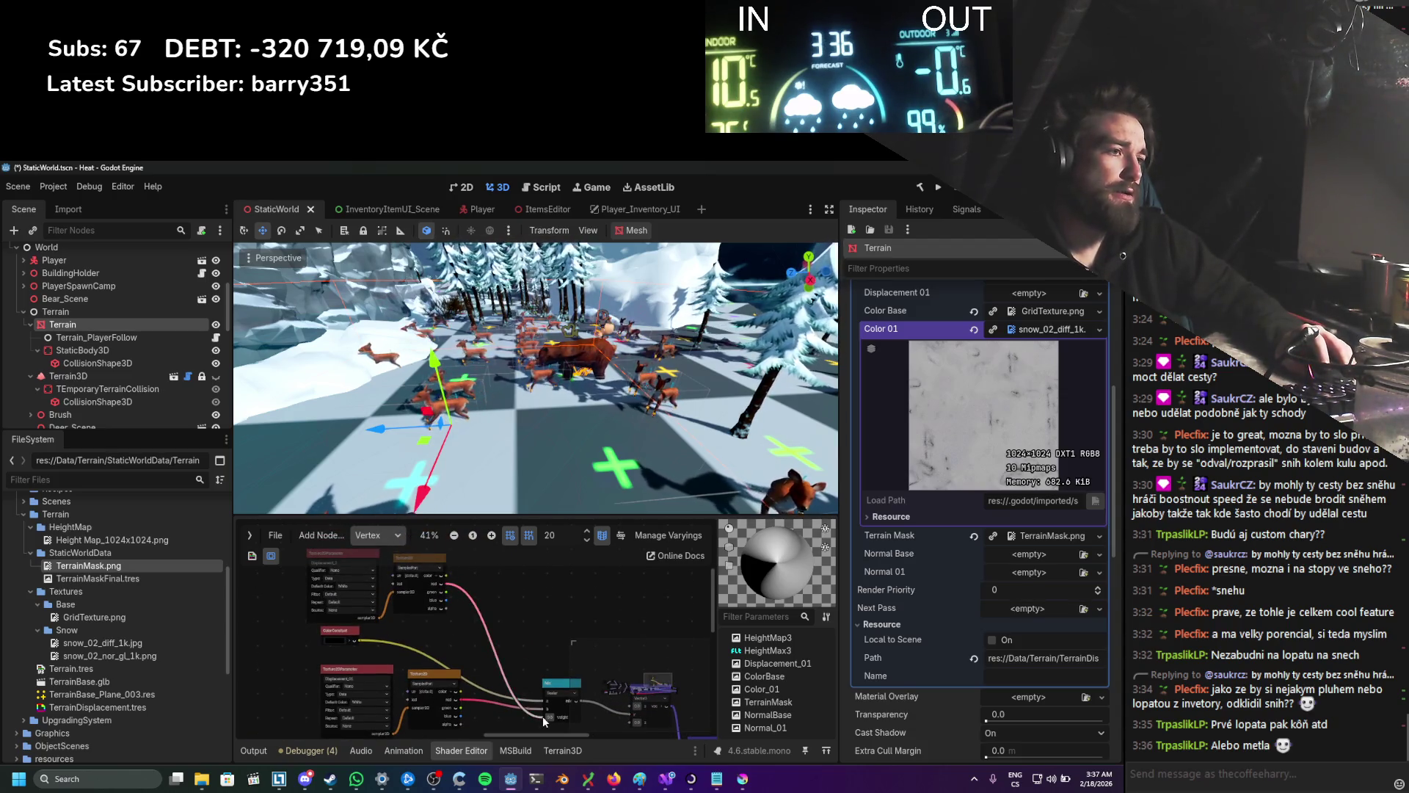
scroll(518, 652, up, 2)
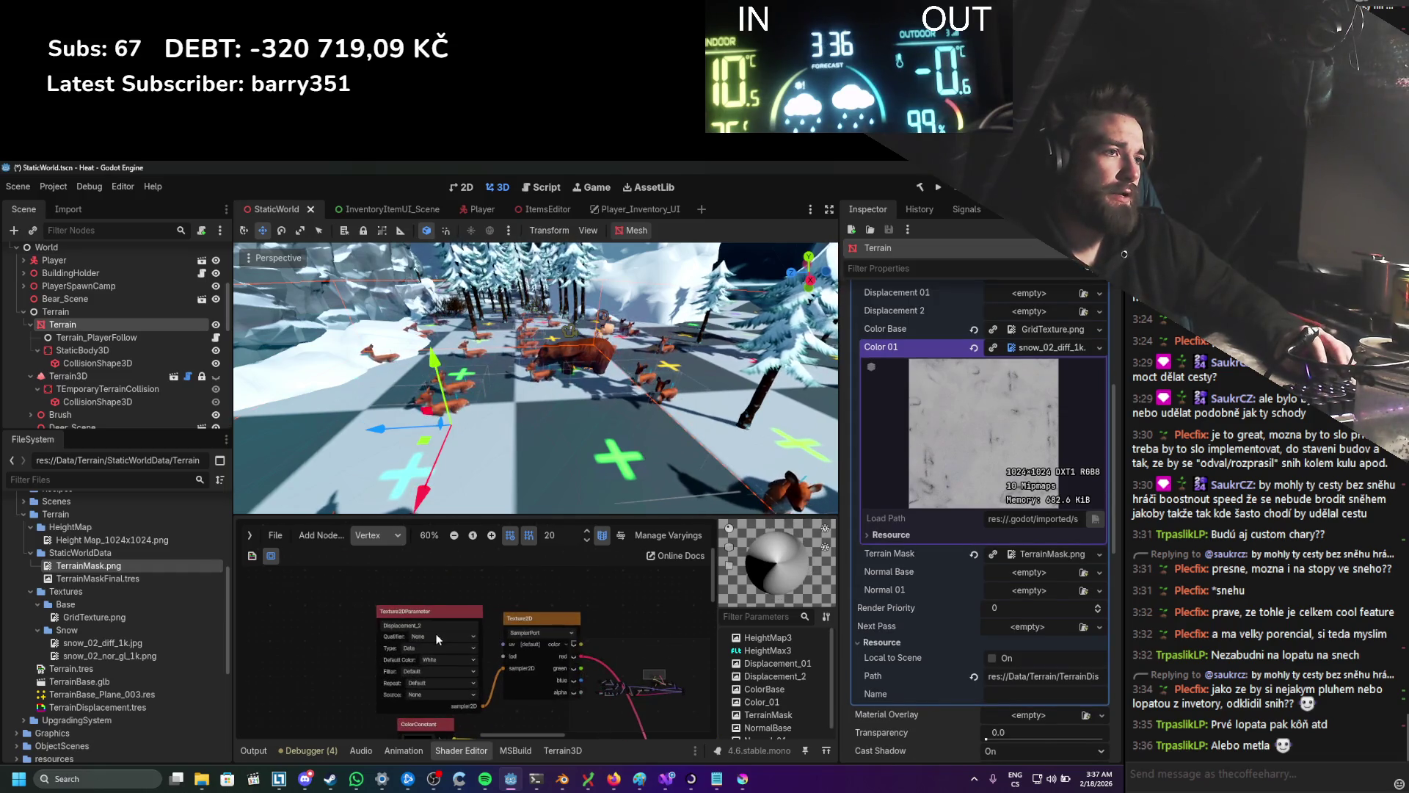
Step: Rename the duplicated texture parameter to TErrainMAsk2 and save the scene
text(TerrainMask)
key(Return)
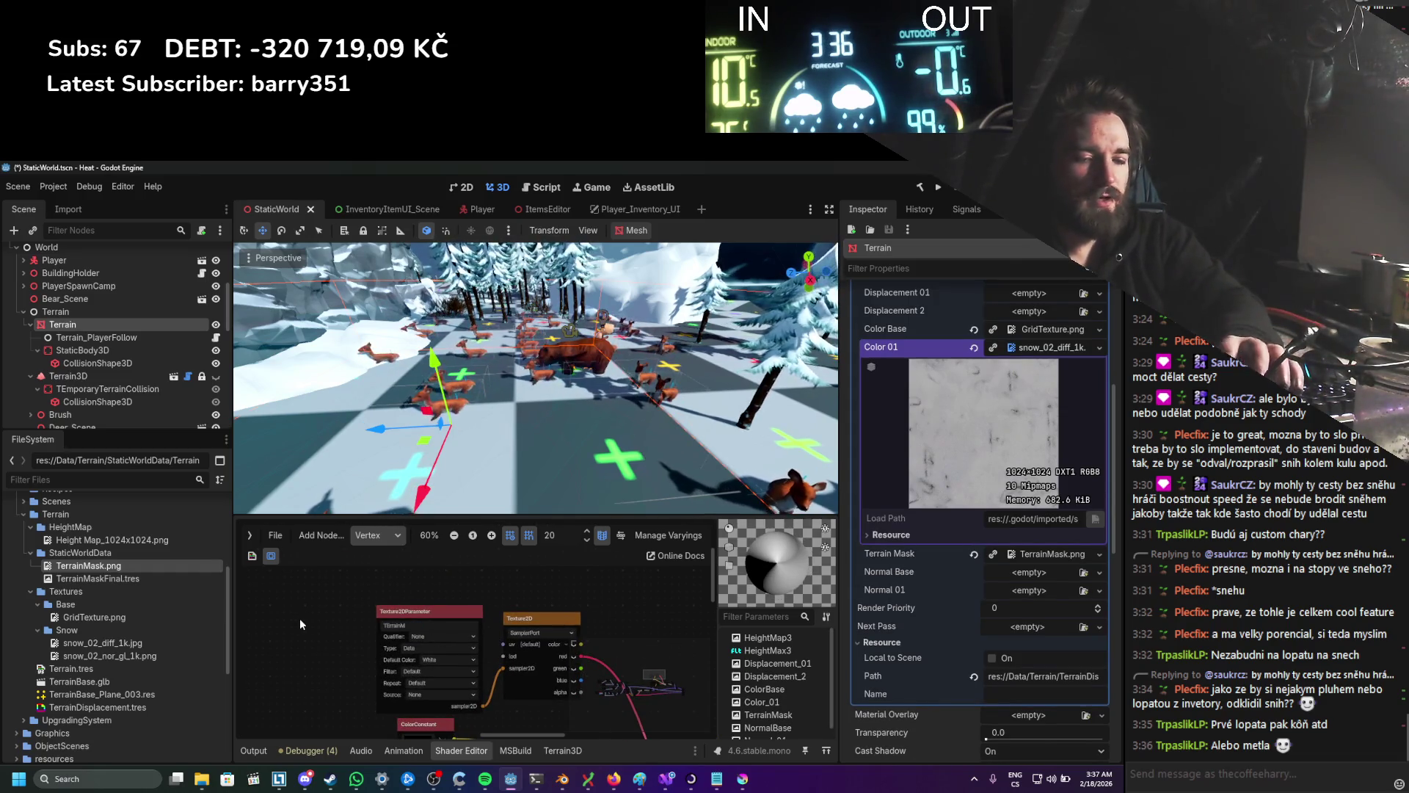
key(ctrl+s)
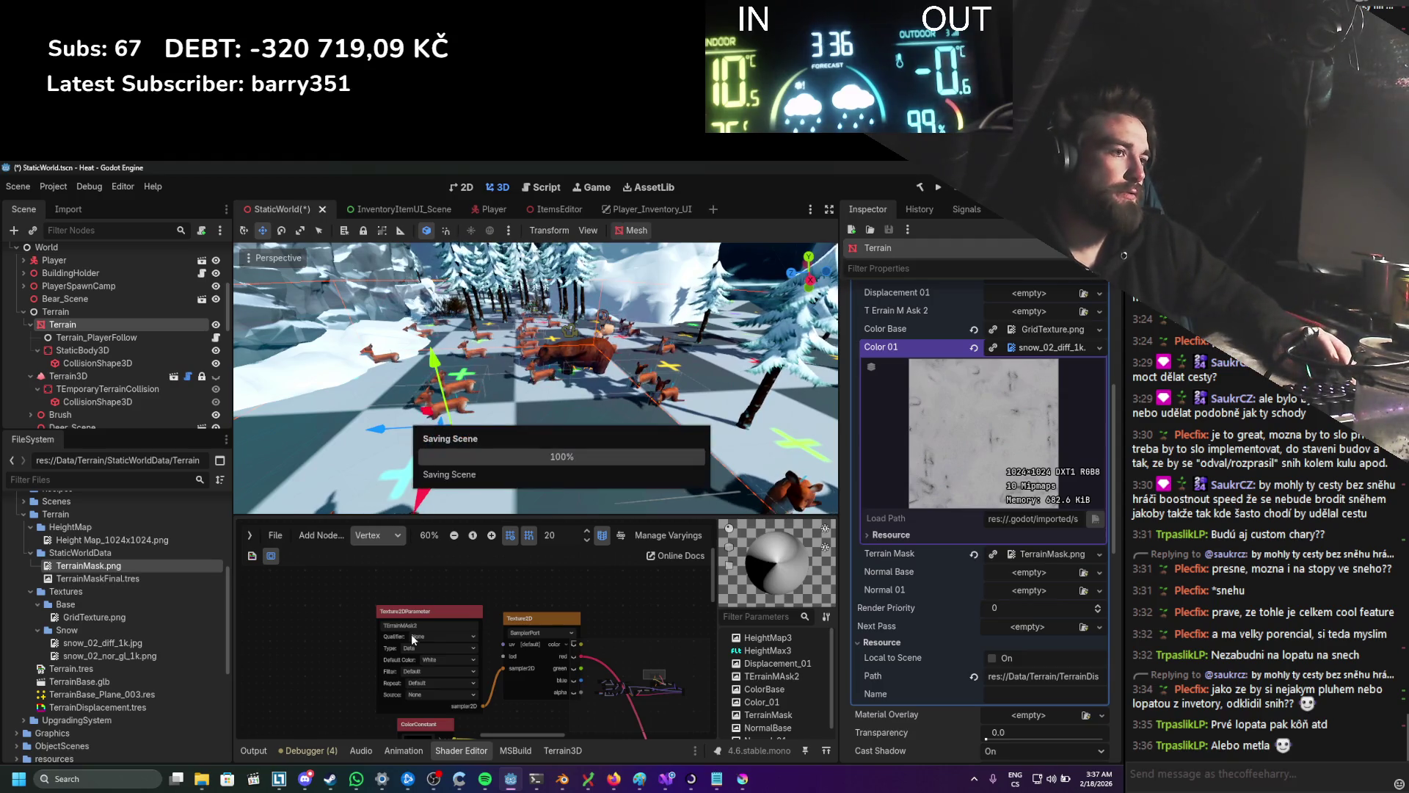
key(ctrl+s)
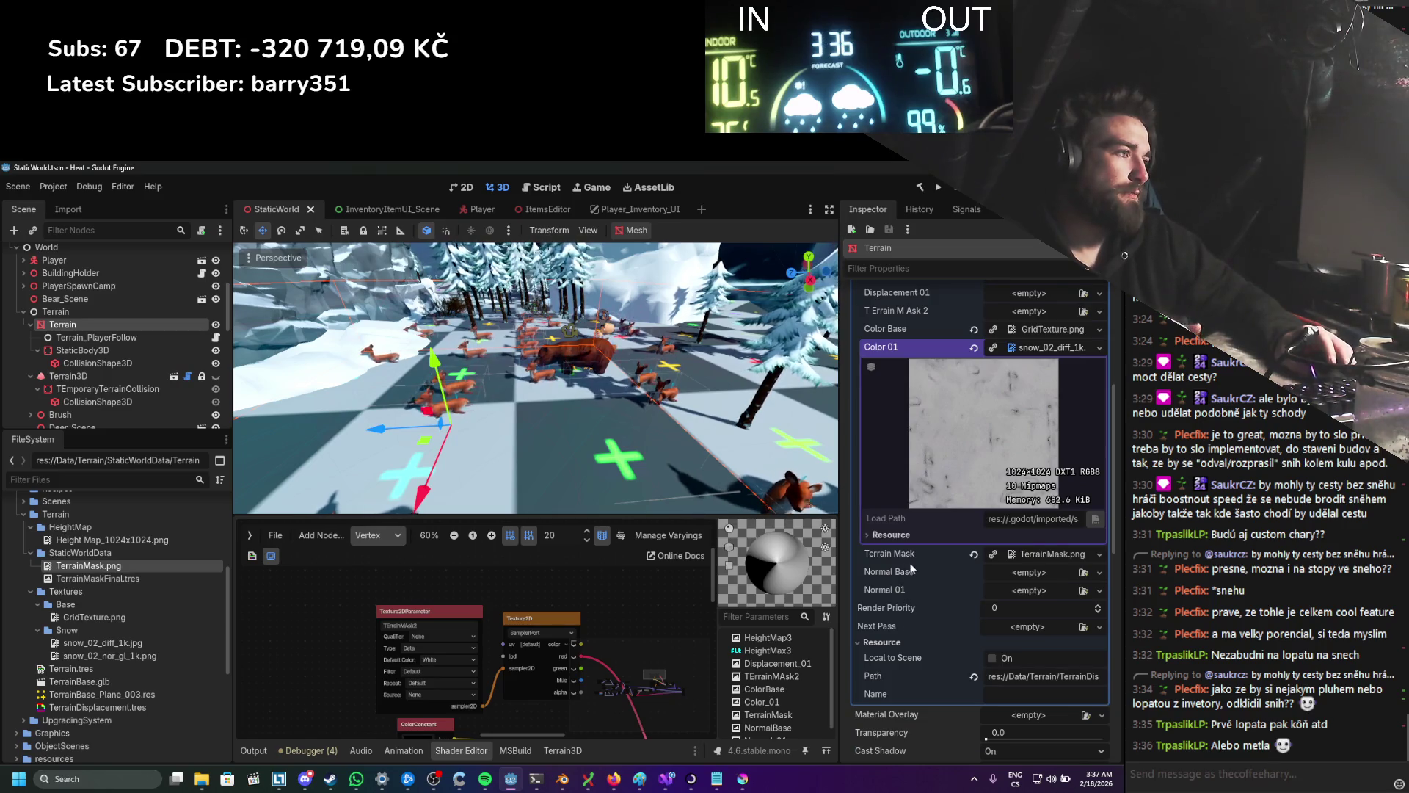
Step: Copy the mask property's path and place the caret on the shader parameter line in the C# editor
scroll(906, 561, up, 2)
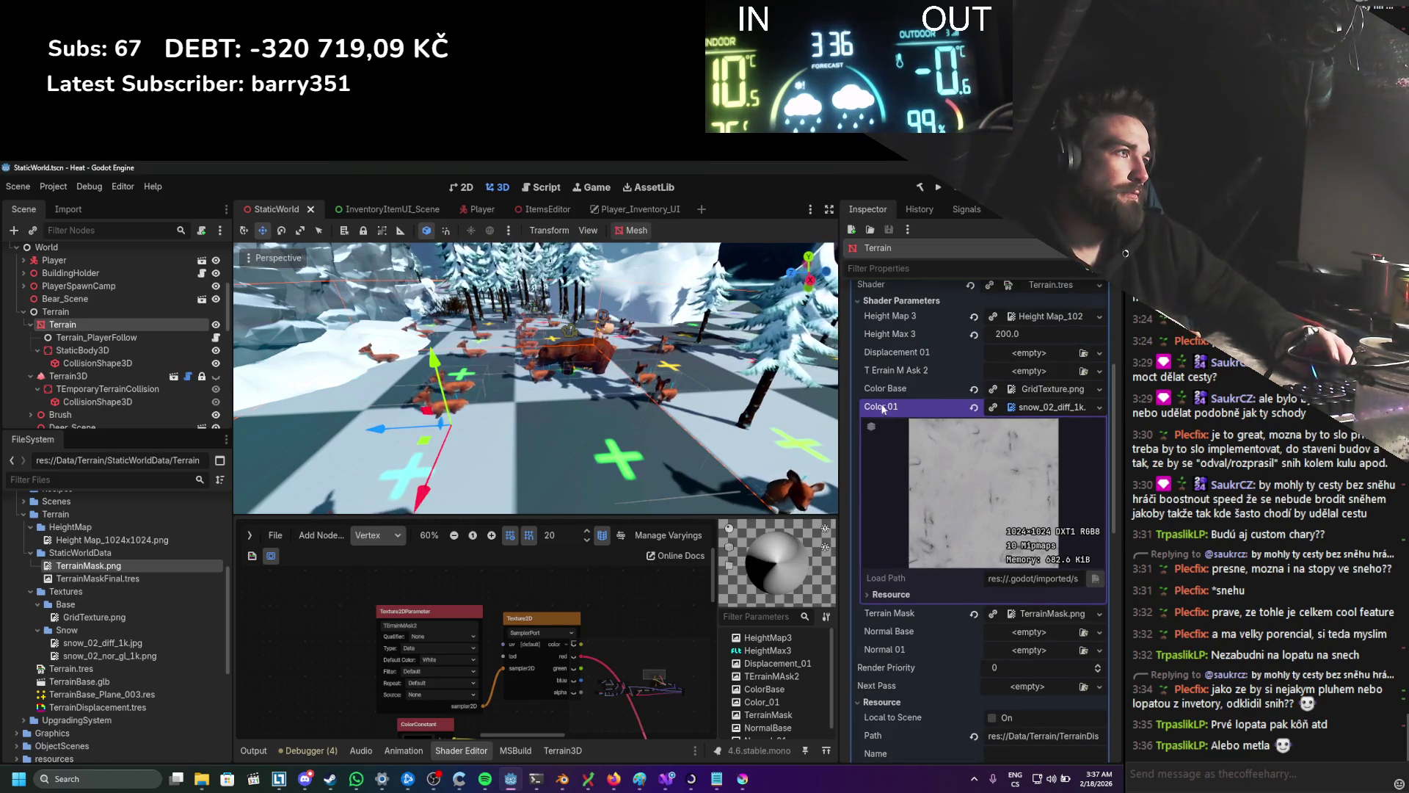
right_click(897, 372)
click(940, 407)
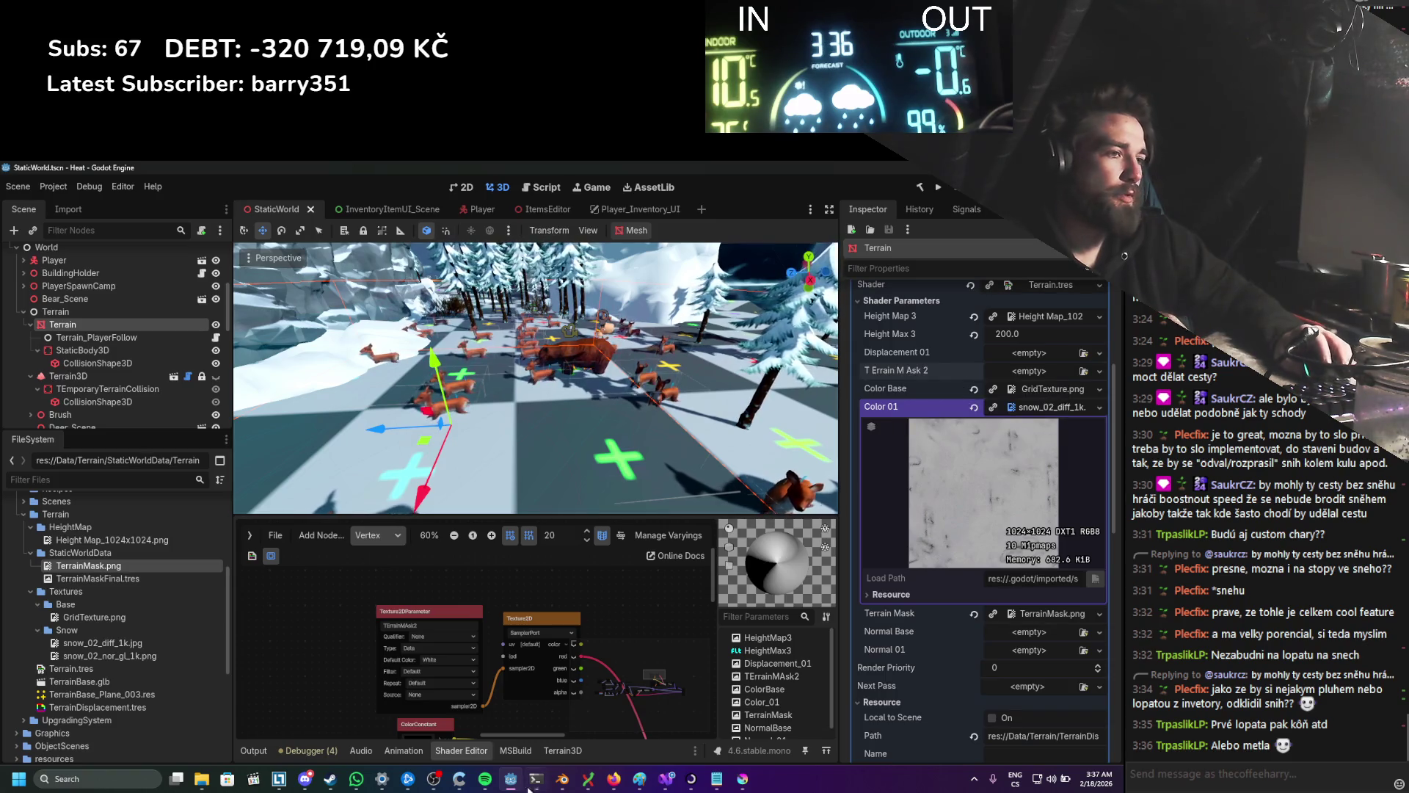
click(663, 780)
click(238, 603)
Step: Duplicate the mat.Set line, point it at shader_parameter/TErrainMask2, and save
key(ctrl+d)
drag(226, 613, 261, 615)
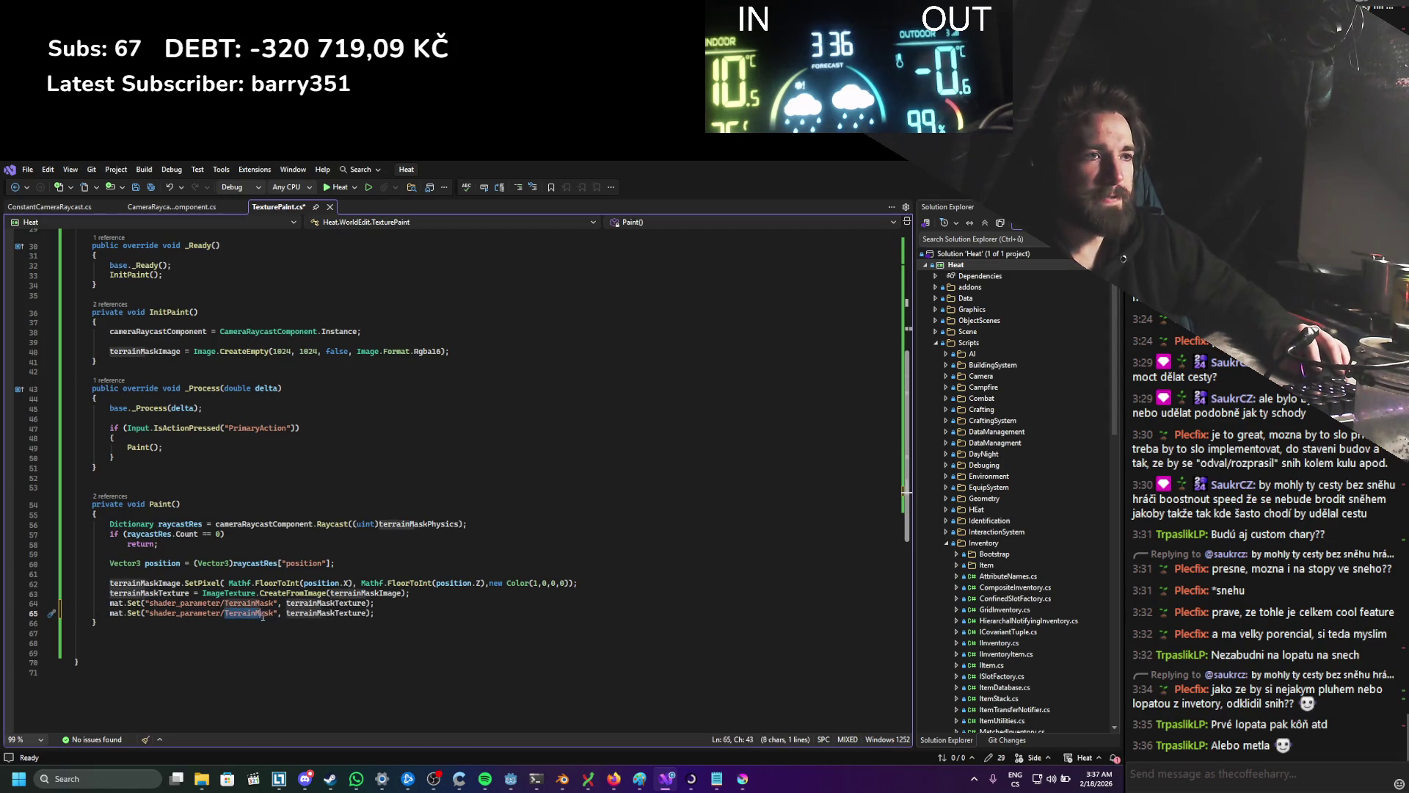
text(shader_parameter/TErrainMask2)
key(ctrl+s)
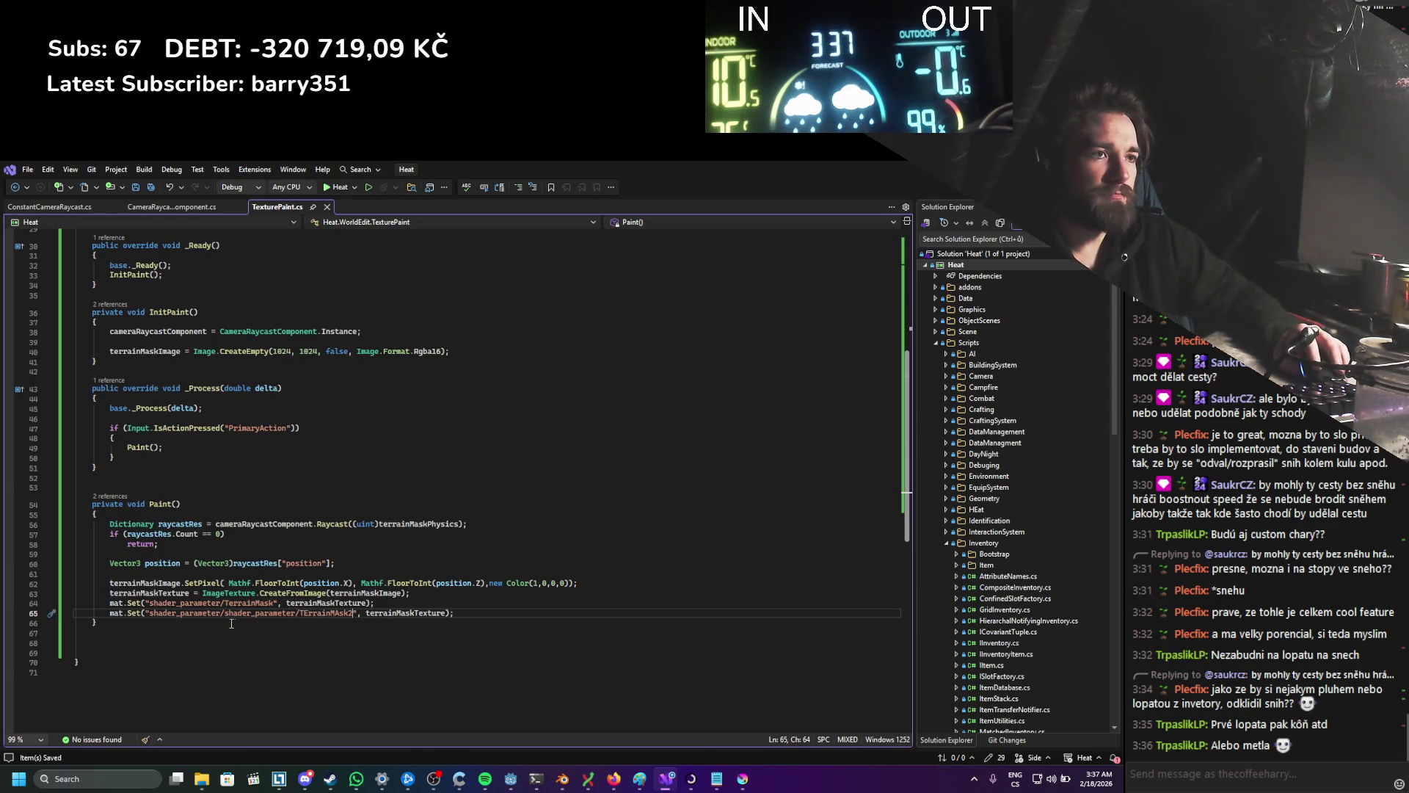
Step: Delete the doubled shader_parameter/ prefix and return to Godot
drag(225, 614, 155, 617)
key(BackSpace)
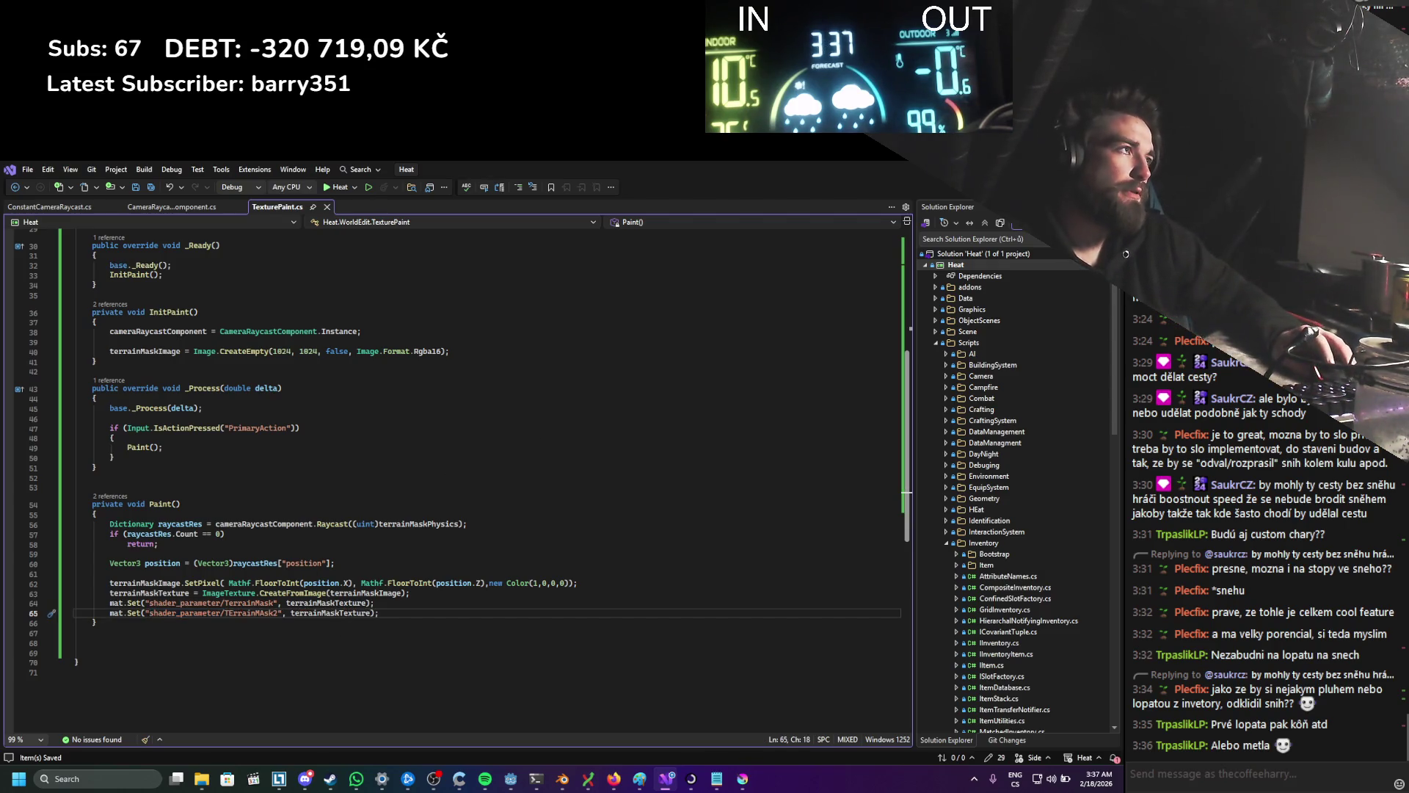
key(alt+Tab)
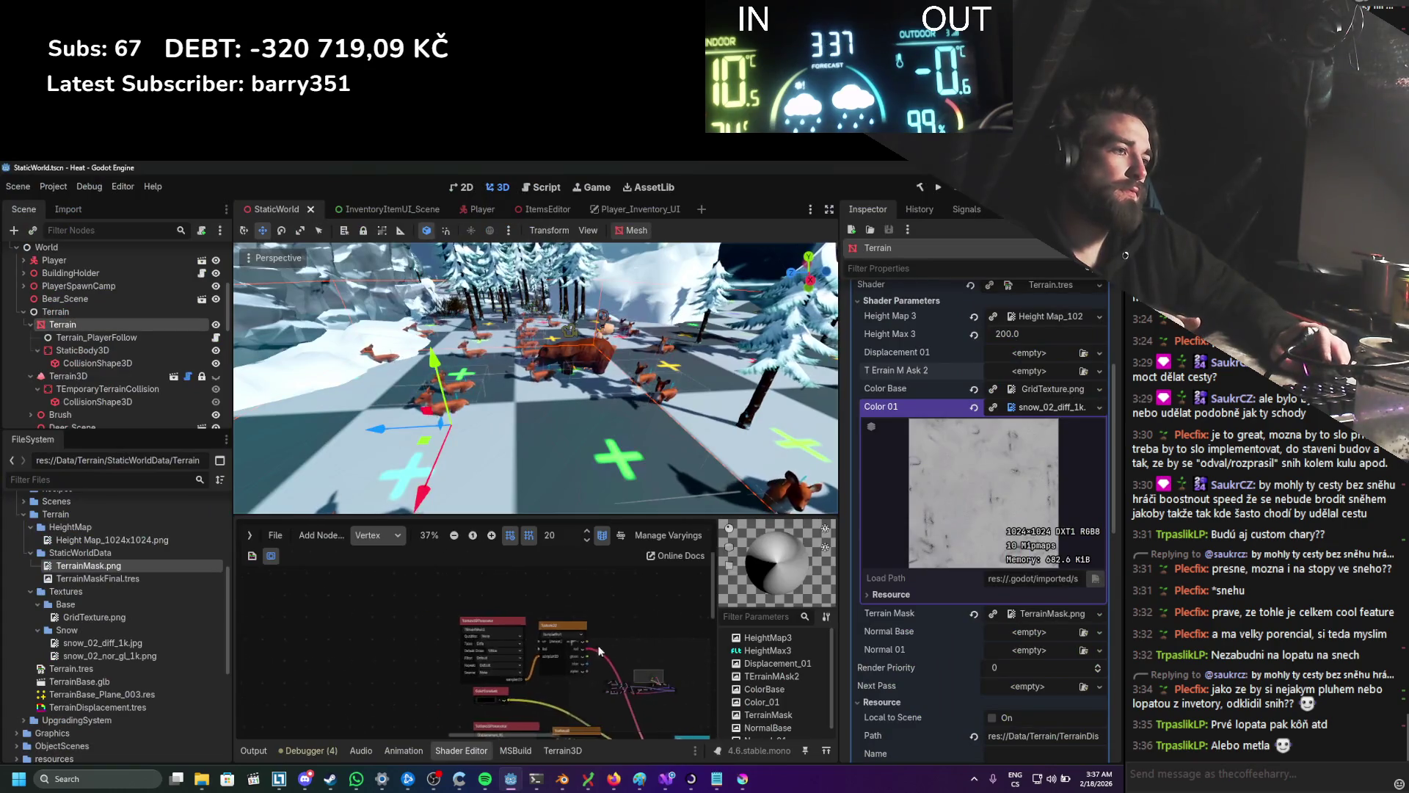
Step: Disconnect the terrain mask from the Mix weight and set the weight to a constant 1.0
scroll(526, 616, up, 4)
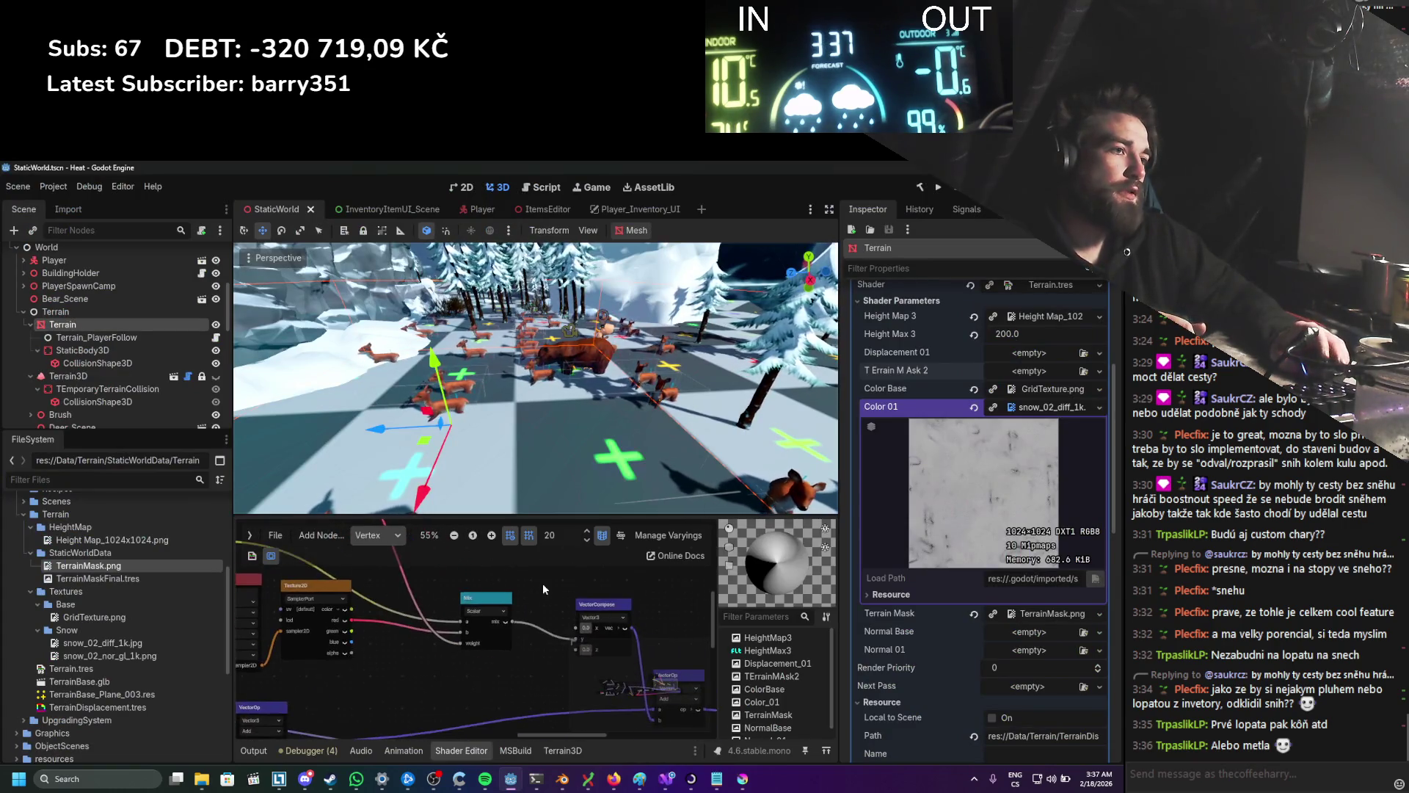
drag(430, 658, 427, 657)
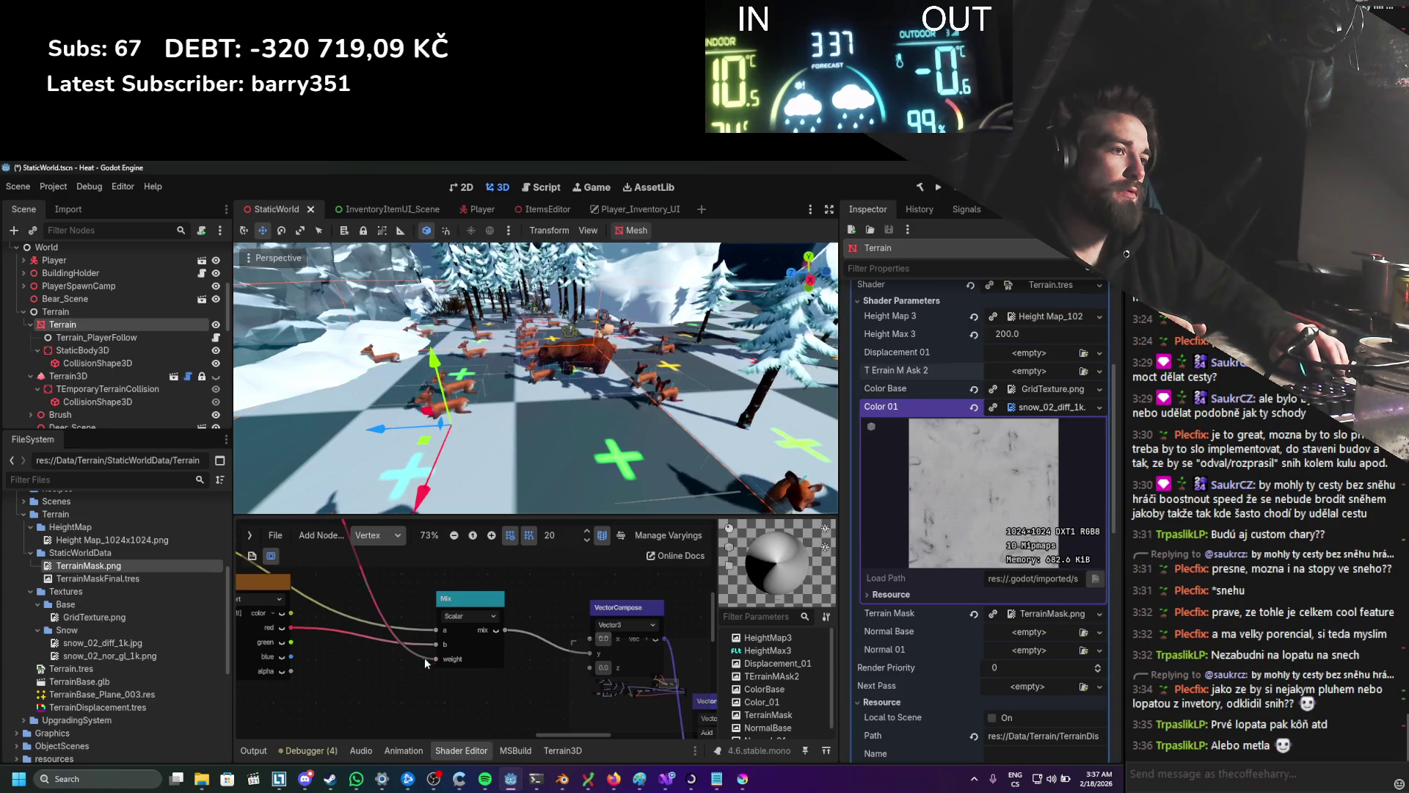
click(445, 658)
text(1)
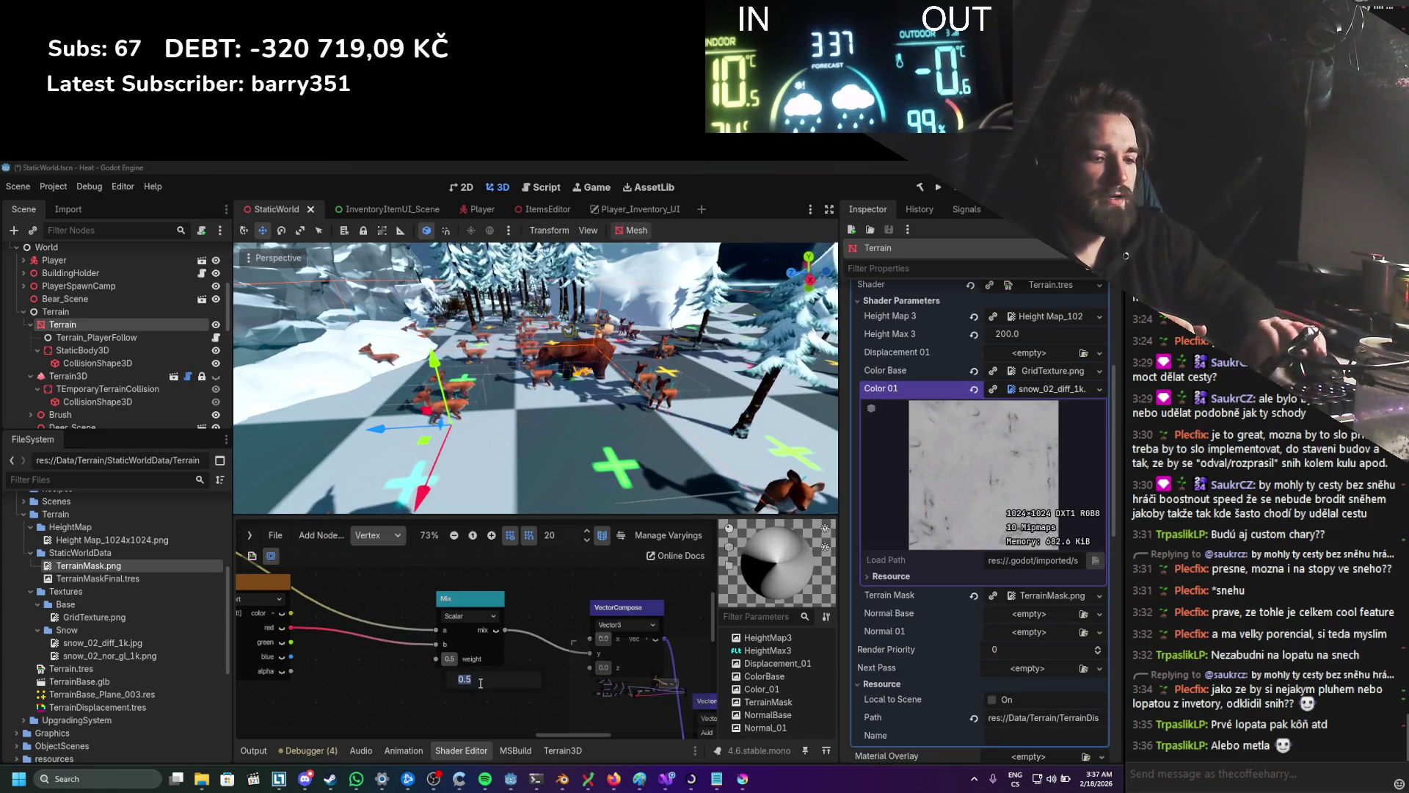
key(Return)
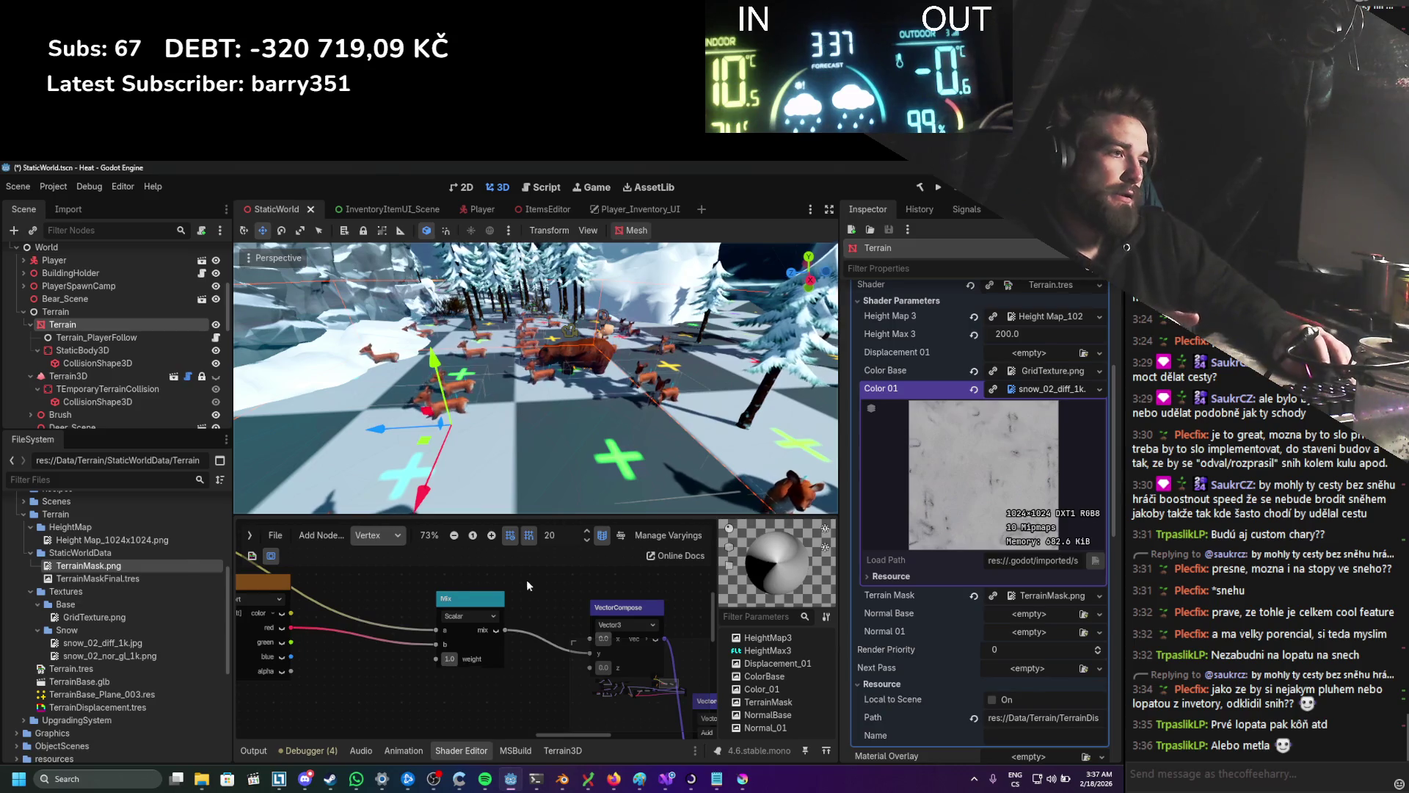
Step: Import snow_02_disp_1k.png from Explorer into the Snow textures folder for Displacement 01
scroll(504, 609, down, 3)
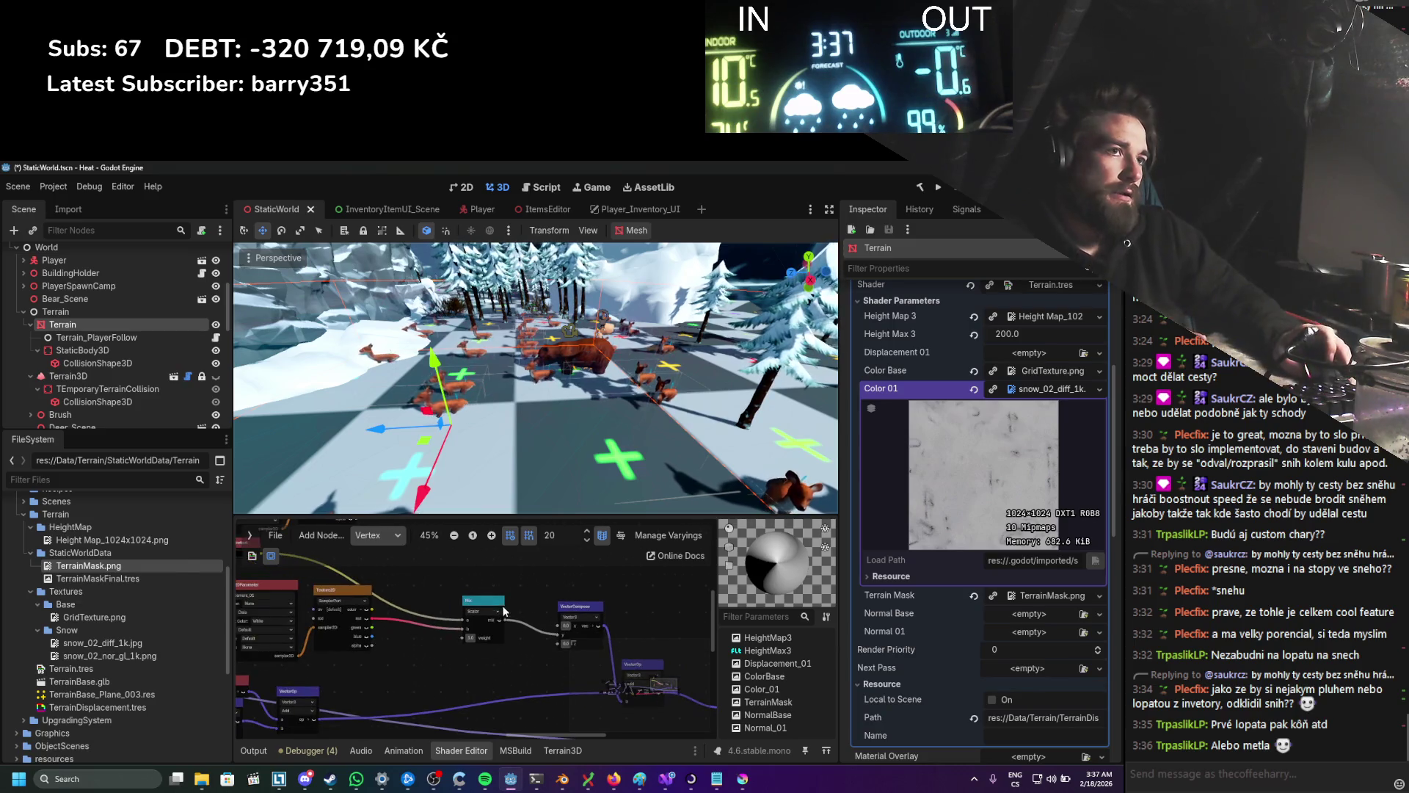
click(97, 631)
mouse_move(202, 778)
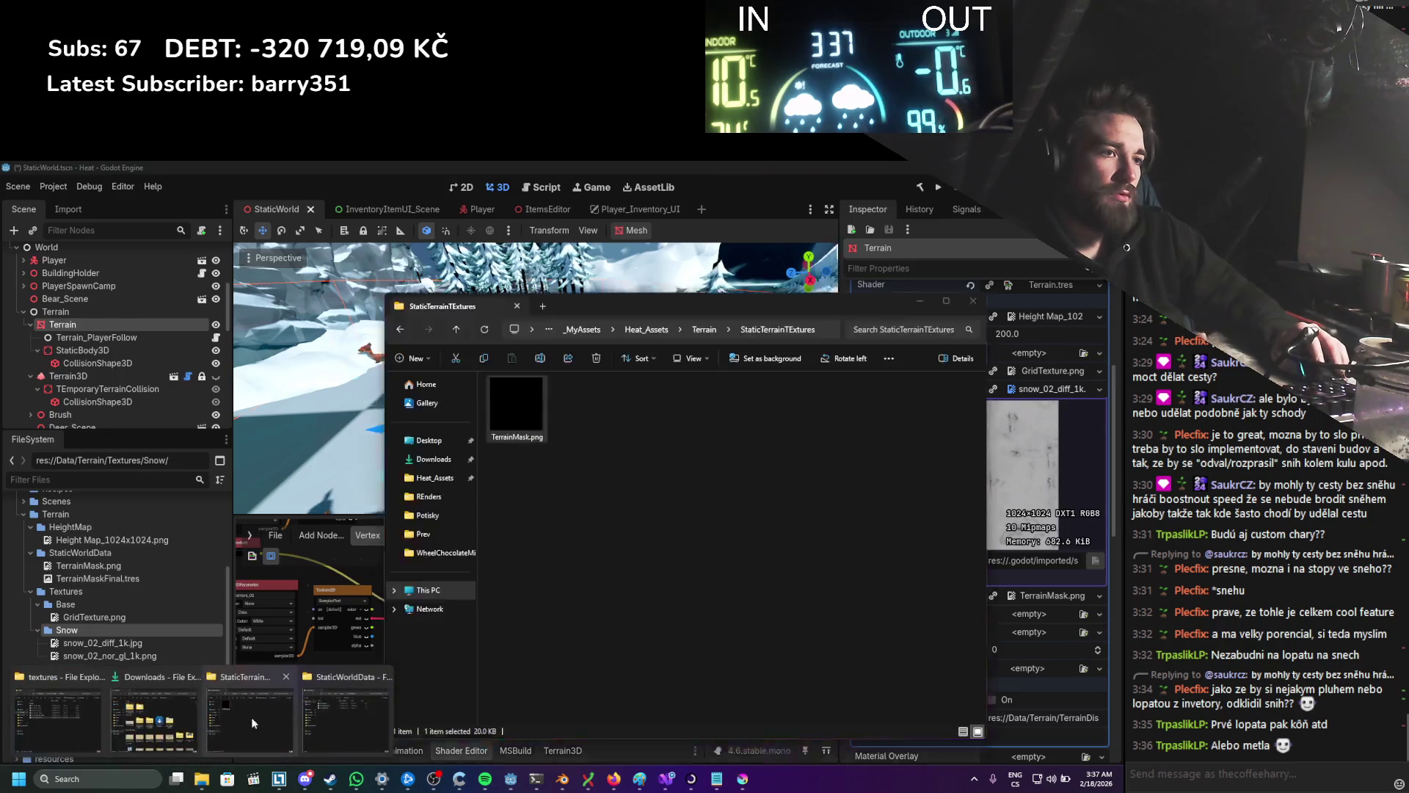
click(71, 725)
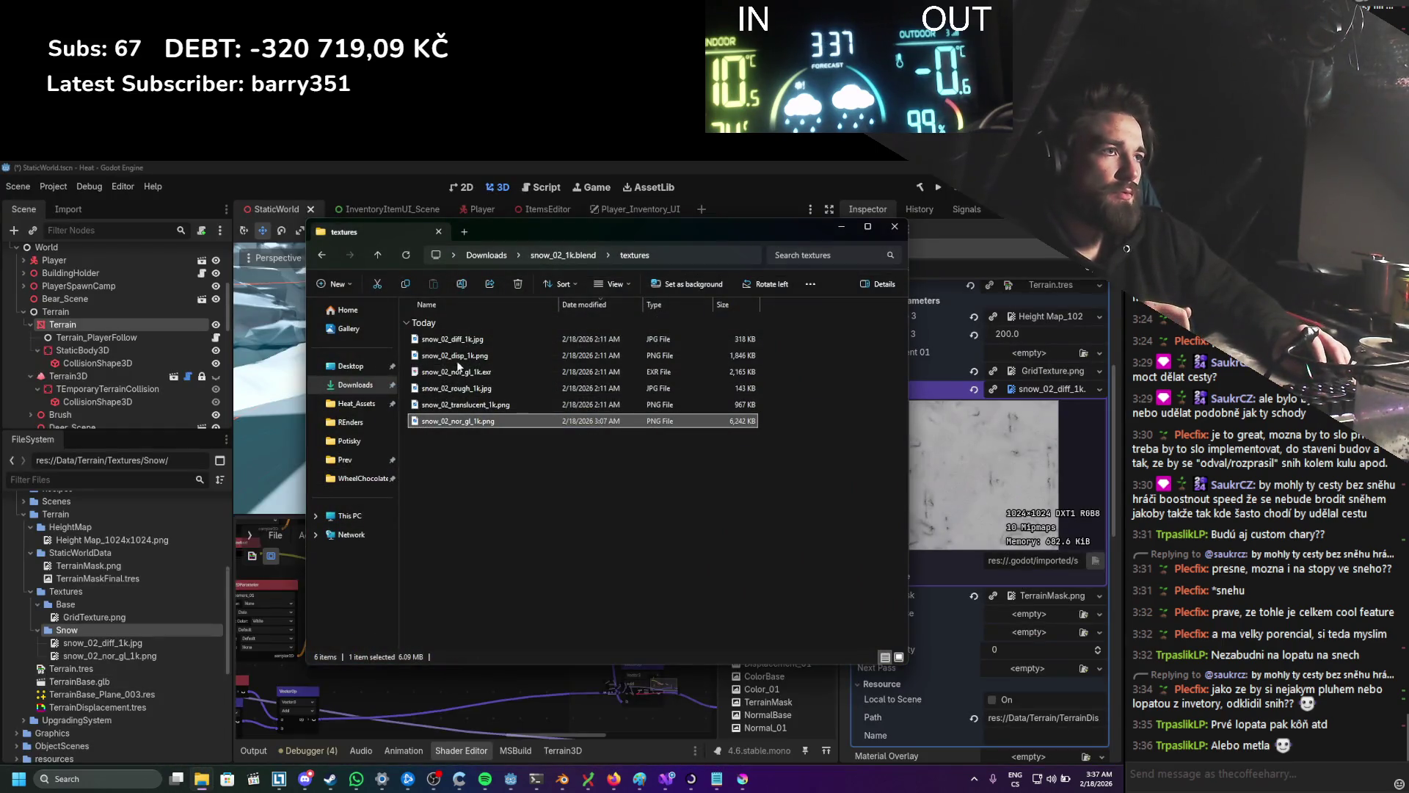
click(425, 359)
mouse_move(199, 552)
mouse_down()
mouse_move(103, 643)
mouse_move(999, 632)
mouse_move(1000, 358)
mouse_up()
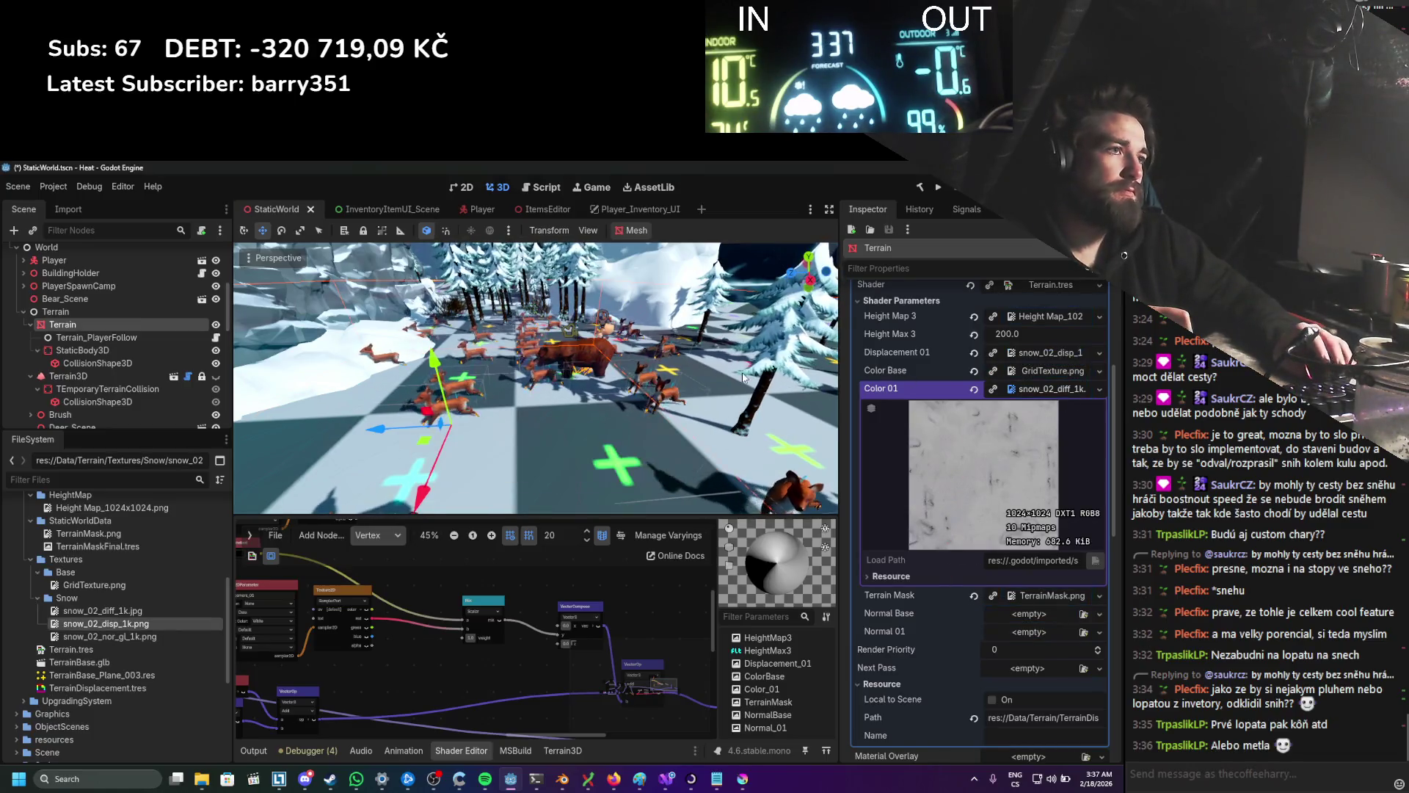
Step: Bring the texture parameter nodes into view and move the Texture2DParameter left to make room
scroll(442, 657, up, 1)
scroll(442, 657, up, 1)
drag(443, 658, 525, 665)
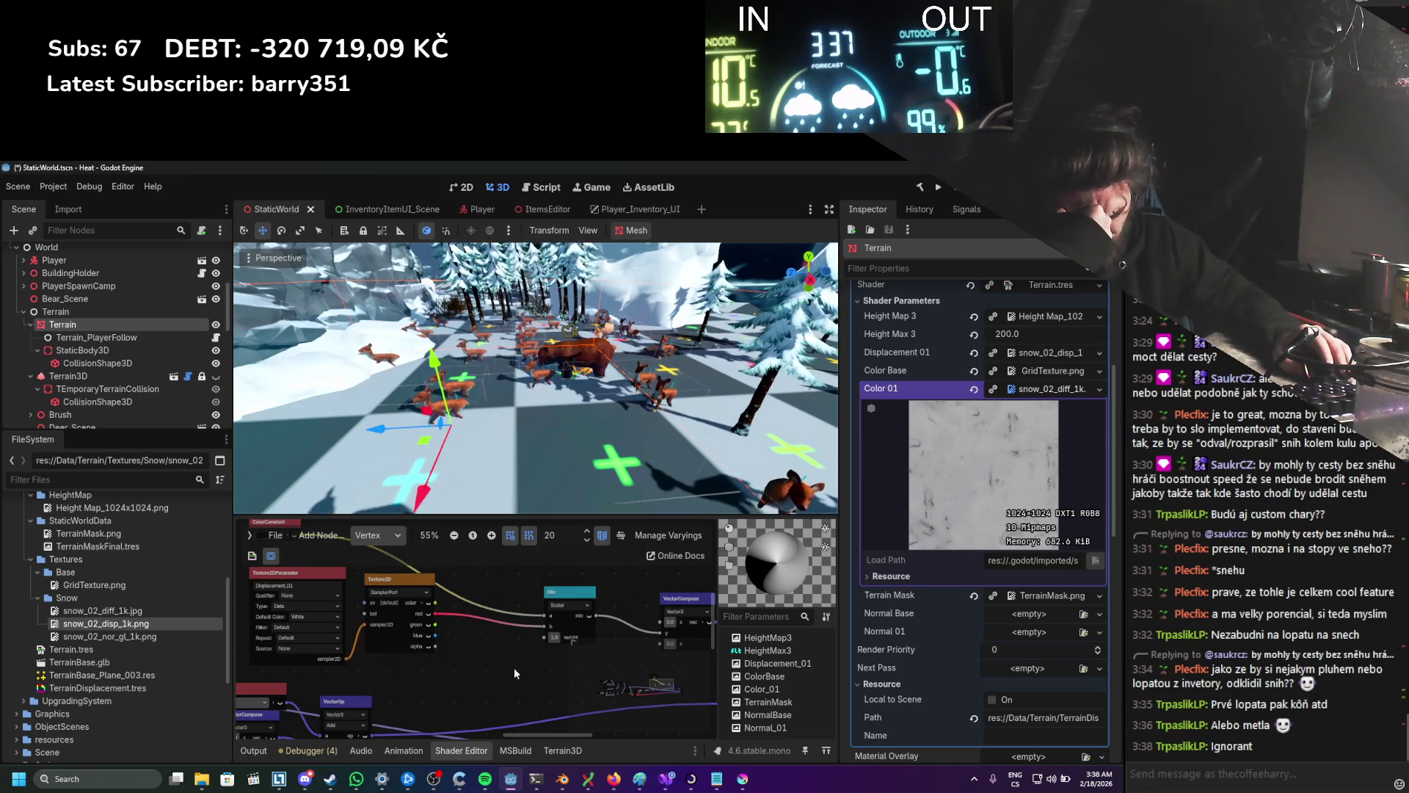
scroll(514, 668, up, 1)
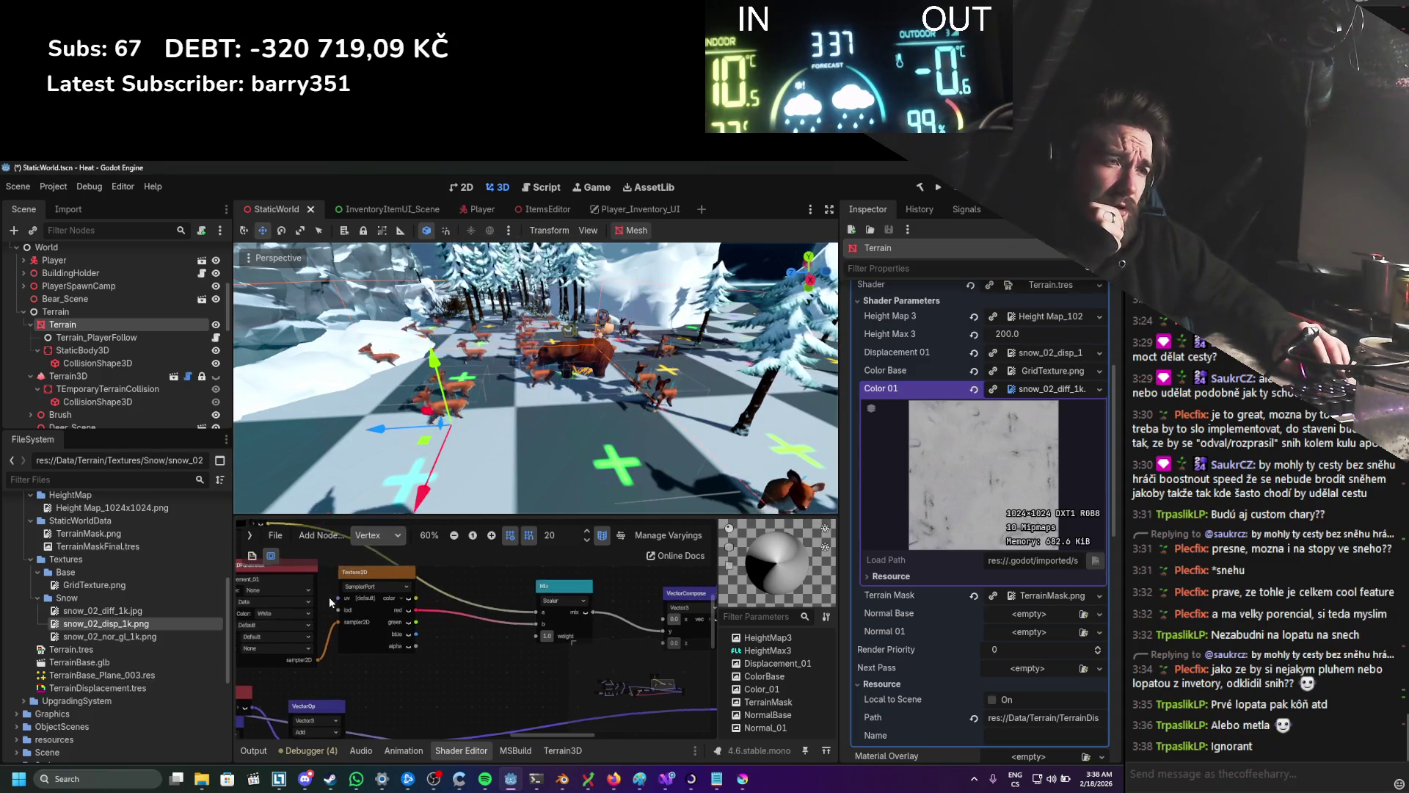
drag(328, 596, 526, 618)
drag(439, 588, 296, 592)
Step: Add a UV Input node next to the Texture2DParameter and save the scene
right_click(409, 625)
click(430, 627)
text(uvs)
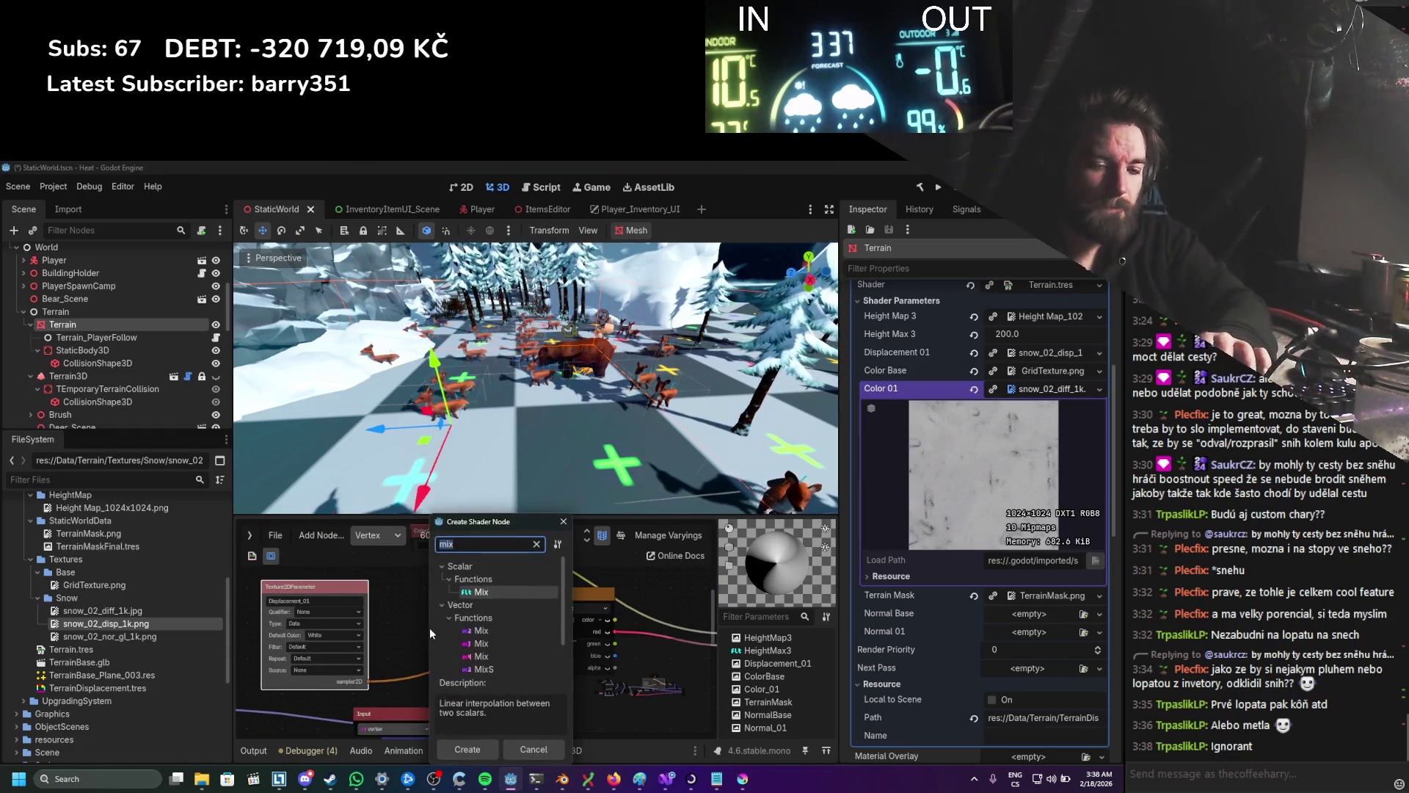
key(BackSpace)
key(Return)
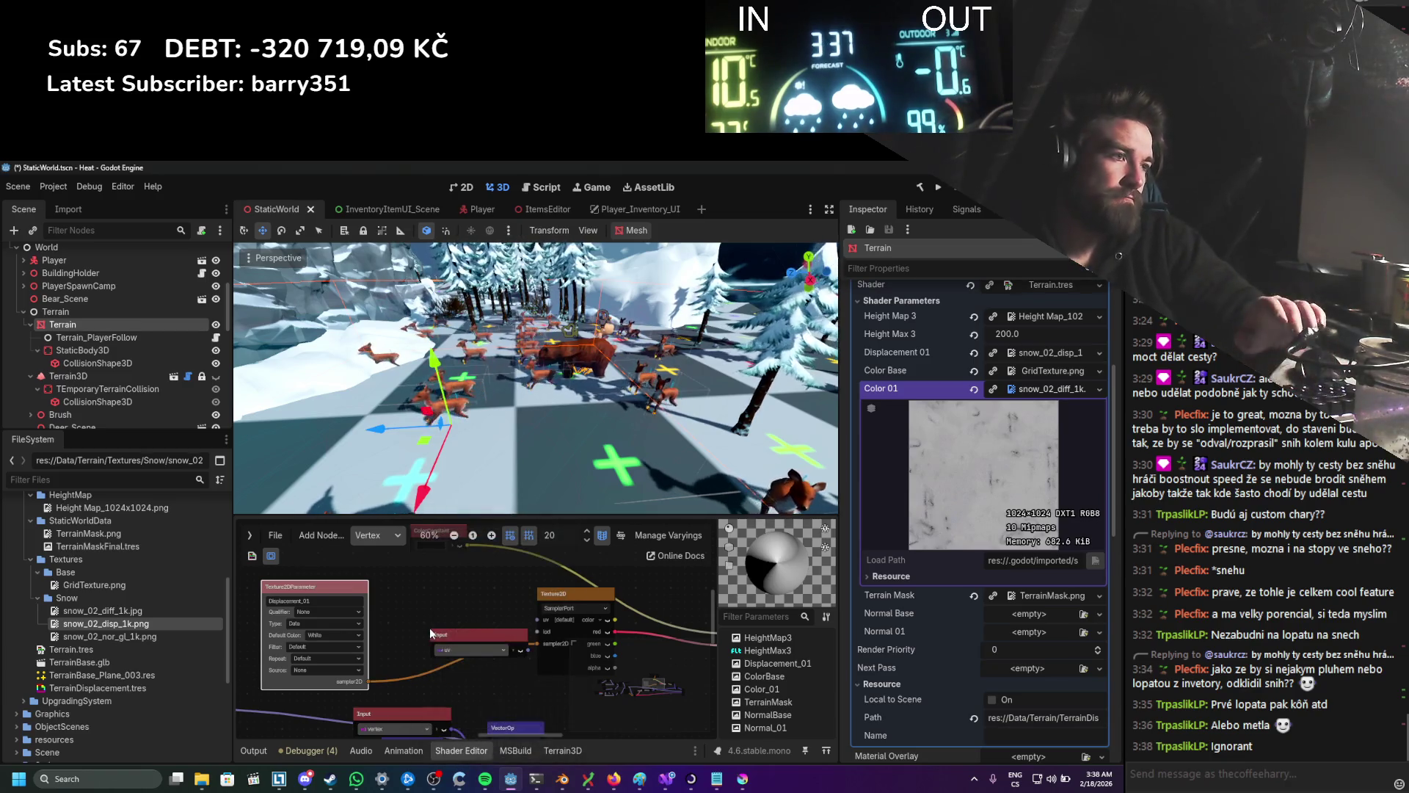
click(490, 633)
drag(491, 634, 448, 578)
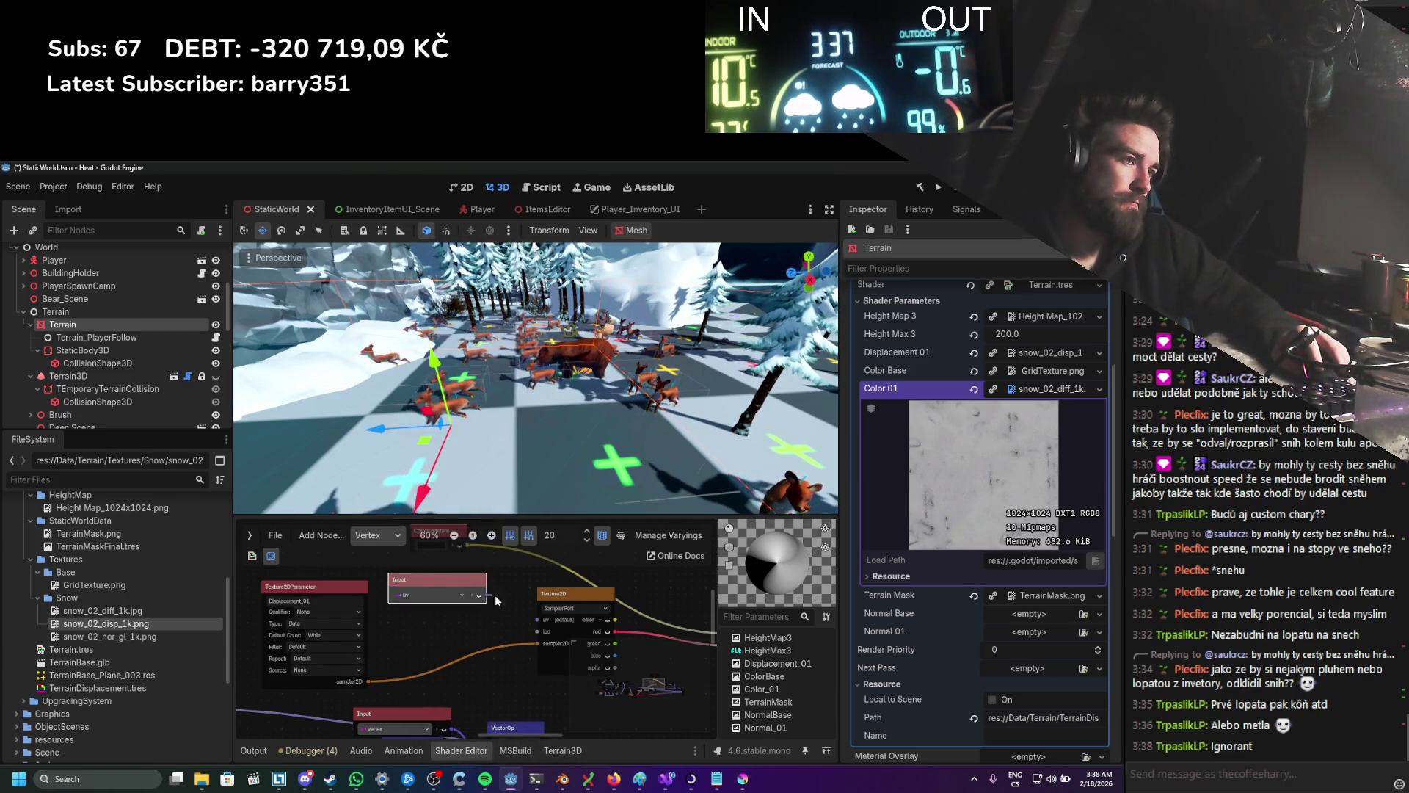
scroll(541, 631, down, 5)
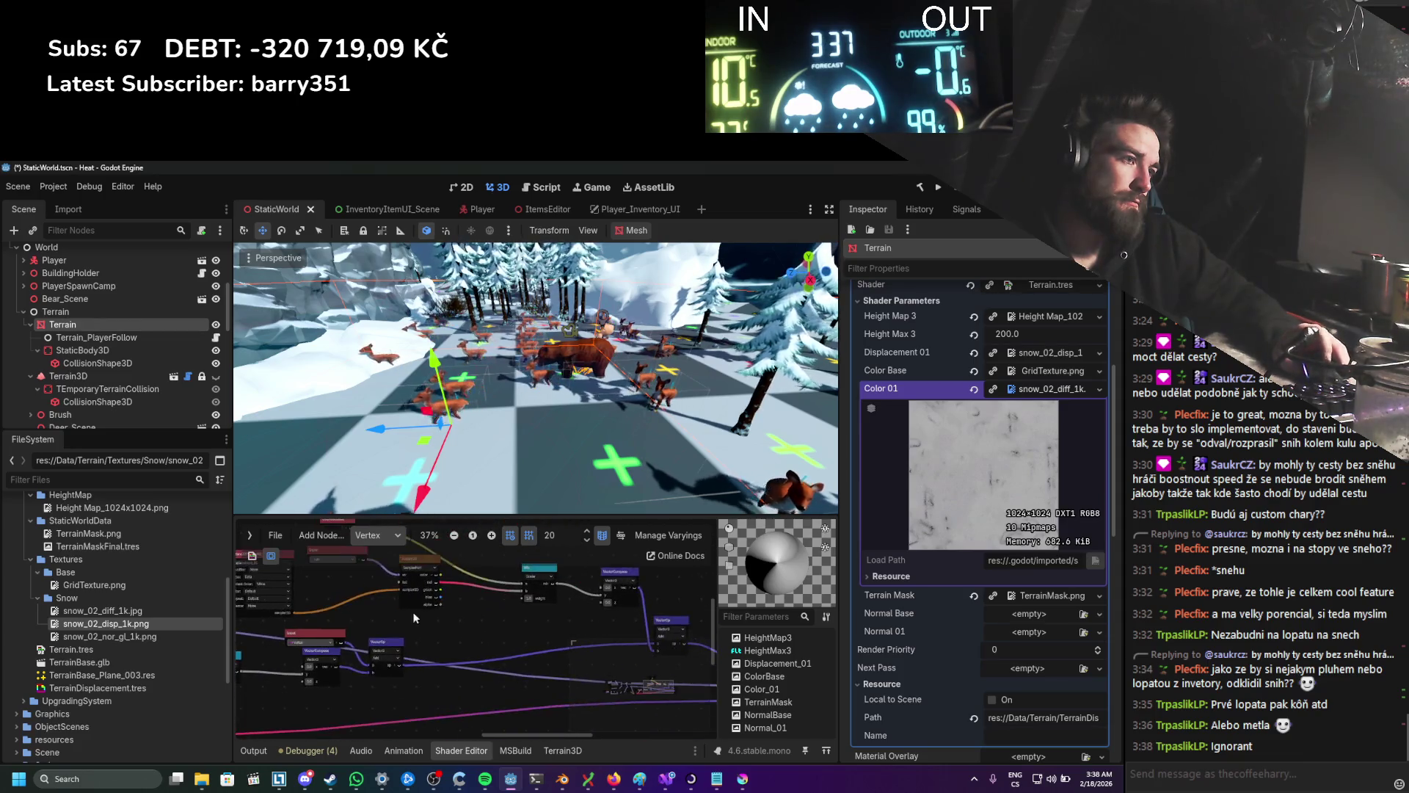
scroll(426, 617, up, 2)
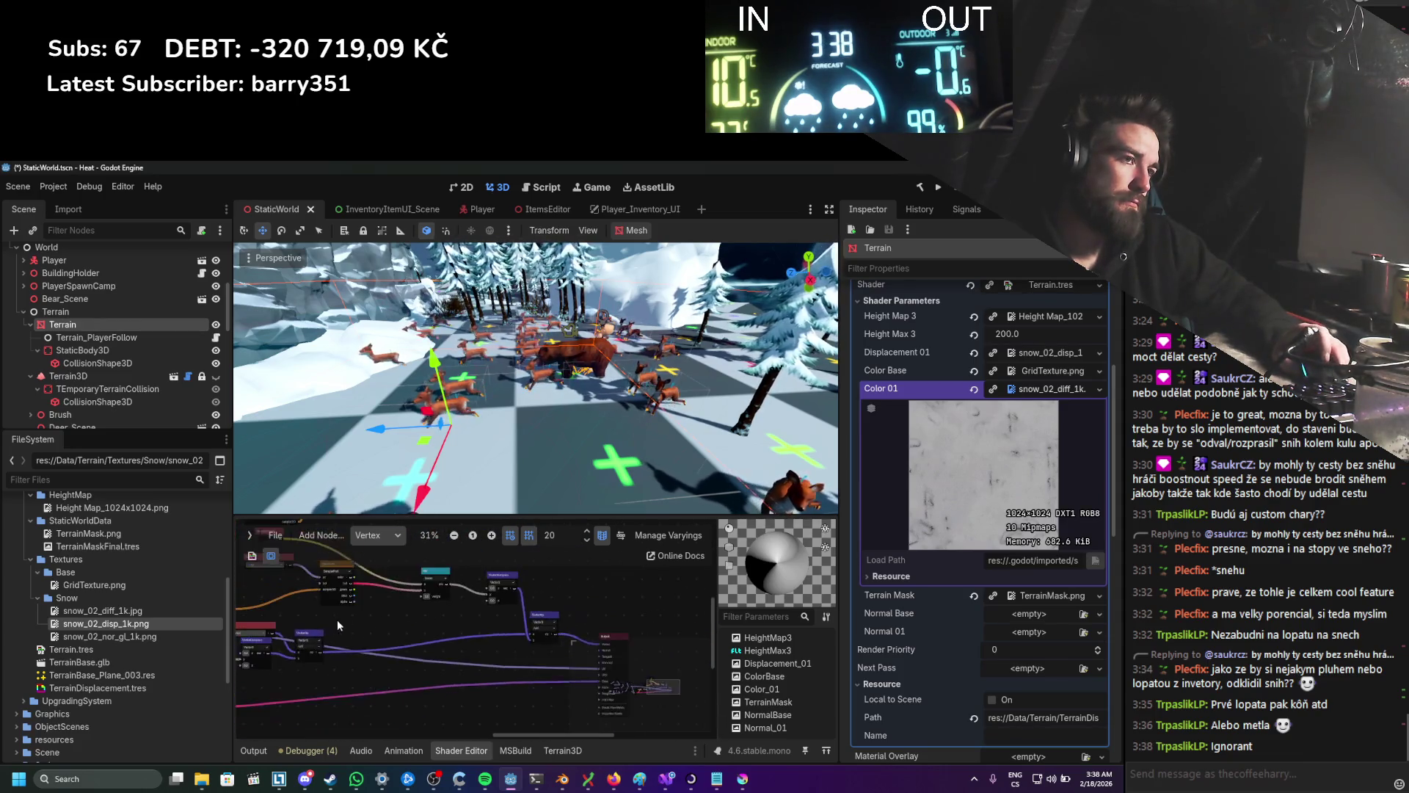
scroll(427, 614, down, 1)
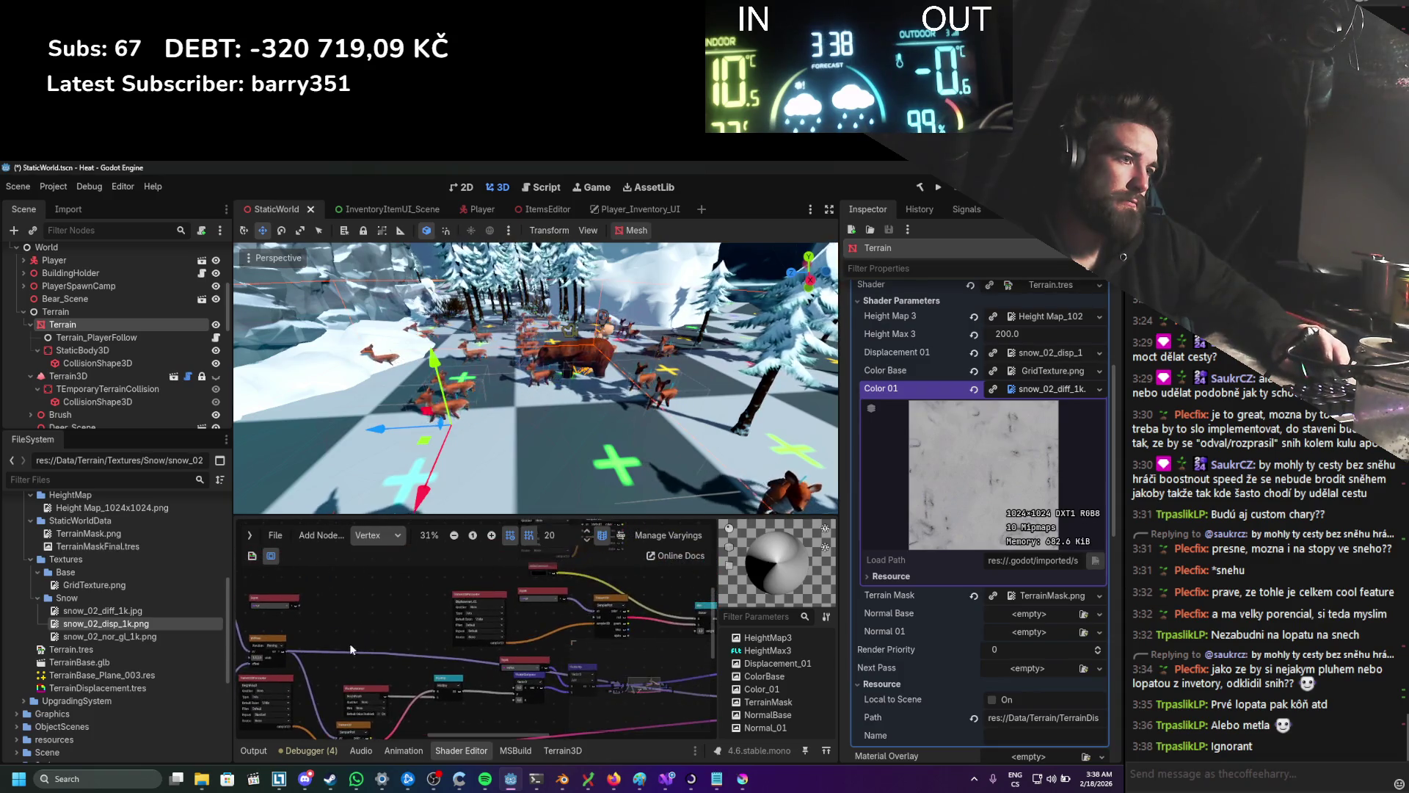
scroll(316, 643, up, 1)
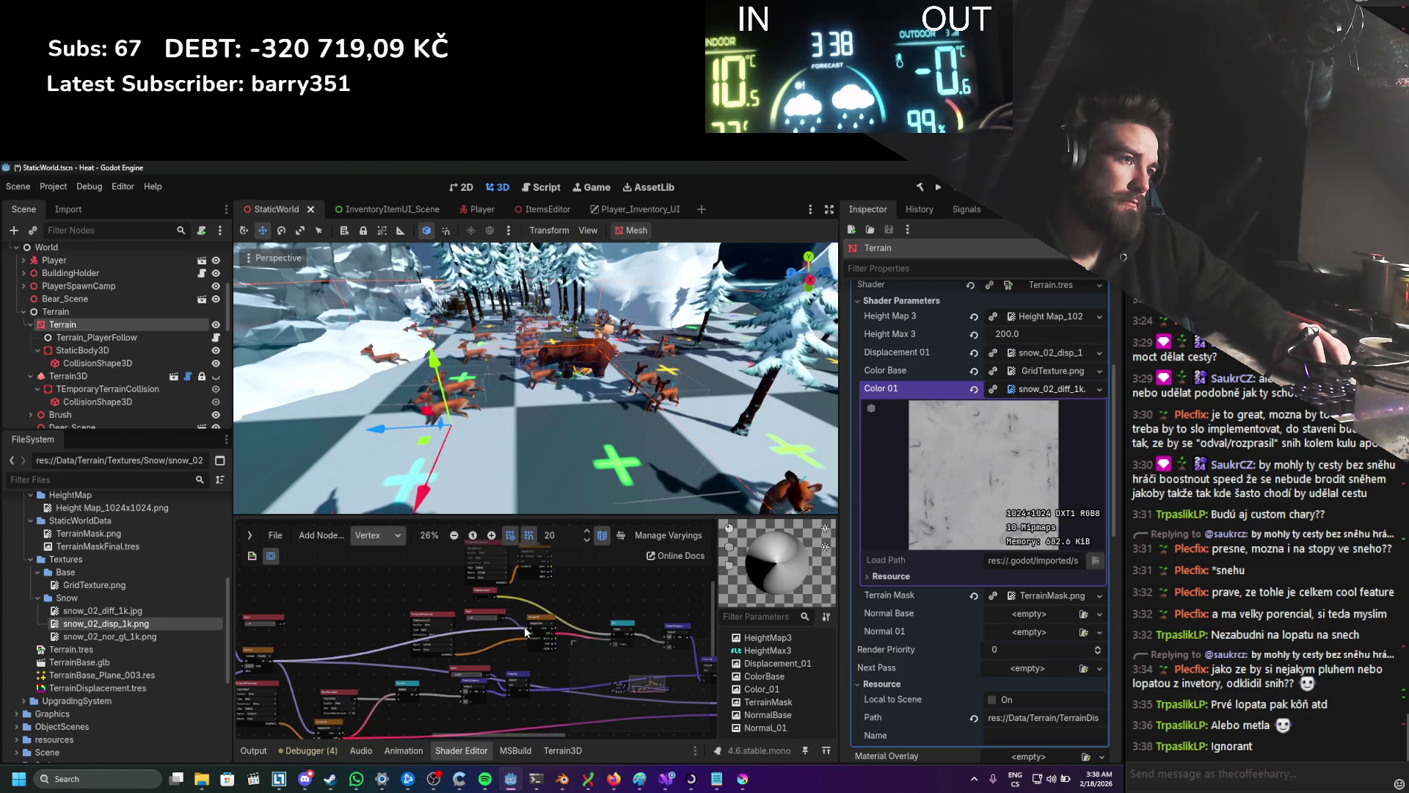
key(ctrl+s)
click(383, 536)
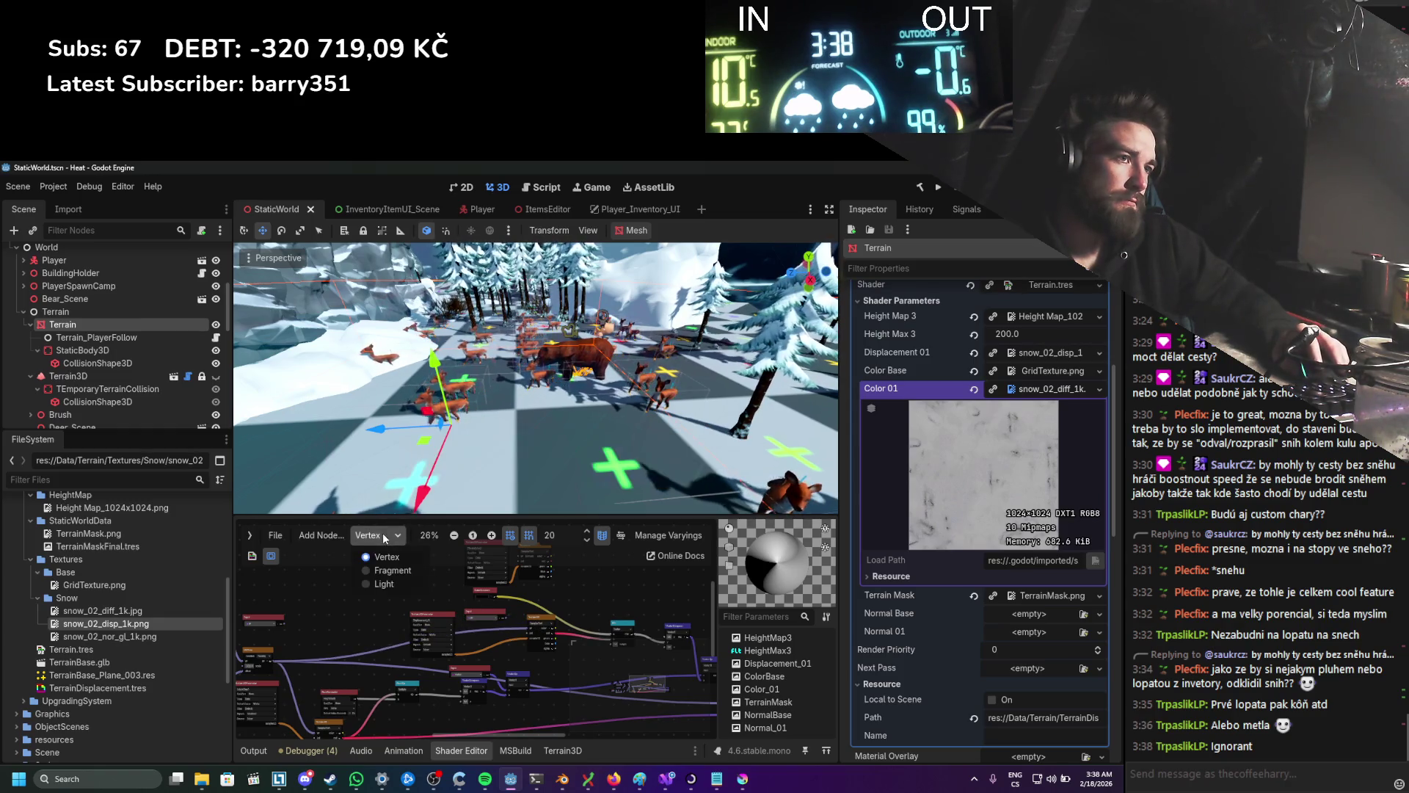
Step: Switch to the Fragment graph and add a UV input node on the left
click(392, 570)
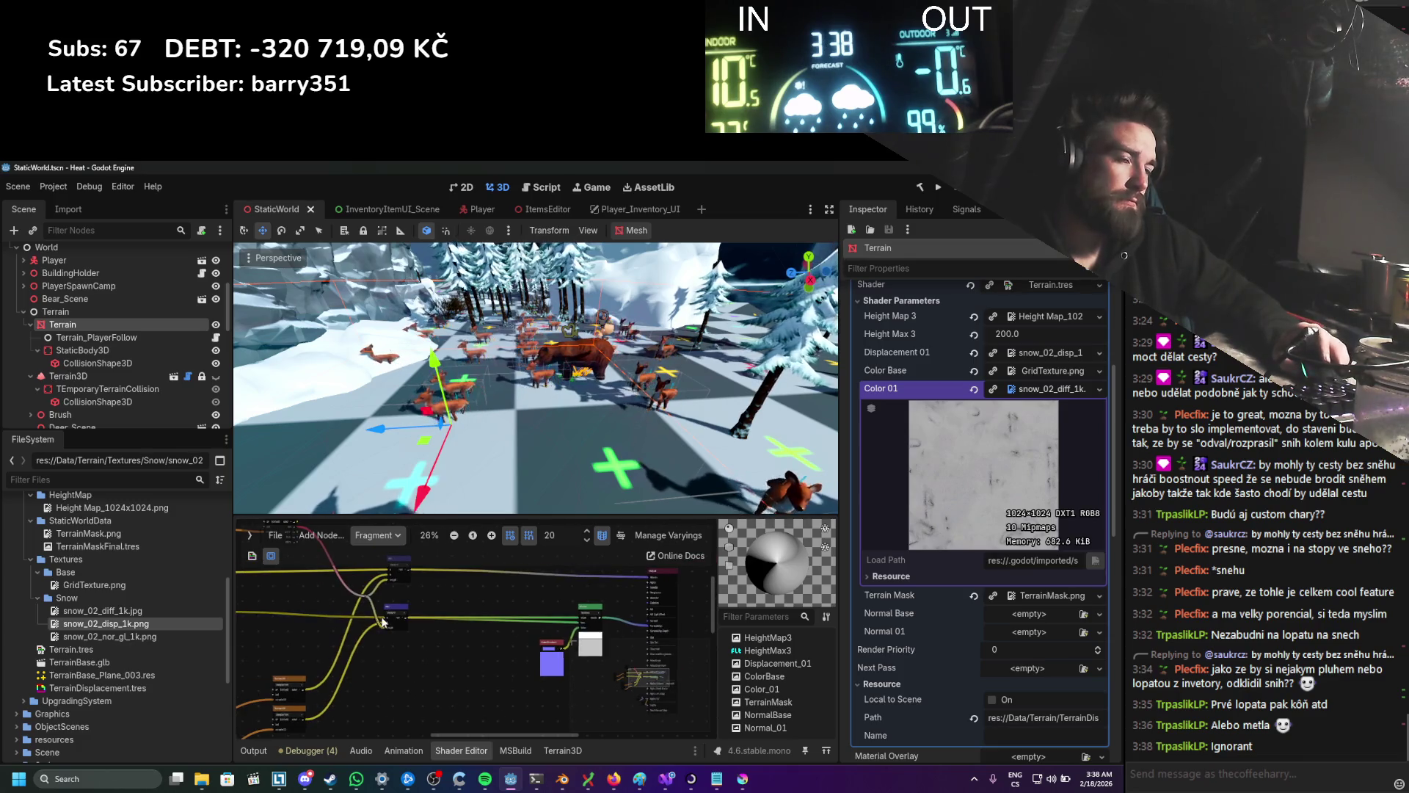
scroll(378, 623, up, 3)
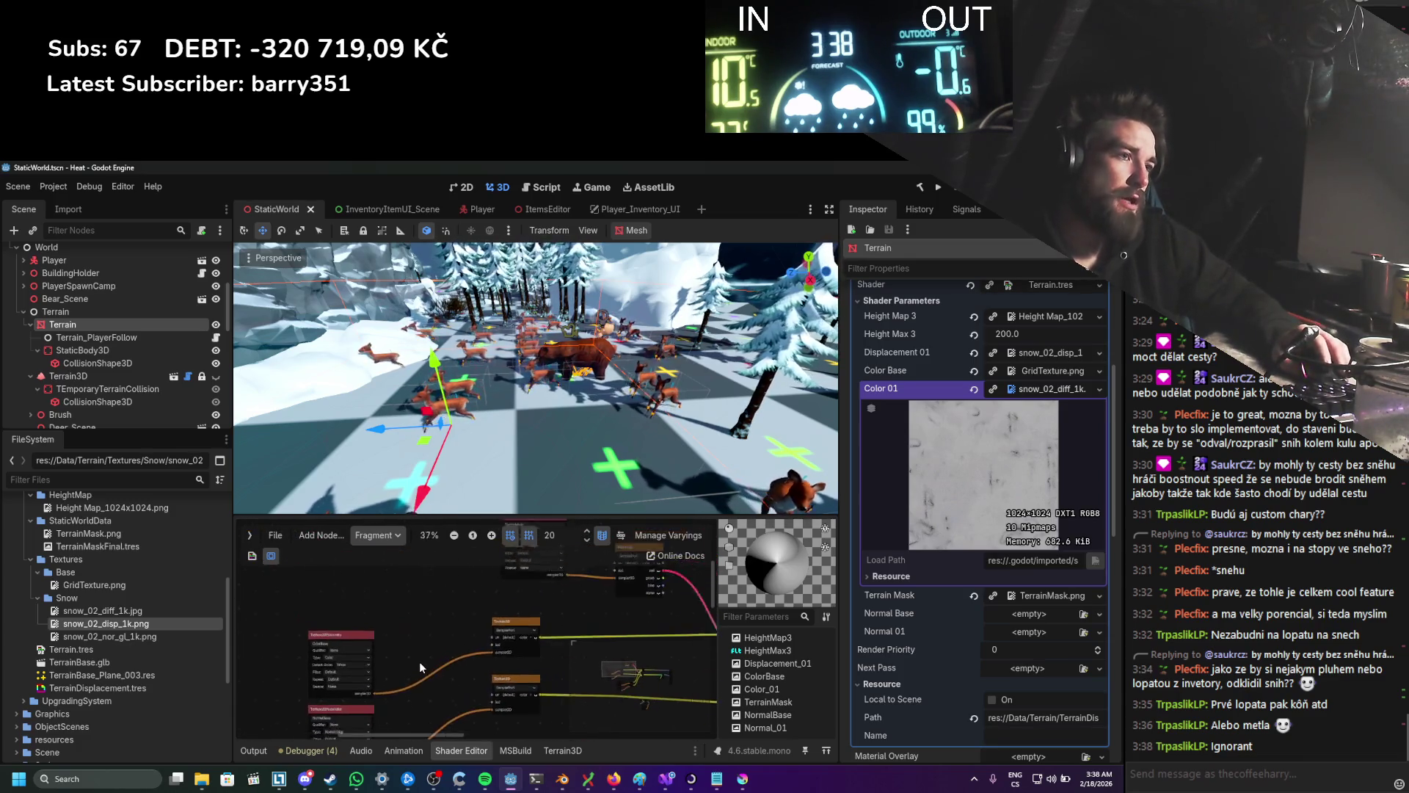
scroll(419, 662, up, 2)
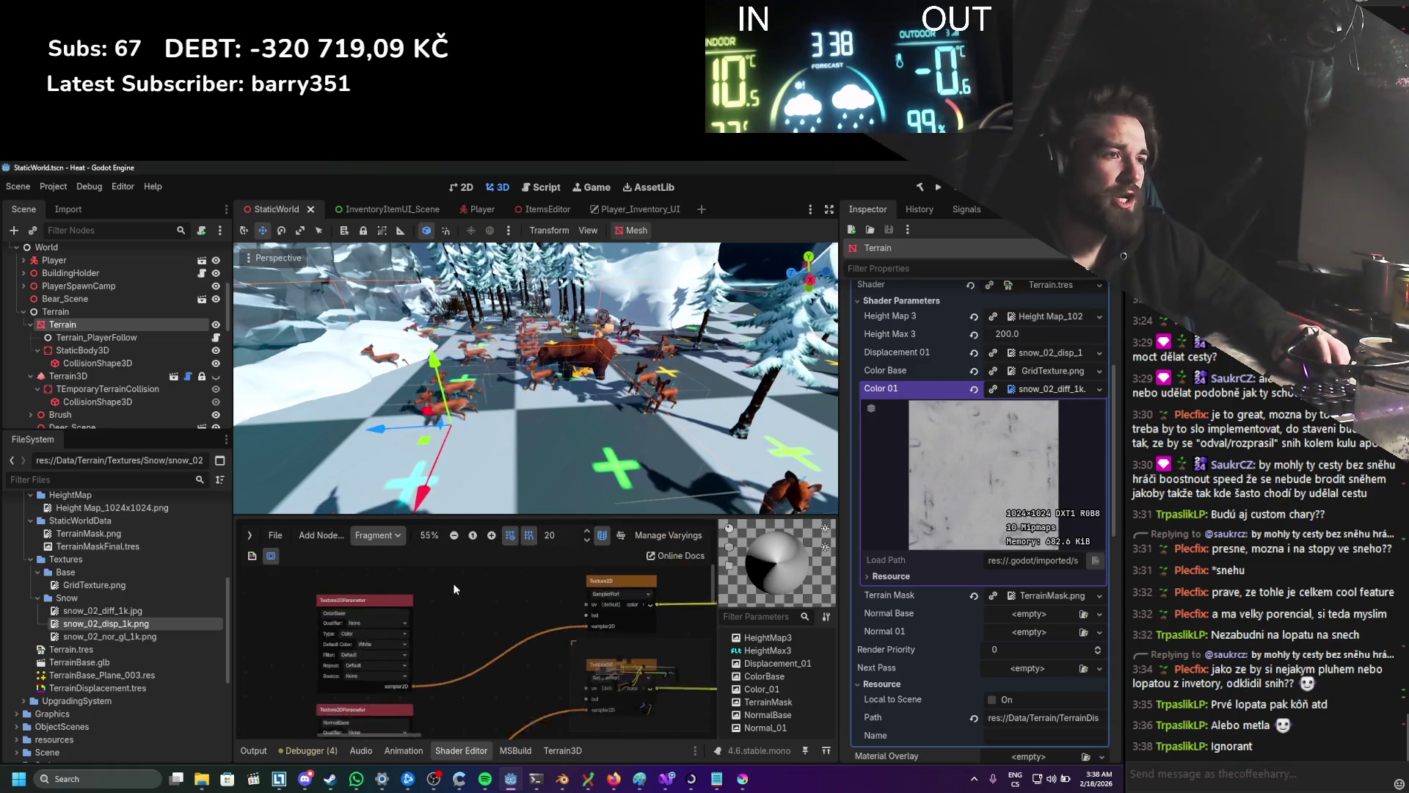
scroll(405, 614, up, 1)
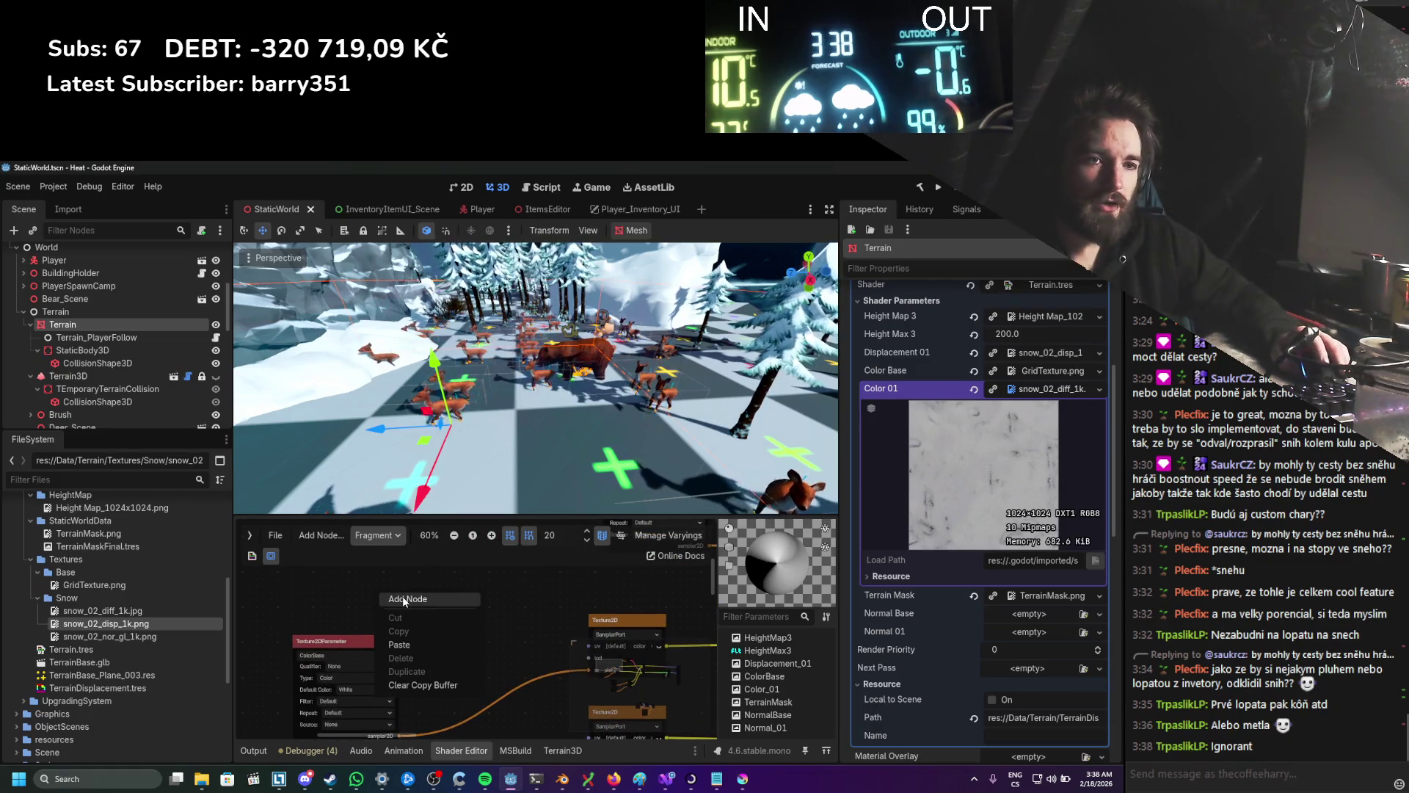
click(403, 598)
text(uv)
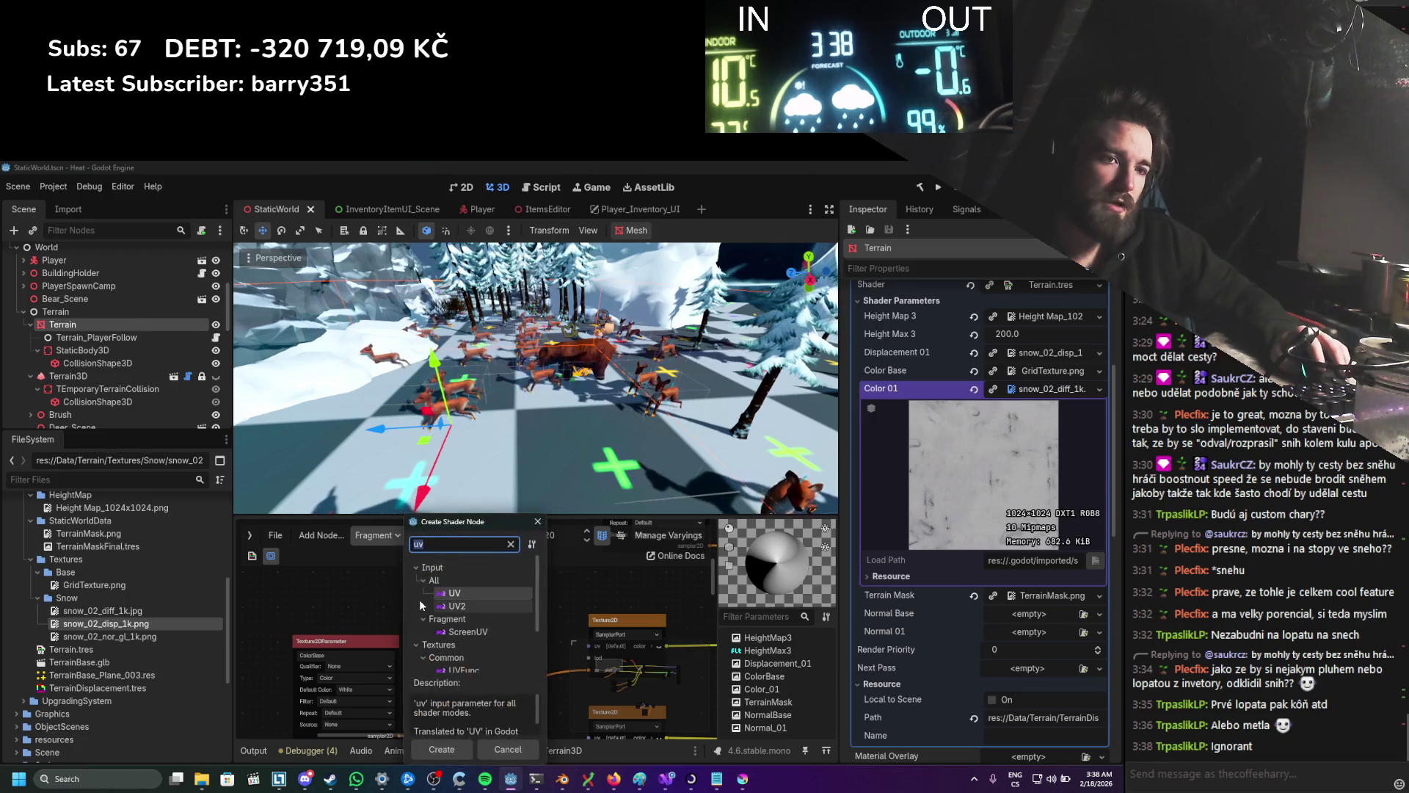
double_click(470, 590)
drag(451, 605, 367, 597)
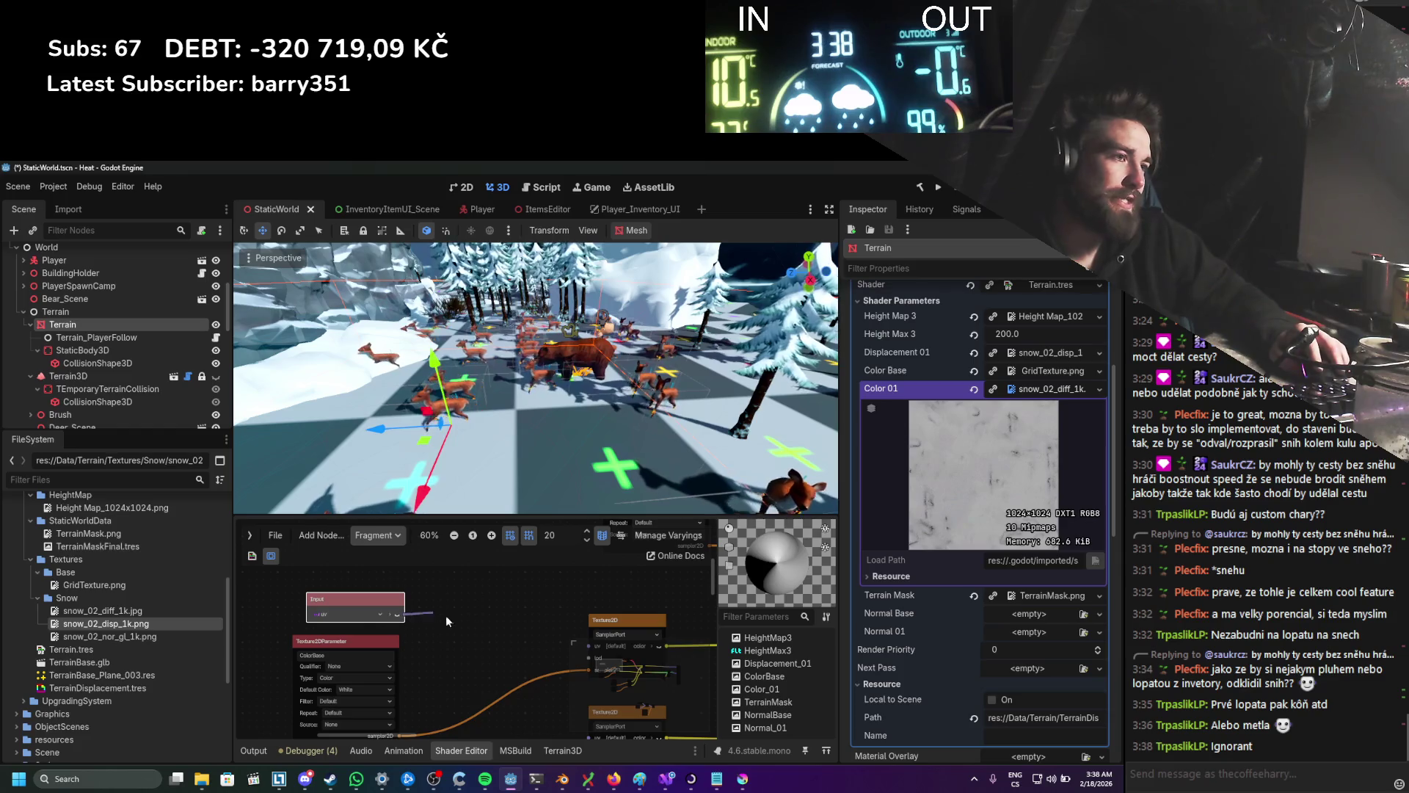
Step: Feed the UV input into the lower and upper texture nodes and save
scroll(517, 634, down, 2)
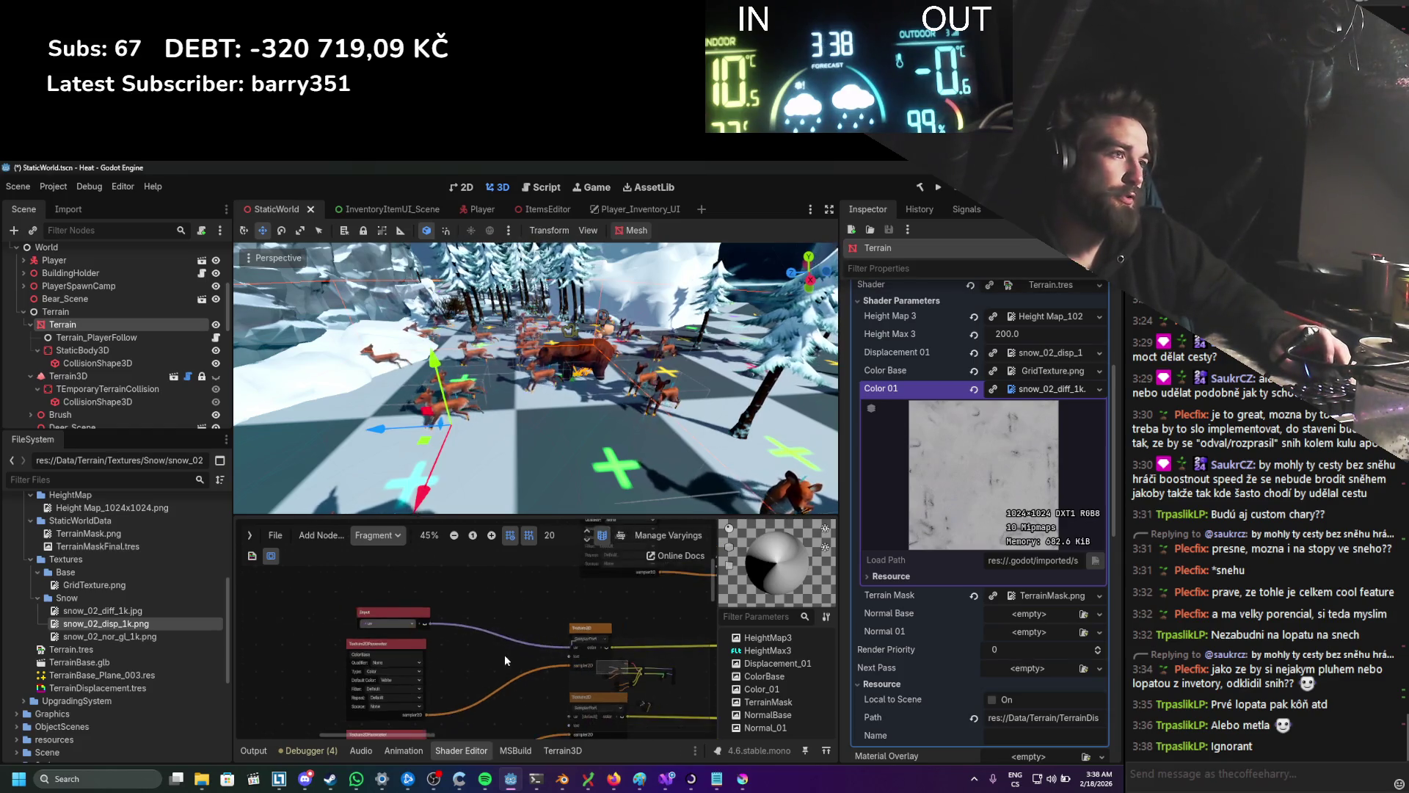
drag(392, 579, 529, 670)
scroll(505, 594, down, 1)
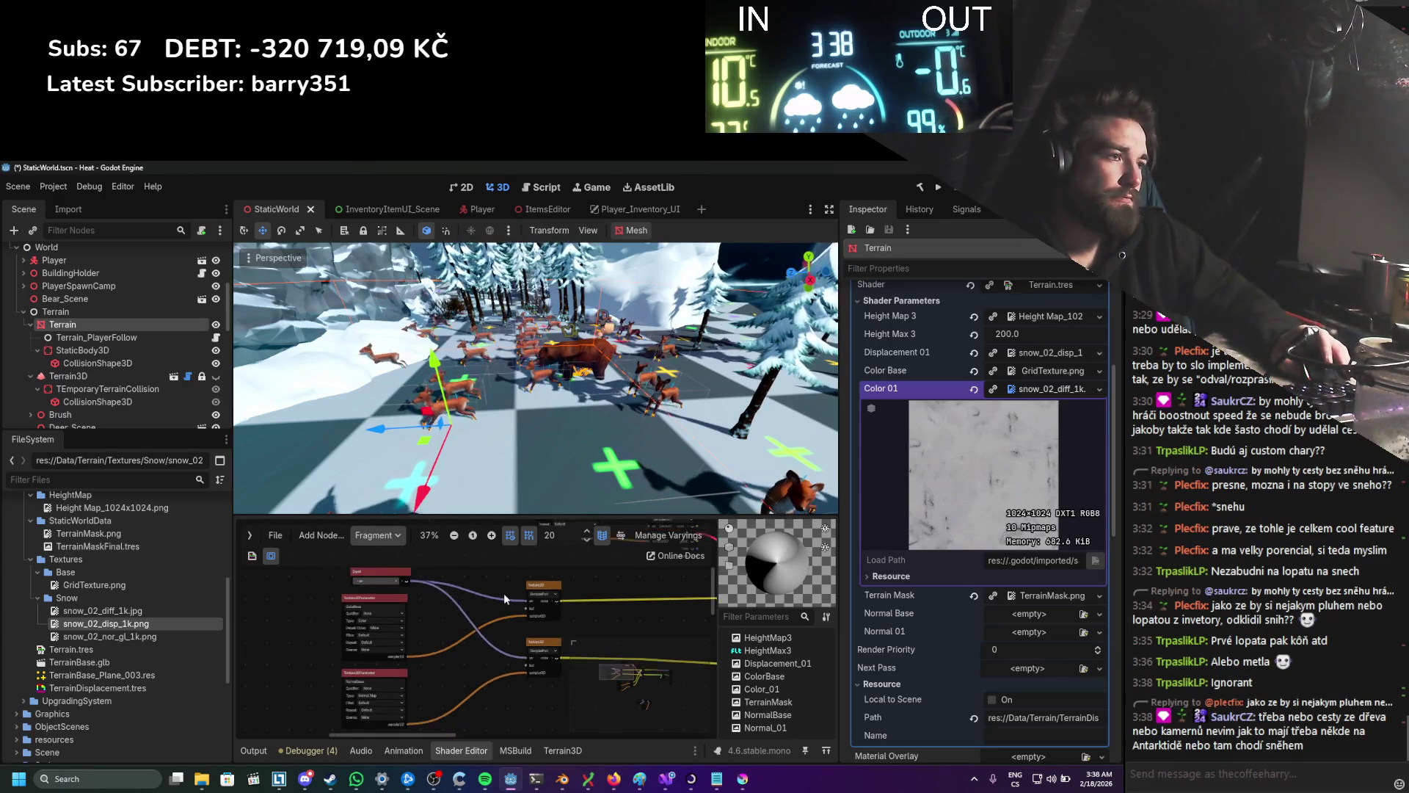
key(ctrl+s)
scroll(377, 637, up, 1)
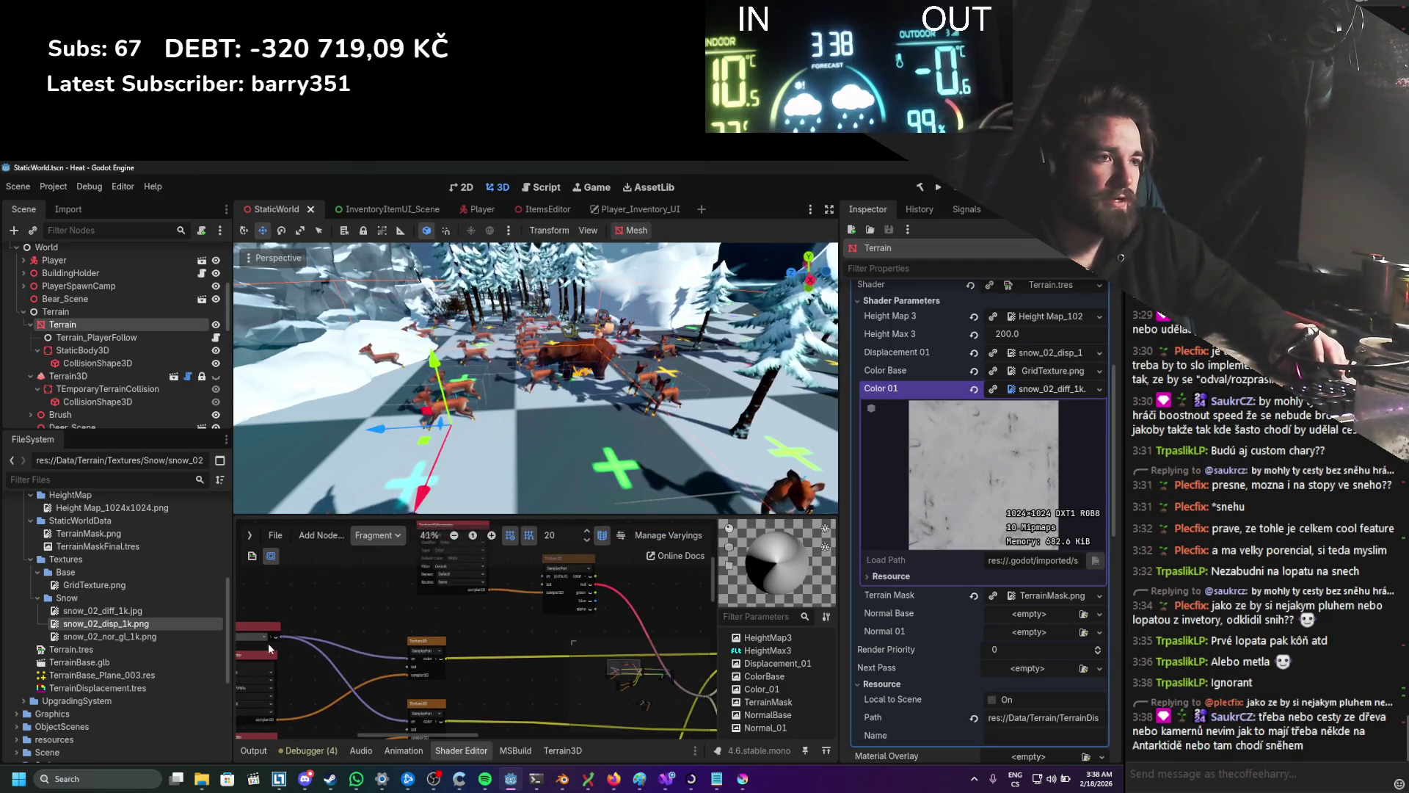
drag(279, 636, 545, 577)
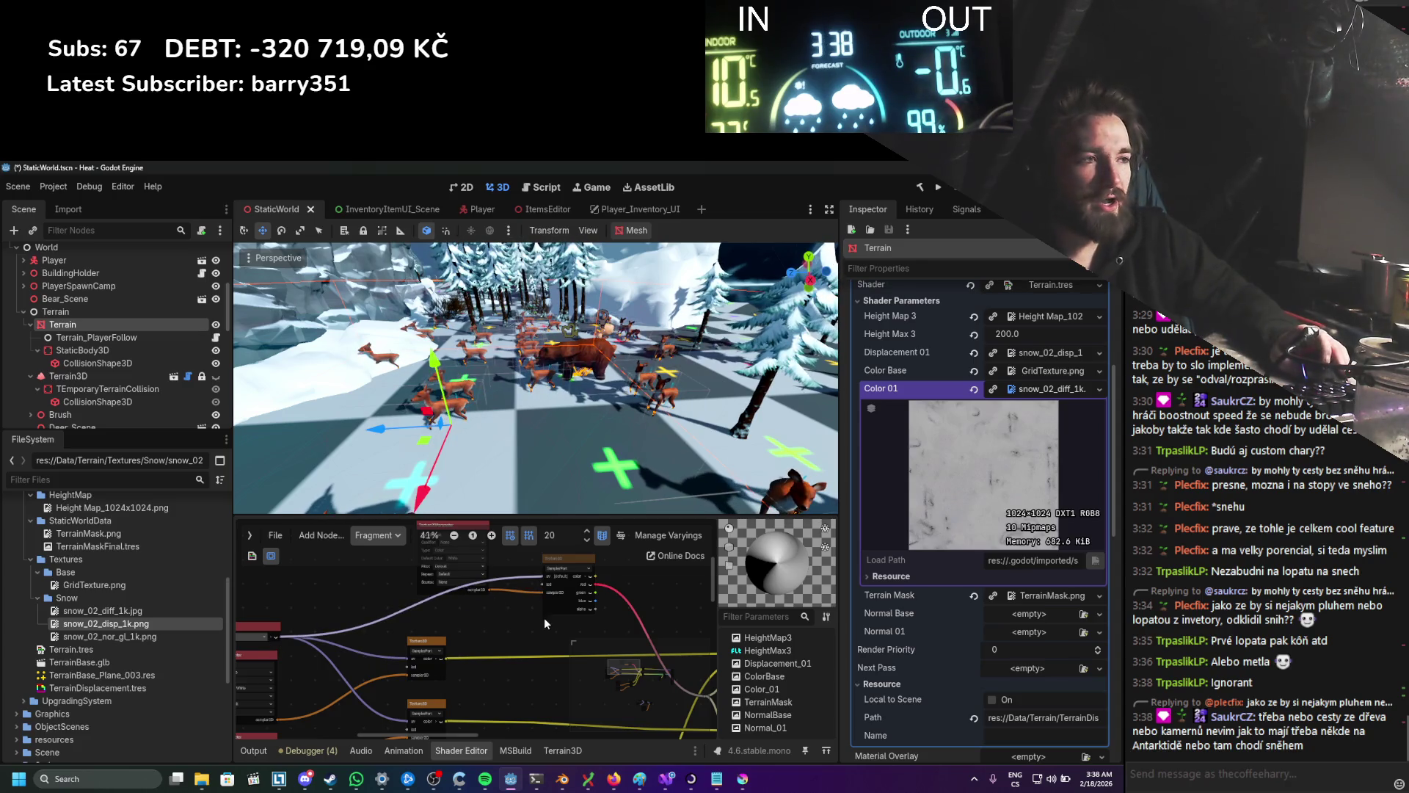
scroll(354, 601, down, 3)
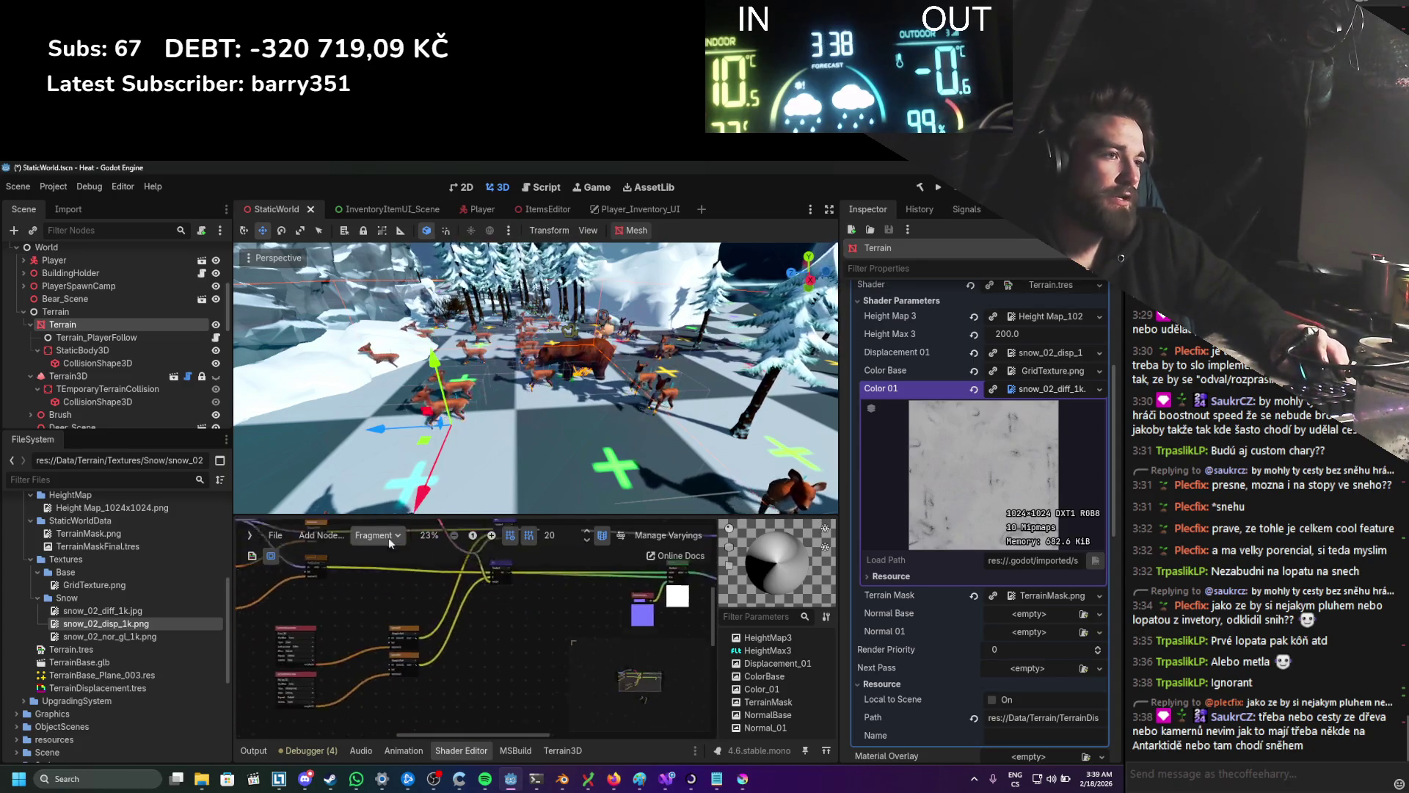
scroll(446, 672, up, 2)
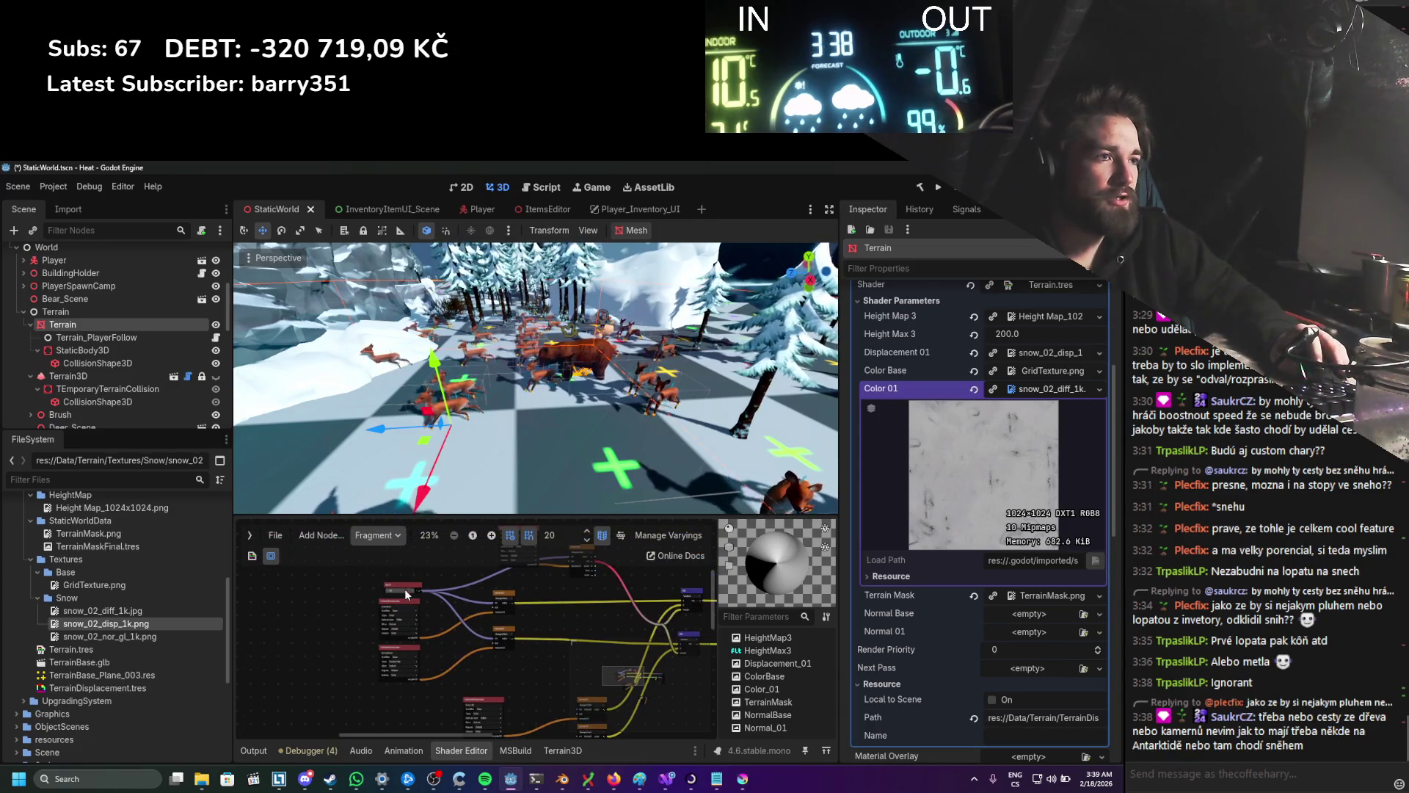
Step: Move the Input node below the textures, wire it into the texture node, and save
drag(406, 593, 395, 716)
scroll(493, 640, down, 1)
scroll(486, 619, up, 4)
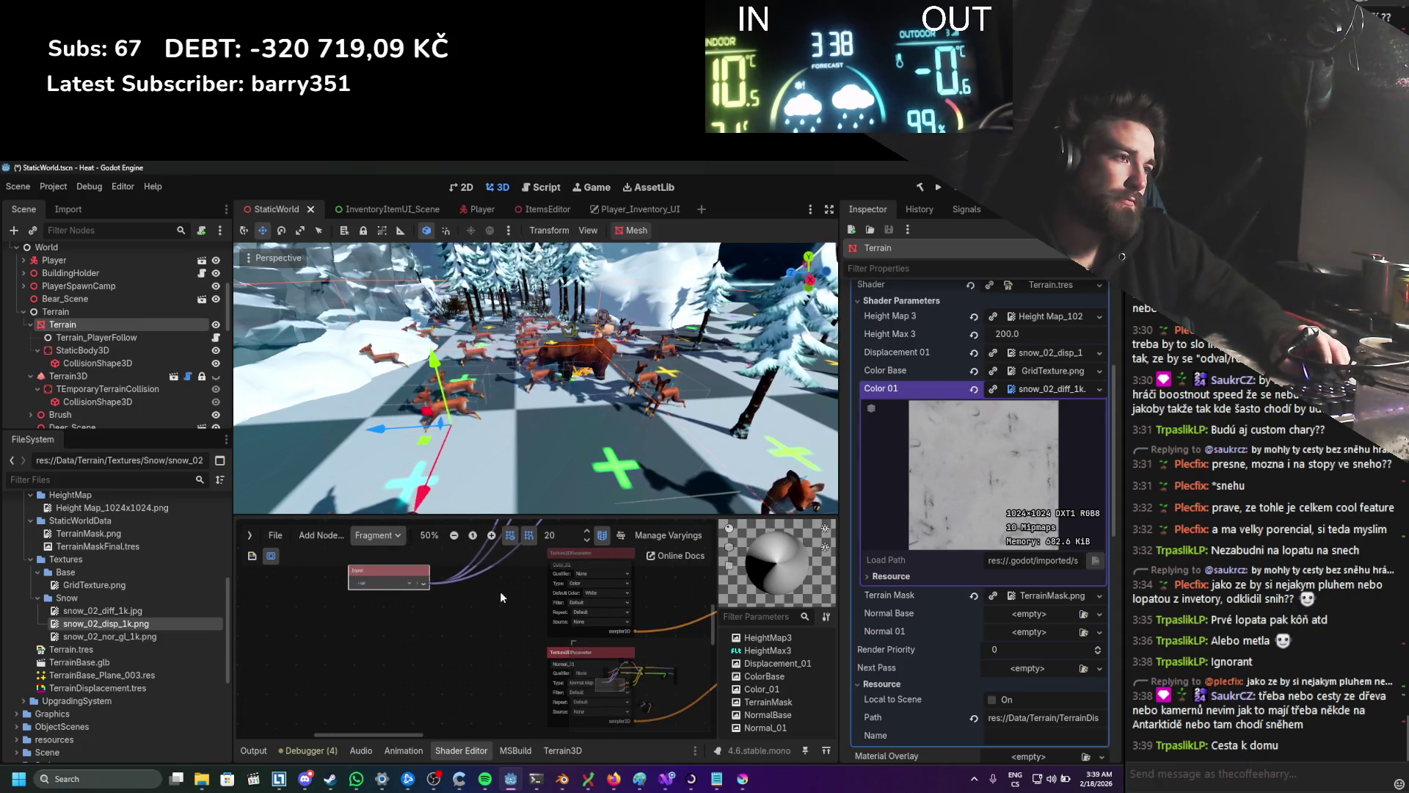
drag(500, 592, 349, 650)
scroll(349, 650, down, 1)
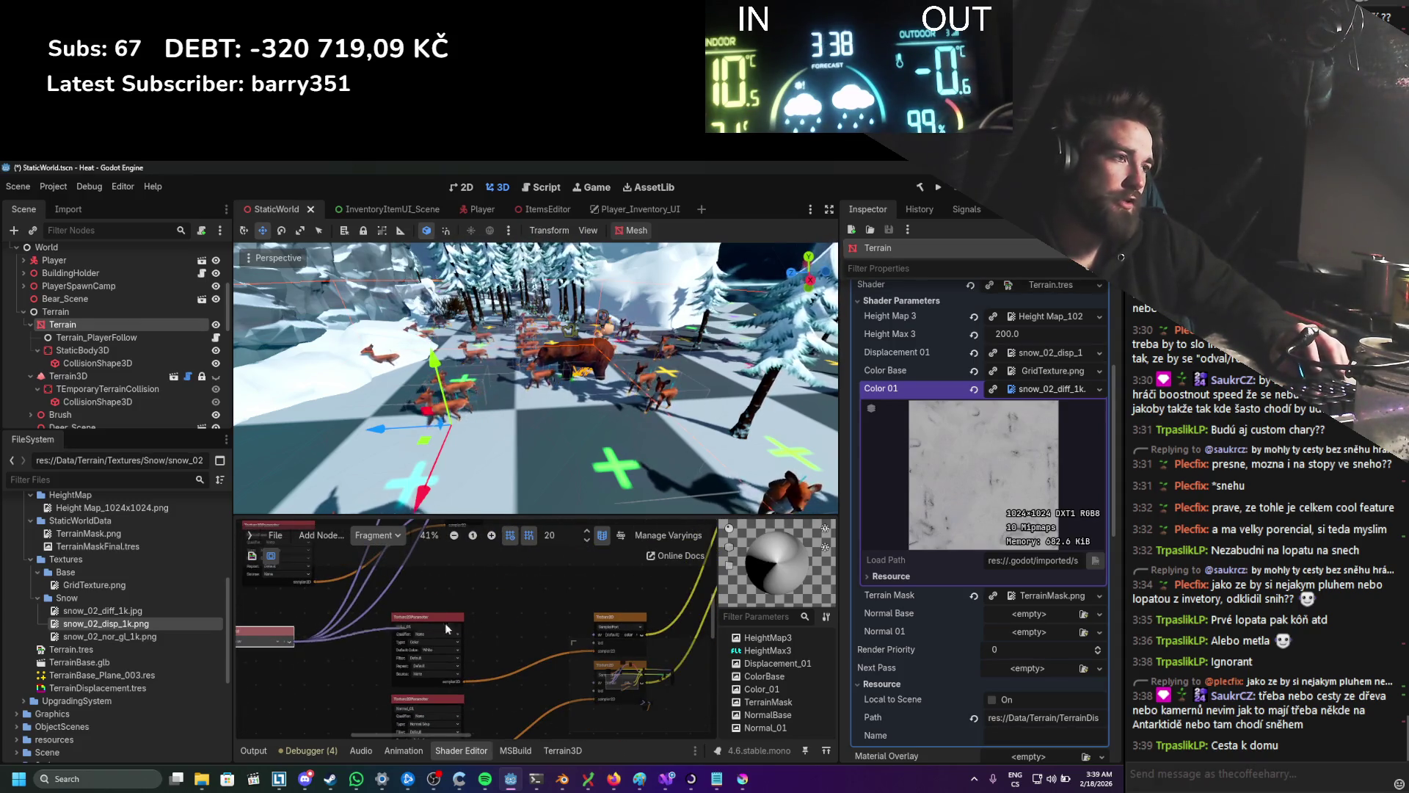
scroll(448, 623, down, 1)
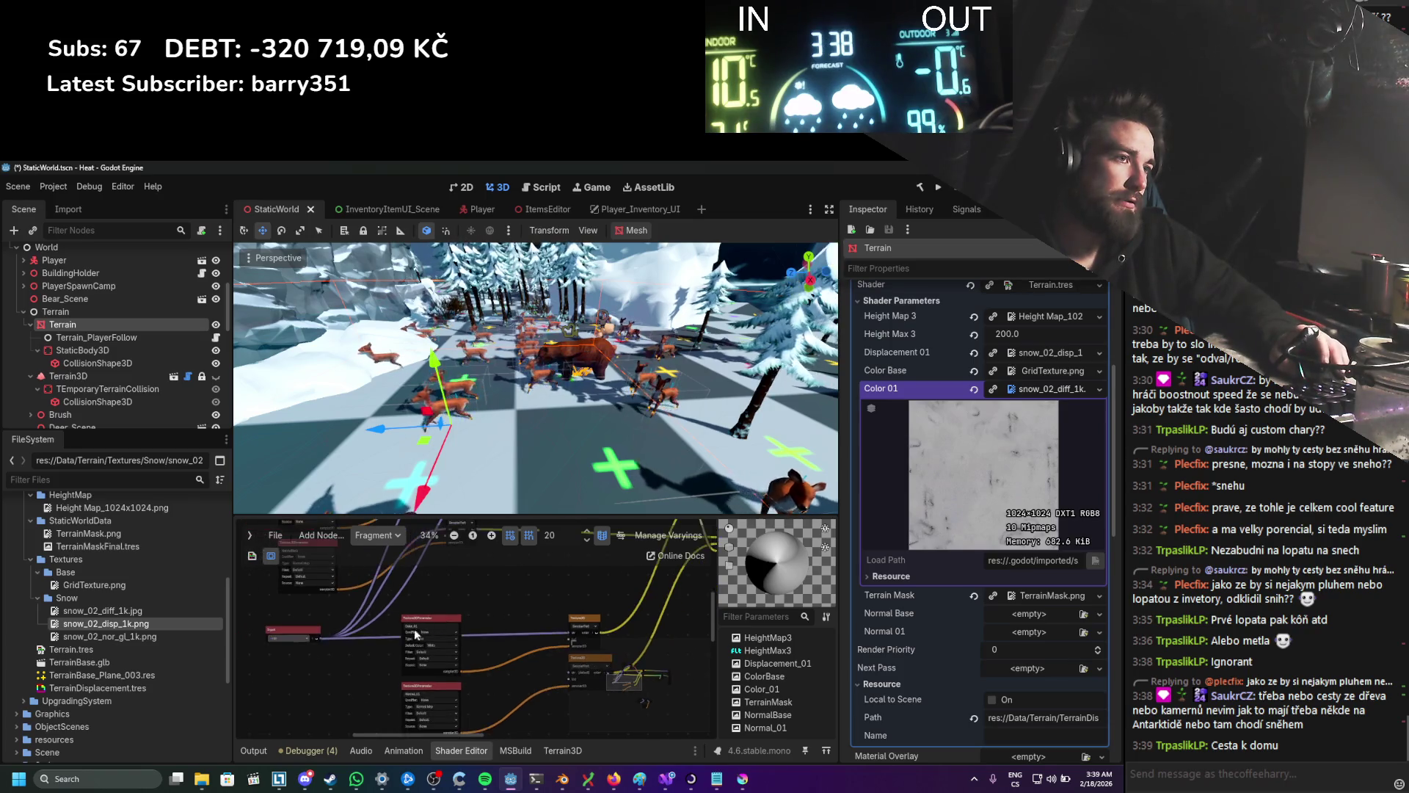
drag(323, 637, 569, 671)
scroll(404, 636, down, 2)
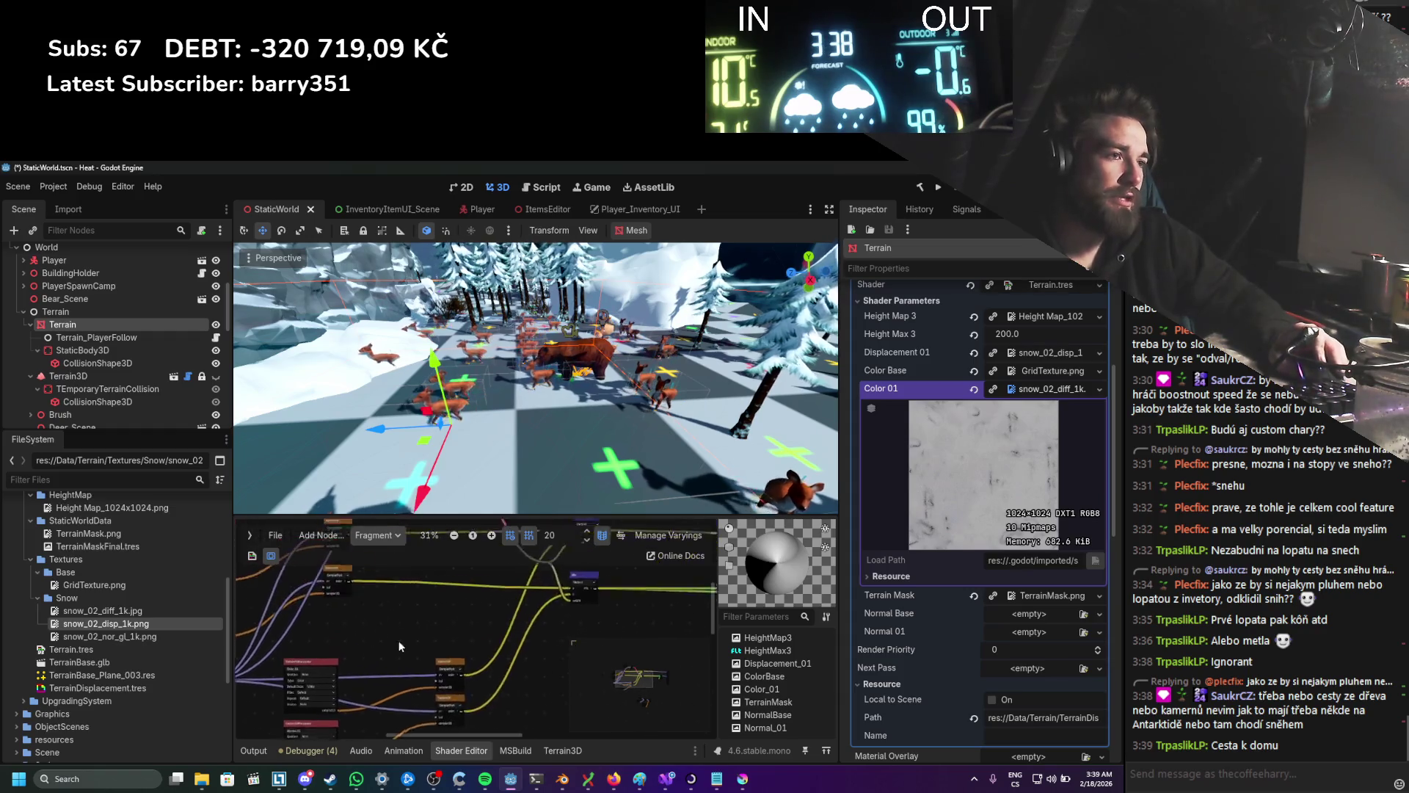
key(ctrl+s)
scroll(439, 626, up, 4)
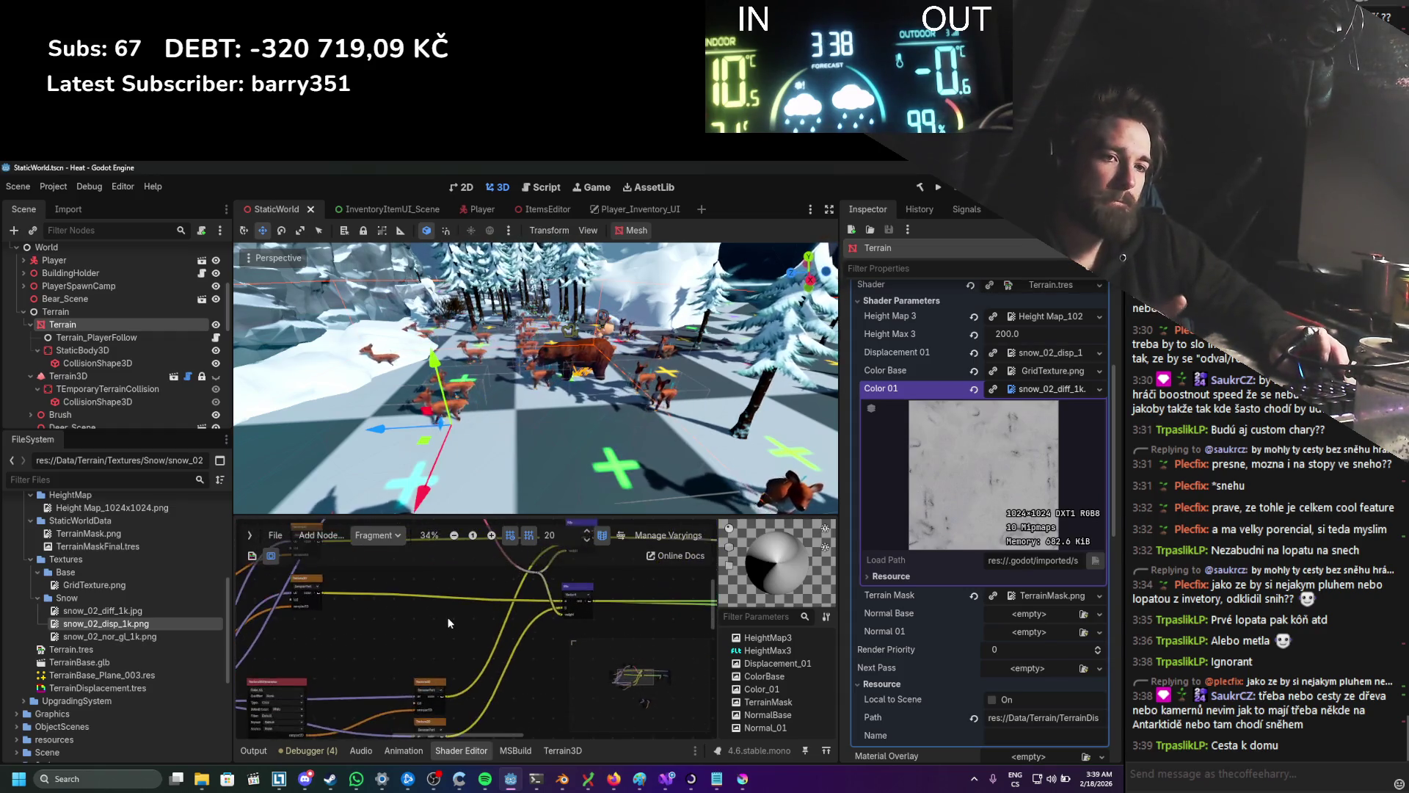
Step: Switch the shader graph back to the Vertex stage and bring its nodes into view
click(375, 536)
click(374, 555)
mouse_move(602, 623)
mouse_down()
mouse_move(584, 640)
mouse_move(478, 654)
mouse_move(496, 610)
mouse_up()
scroll(493, 611, up, 1)
scroll(485, 629, up, 3)
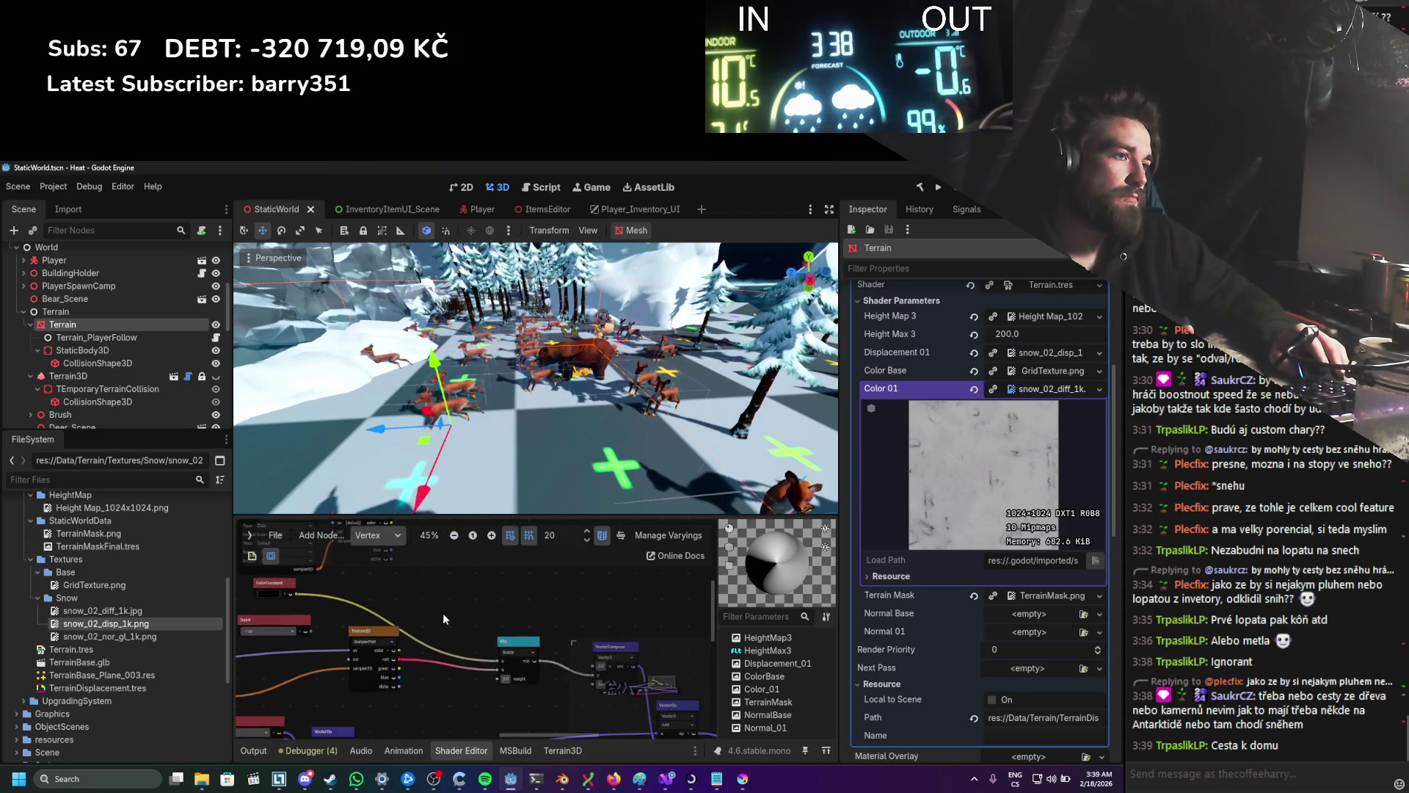
Step: Add a UVFunc node in Scaling mode to the vertex shader graph
drag(436, 612, 596, 589)
scroll(477, 613, up, 1)
drag(488, 607, 483, 591)
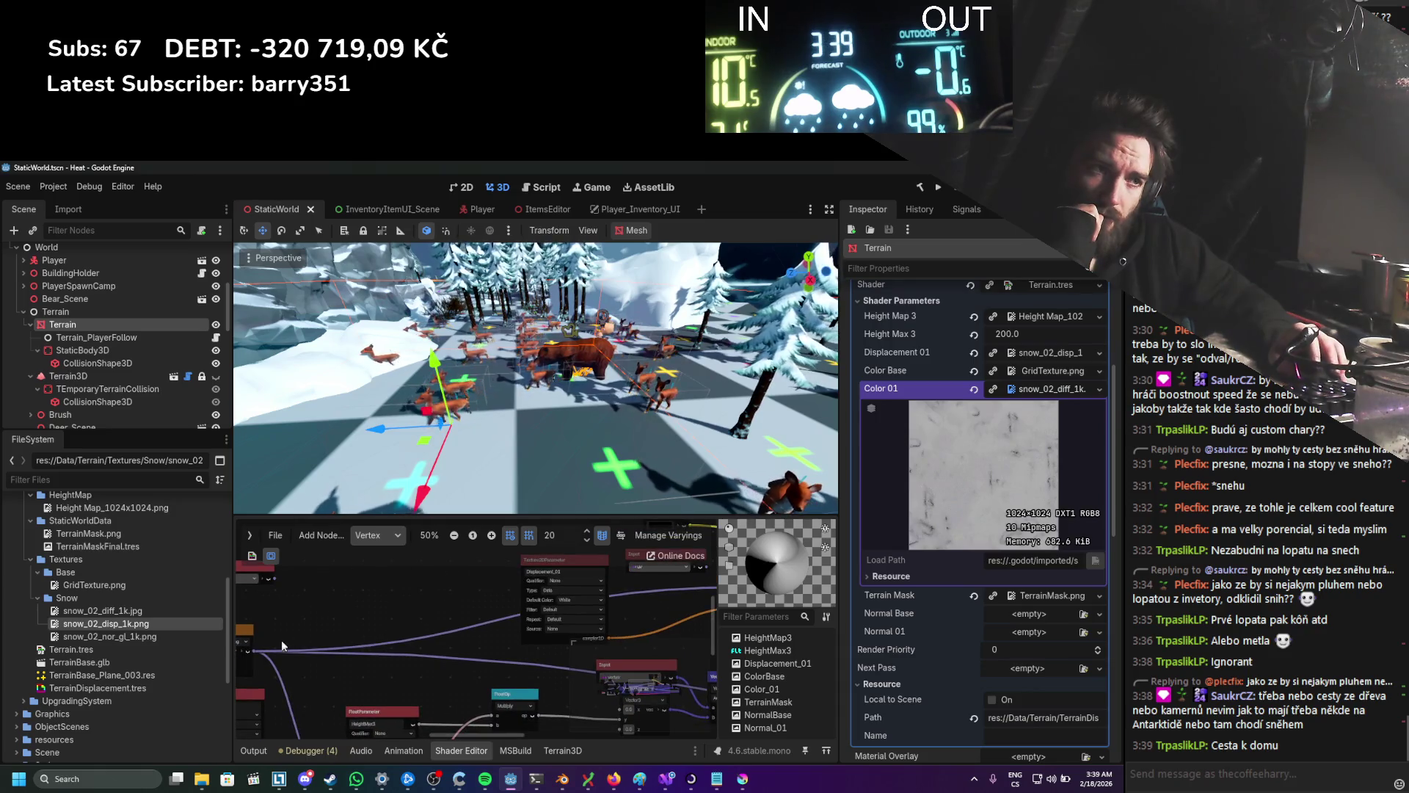
drag(258, 650, 354, 596)
text(uvsc)
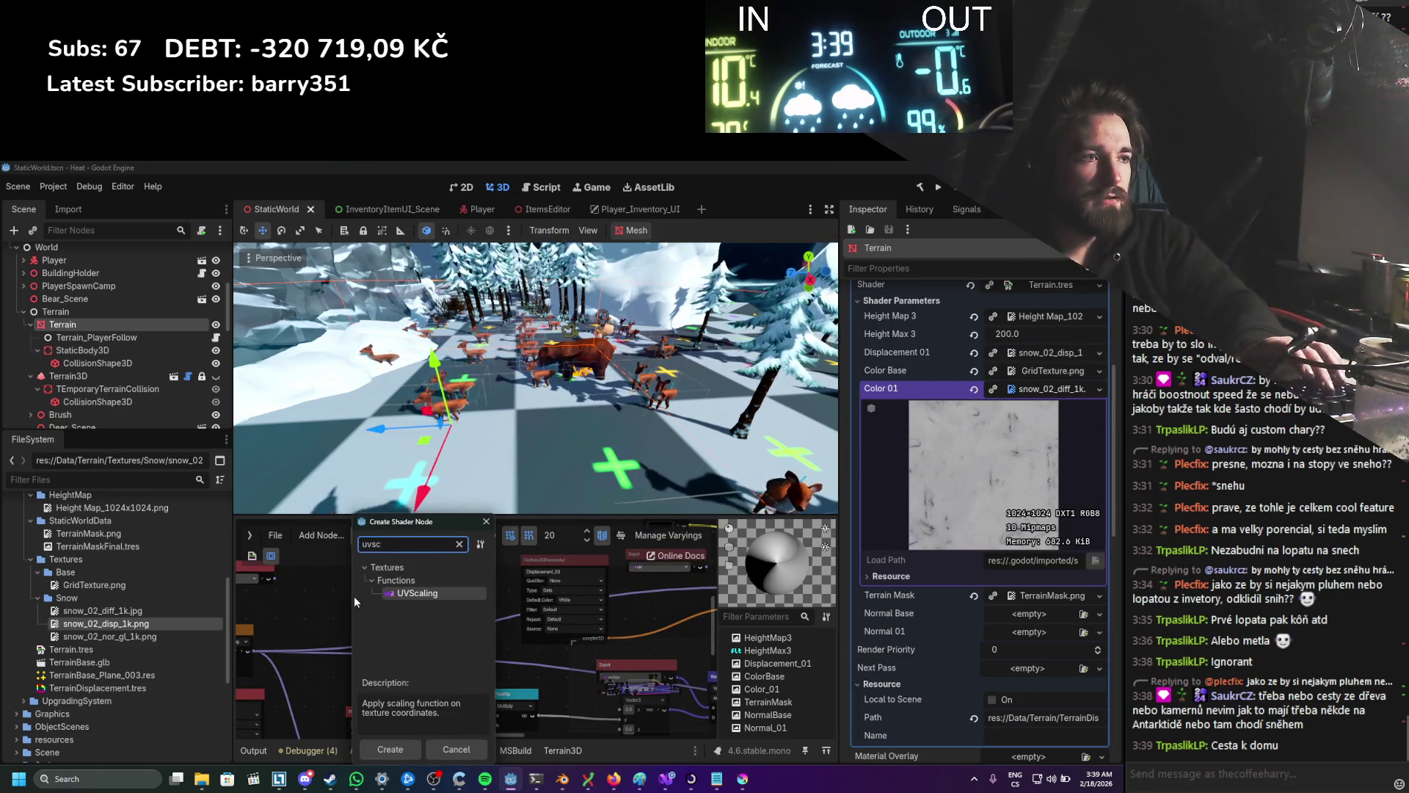
key(Return)
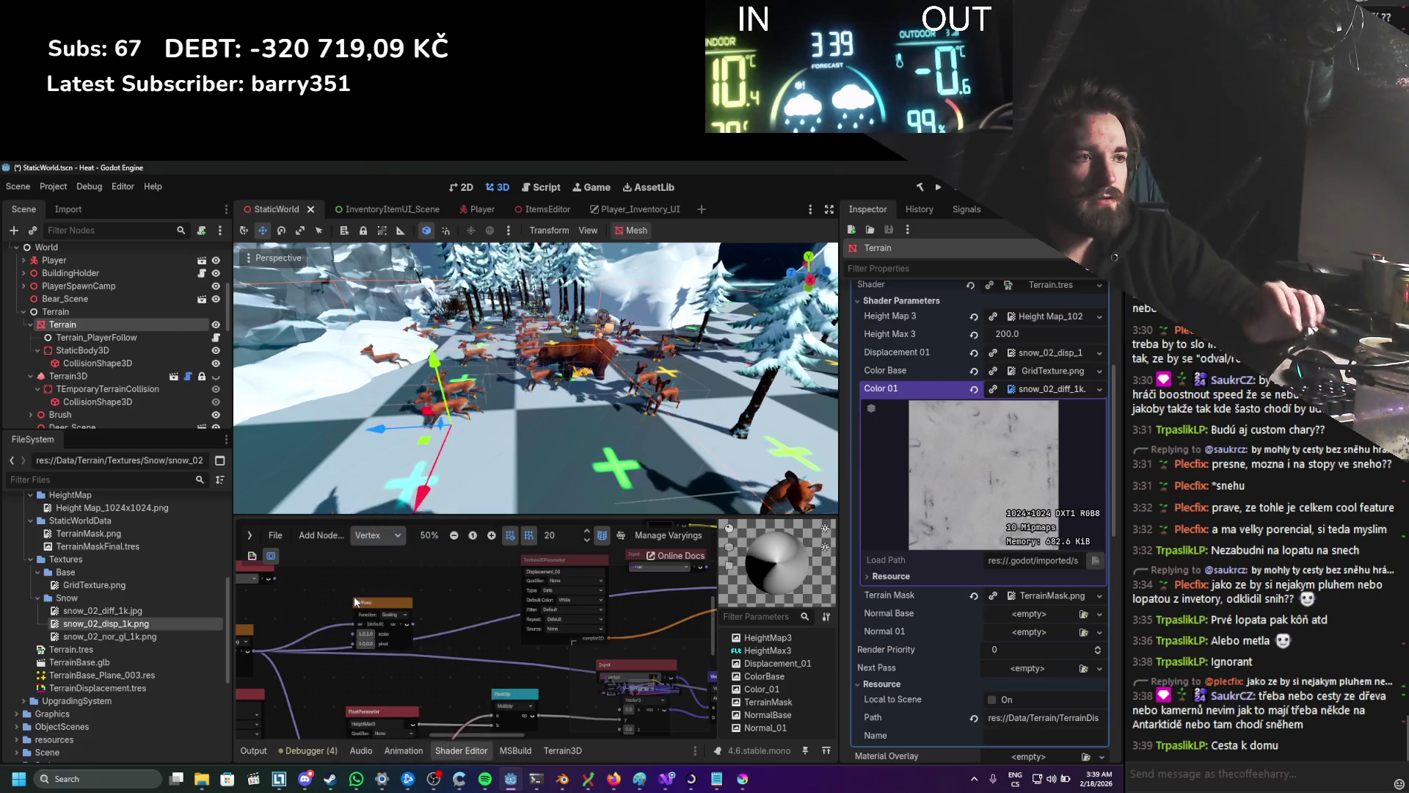
Step: Set the UVFunc scale to 100 × 100
scroll(376, 629, up, 3)
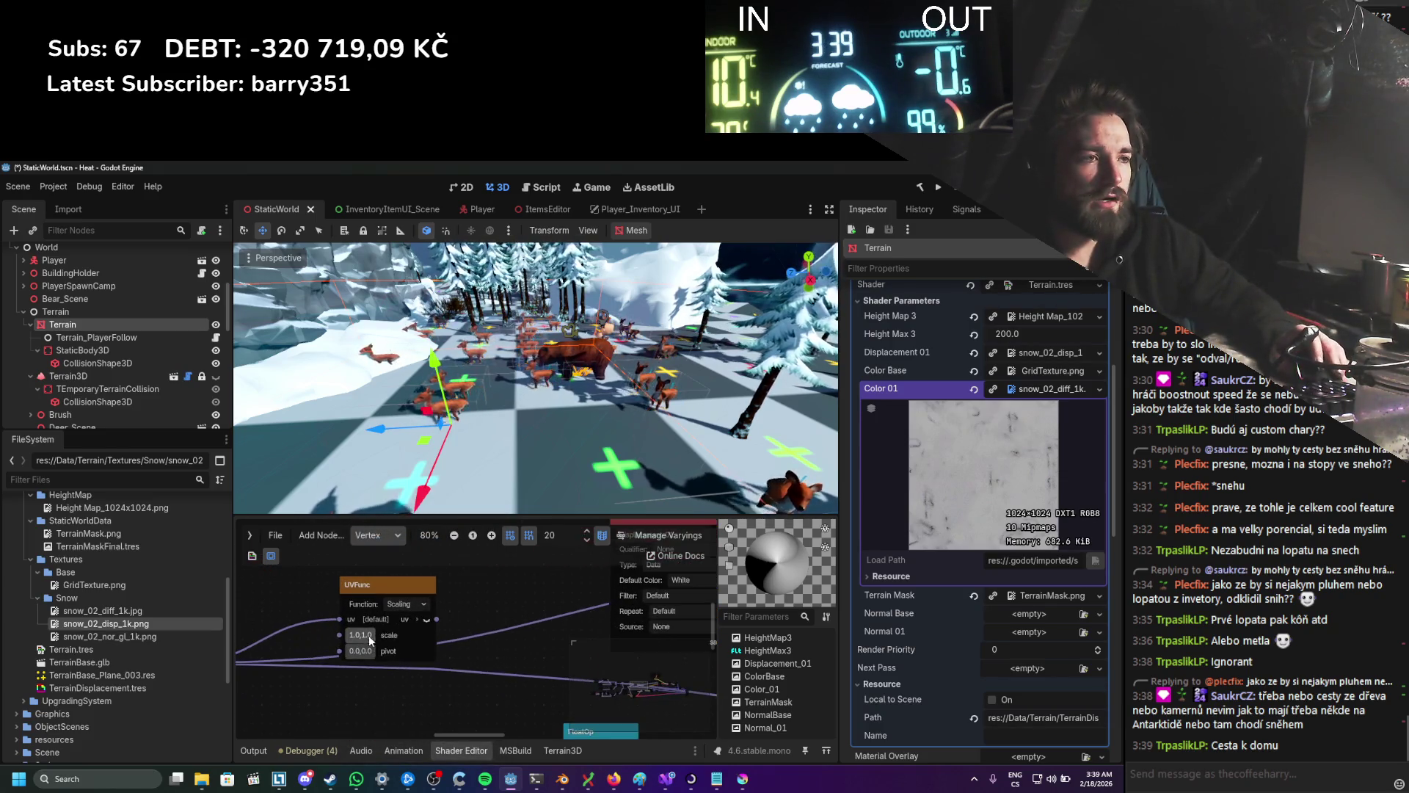
click(386, 656)
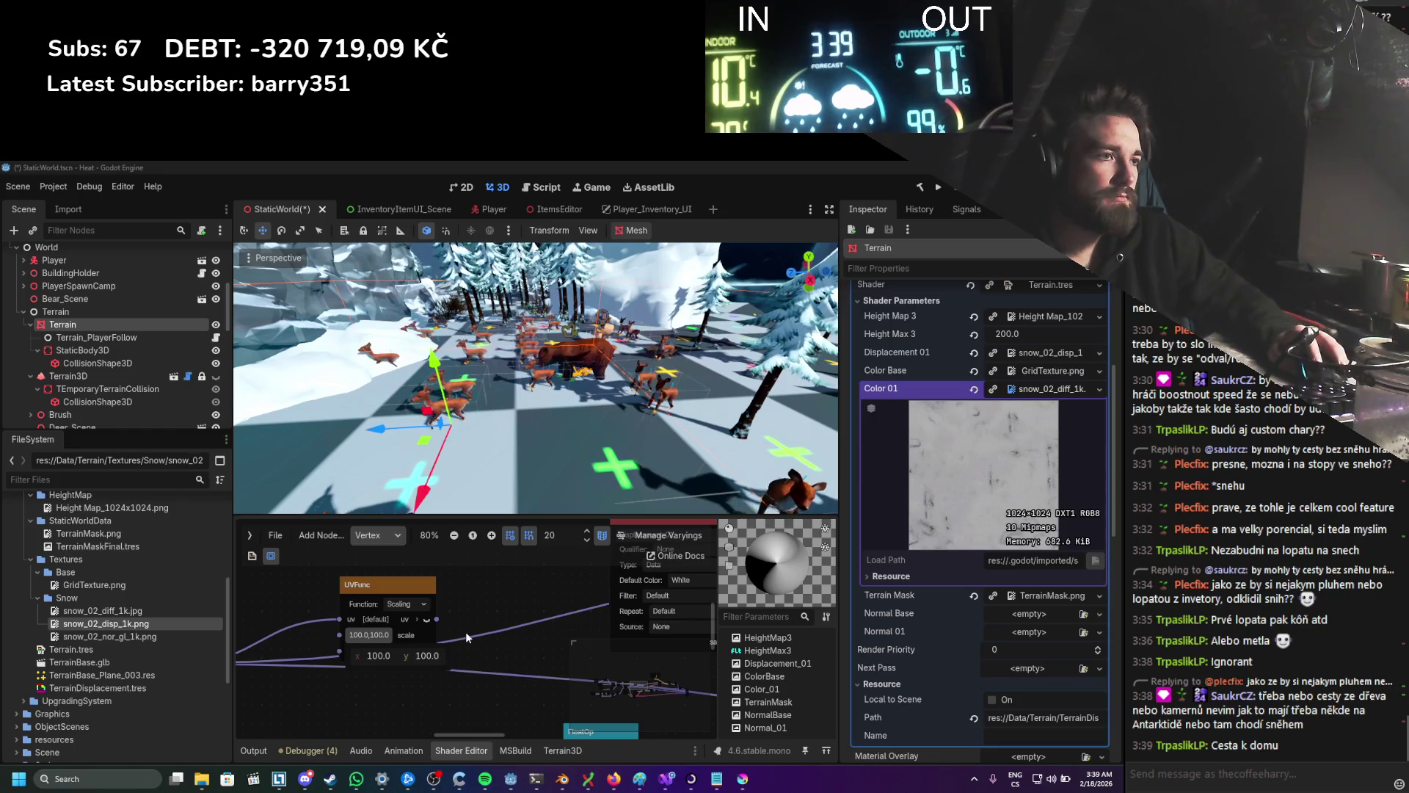
key(Return)
scroll(466, 631, down, 6)
scroll(358, 602, up, 4)
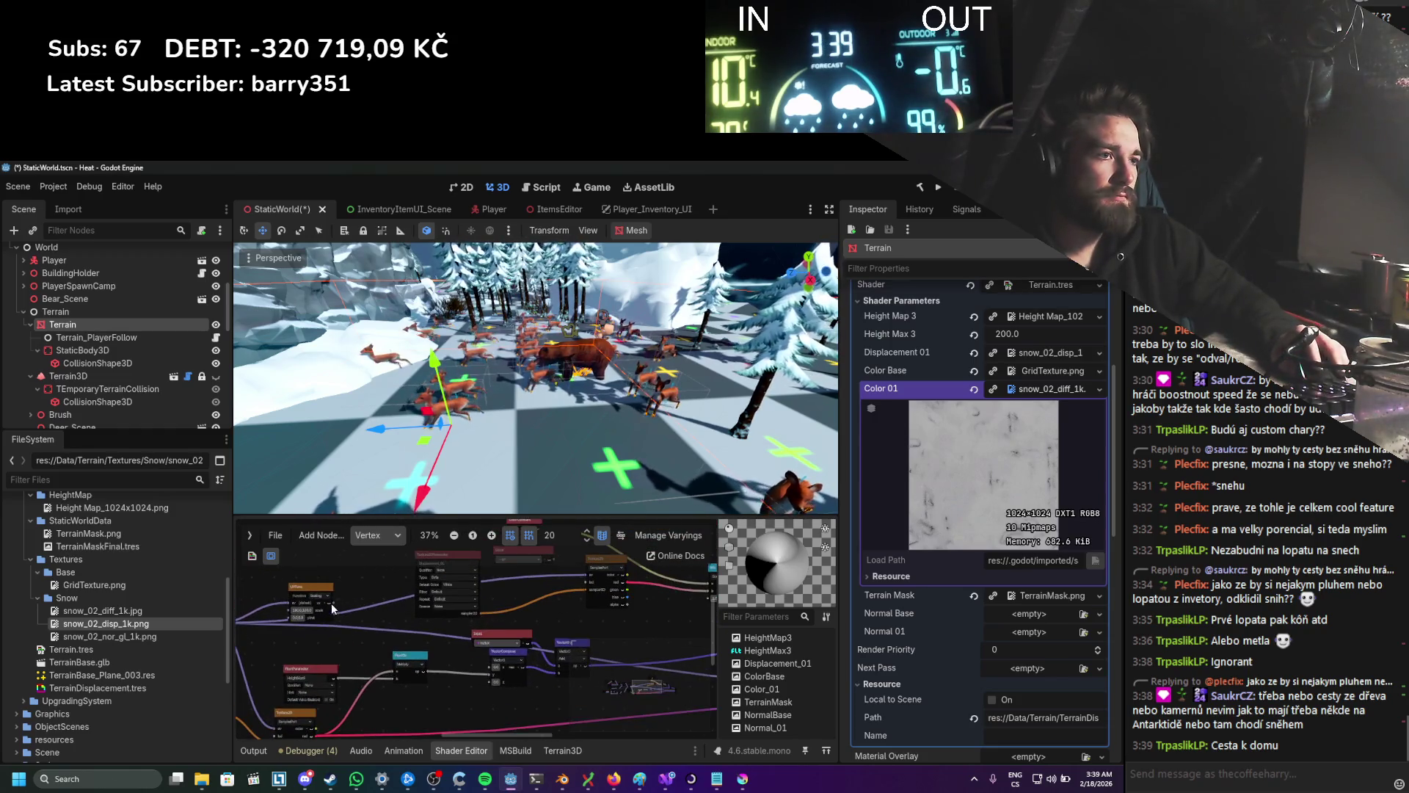
right_click(355, 597)
text(red)
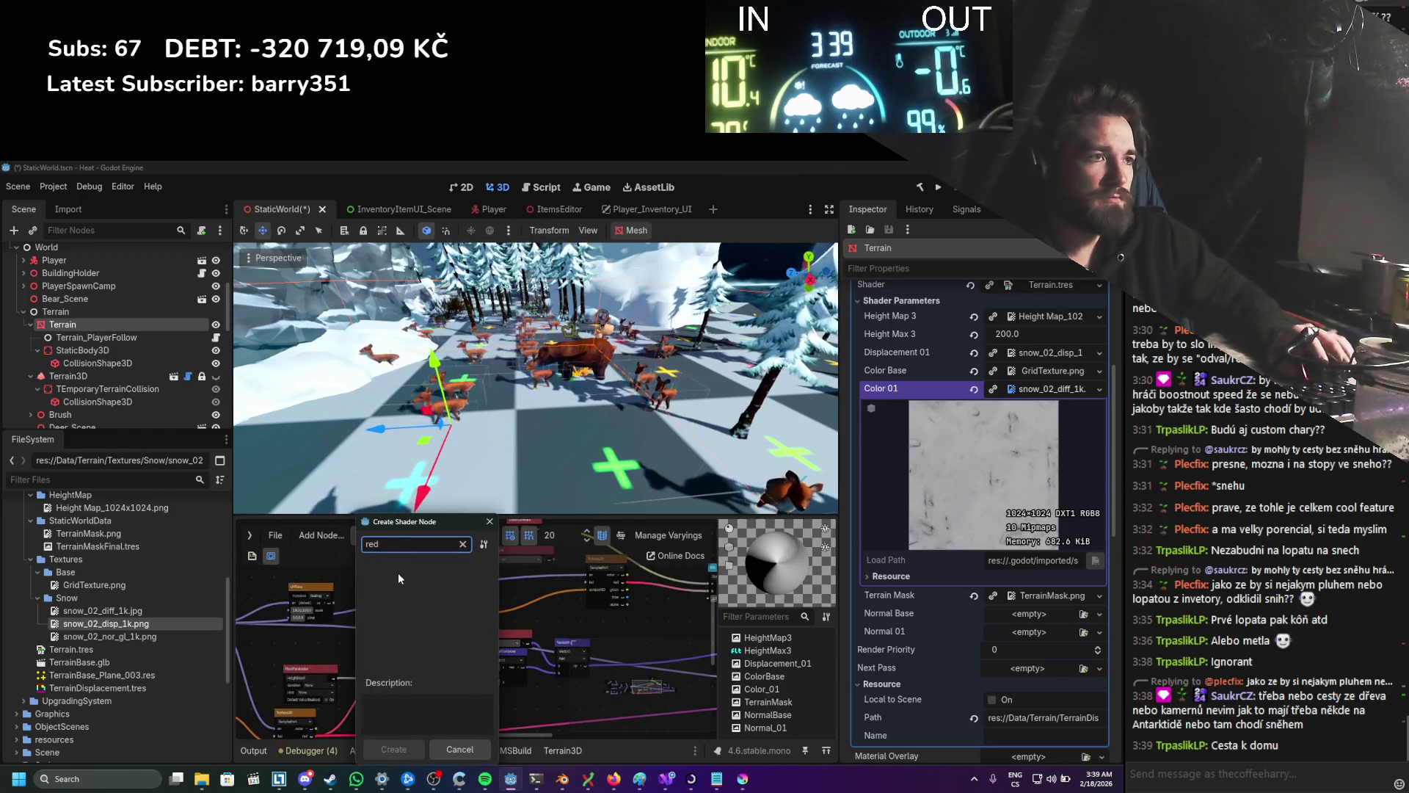
Step: Browse the Create Shader Node list and graph menu, then cancel without adding a node
key(BackSpace)
click(368, 658)
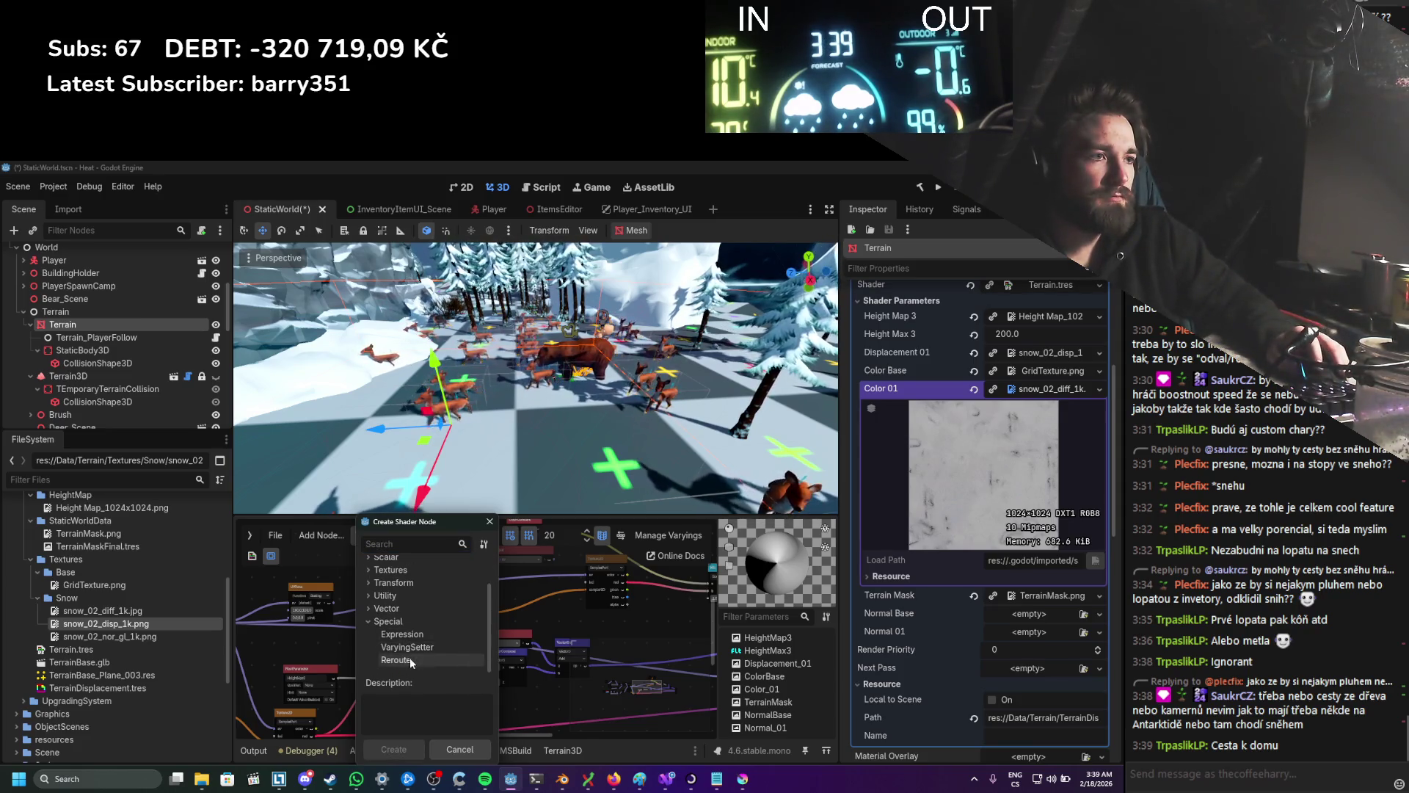
key(Escape)
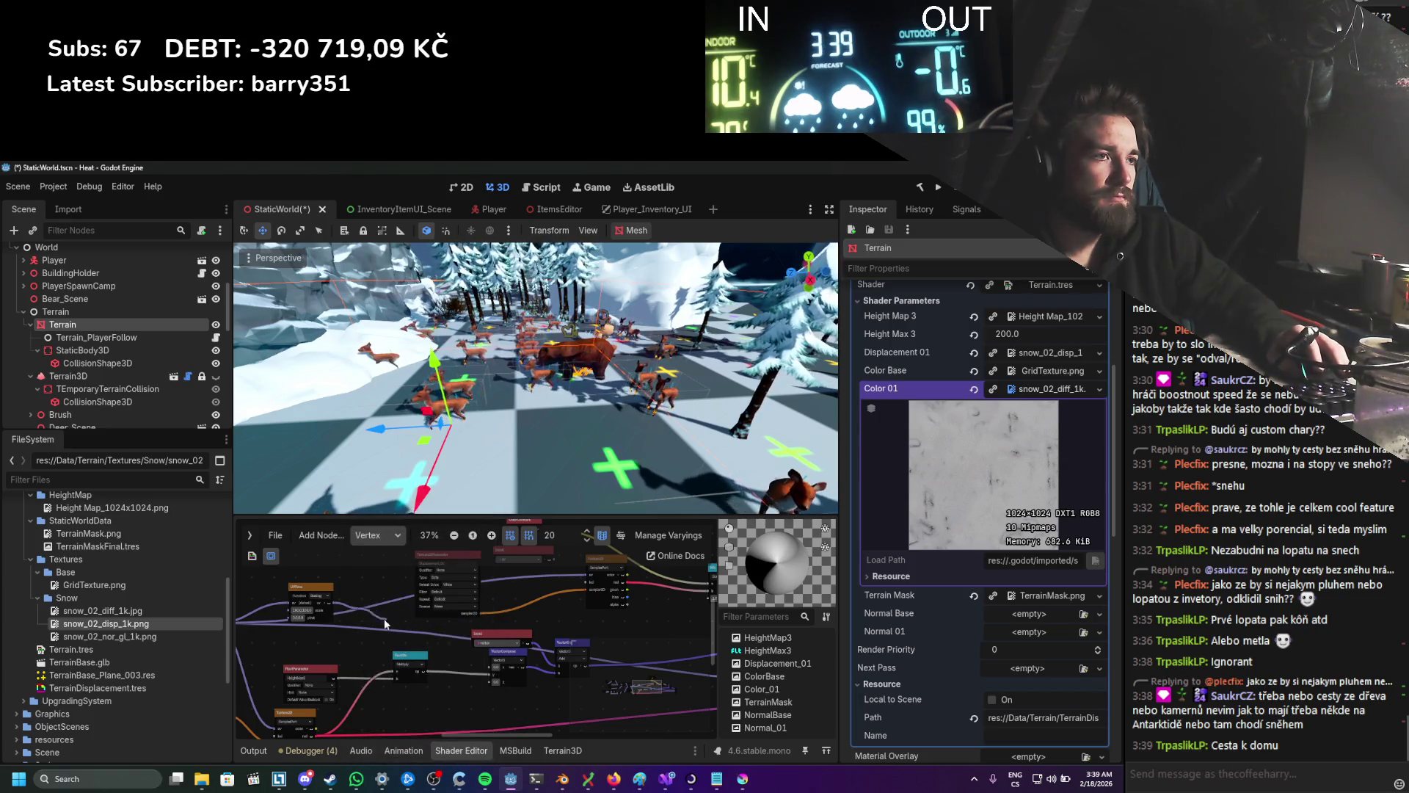
right_click(358, 614)
key(Escape)
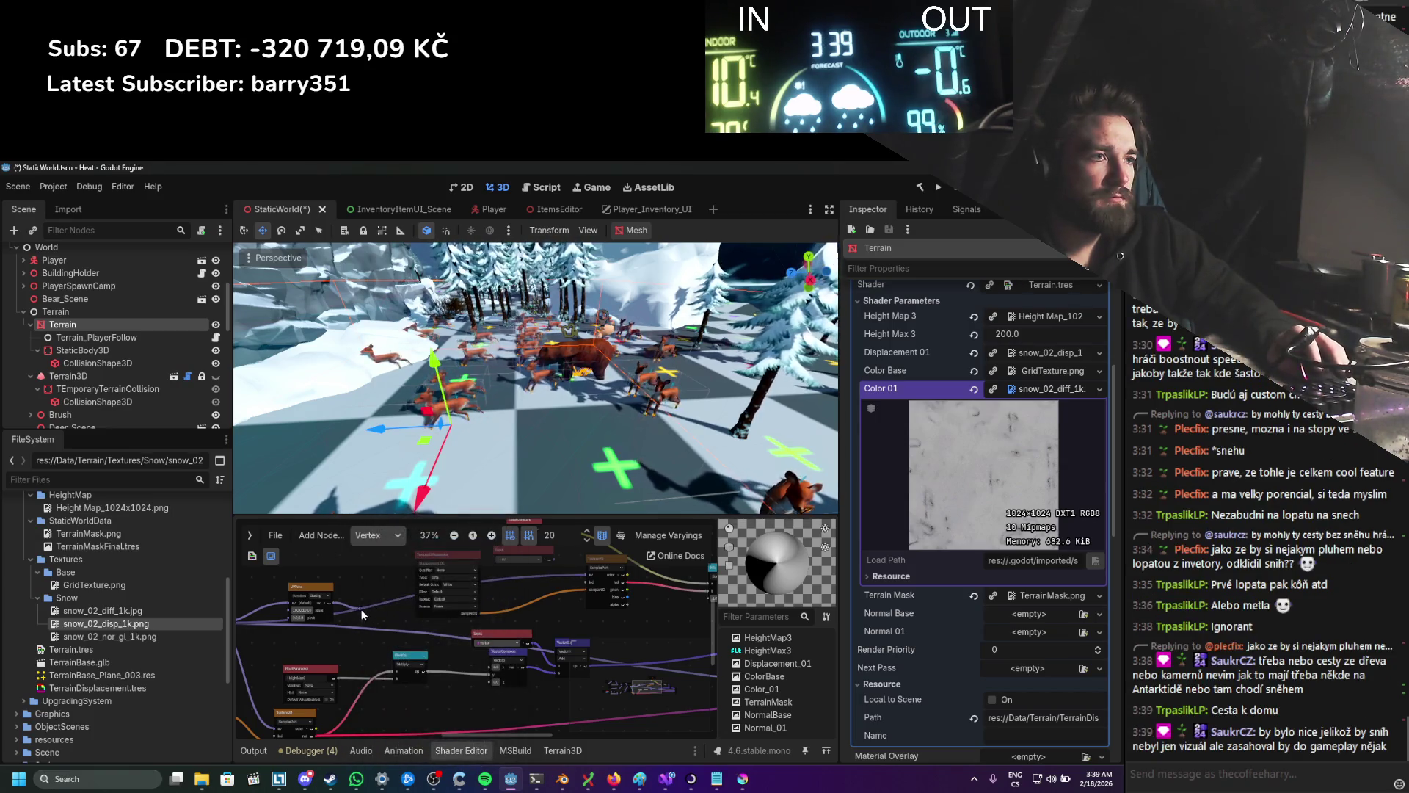
right_click(352, 606)
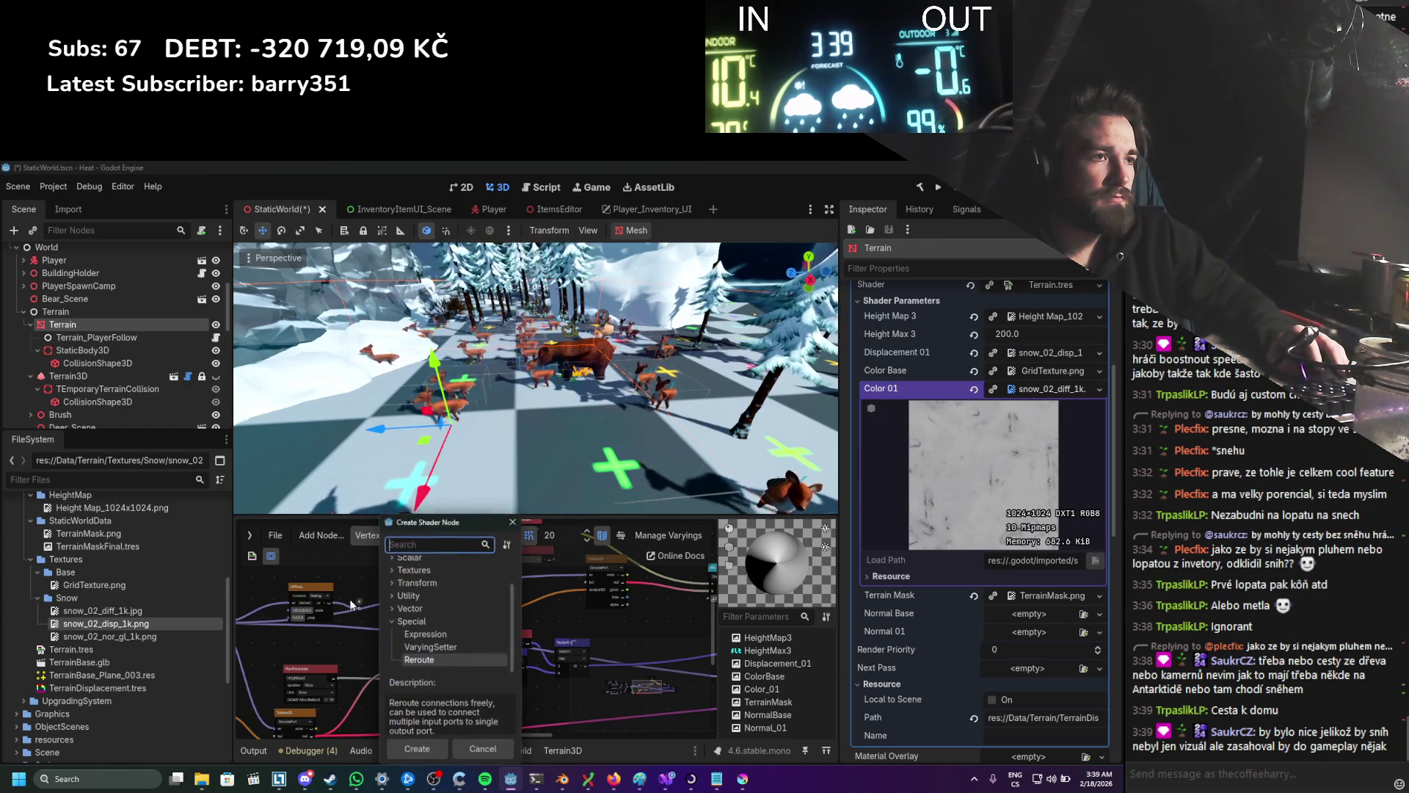
key(Escape)
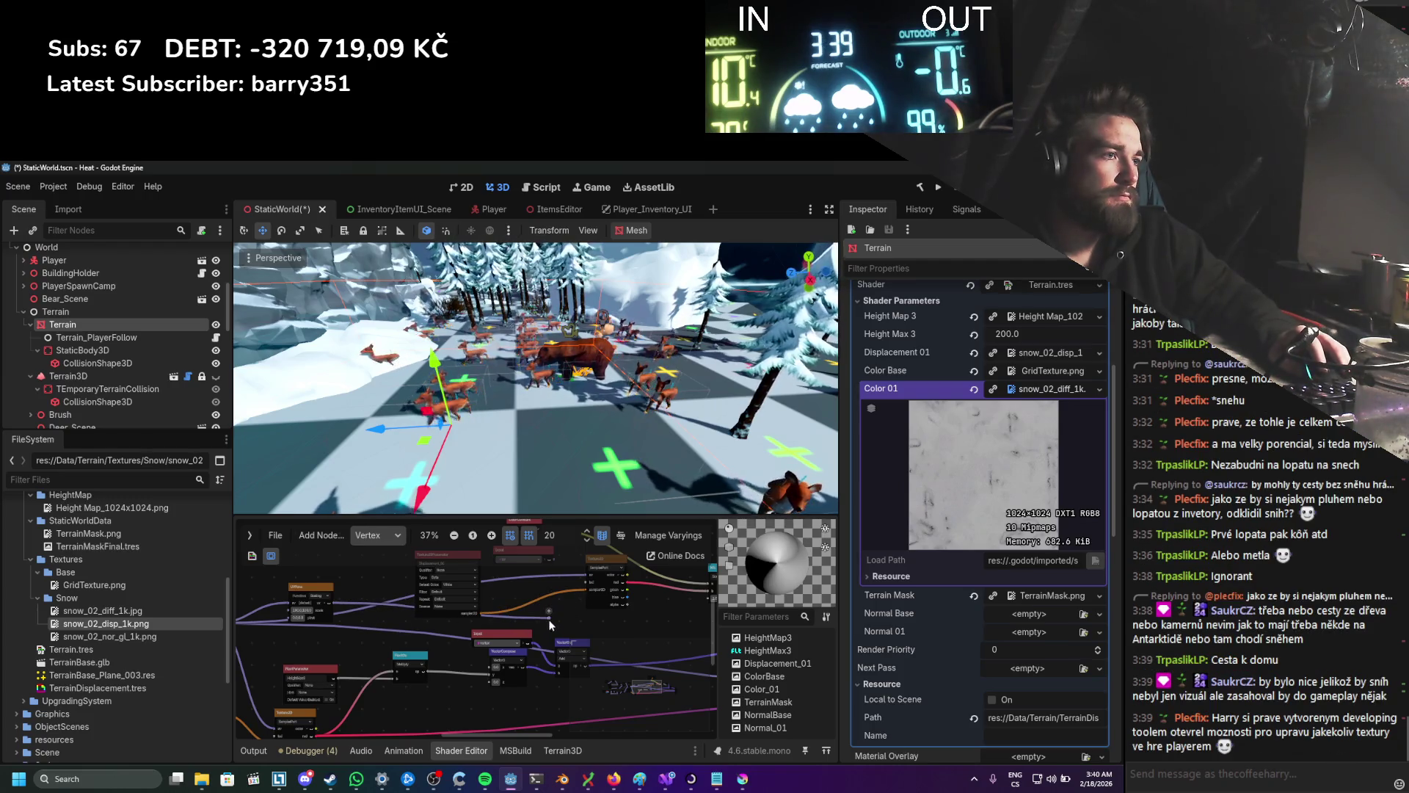
Step: Connect the UVFunc output to the snow texture sampler's UV input so the terrain tiles densely
drag(587, 579, 415, 557)
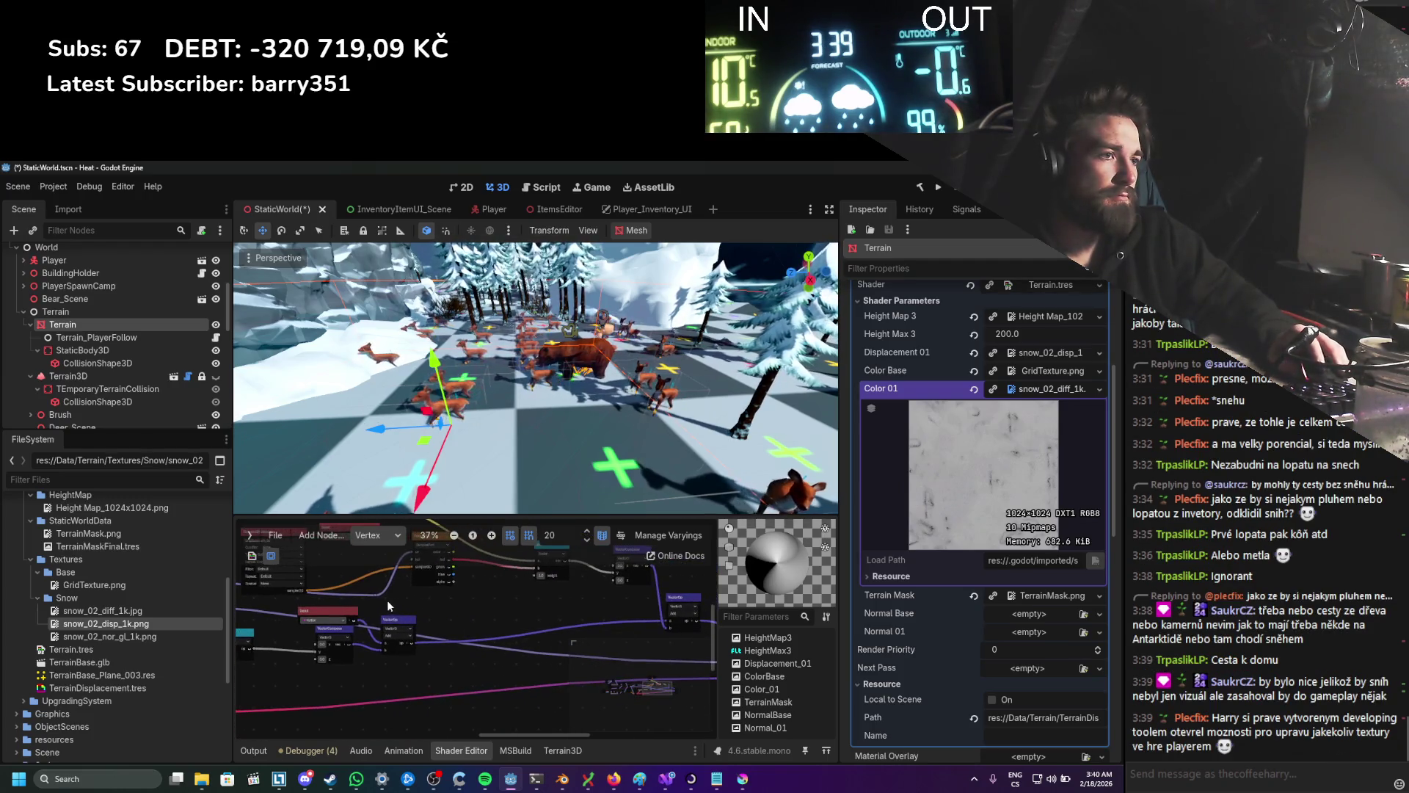
mouse_move(454, 619)
mouse_down()
mouse_move(767, 654)
mouse_move(723, 666)
mouse_move(751, 662)
mouse_up()
scroll(623, 658, right, 2)
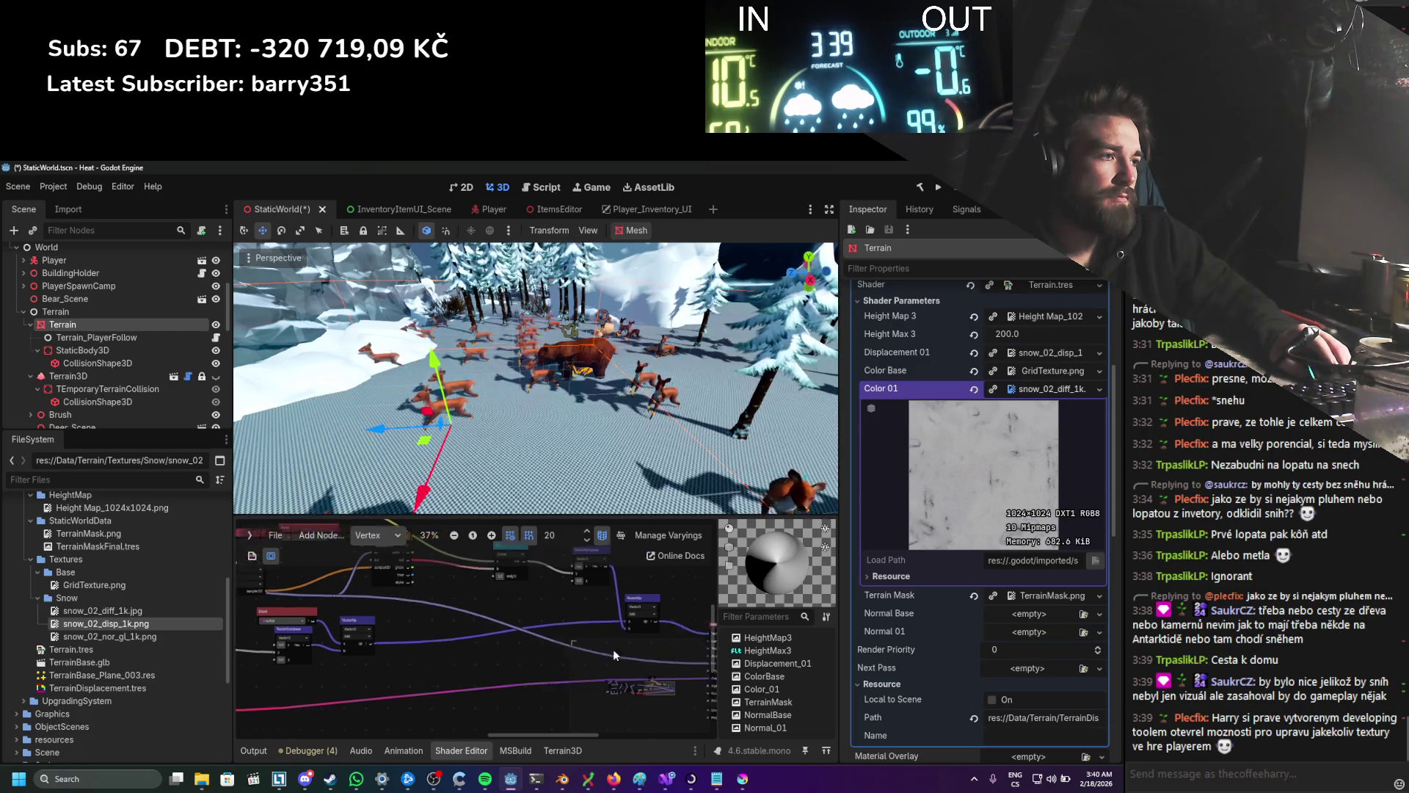
Step: Save the scene and zoom the 3D viewport in to inspect the finely tiled snow terrain
key(ctrl+s)
scroll(528, 624, left, 6)
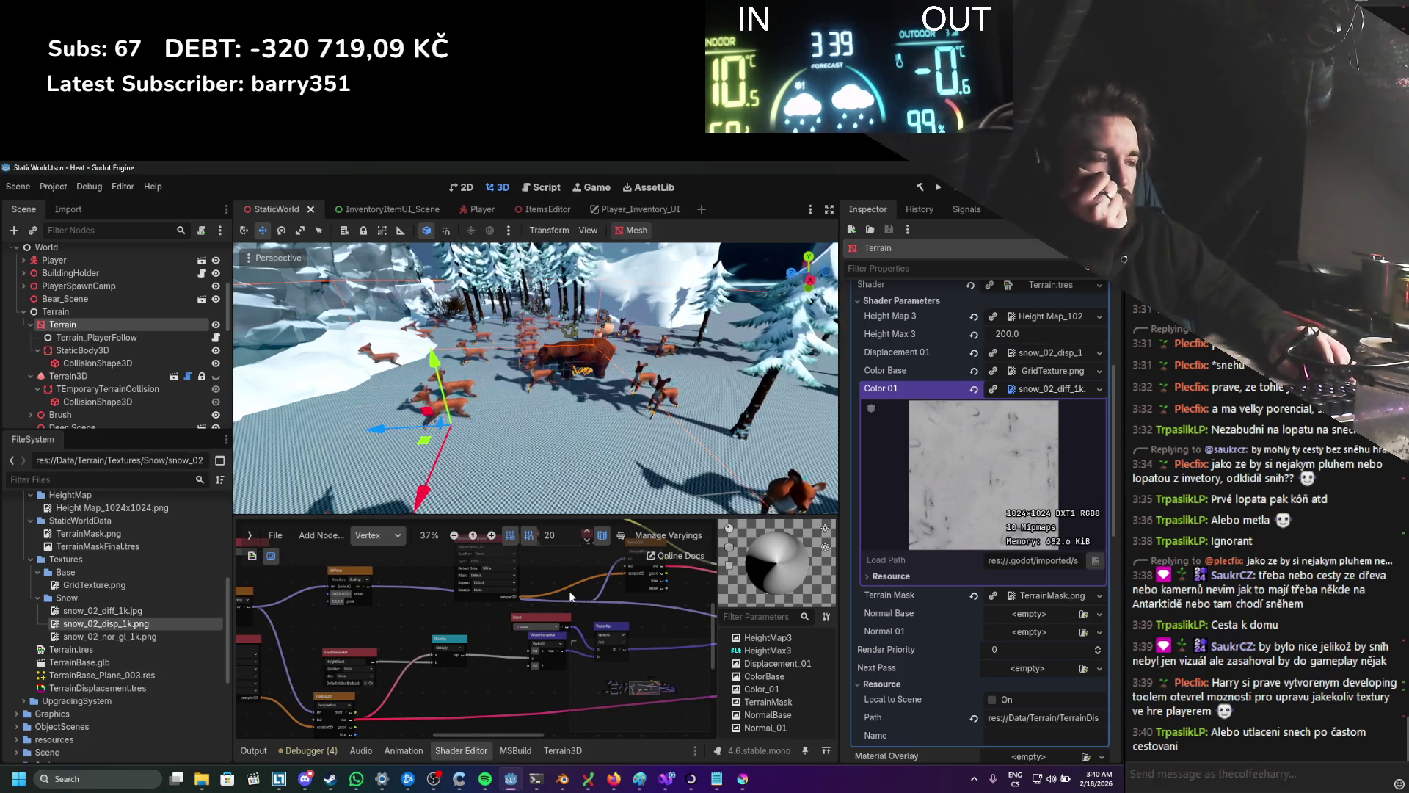
scroll(558, 593, up, 4)
scroll(467, 421, up, 3)
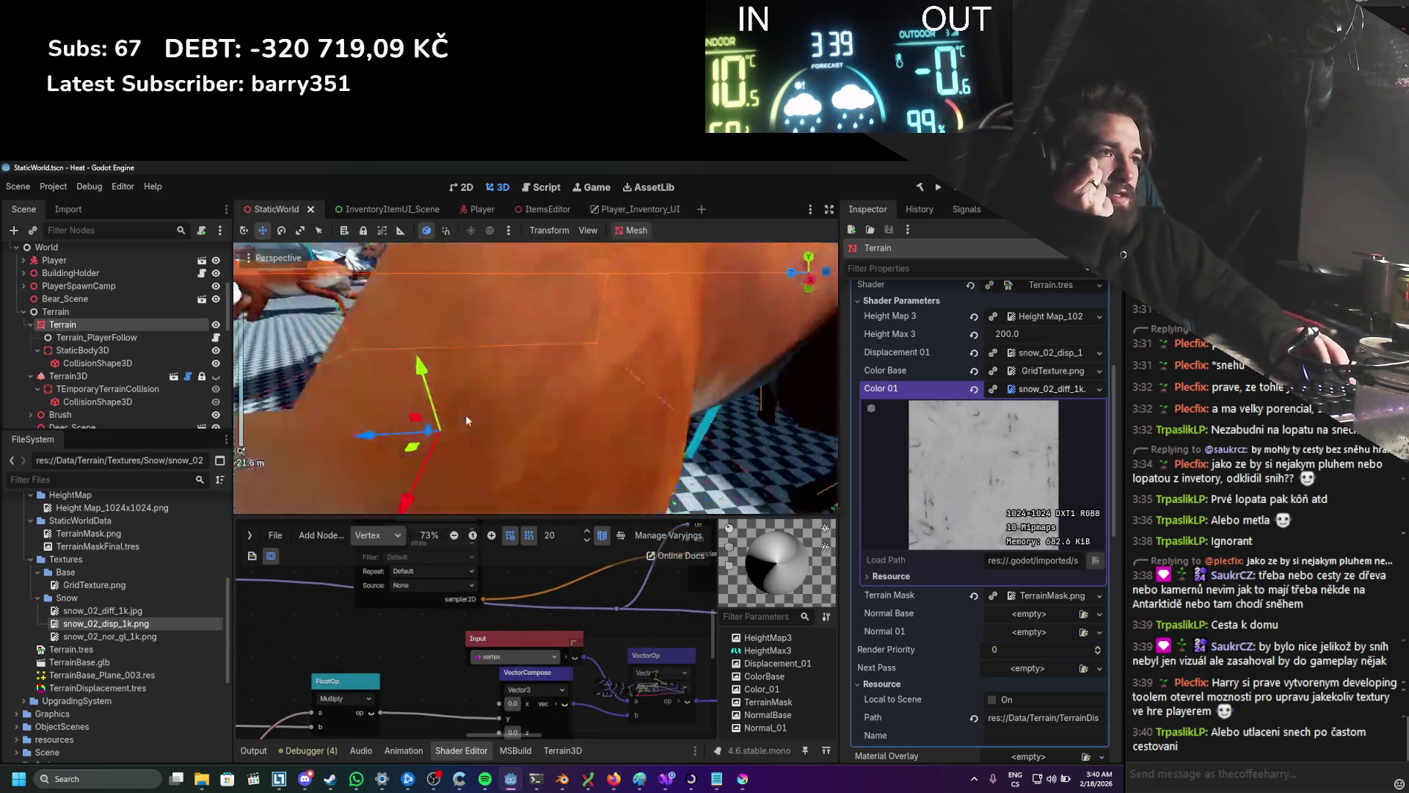
scroll(467, 421, down, 2)
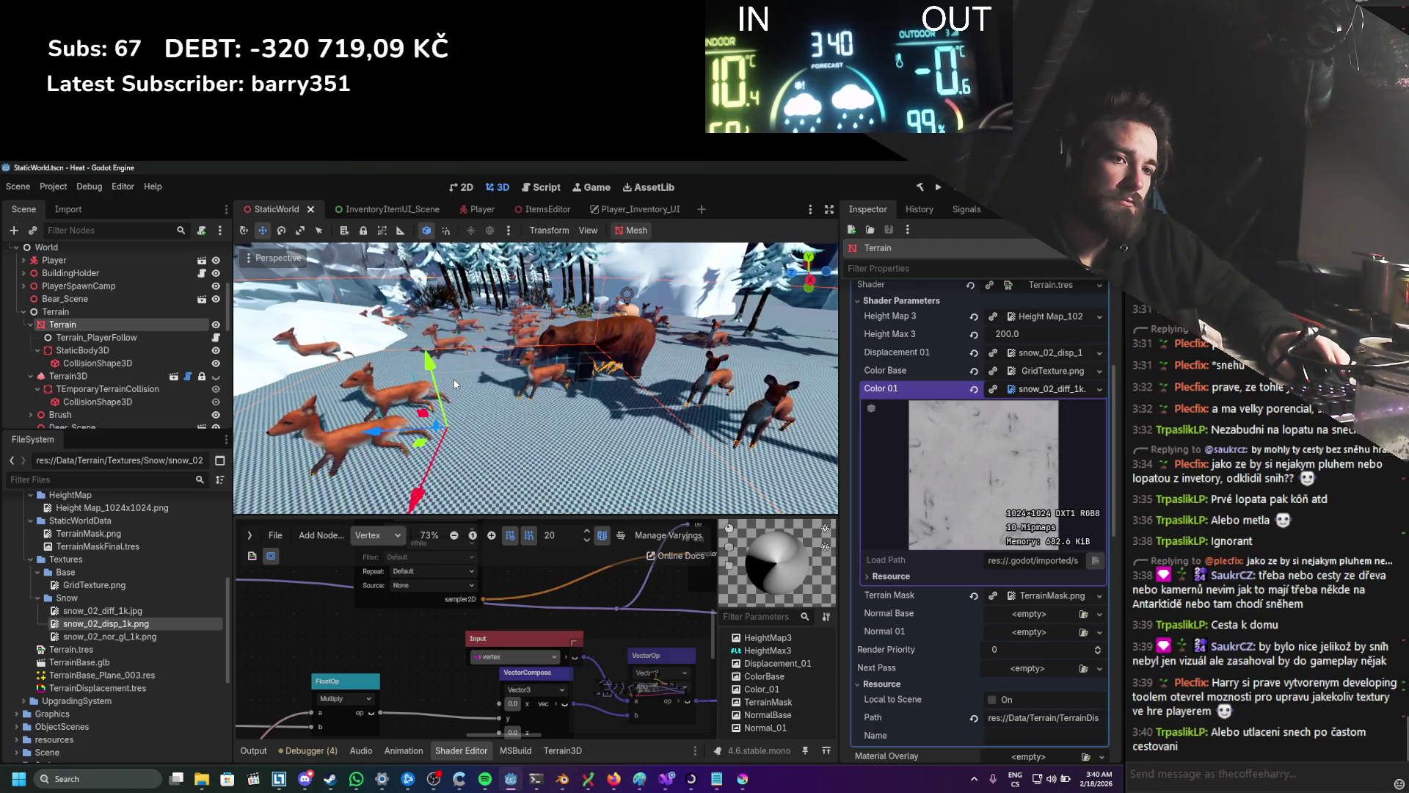
Step: Bring Paint's untitled slope sketch back in front of Godot
scroll(454, 379, up, 5)
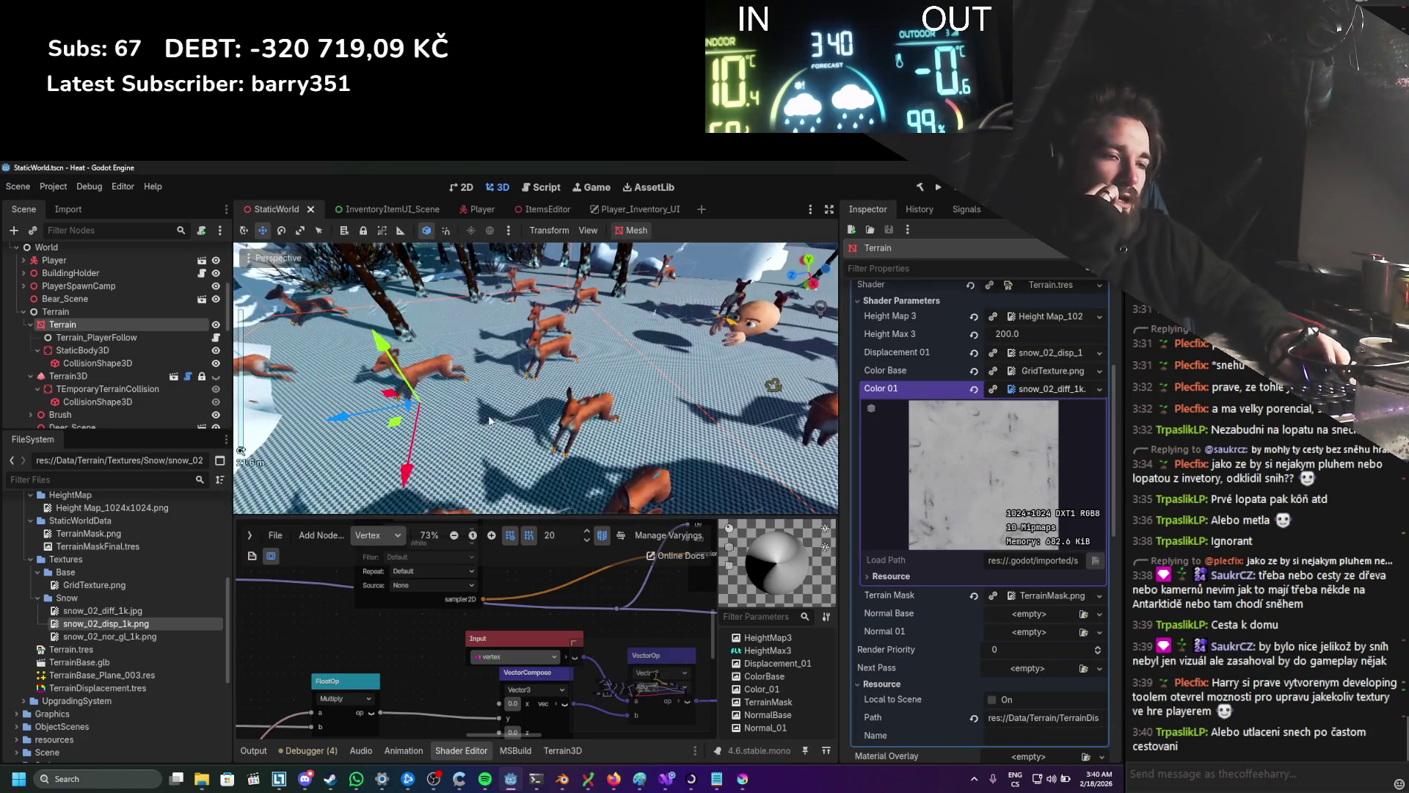
click(649, 777)
scroll(381, 544, down, 5)
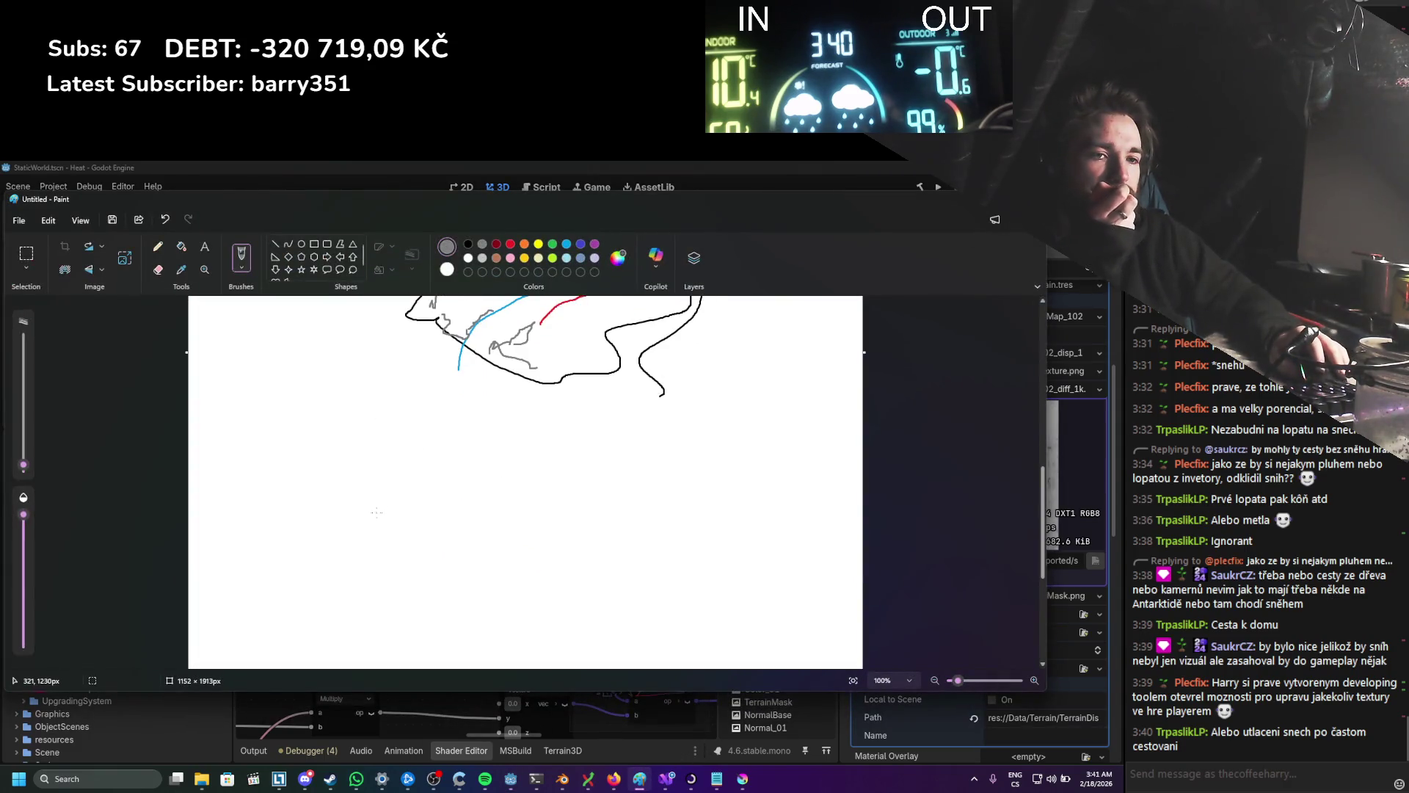
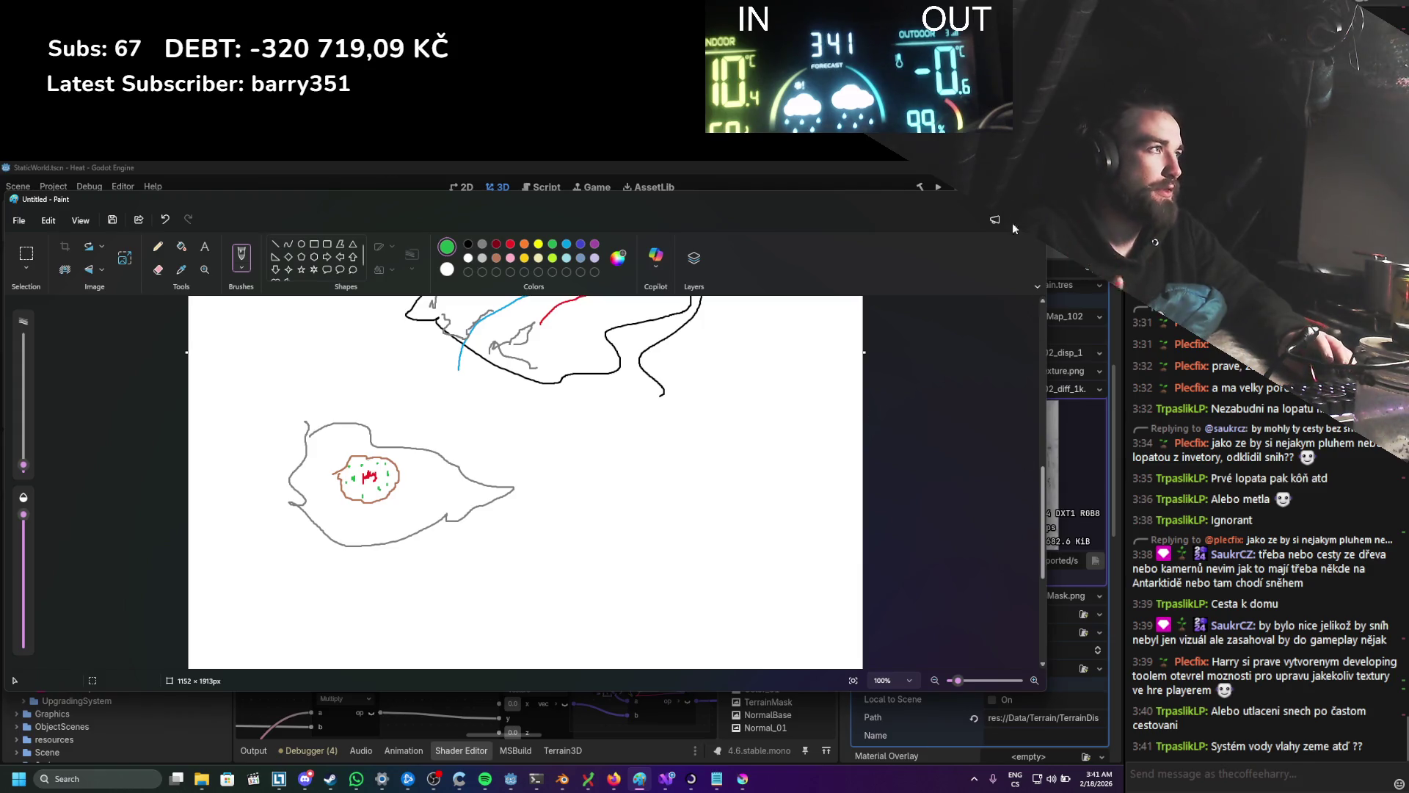
Step: Minimize the Paint sketch to reveal the Godot terrain scene and save the scene
click(984, 205)
click(967, 212)
key(ctrl+s)
scroll(567, 390, up, 4)
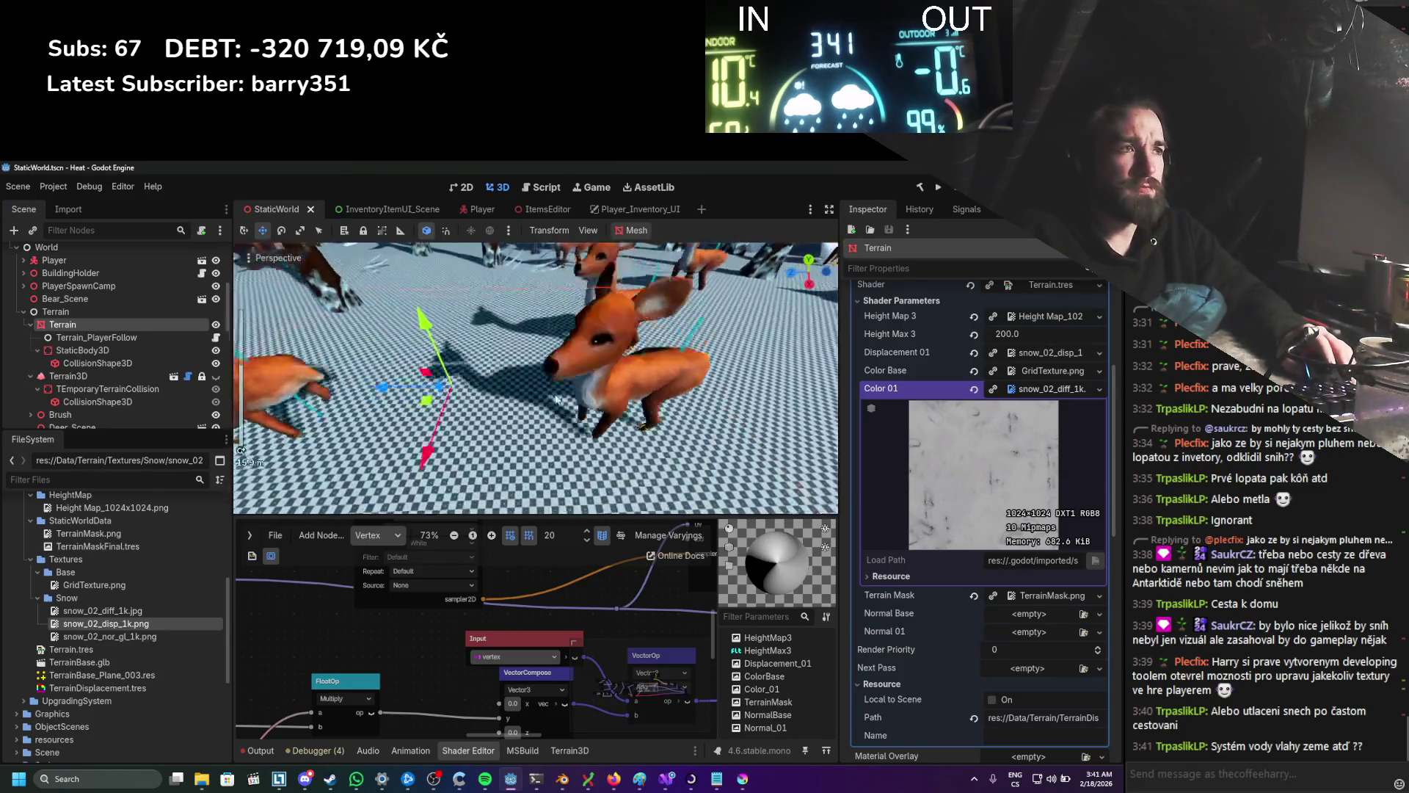
Step: Run the project so the .NET build compiles and the snowy terrain launches for play-testing
scroll(555, 404, down, 3)
scroll(558, 376, up, 3)
scroll(558, 376, down, 5)
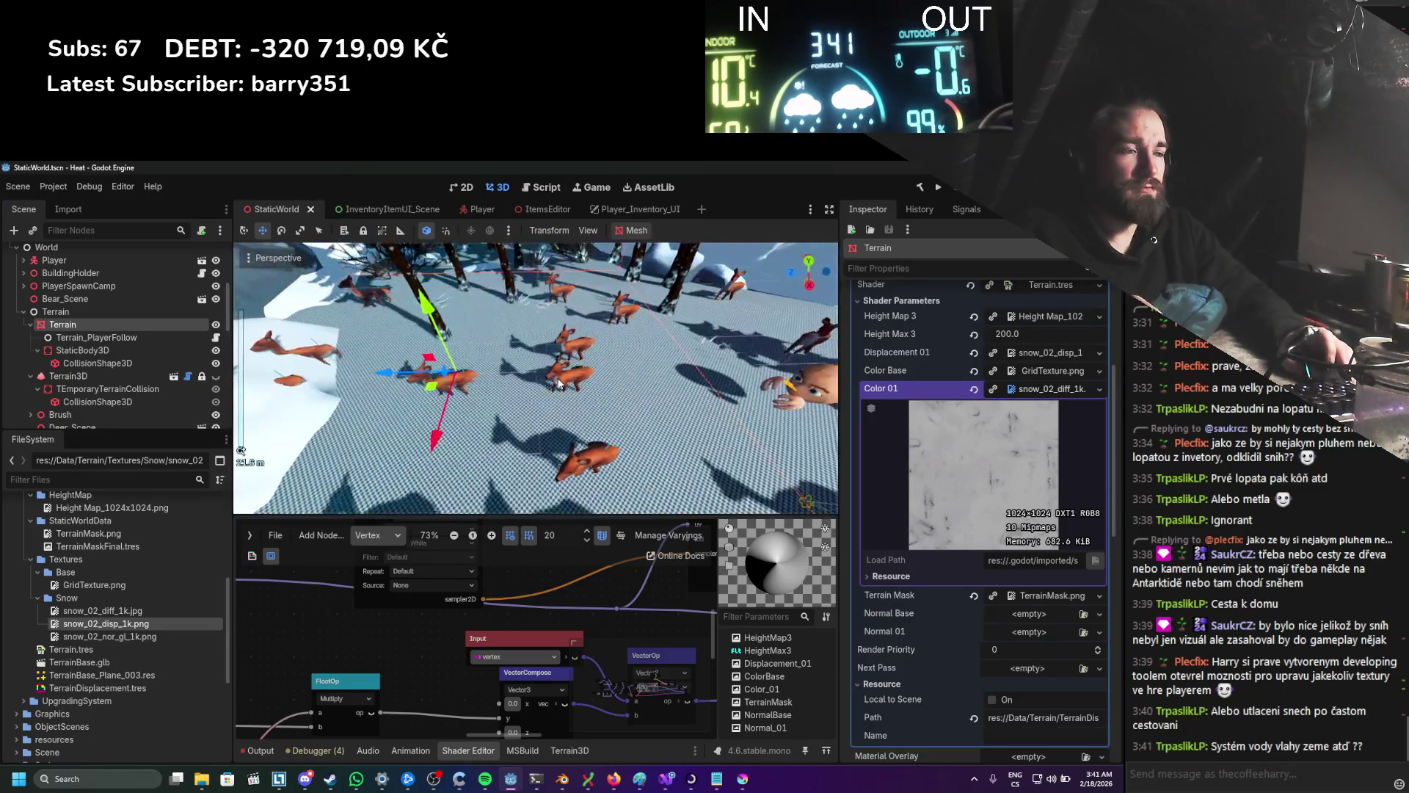
click(938, 187)
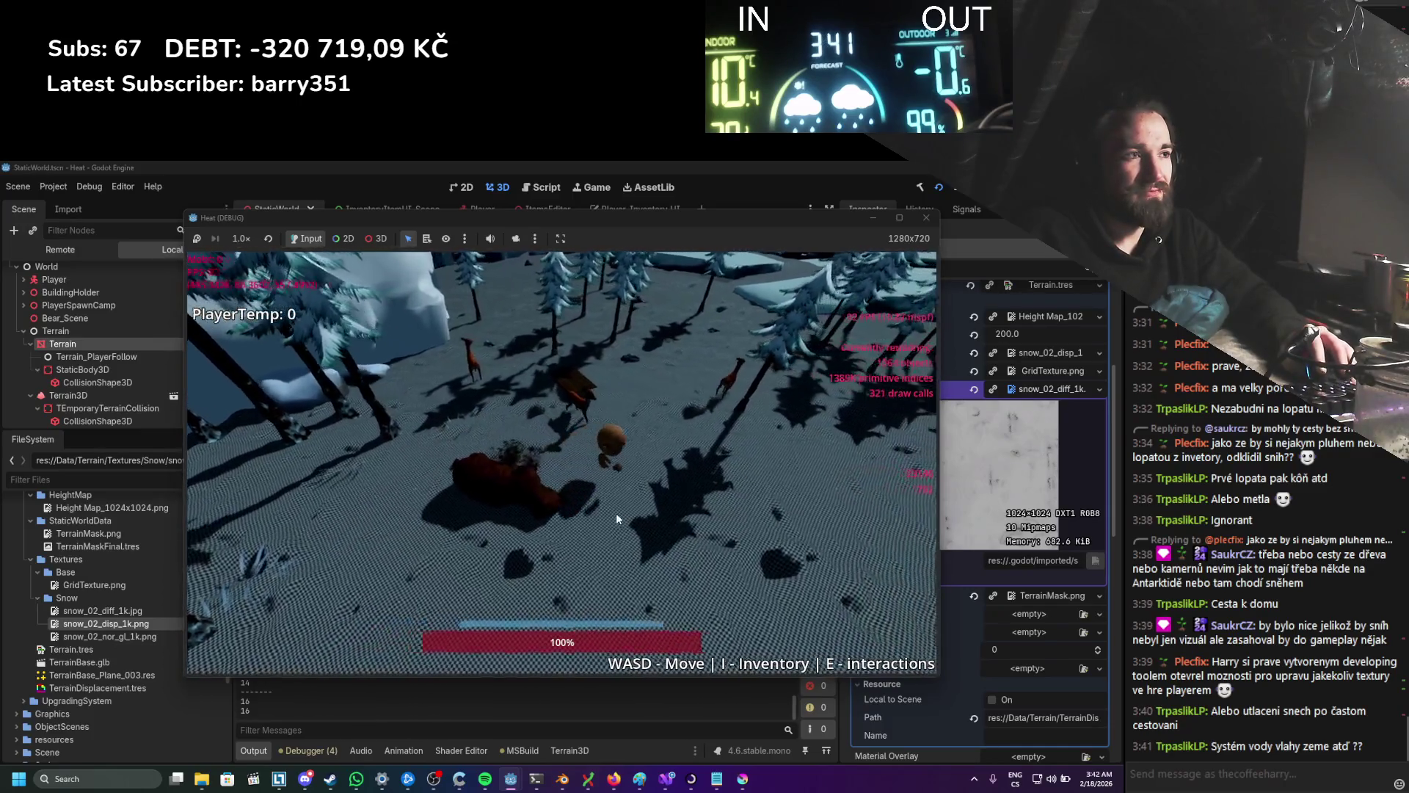
Step: Close the game window and open the terrain's visual shader graph in the Shader Editor
click(927, 217)
key(alt+Tab)
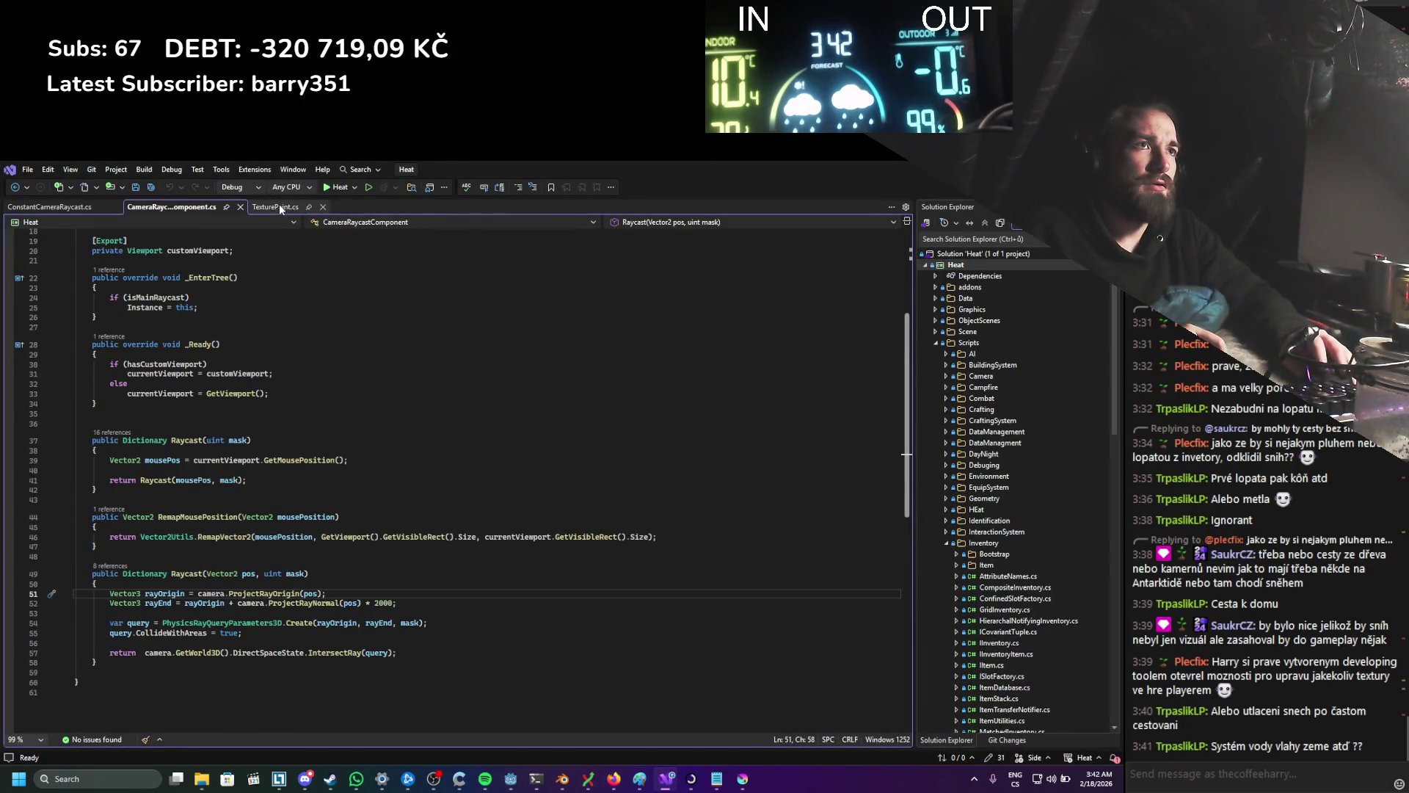
click(513, 780)
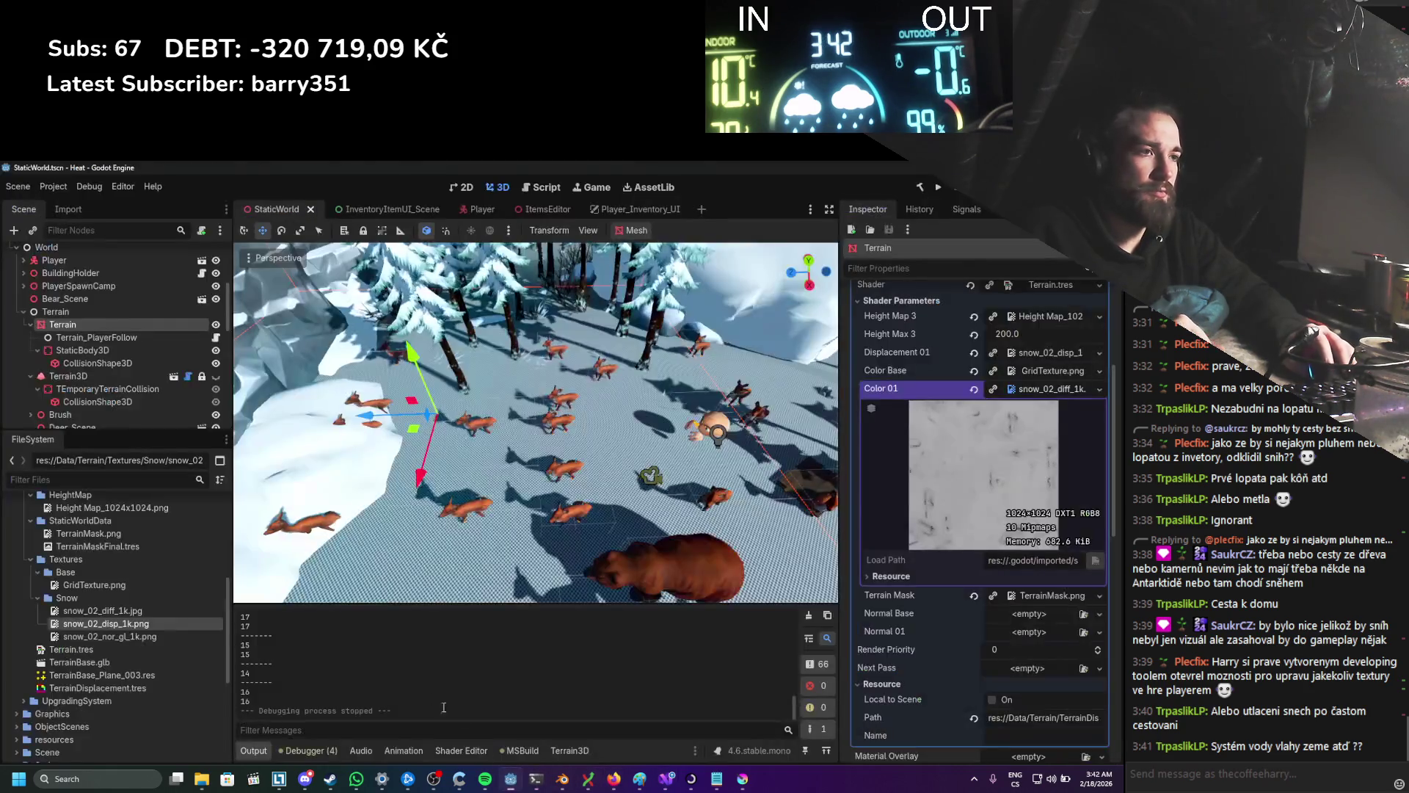
click(462, 750)
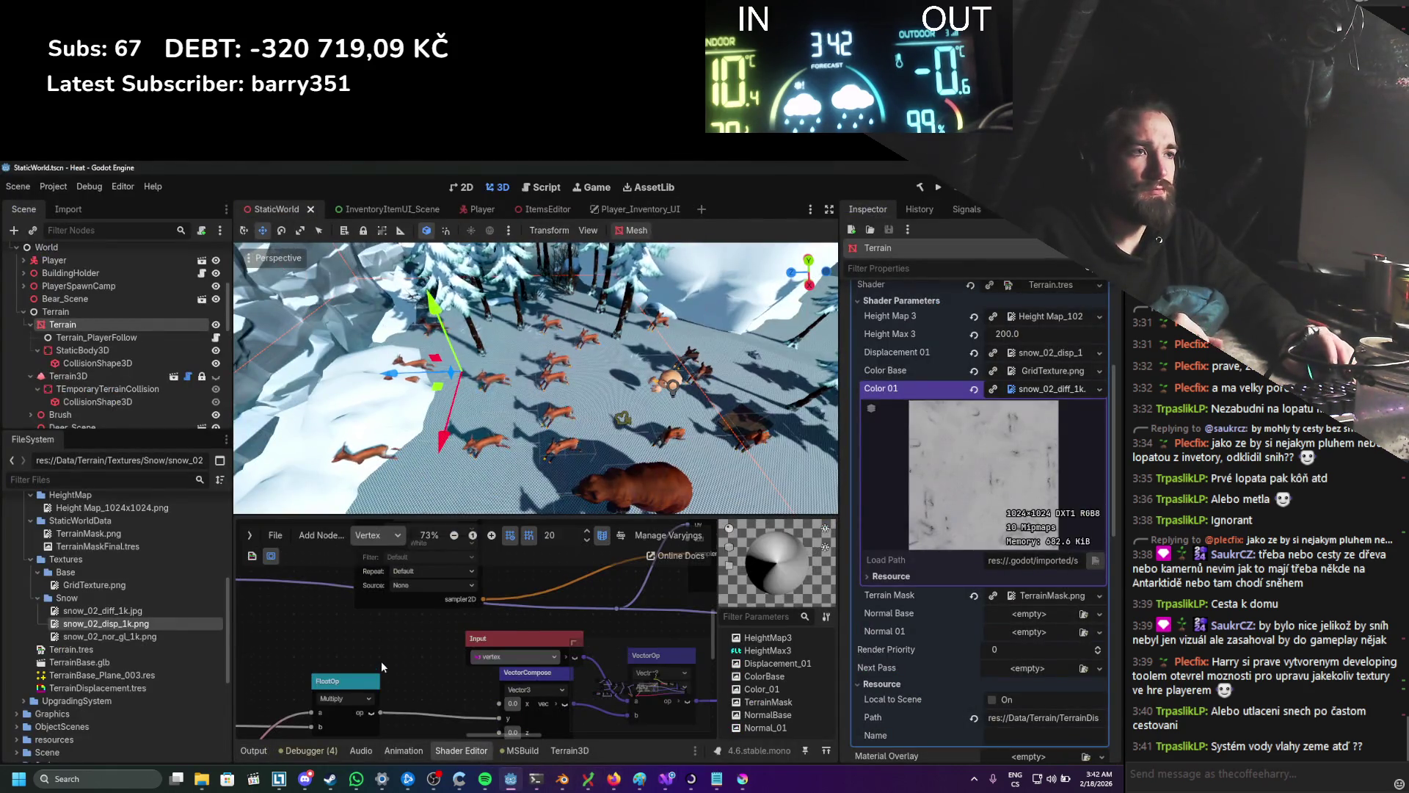
Step: Switch the shader graph to the Fragment stage to inspect it, then save the scene
scroll(377, 658, down, 2)
click(378, 535)
click(393, 571)
scroll(423, 624, down, 2)
scroll(491, 668, up, 1)
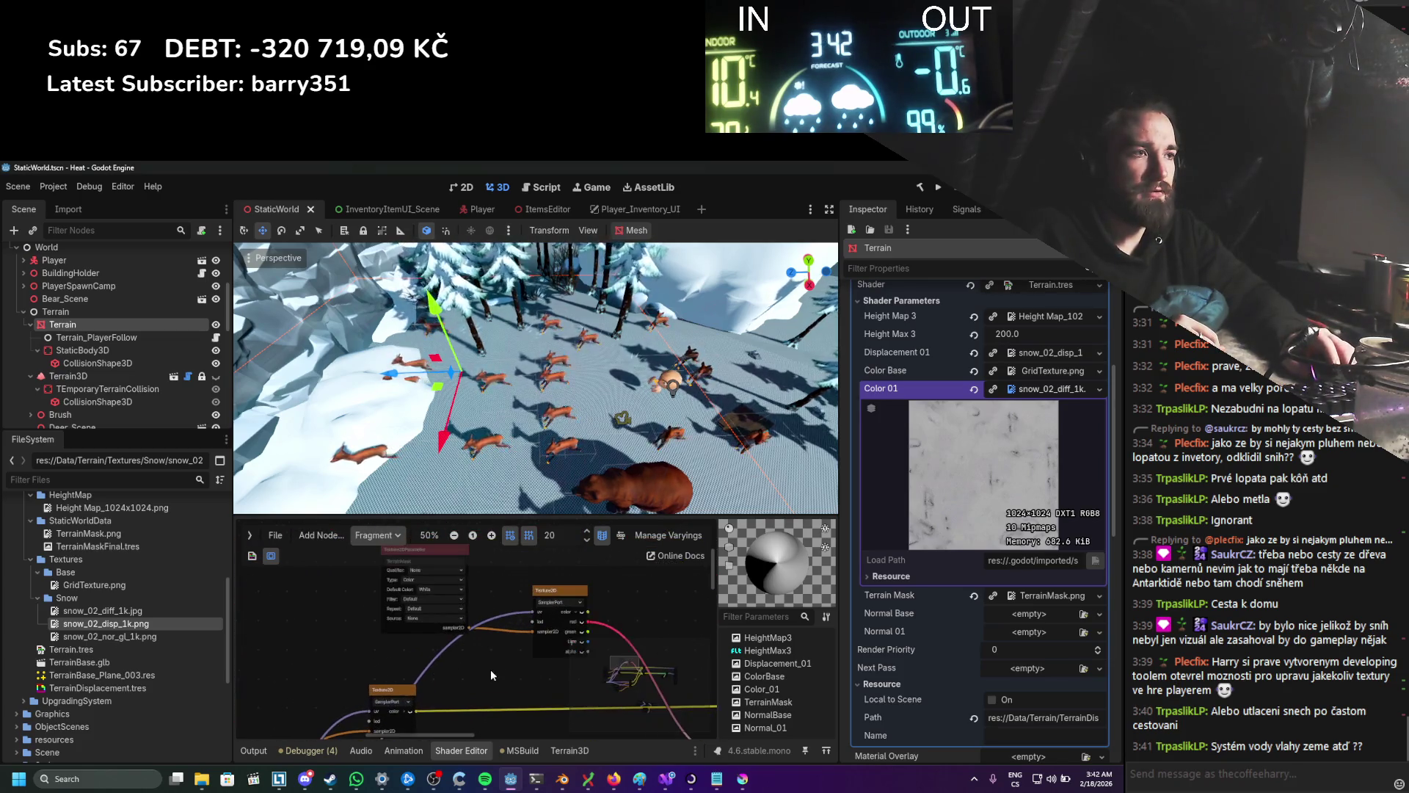
scroll(506, 633, up, 2)
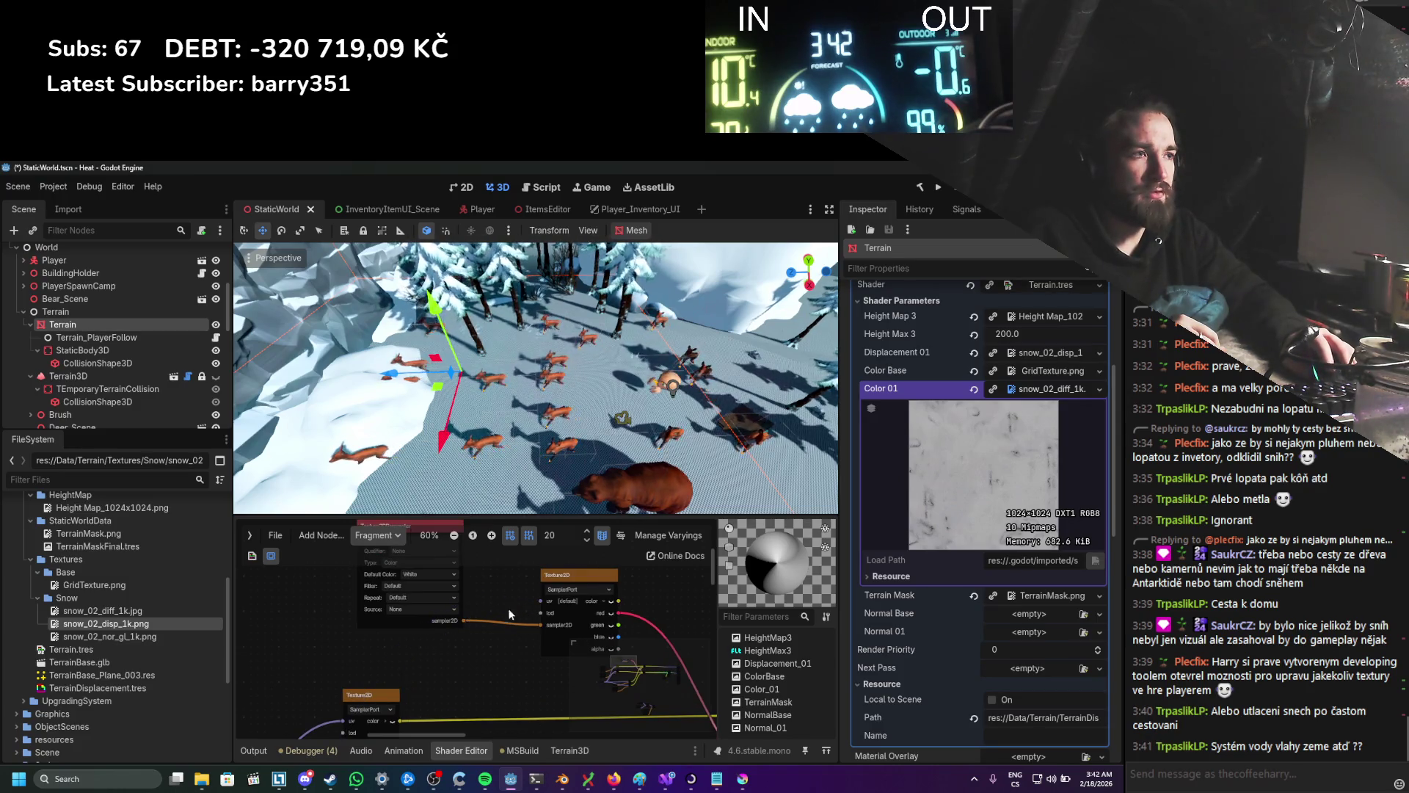
scroll(508, 601, right, 3)
key(ctrl+s)
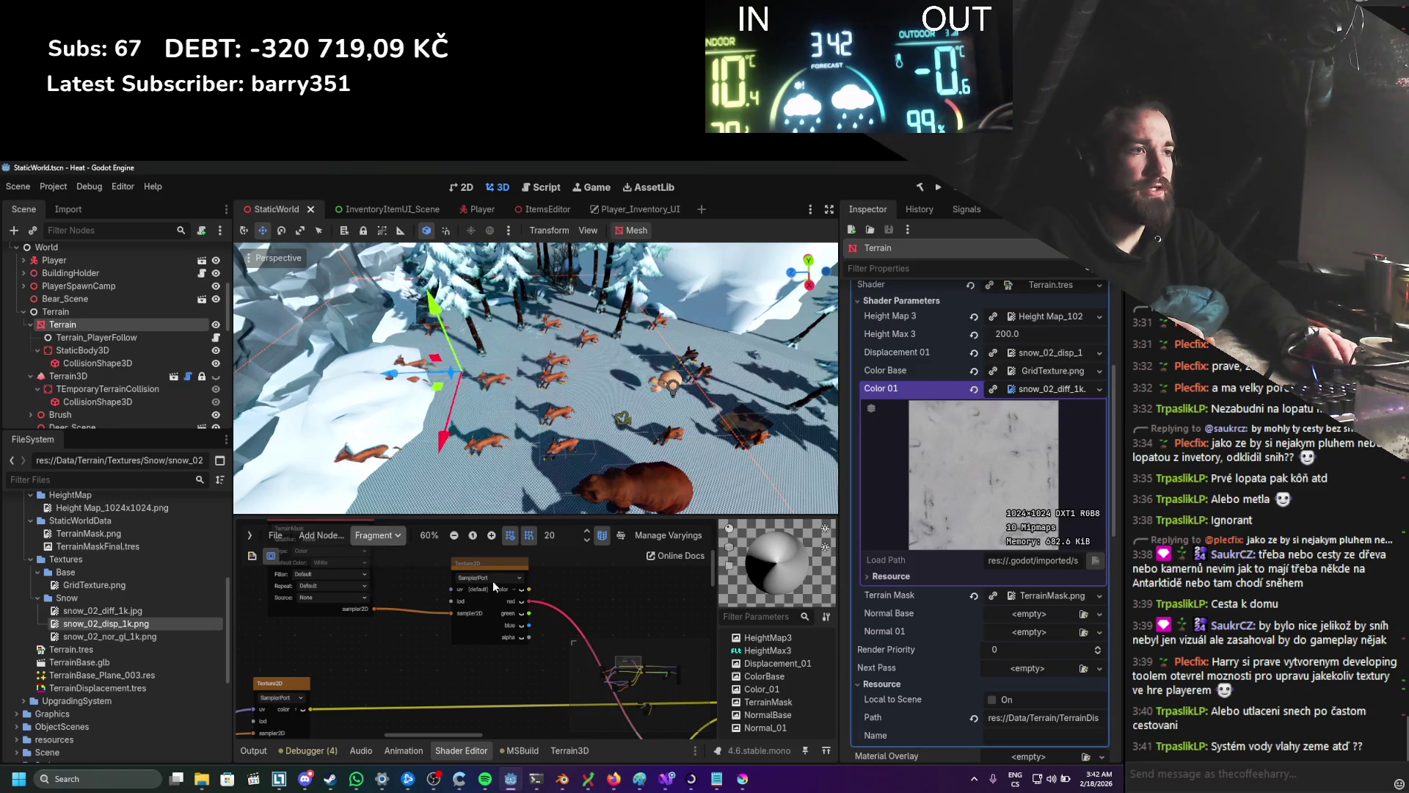
Step: Move the Mix node up and nudge the Texture2D node into place, then save
scroll(444, 651, down, 2)
scroll(425, 672, down, 3)
scroll(404, 655, right, 3)
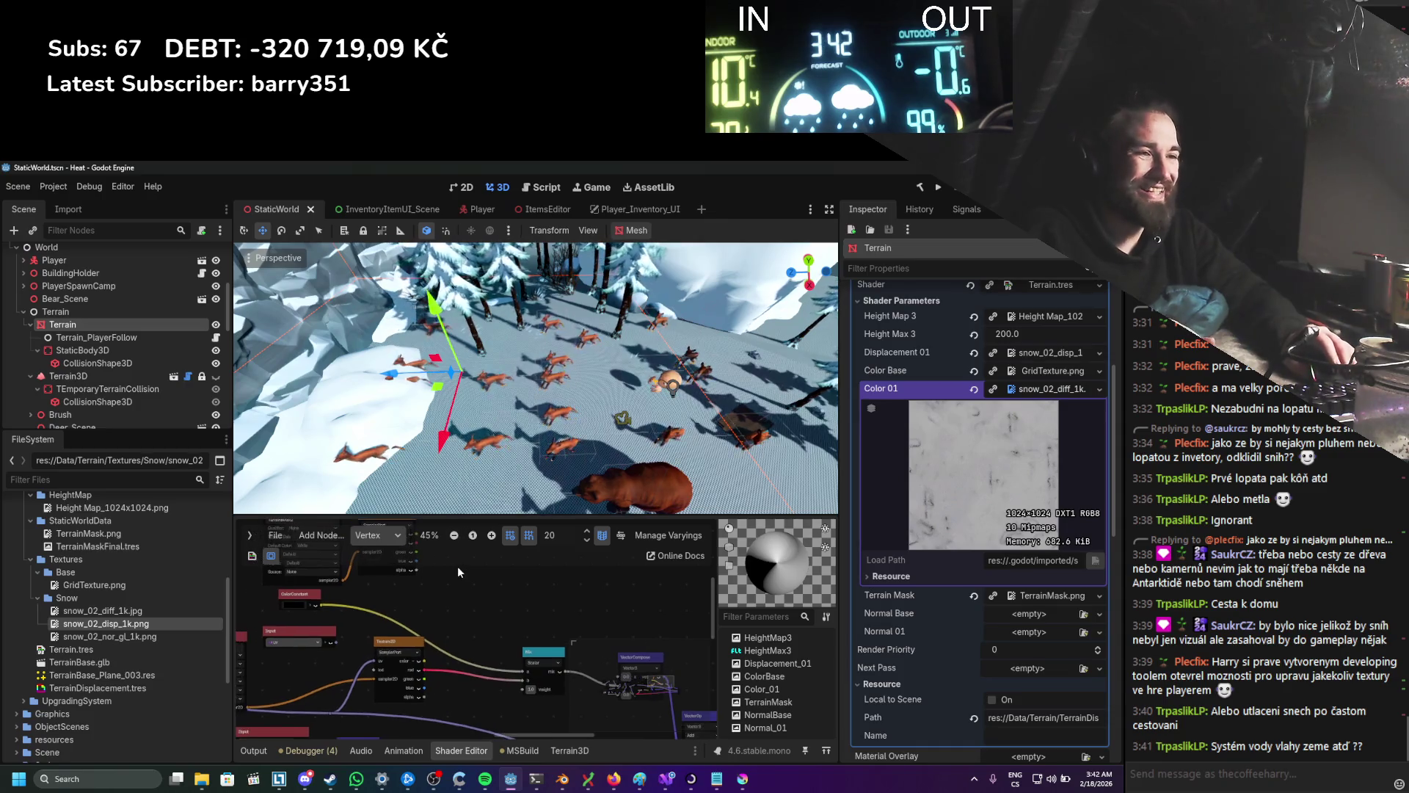
scroll(464, 569, up, 1)
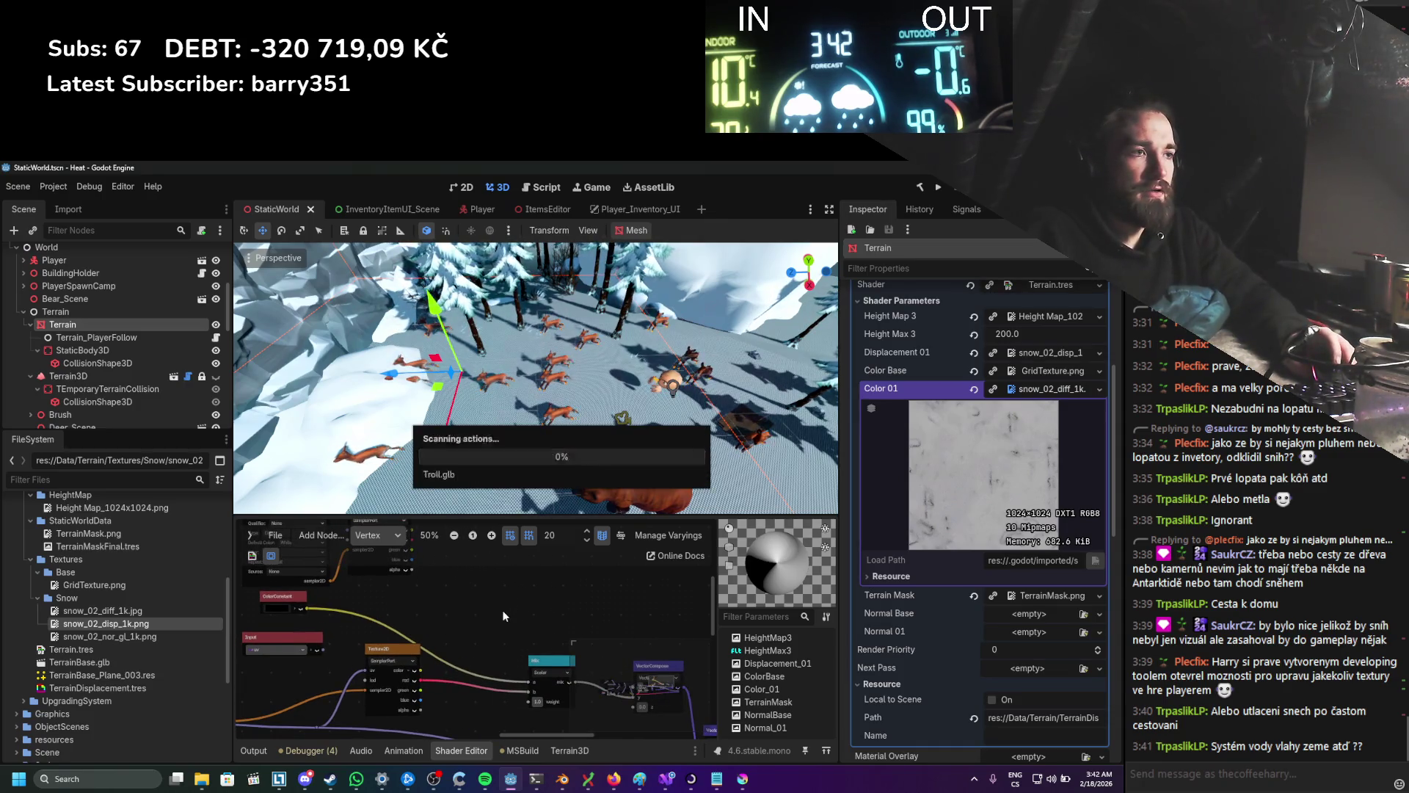
scroll(503, 610, up, 1)
scroll(479, 606, down, 3)
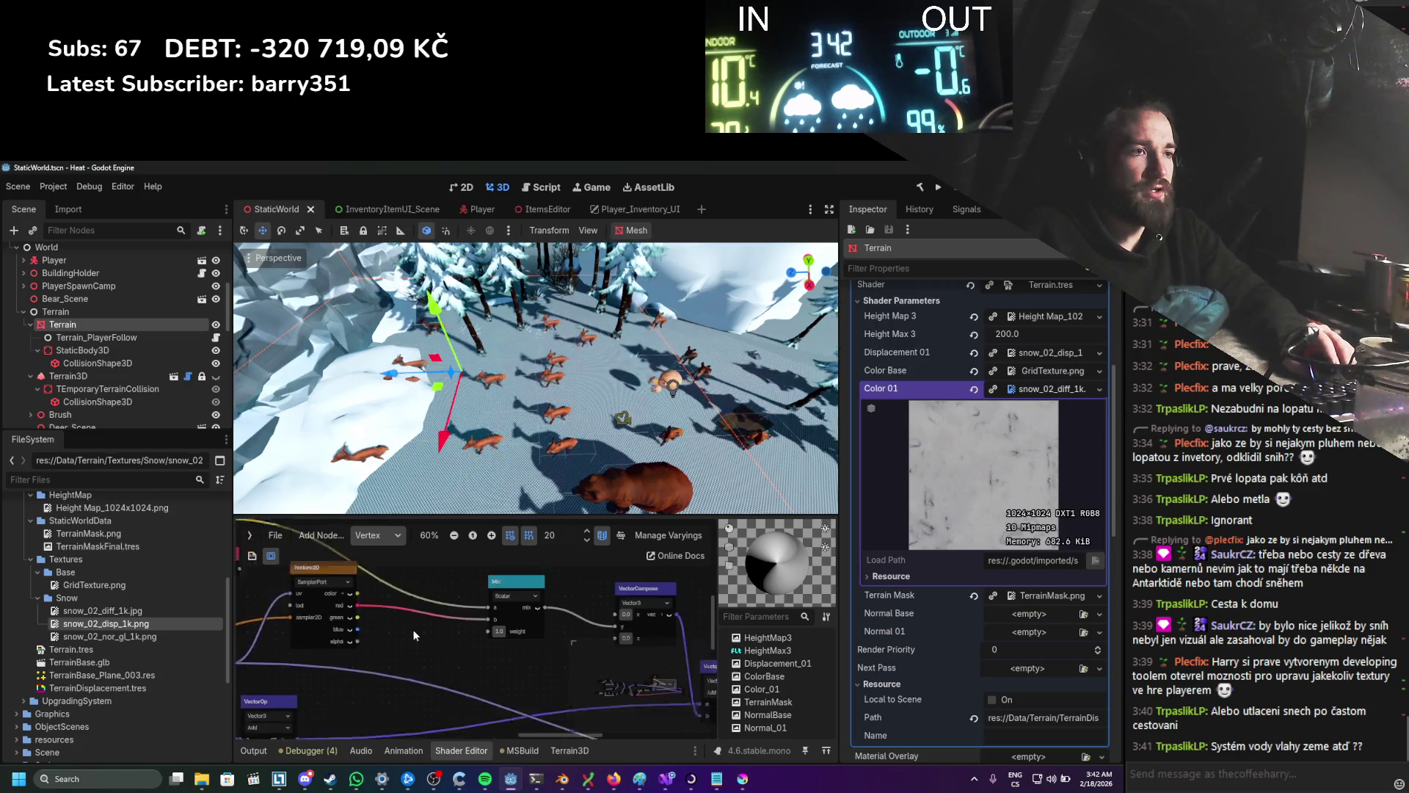
drag(525, 593, 538, 565)
scroll(469, 632, left, 2)
click(373, 584)
drag(374, 584, 360, 569)
scroll(488, 623, right, 2)
scroll(510, 413, up, 5)
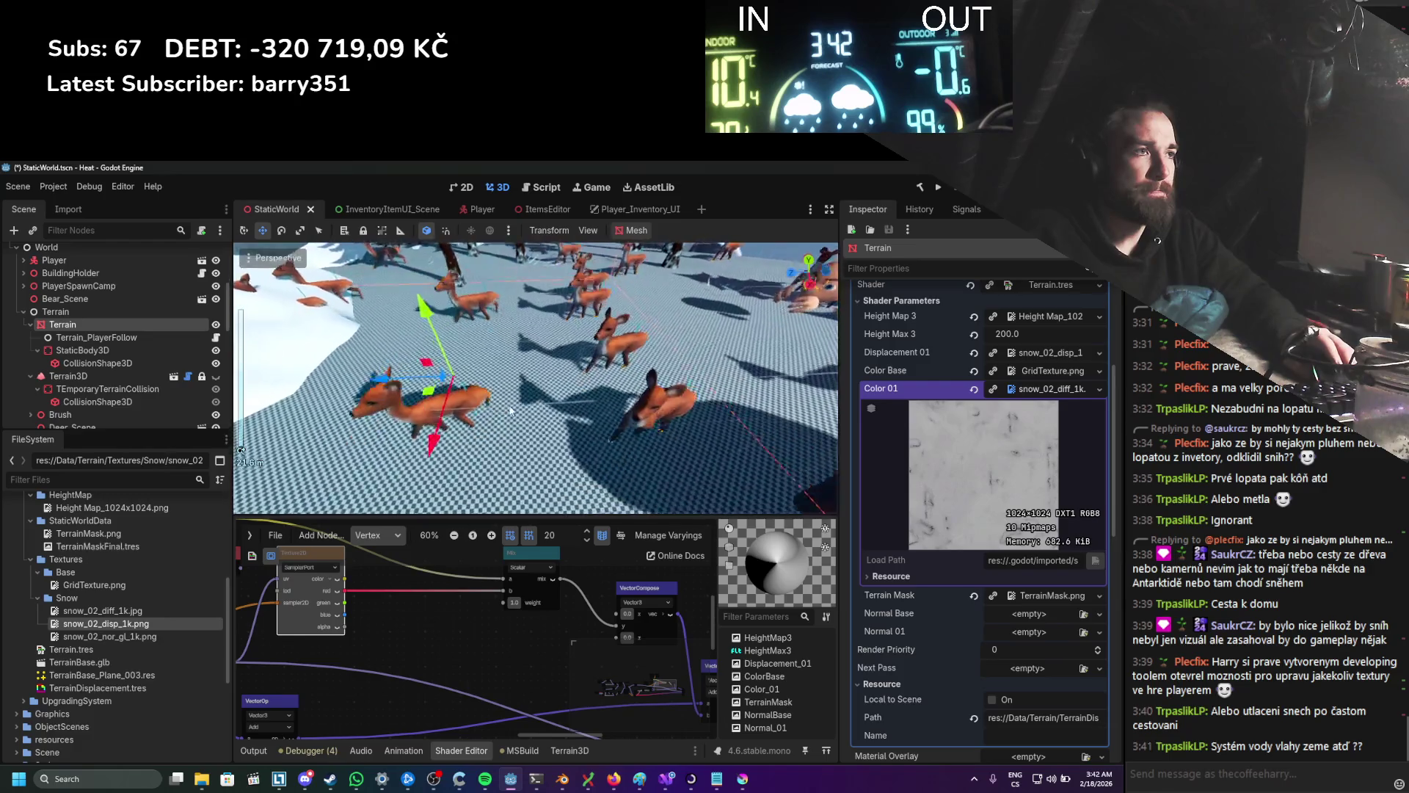
scroll(511, 413, up, 2)
key(ctrl+s)
Step: Add a Multiply node off the Mix output with a multiplier of 5.0
scroll(470, 623, right, 3)
scroll(414, 631, left, 3)
scroll(511, 617, right, 3)
mouse_move(474, 570)
mouse_down()
mouse_move(417, 564)
mouse_move(456, 613)
mouse_up()
text(mult)
key(Down)
key(Return)
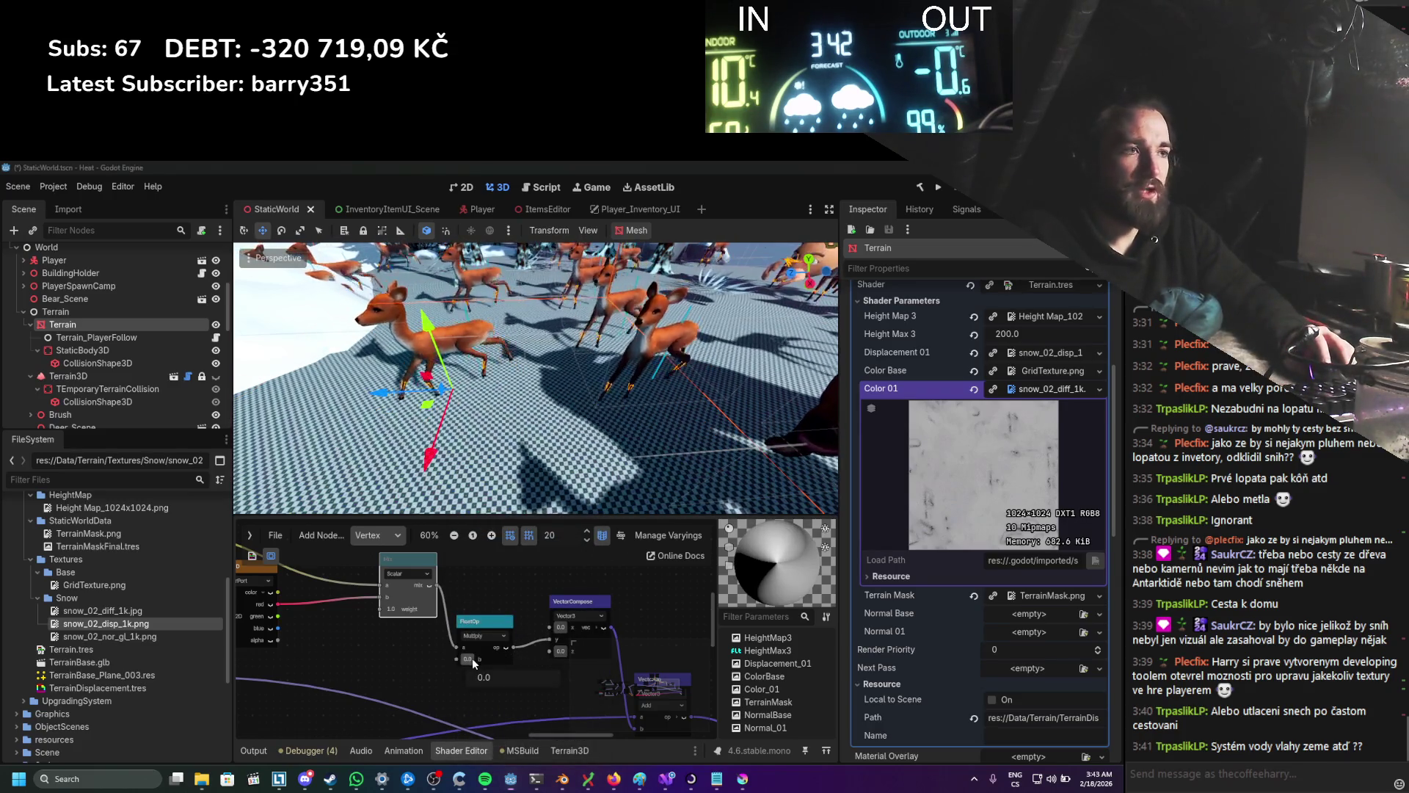
text(5)
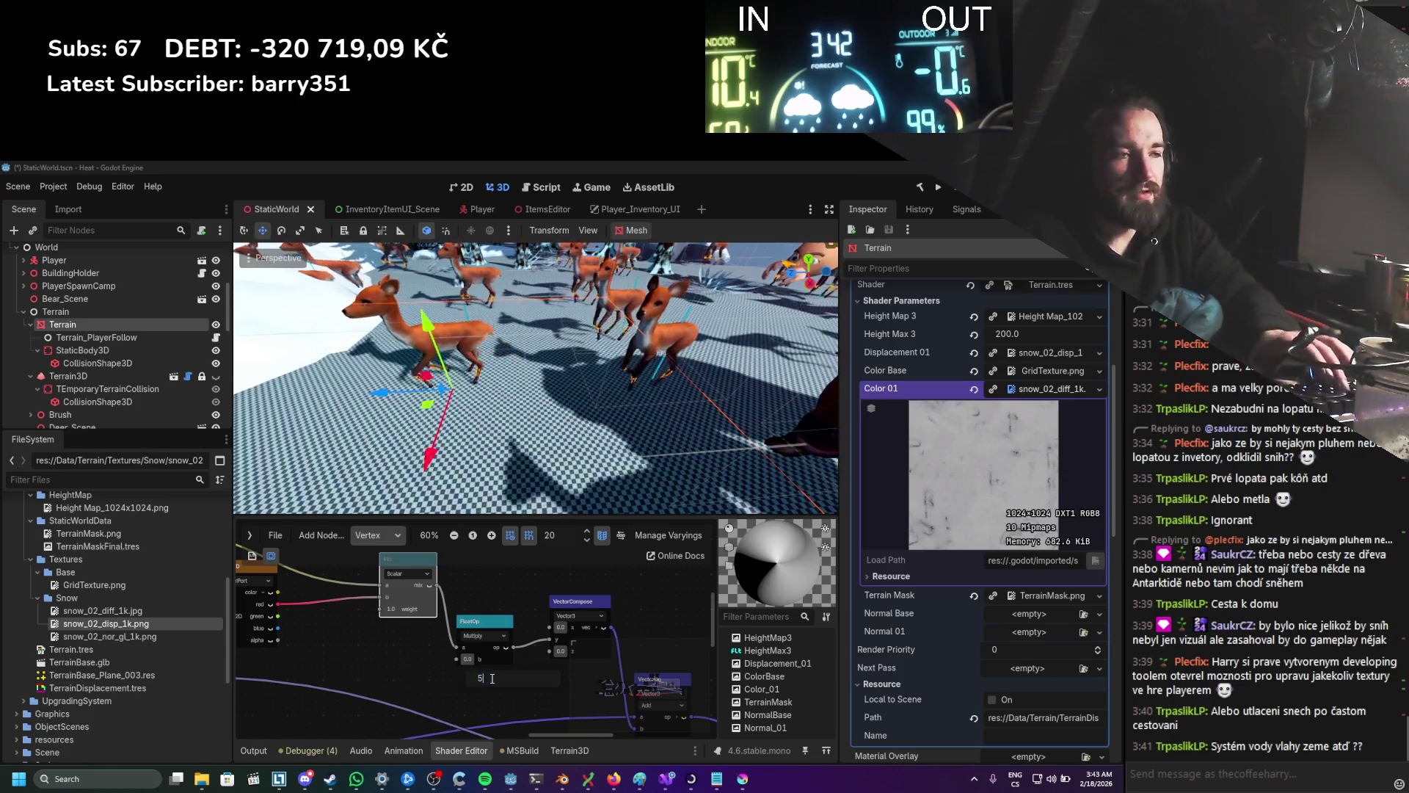
key(Return)
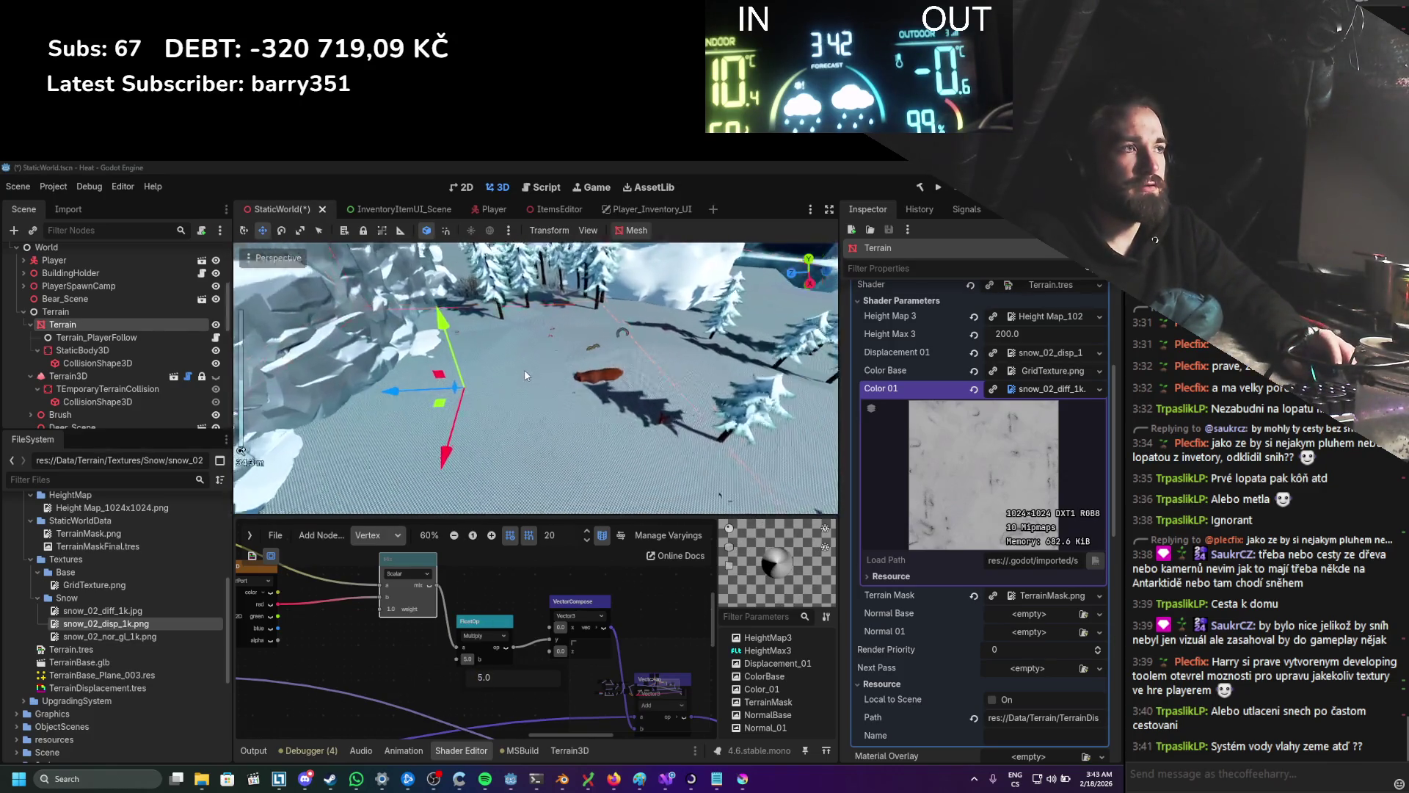
Step: Orbit the 3D view over the wider snowy terrain and scroll the shader graph toward the UVFunc node
scroll(505, 592, down, 1)
scroll(490, 682, down, 1)
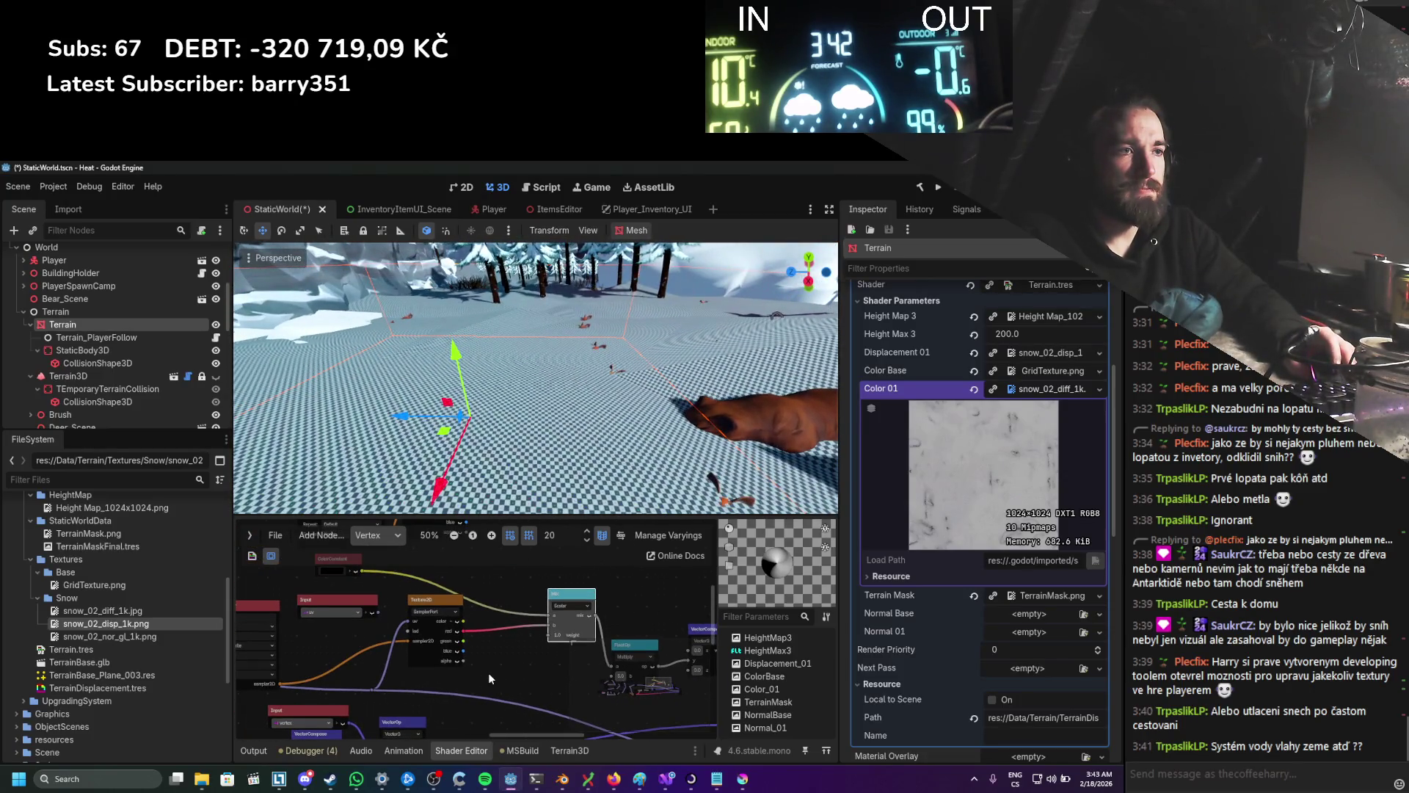
scroll(487, 673, up, 2)
scroll(448, 667, right, 3)
scroll(381, 662, right, 3)
scroll(304, 665, down, 3)
scroll(310, 629, left, 3)
scroll(507, 435, down, 3)
scroll(507, 429, up, 5)
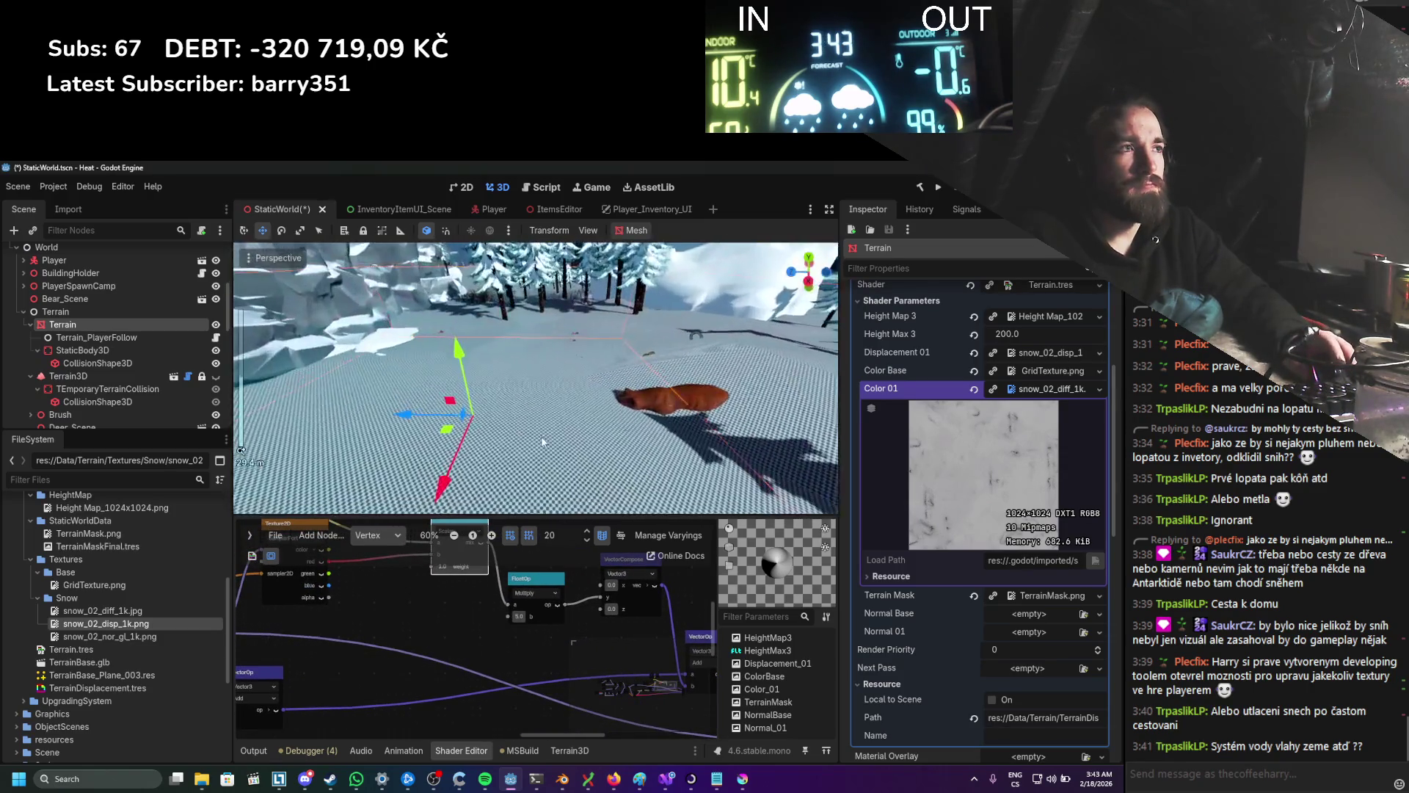
mouse_move(495, 422)
mouse_down()
mouse_move(506, 411)
mouse_move(514, 422)
mouse_move(485, 499)
mouse_up()
scroll(384, 629, down, 2)
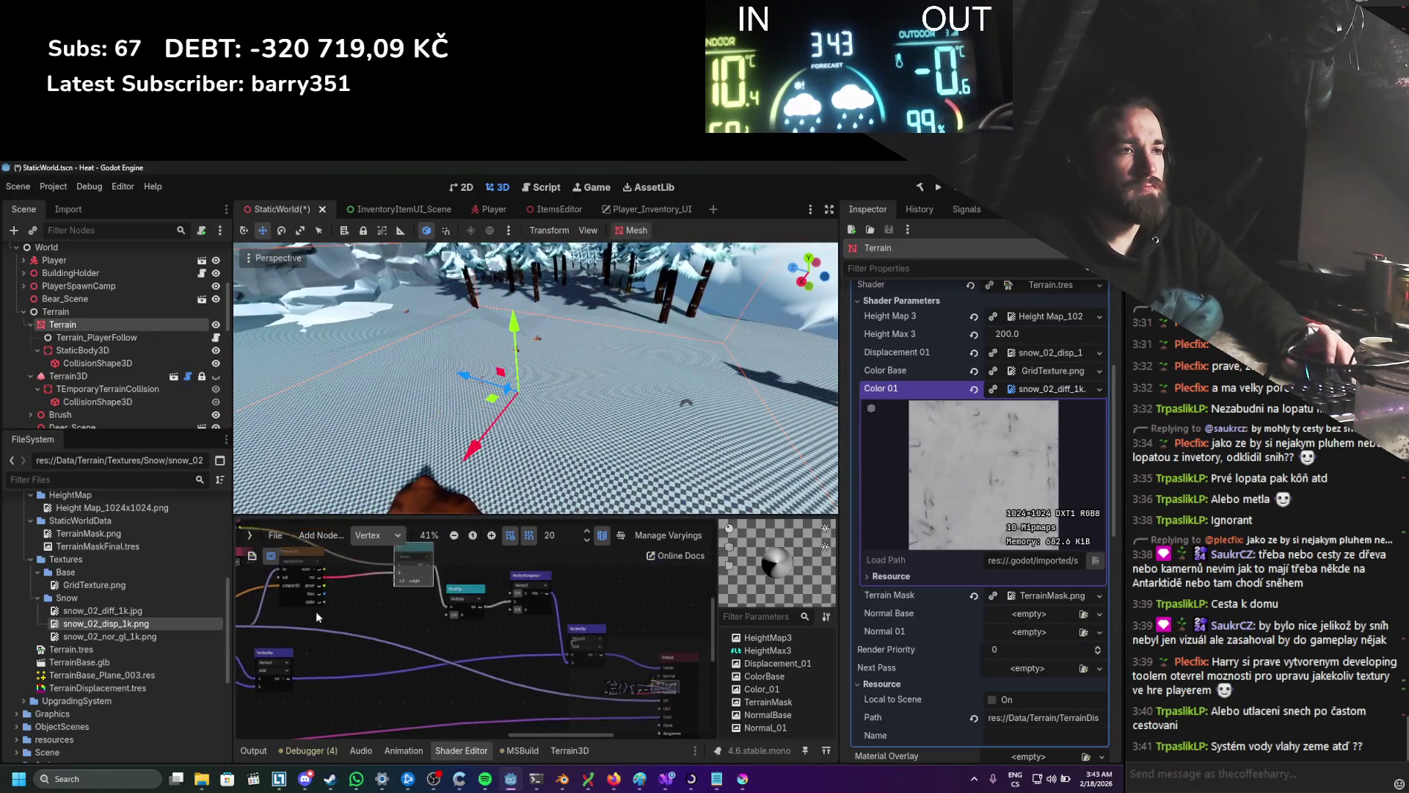
scroll(385, 629, up, 4)
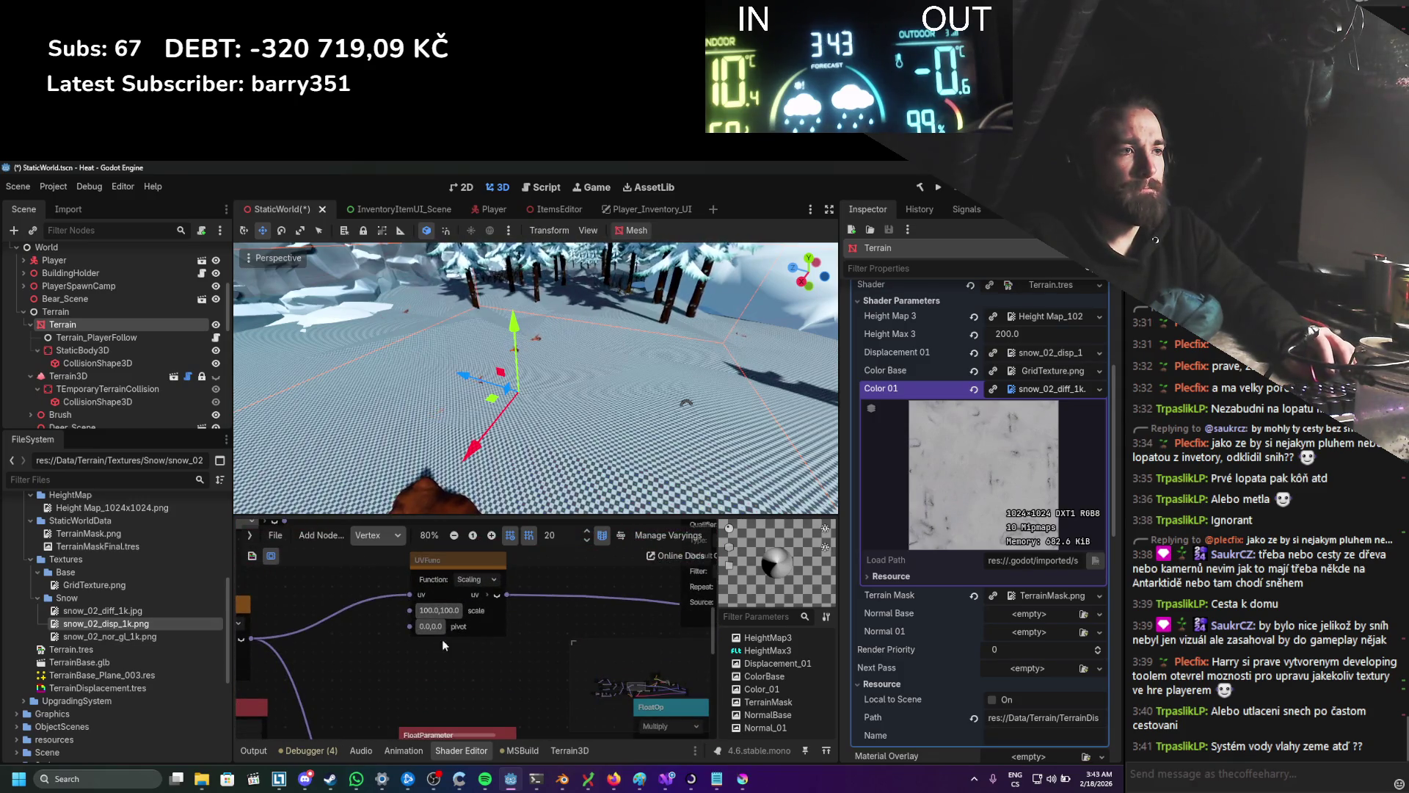
Step: Add a FloatConstant node wired into the UVFunc scale input and set it to 100.0
click(420, 668)
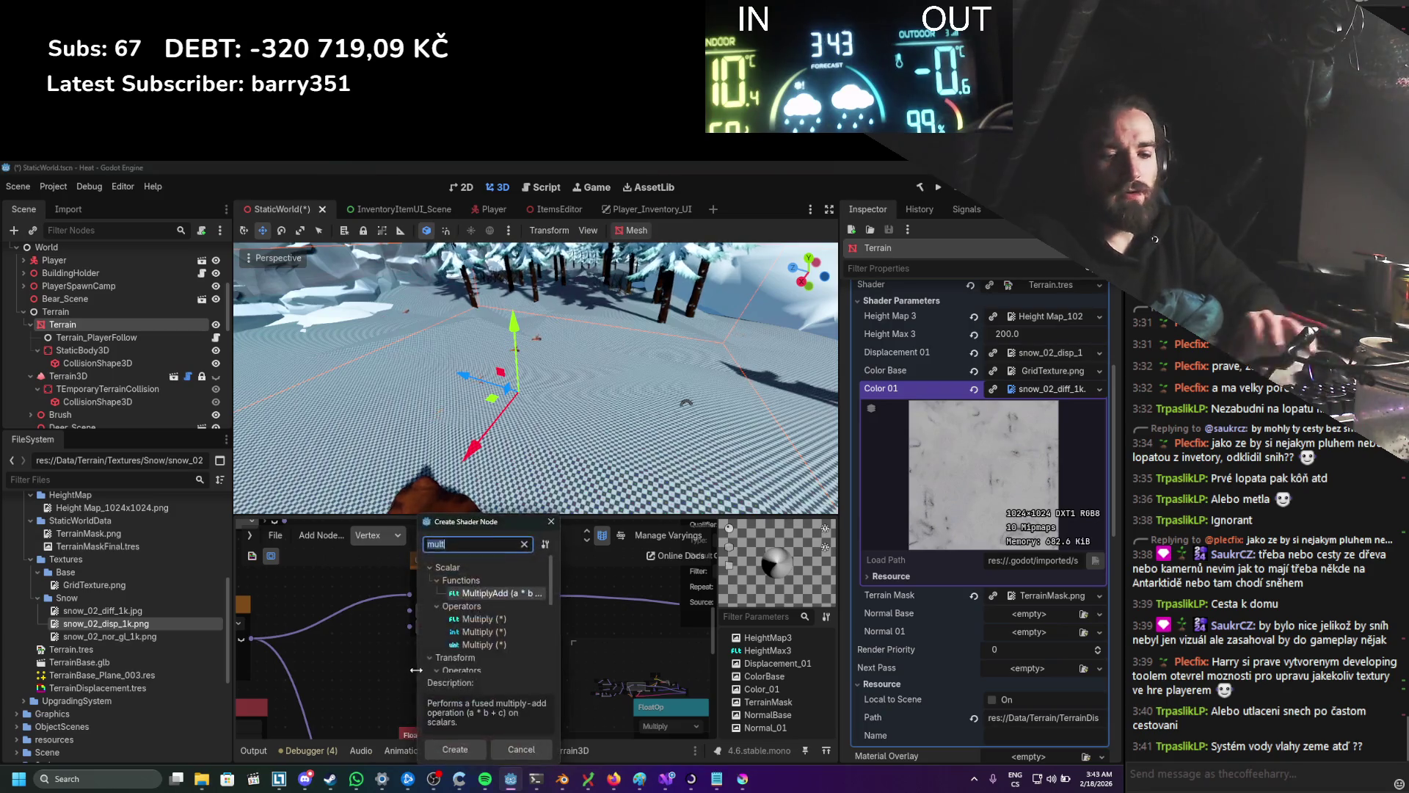
key(Down)
key(Down)
key(Down)
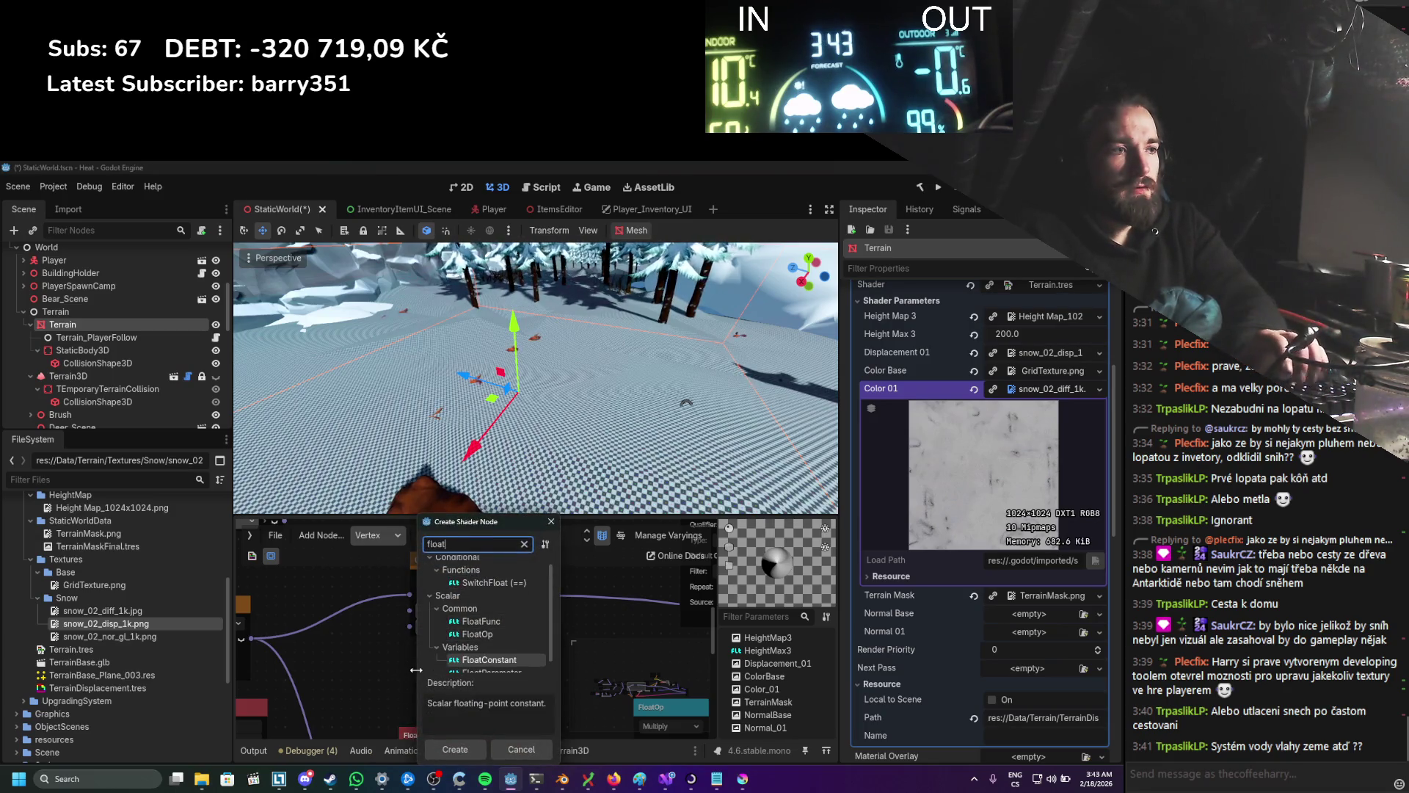
key(Return)
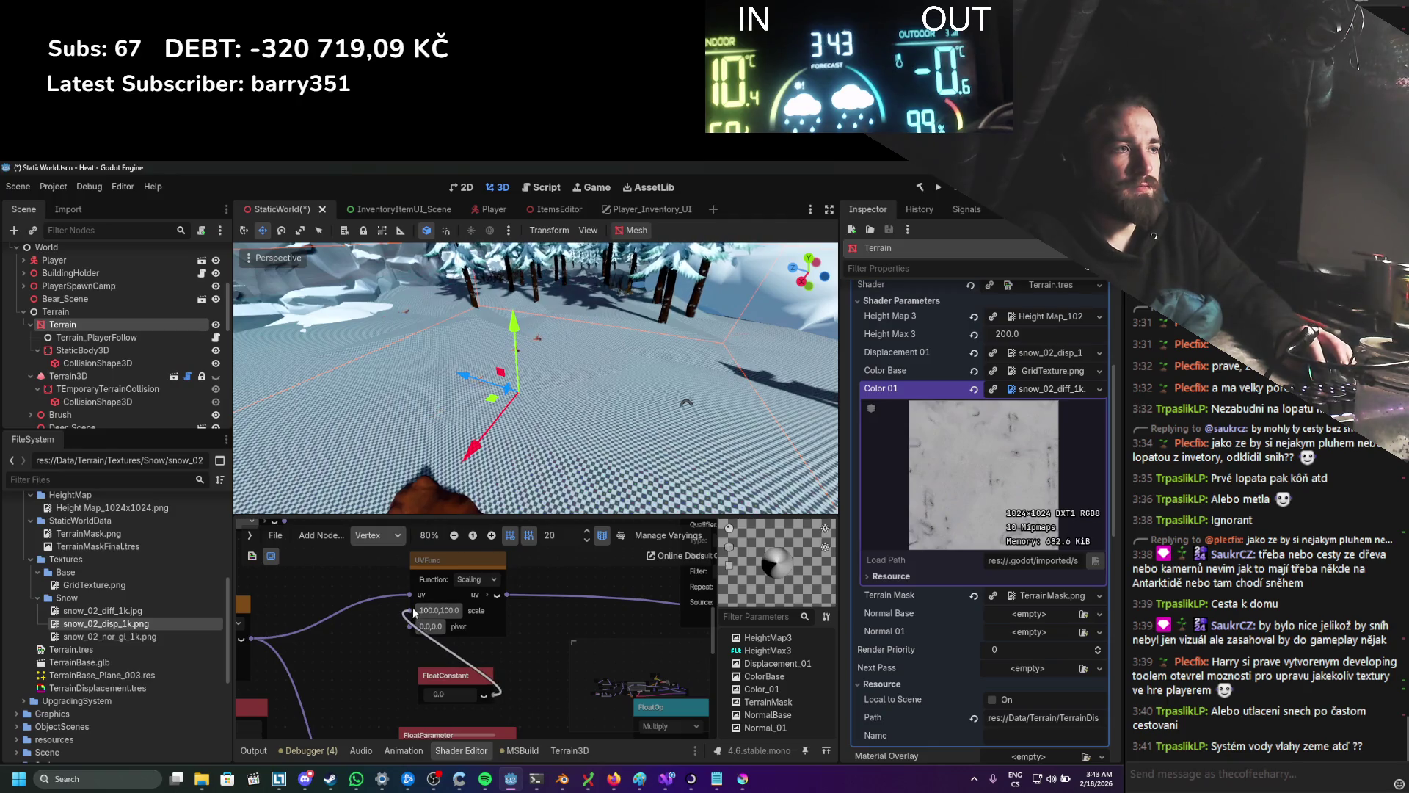
drag(415, 613, 410, 612)
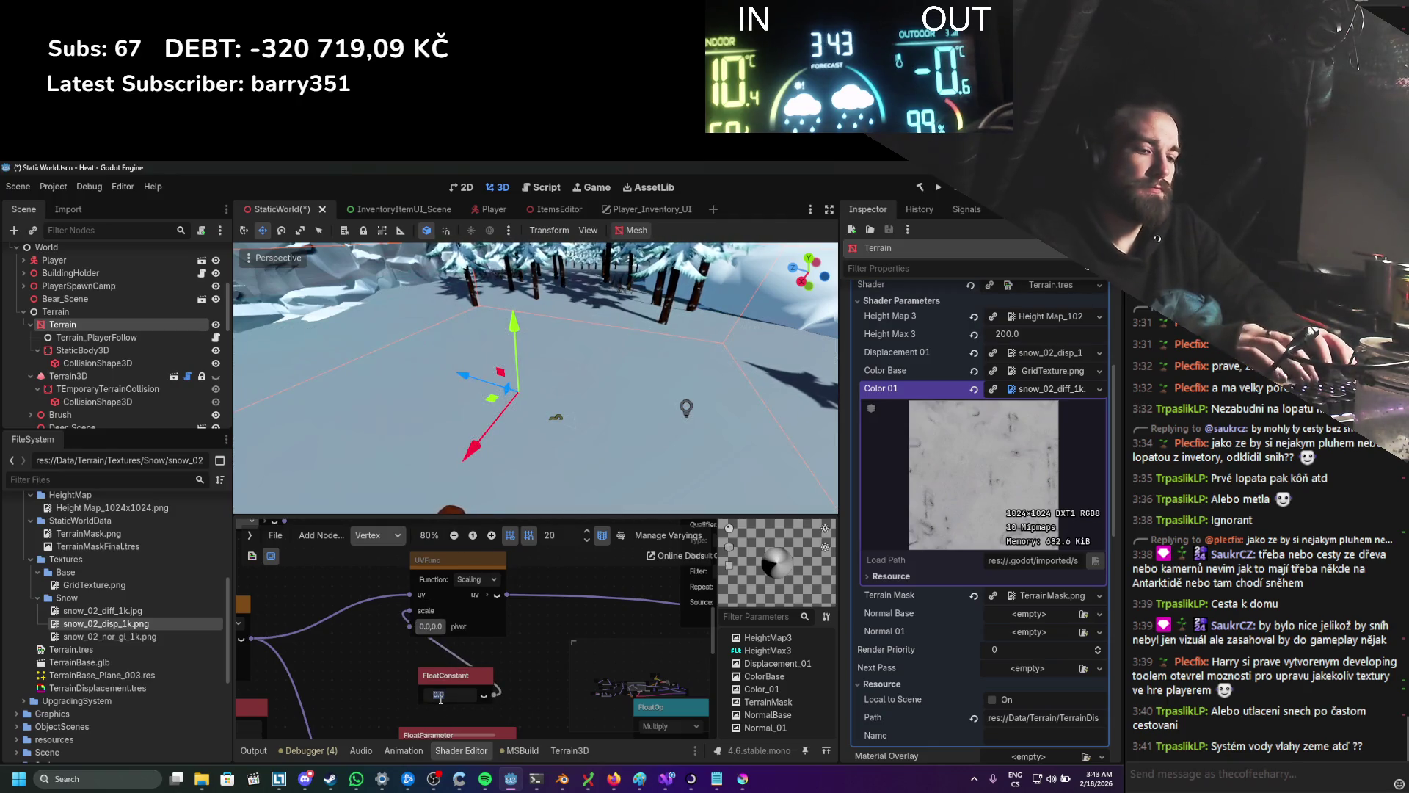
text(50)
key(Return)
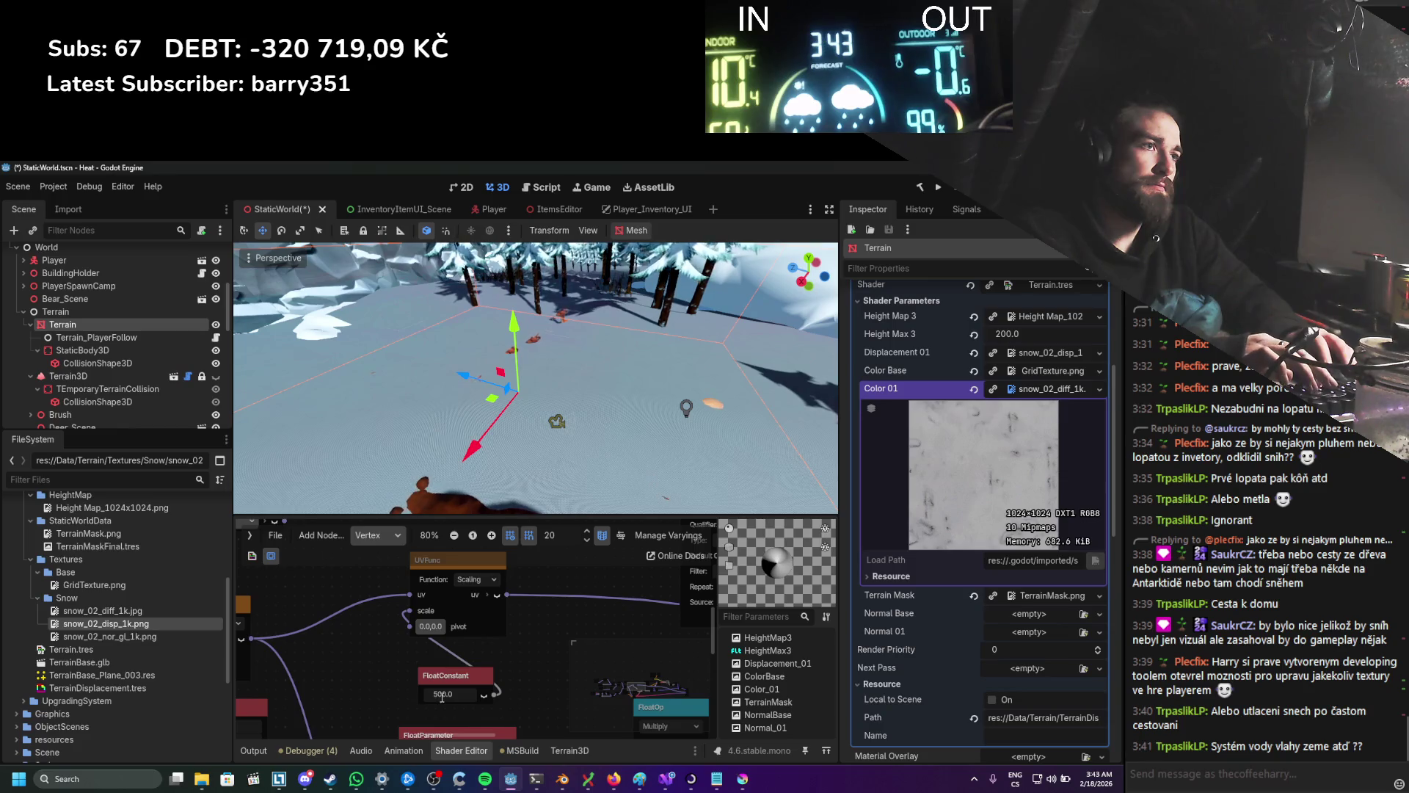
text(0)
key(Return)
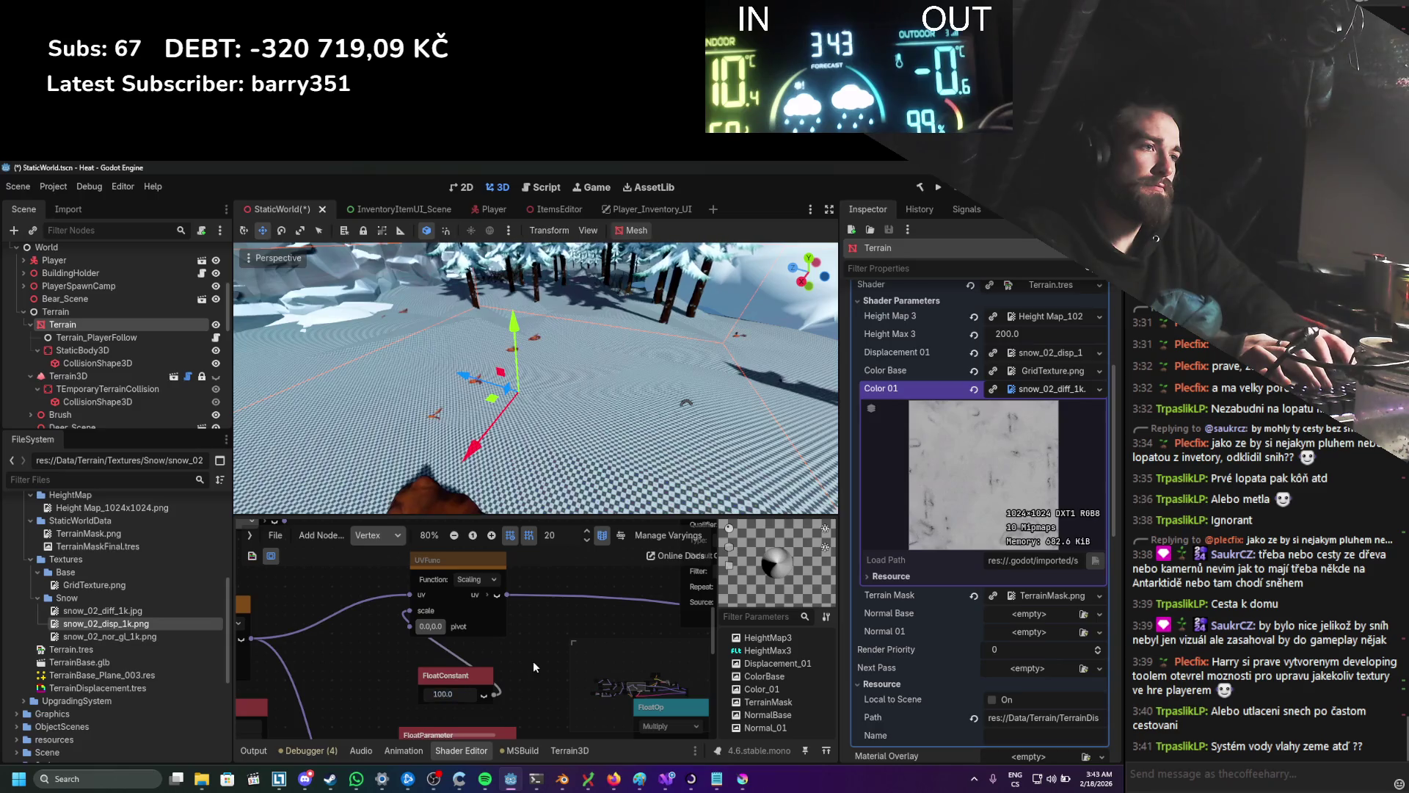
scroll(525, 662, down, 1)
click(415, 682)
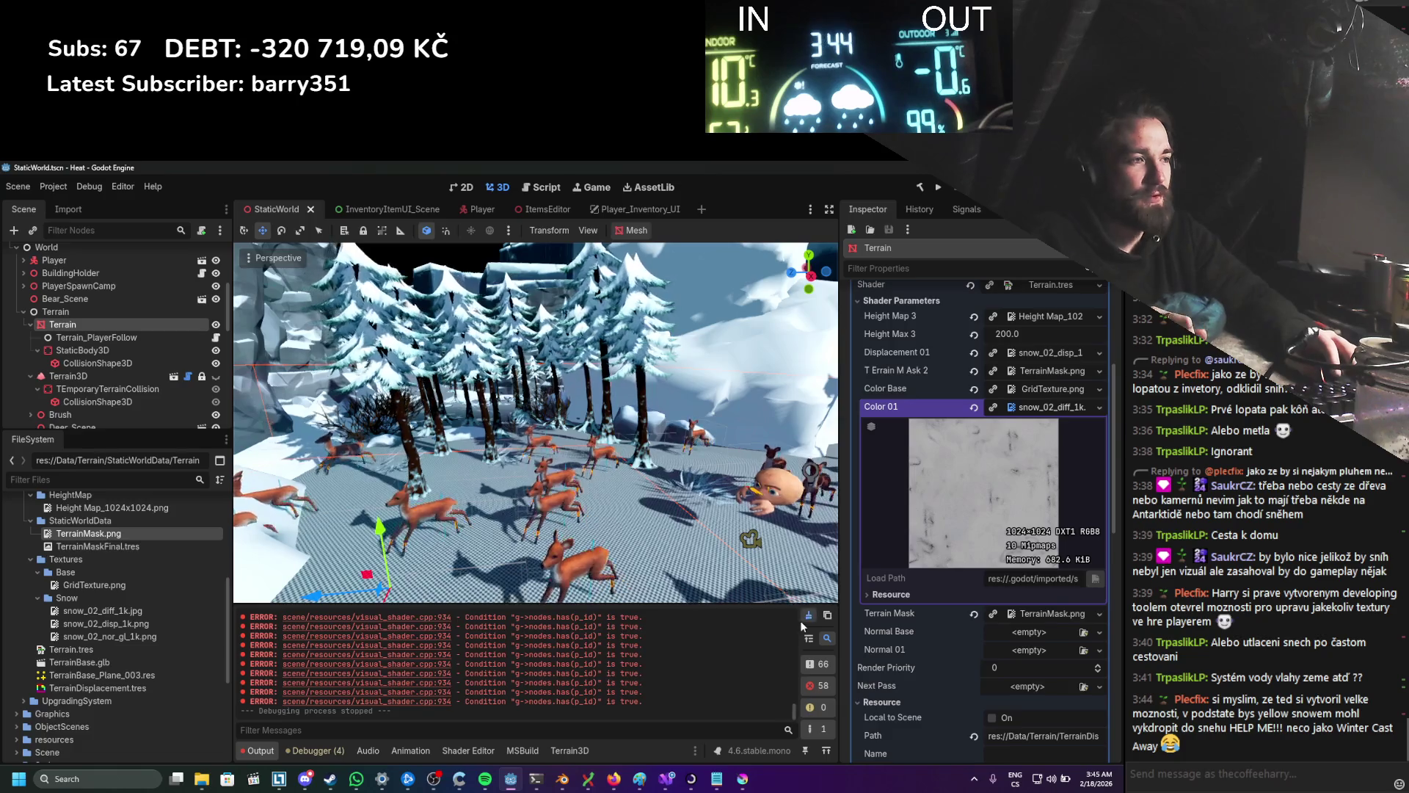
Step: Scroll through TexturePaint.cs in Visual Studio, then switch back to the Godot editor
click(665, 781)
scroll(414, 551, down, 1)
scroll(414, 552, up, 1)
scroll(412, 547, up, 1)
scroll(411, 545, down, 1)
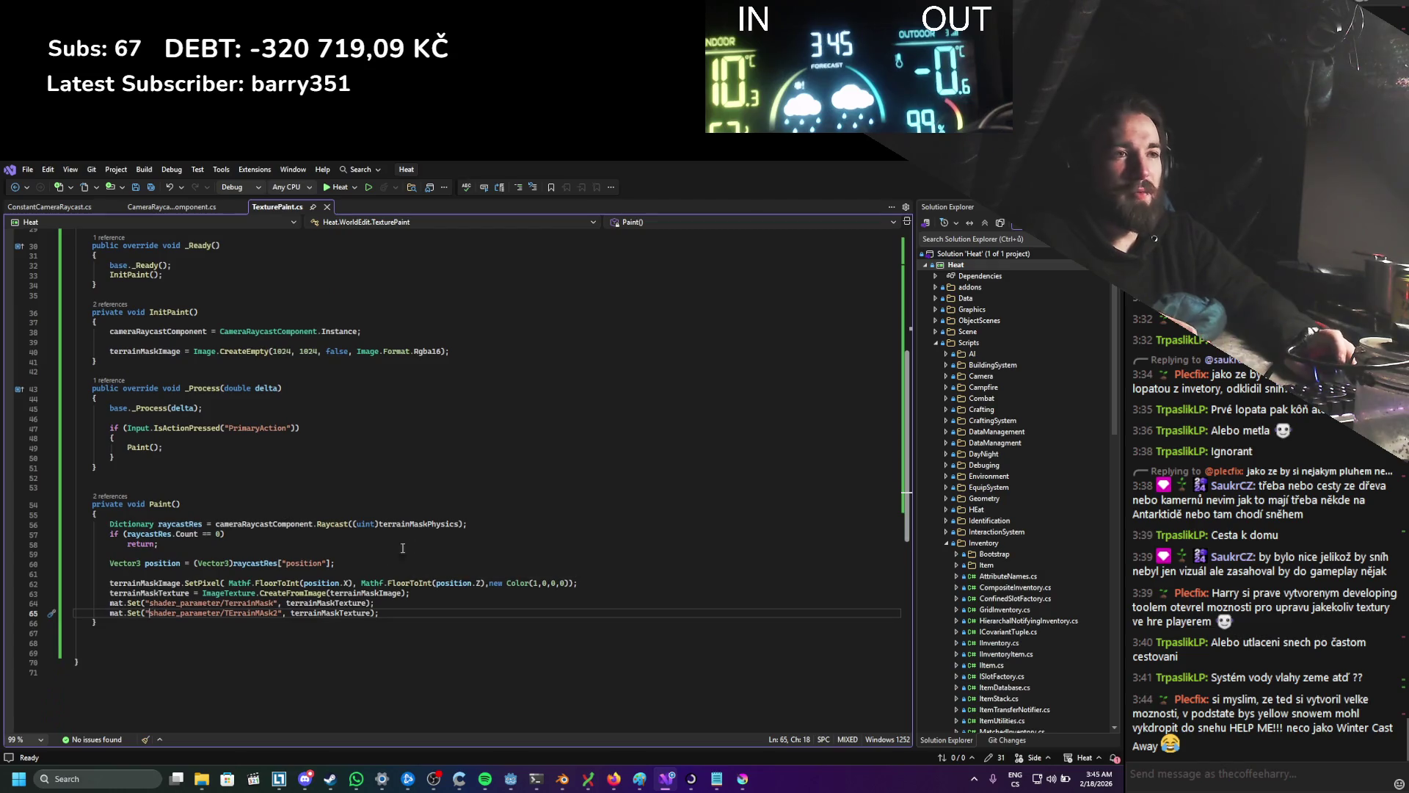
scroll(216, 641, down, 1)
scroll(219, 650, up, 1)
scroll(220, 655, down, 1)
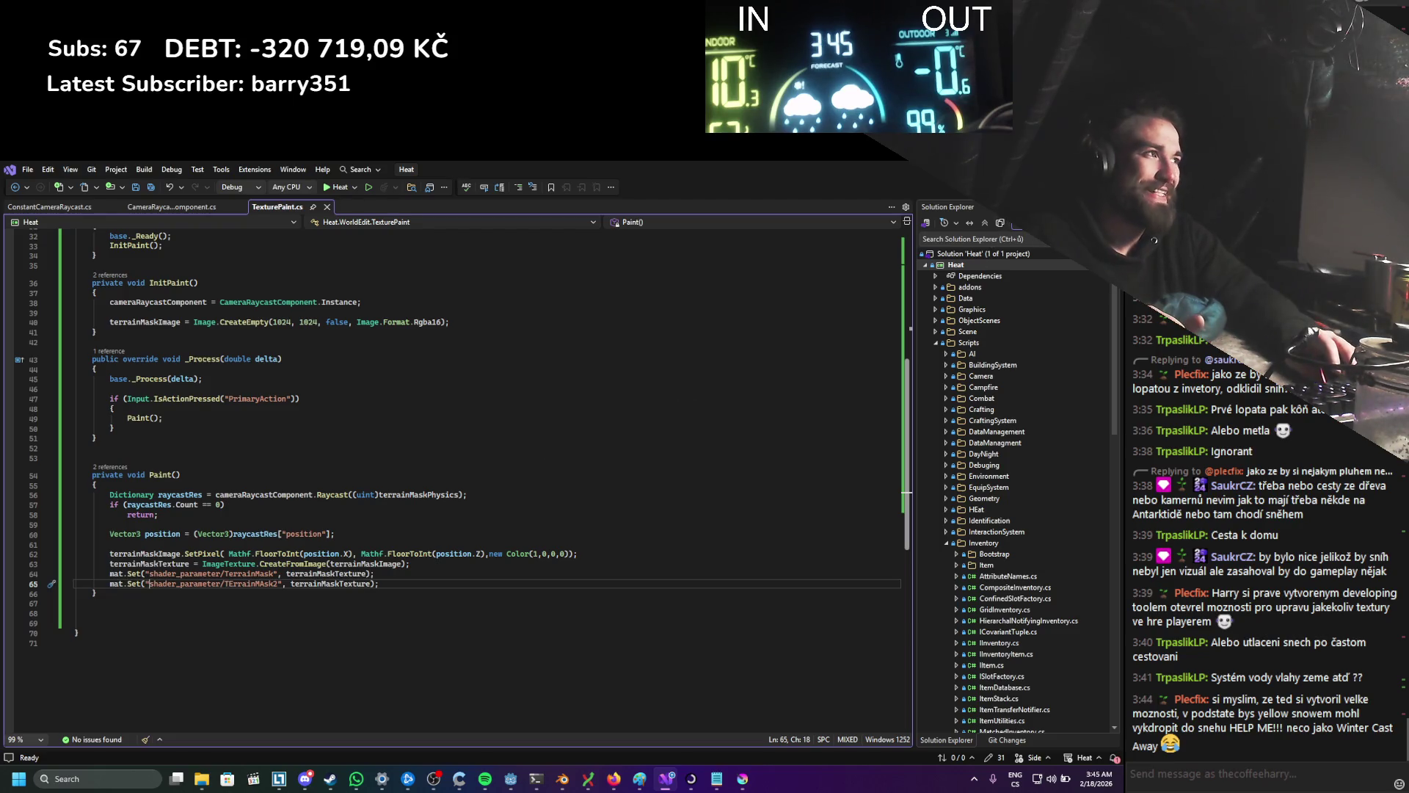
key(alt+Tab)
scroll(315, 492, up, 10)
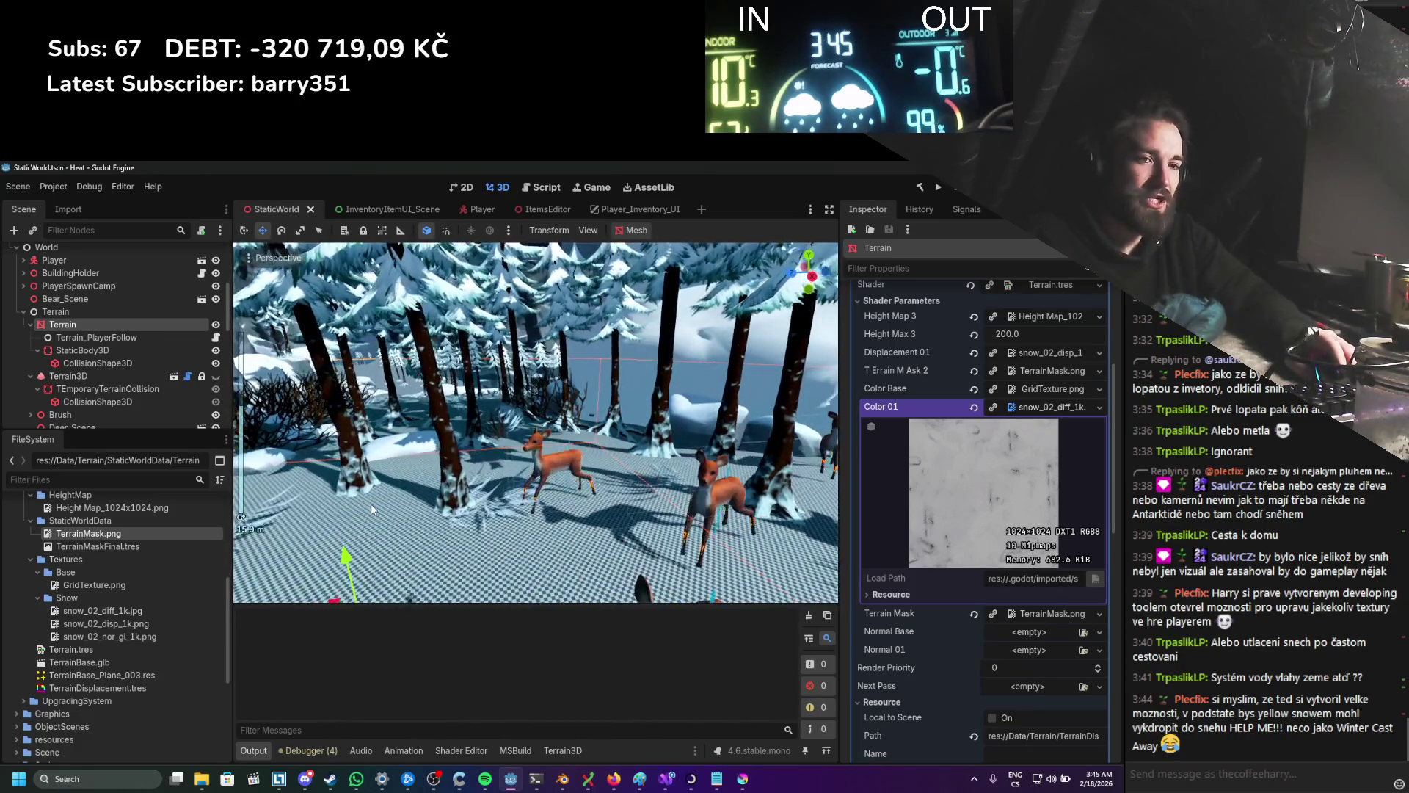
Step: Dismiss a context menu, glance at TexturePaint.cs in Visual Studio, and return to Godot
scroll(389, 464, down, 2)
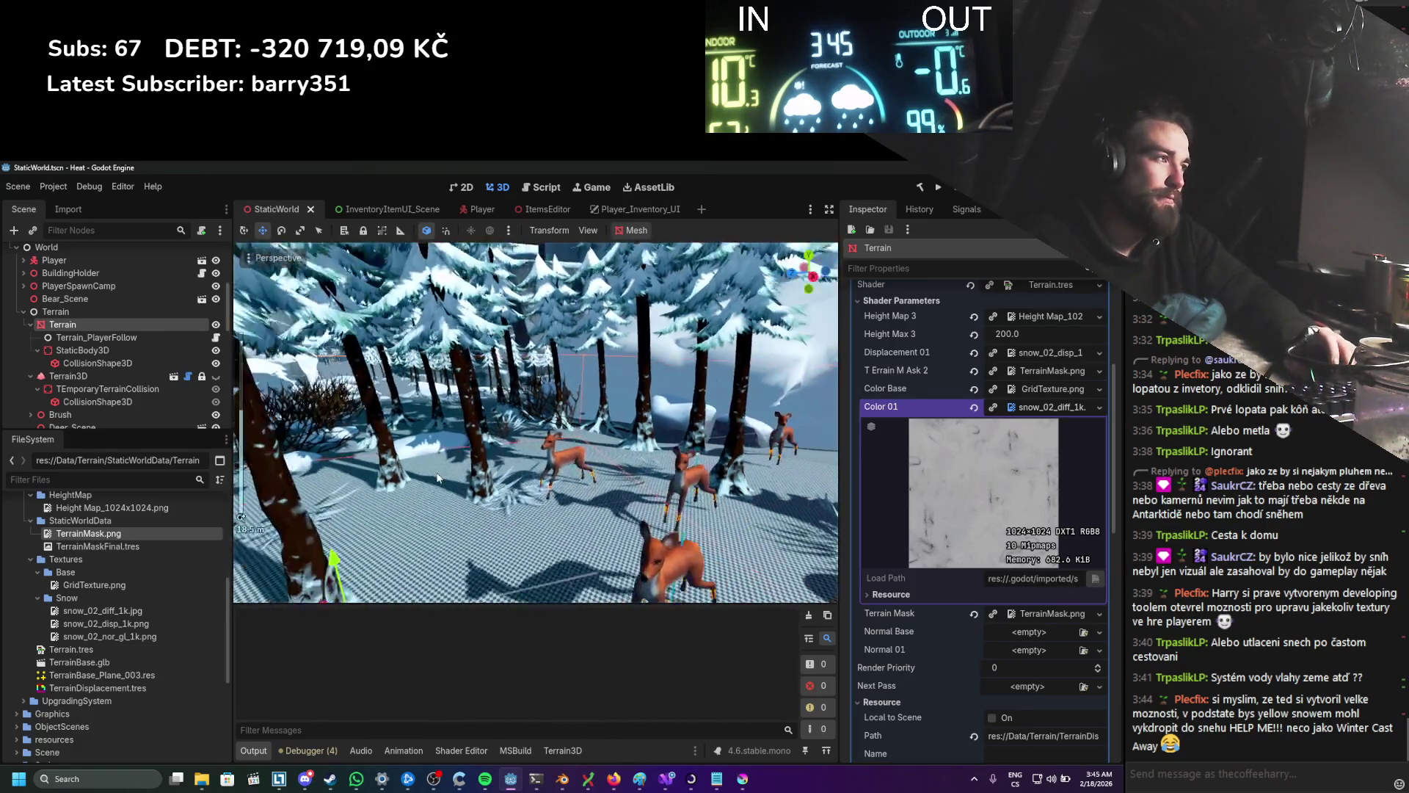
scroll(433, 478, up, 2)
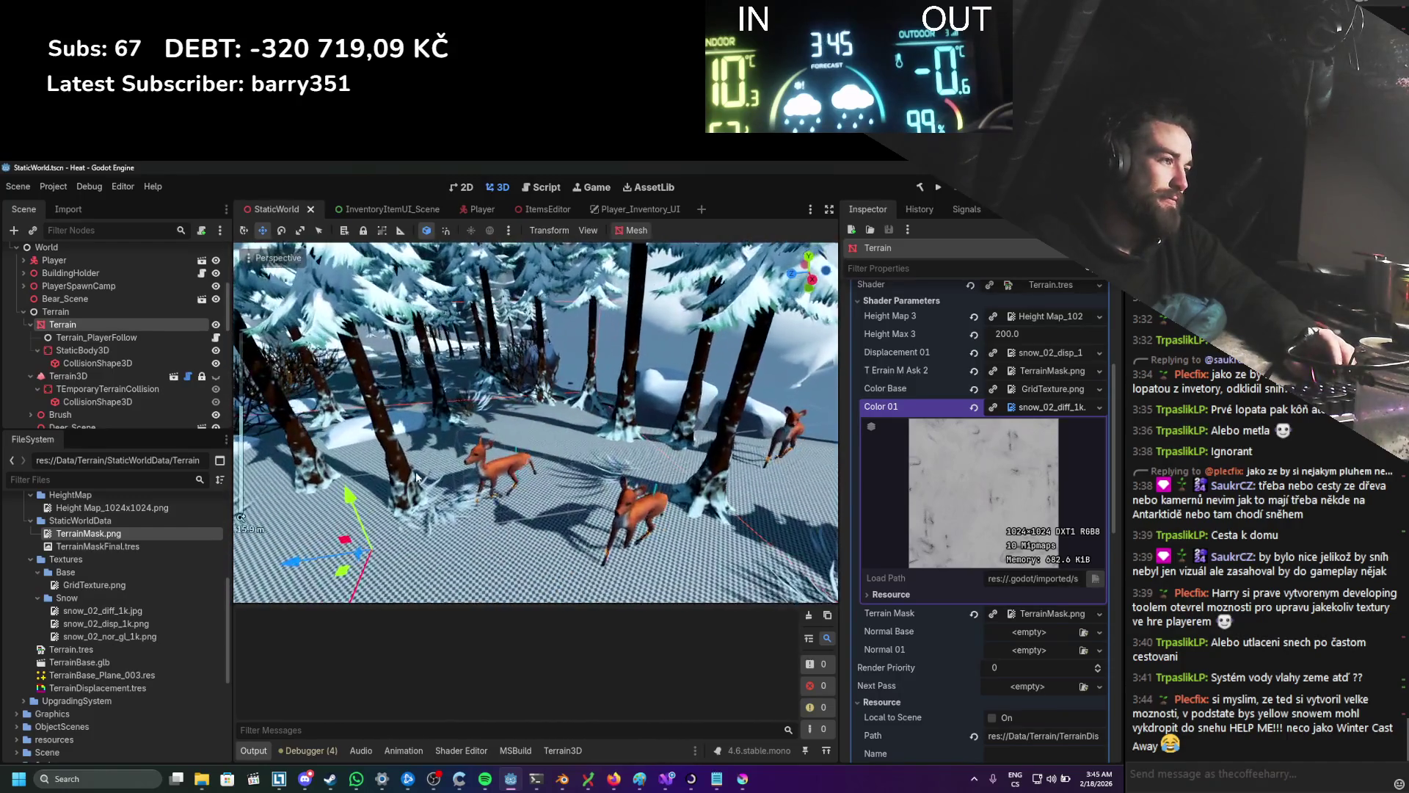
right_click(411, 437)
click(446, 442)
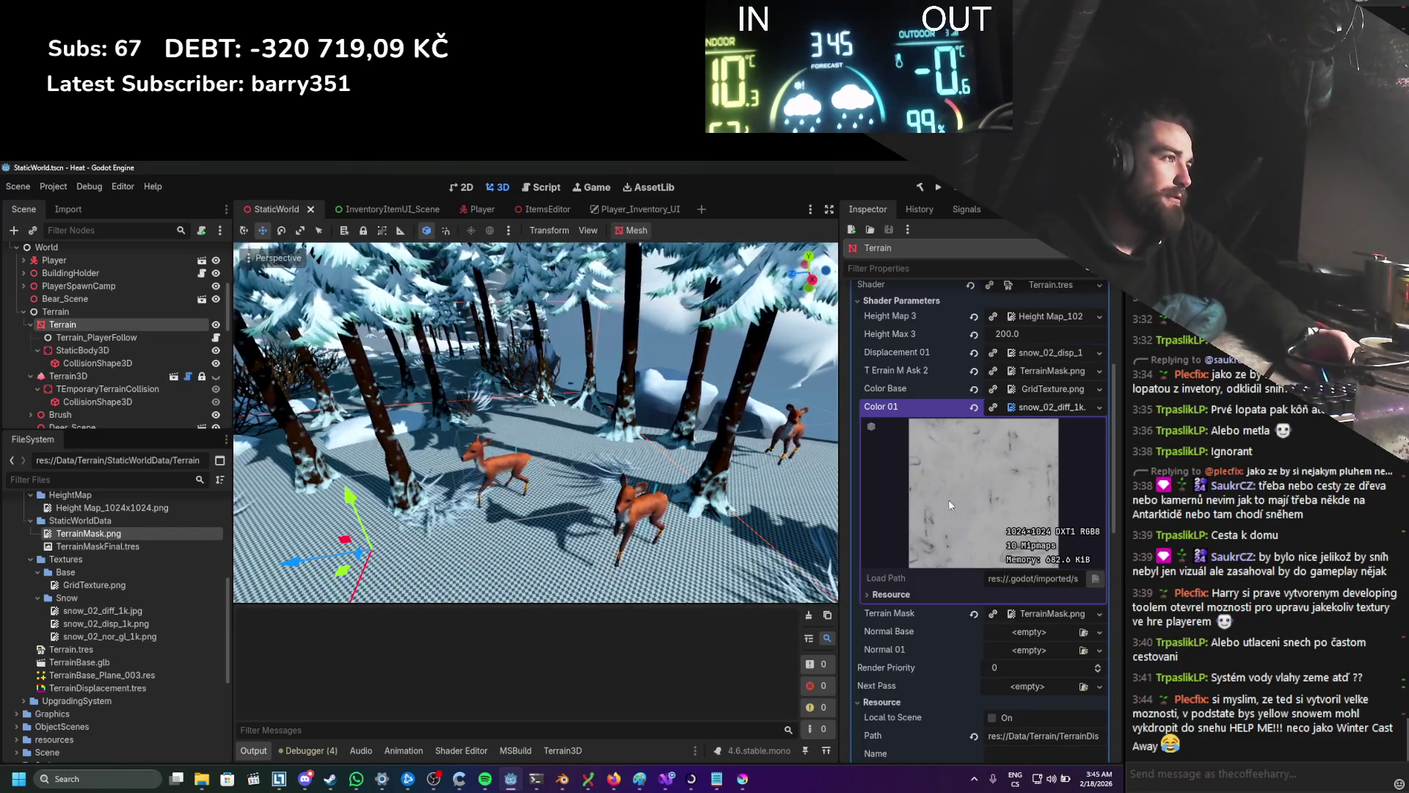
scroll(941, 501, up, 2)
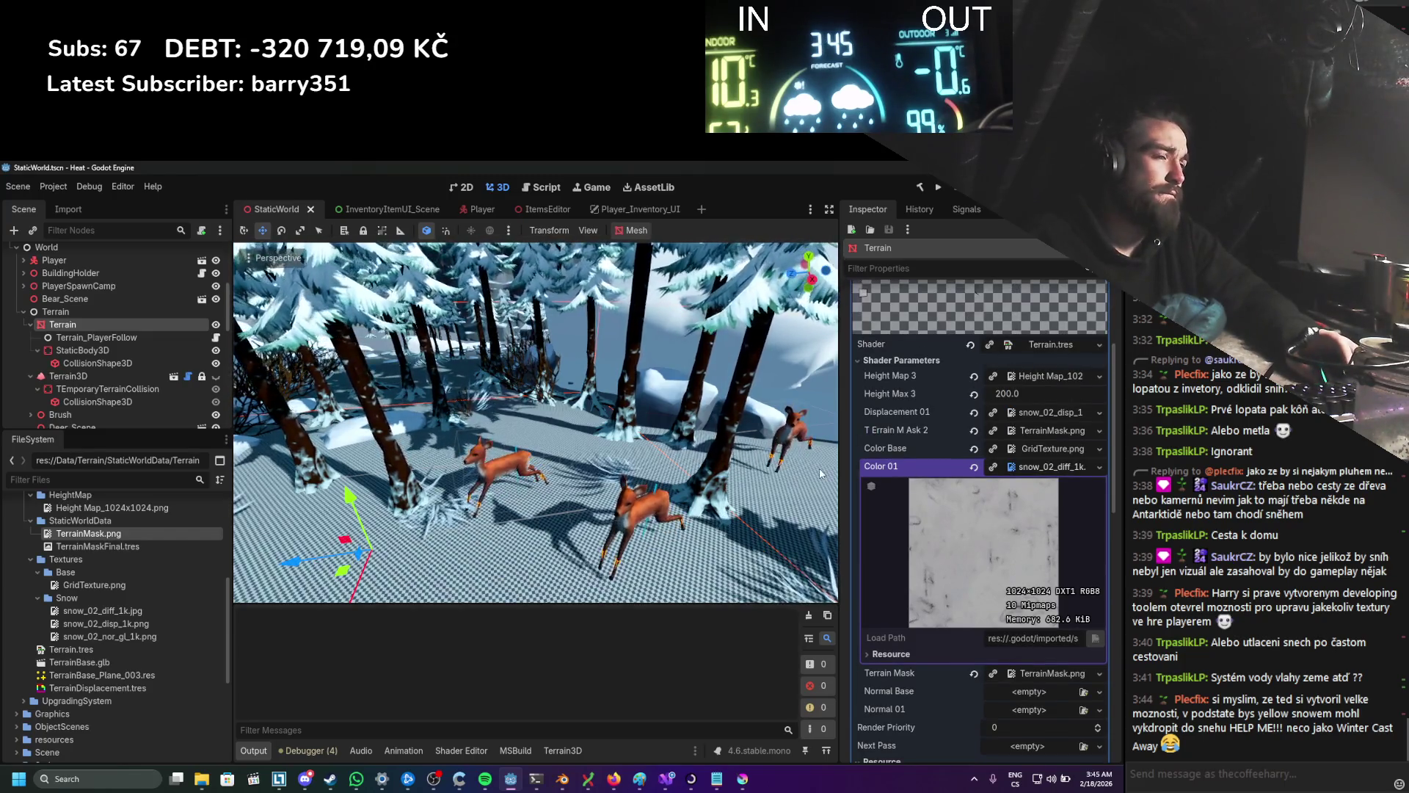
click(666, 779)
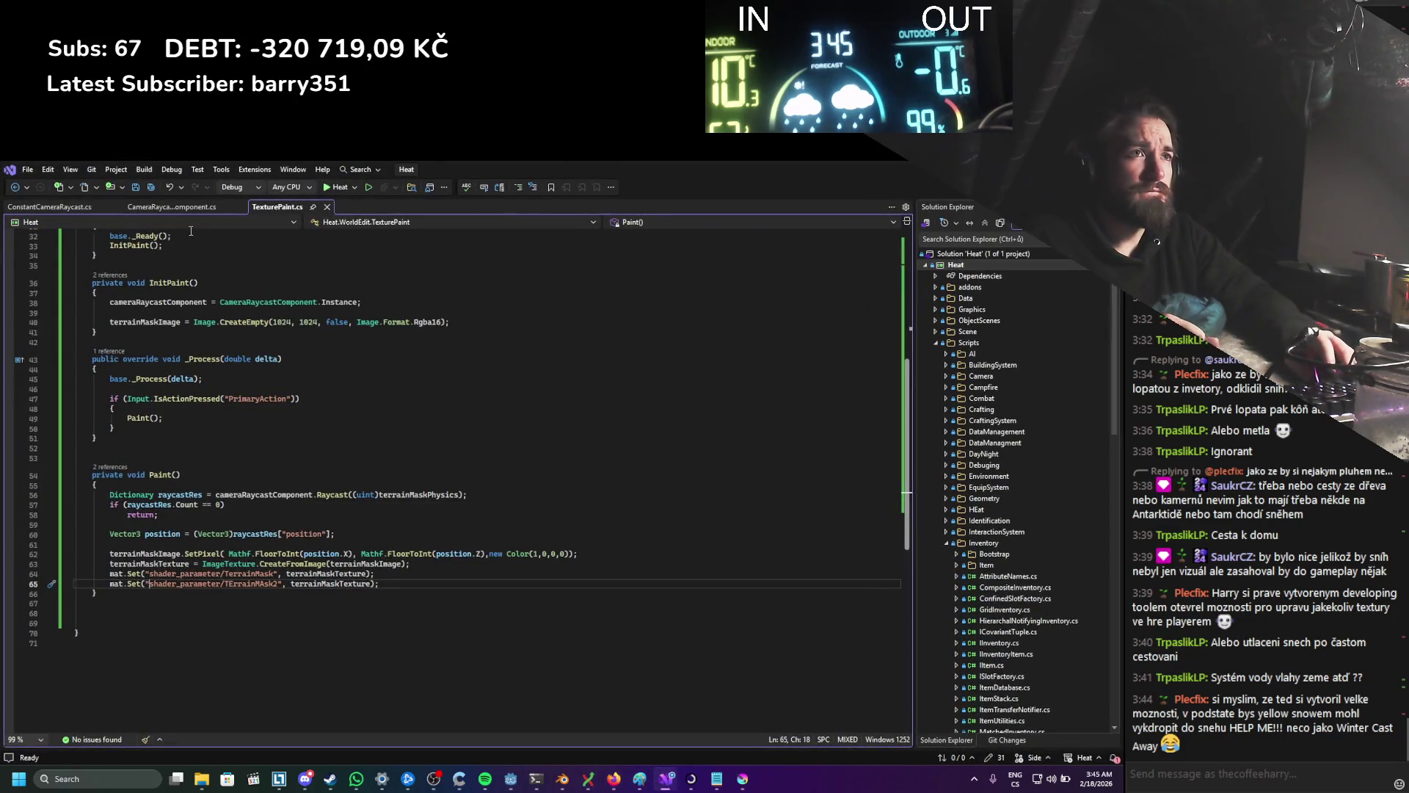
click(511, 782)
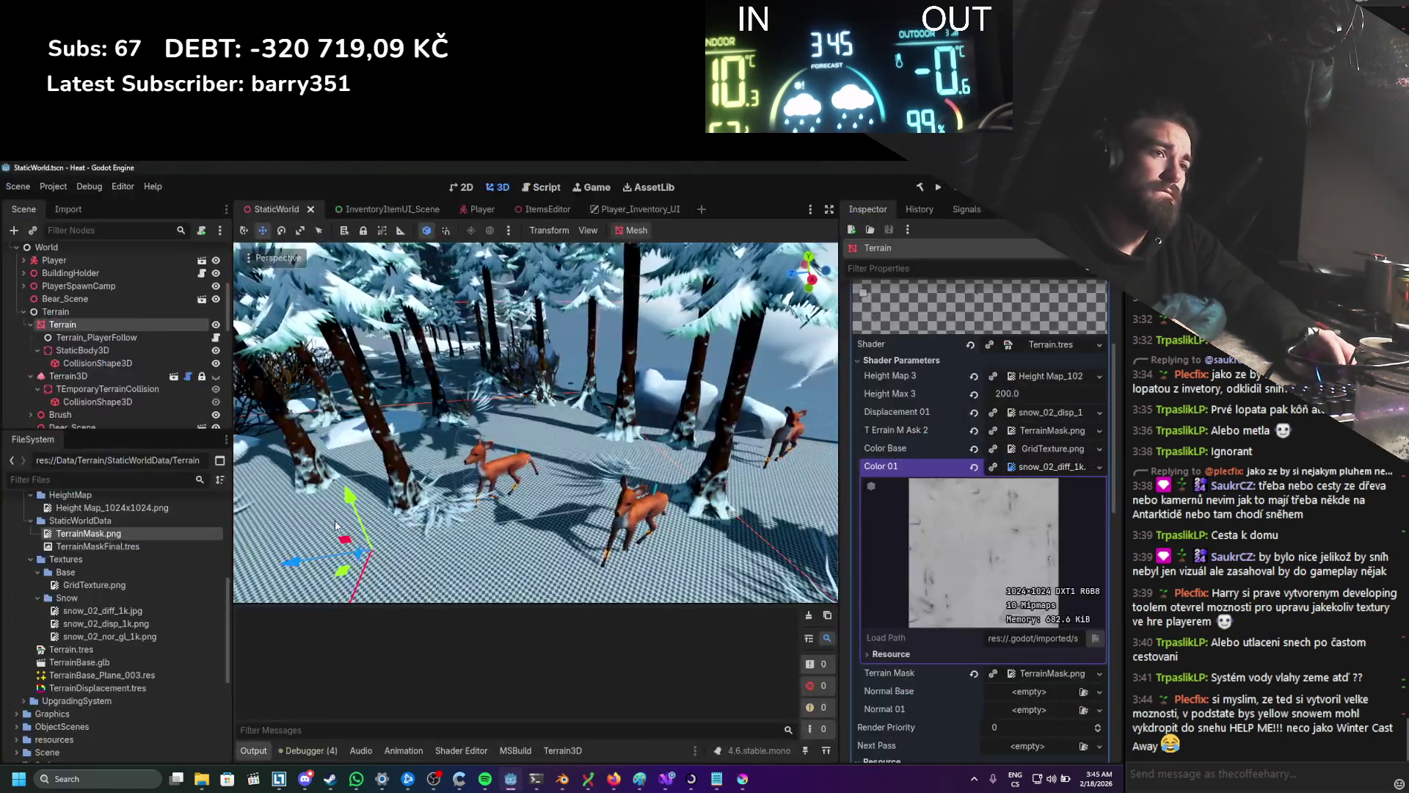
scroll(523, 638, down, 3)
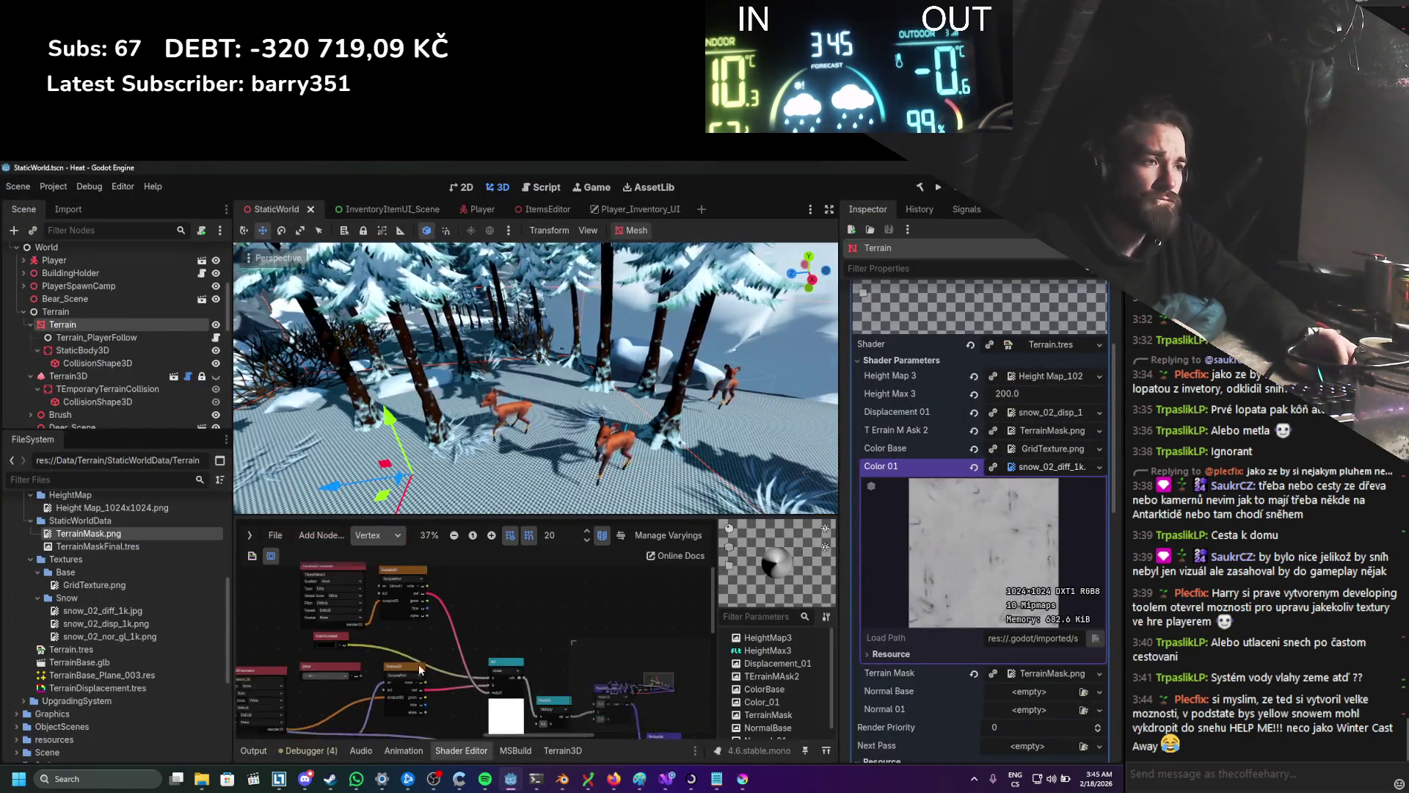
Step: Switch the shader graph to the Fragment stage and look over its nodes
scroll(522, 638, up, 4)
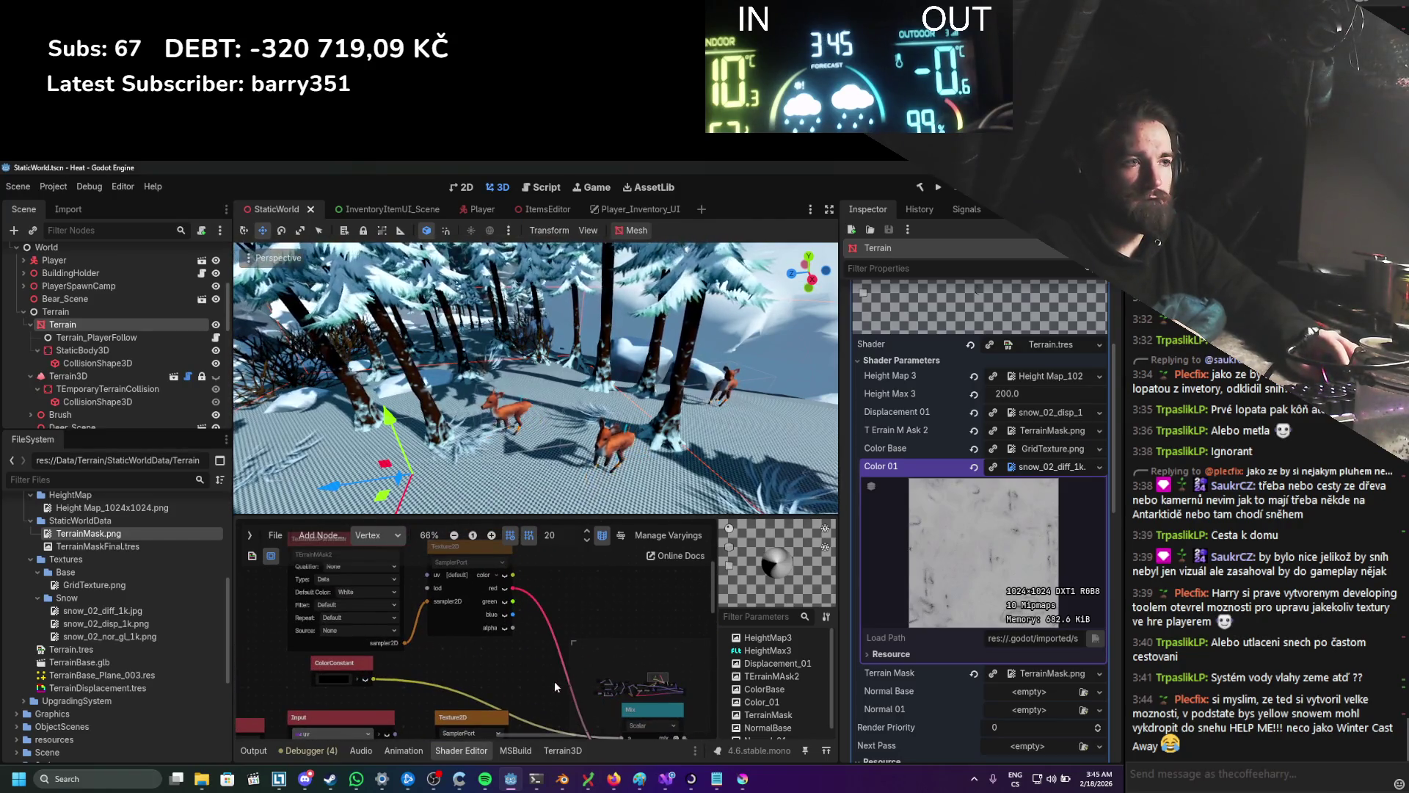
scroll(553, 681, down, 3)
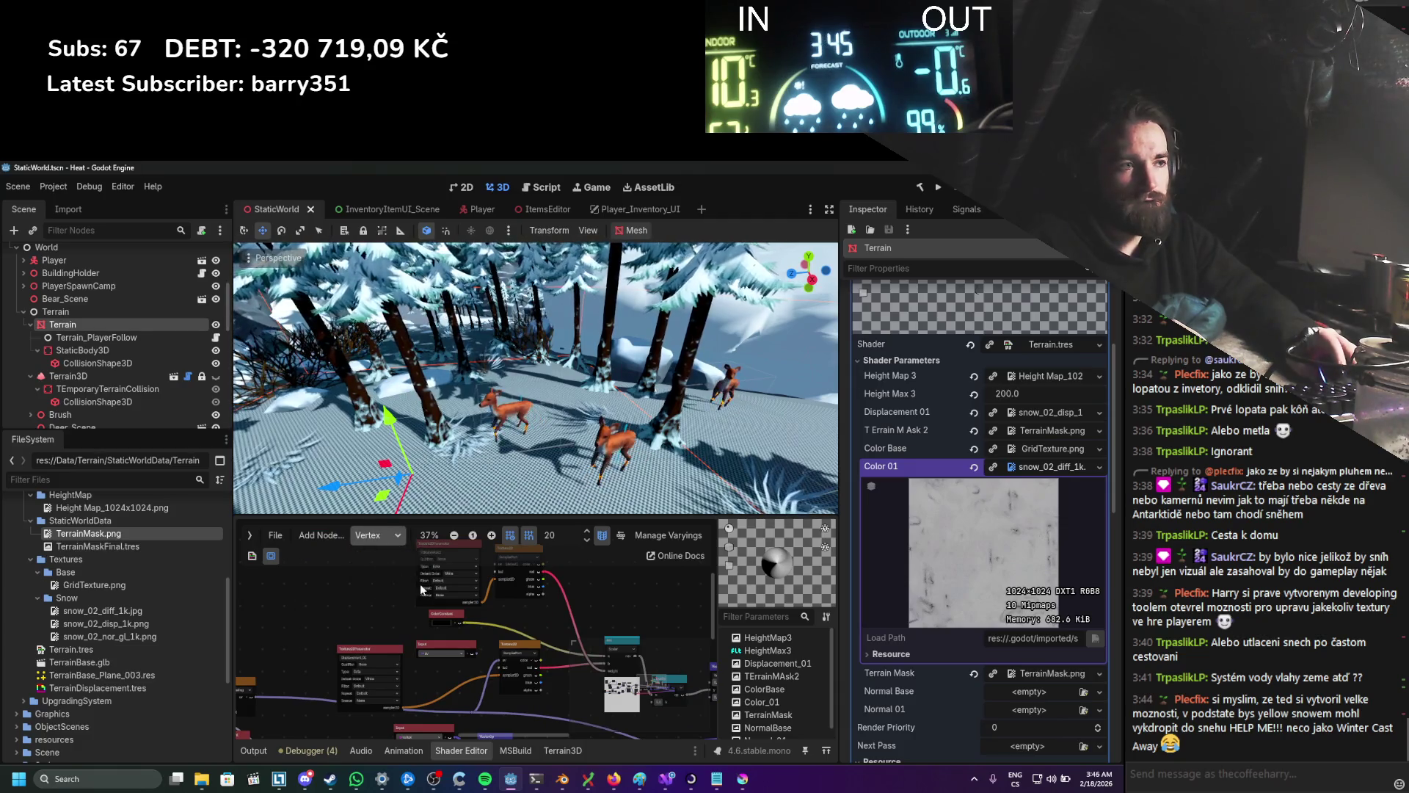
click(377, 535)
click(375, 566)
scroll(478, 562, down, 1)
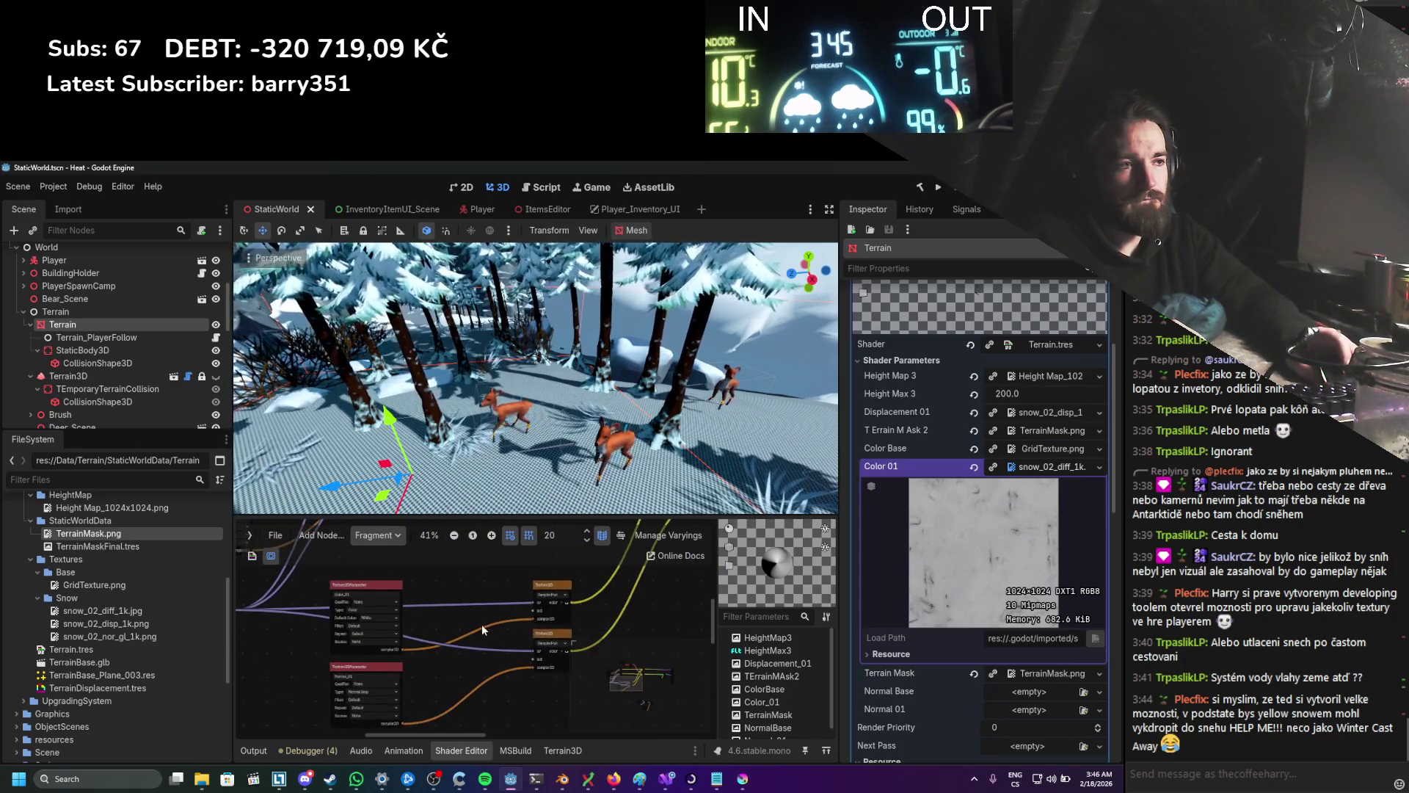
scroll(448, 567, down, 1)
scroll(460, 561, right, 3)
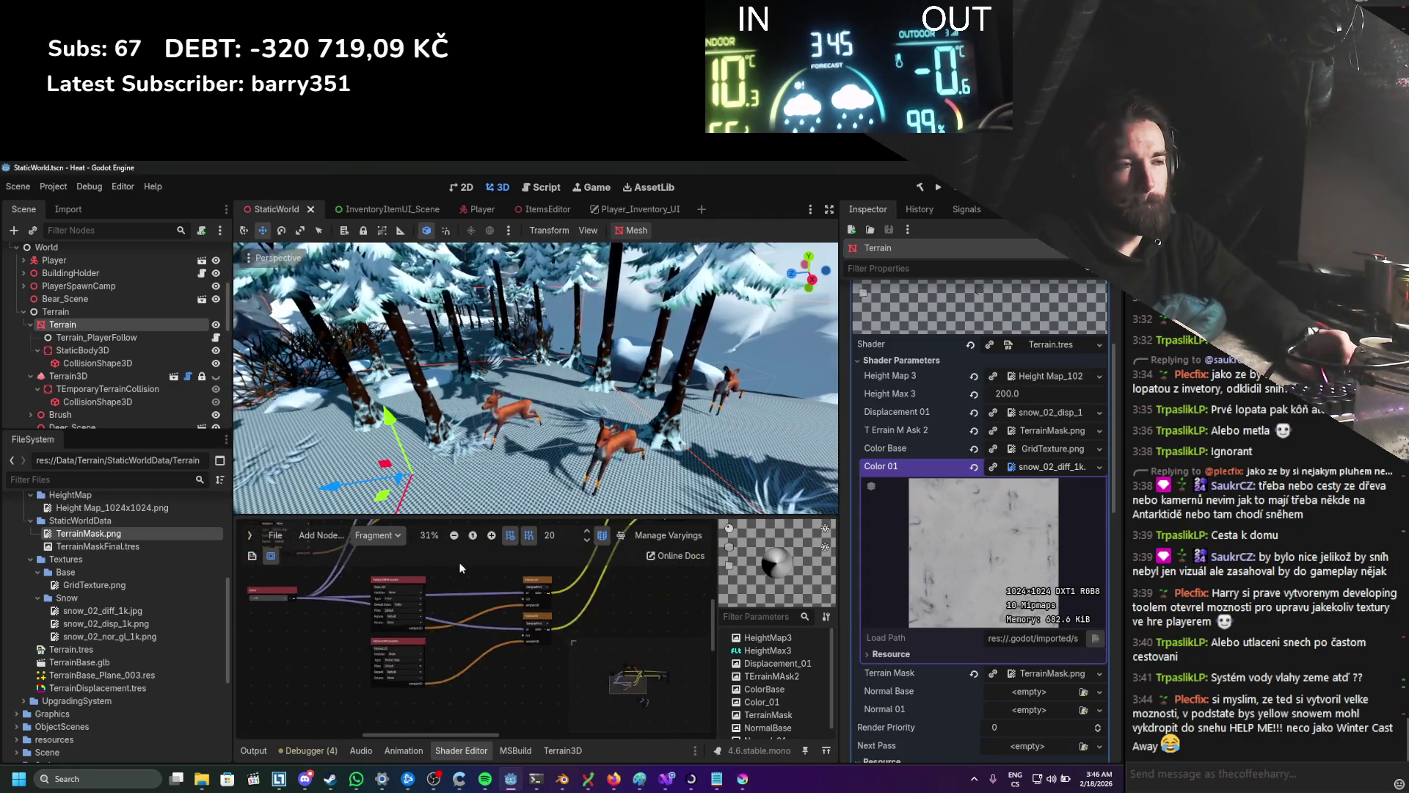
scroll(377, 557, up, 3)
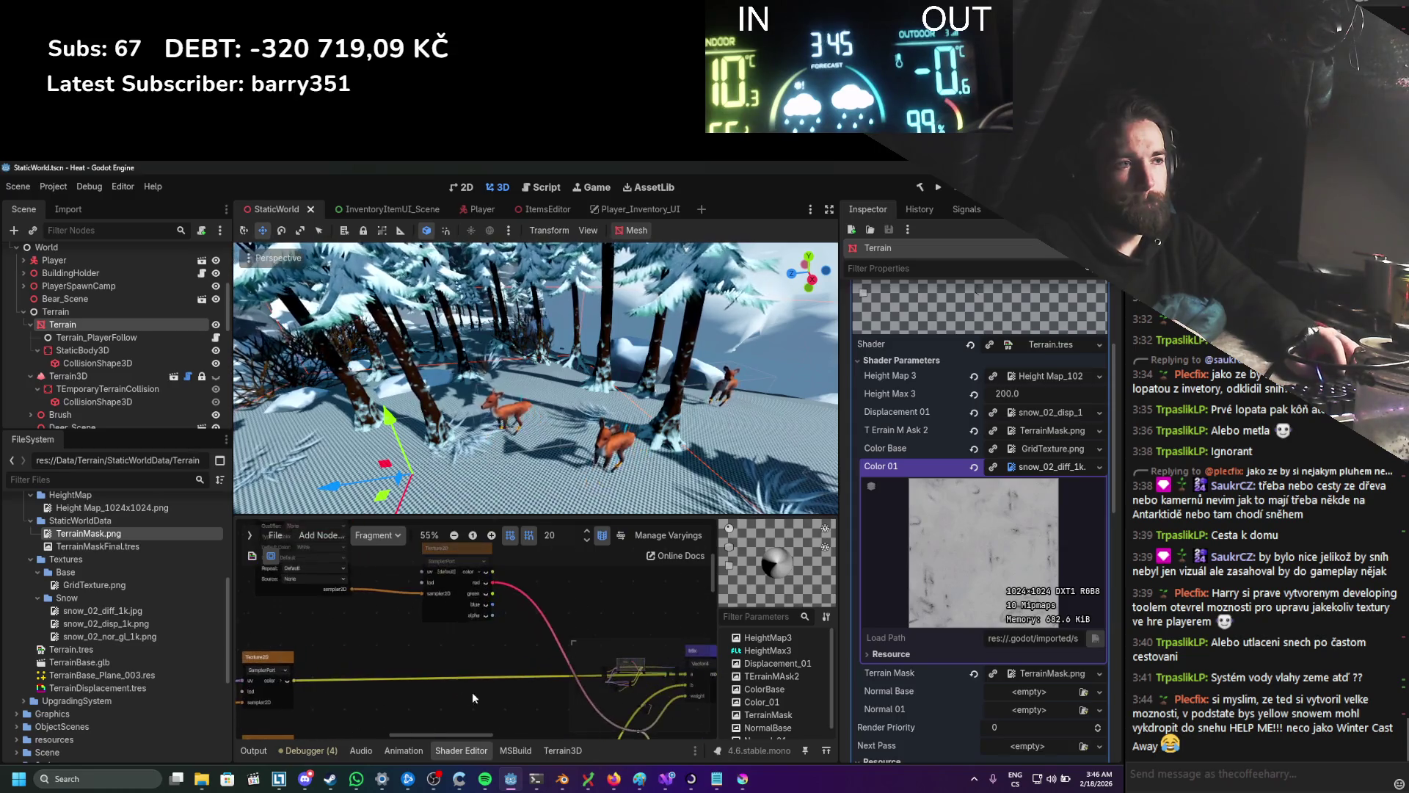
scroll(354, 624, down, 1)
scroll(356, 614, right, 2)
scroll(368, 627, down, 2)
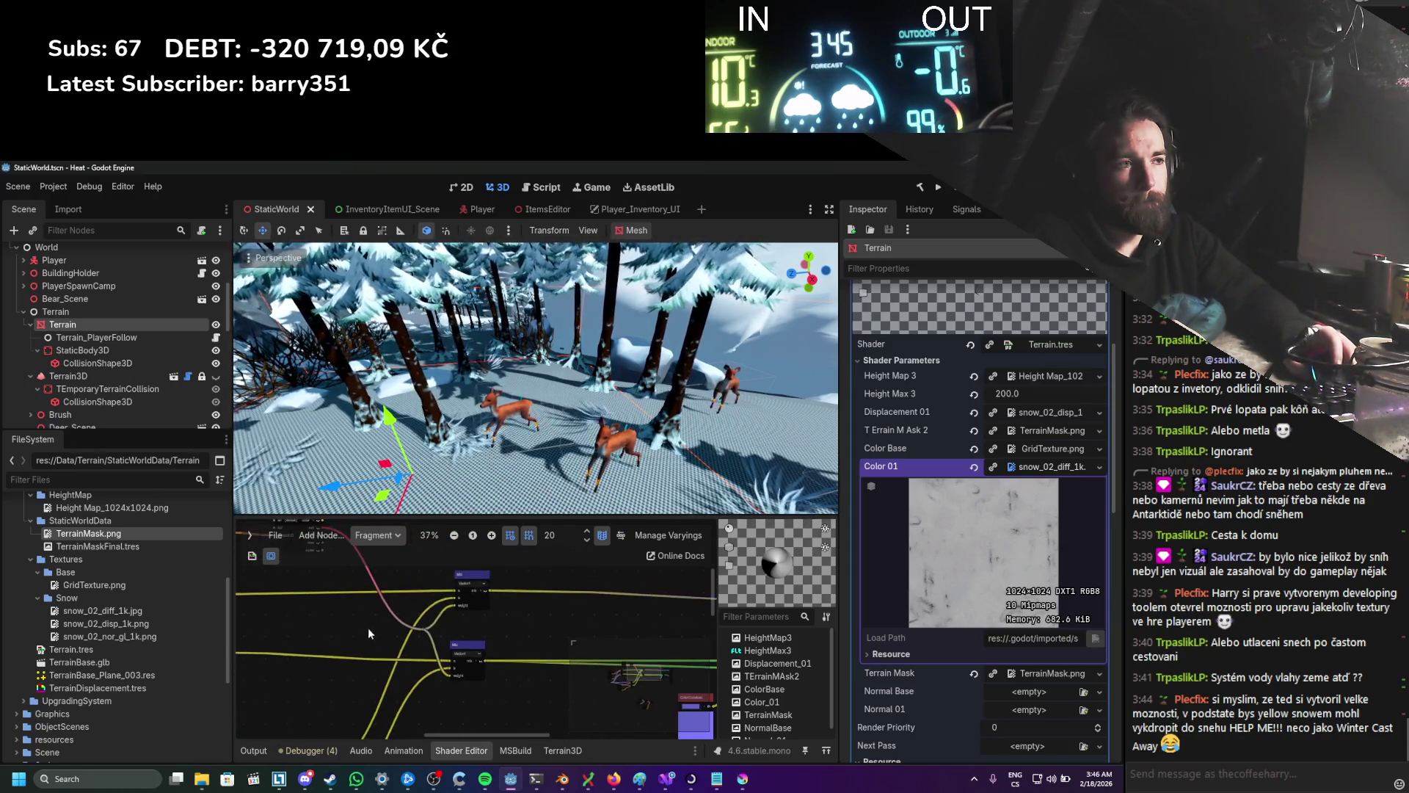
scroll(556, 632, right, 3)
scroll(514, 666, up, 4)
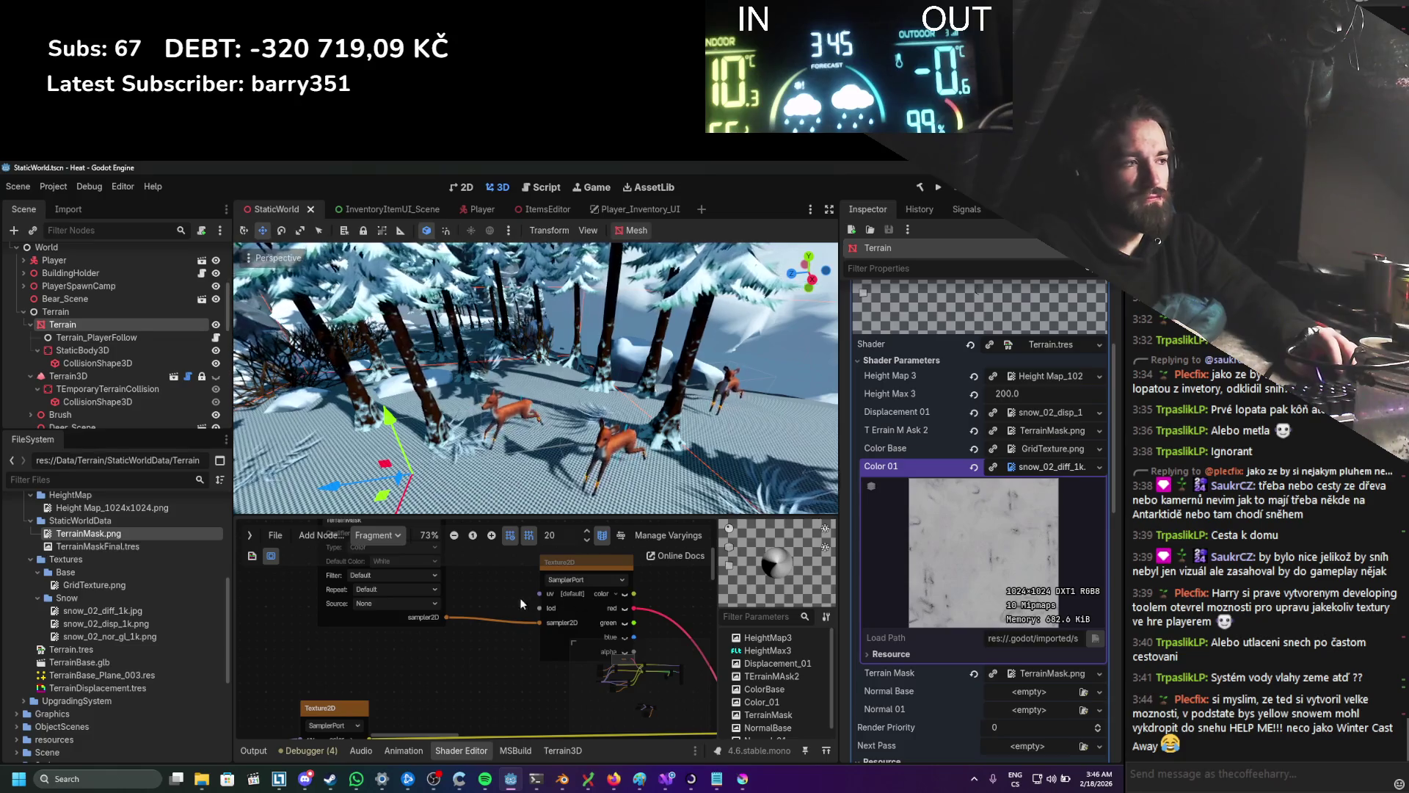
scroll(514, 616, down, 5)
Step: Reconnect the vertex UV wire to the Output's UV2 input, save the shader, and run the game
click(378, 535)
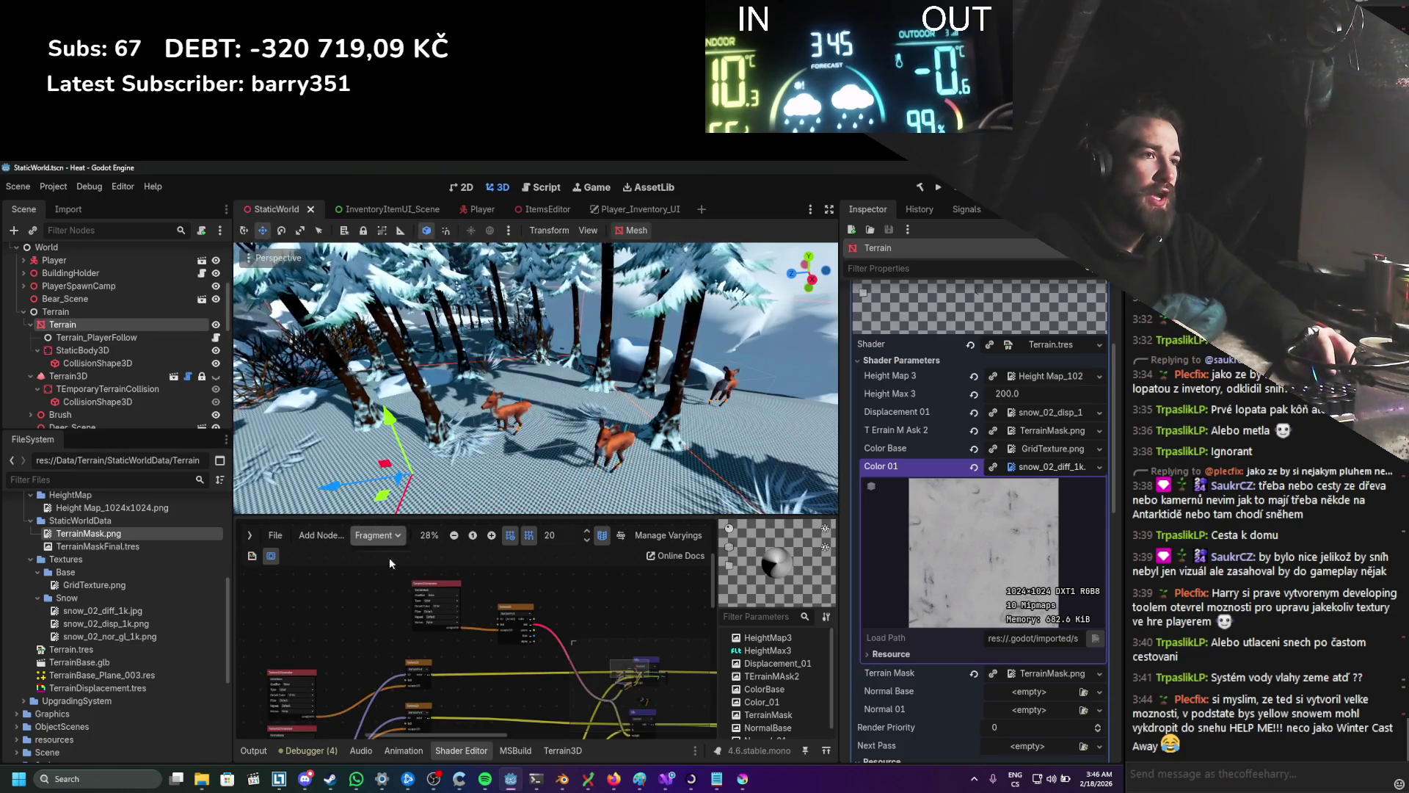
click(387, 557)
scroll(584, 602, up, 5)
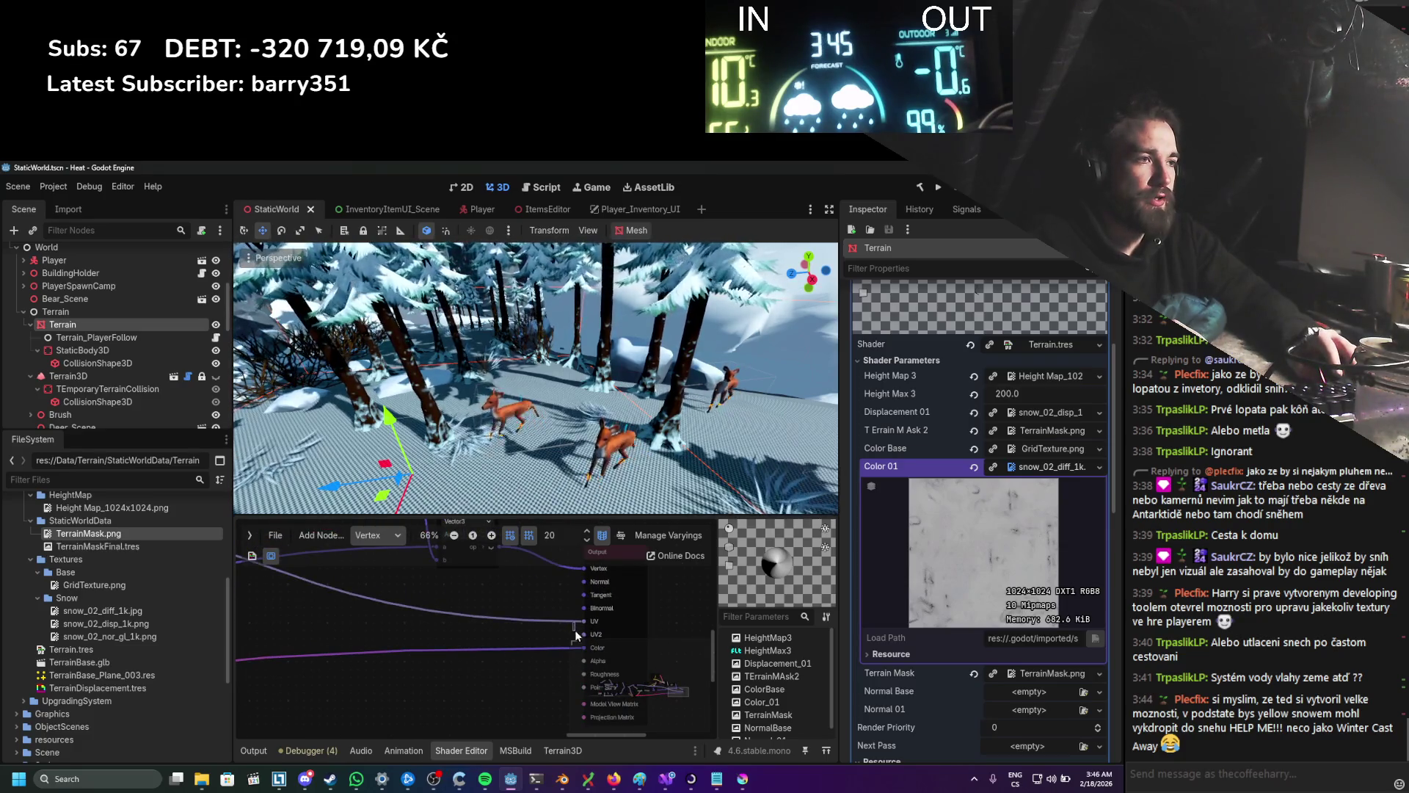
drag(574, 620, 576, 633)
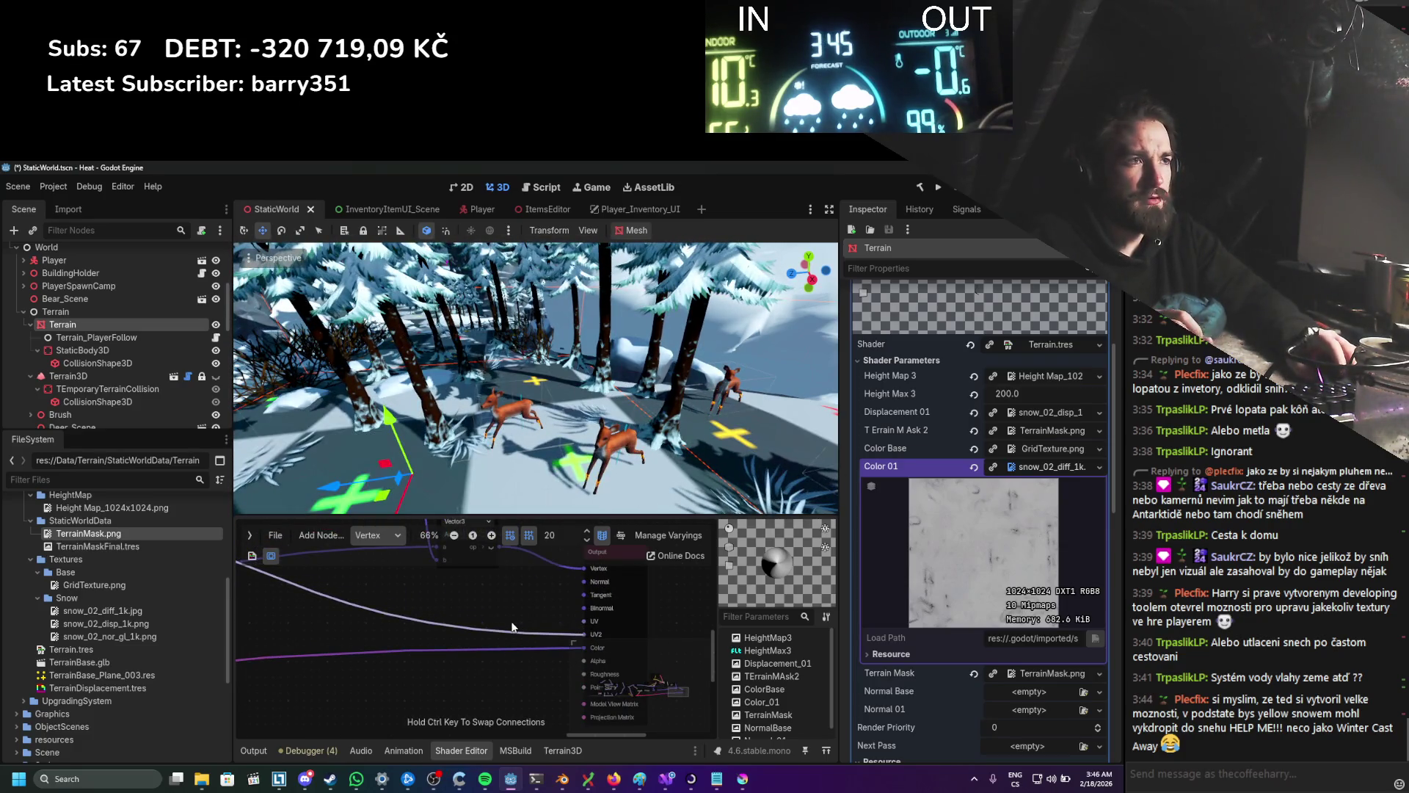
scroll(440, 609, down, 1)
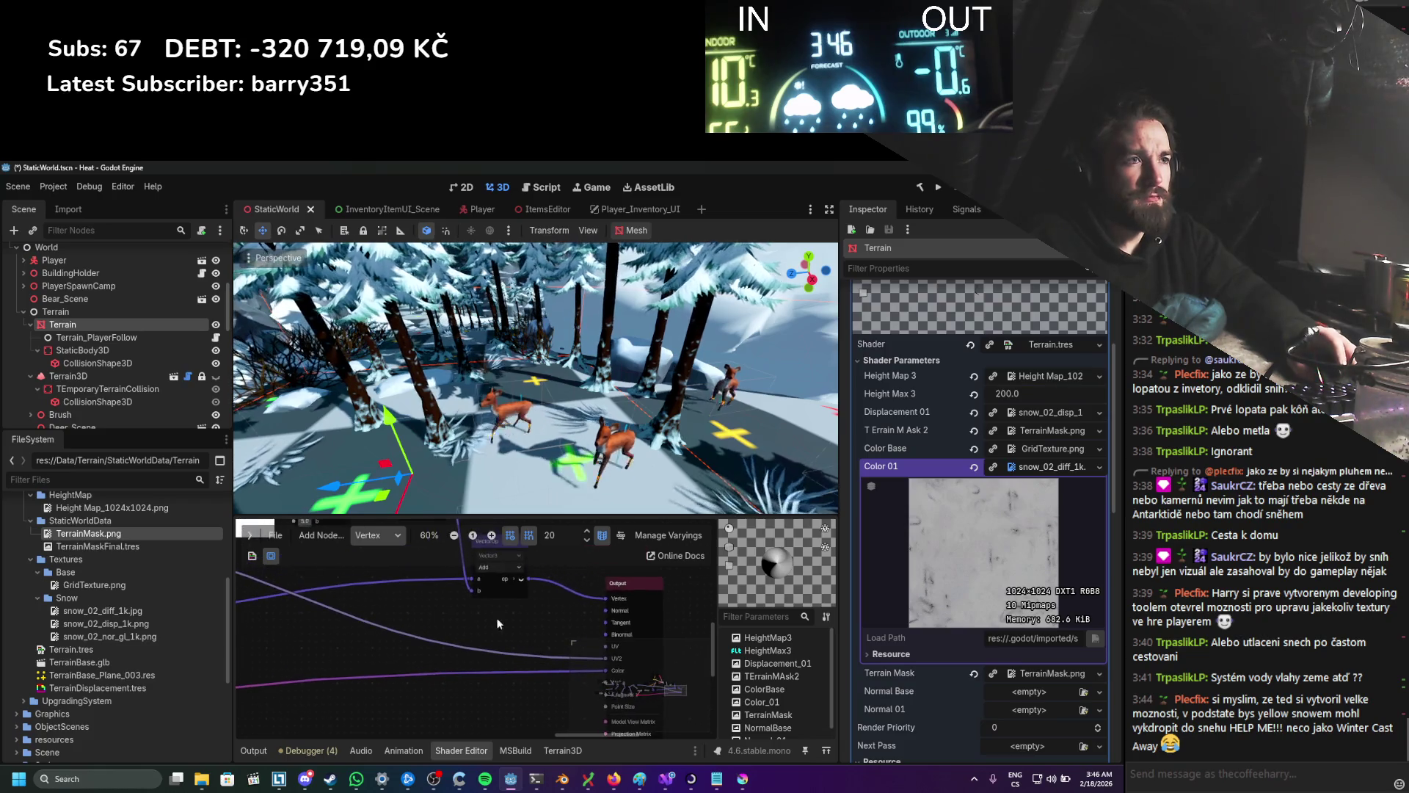
click(378, 535)
click(377, 570)
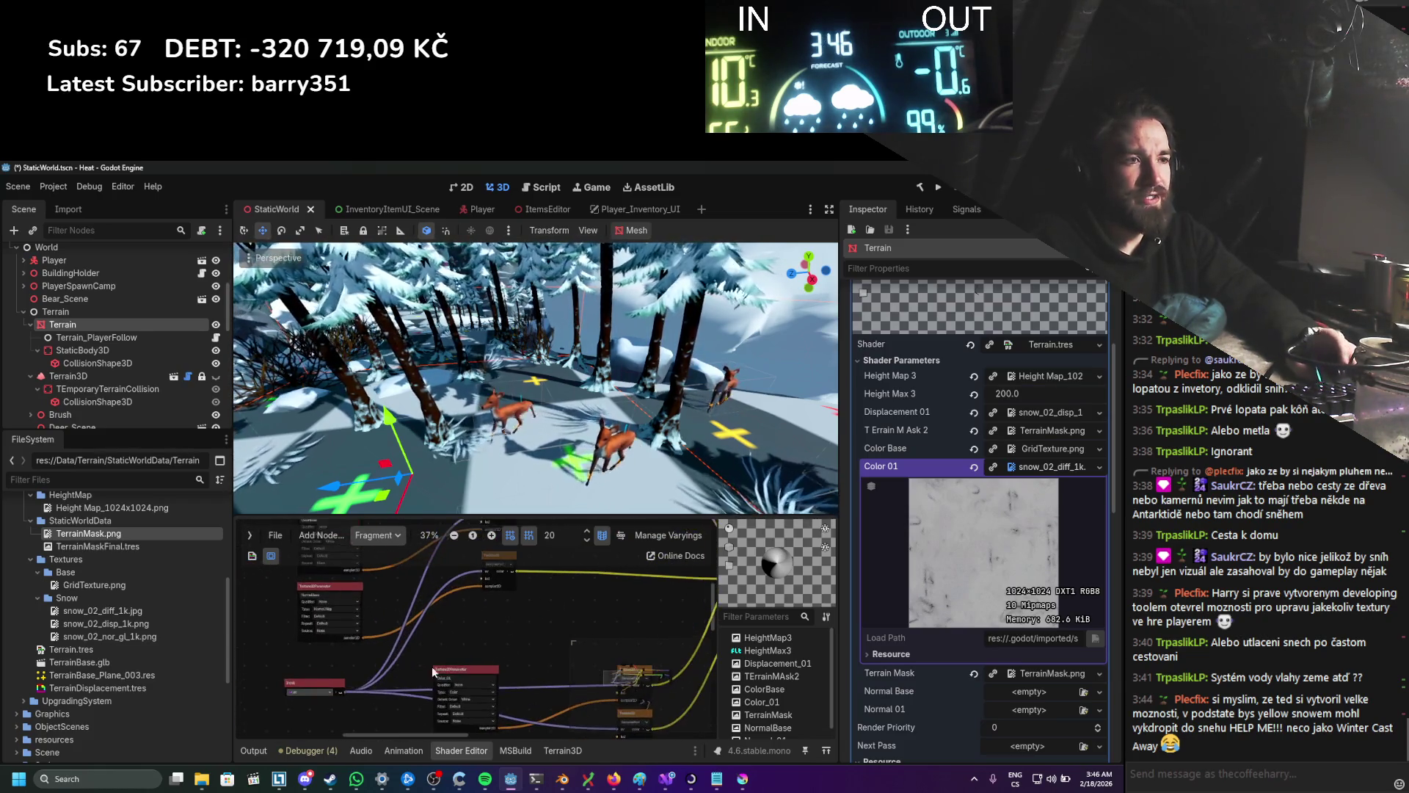
scroll(447, 665, up, 1)
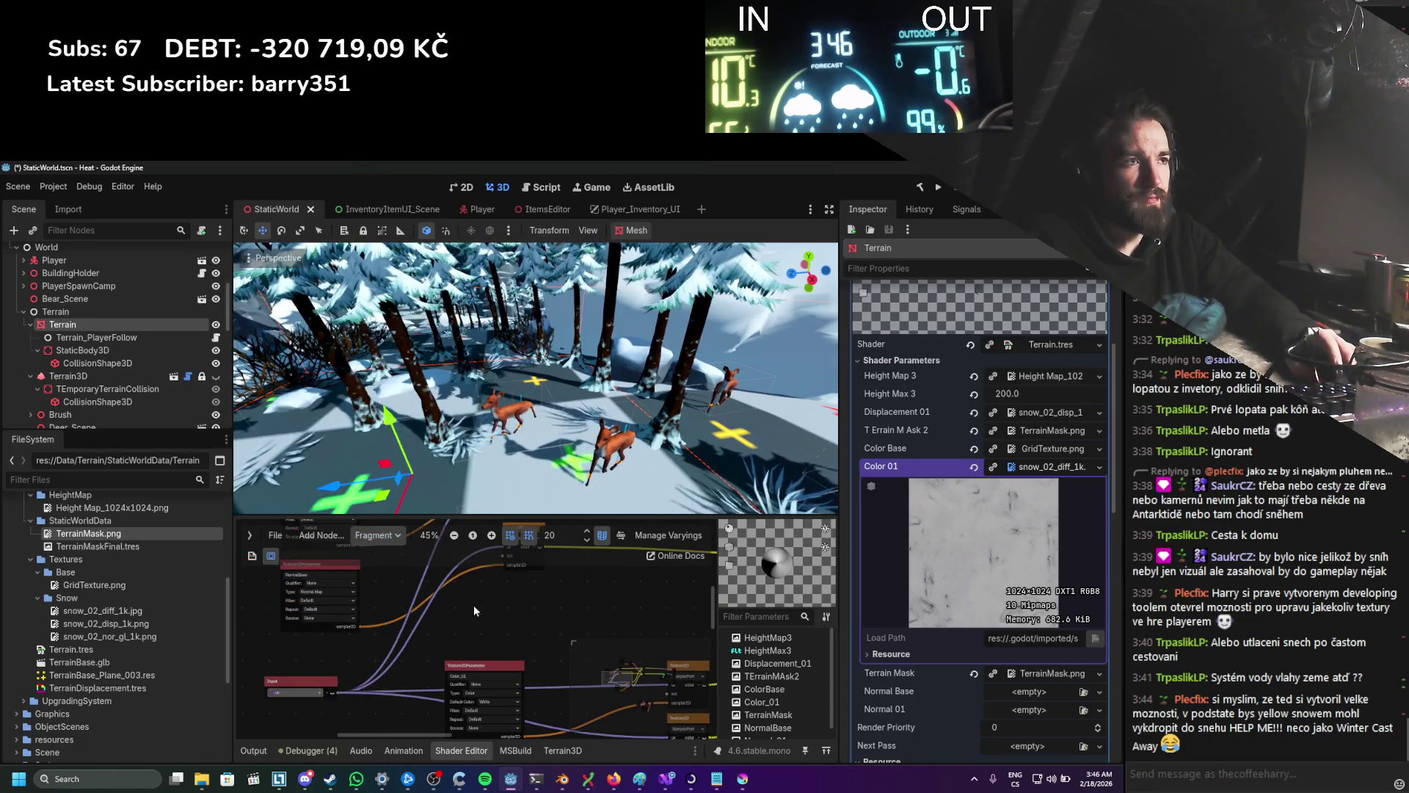
key(ctrl+s)
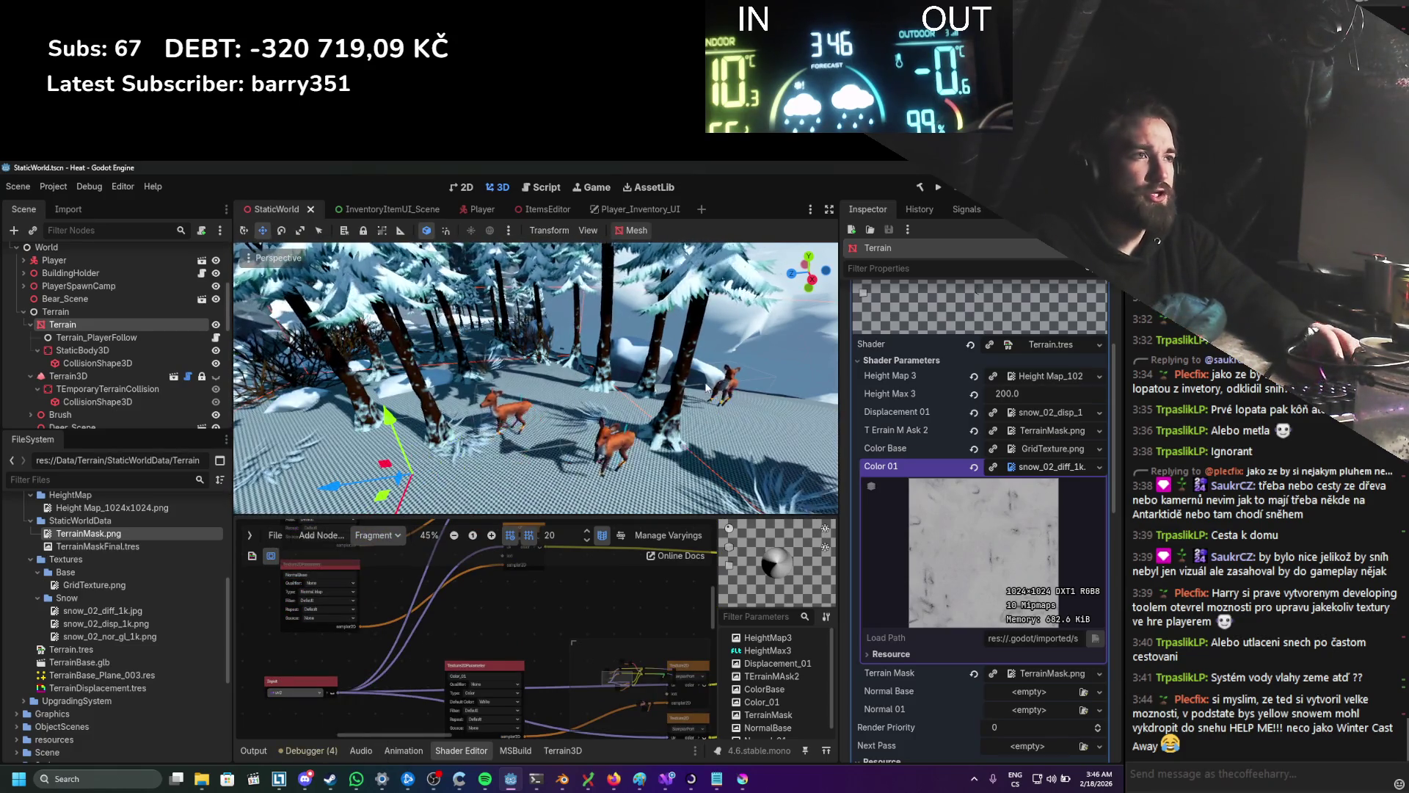
key(F5)
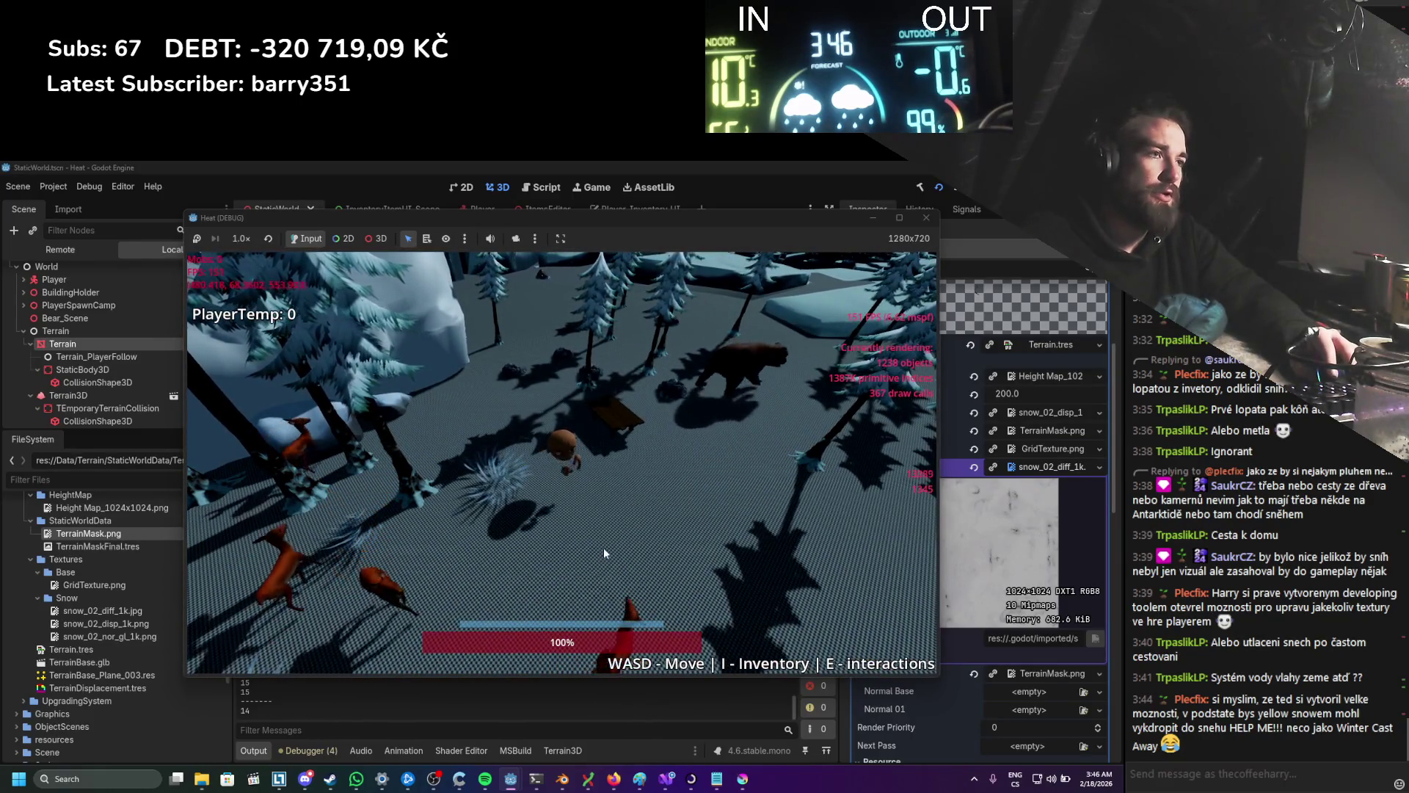
Step: Close the game window and select the TexturePaint node under WorldEdit to show its paint settings
click(927, 223)
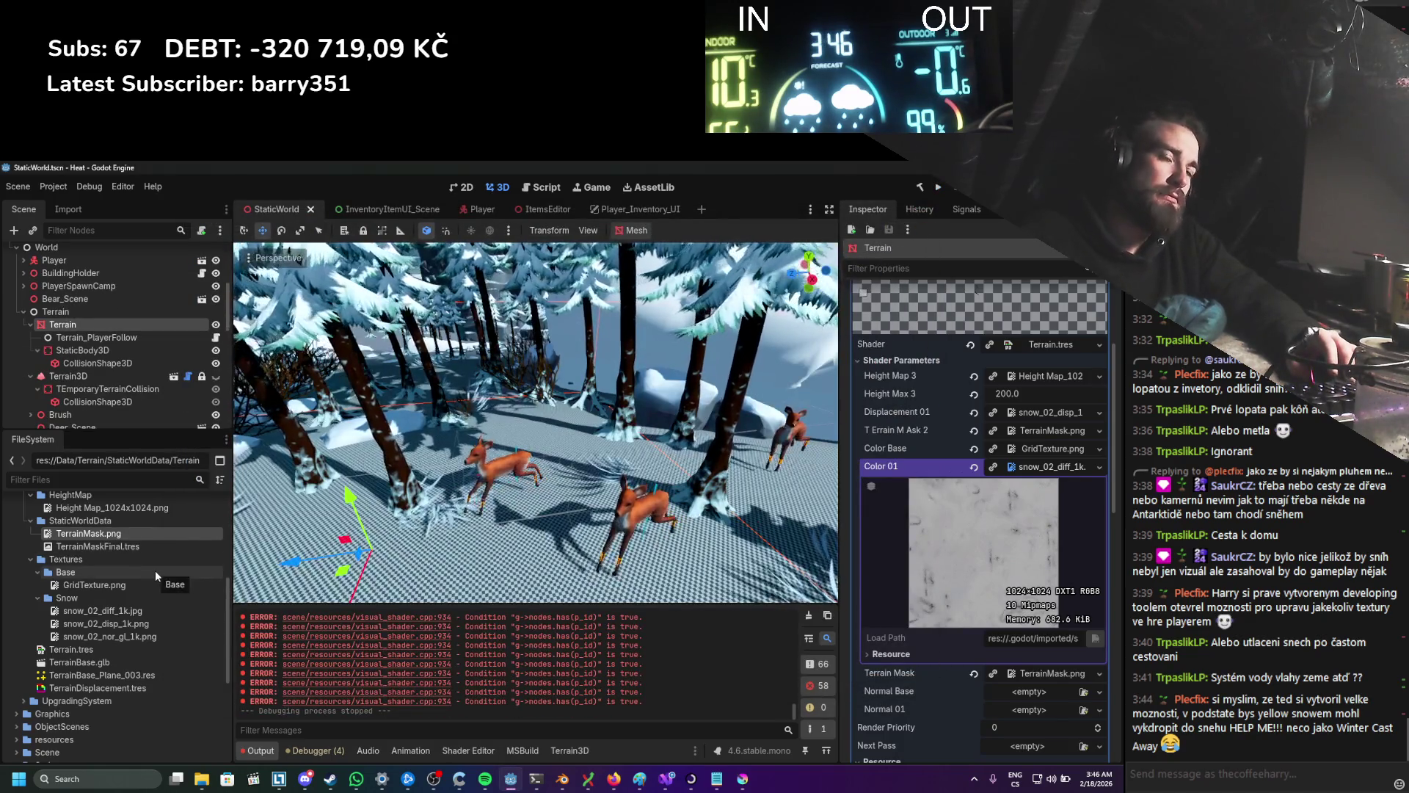
scroll(132, 388, down, 2)
scroll(132, 389, down, 10)
click(111, 414)
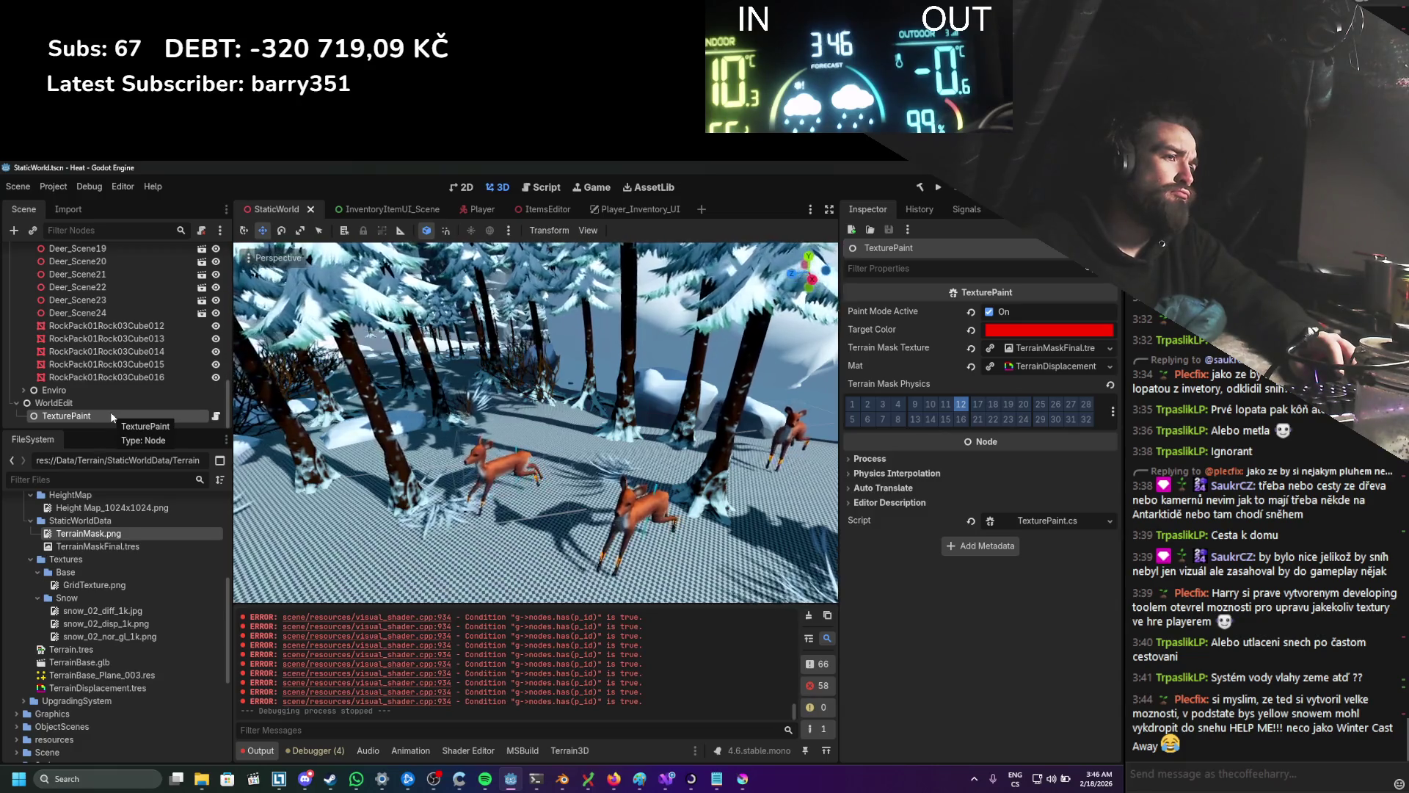
Step: Clear the shader errors from the output log and reselect the Terrain node to show its shader parameters
scroll(543, 646, up, 1)
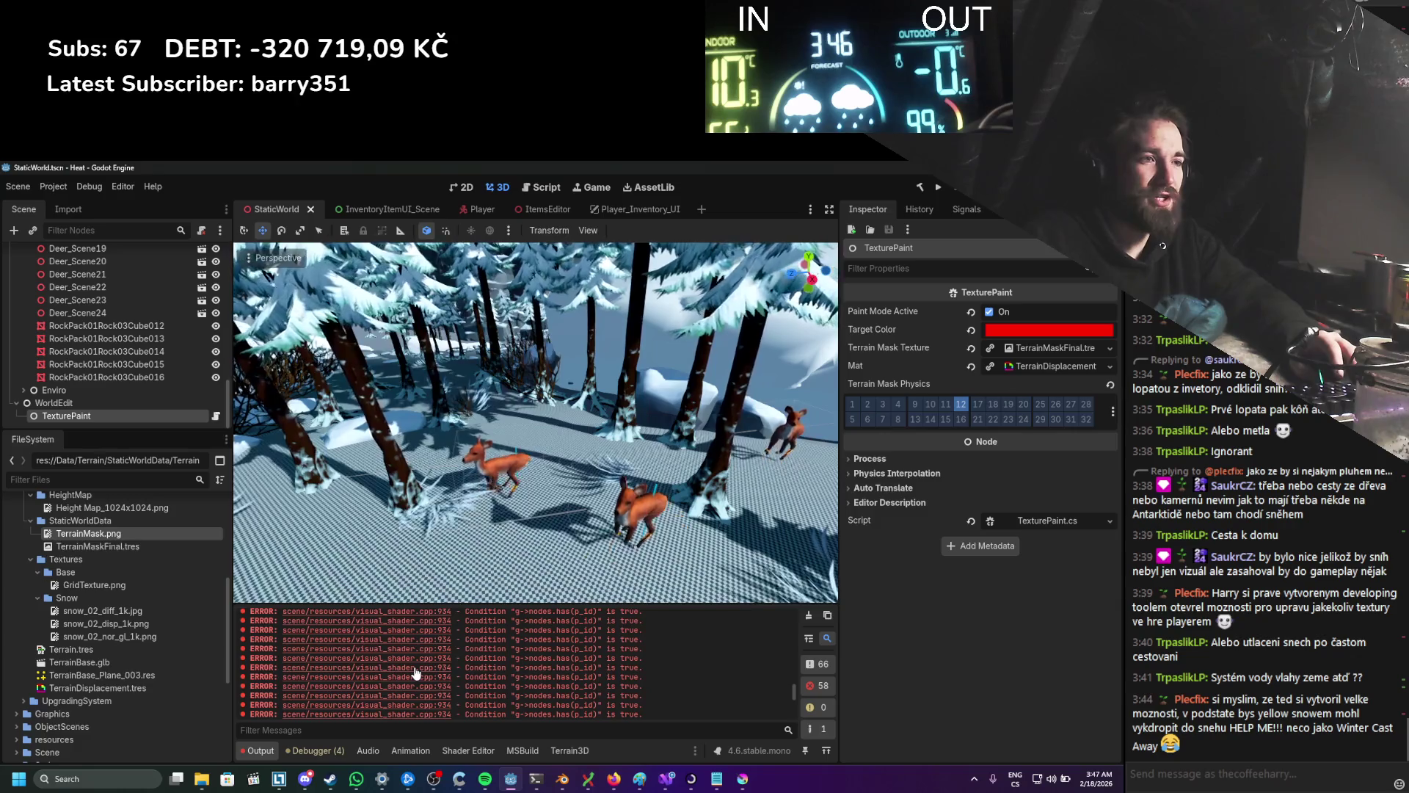
click(809, 616)
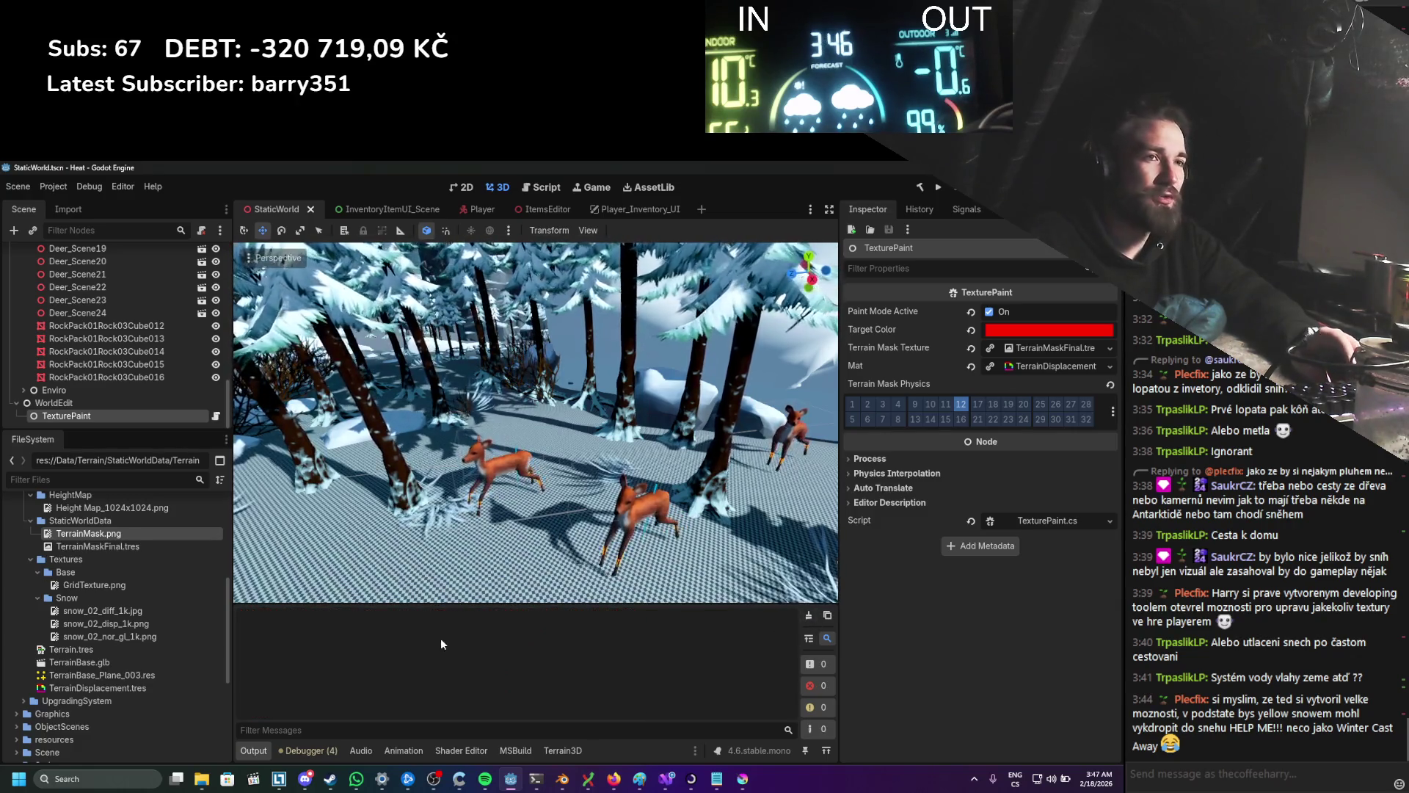
click(95, 404)
click(96, 415)
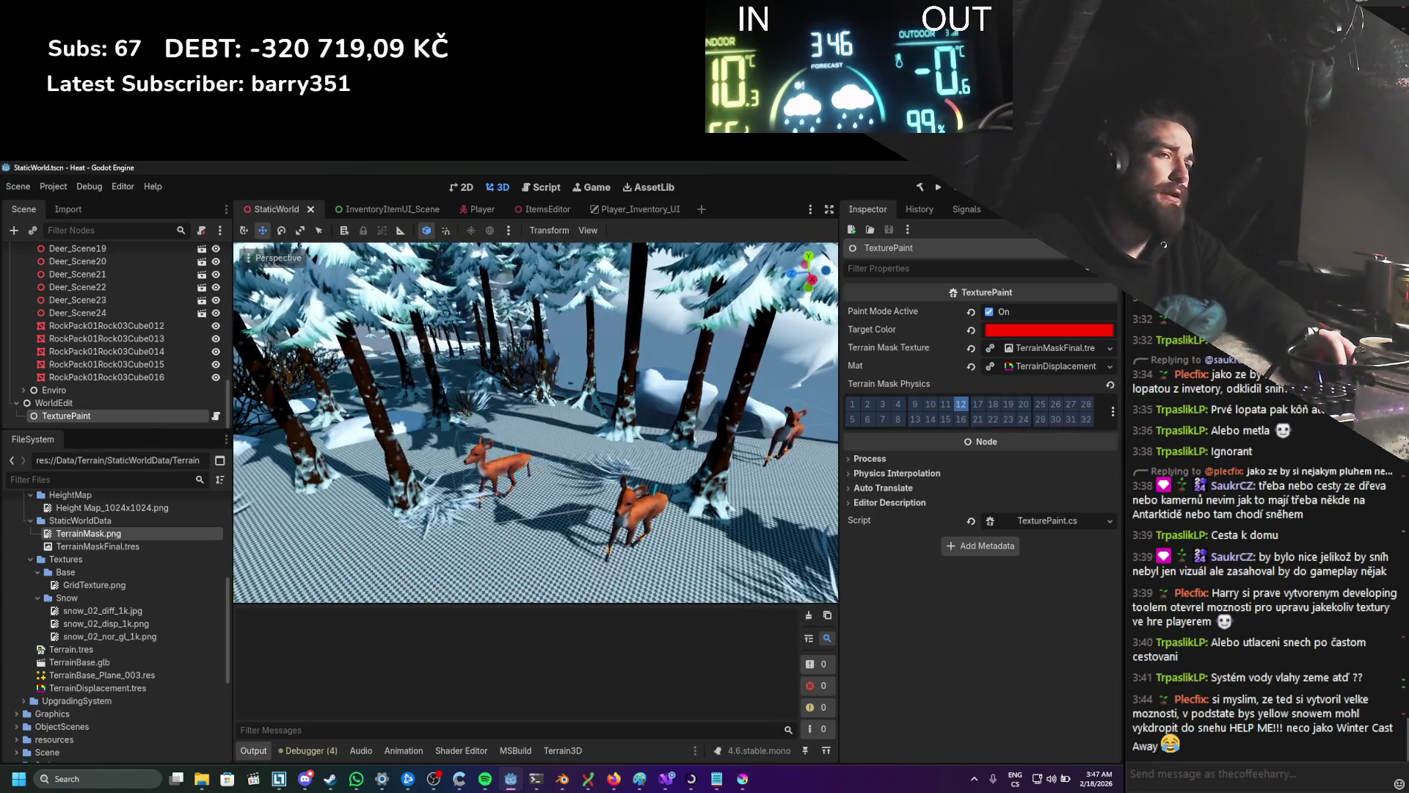
scroll(112, 590, up, 5)
scroll(54, 345, up, 10)
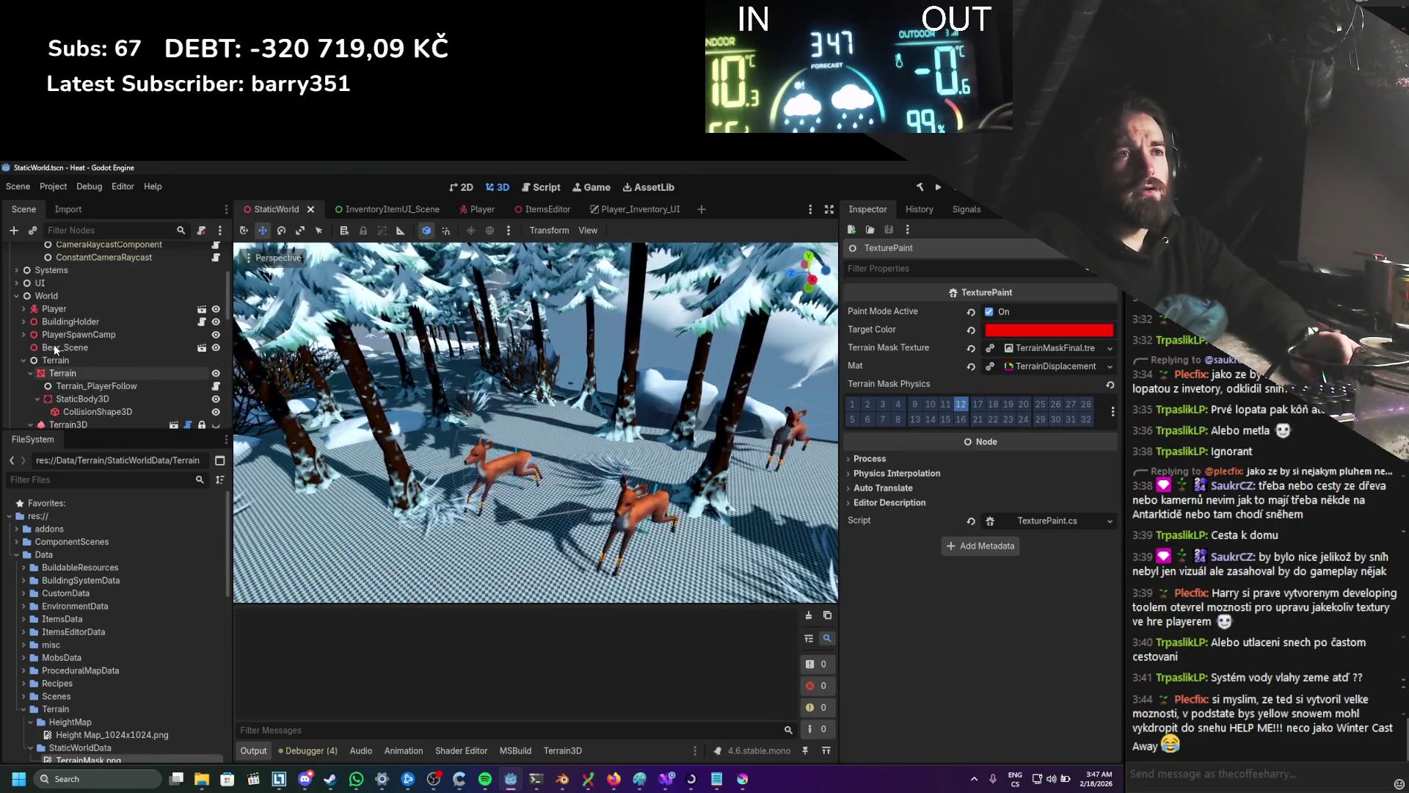
click(94, 374)
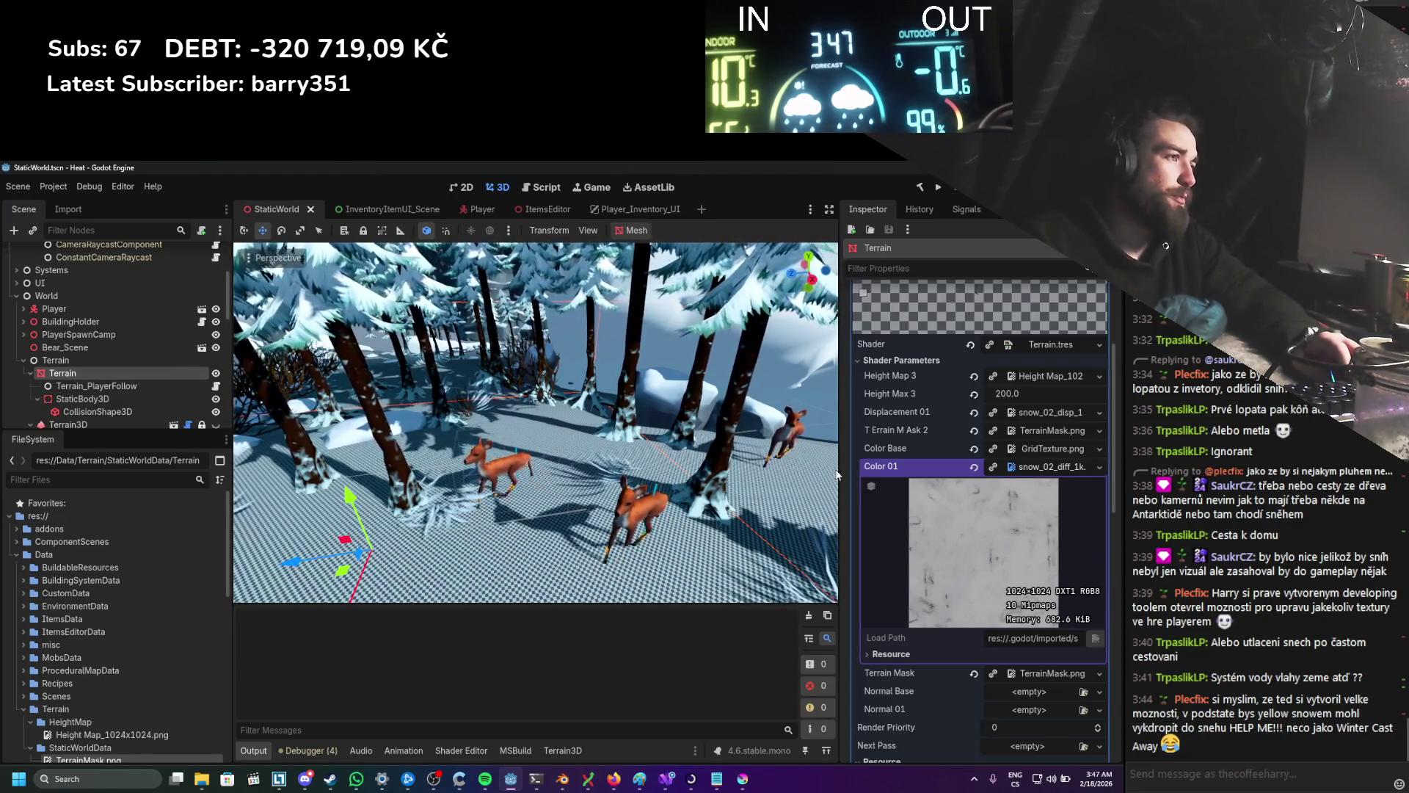
Step: Widen the Inspector so names like snow_02_diff_1k.jpg show in full, then go to TexturePaint.cs in Visual Studio
drag(839, 470, 749, 475)
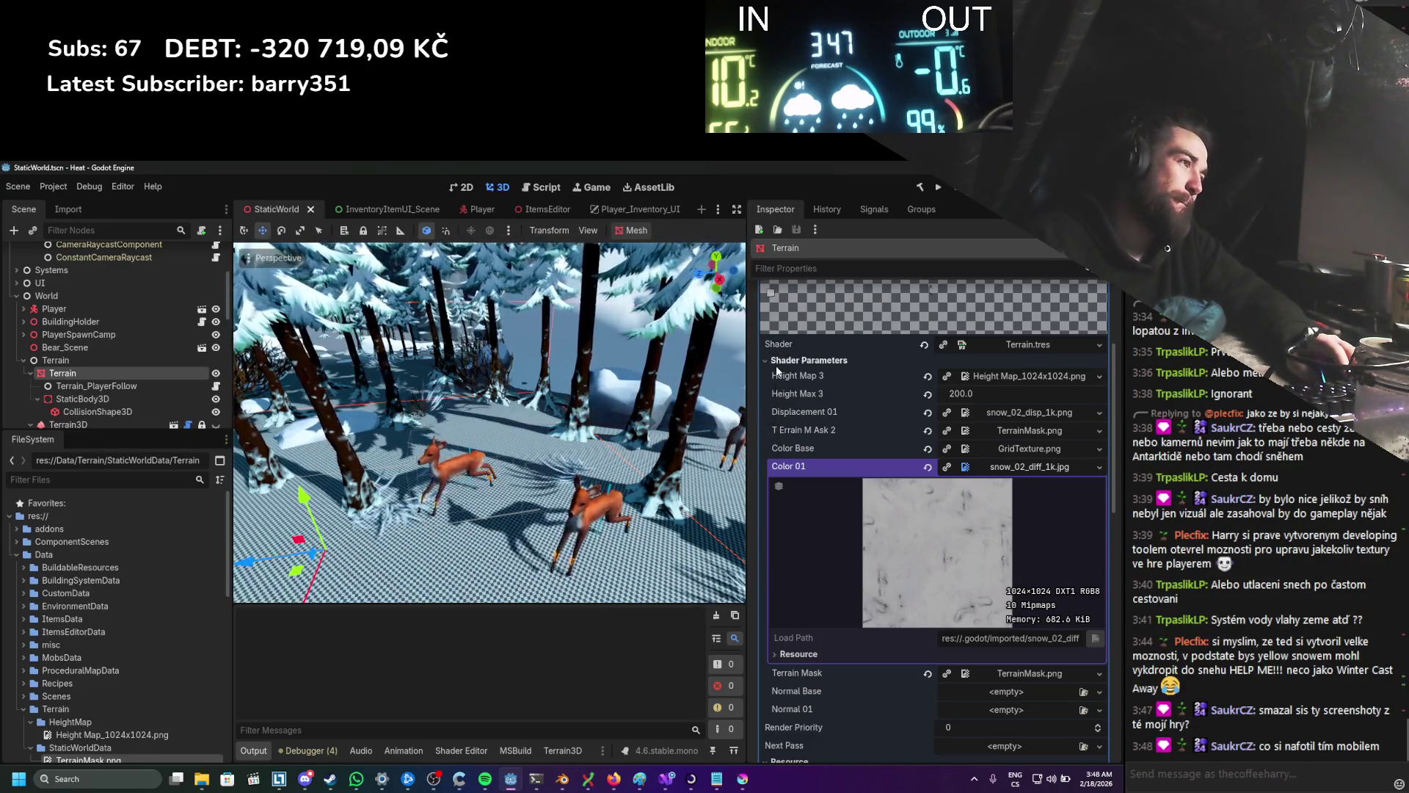
scroll(818, 397, down, 3)
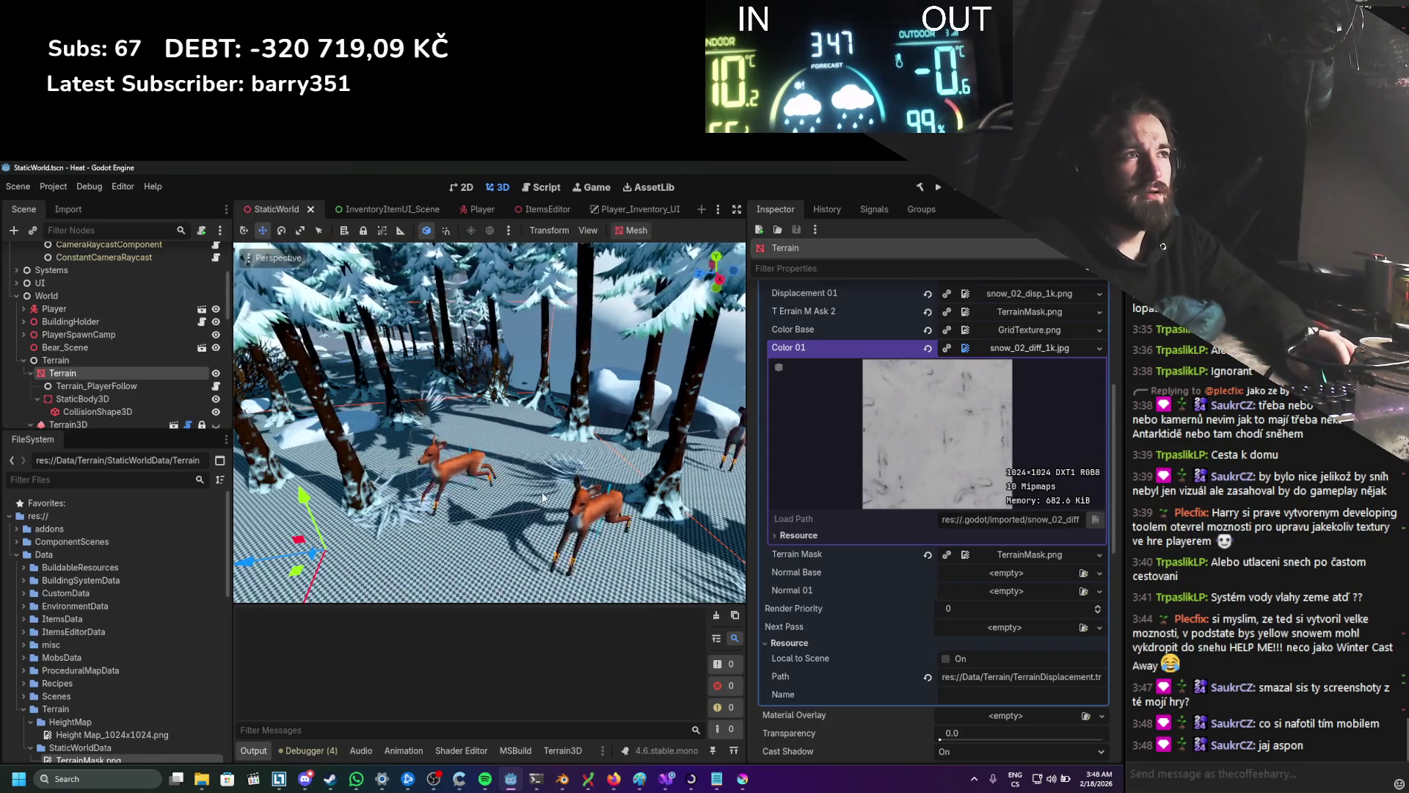
click(666, 779)
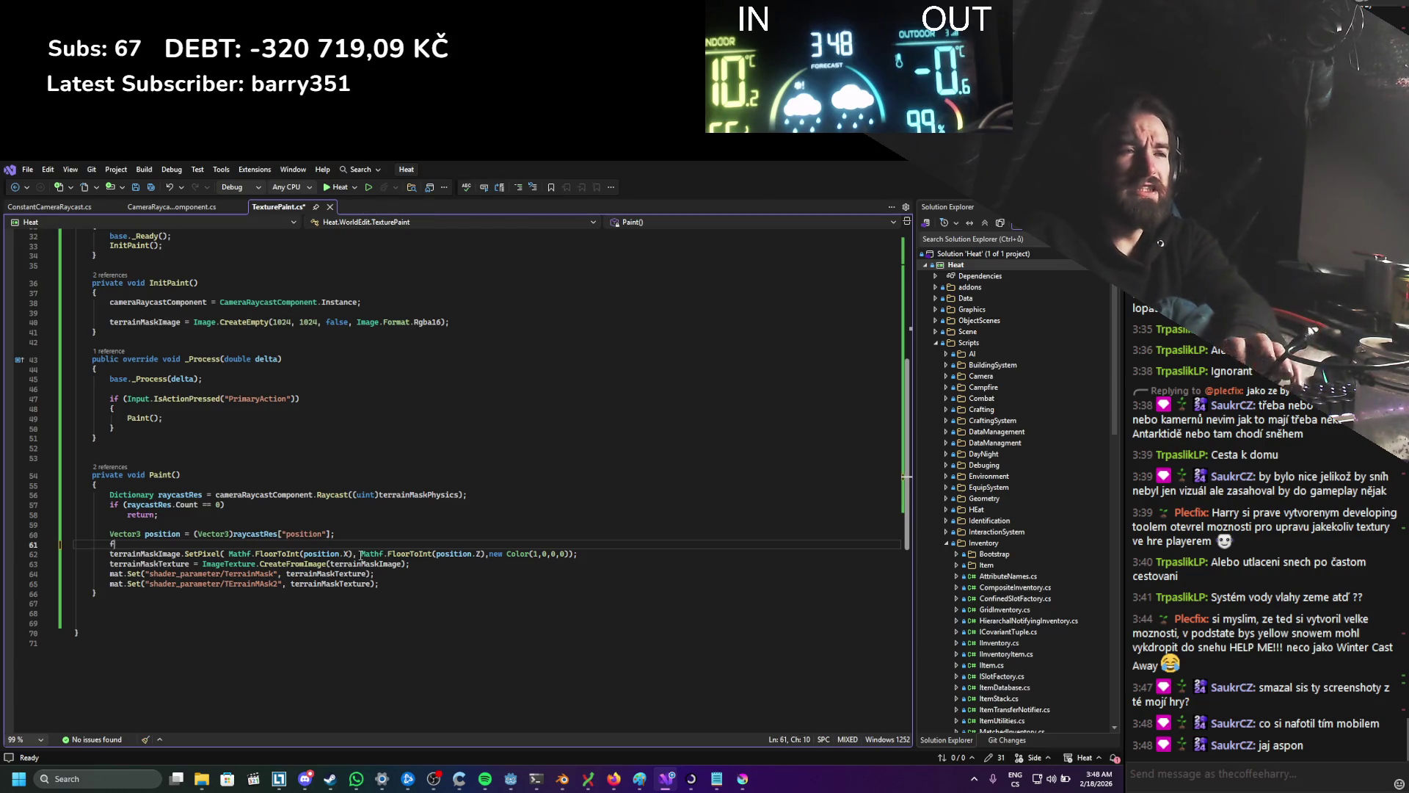
Step: Insert nested for-loops over x and y in Paint()
text(for)
key(Tab)
key(Tab)
key(ctrl+s)
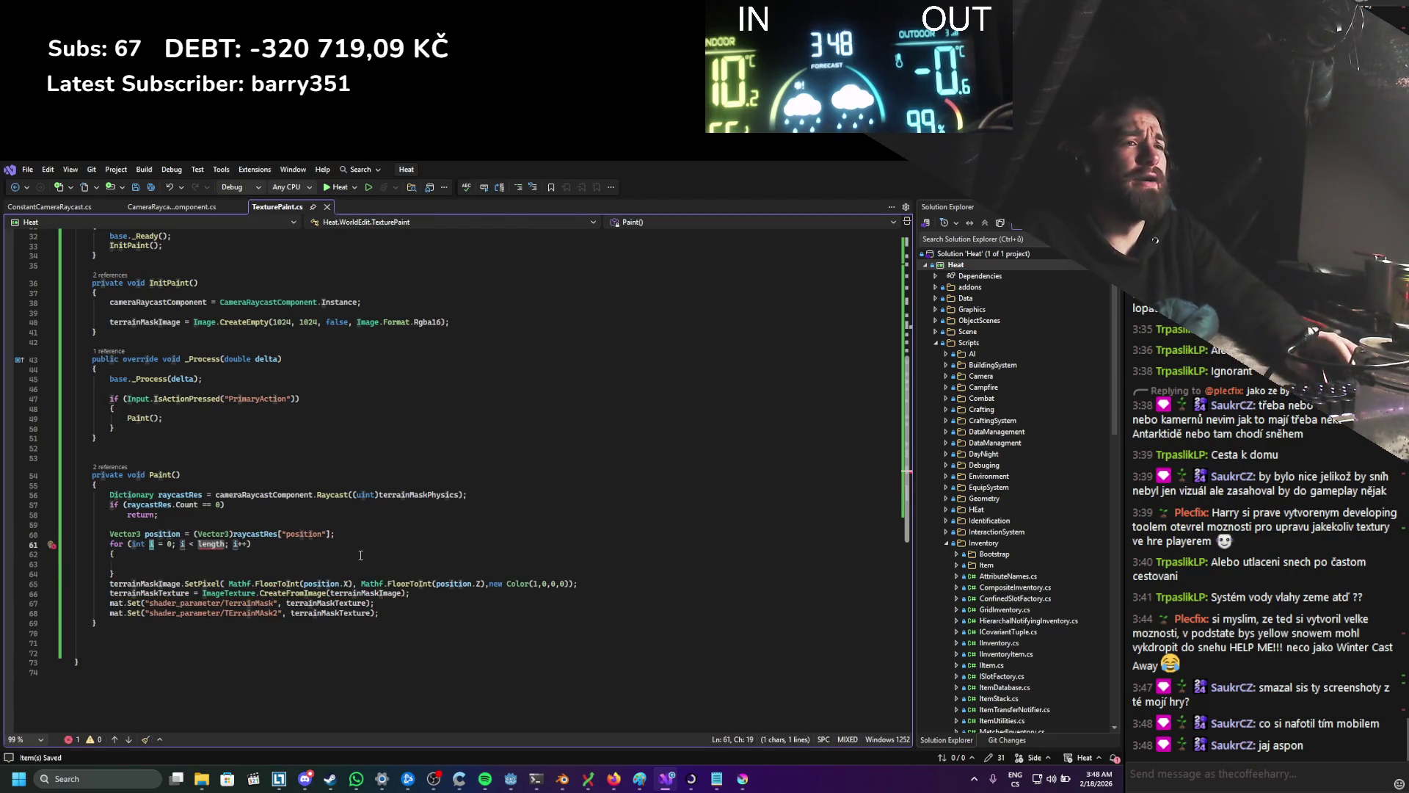
text(x)
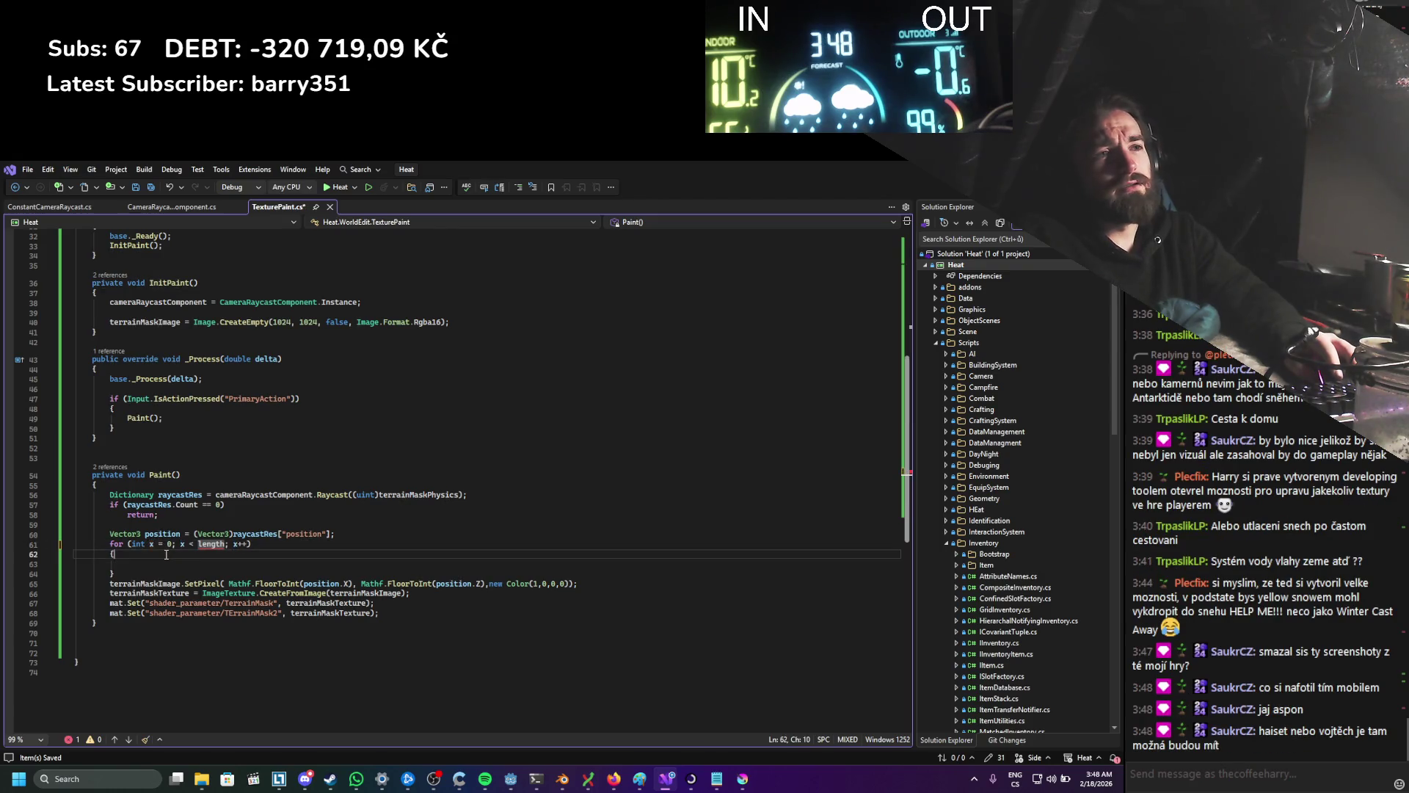
key(Return)
text(for)
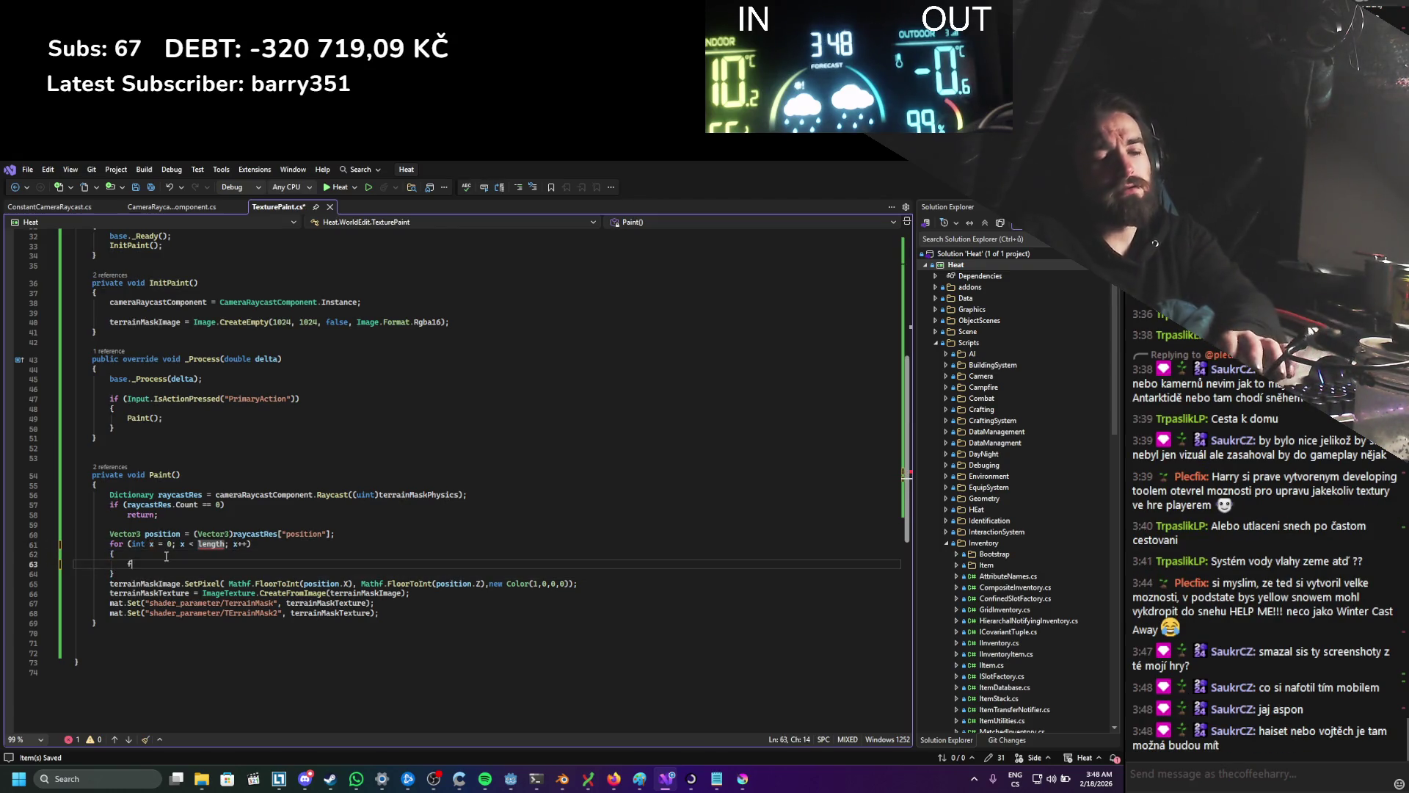
key(Tab)
key(Tab)
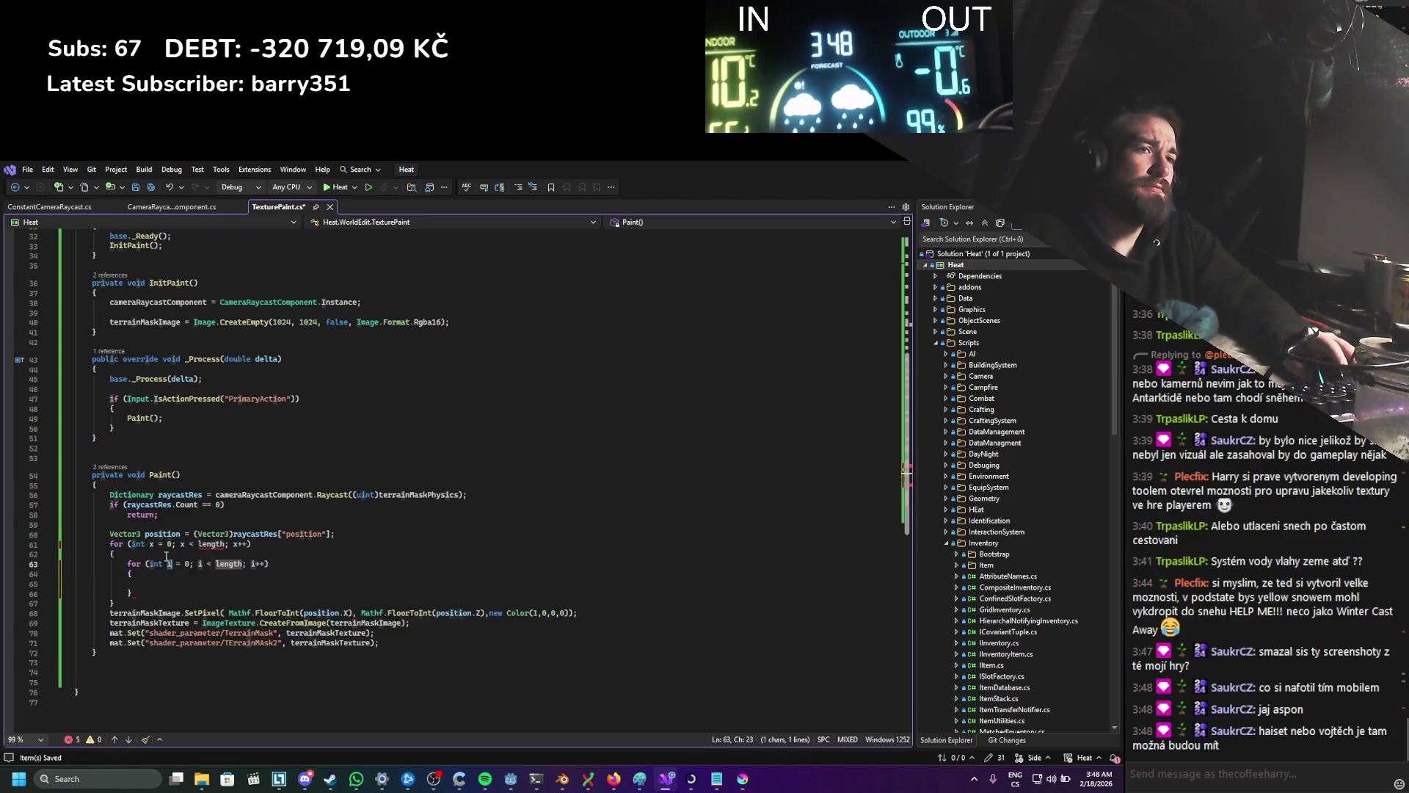
text(y)
Step: Move the SetPixel call into the inner loop and offset its coordinates by +x and +y
click(218, 591)
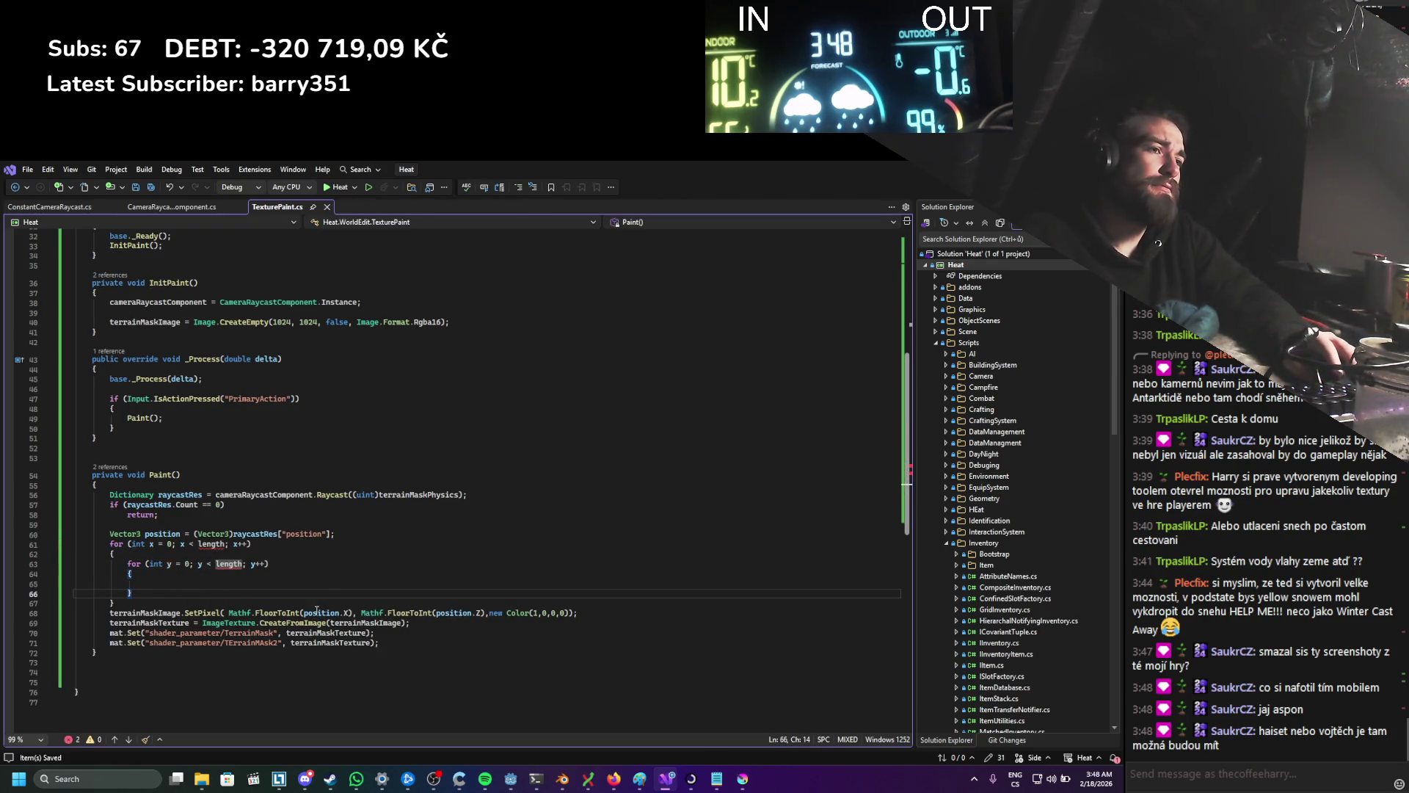
click(592, 613)
key(alt+Up)
key(alt+Up)
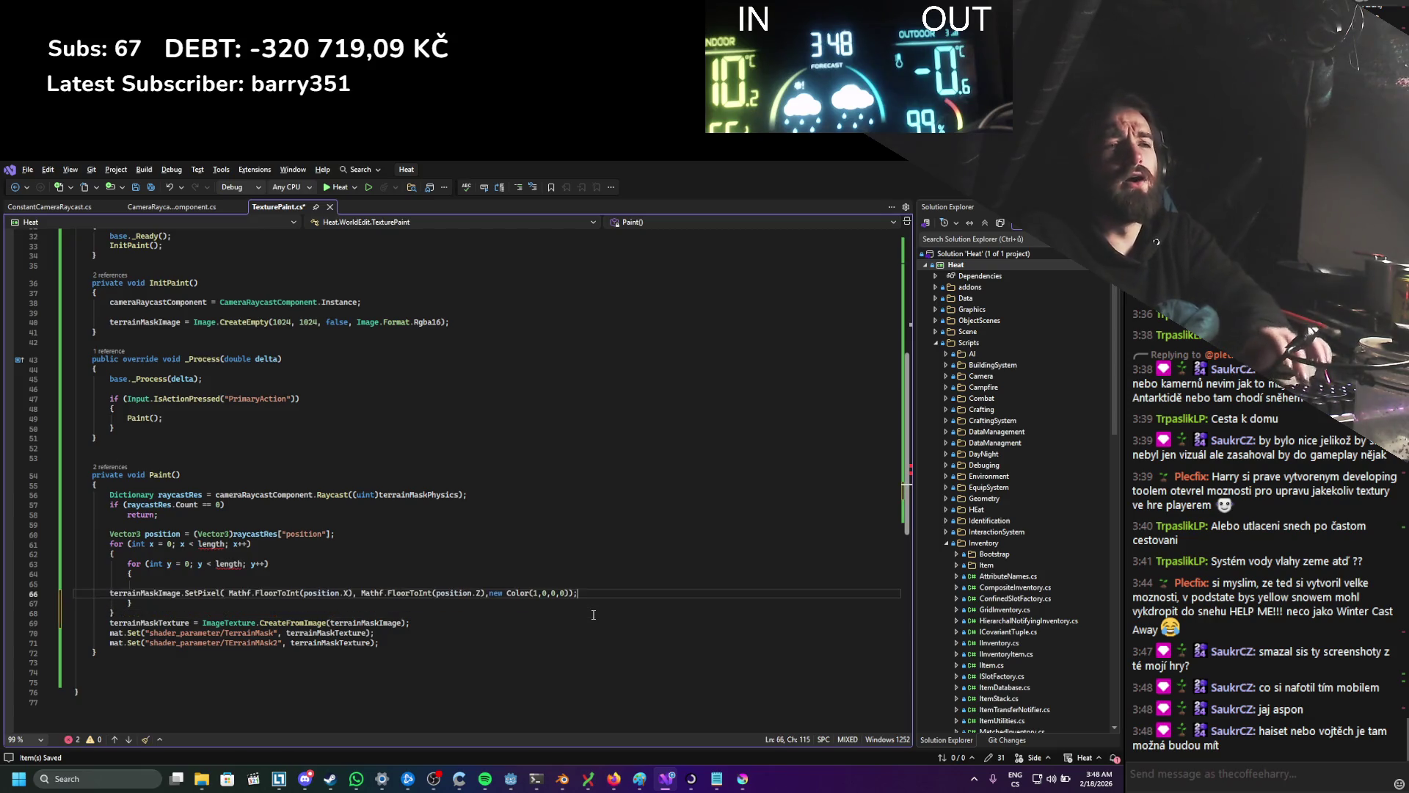
key(Tab)
key(Tab)
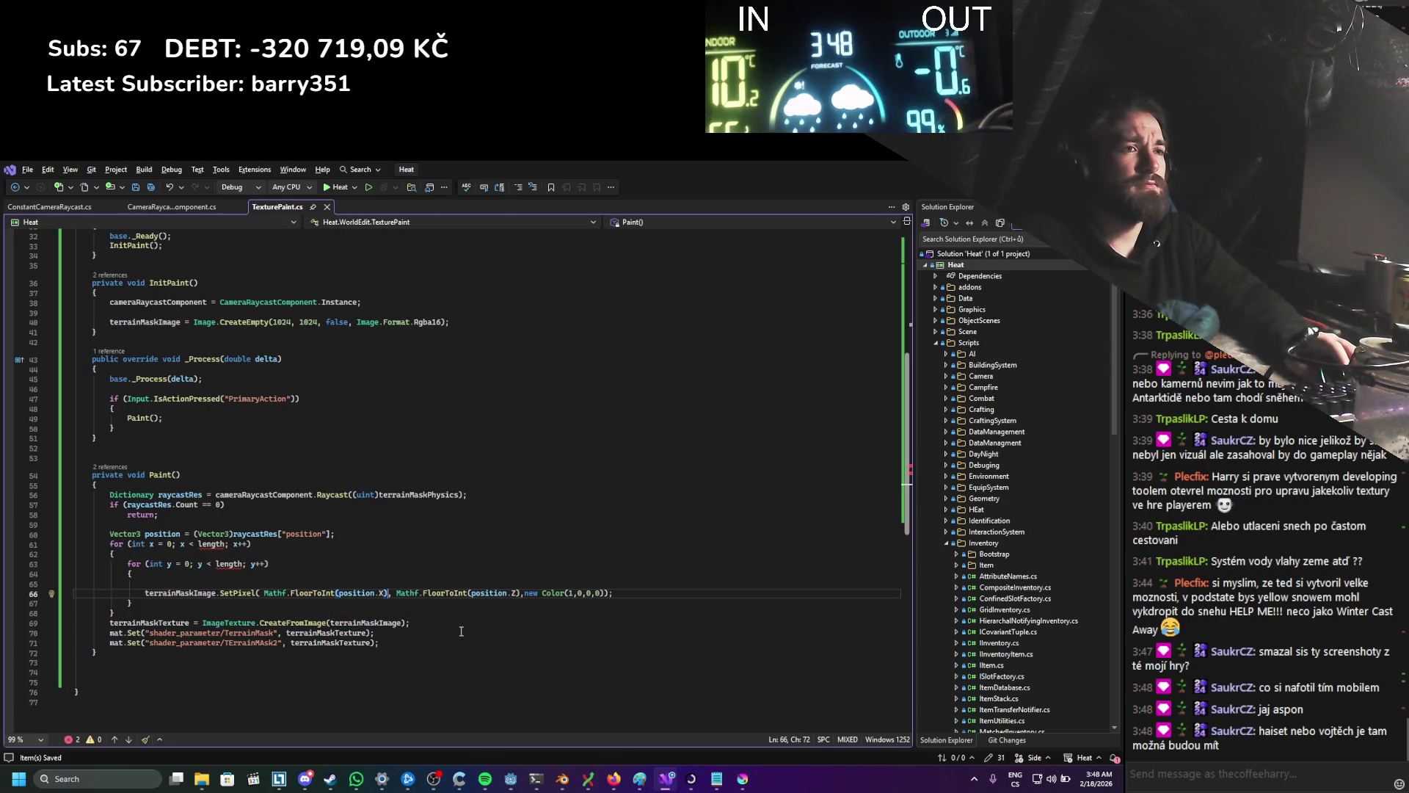
text(+ x)
key(Right)
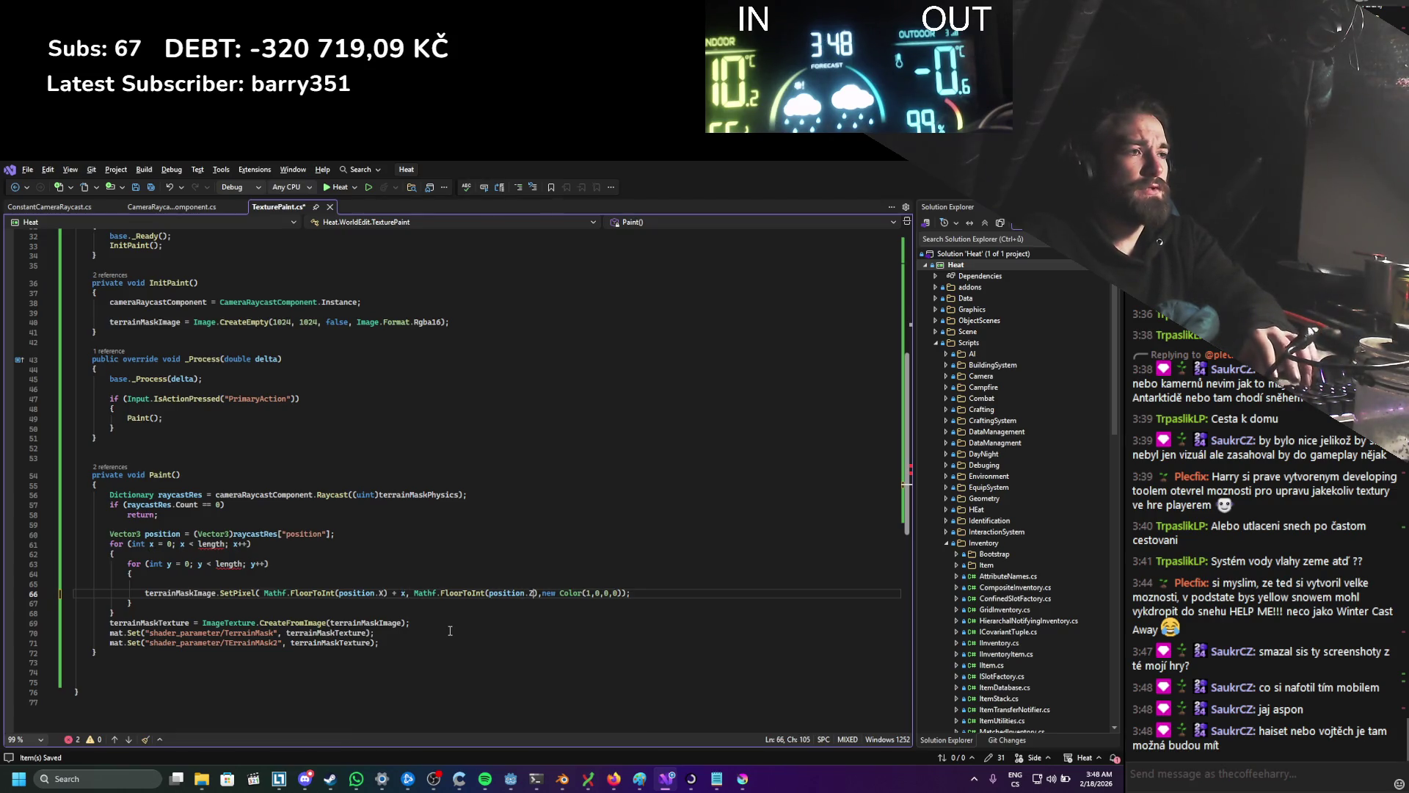
text(y)
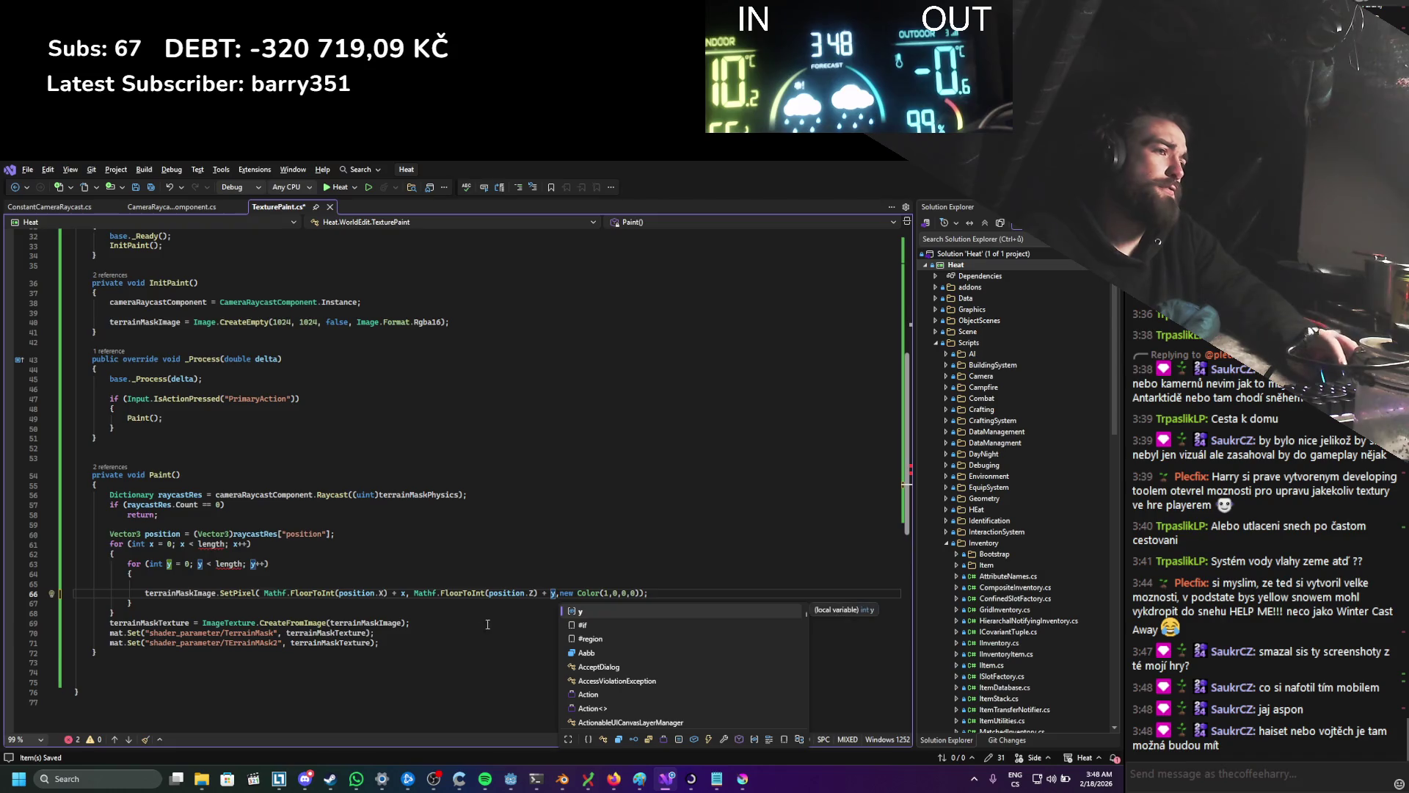
key(Escape)
Step: Make both loops run from -20 to 20, save the script, and return to Godot
double_click(210, 544)
text(20)
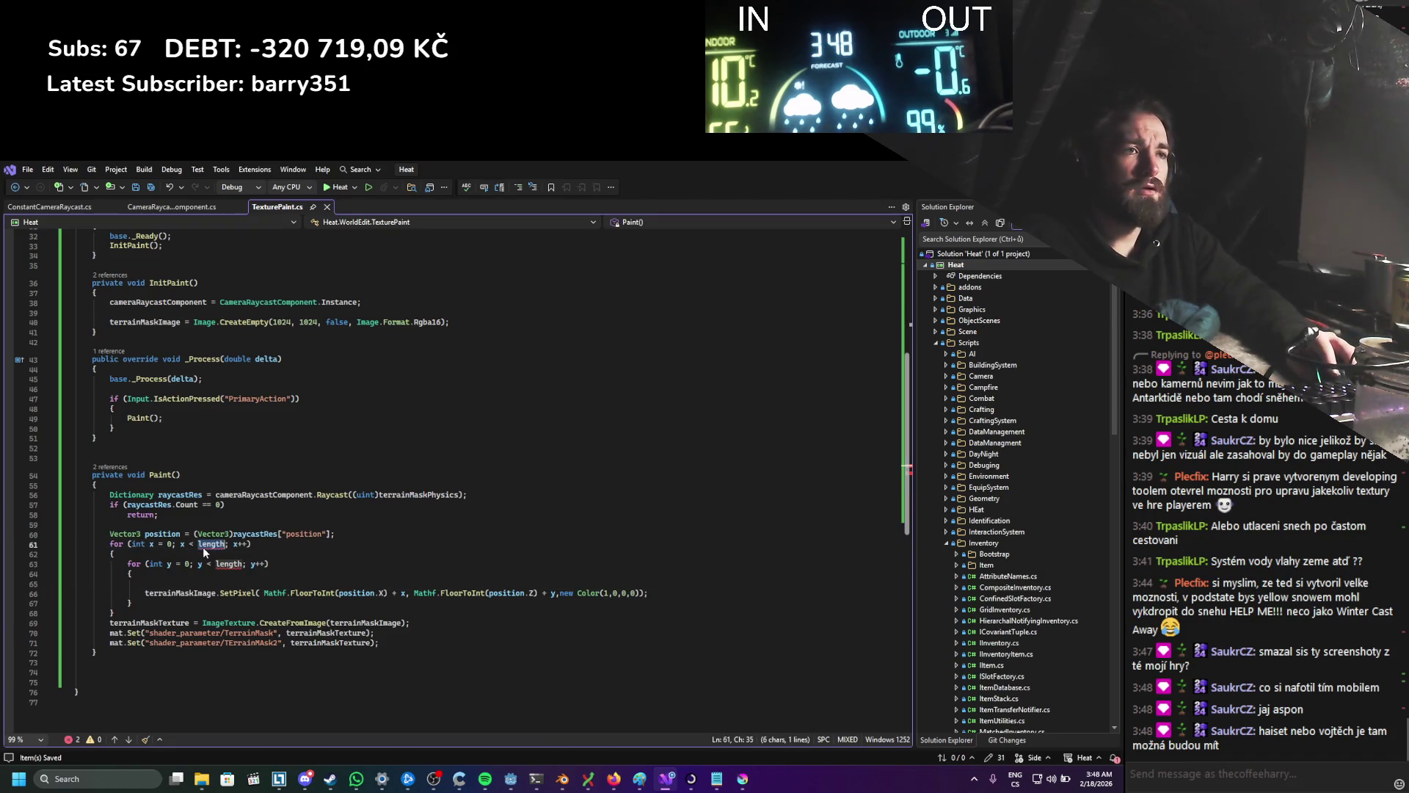
double_click(215, 564)
text(20)
double_click(169, 544)
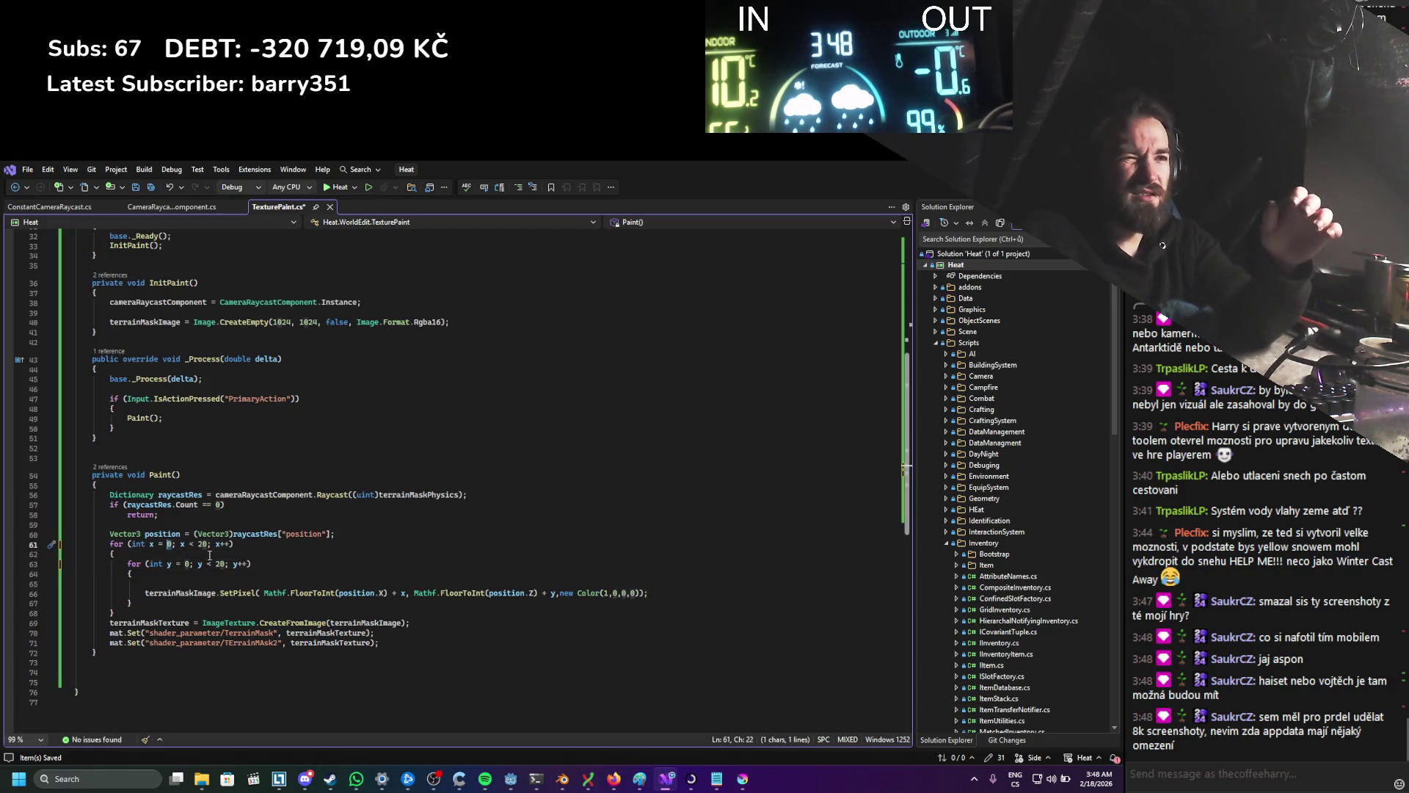
text(-20)
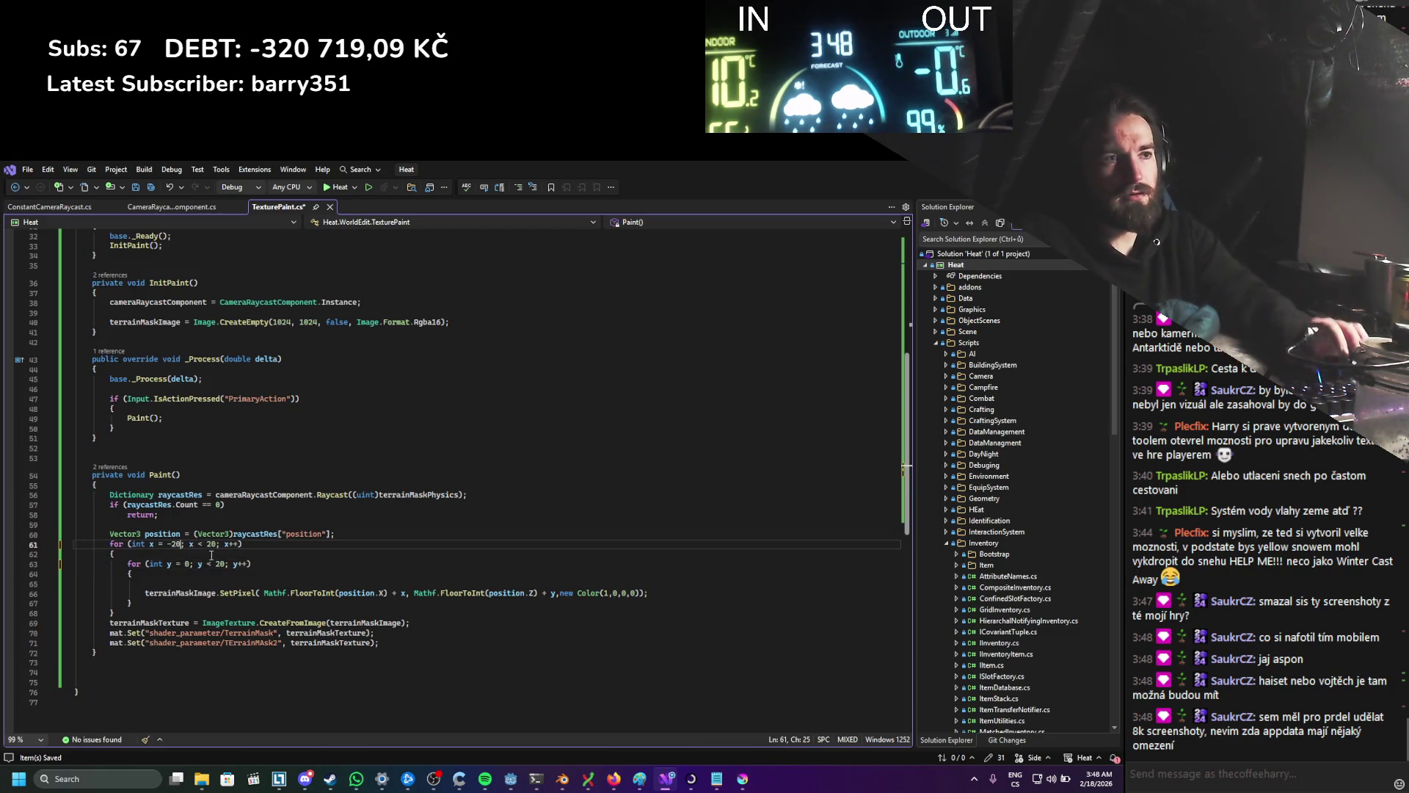
double_click(187, 563)
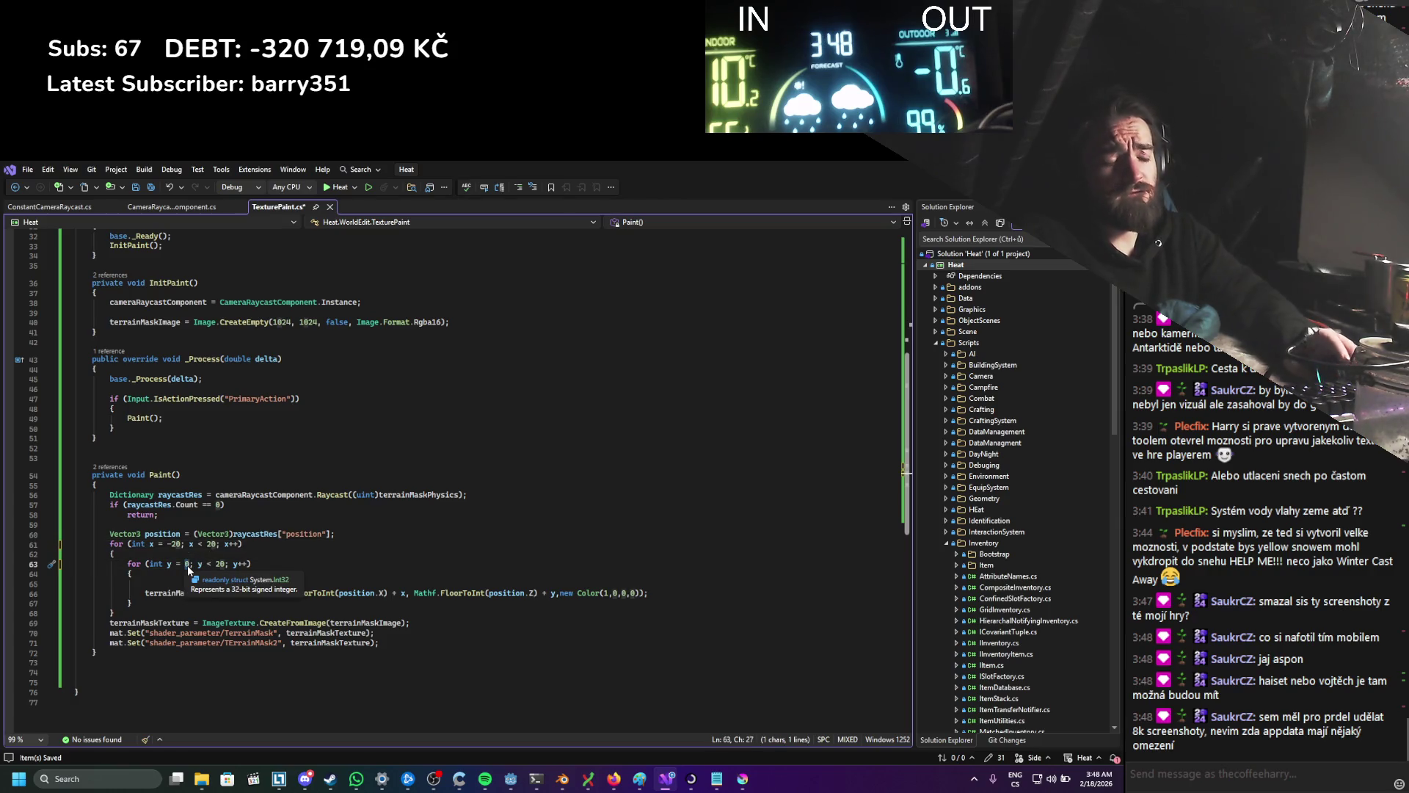
text(-2)
key(ctrl+s)
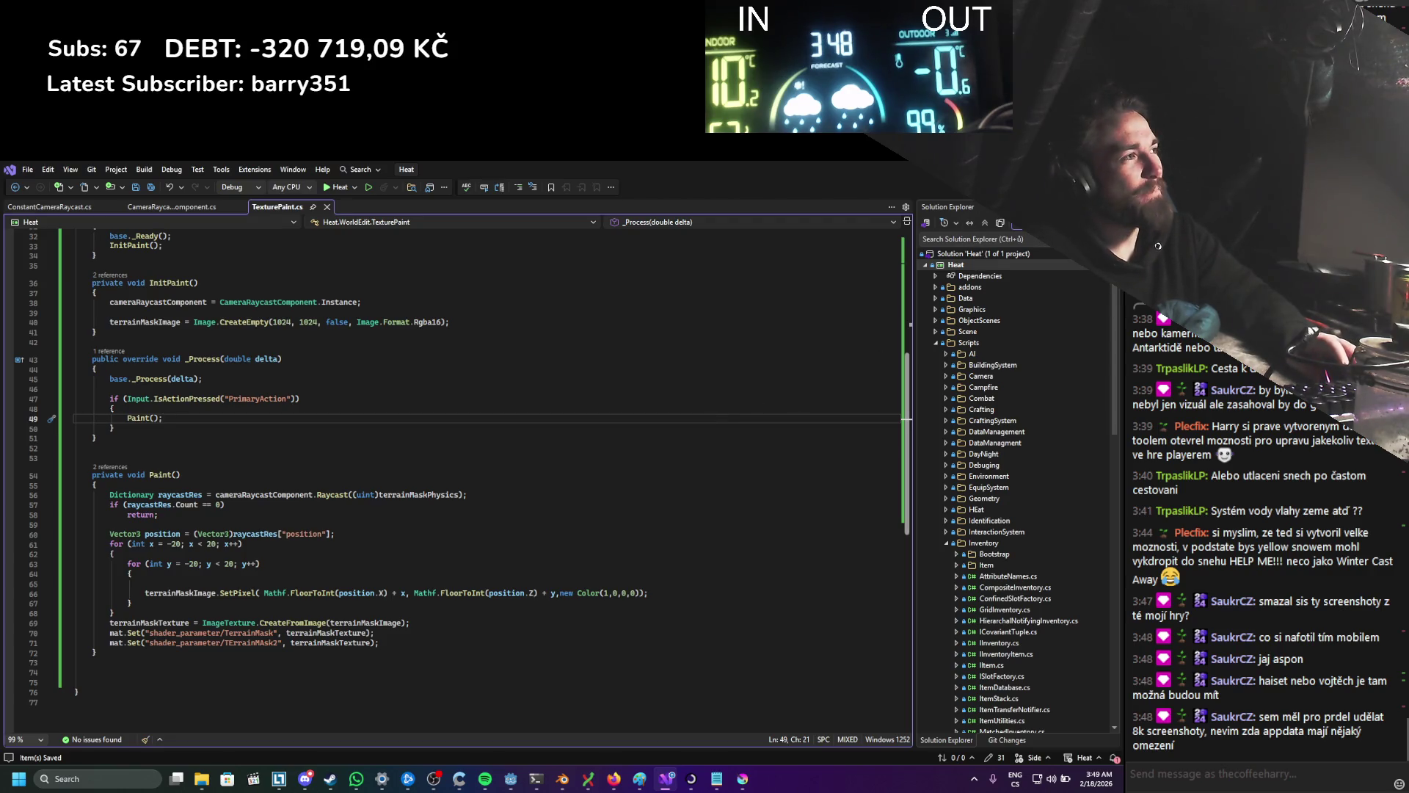
key(alt+Tab)
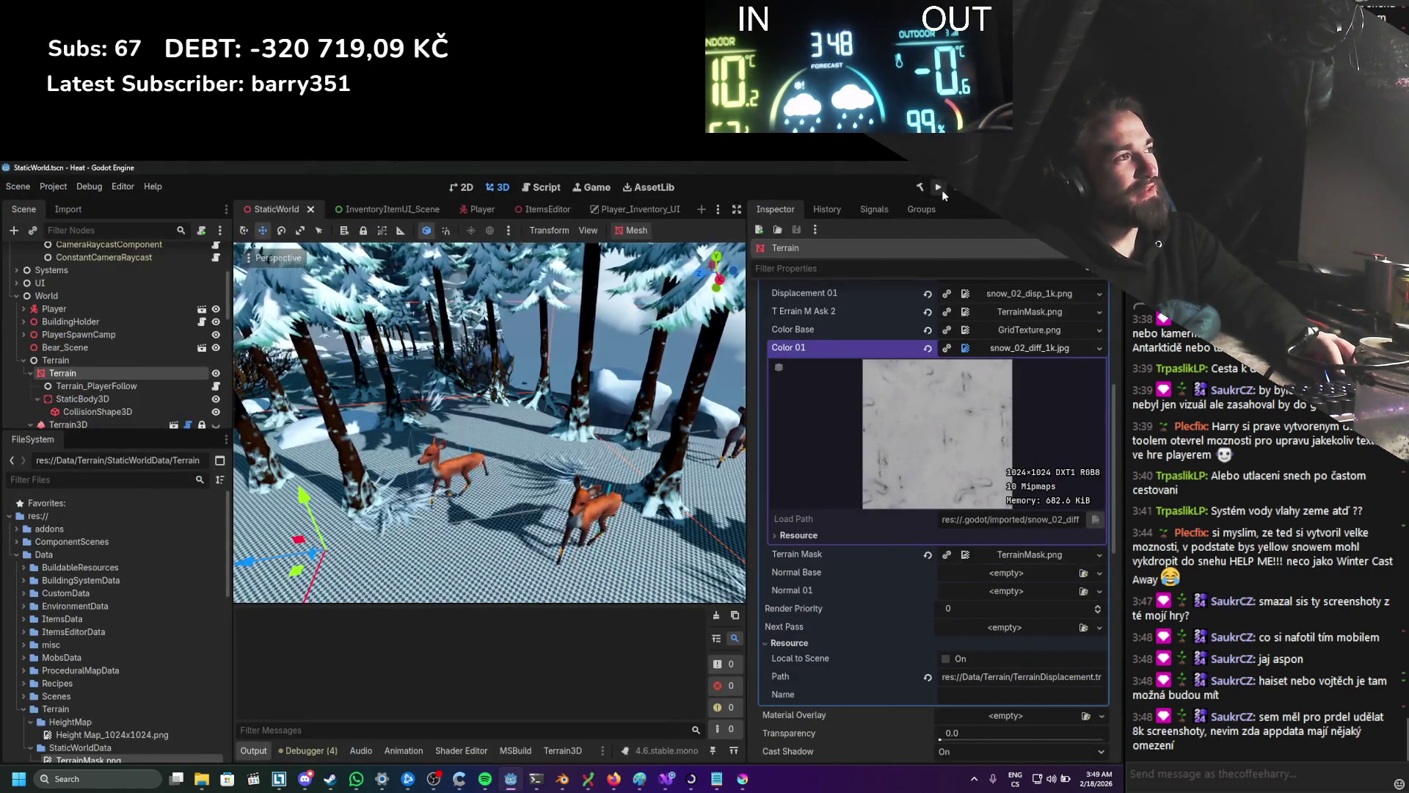
click(939, 189)
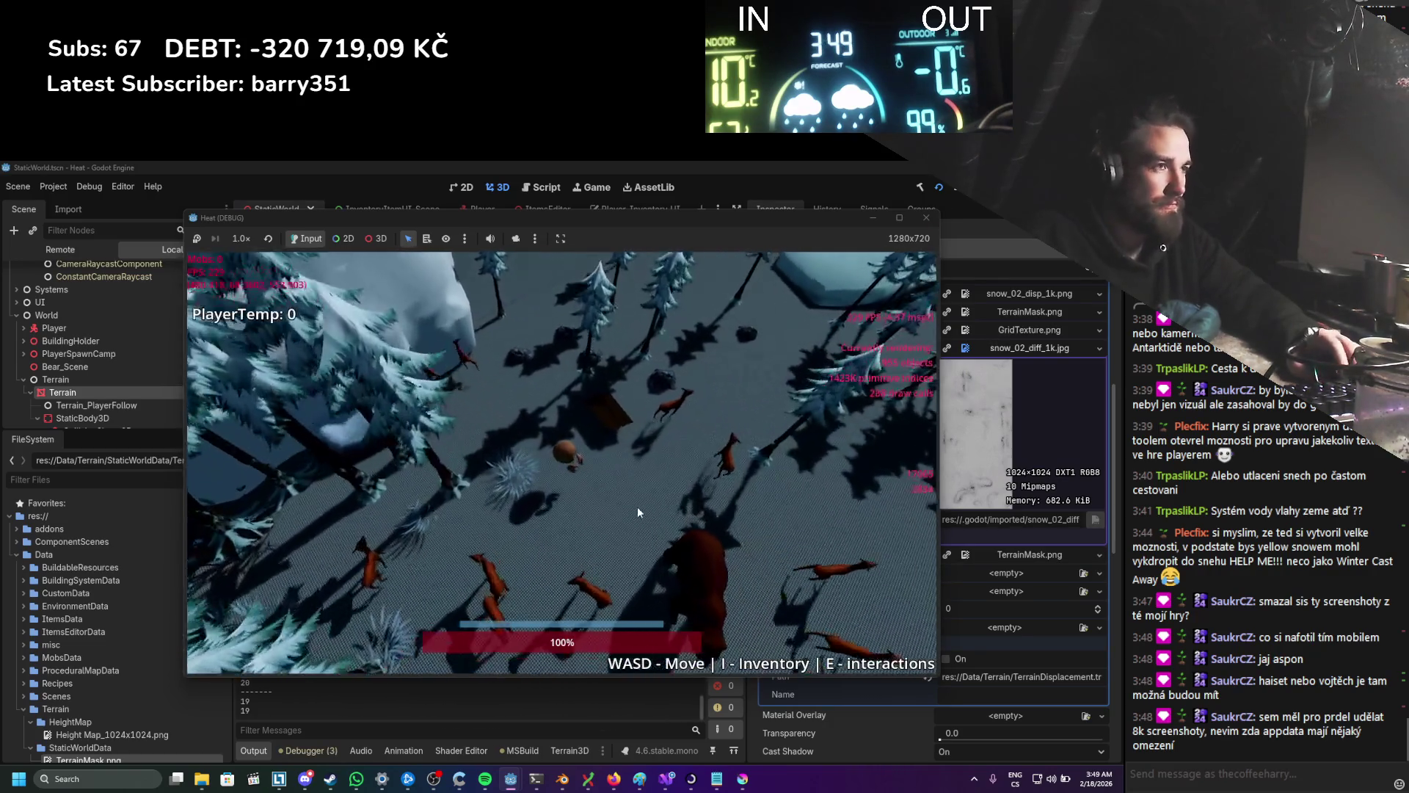
key(i)
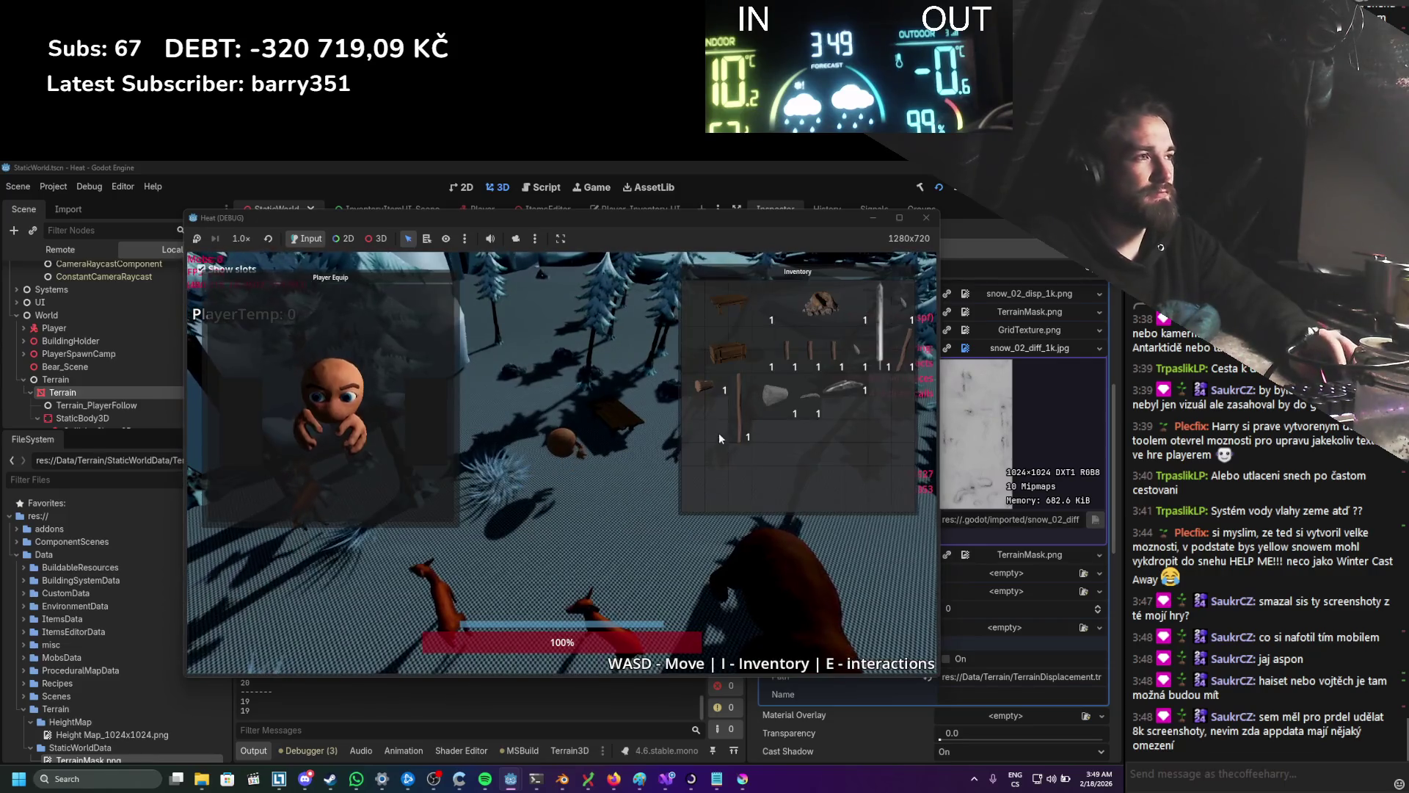
click(485, 778)
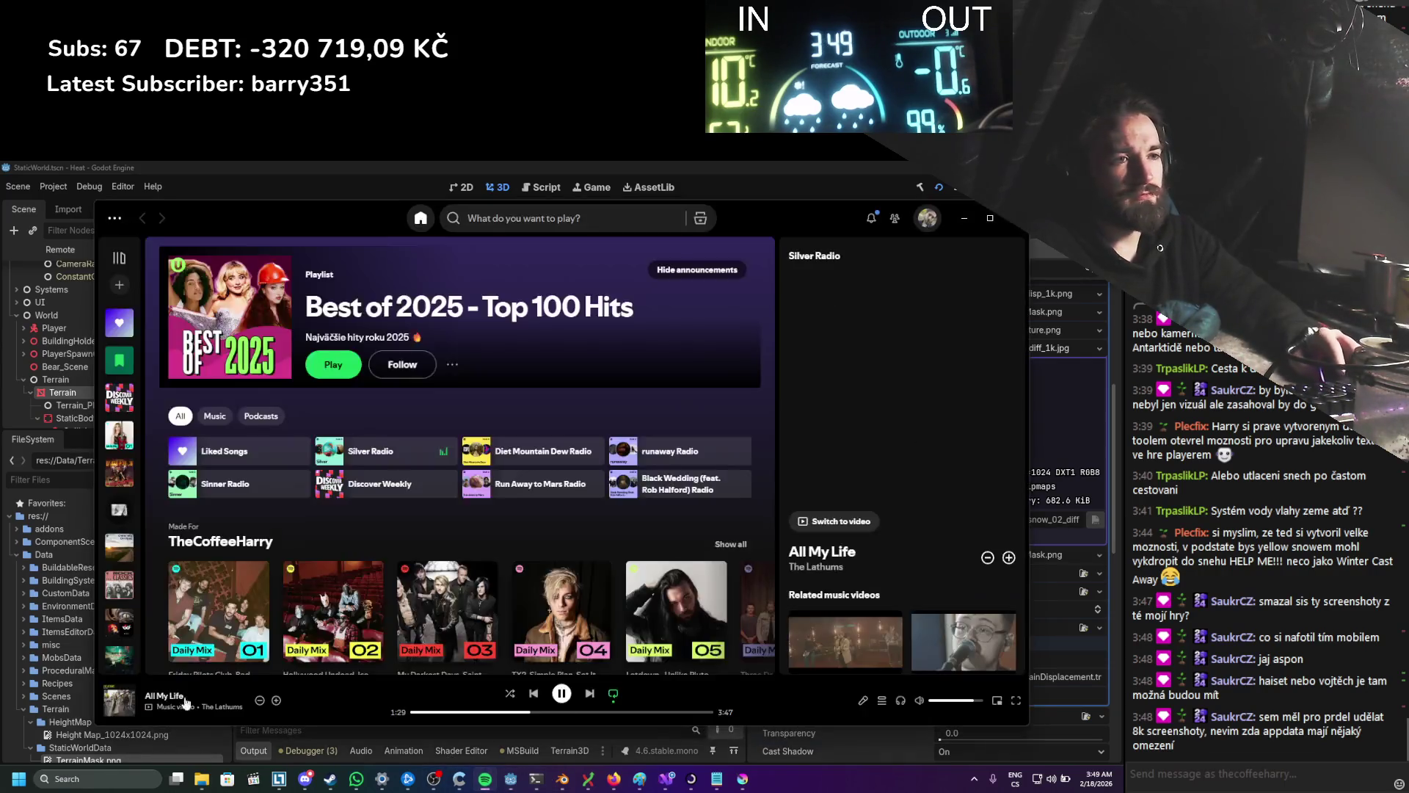
click(277, 700)
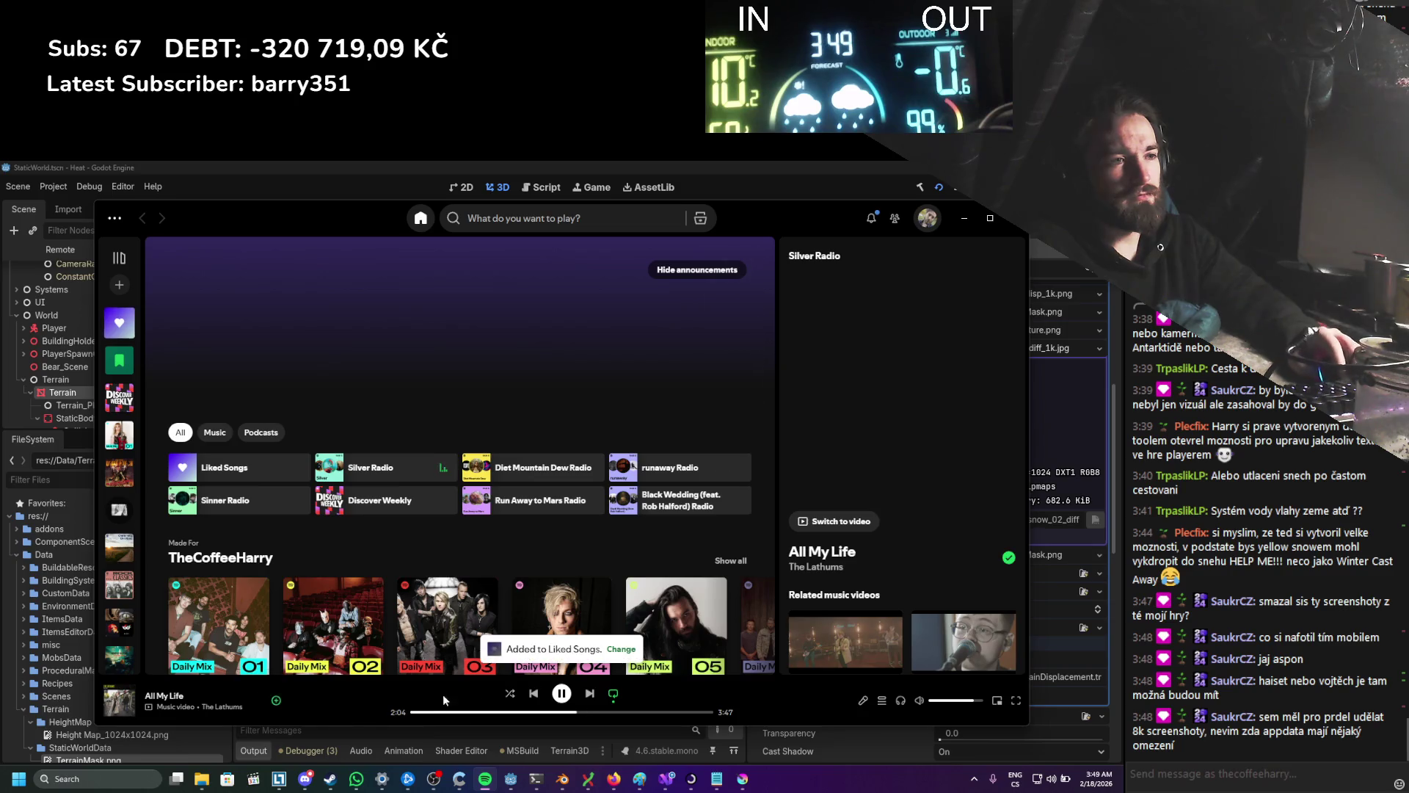
click(964, 218)
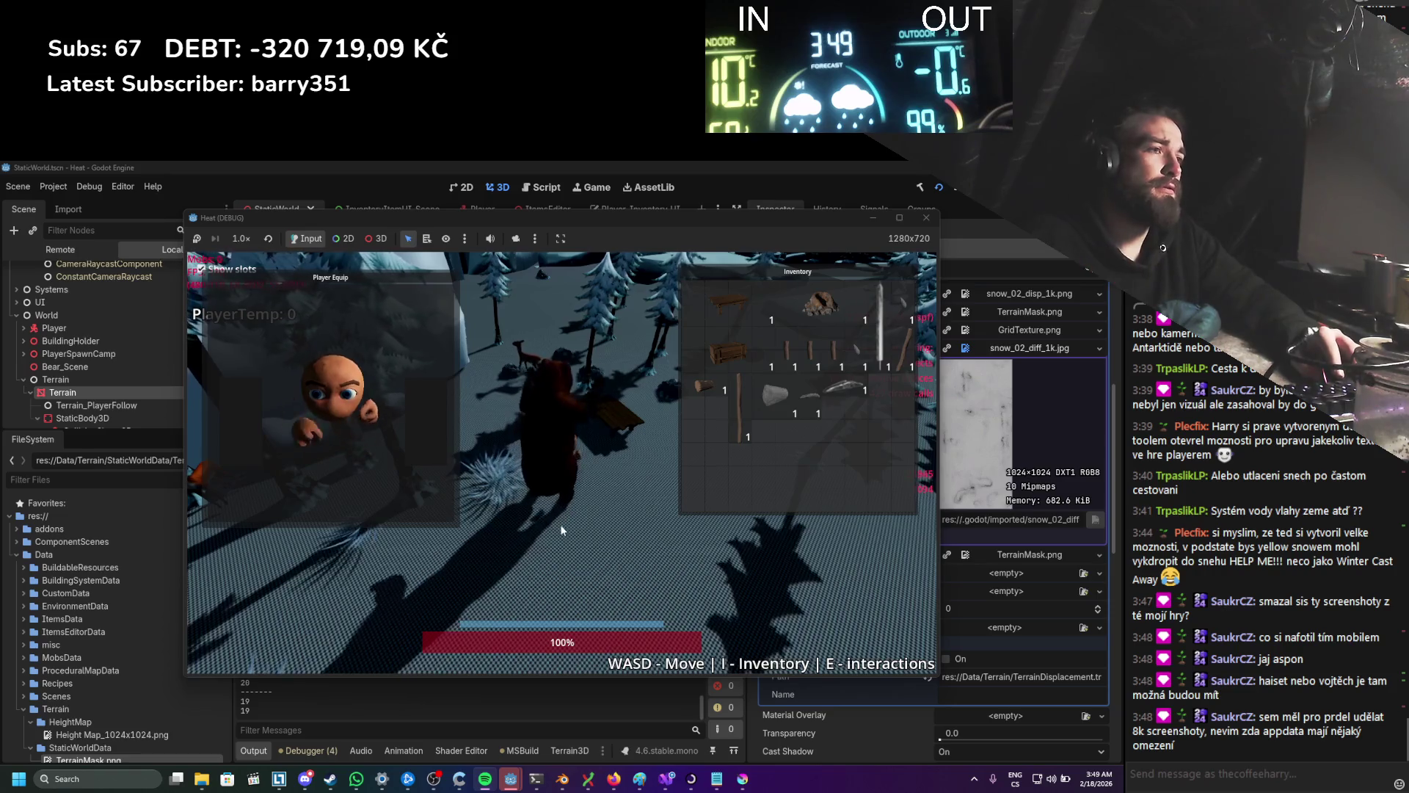
key(s)
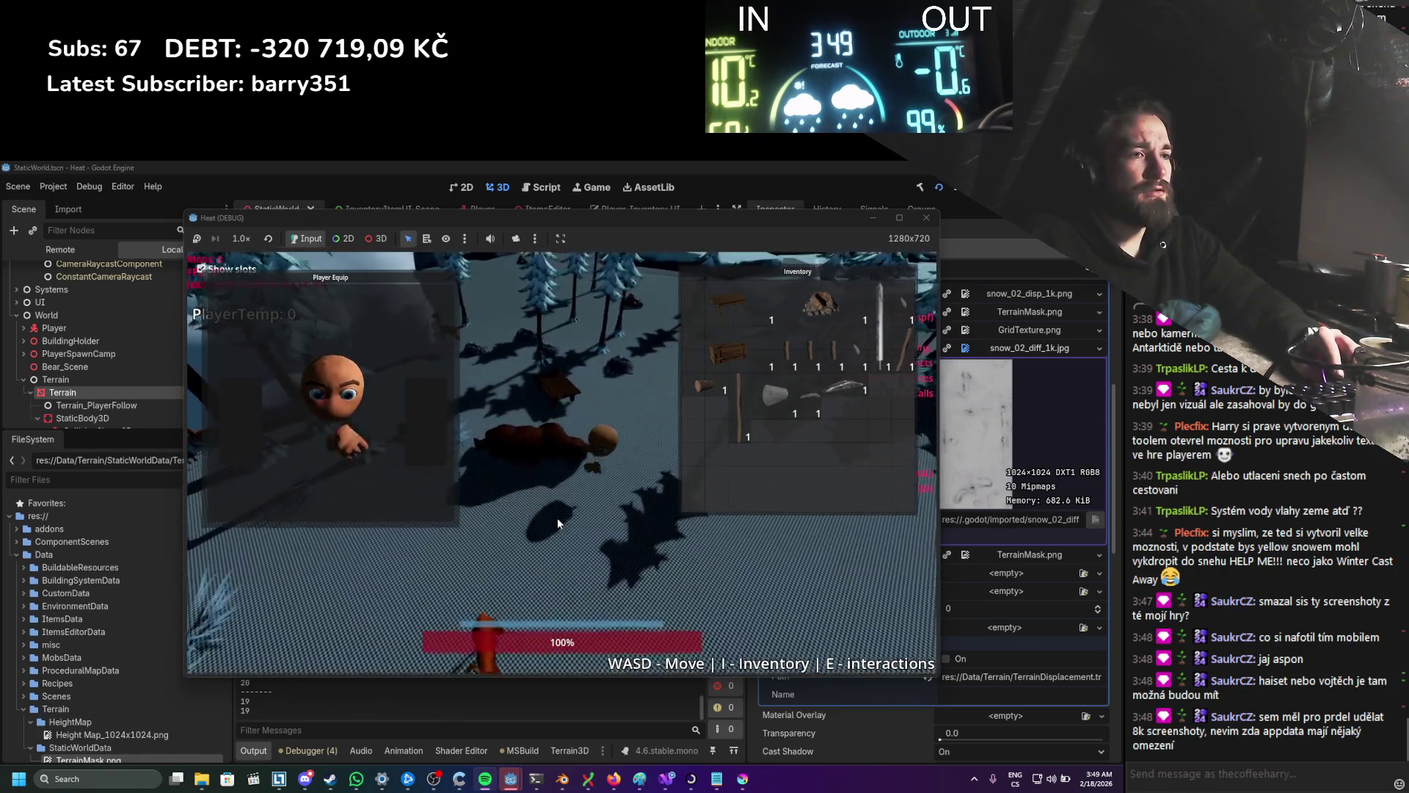
key(w)
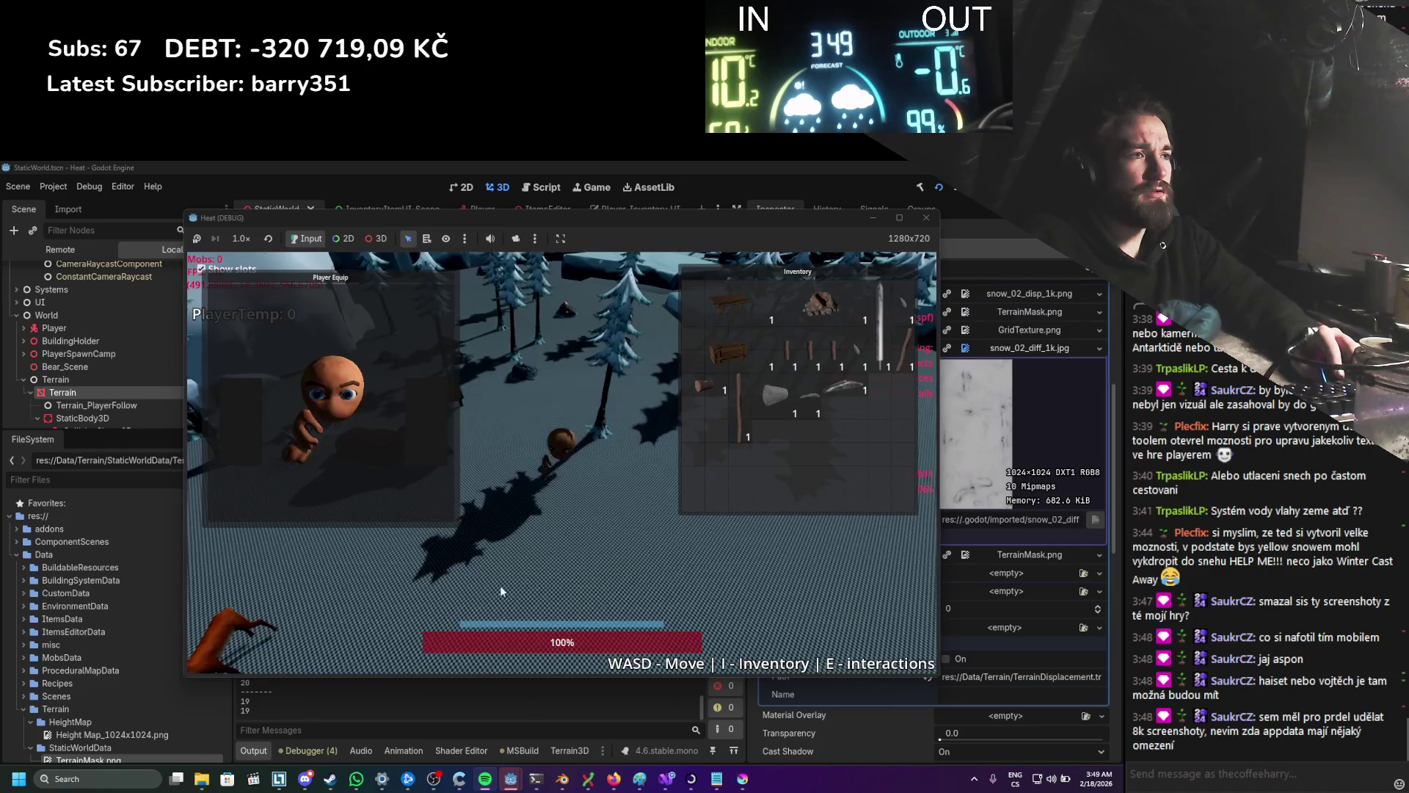
key(i)
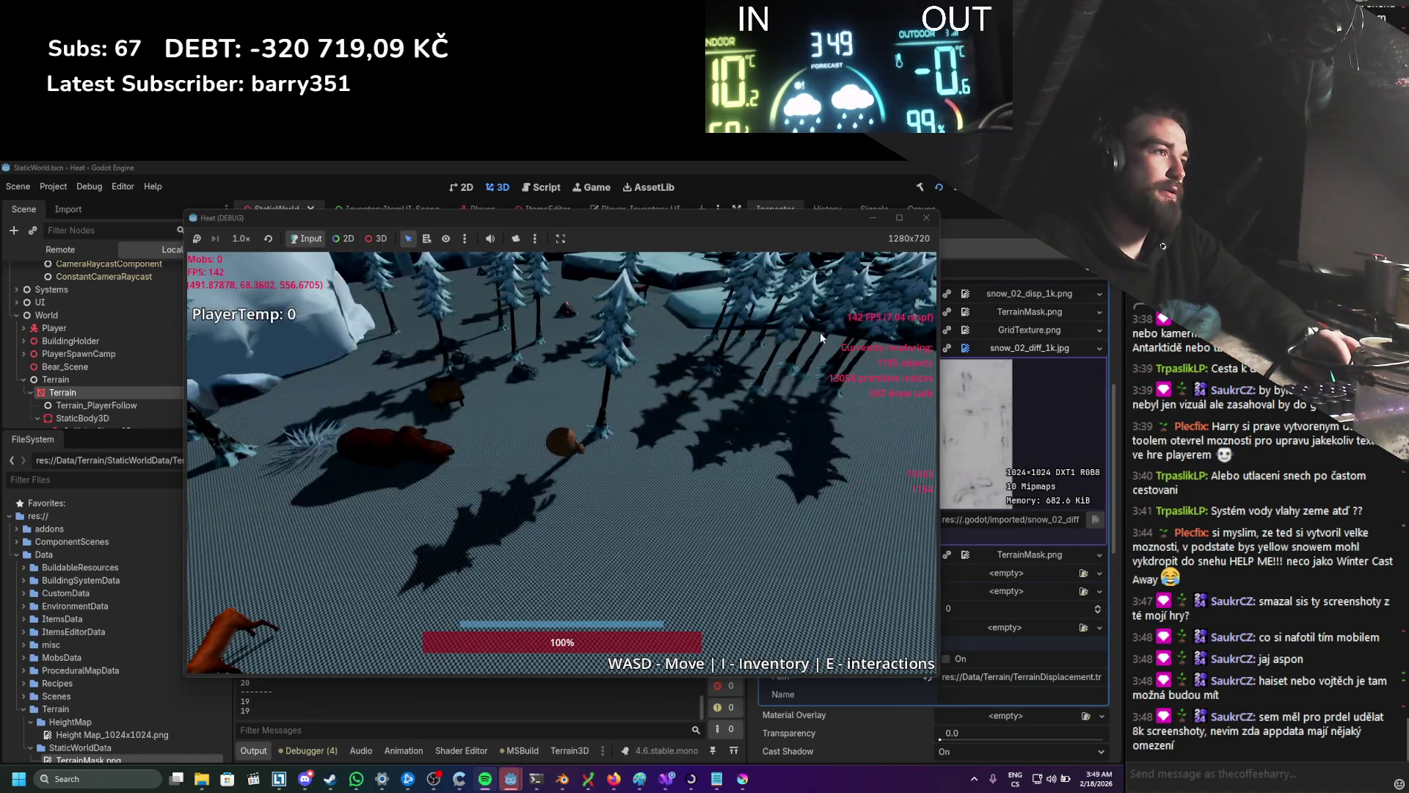
click(927, 218)
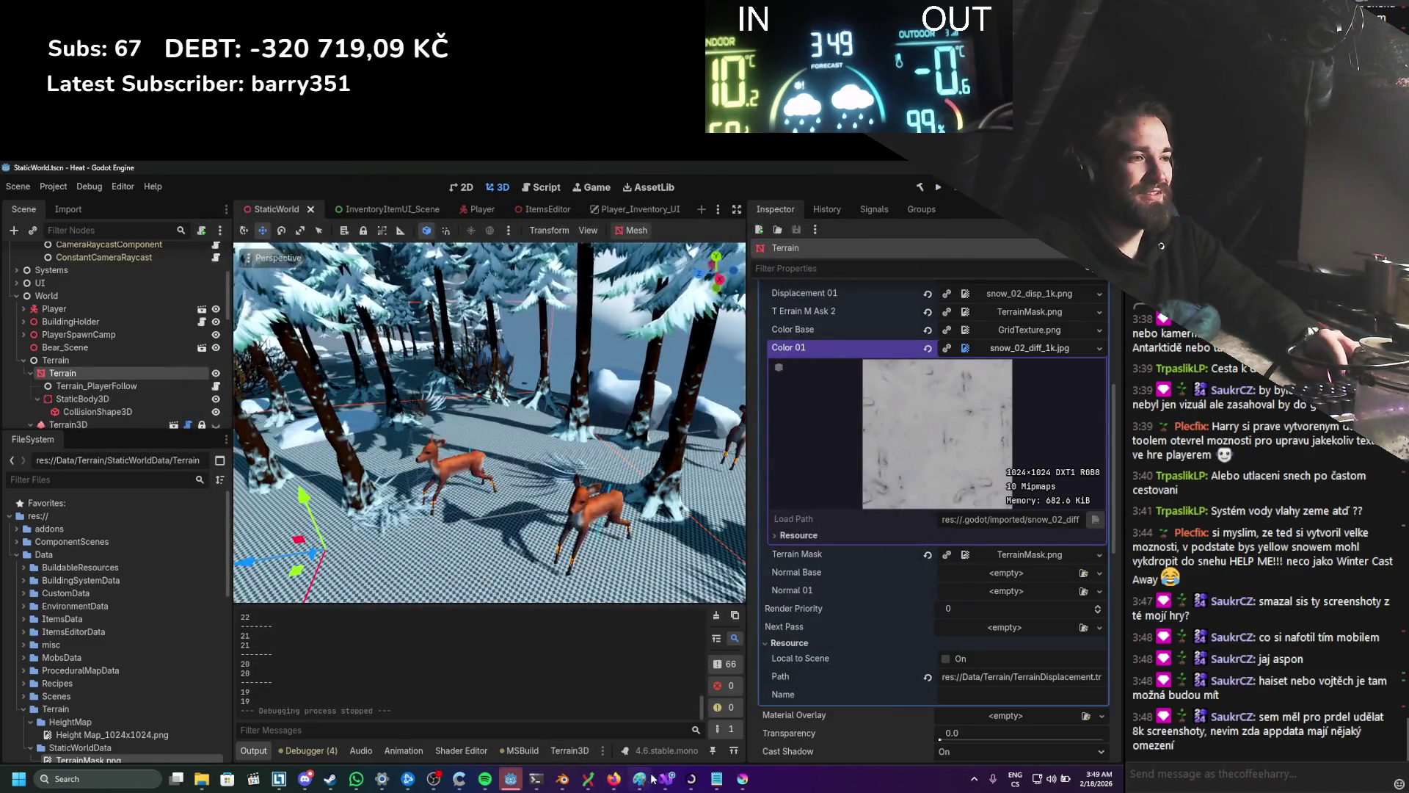
Step: Disconnect the wire from the upper Texture2D node's uv port and run the project again
key(alt+Tab)
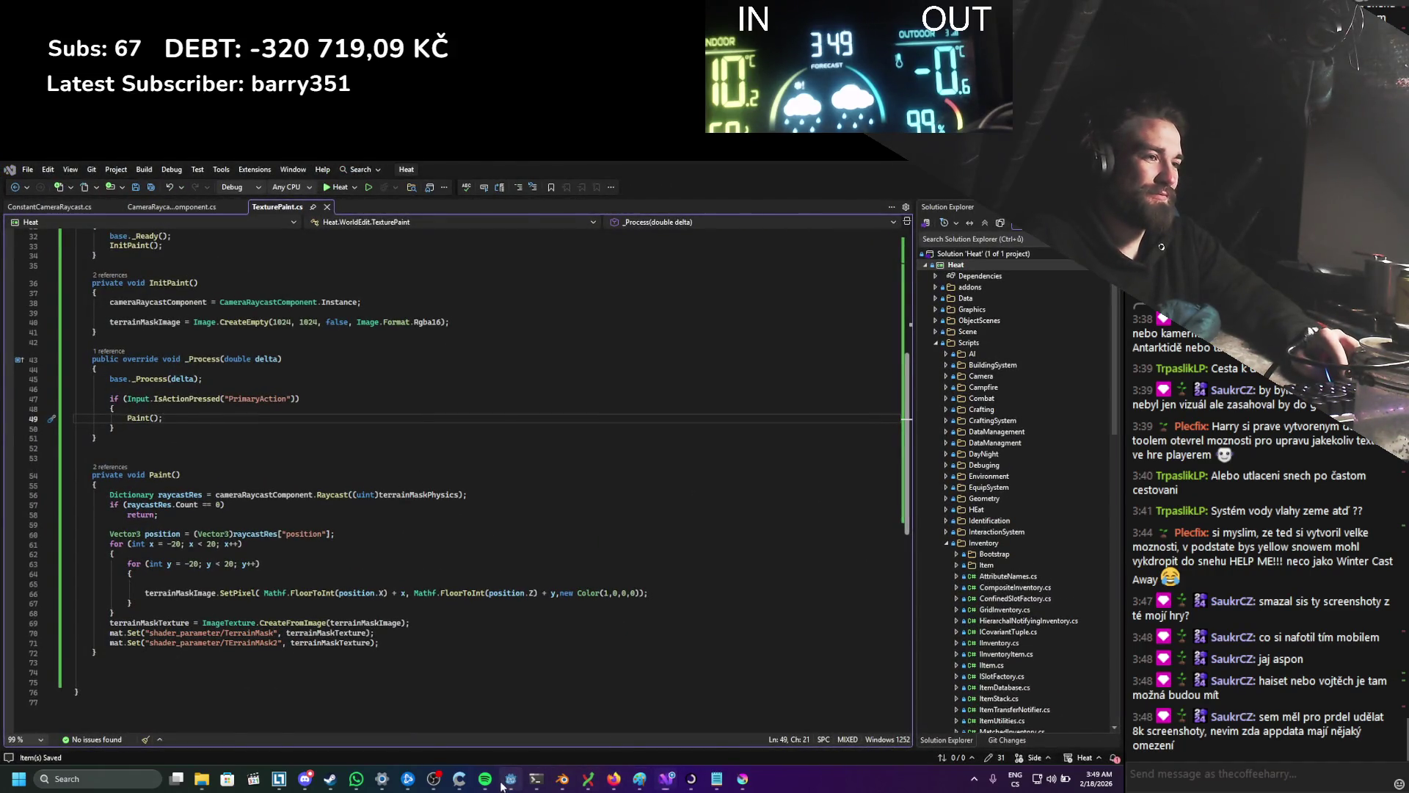
click(503, 786)
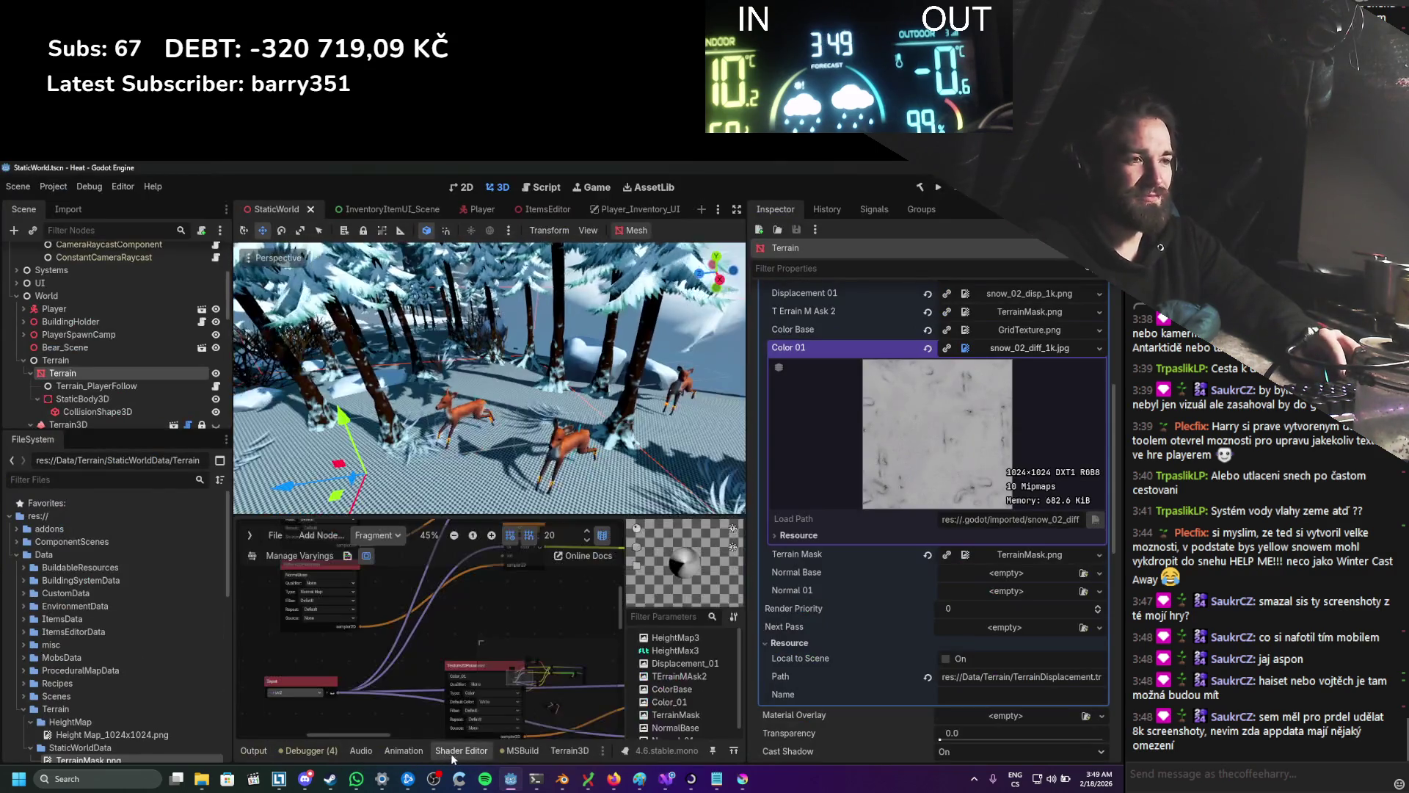
scroll(411, 672, down, 3)
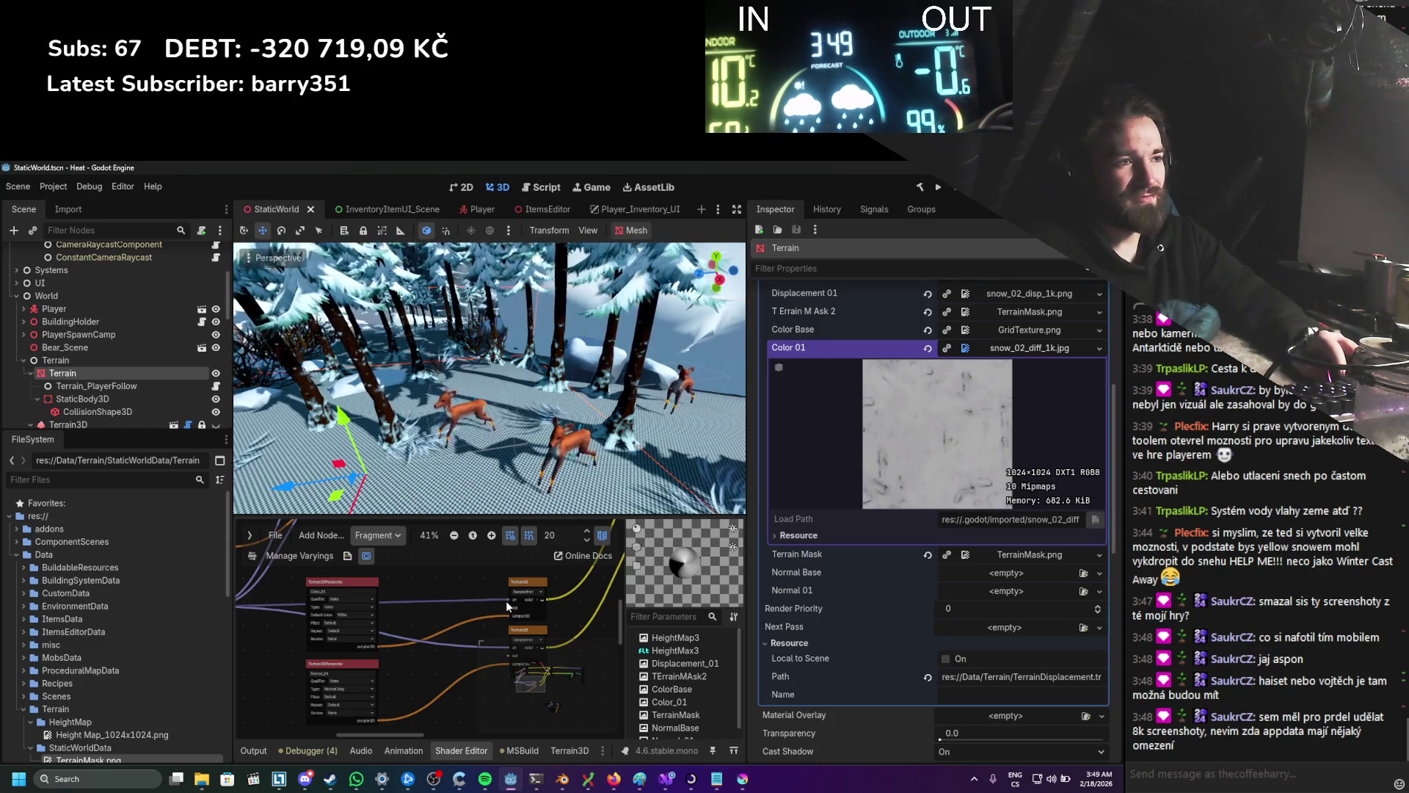
mouse_move(498, 600)
mouse_down()
mouse_move(499, 658)
mouse_move(512, 649)
mouse_move(534, 686)
mouse_up()
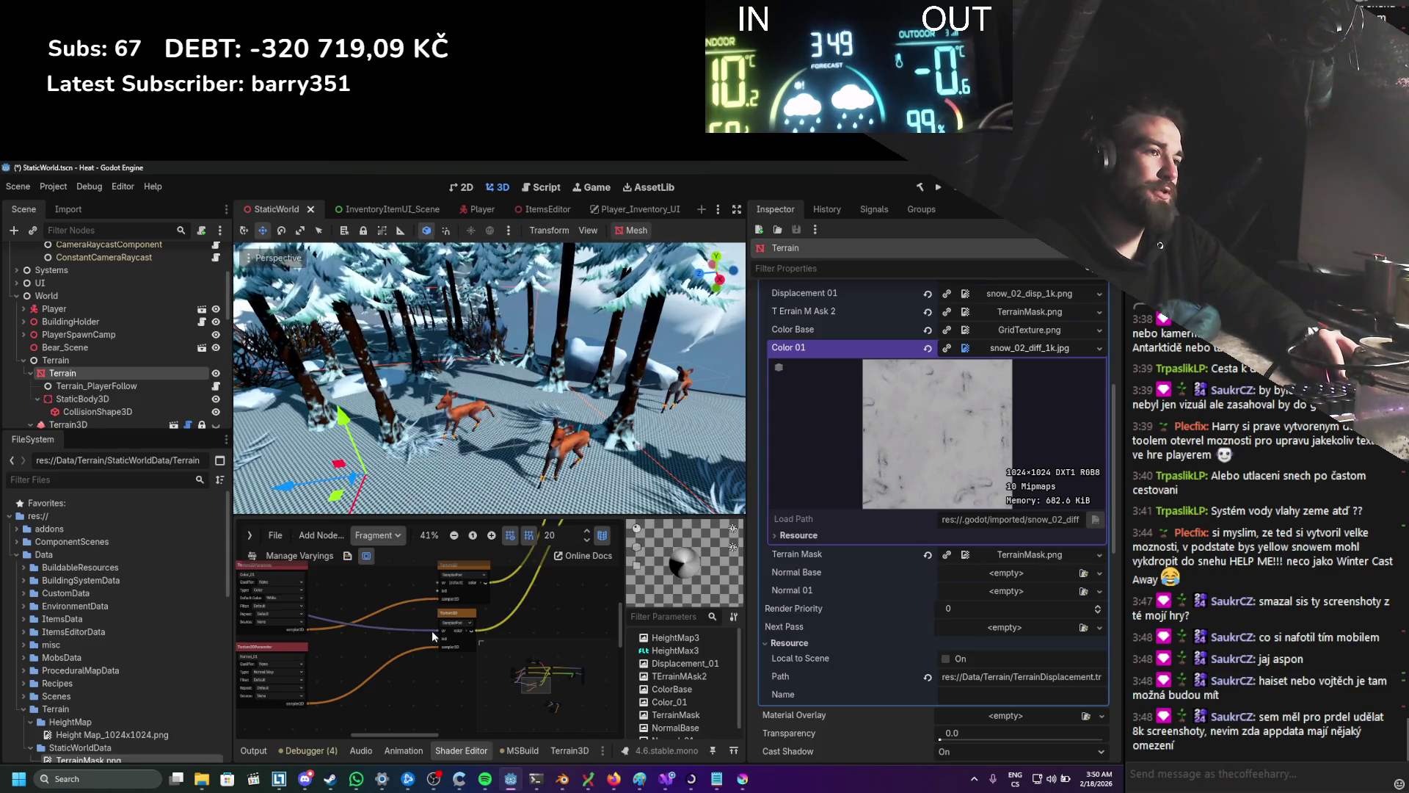
scroll(427, 640, up, 1)
drag(427, 640, 358, 650)
scroll(358, 650, up, 3)
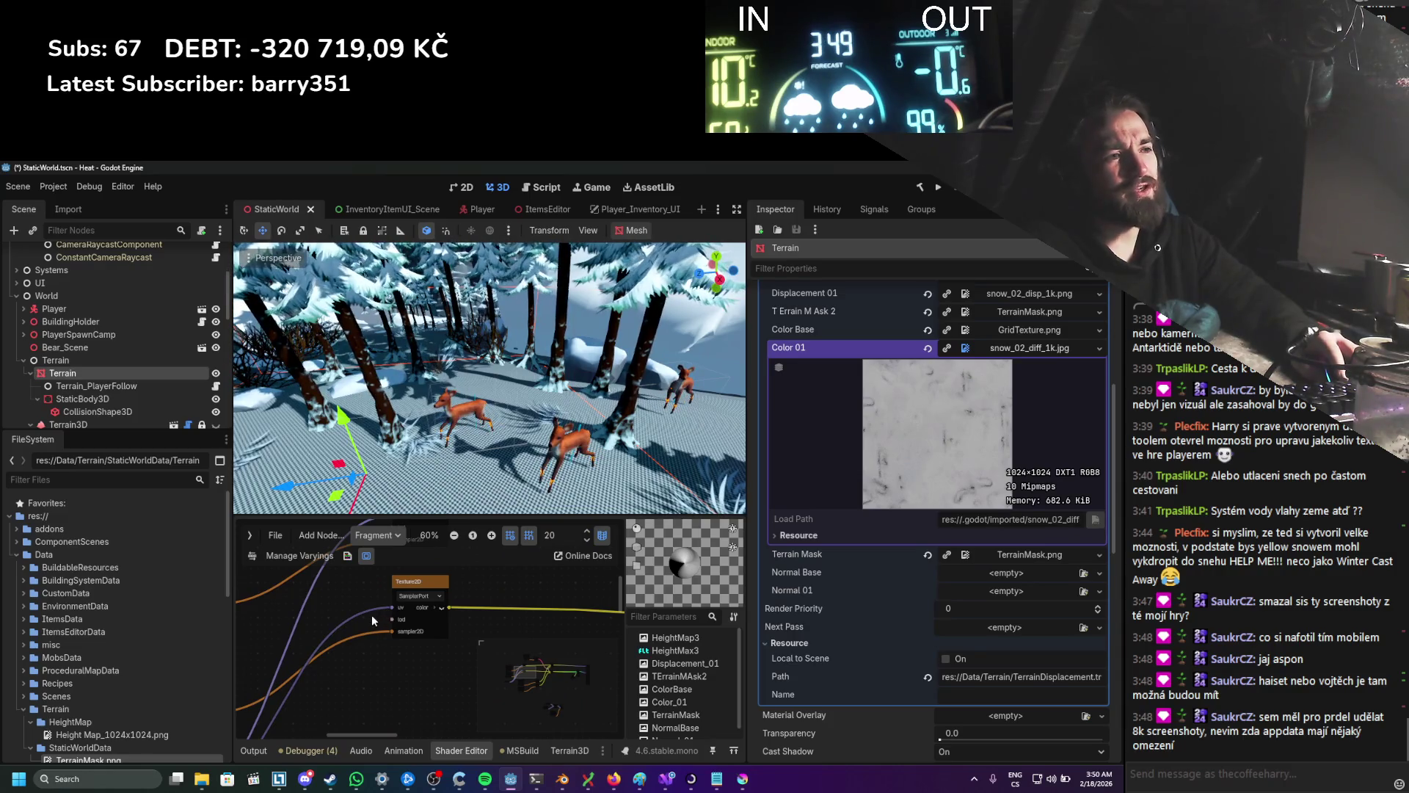
scroll(377, 580, up, 1)
mouse_move(377, 580)
mouse_down()
mouse_move(384, 642)
mouse_move(360, 646)
mouse_up()
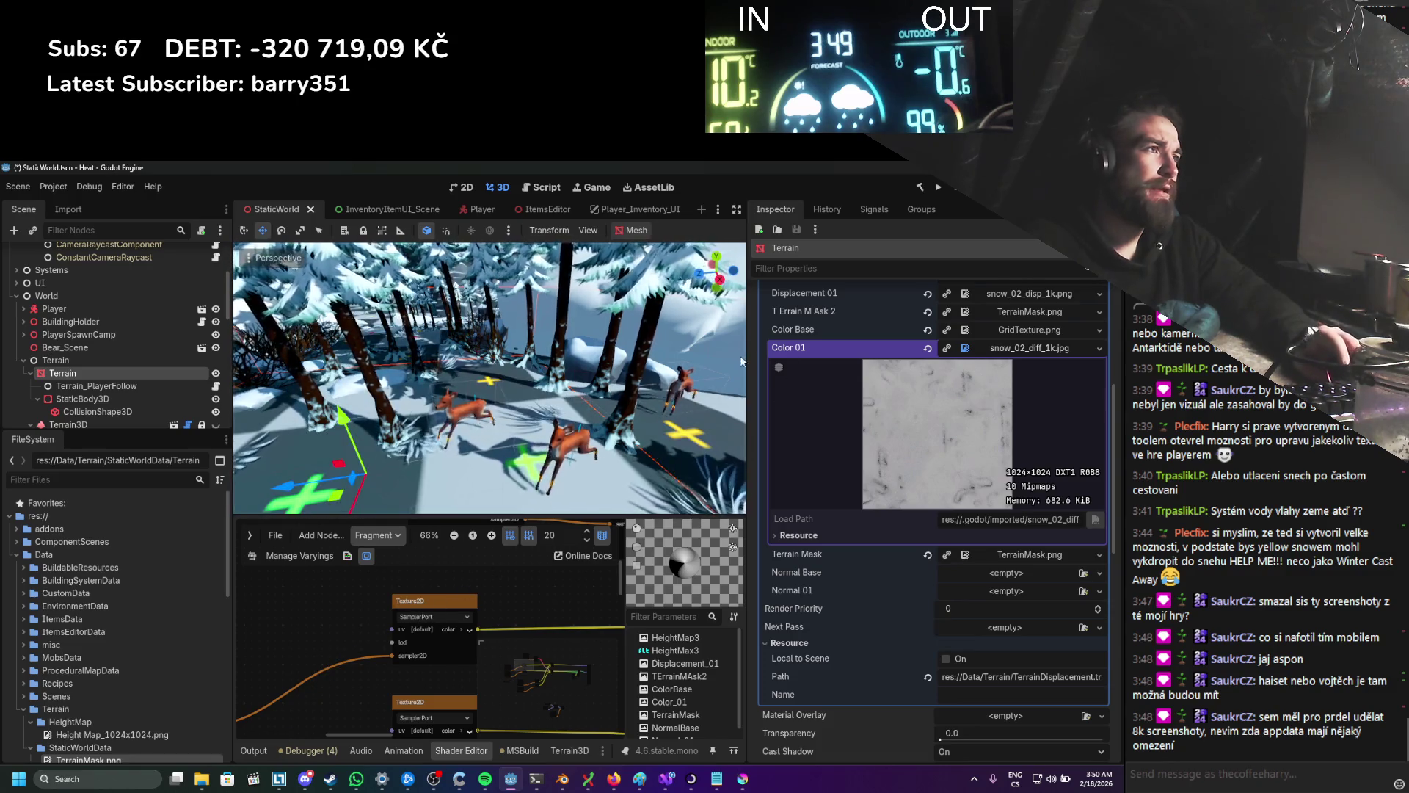
click(936, 189)
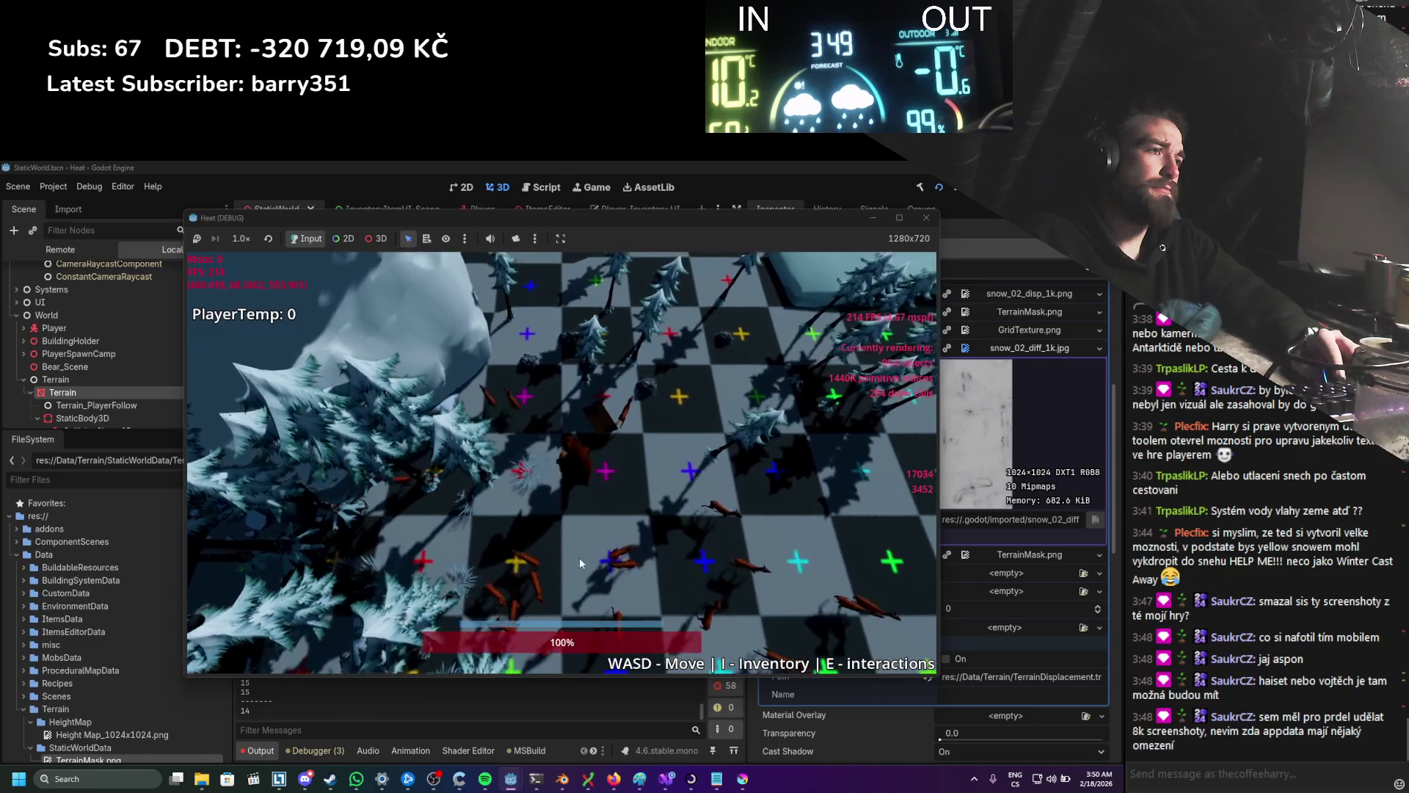
Step: Walk the player across the checkerboard terrain using D, W and S
key(d)
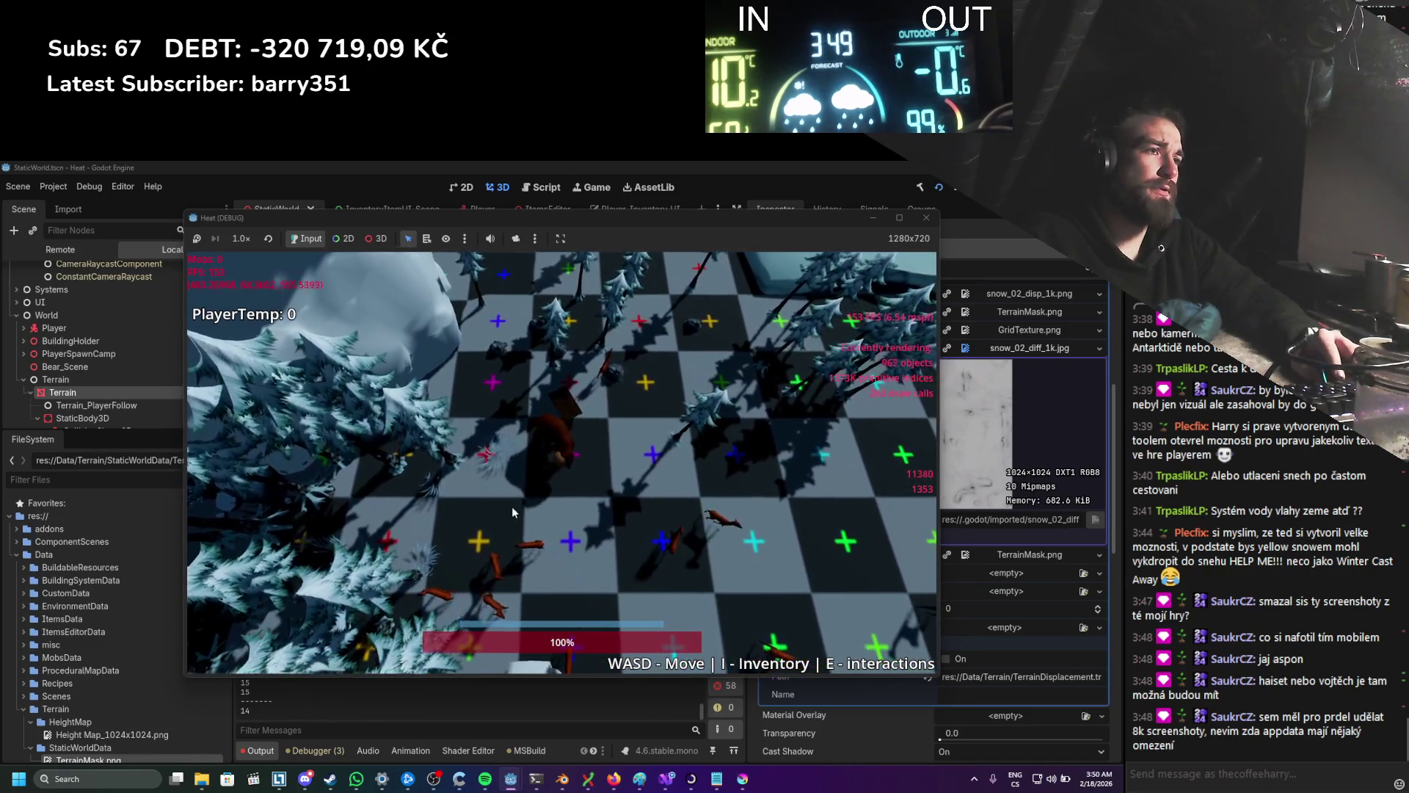
key(w)
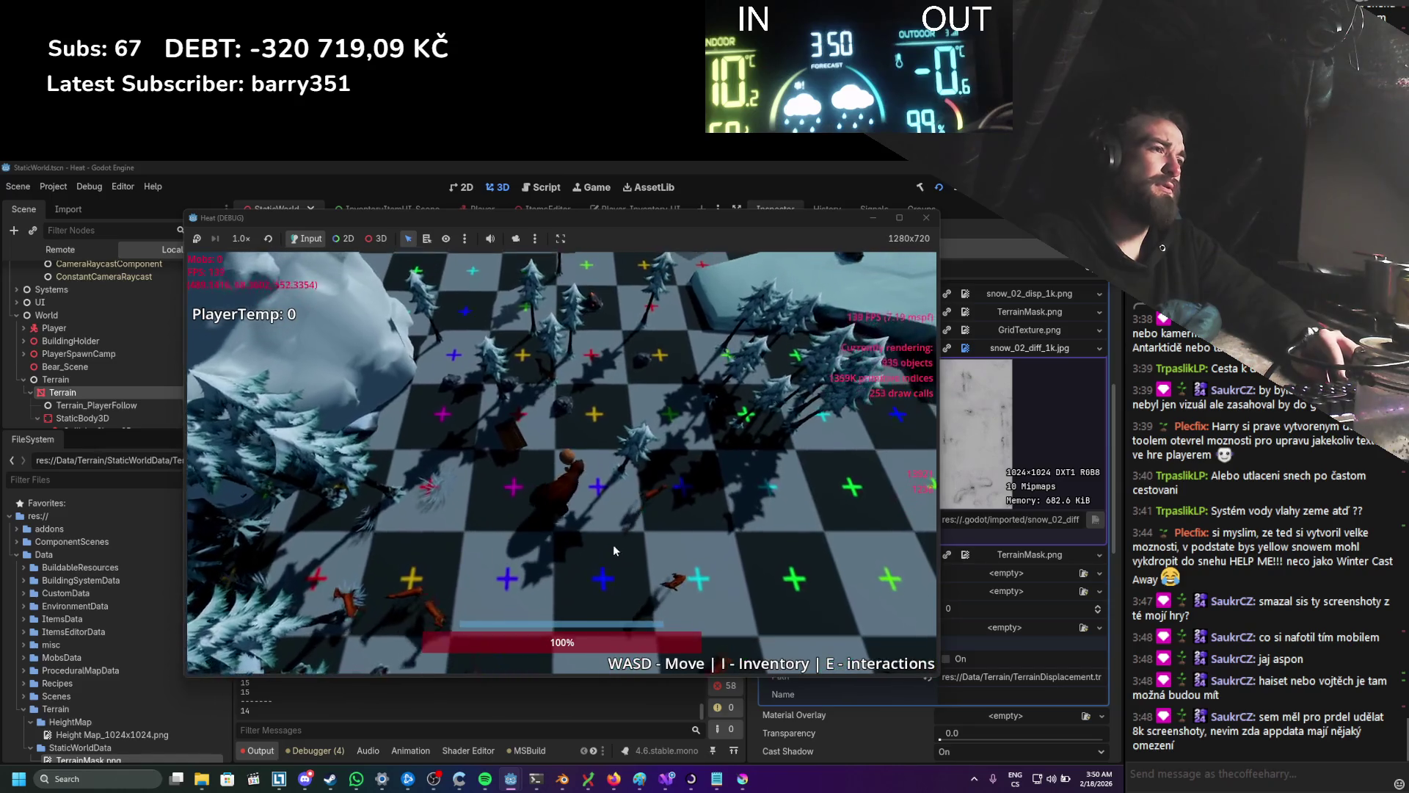
key(s)
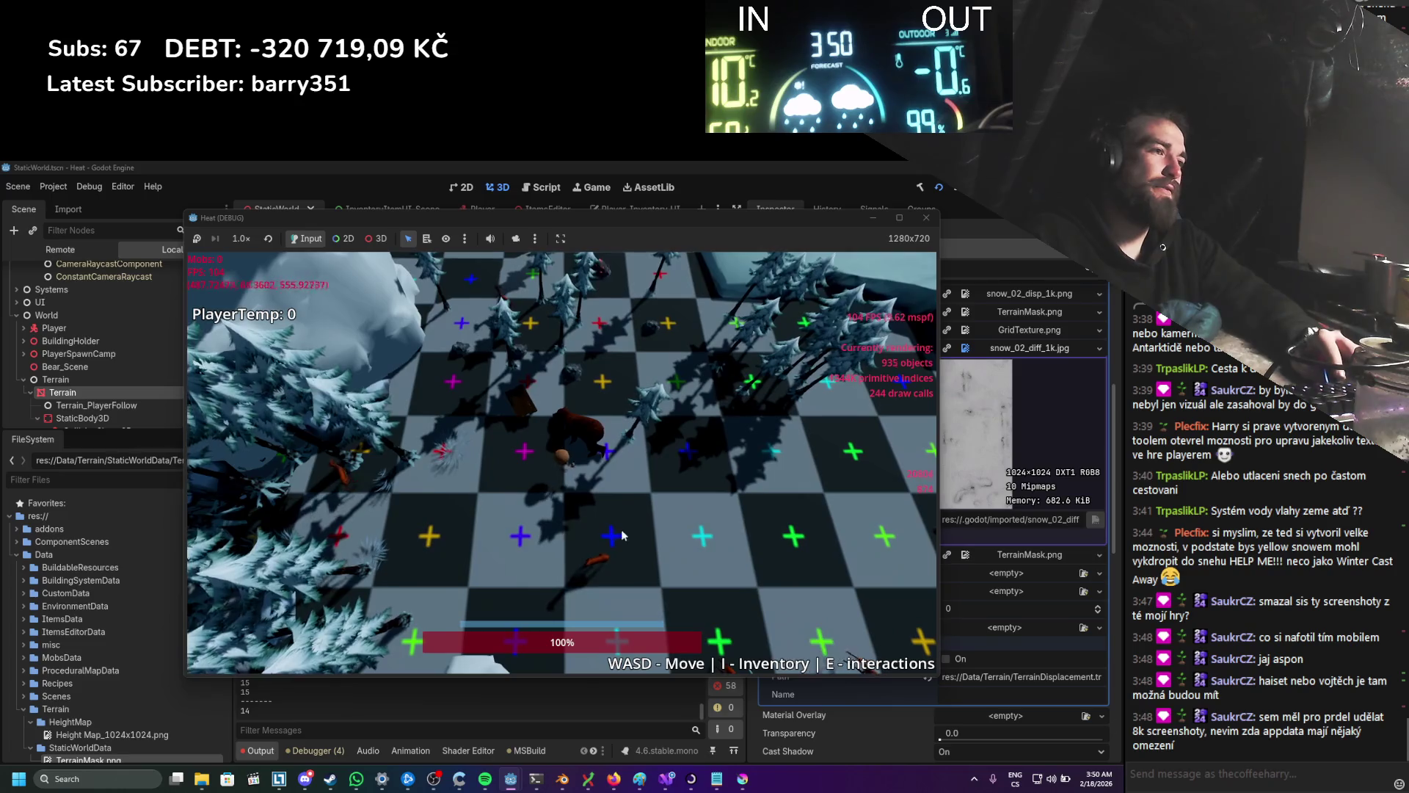
Step: Stop the game and select the TexturePaint node in the Scene tree
click(926, 218)
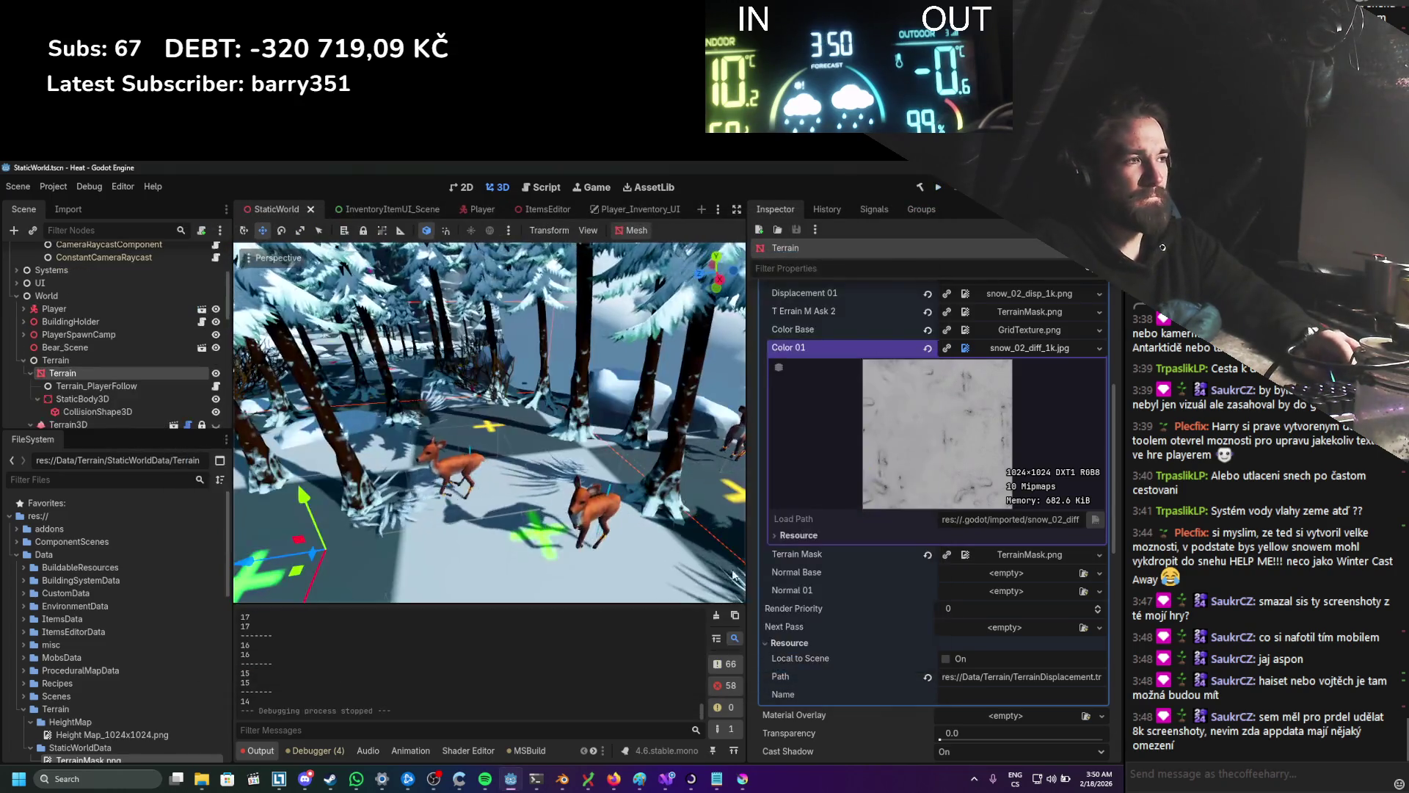
scroll(165, 408, down, 15)
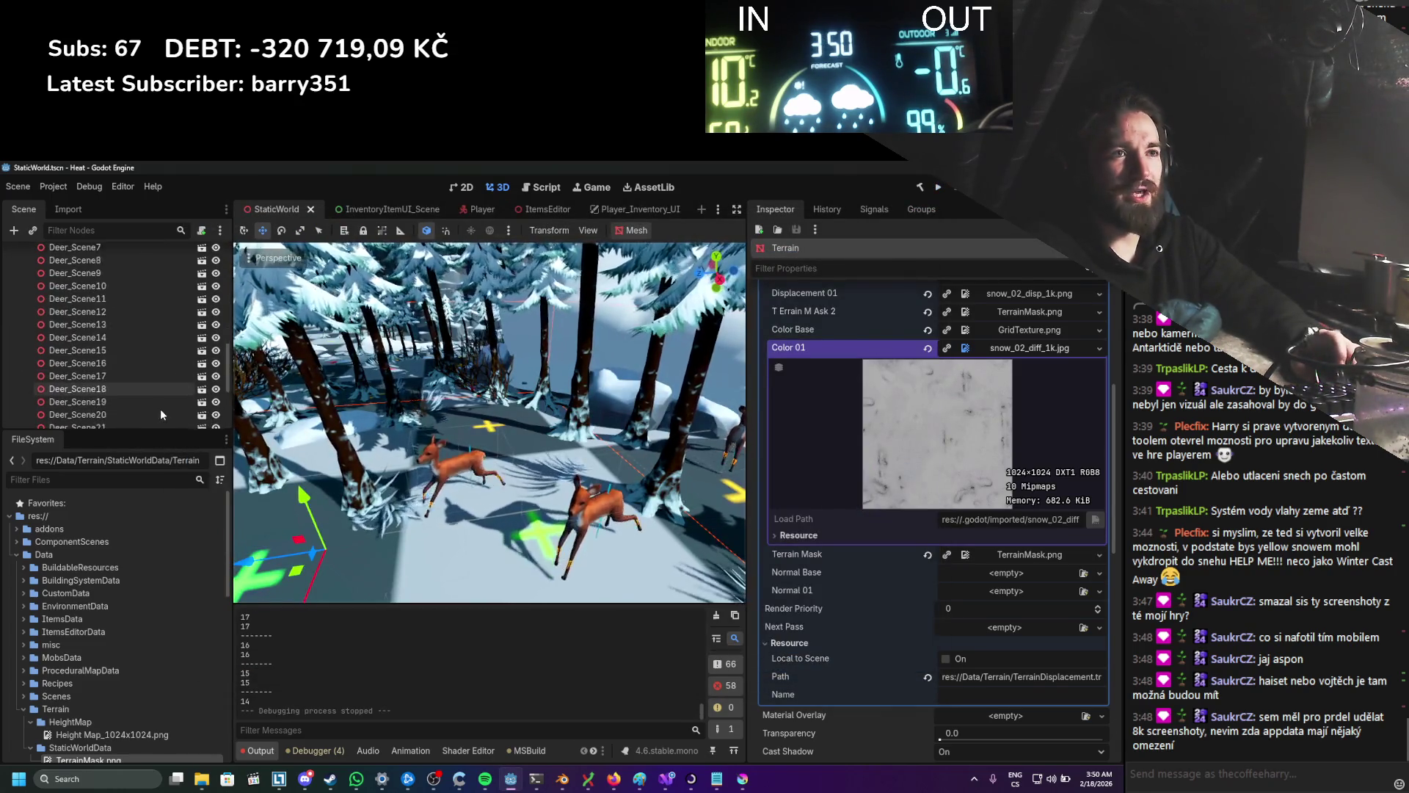
click(153, 414)
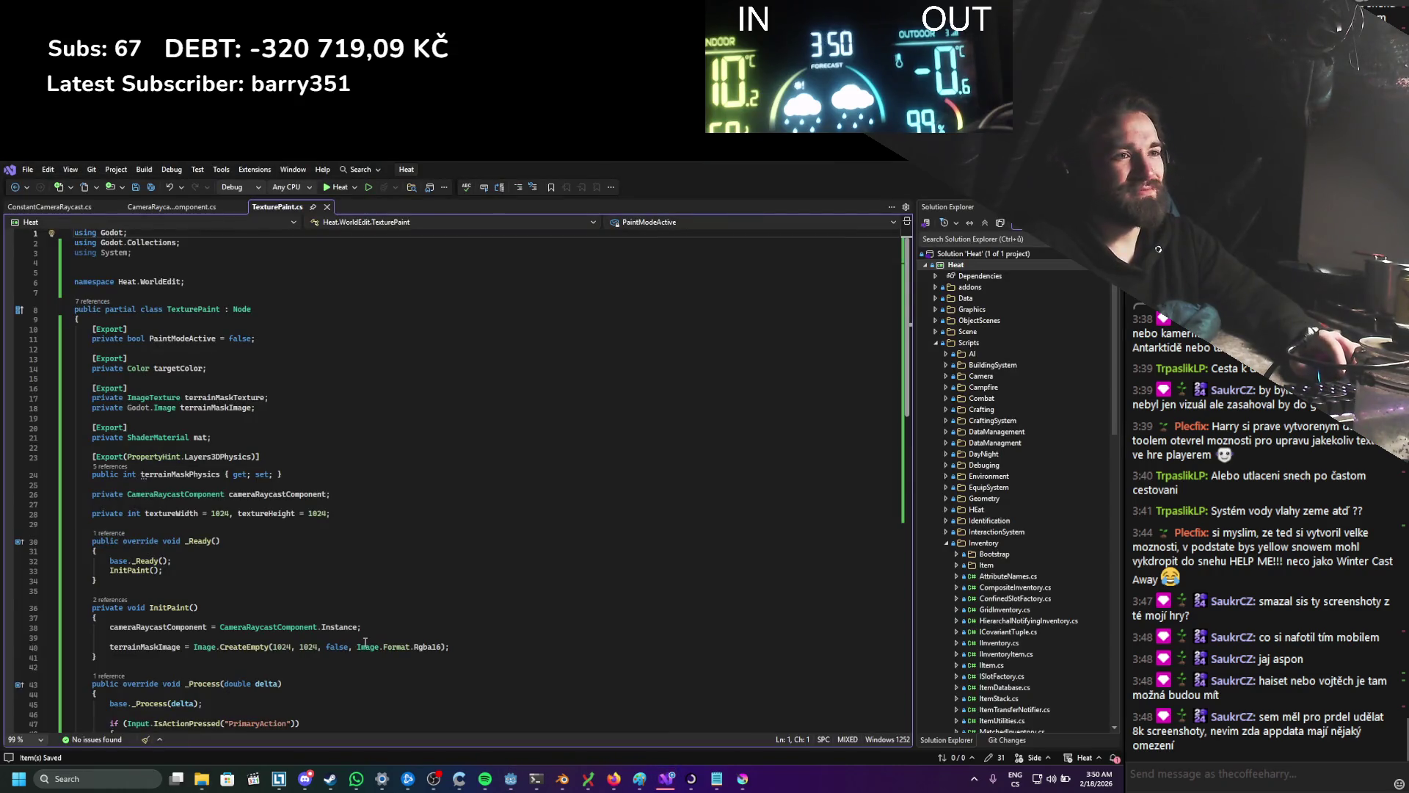
Step: Comment out the TErrainMask2 mat.Set line in Paint() and head back to Godot to rebuild
scroll(365, 642, down, 6)
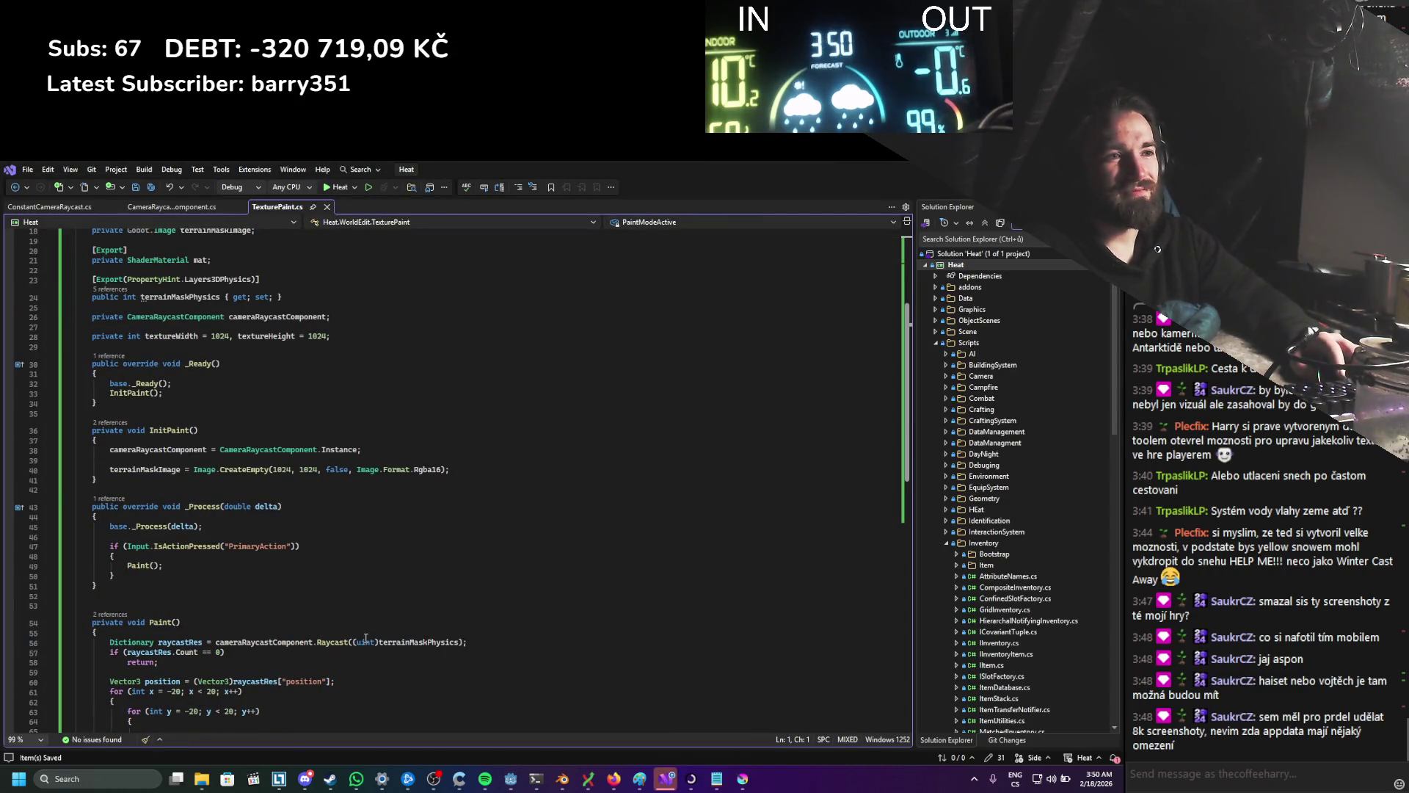
scroll(364, 639, down, 3)
scroll(256, 565, down, 3)
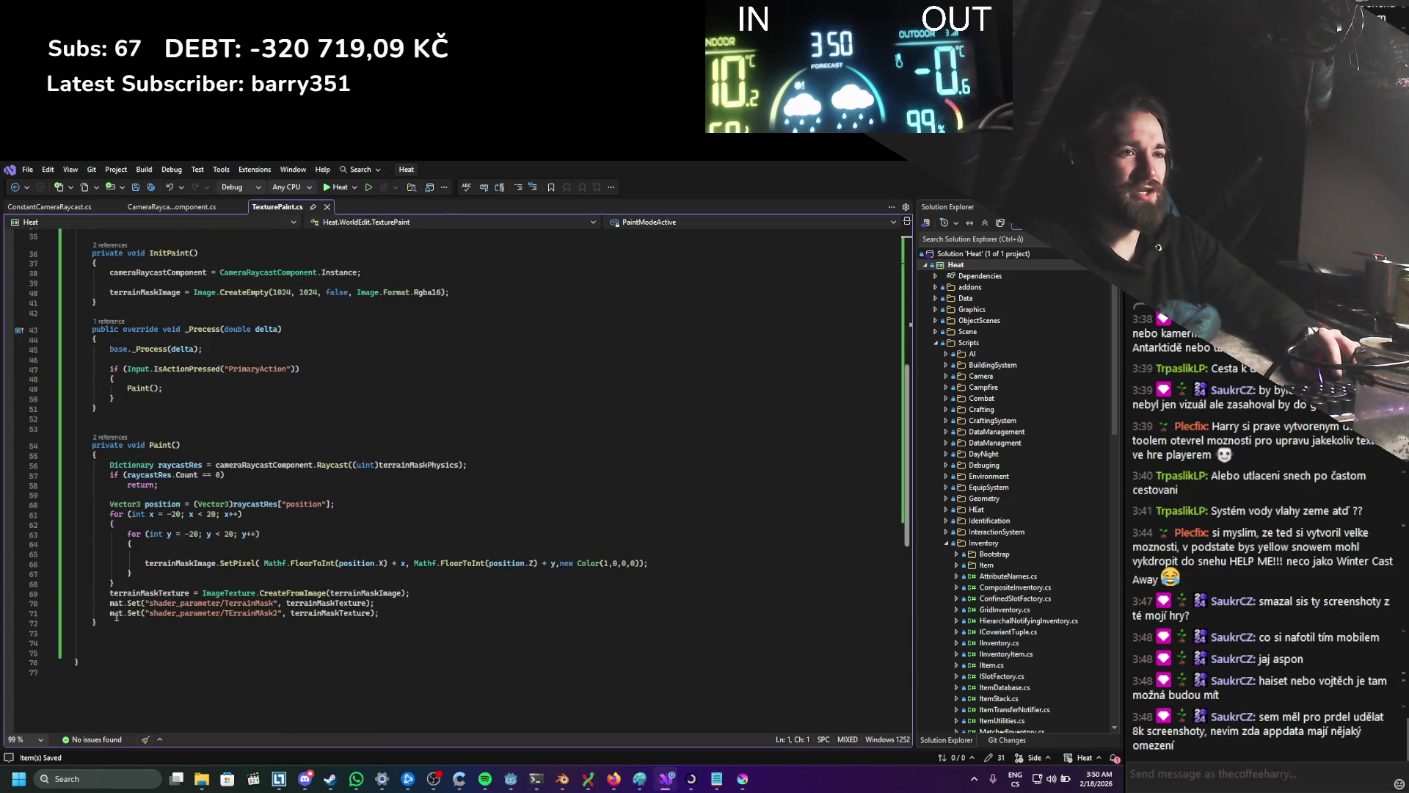
key(ctrl+k)
key(ctrl+c)
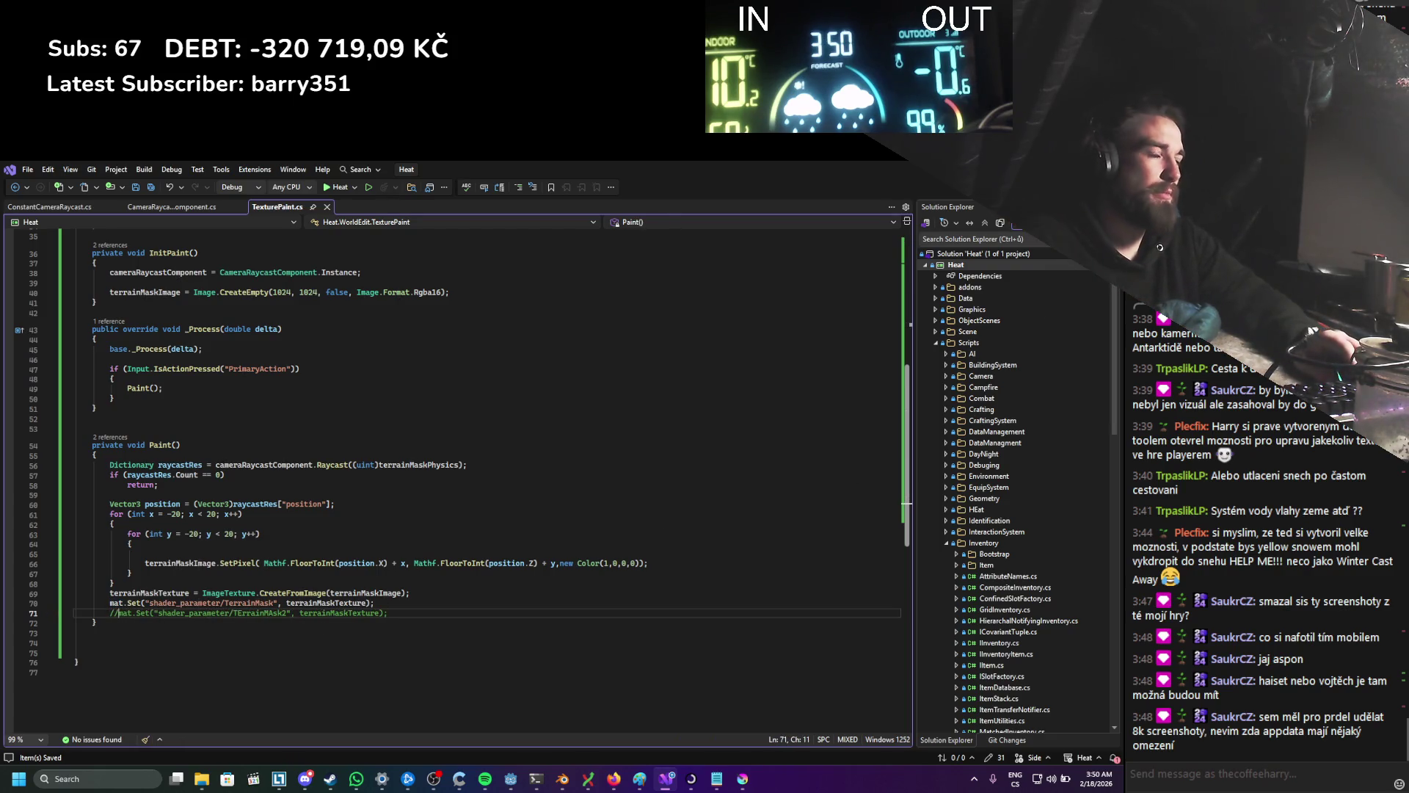
key(alt+Tab)
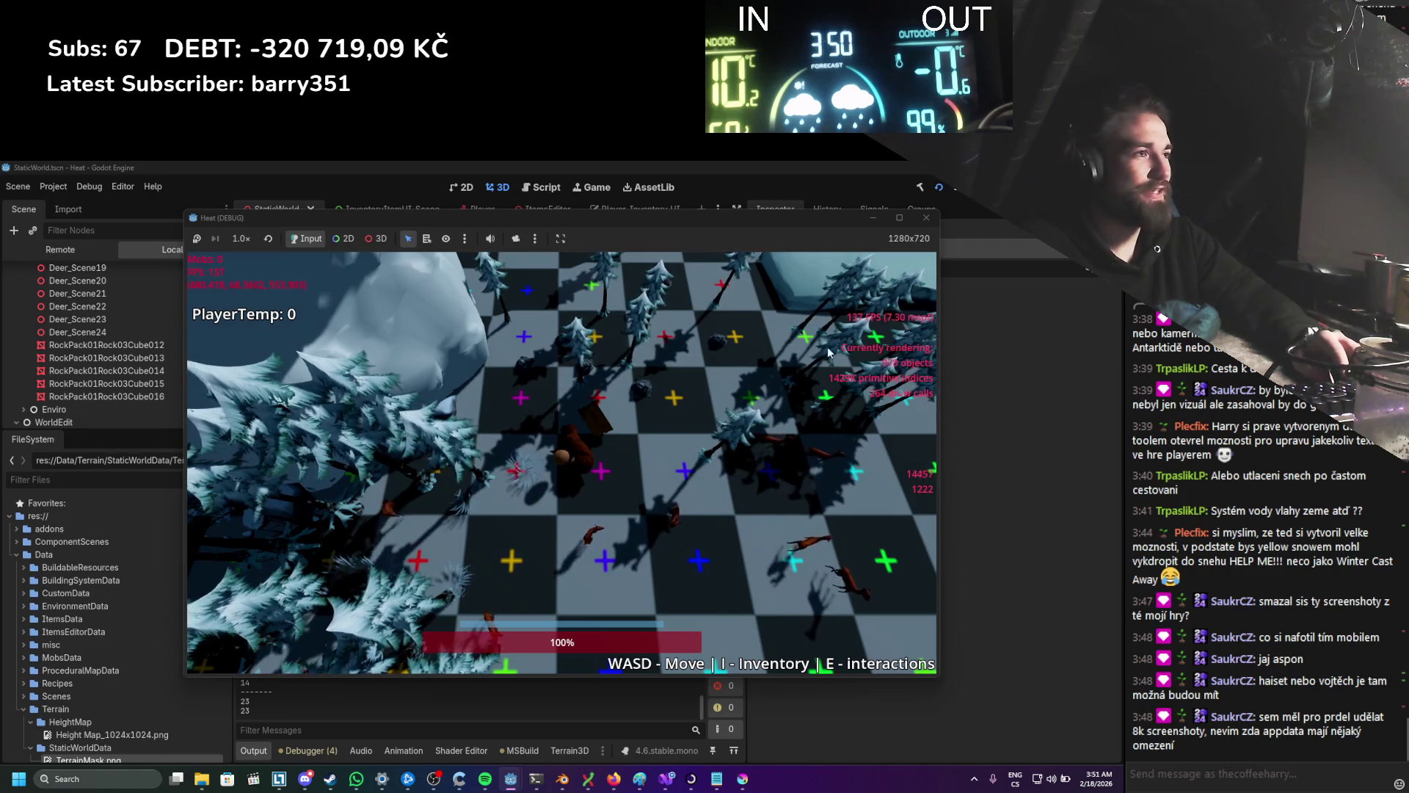
Step: Stop the running game and switch to the TexturePaint.cs code in Visual Studio
click(927, 218)
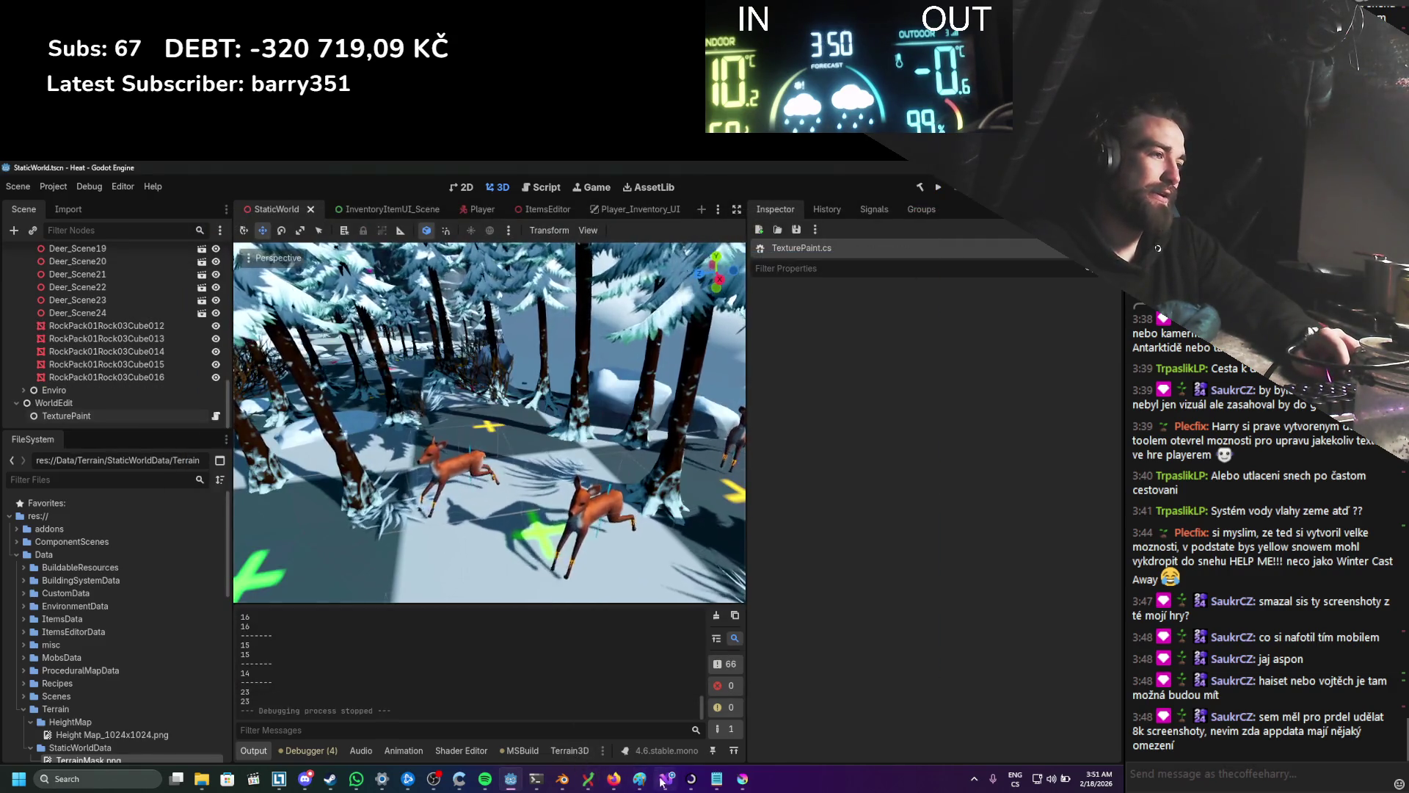
click(667, 778)
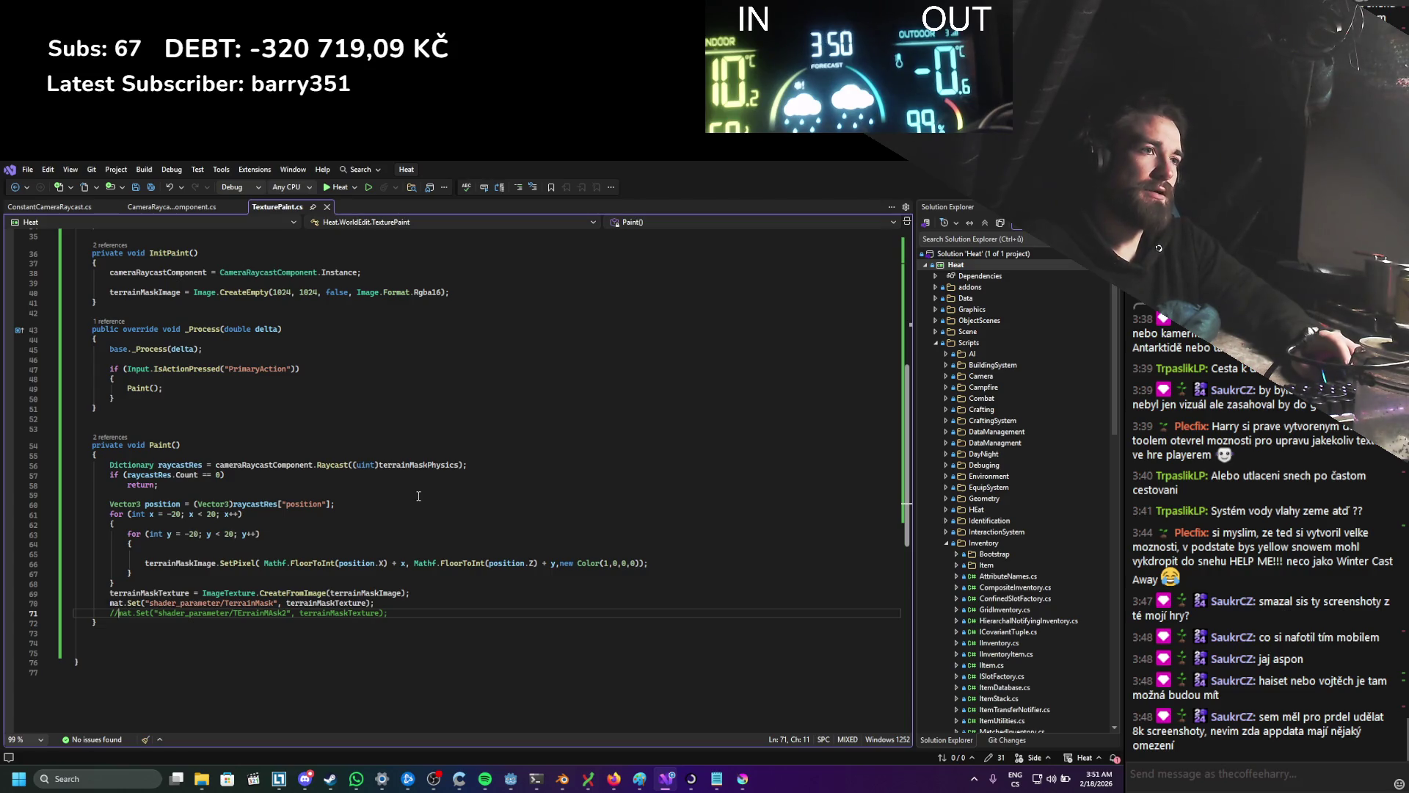
Step: Add a GD.Print("PAIntiiin") line after the raycast check in Paint(), save, and rerun the game
click(305, 498)
key(Return)
key(Return)
key(Up)
text(GD.Print();)
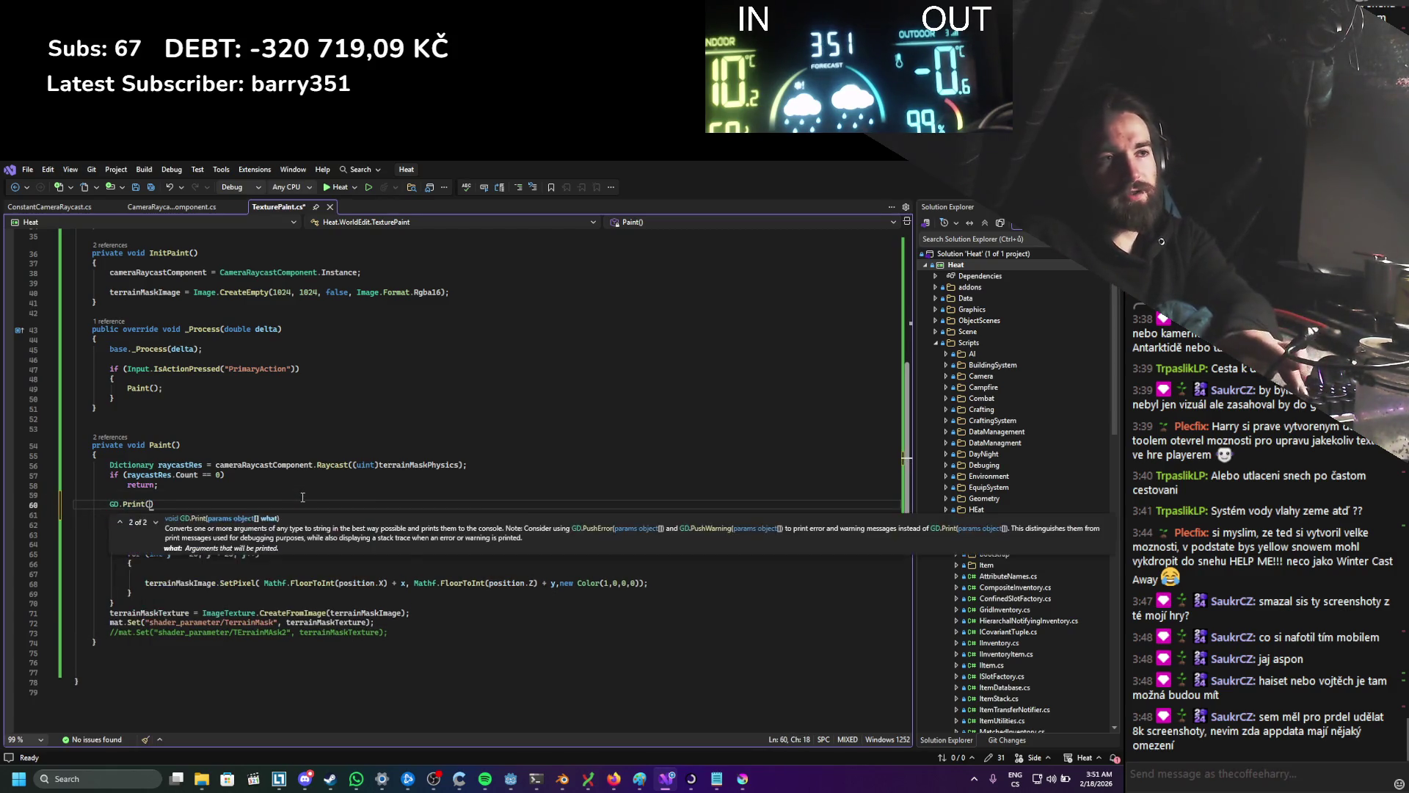
text(PAI)
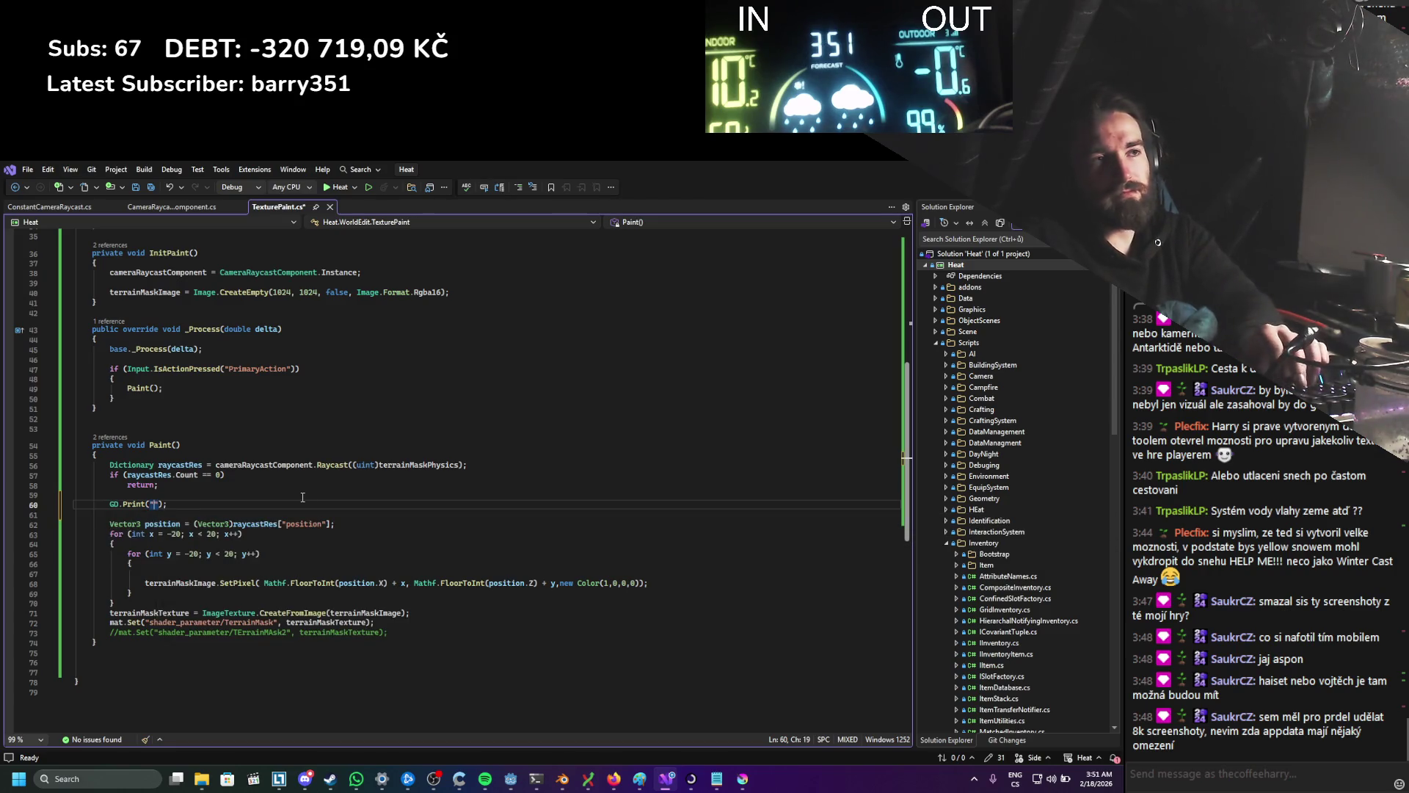
text(ntiiin)
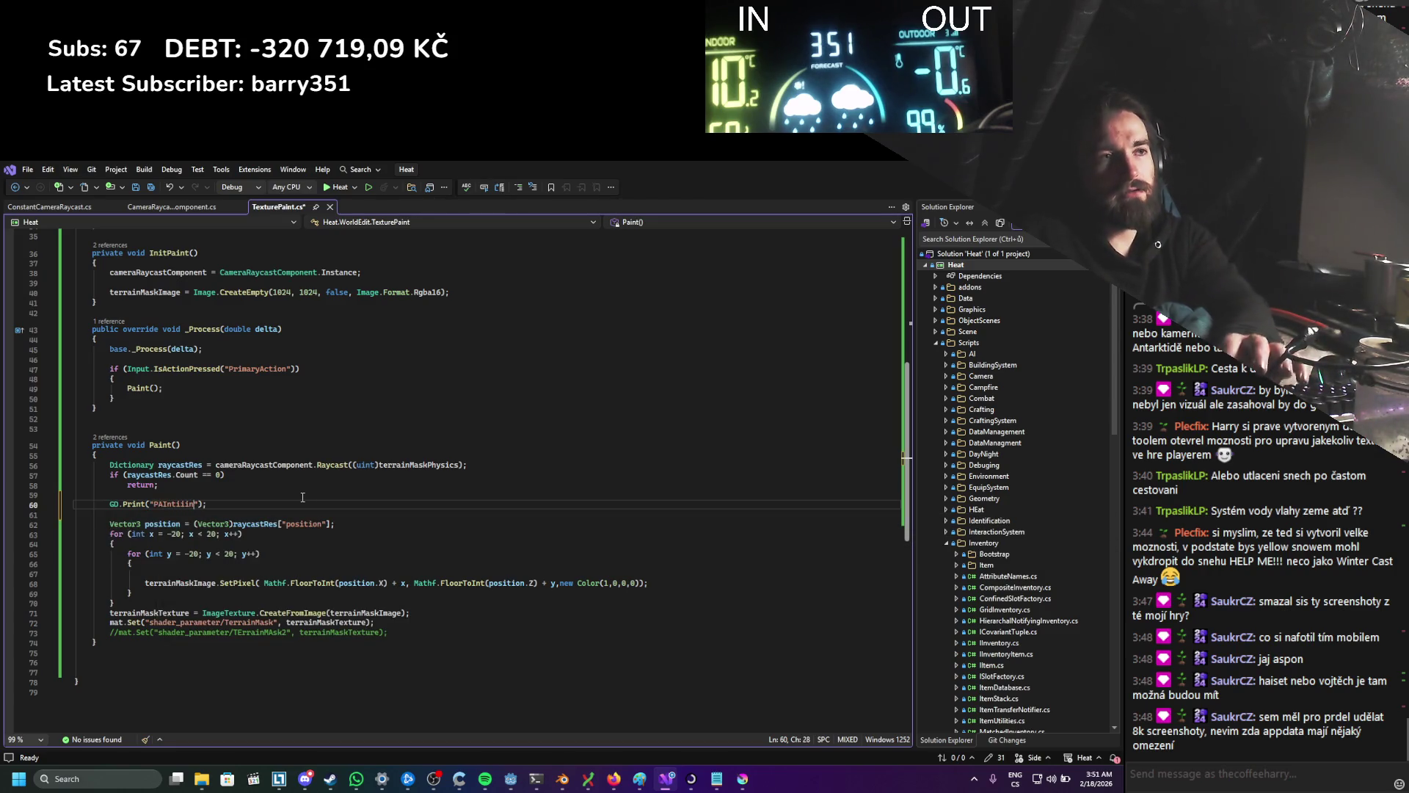
key(ctrl+s)
key(alt+Tab)
click(937, 189)
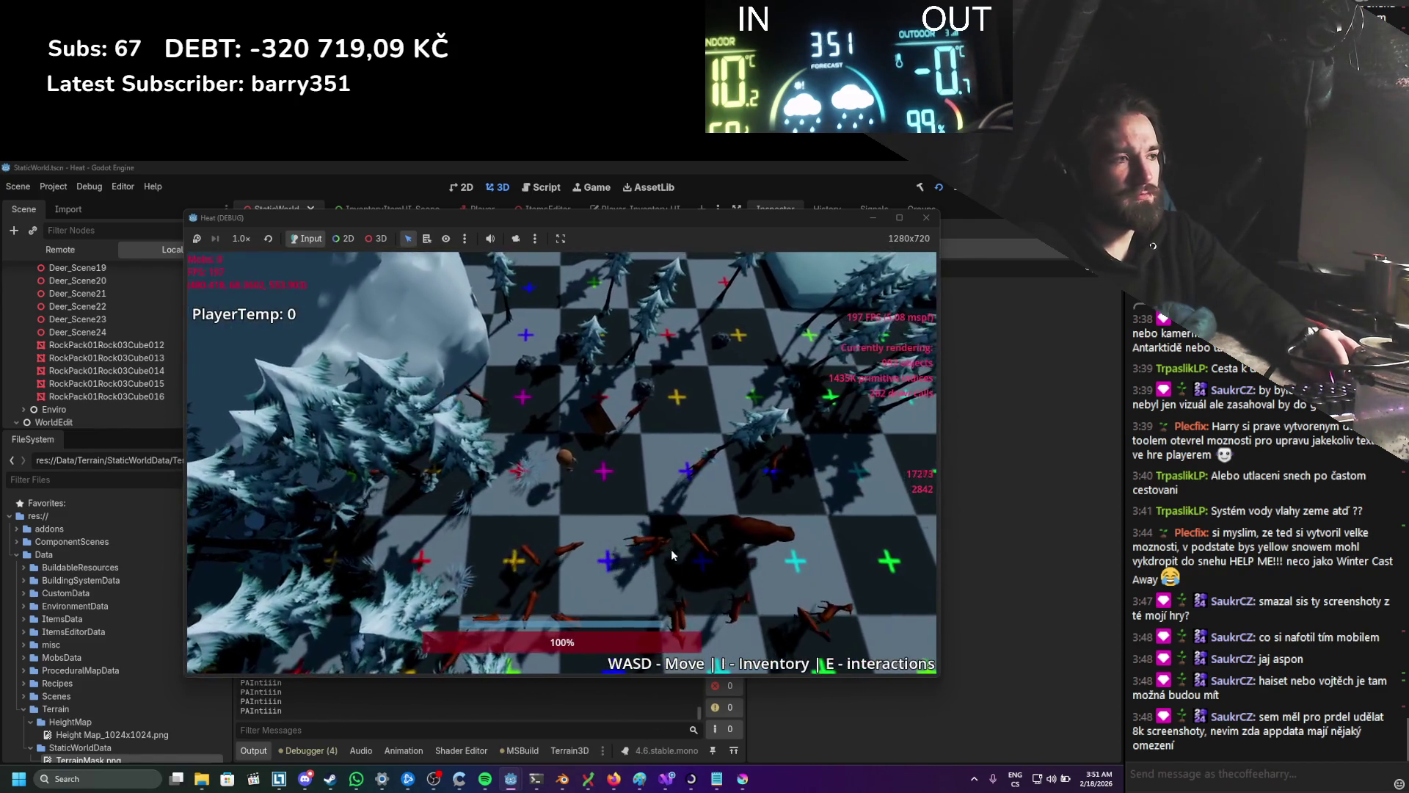
Step: Stop the game, review TexturePaint's settings, then select Terrain to show its TerrainDisplacement material
click(926, 218)
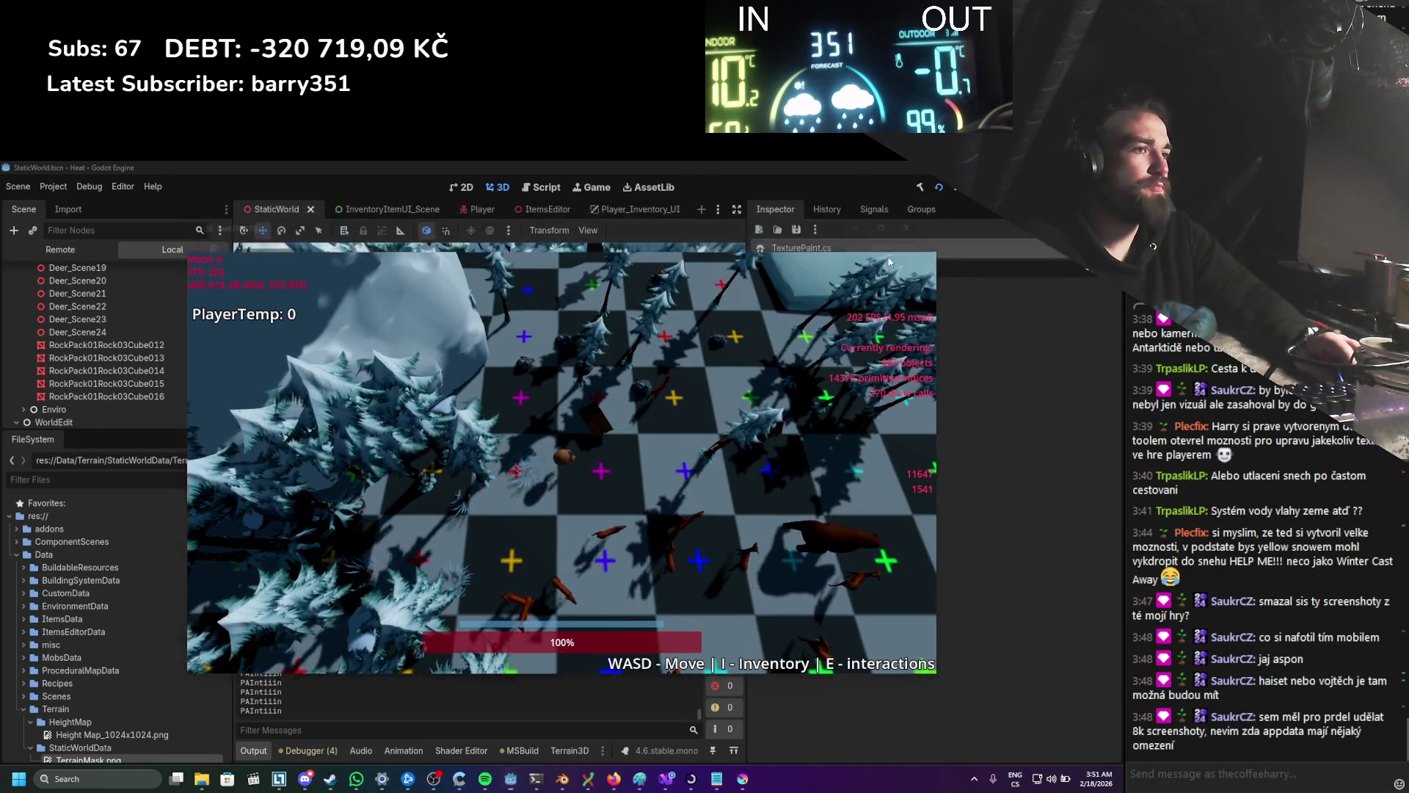
click(112, 414)
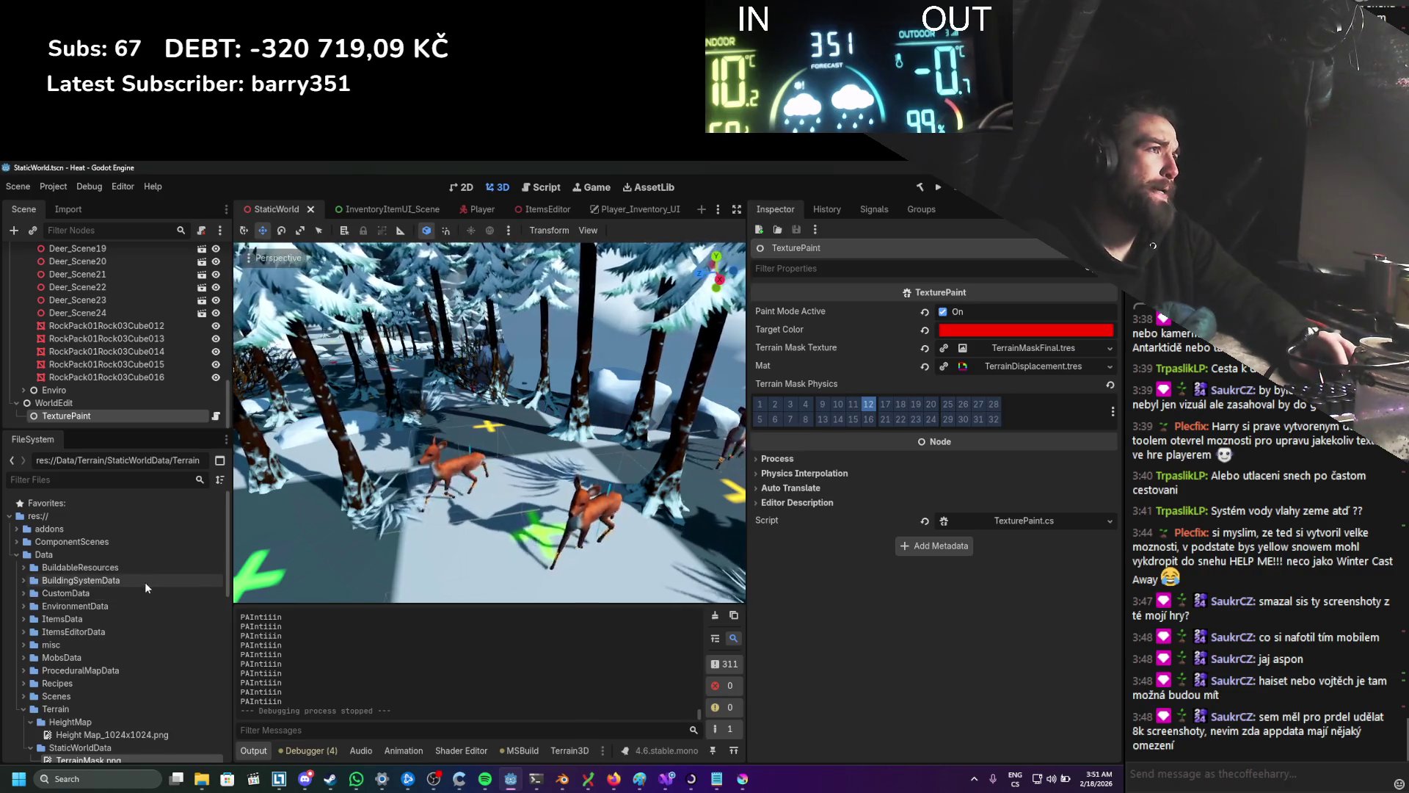
scroll(155, 374, up, 10)
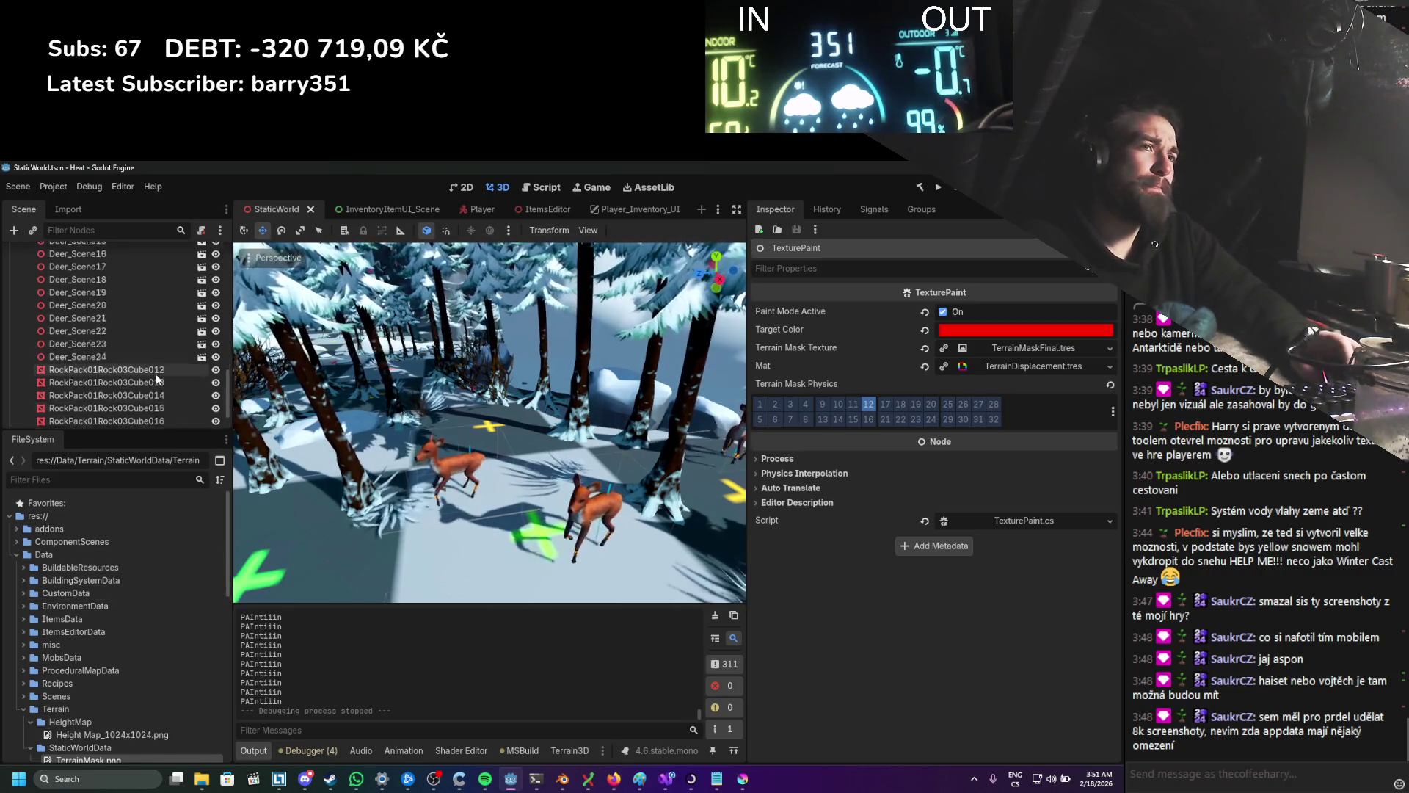
scroll(156, 373, up, 3)
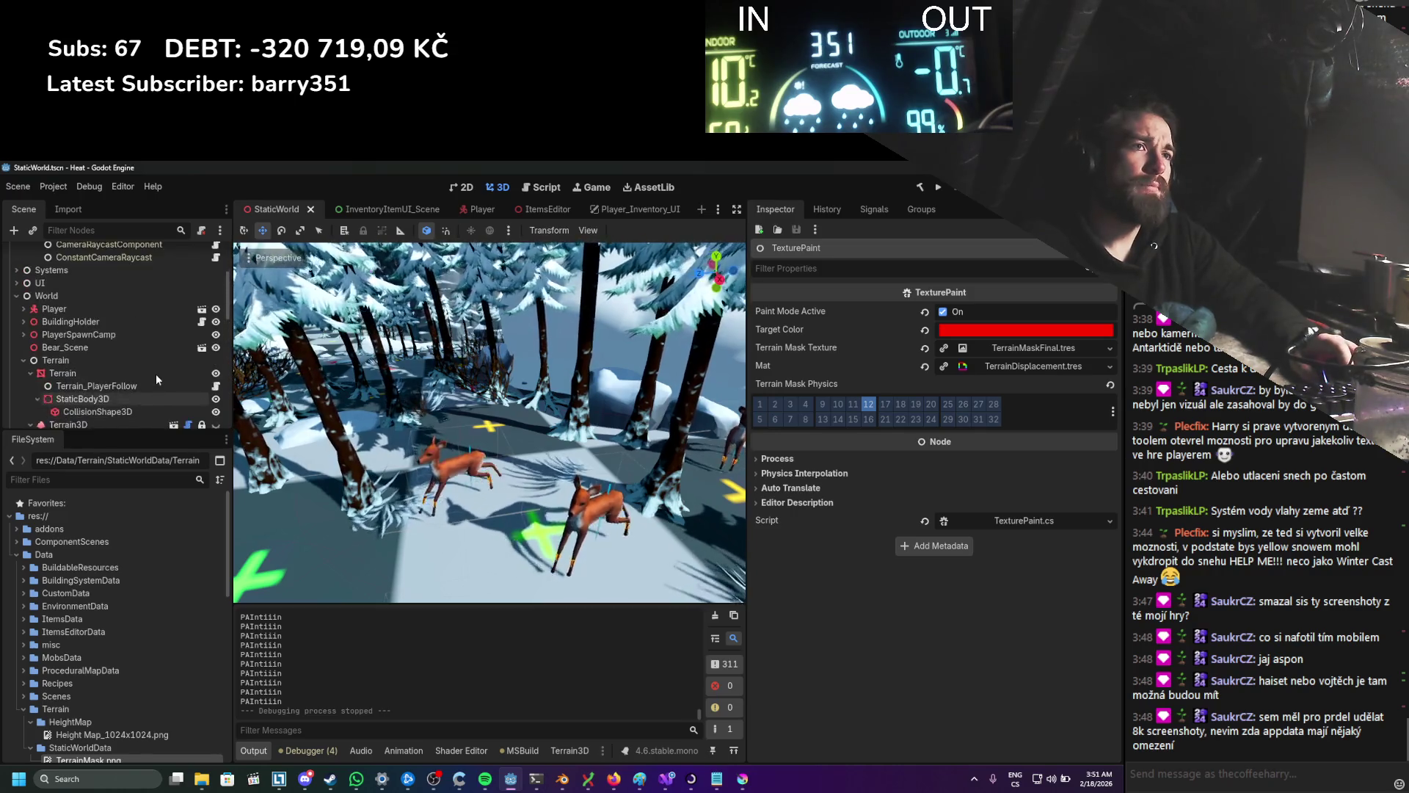
click(113, 330)
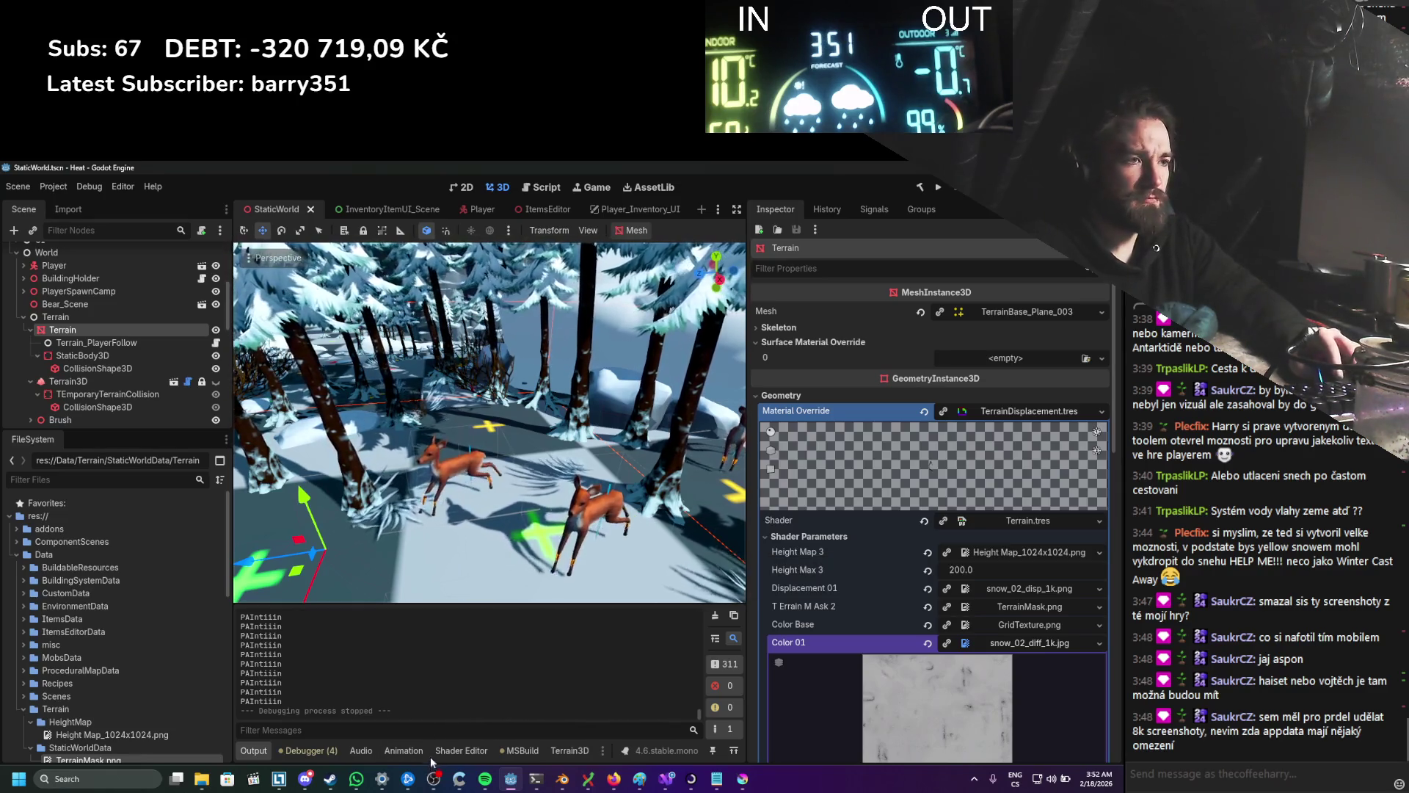
Step: Open the terrain's visual shader graph and inspect its Texture2D sampler nodes
click(460, 751)
scroll(430, 624, down, 3)
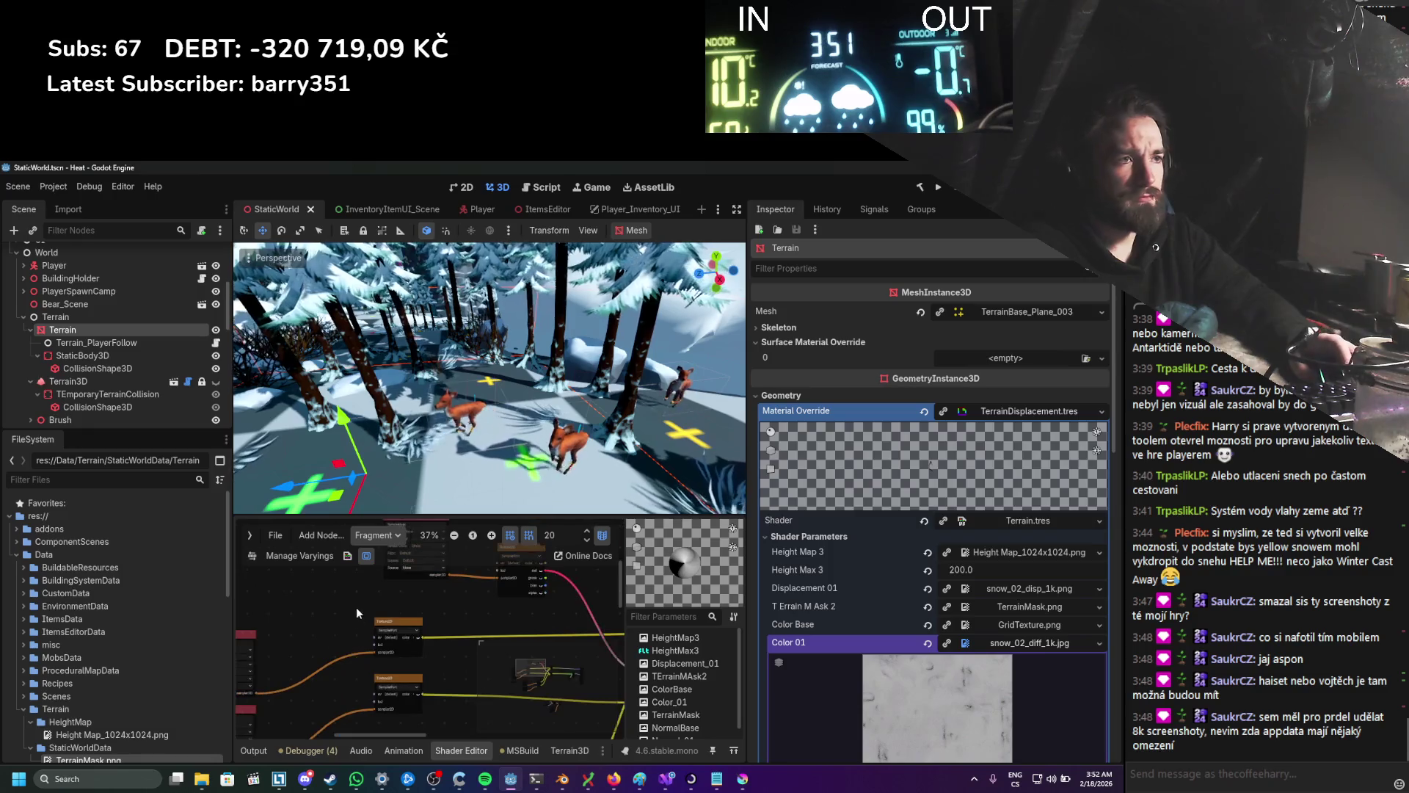
scroll(367, 650, up, 3)
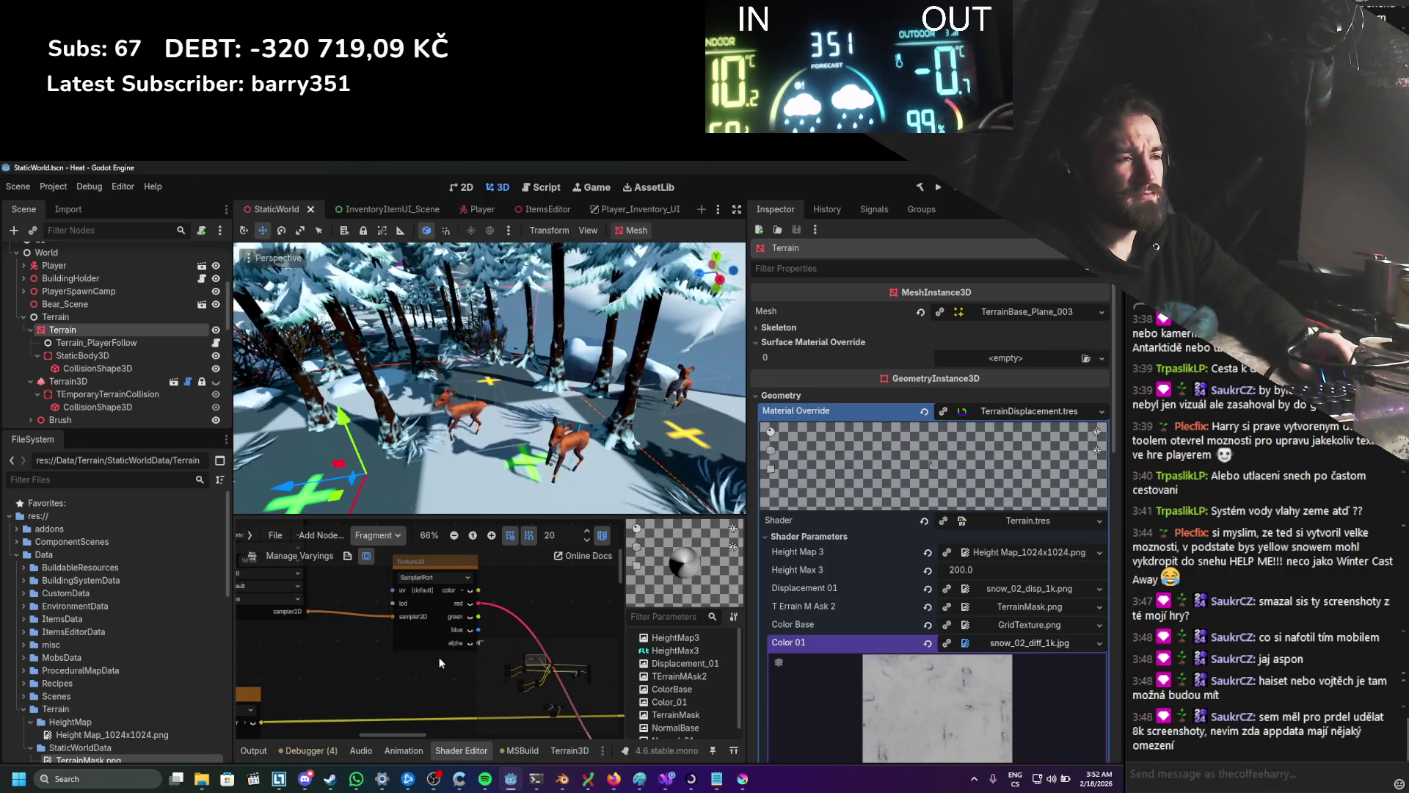
scroll(439, 660, up, 3)
scroll(438, 667, down, 5)
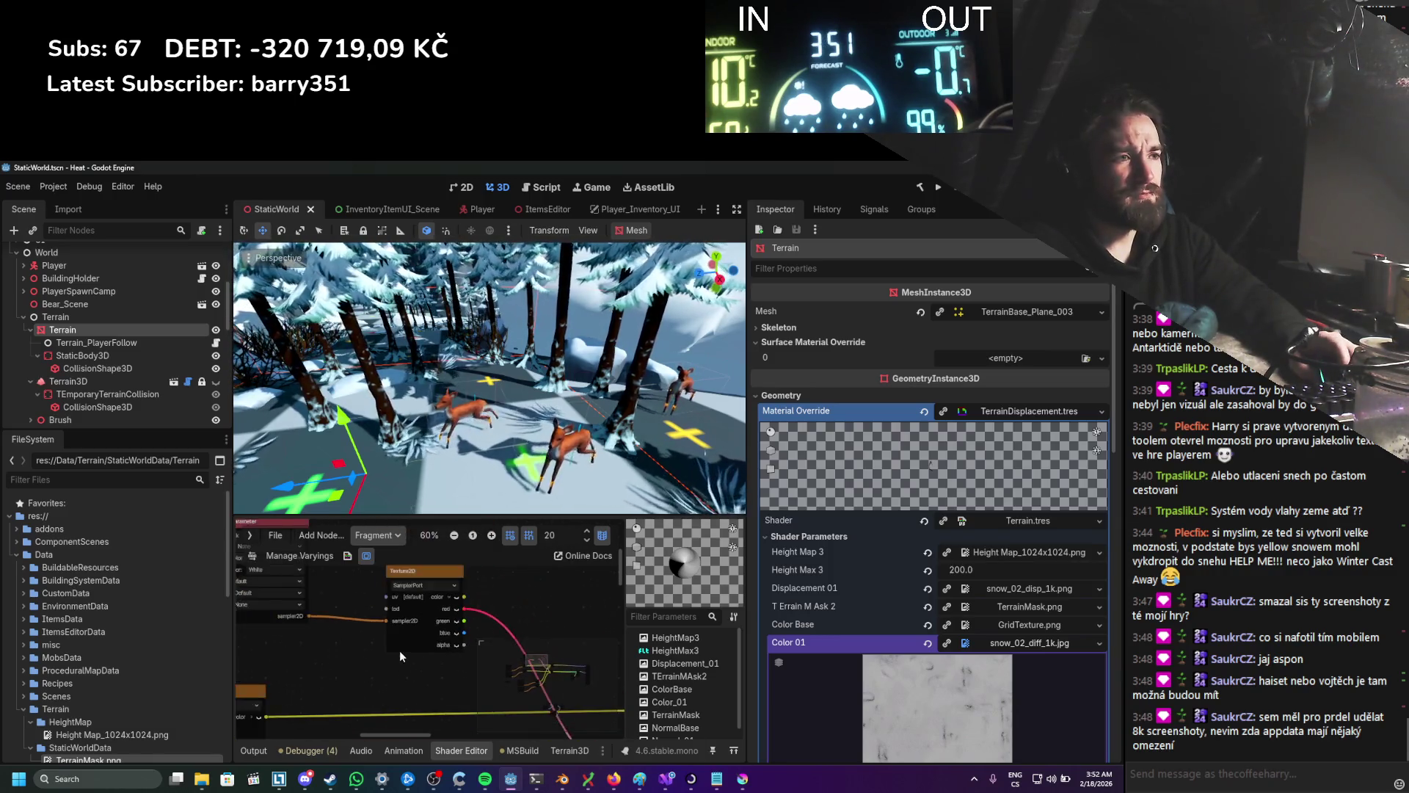
scroll(372, 646, down, 2)
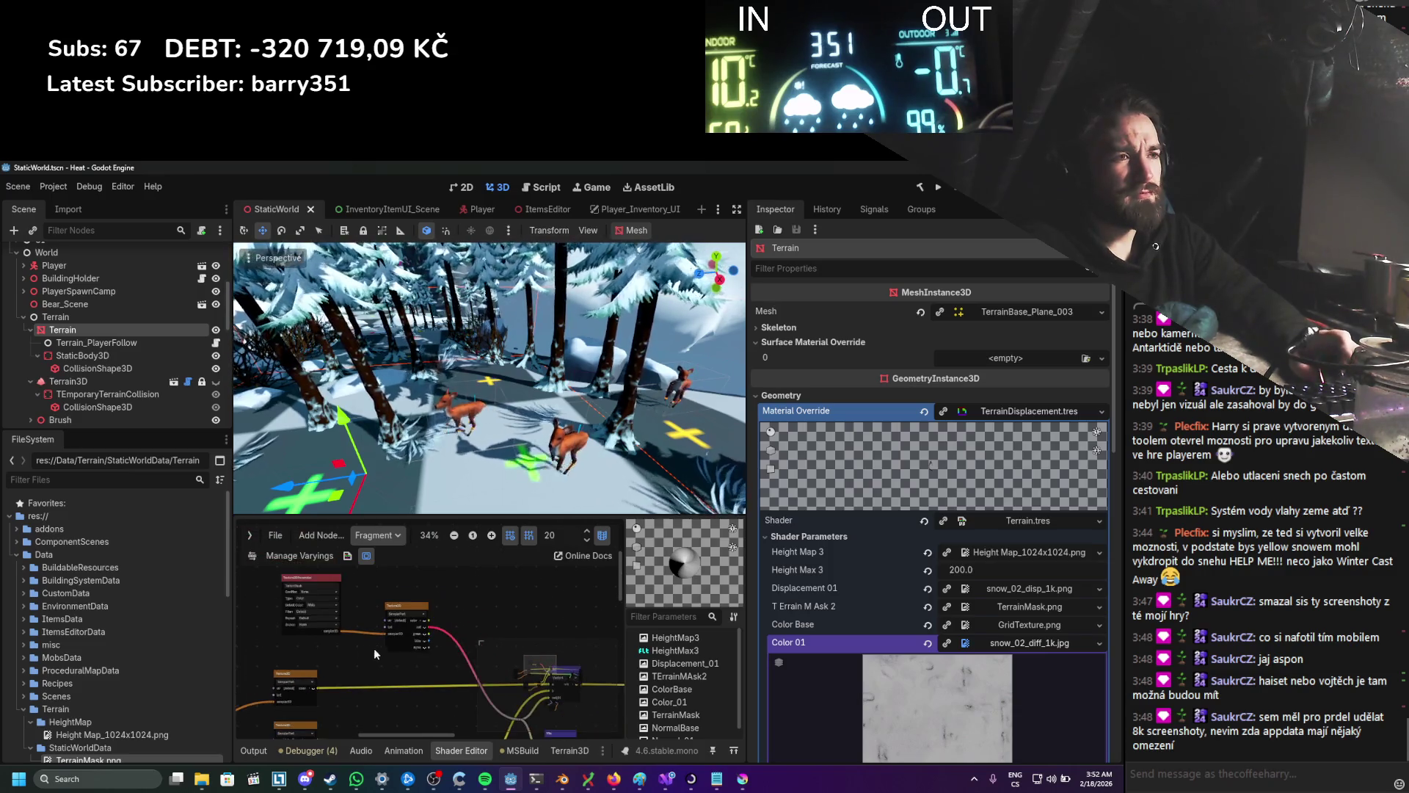
scroll(320, 627, down, 2)
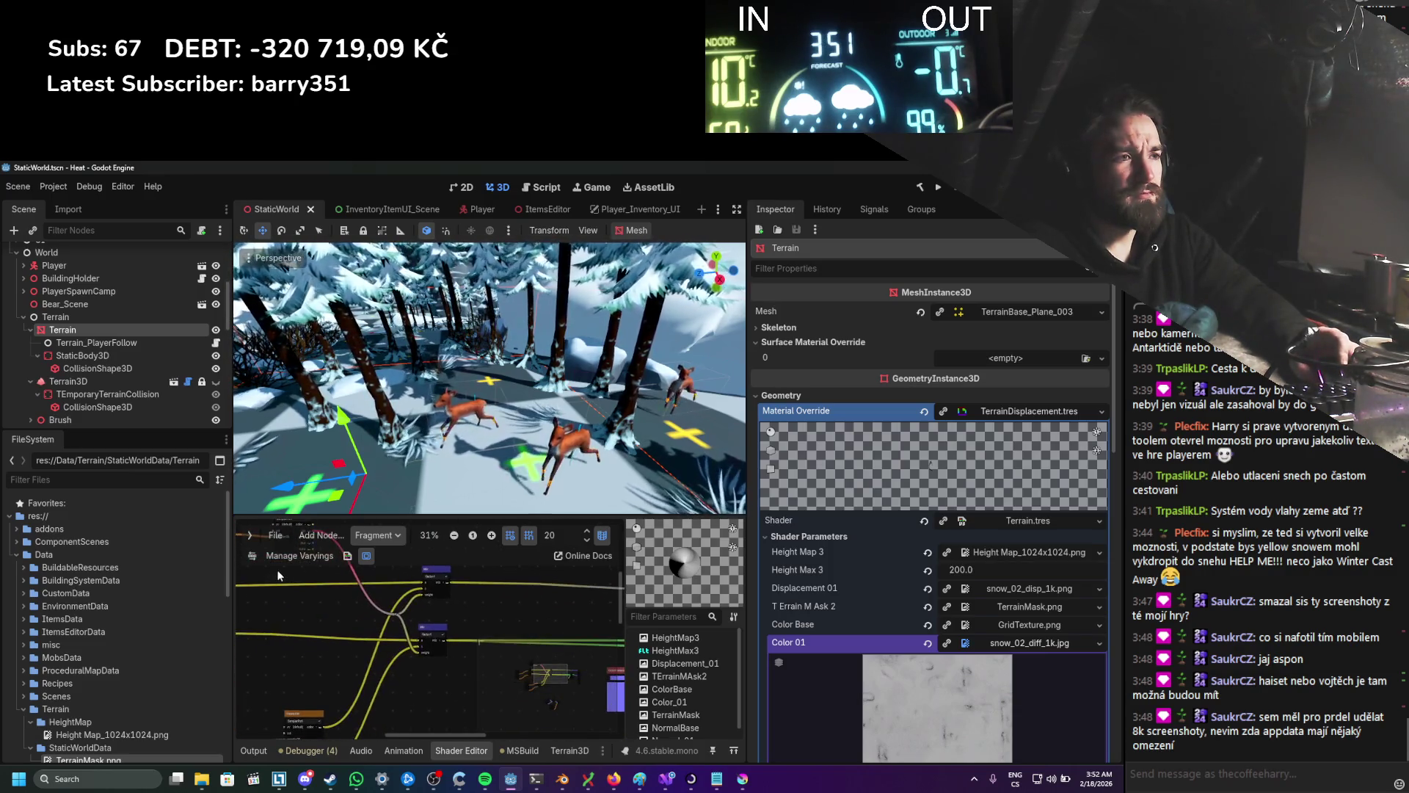
scroll(289, 593, down, 2)
scroll(567, 569, down, 5)
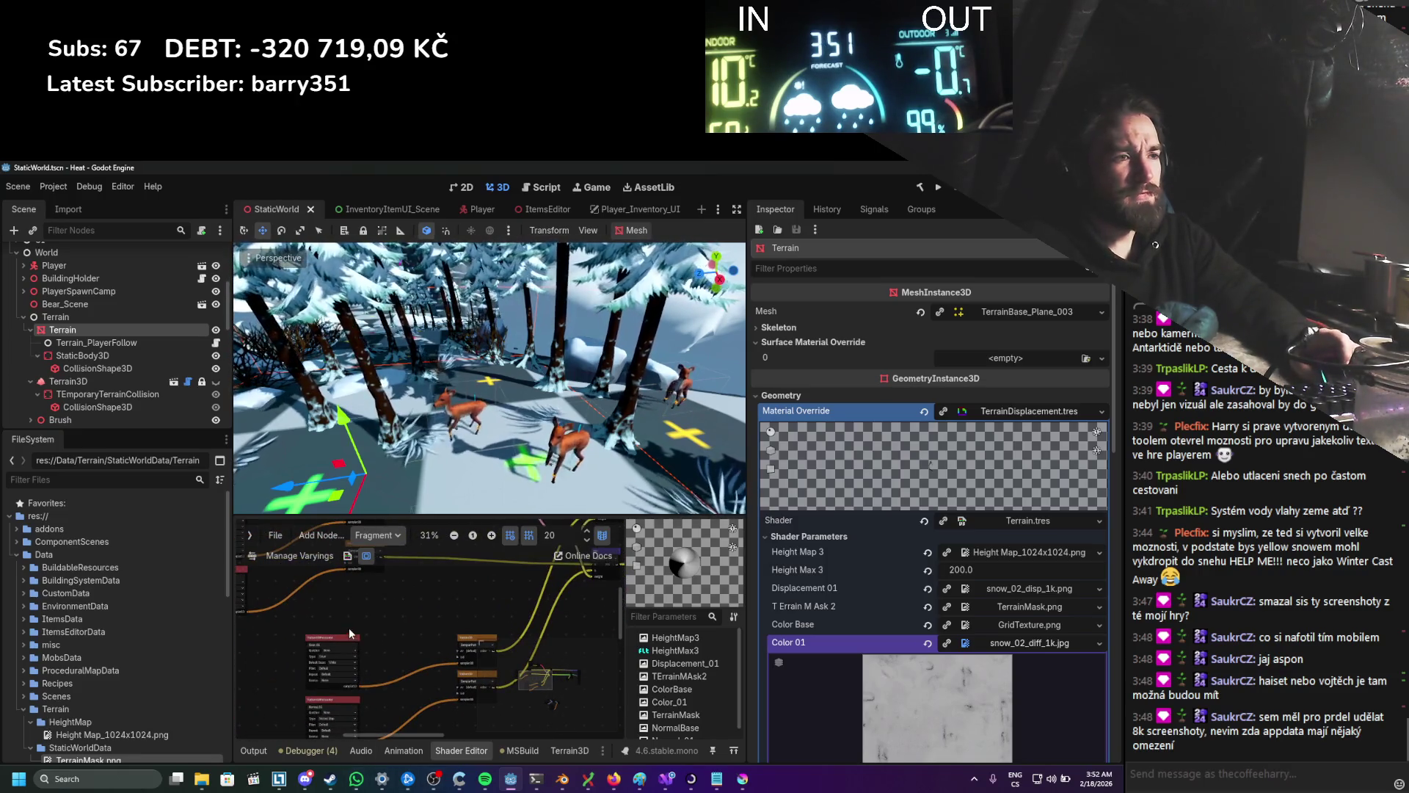
scroll(349, 627, up, 5)
scroll(425, 649, up, 2)
drag(412, 653, 307, 623)
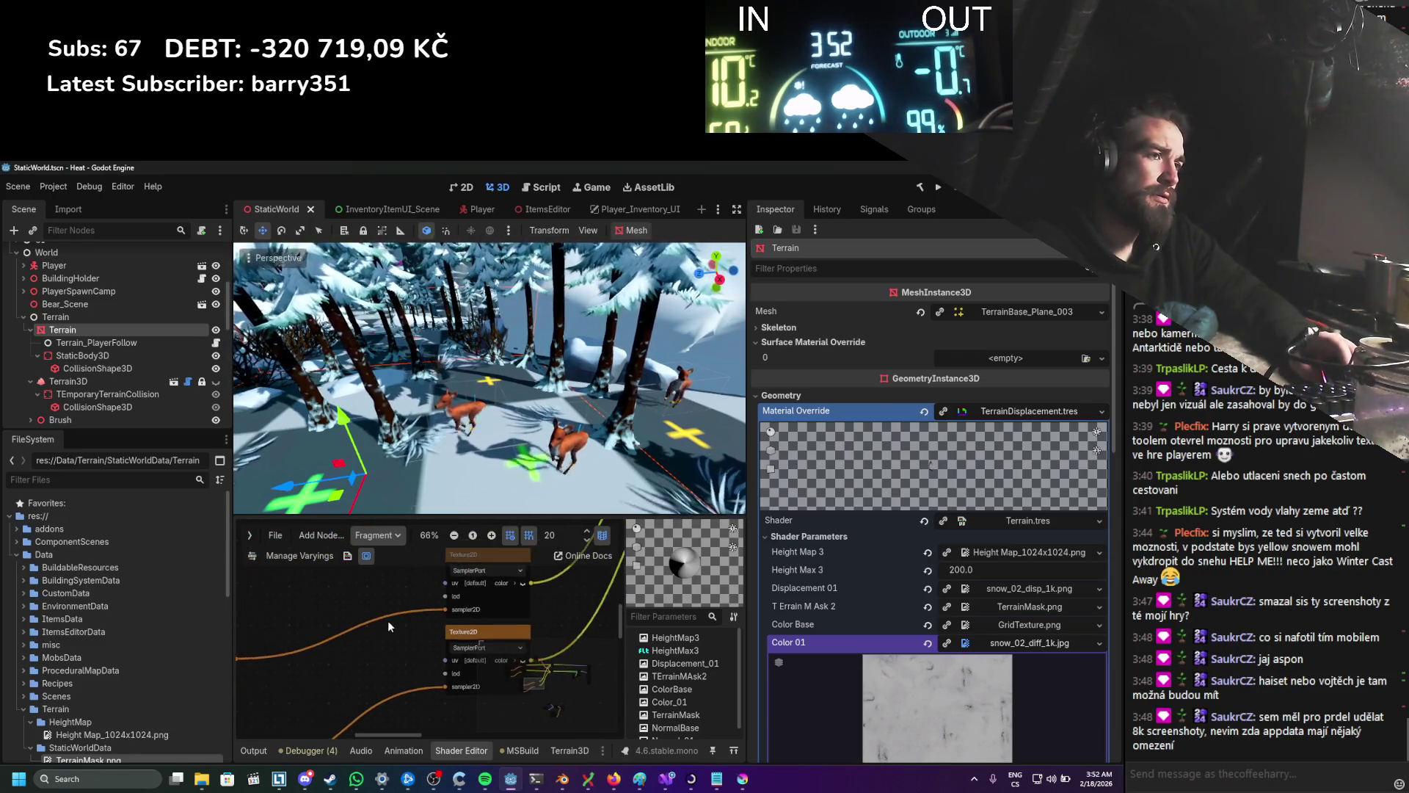
scroll(388, 621, down, 6)
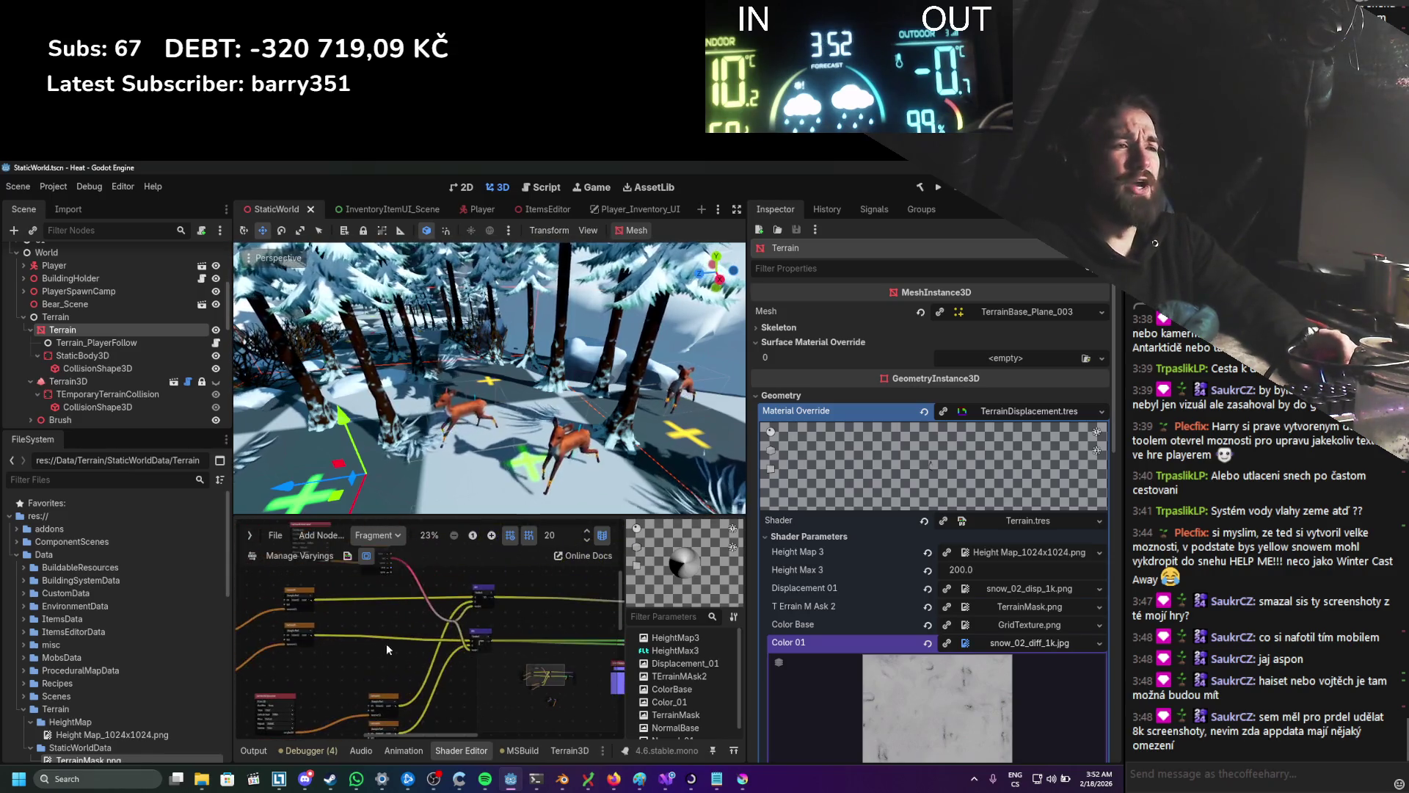
Step: Switch the shader graph from Fragment to Vertex, then save and run the game with F5
click(377, 535)
click(371, 552)
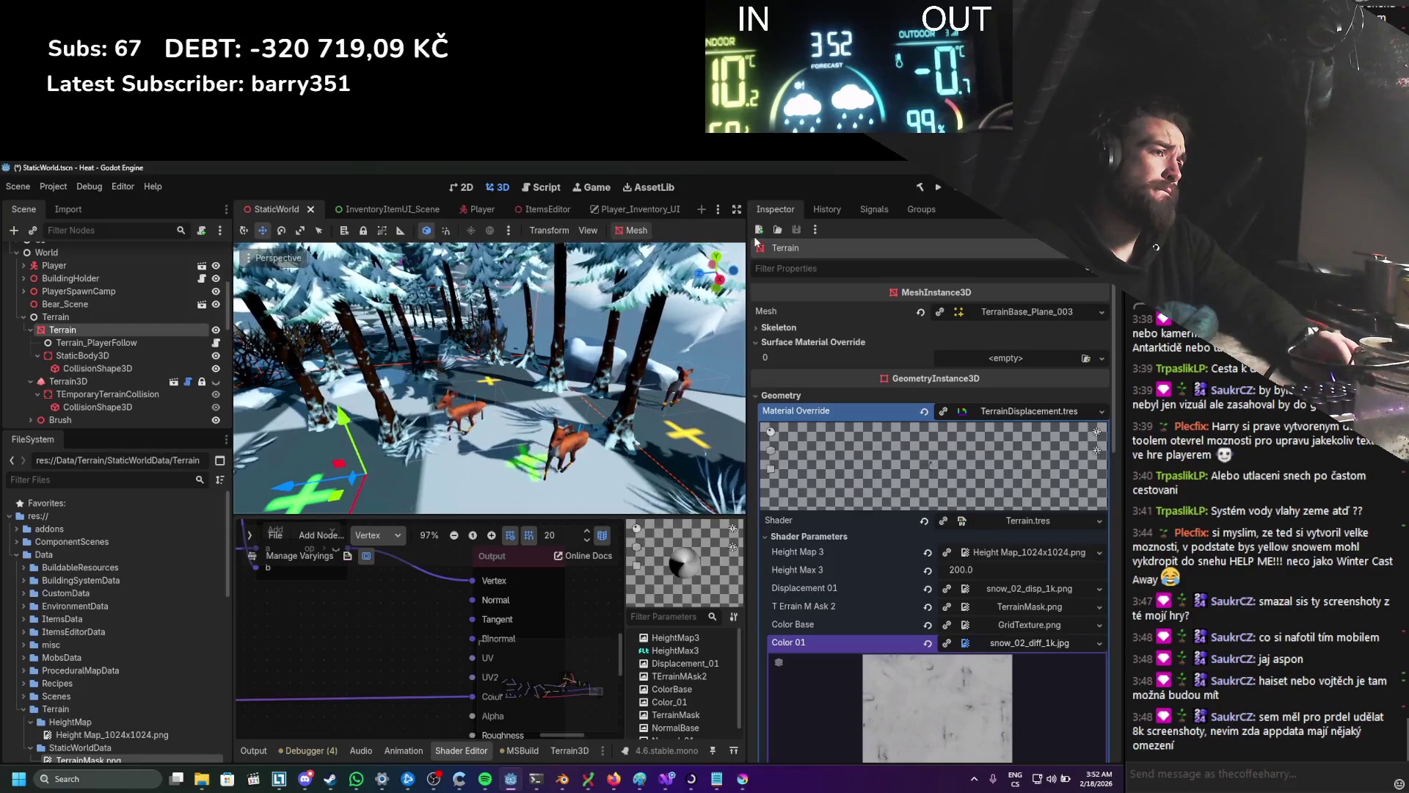
key(F5)
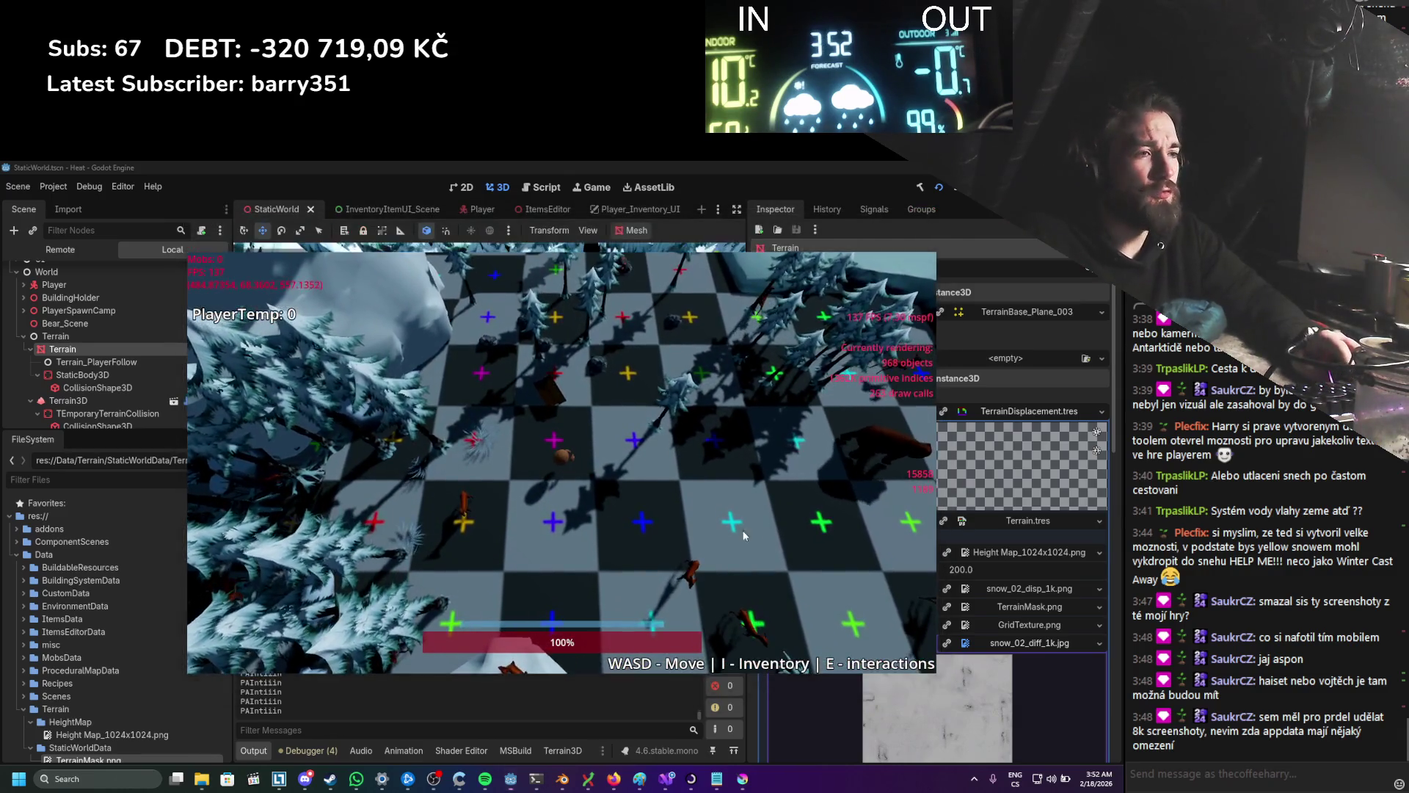
scroll(955, 514, down, 3)
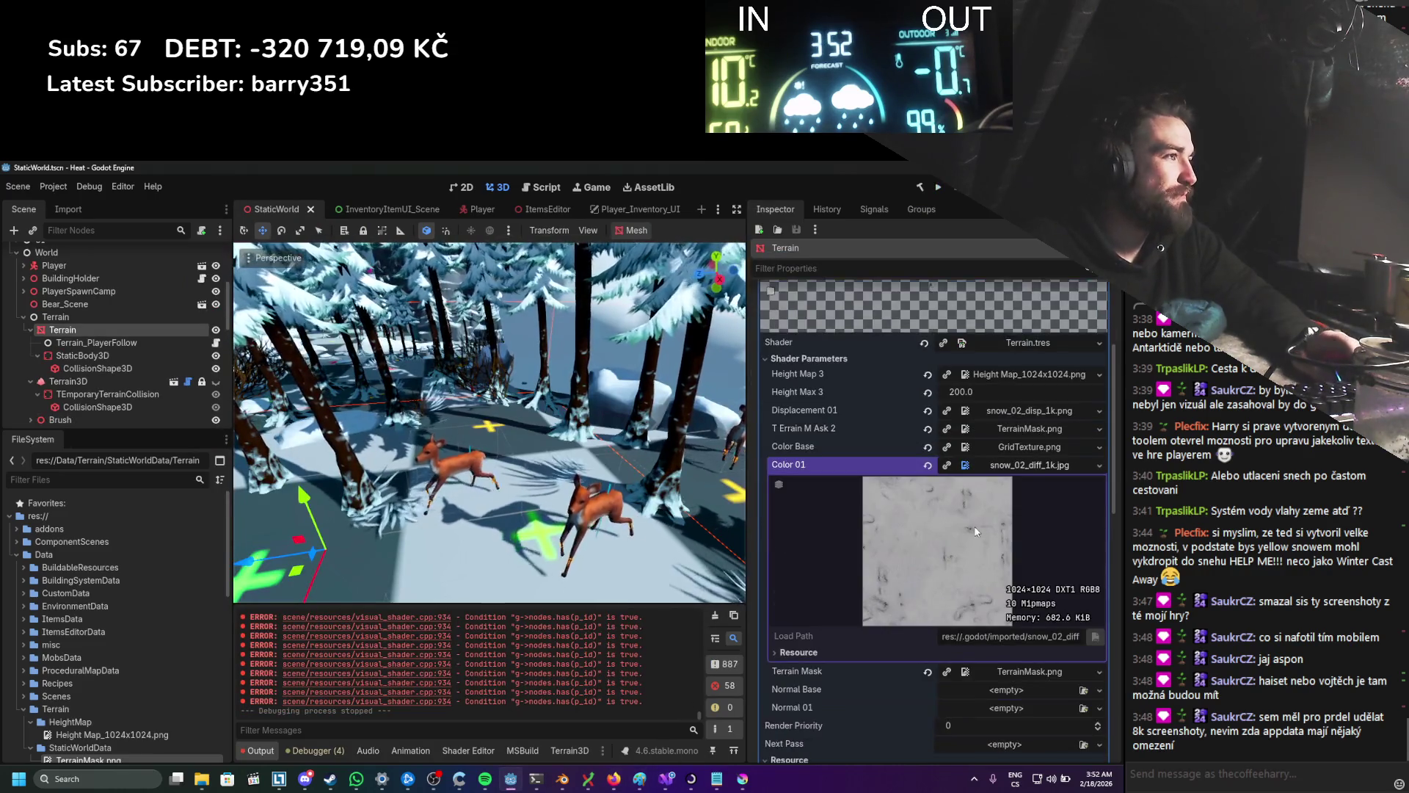
click(1007, 464)
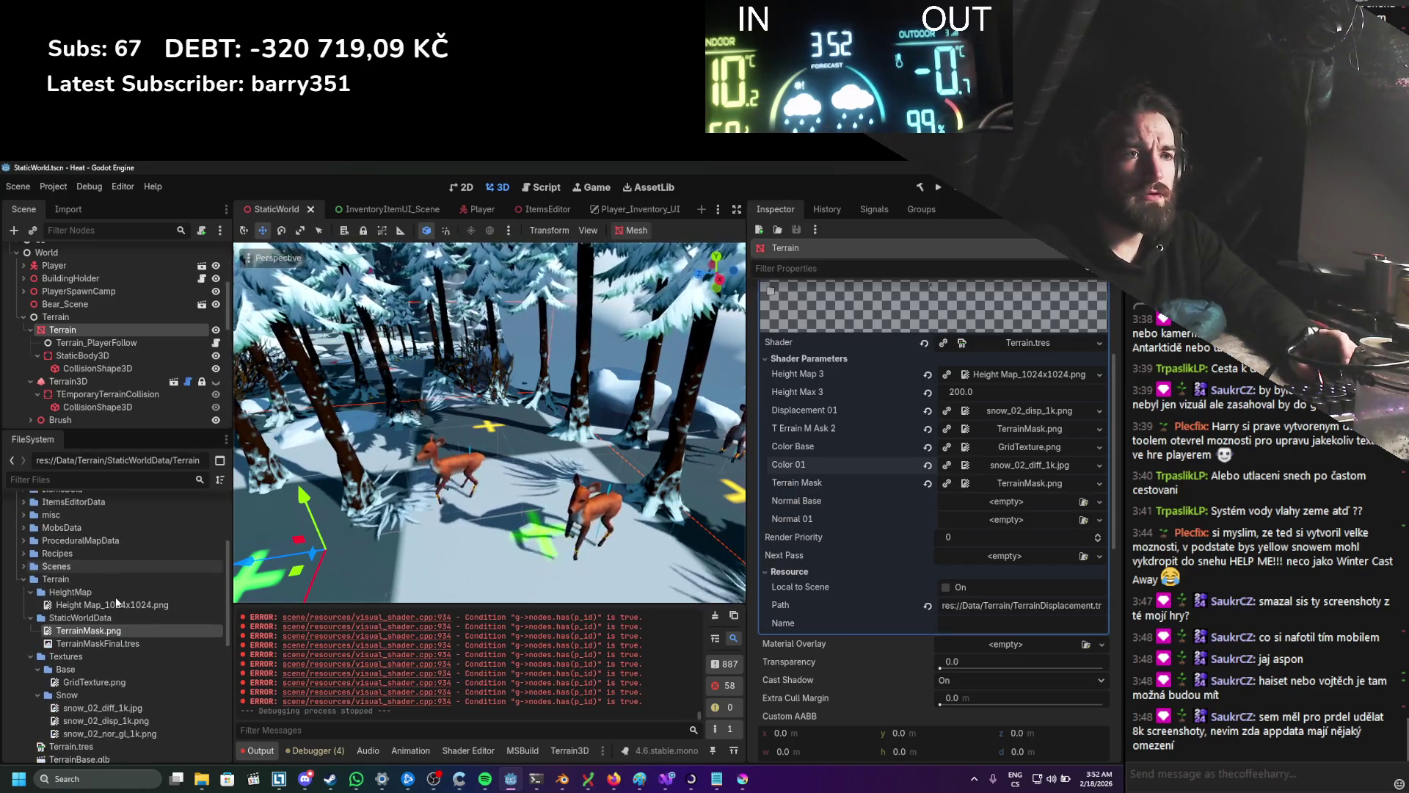
scroll(116, 596, down, 5)
click(103, 642)
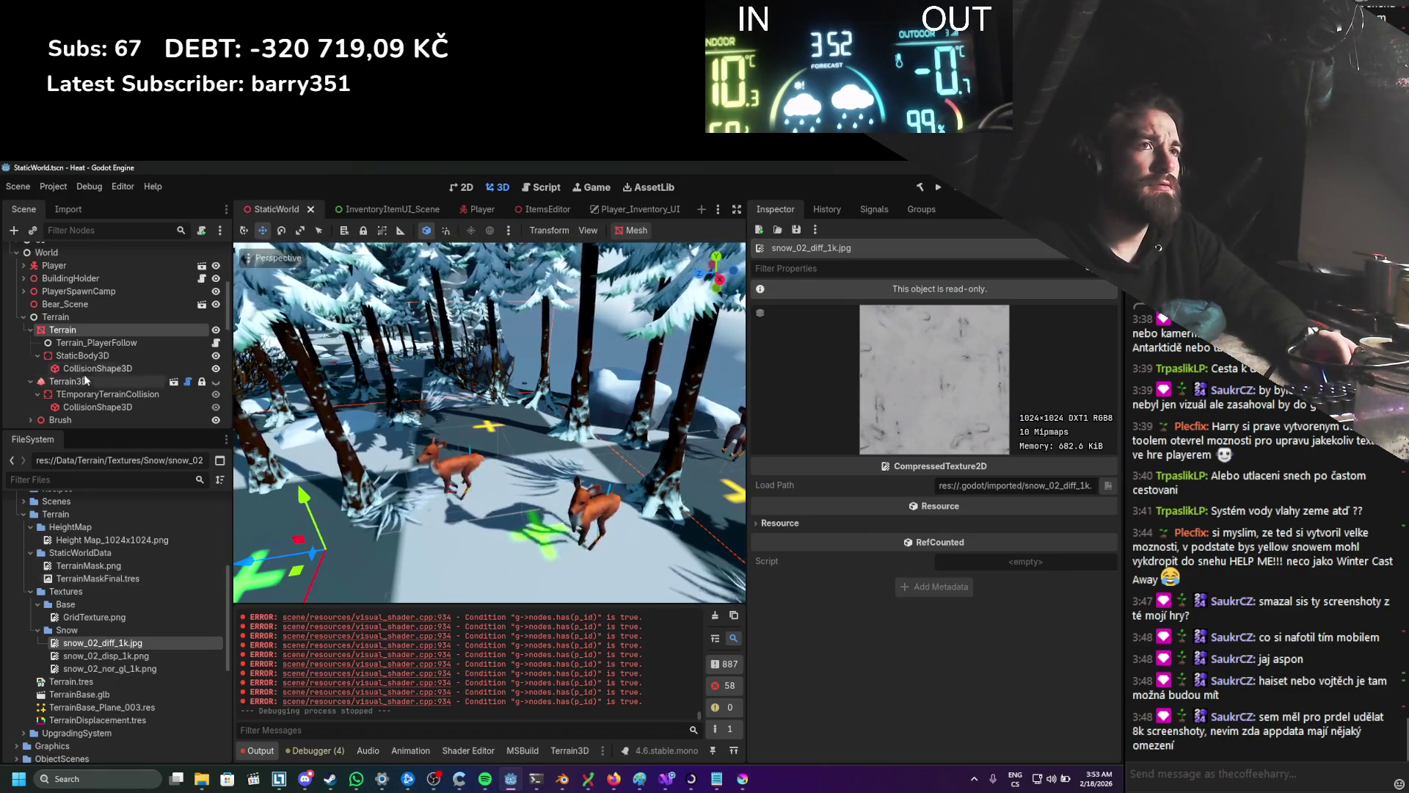
click(85, 334)
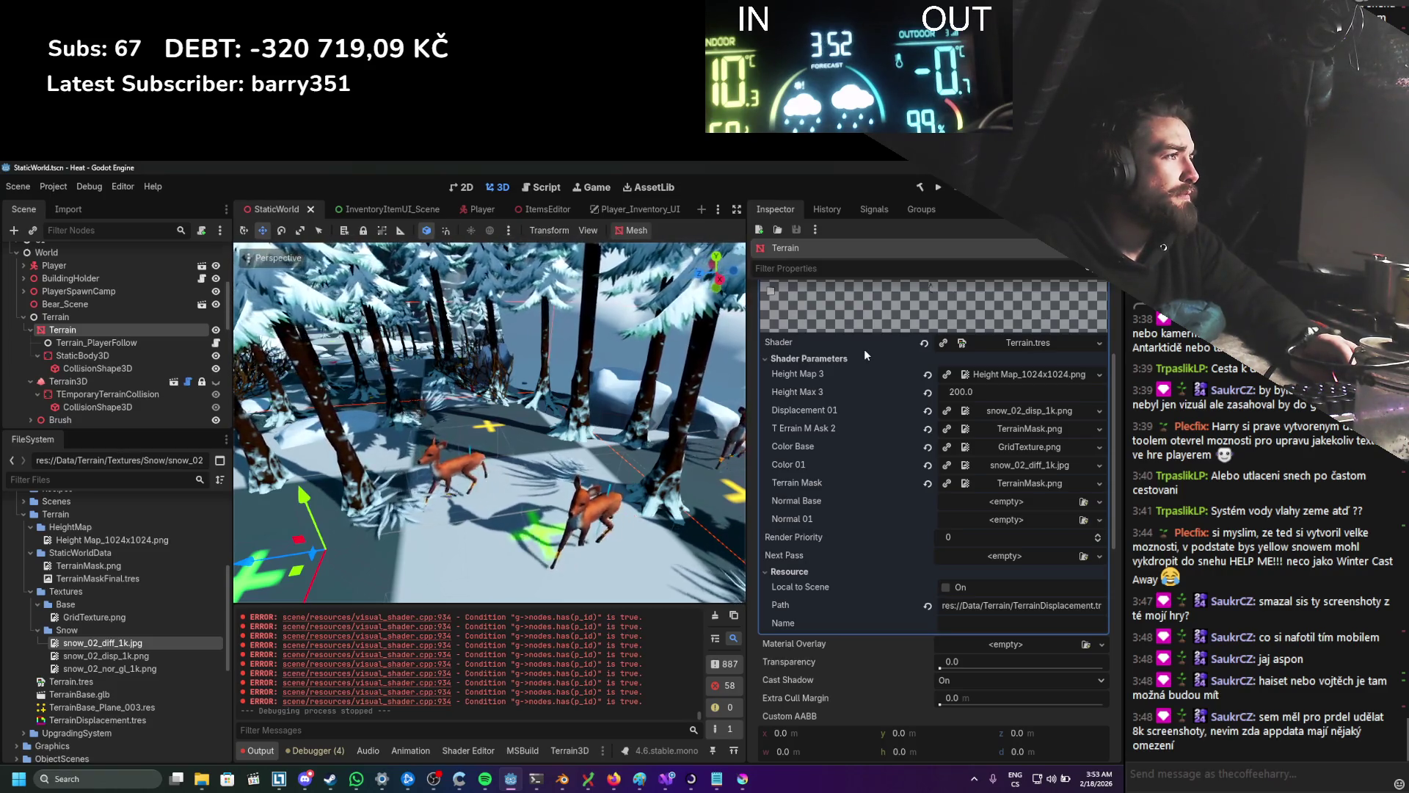
Step: Clear the TErrainMask2 texture parameter on the terrain shader
click(928, 429)
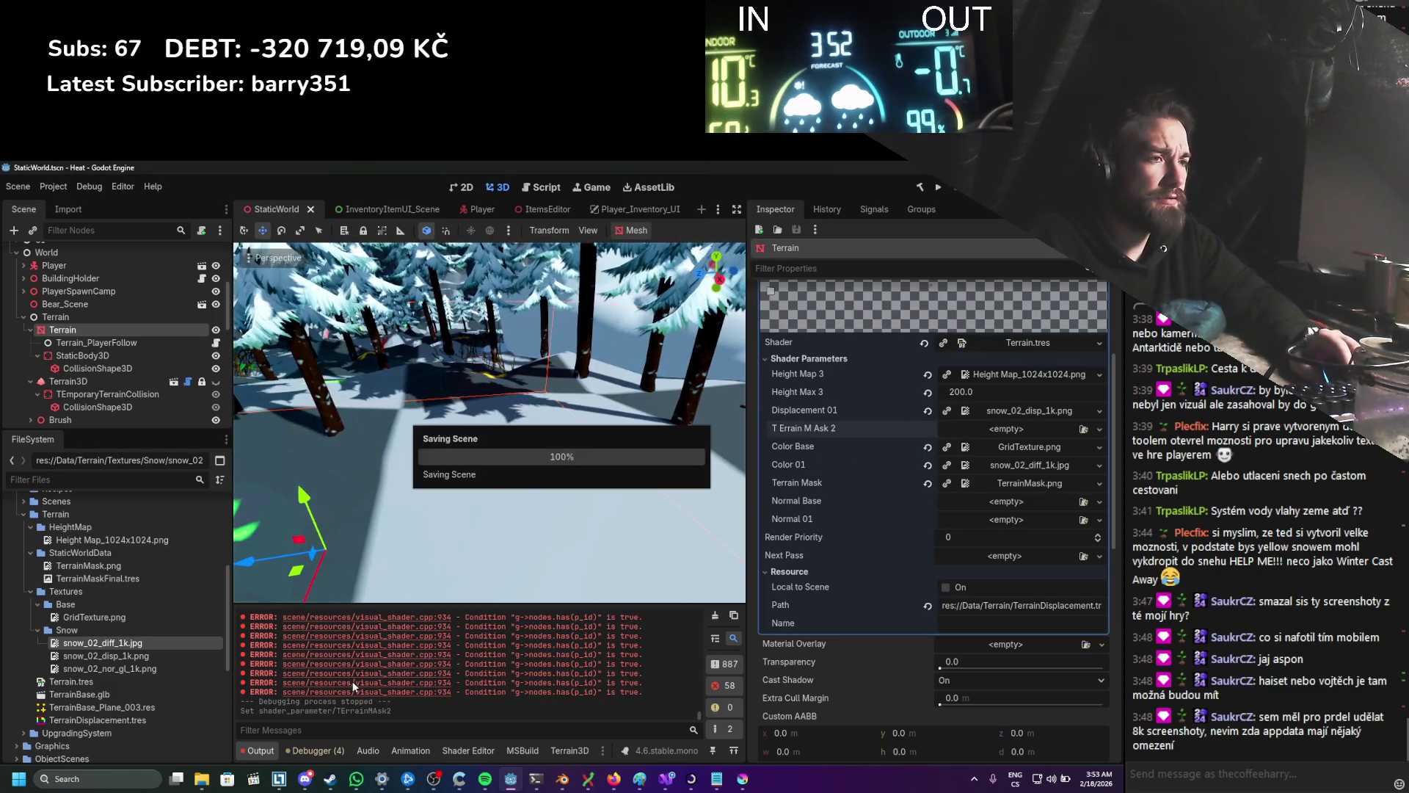
click(452, 752)
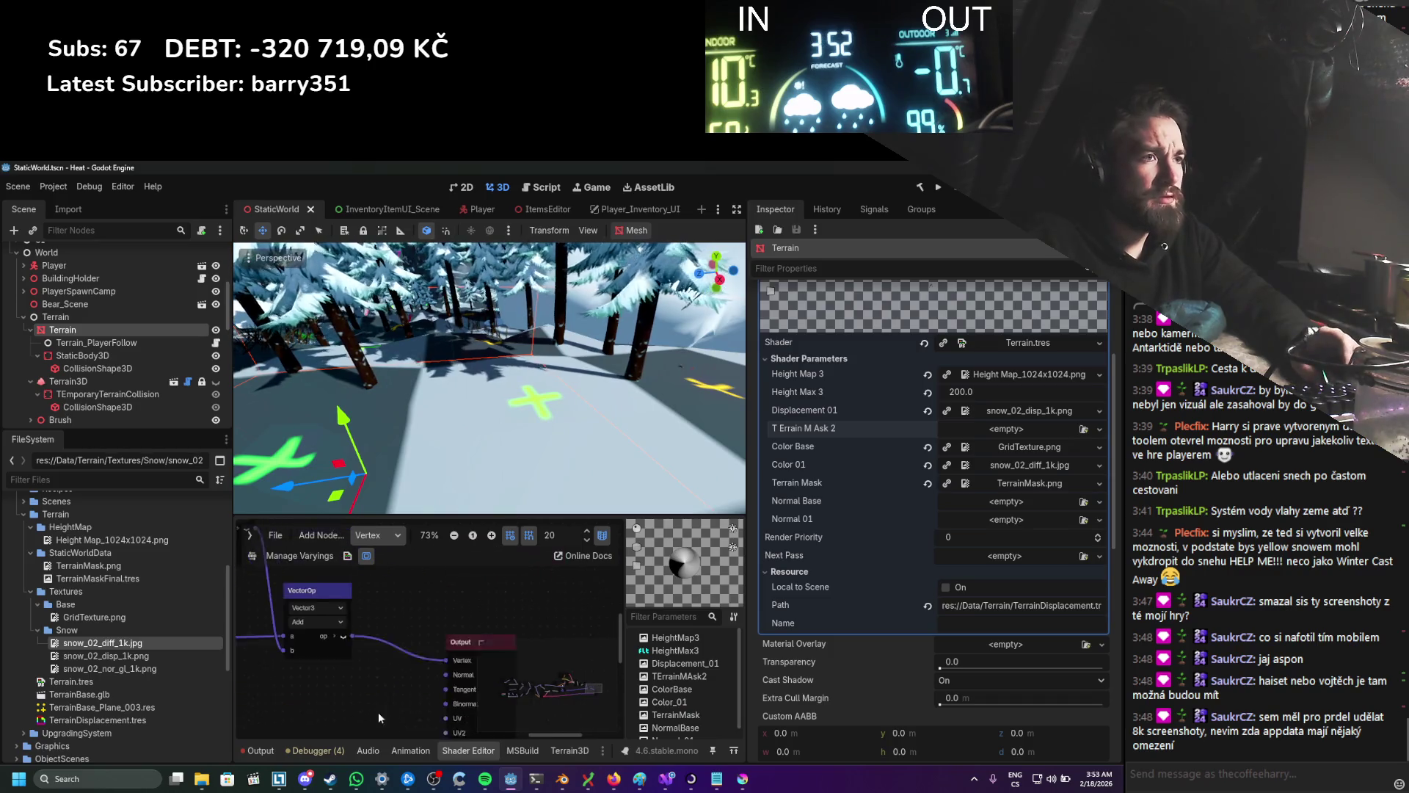
scroll(439, 680, down, 3)
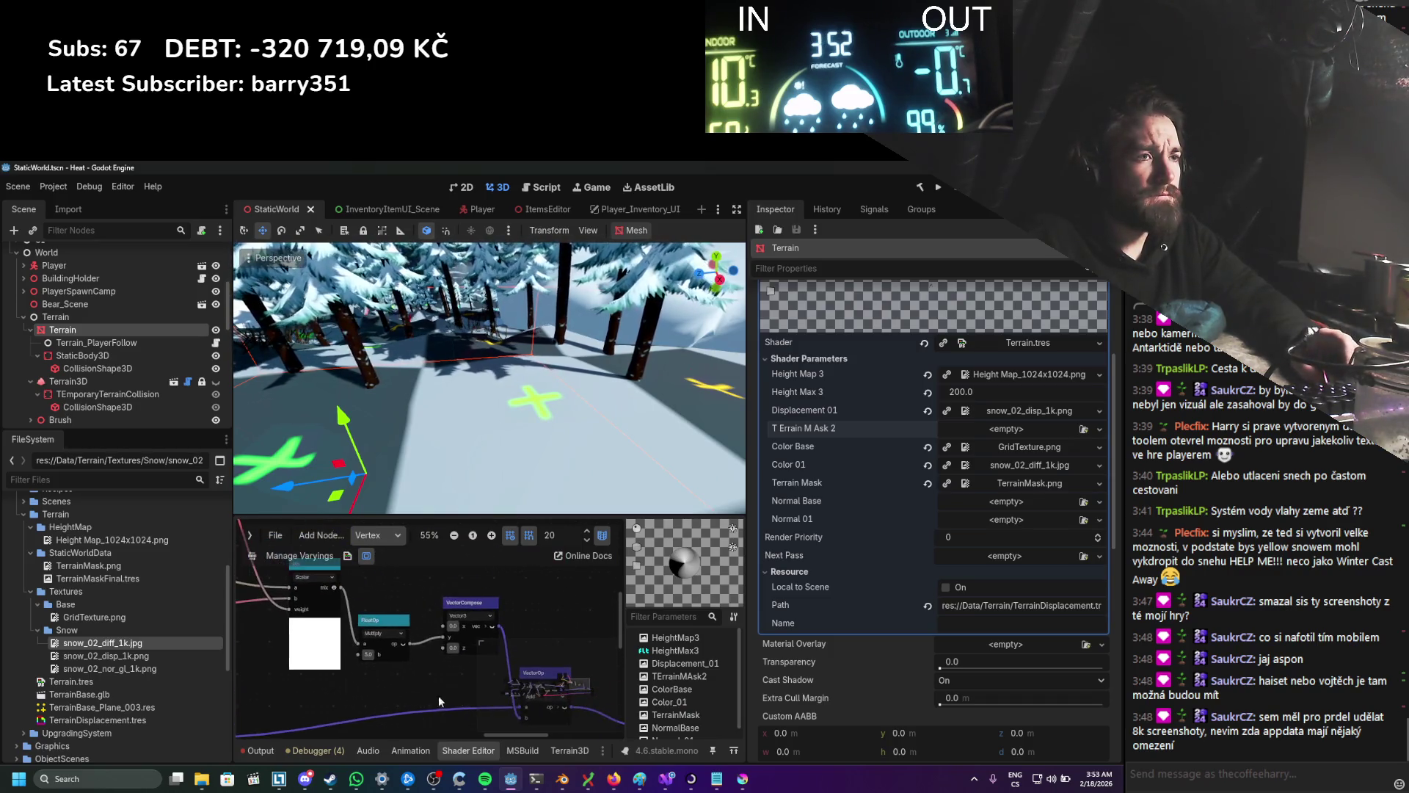
scroll(359, 631, up, 2)
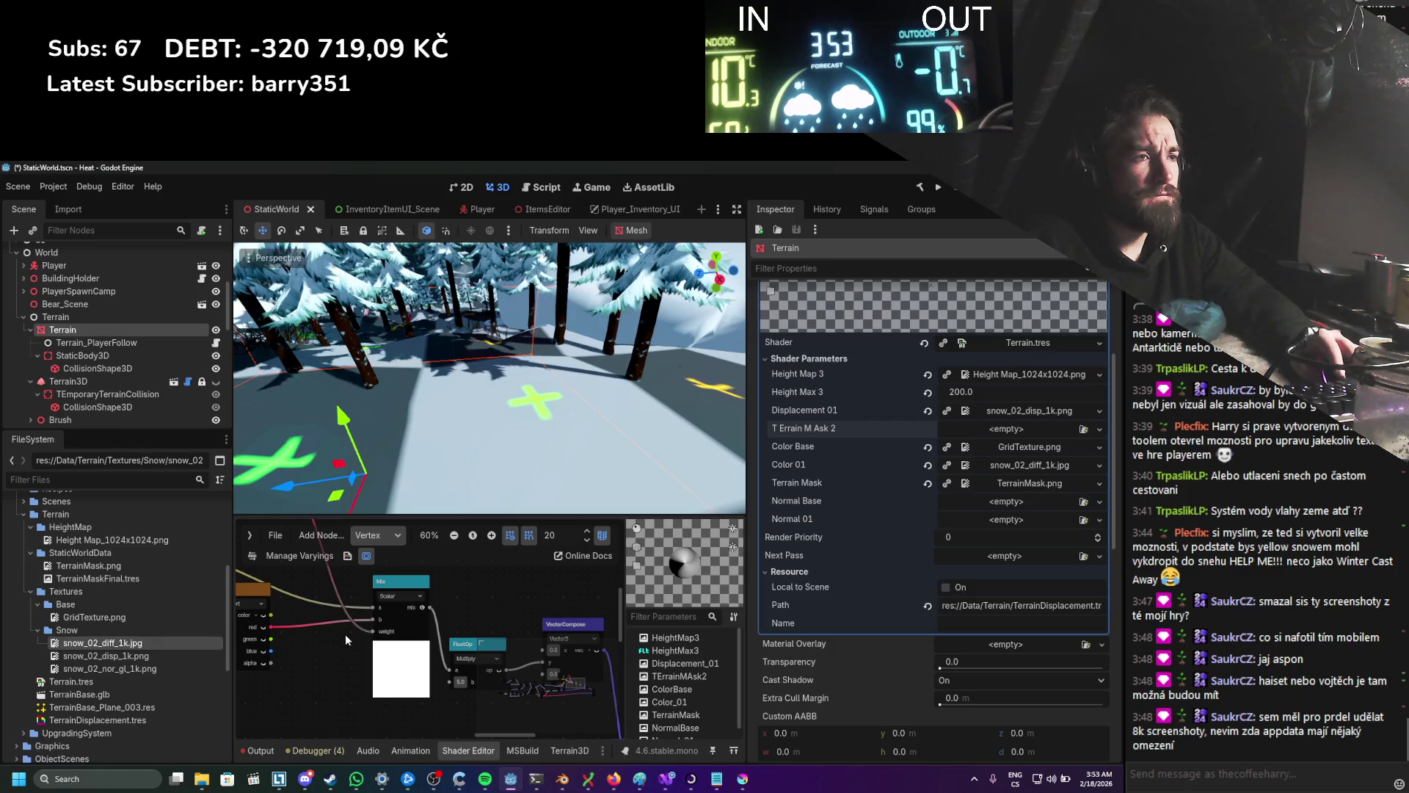
Step: Disconnect the Mix node's weight input, set it to 0.0, then save and run the game
drag(374, 631, 345, 633)
click(384, 631)
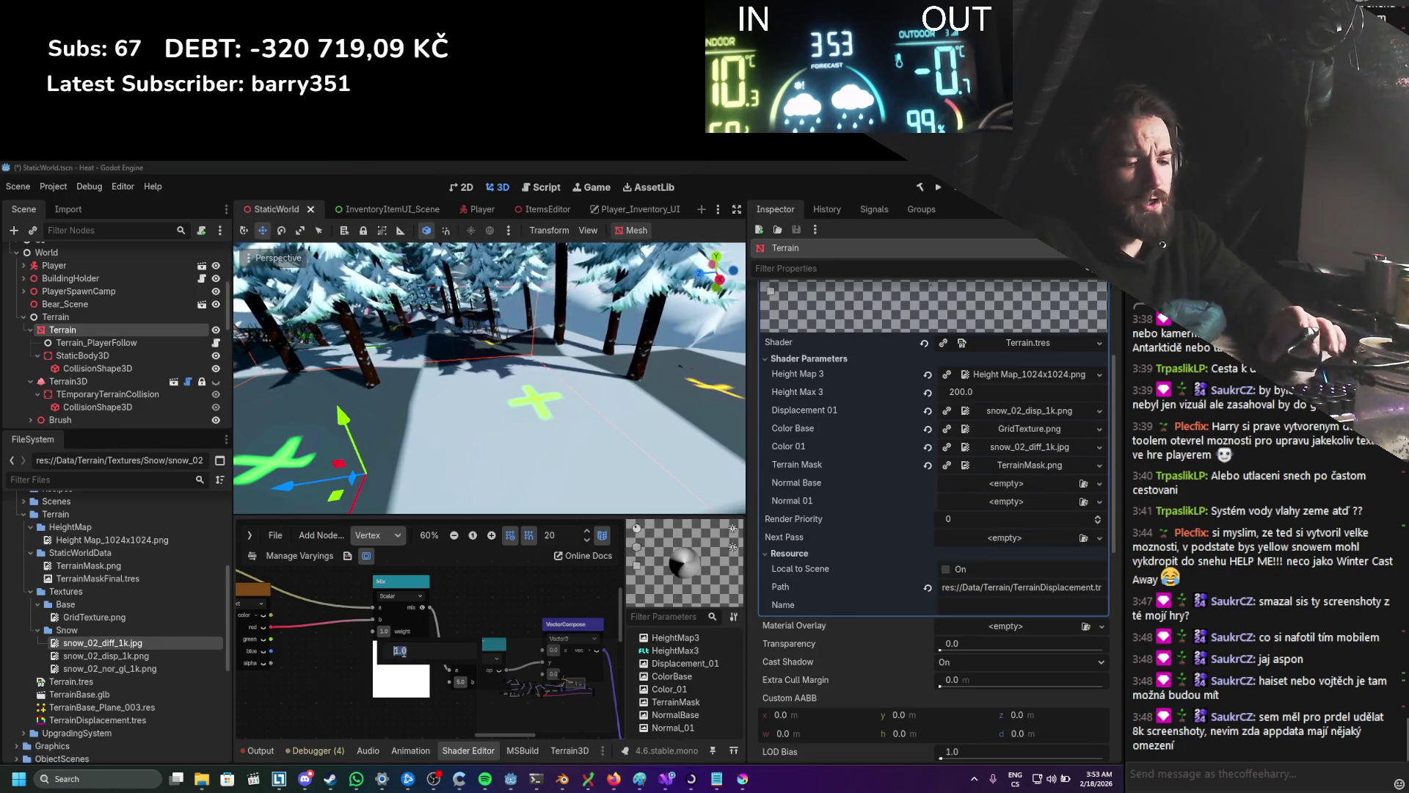
text(0)
key(Return)
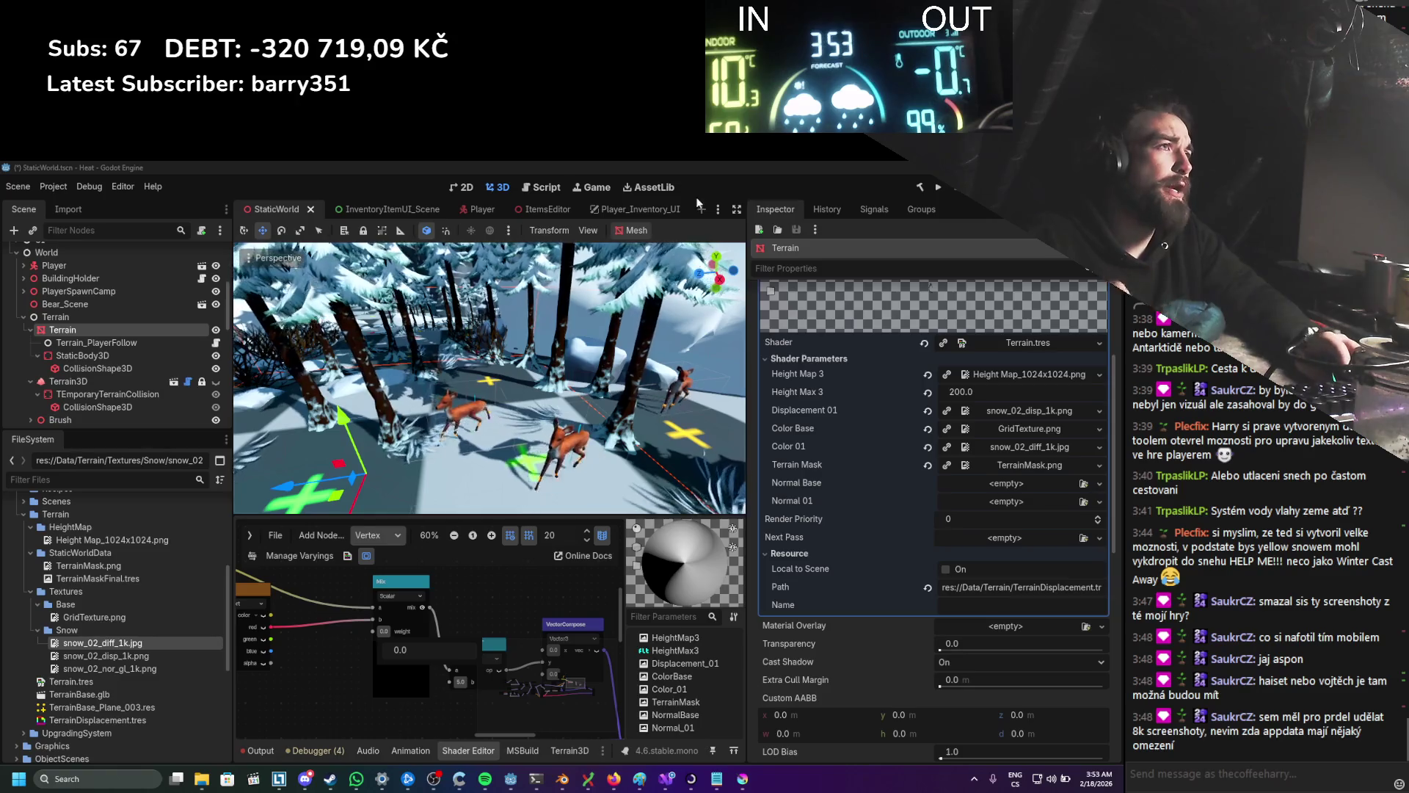
click(515, 557)
key(F5)
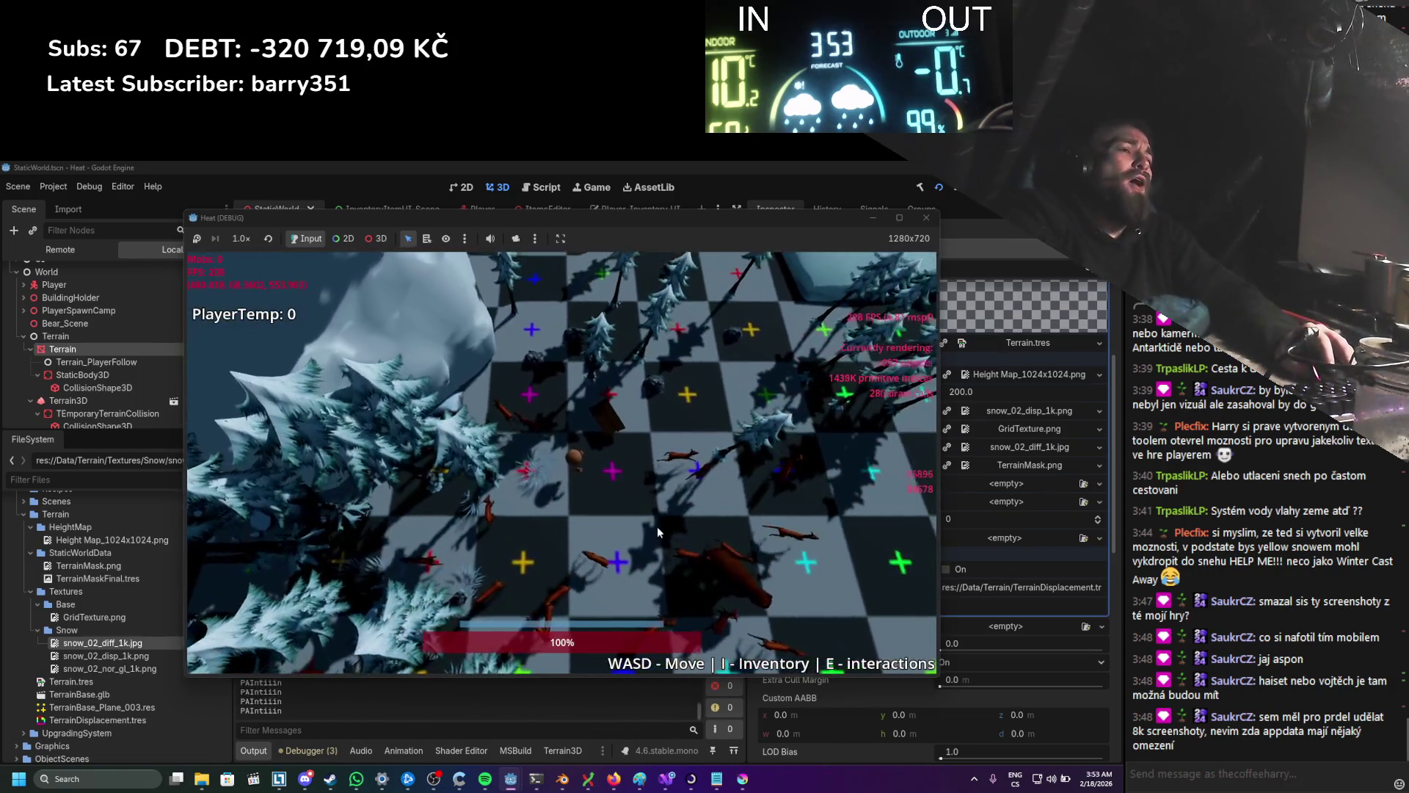
Step: Walk across the snowy terrain and look around, then stop the game and clear the Output log
key(d)
mouse_move(638, 538)
mouse_down()
mouse_move(577, 497)
mouse_move(577, 477)
mouse_up()
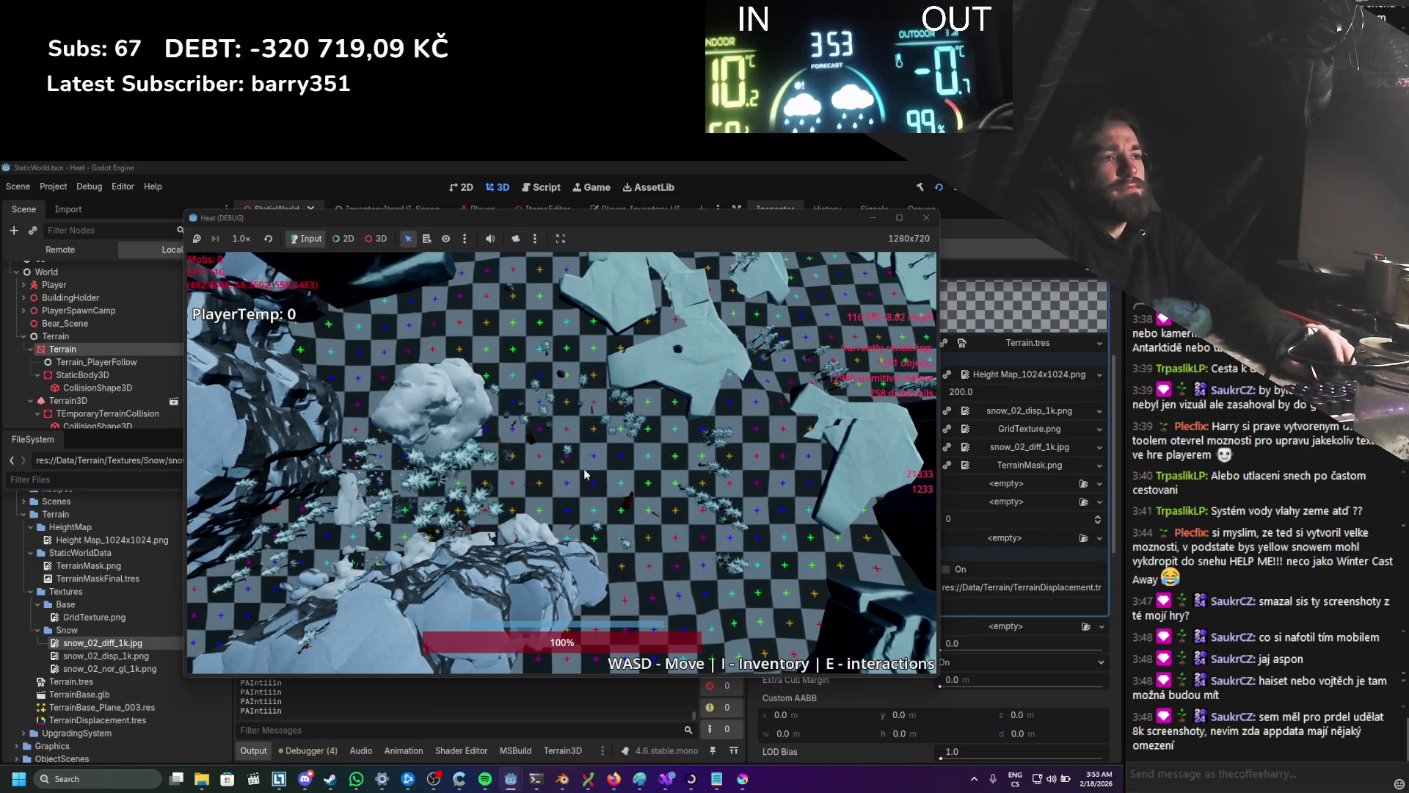
drag(590, 461, 929, 225)
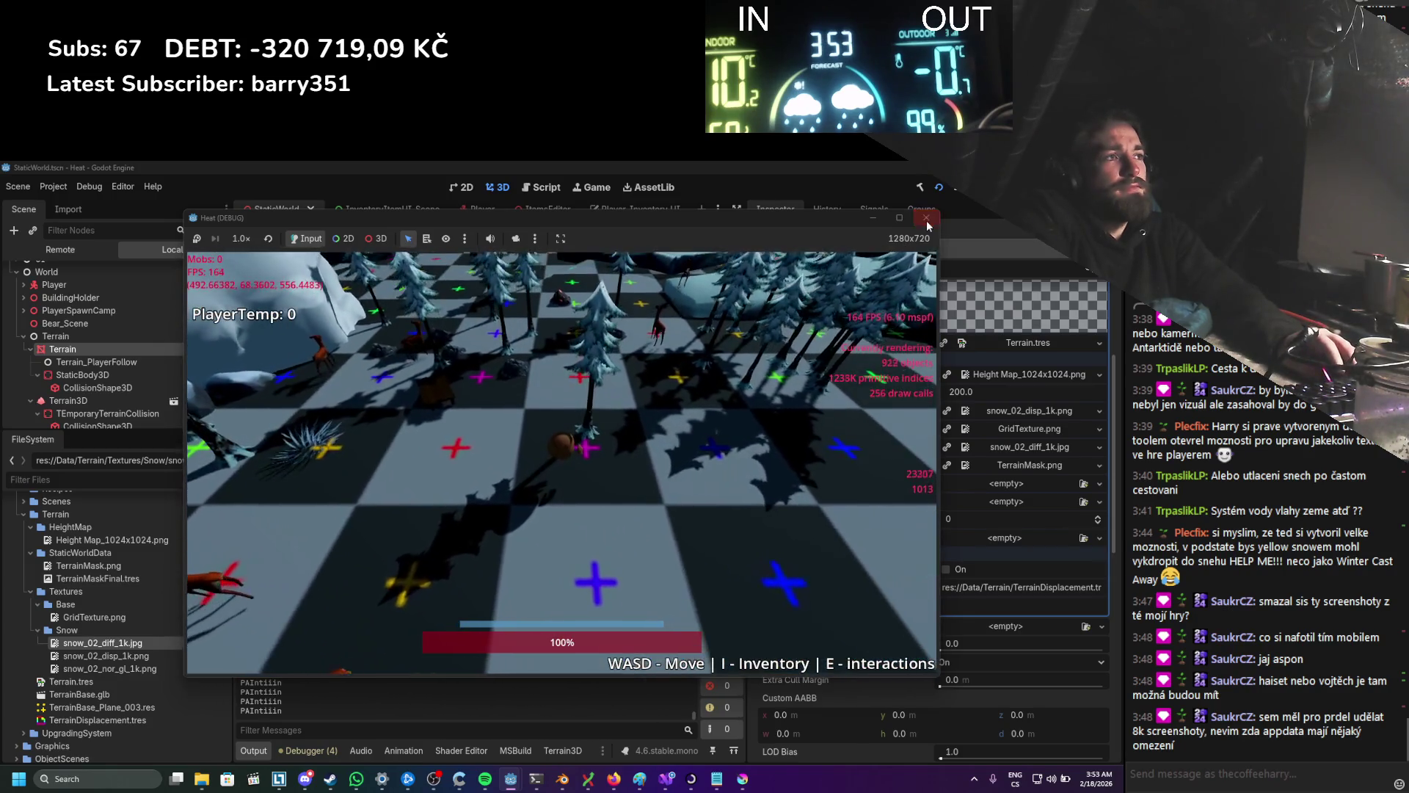
click(927, 220)
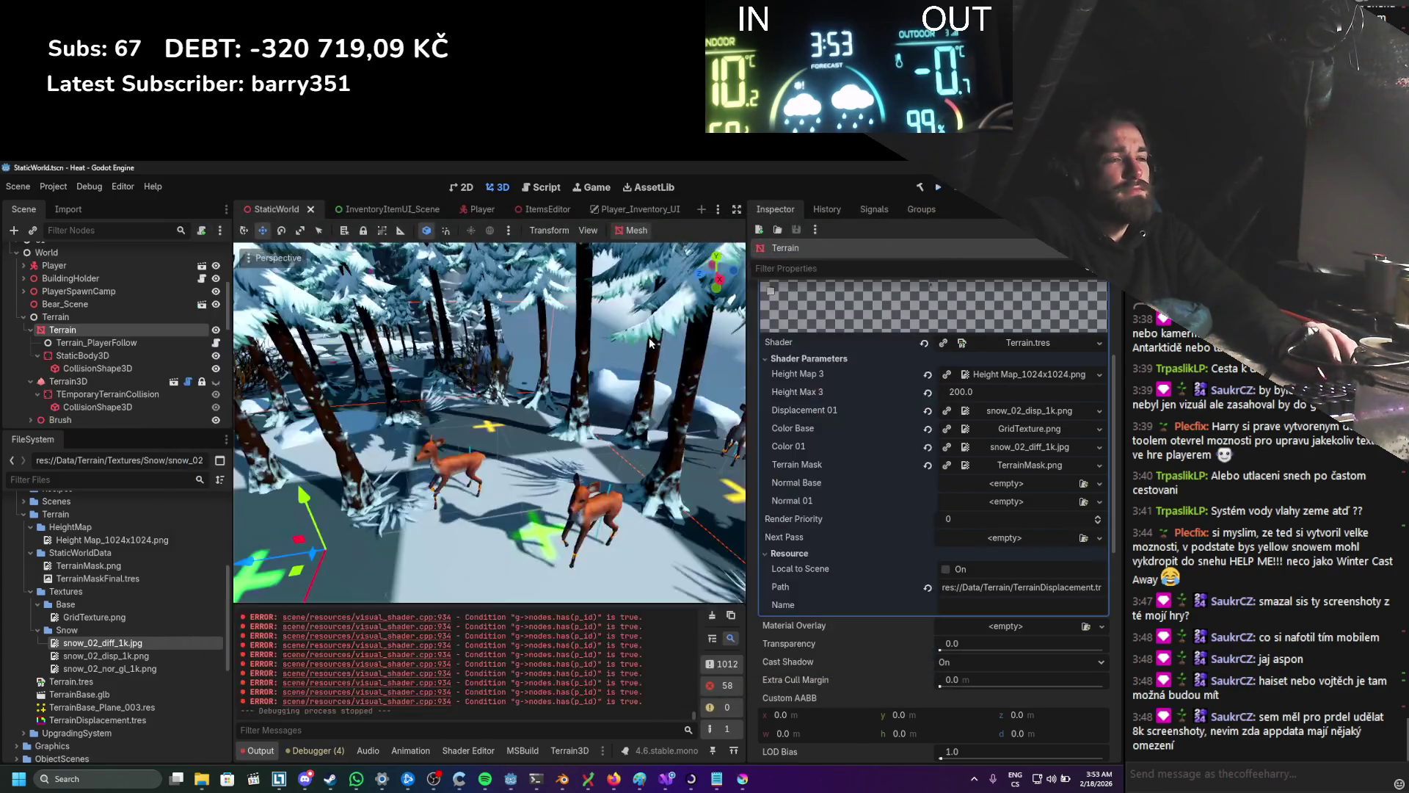
click(711, 617)
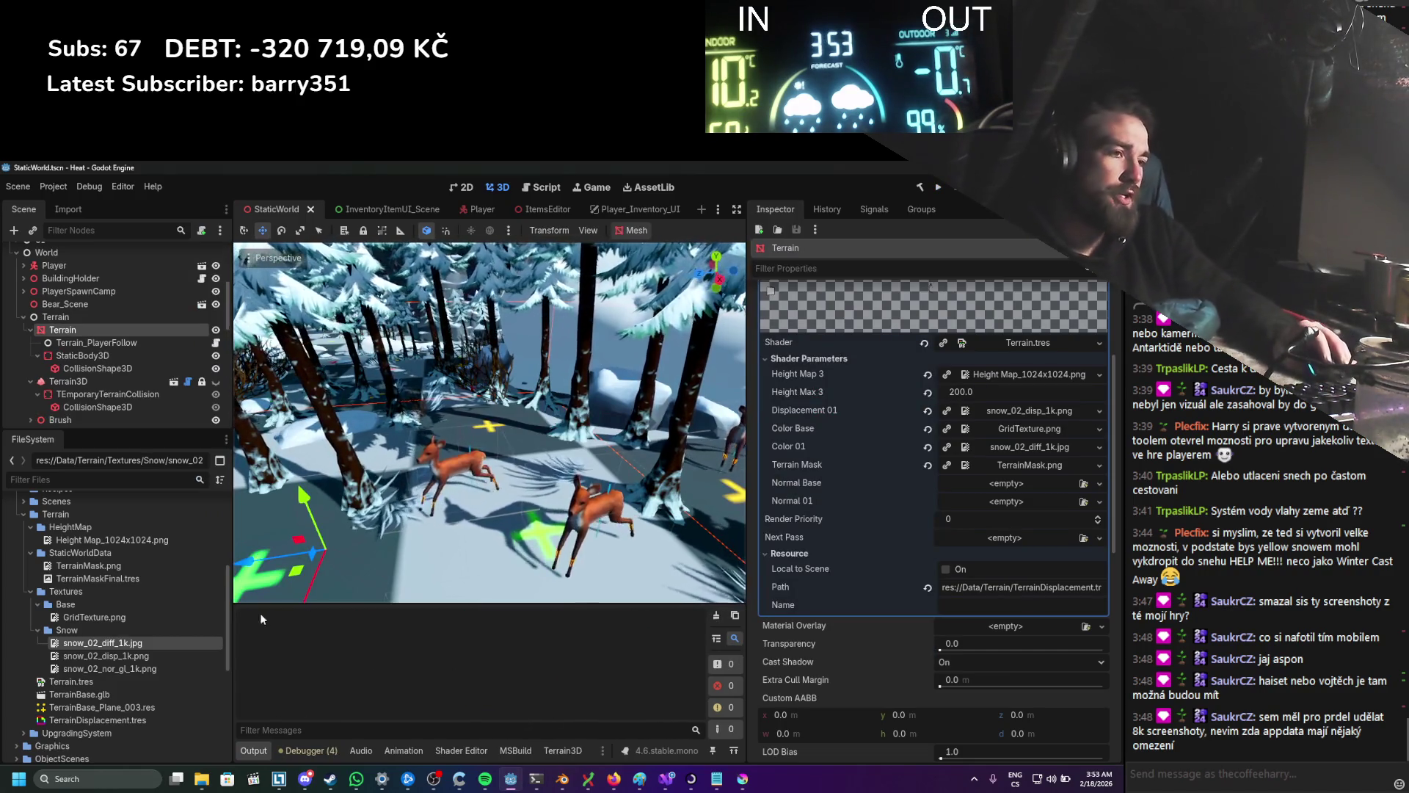
Step: Quit the editor, relaunch Godot 4.6 from its desktop shortcut, and reopen the Heat project
key(F5)
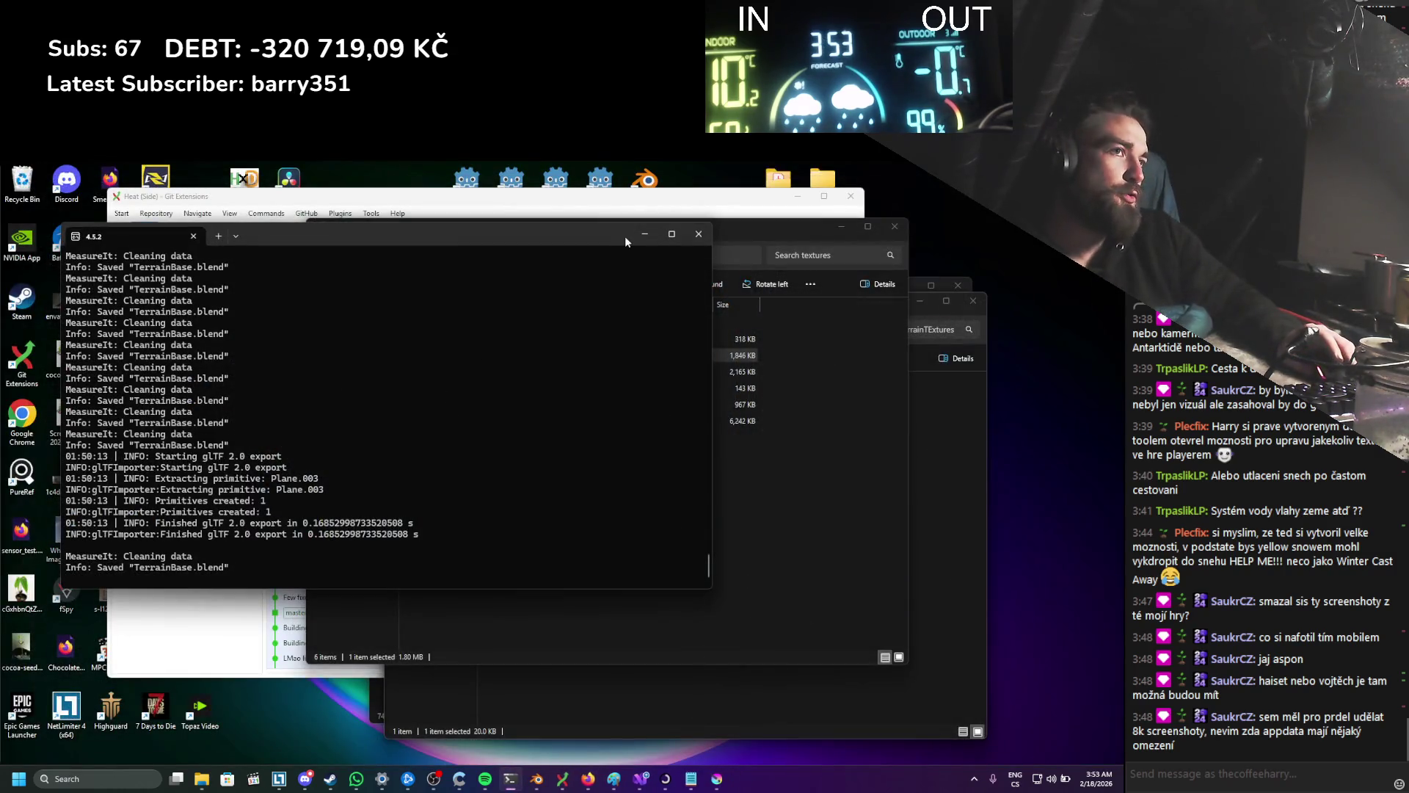
click(642, 236)
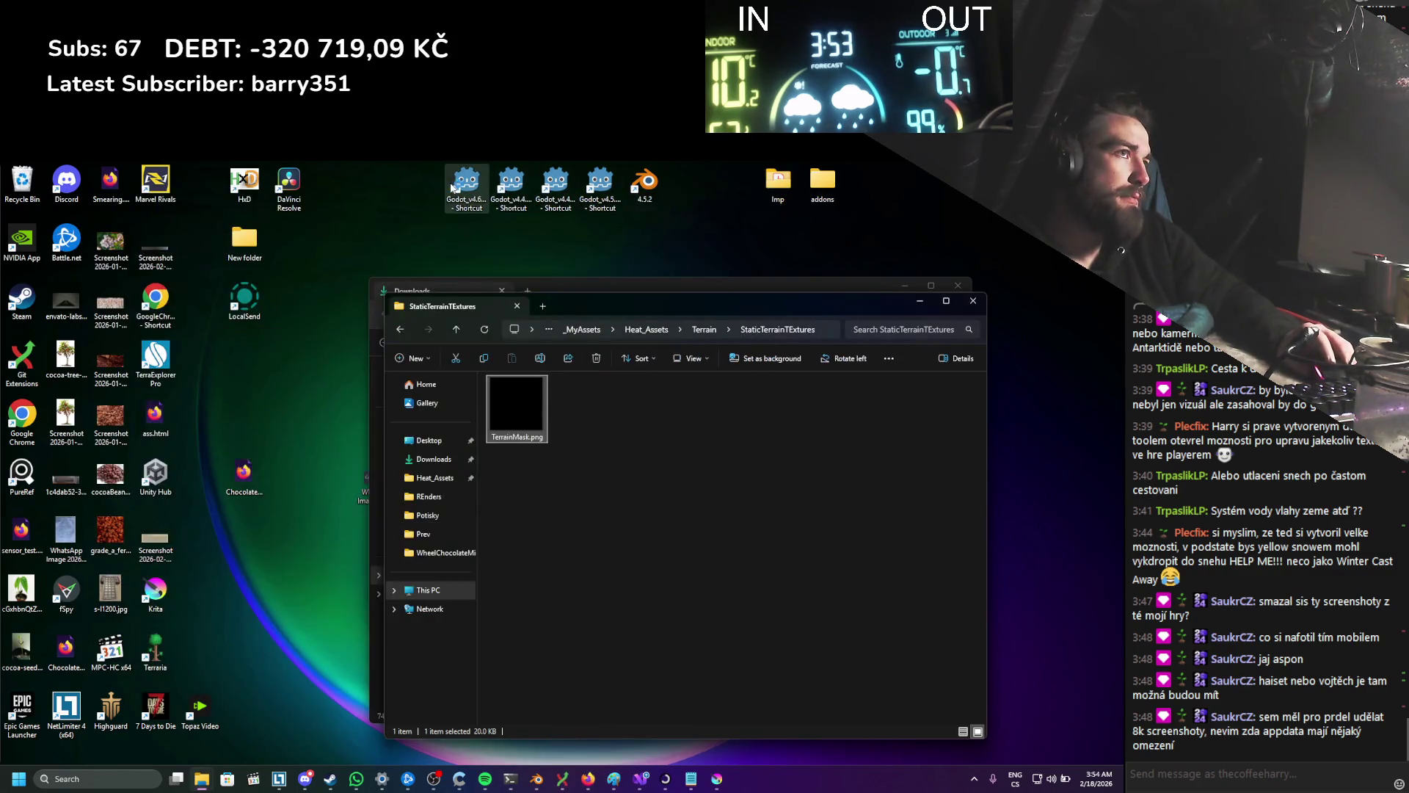
double_click(453, 187)
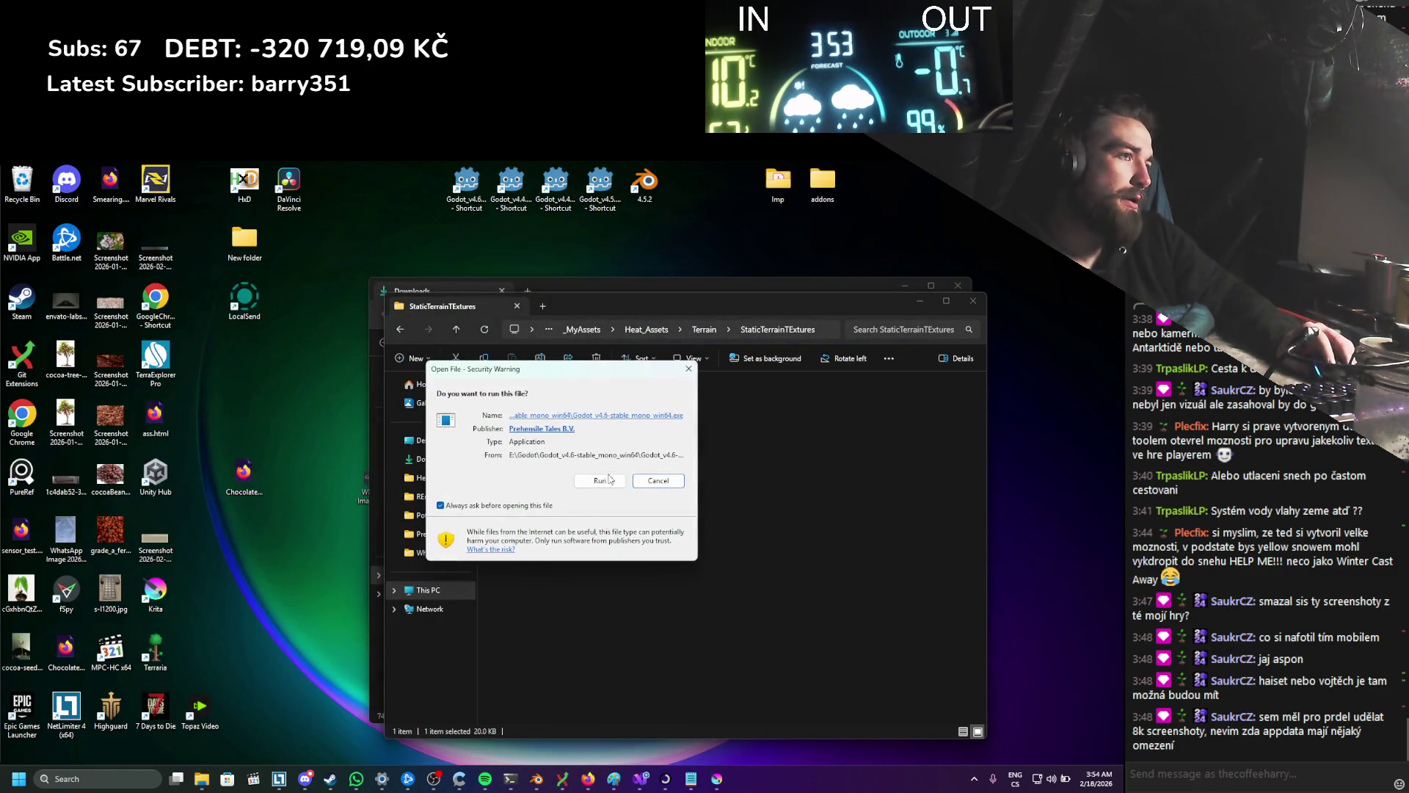
click(604, 479)
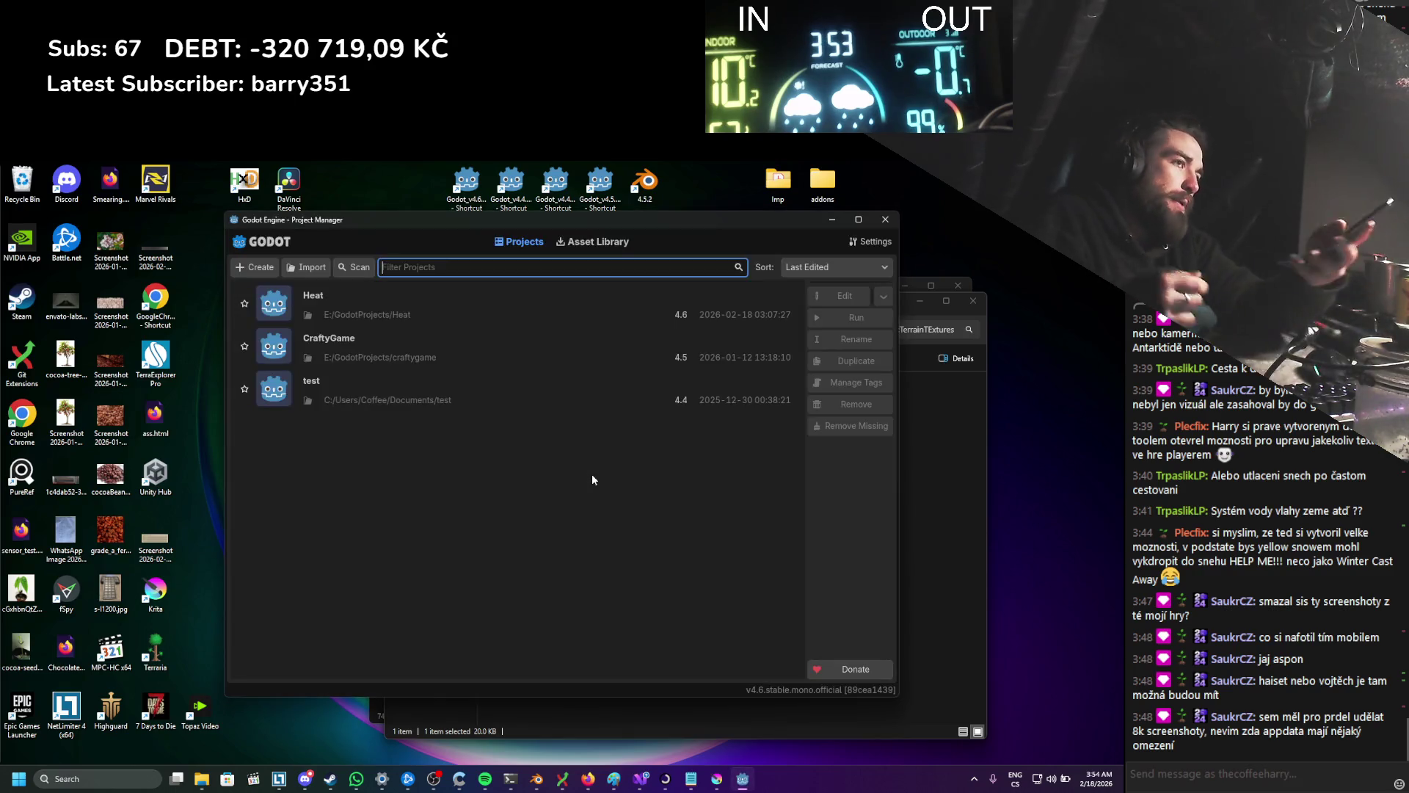
double_click(444, 314)
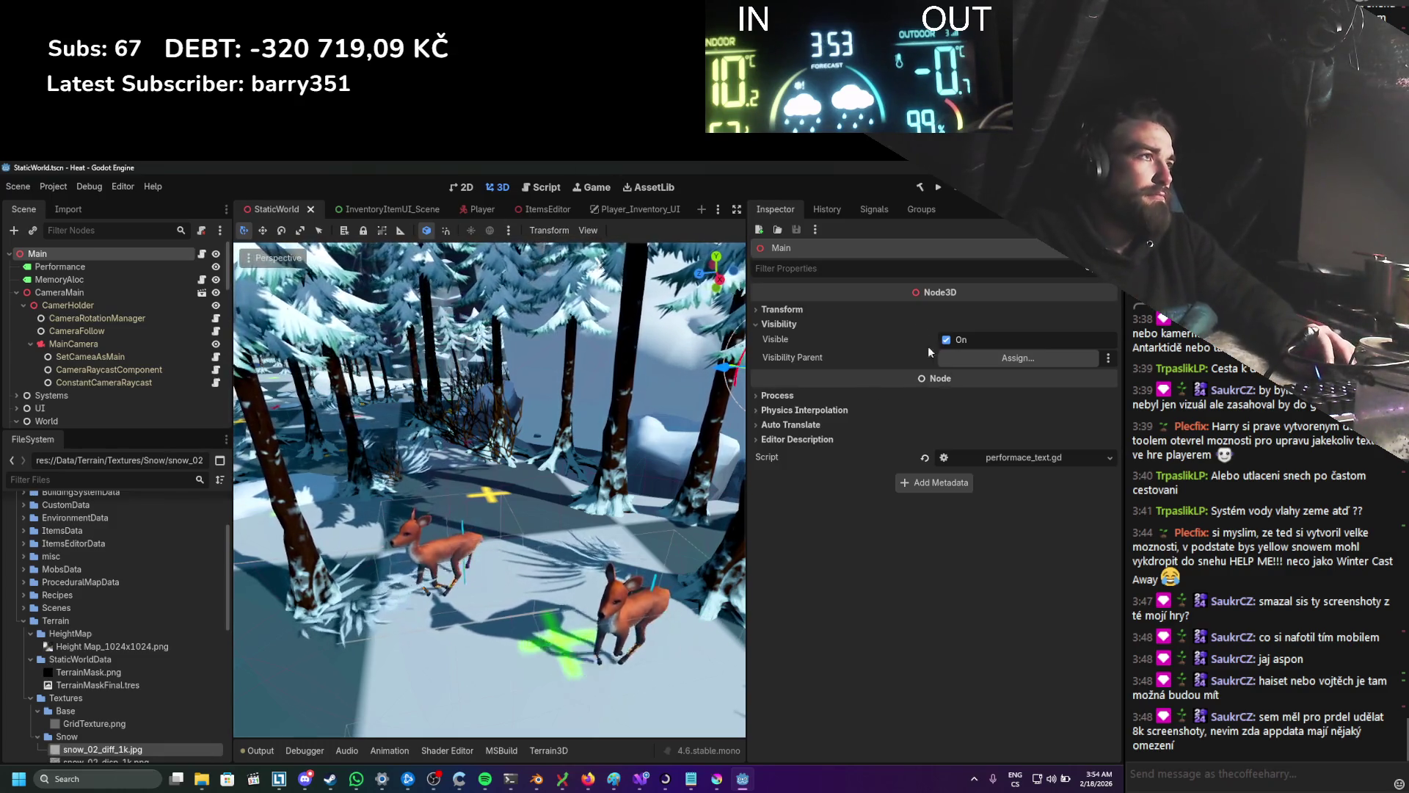
Step: Run the reopened project, walk sideways and forward across the terrain, then stop the game
key(F5)
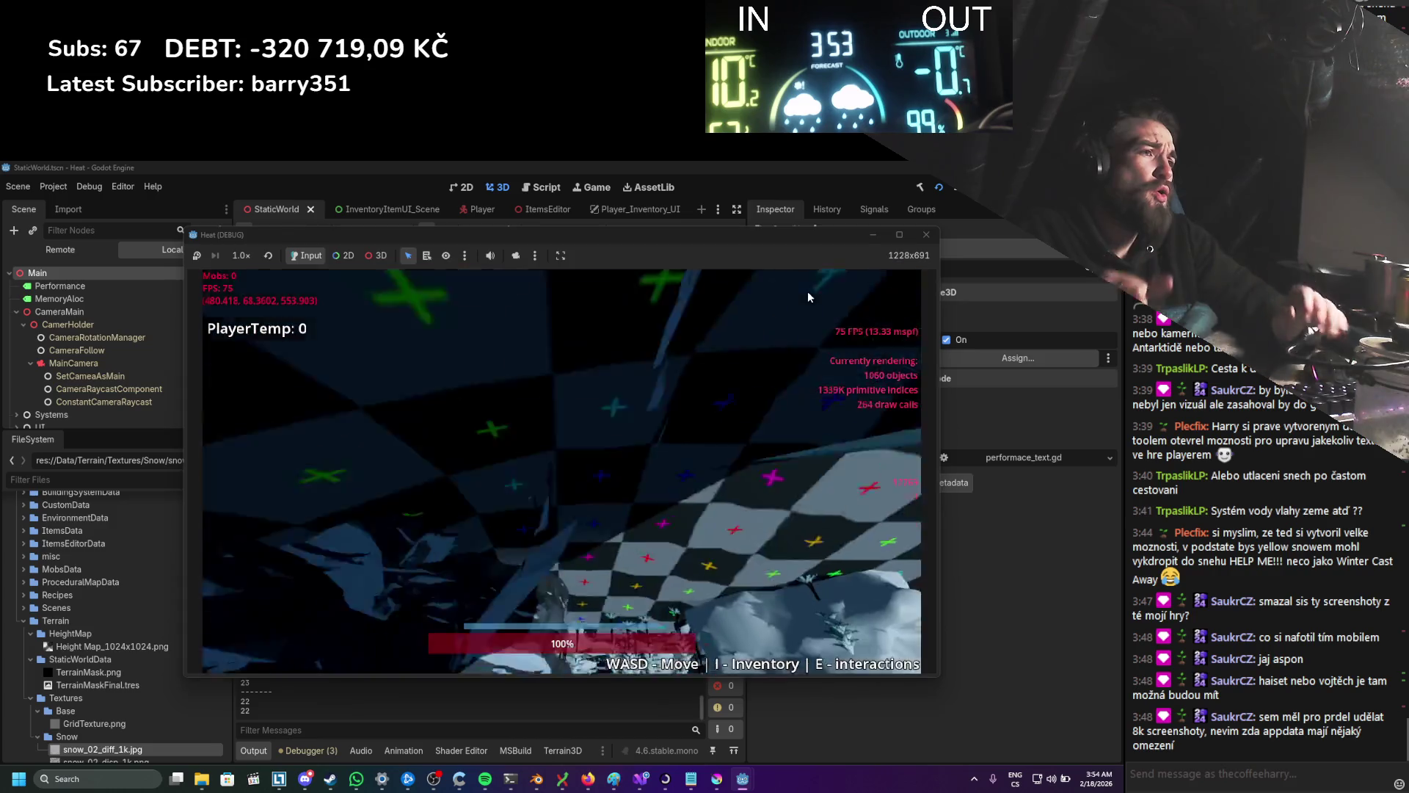
key(d)
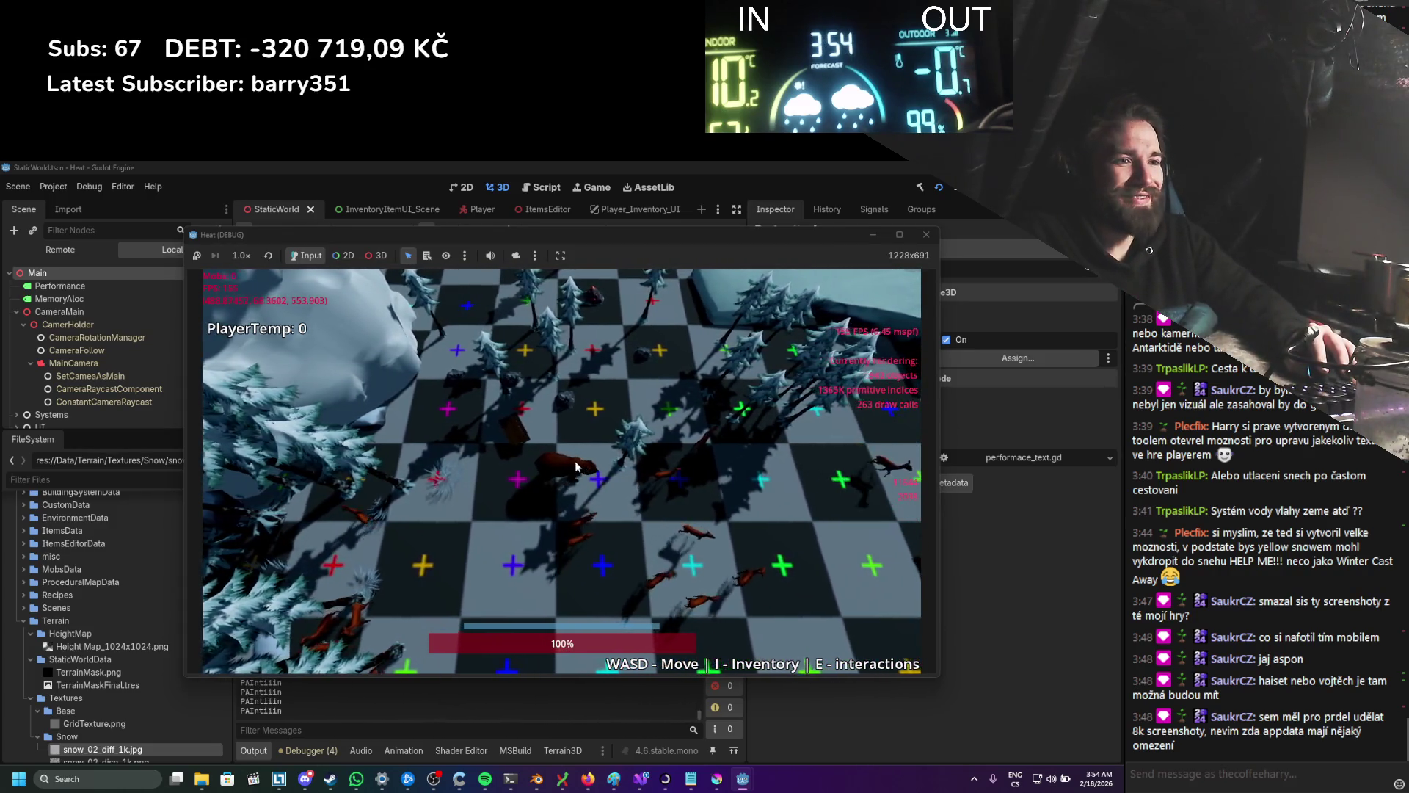
key(s)
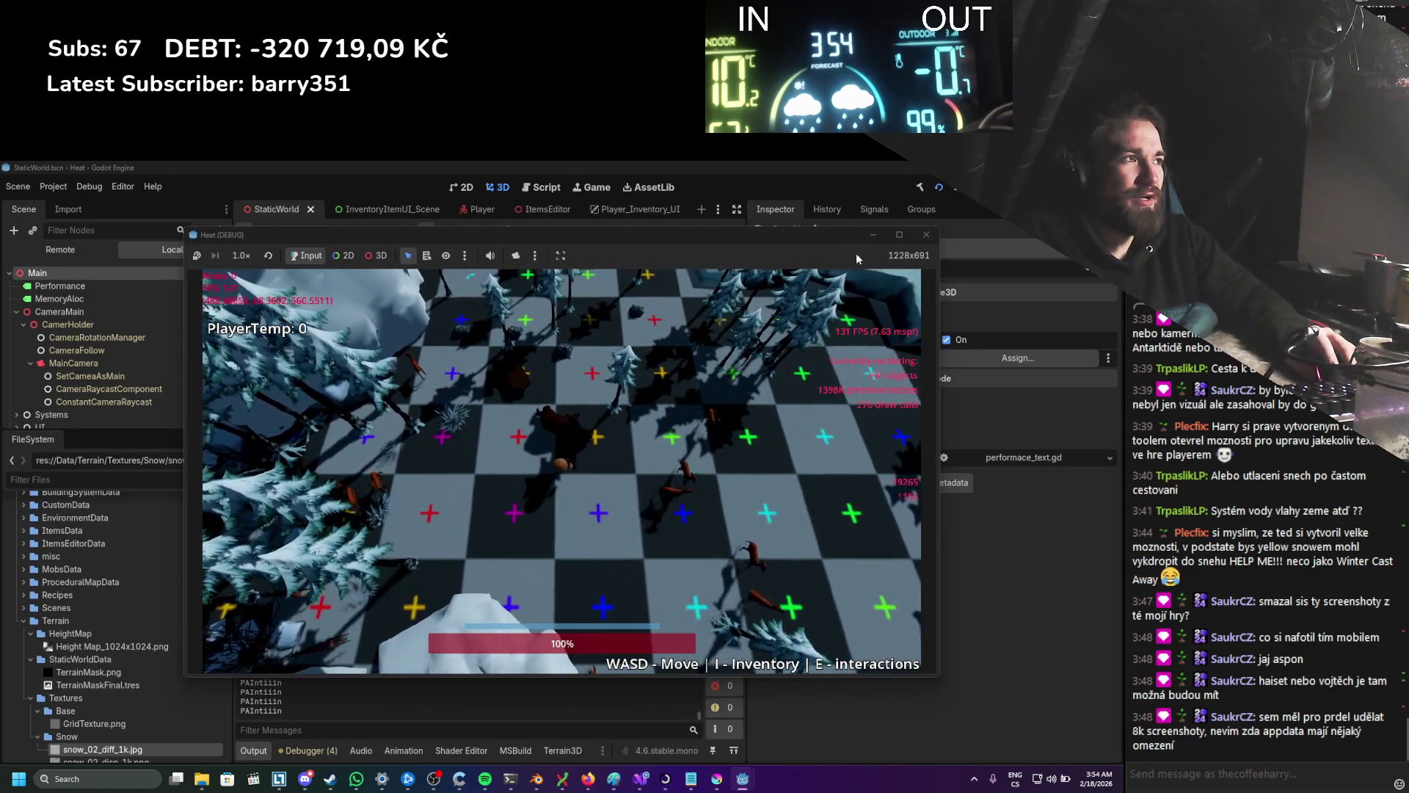
click(926, 234)
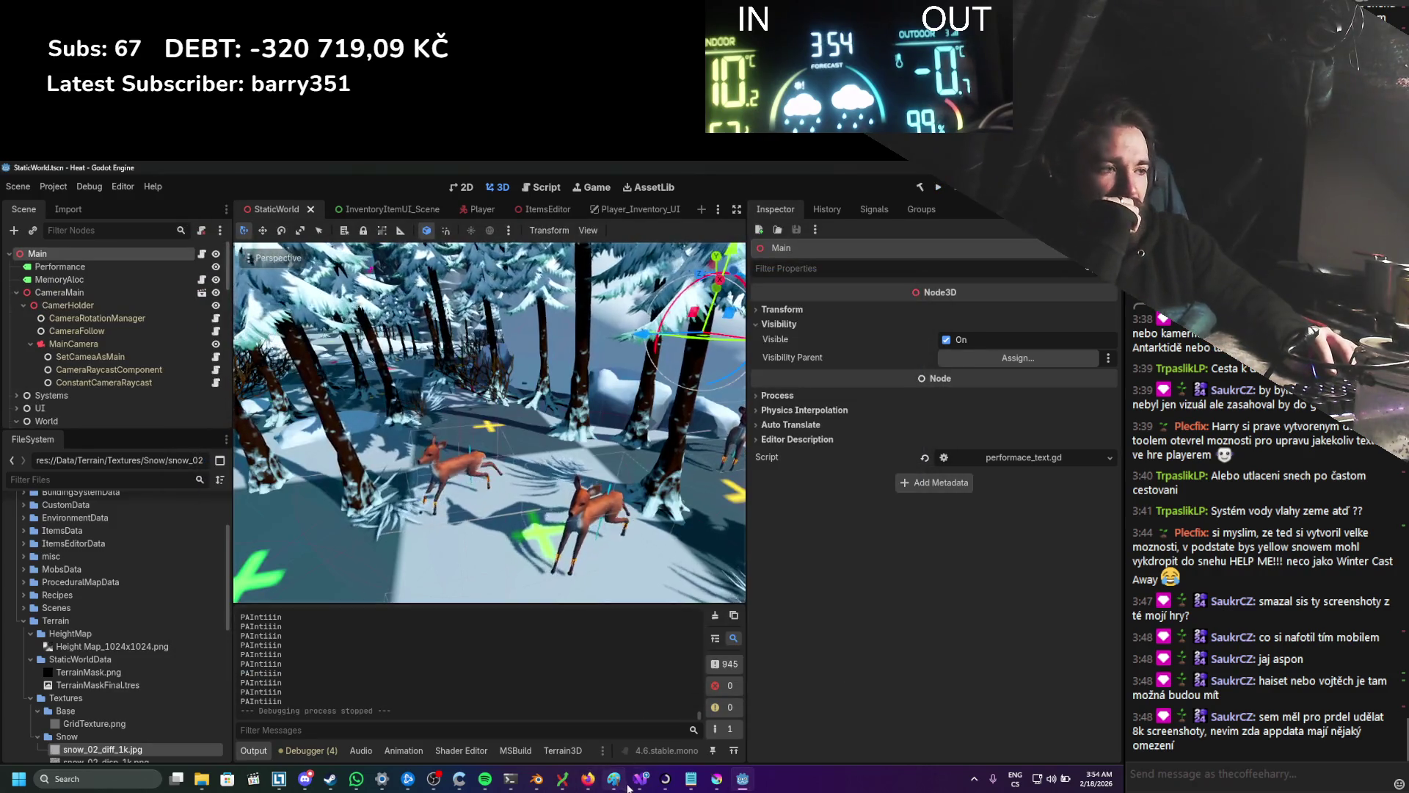
key(alt+Tab)
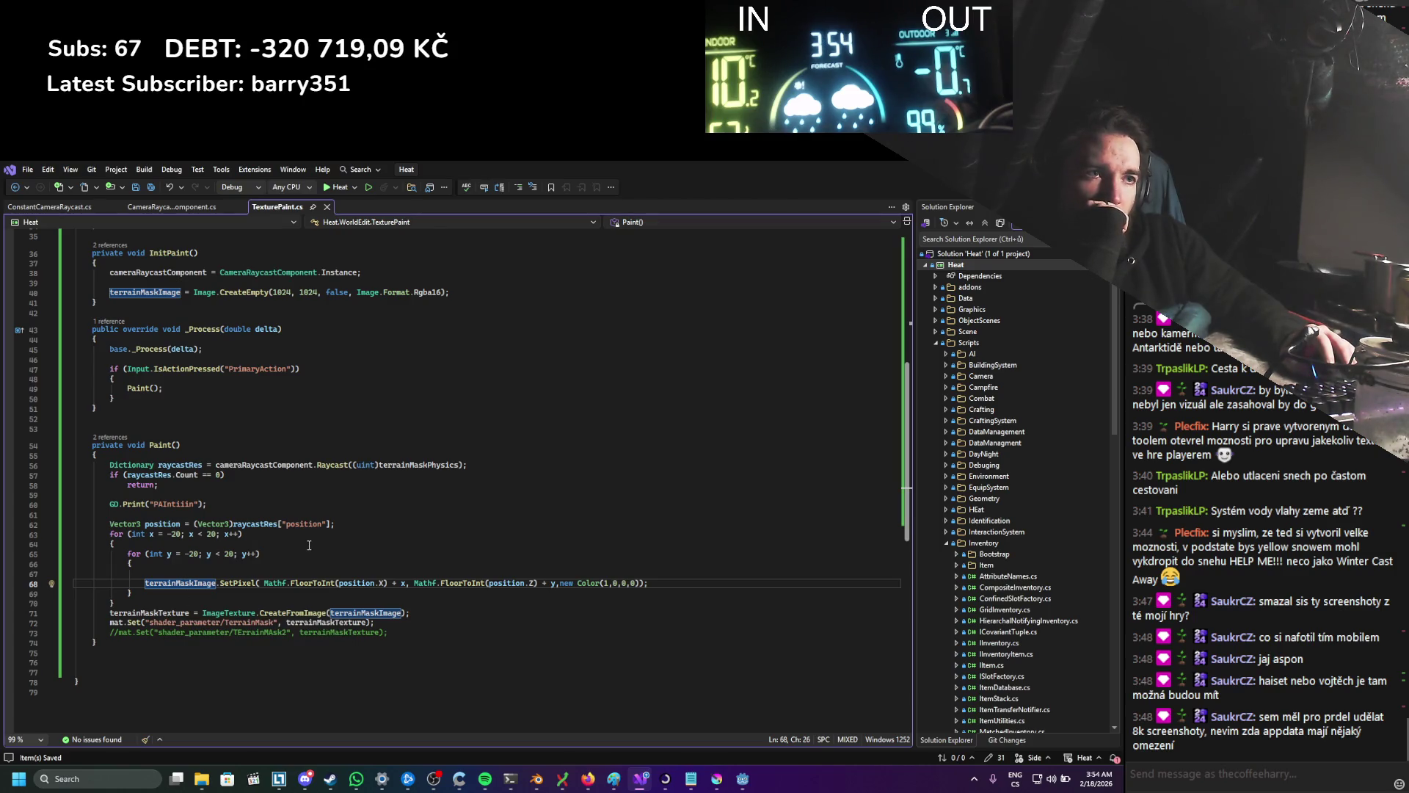
Step: Scroll TexturePaint.cs from Paint() up to the field declarations, then return to Godot's terrain shader graph
scroll(313, 537, up, 4)
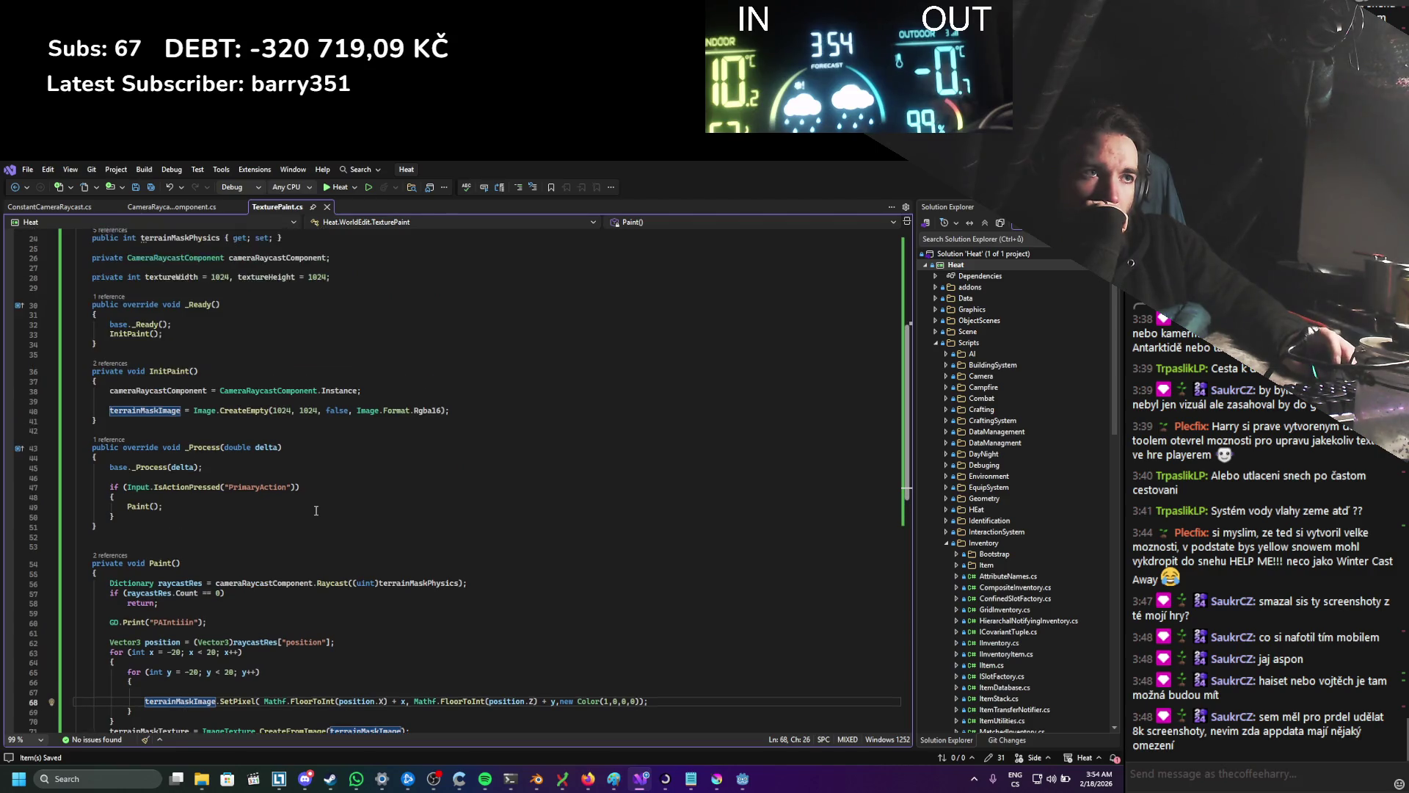
scroll(315, 510, up, 3)
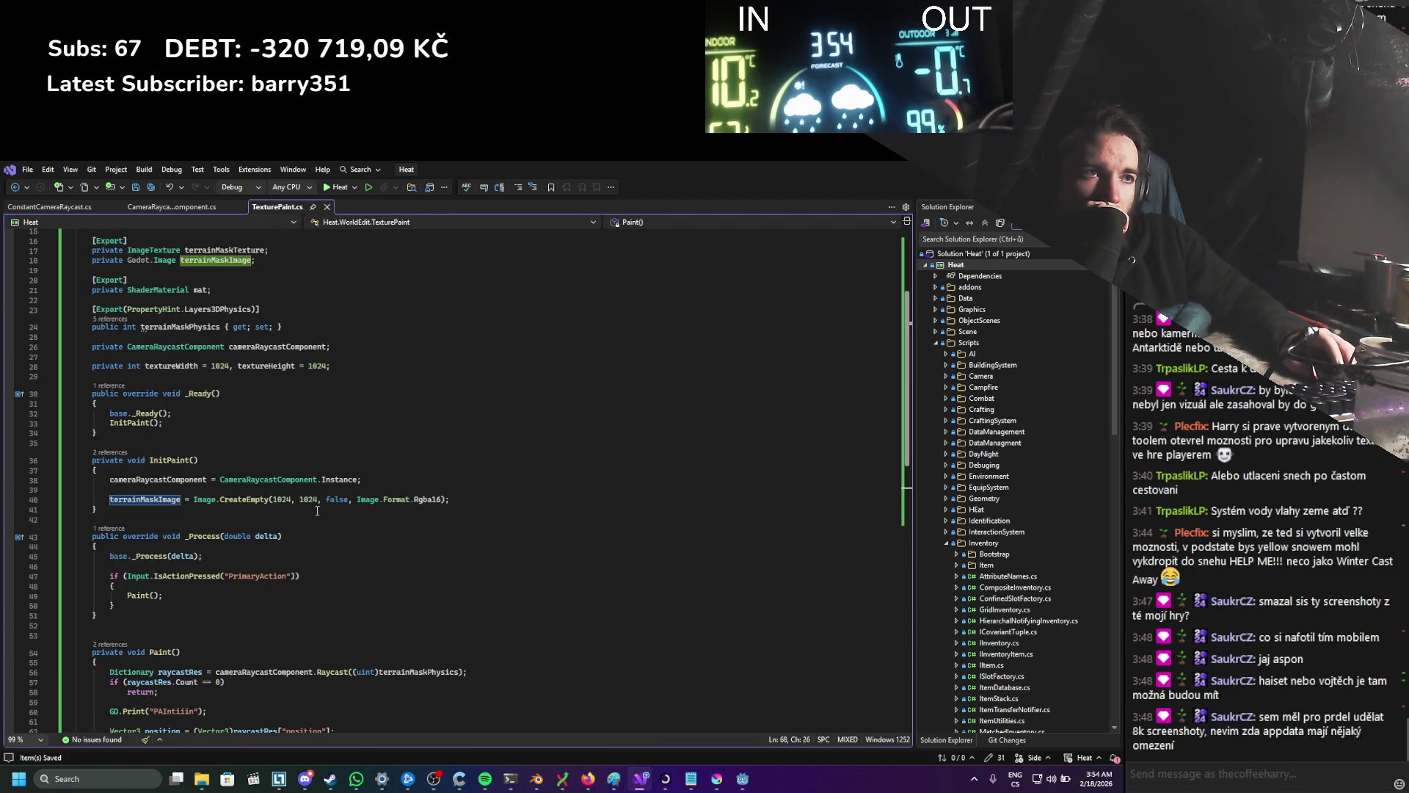
scroll(309, 492, up, 4)
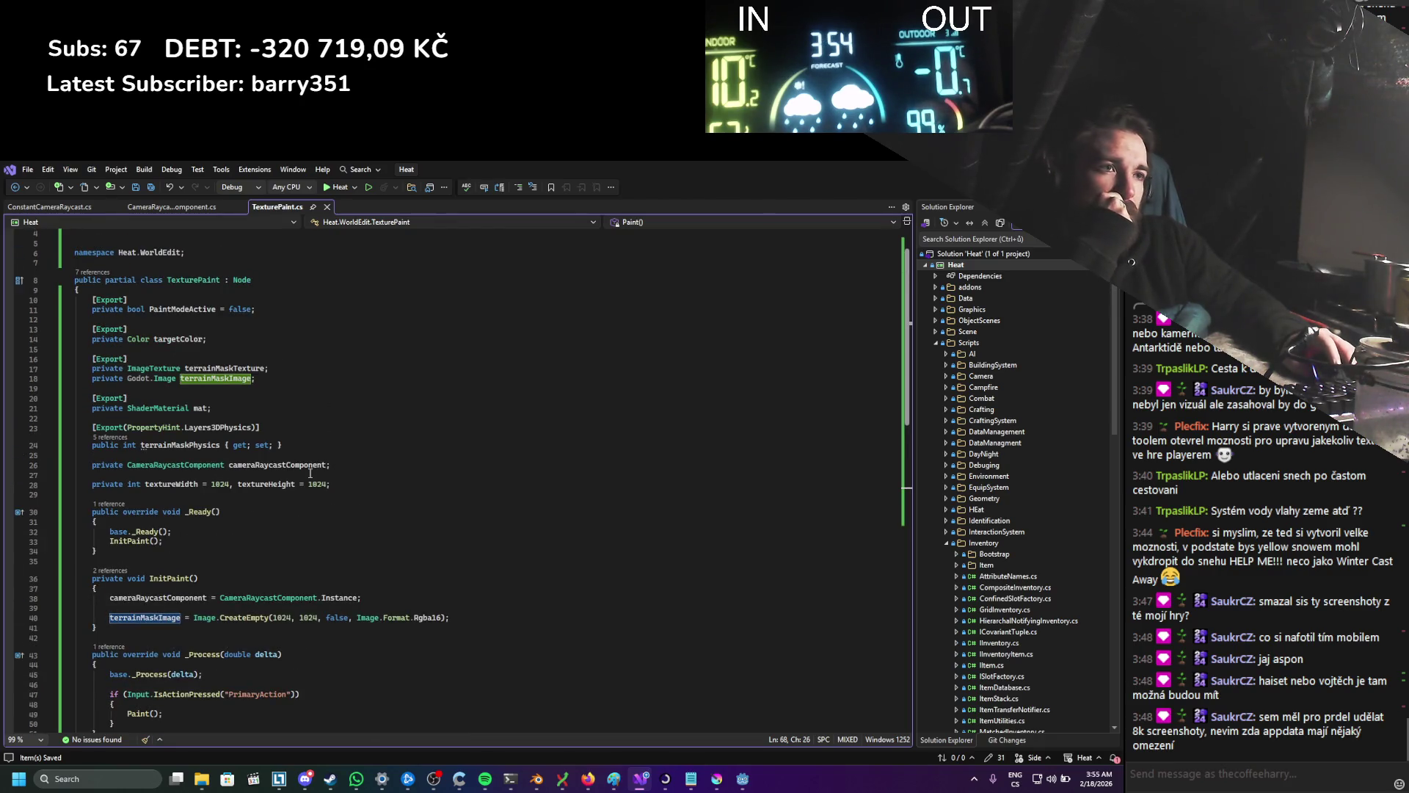
scroll(310, 473, down, 11)
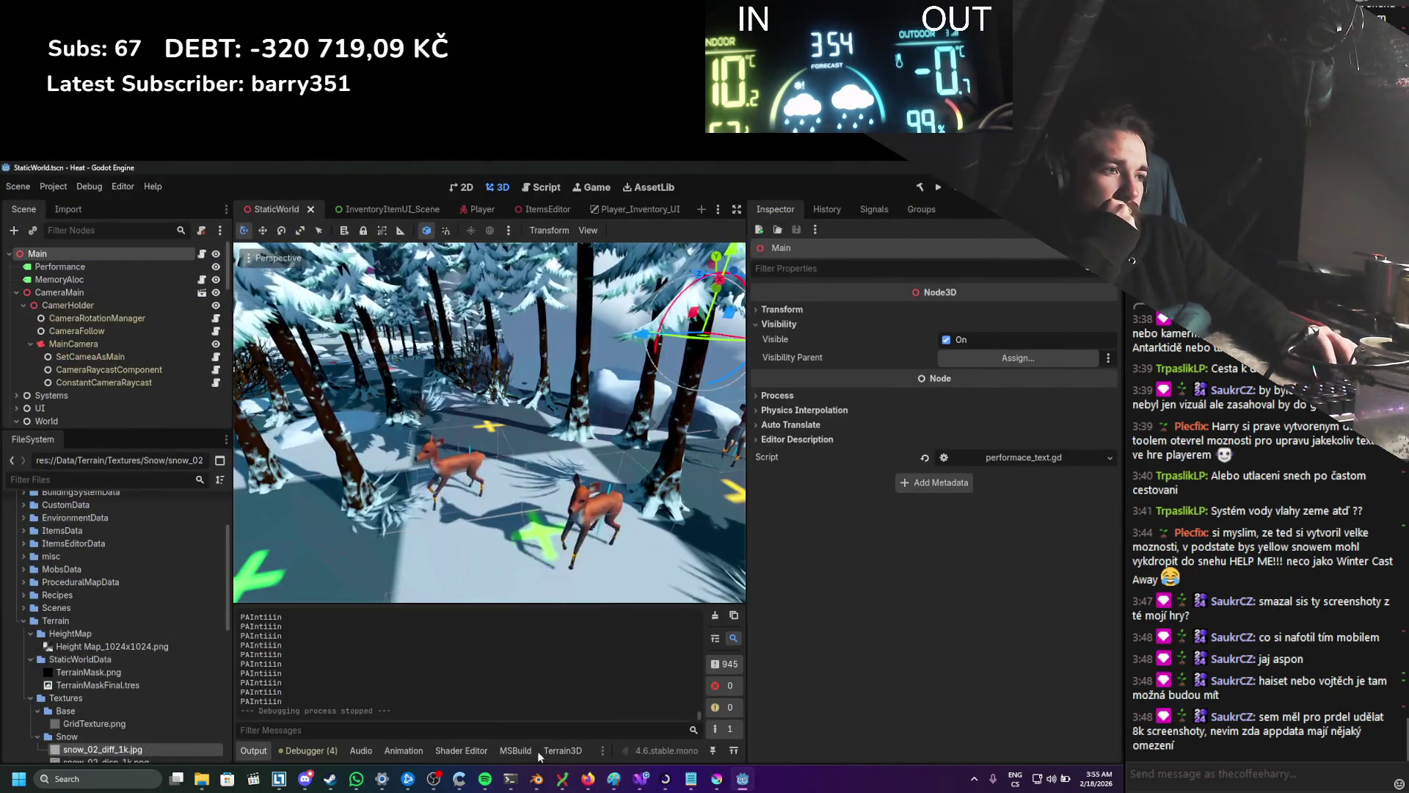
click(485, 751)
Step: Zoom, pan and select nodes in the terrain's vertex shader graph, then save the scene
scroll(488, 654, down, 4)
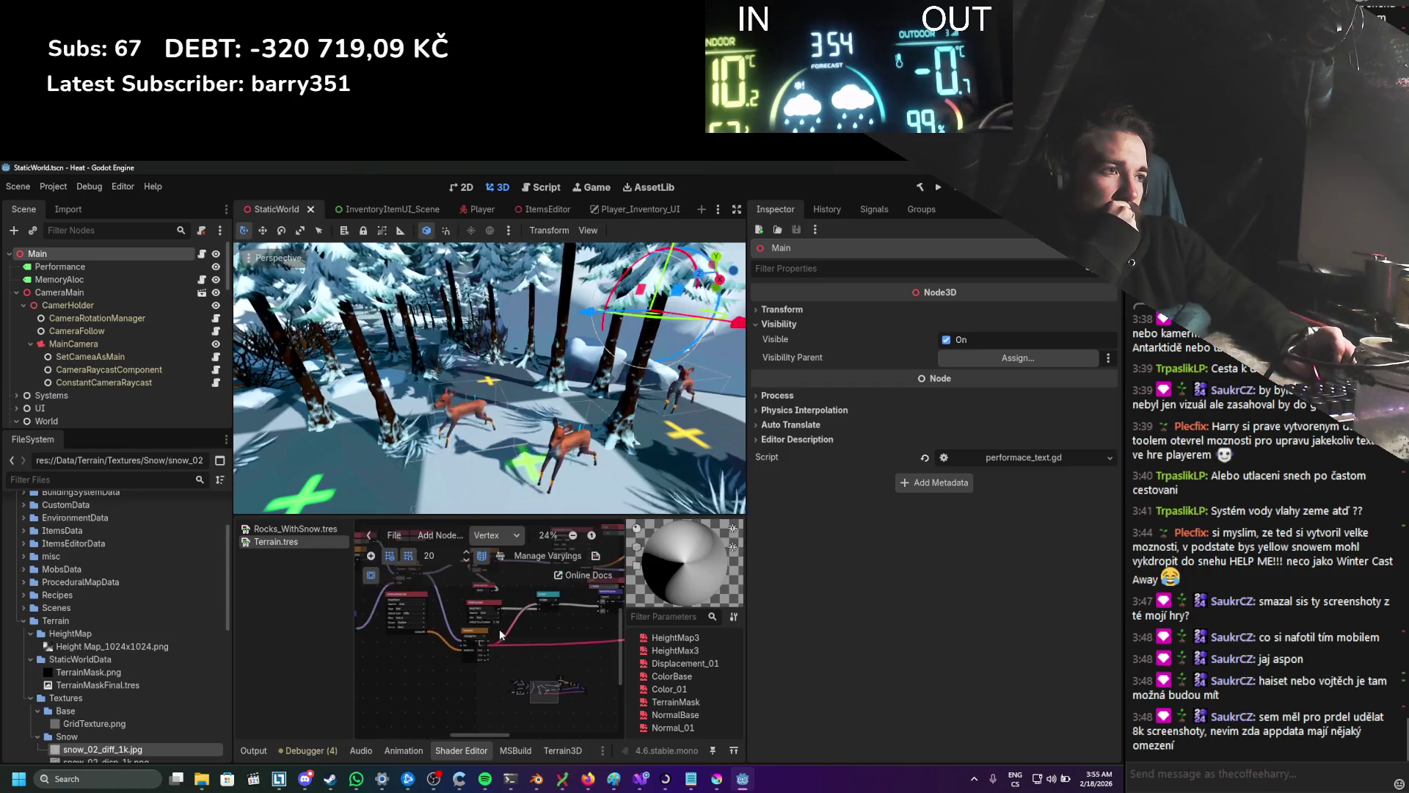
mouse_move(623, 684)
mouse_down()
mouse_move(461, 668)
mouse_move(403, 641)
mouse_move(408, 624)
mouse_up()
scroll(445, 649, up, 1)
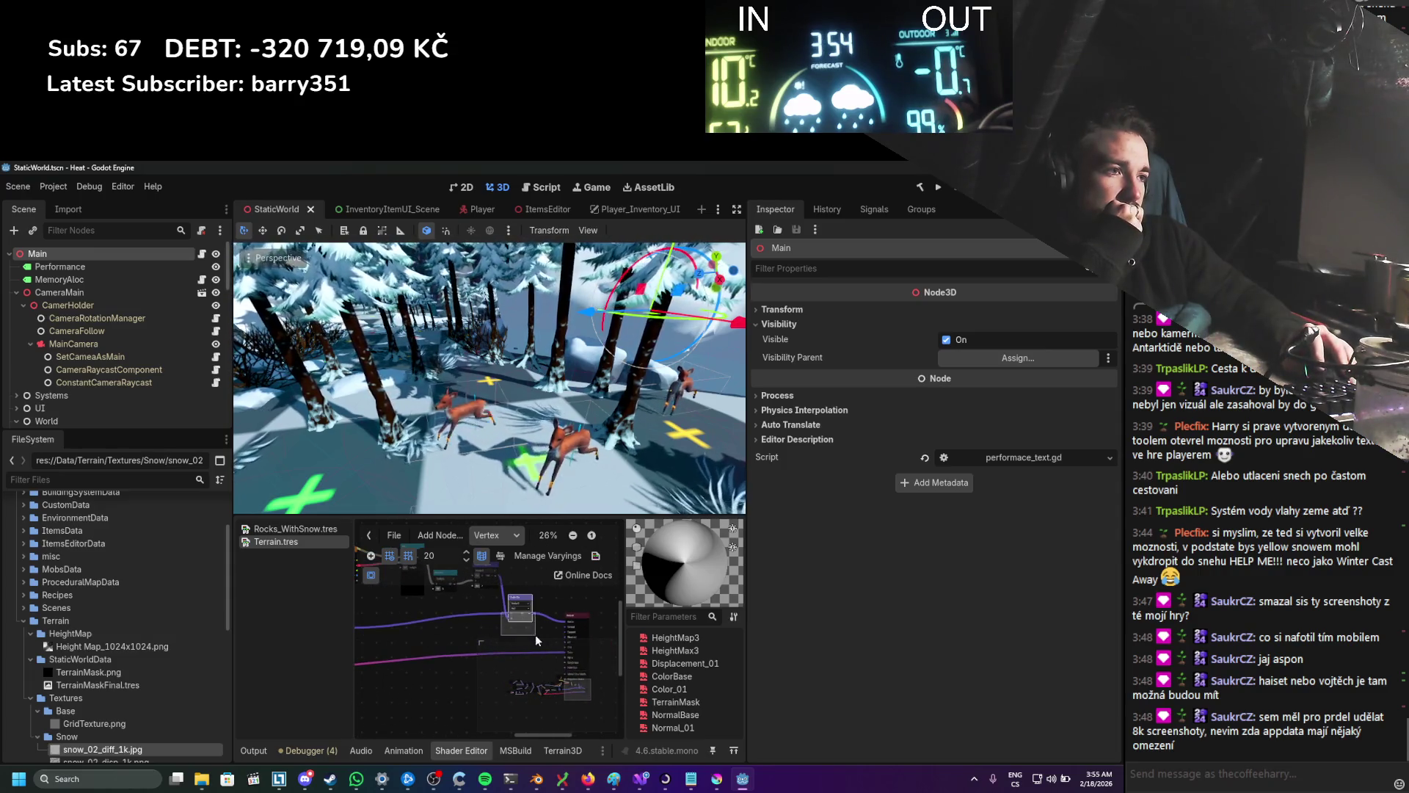
mouse_move(498, 612)
mouse_down()
mouse_move(483, 623)
mouse_move(505, 628)
mouse_up()
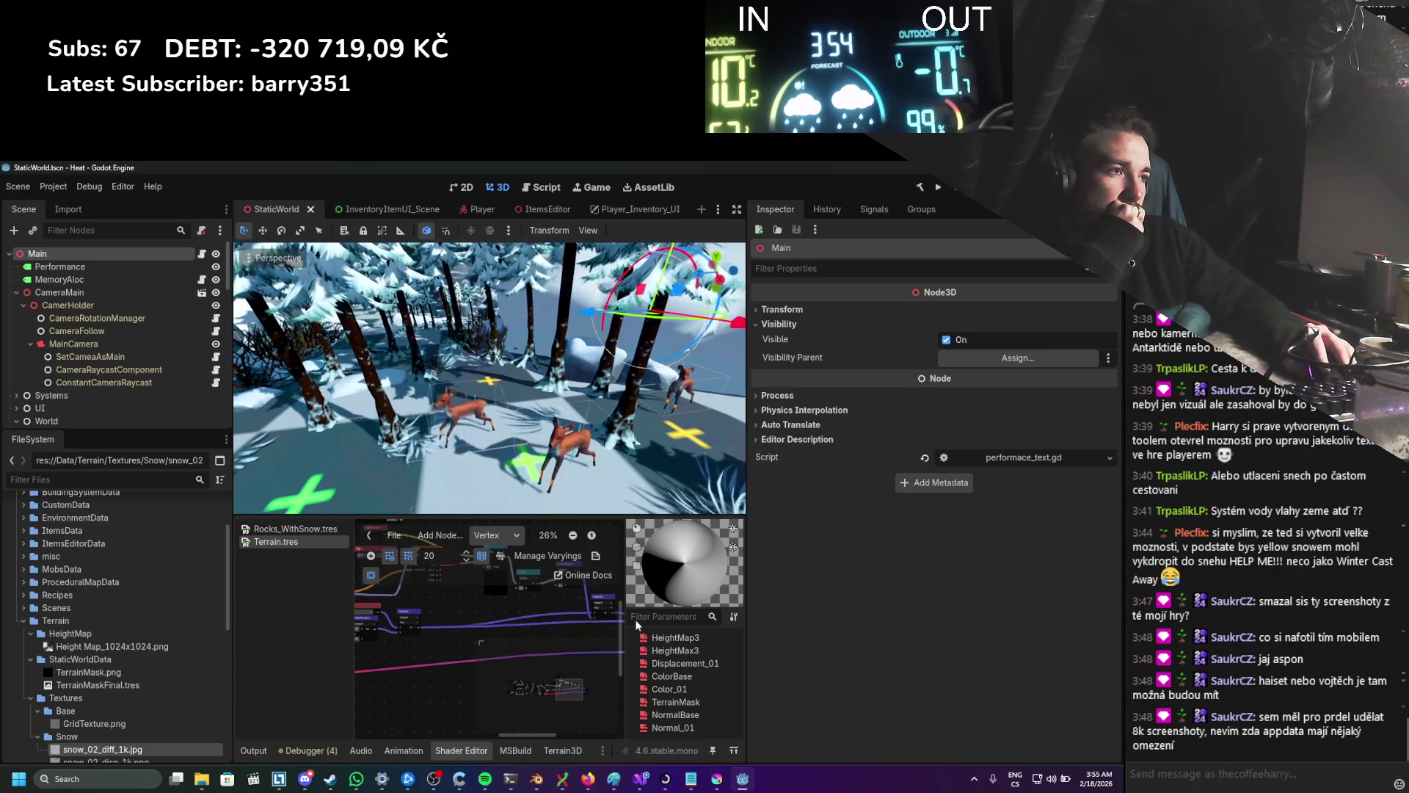
scroll(592, 640, up, 5)
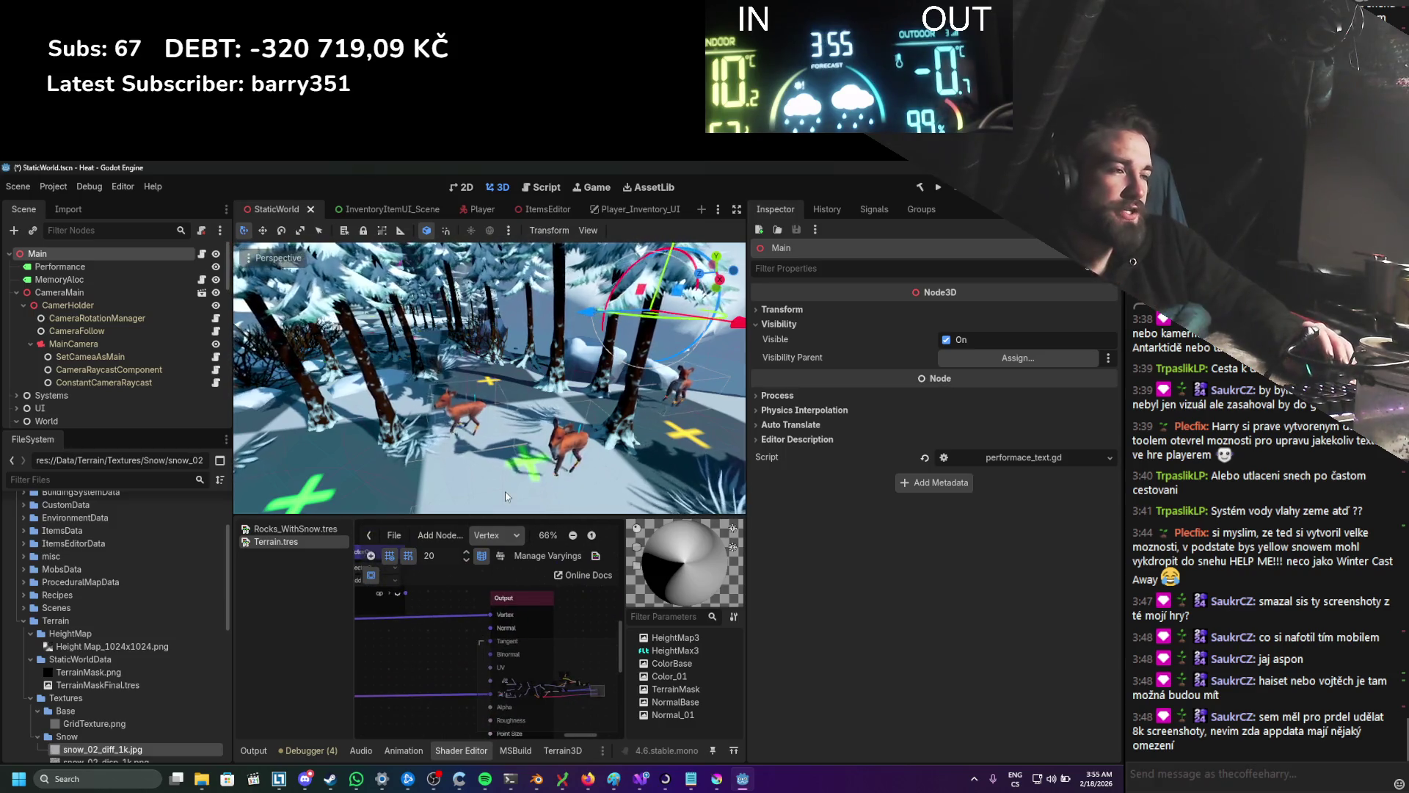
key(ctrl+s)
Step: Switch the shader graph to the Fragment stage and pan over to the Texture2D node
click(488, 537)
click(502, 562)
scroll(460, 657, down, 3)
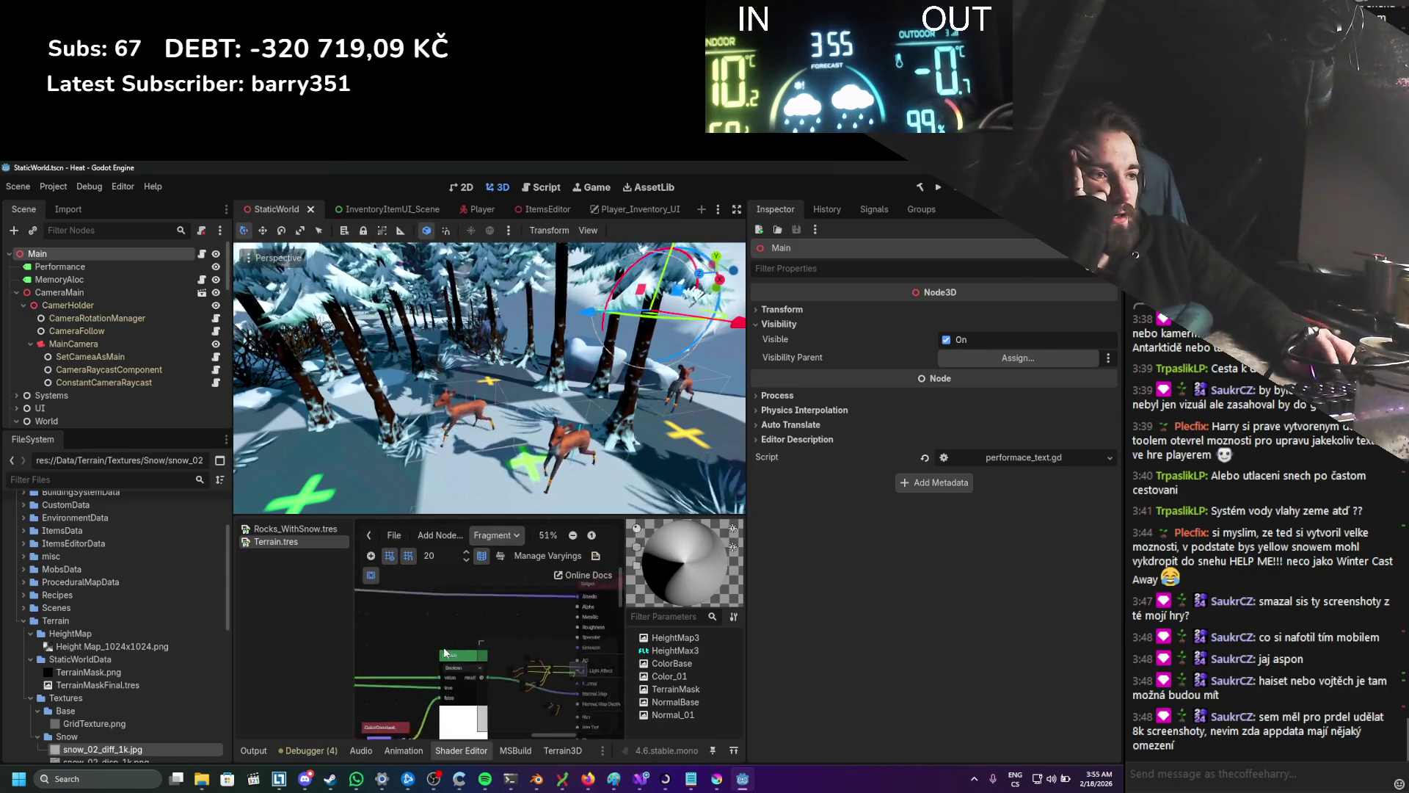
scroll(443, 638, up, 3)
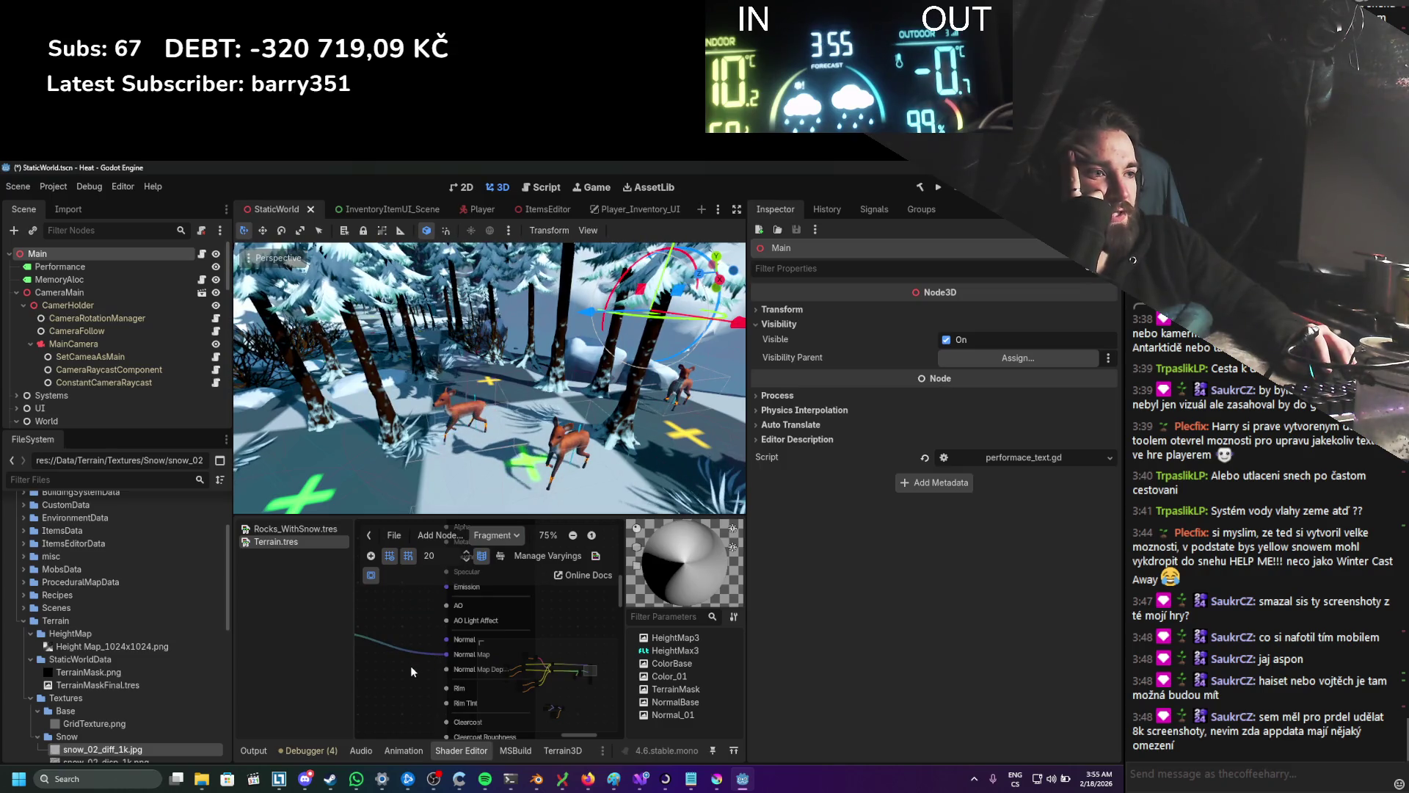
scroll(411, 665, down, 5)
scroll(408, 646, up, 3)
scroll(547, 627, down, 1)
scroll(514, 653, up, 4)
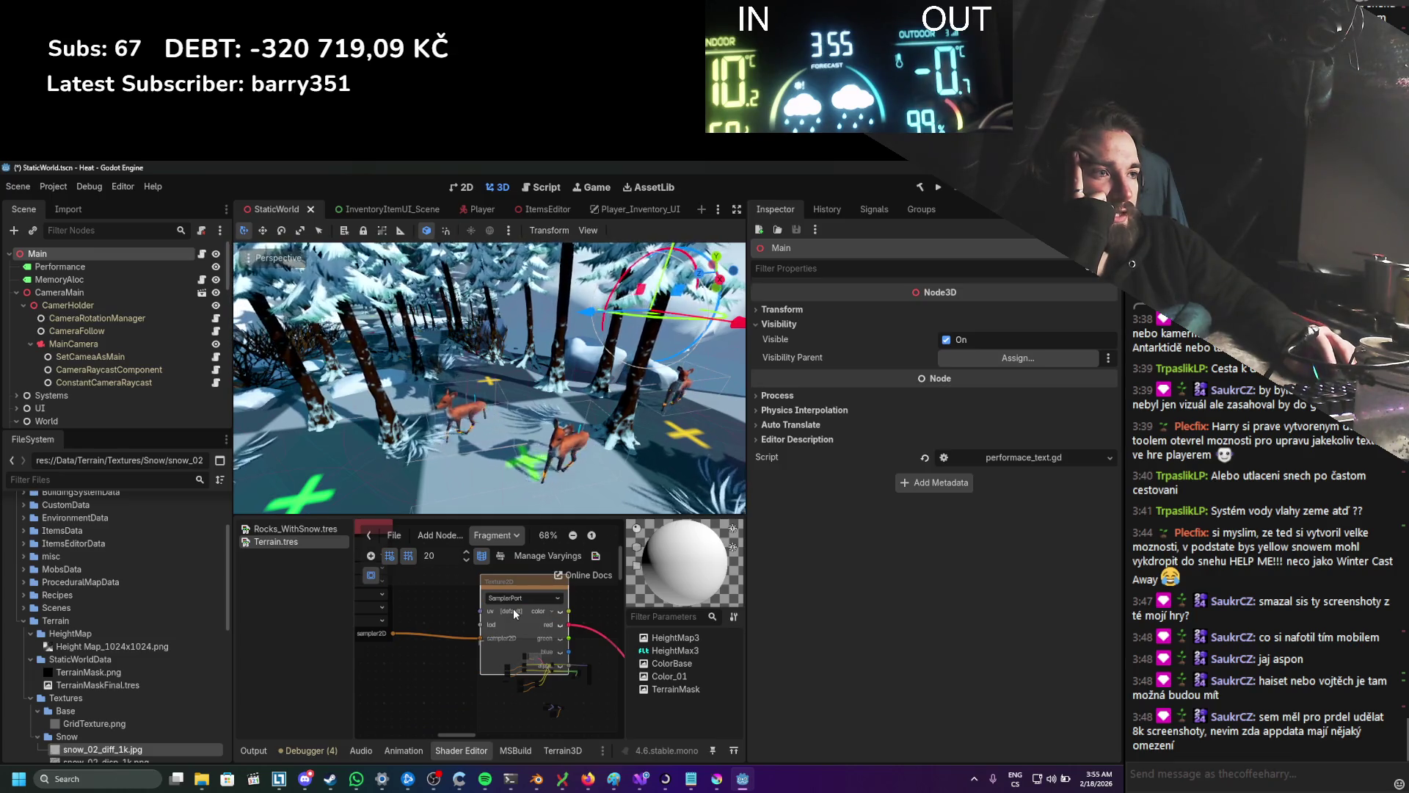
scroll(429, 636, down, 1)
mouse_move(430, 636)
mouse_down()
mouse_move(513, 642)
mouse_move(536, 618)
mouse_move(517, 648)
mouse_move(400, 600)
mouse_up()
scroll(536, 619, up, 1)
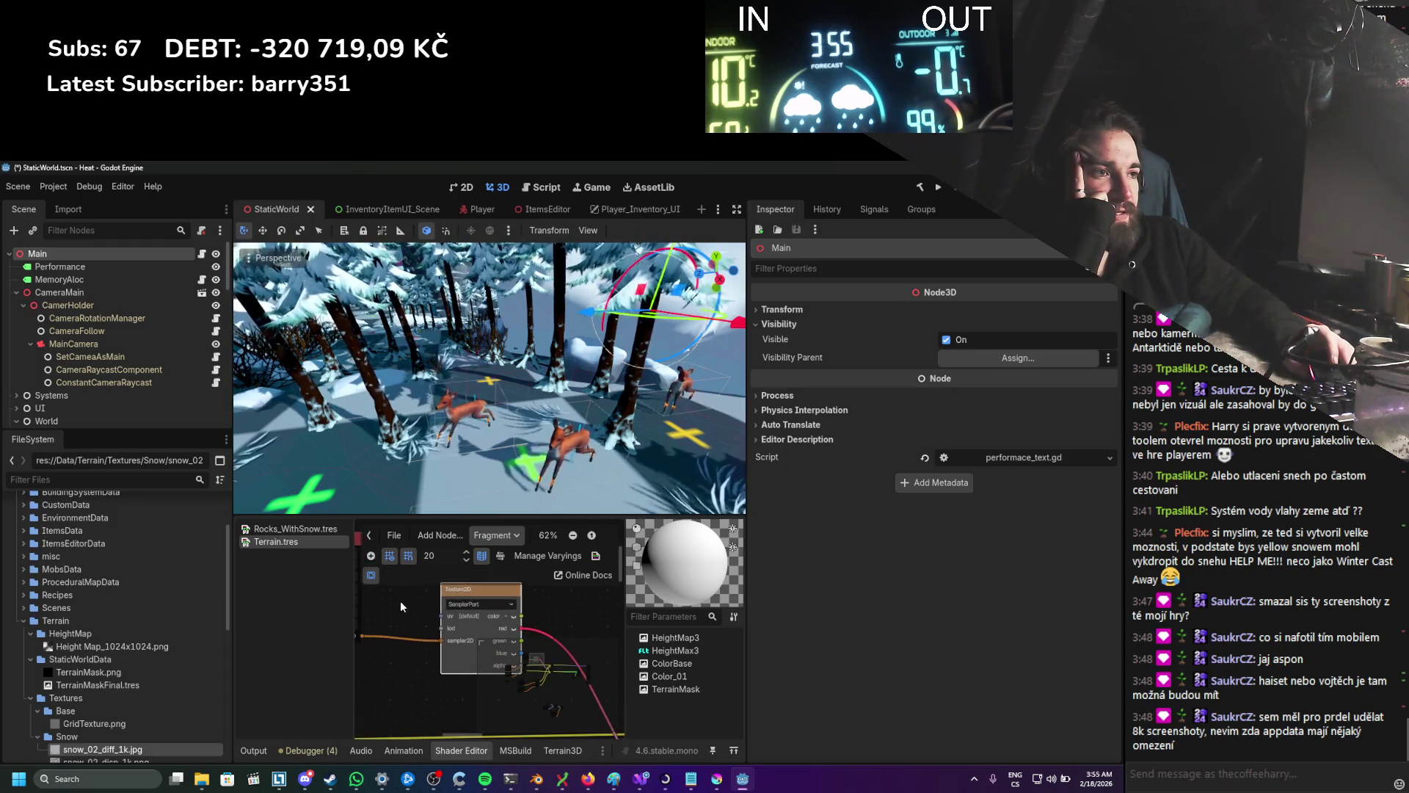
Step: Save the scene, check line 77 of TexturePaint.cs in Visual Studio, then run the game from Godot
key(ctrl+s)
click(643, 778)
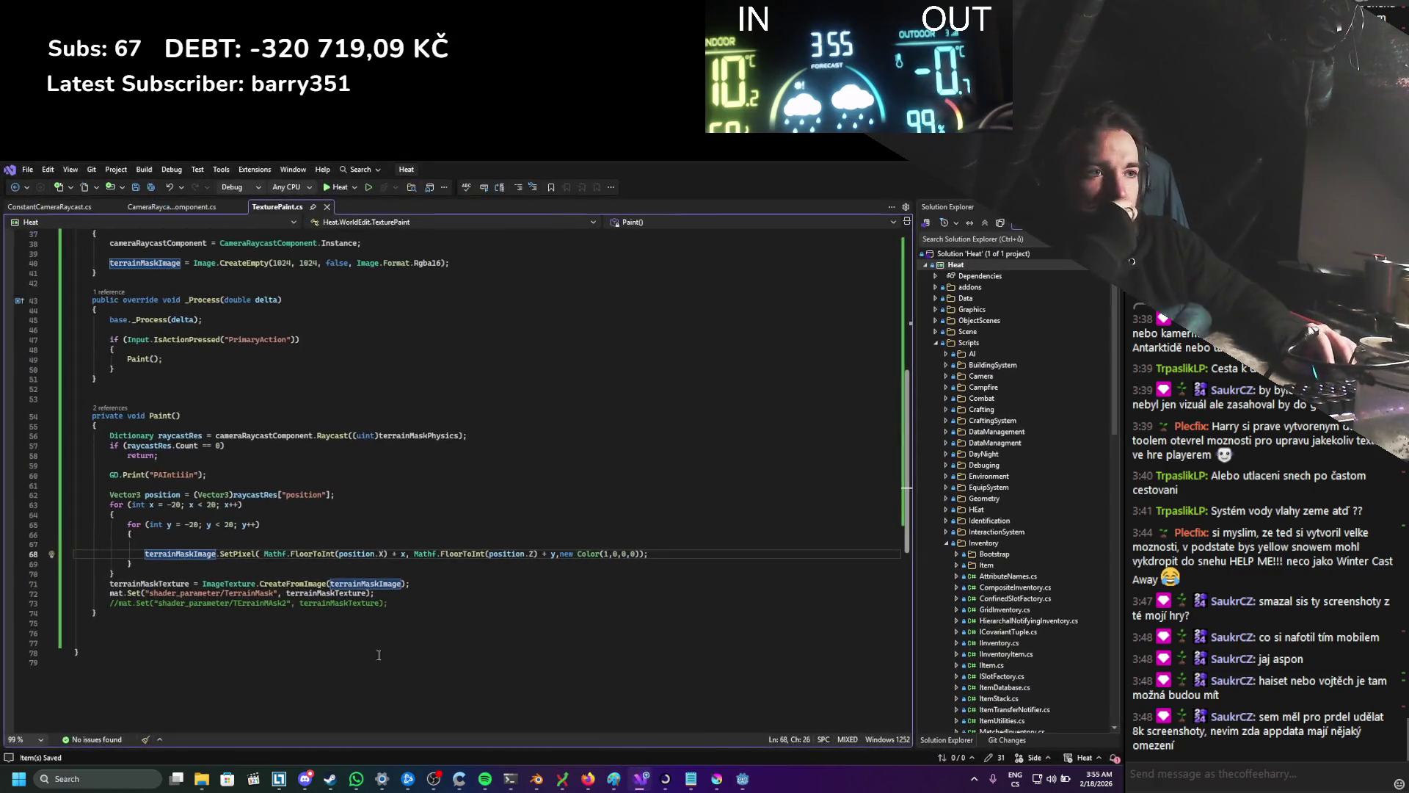
click(243, 643)
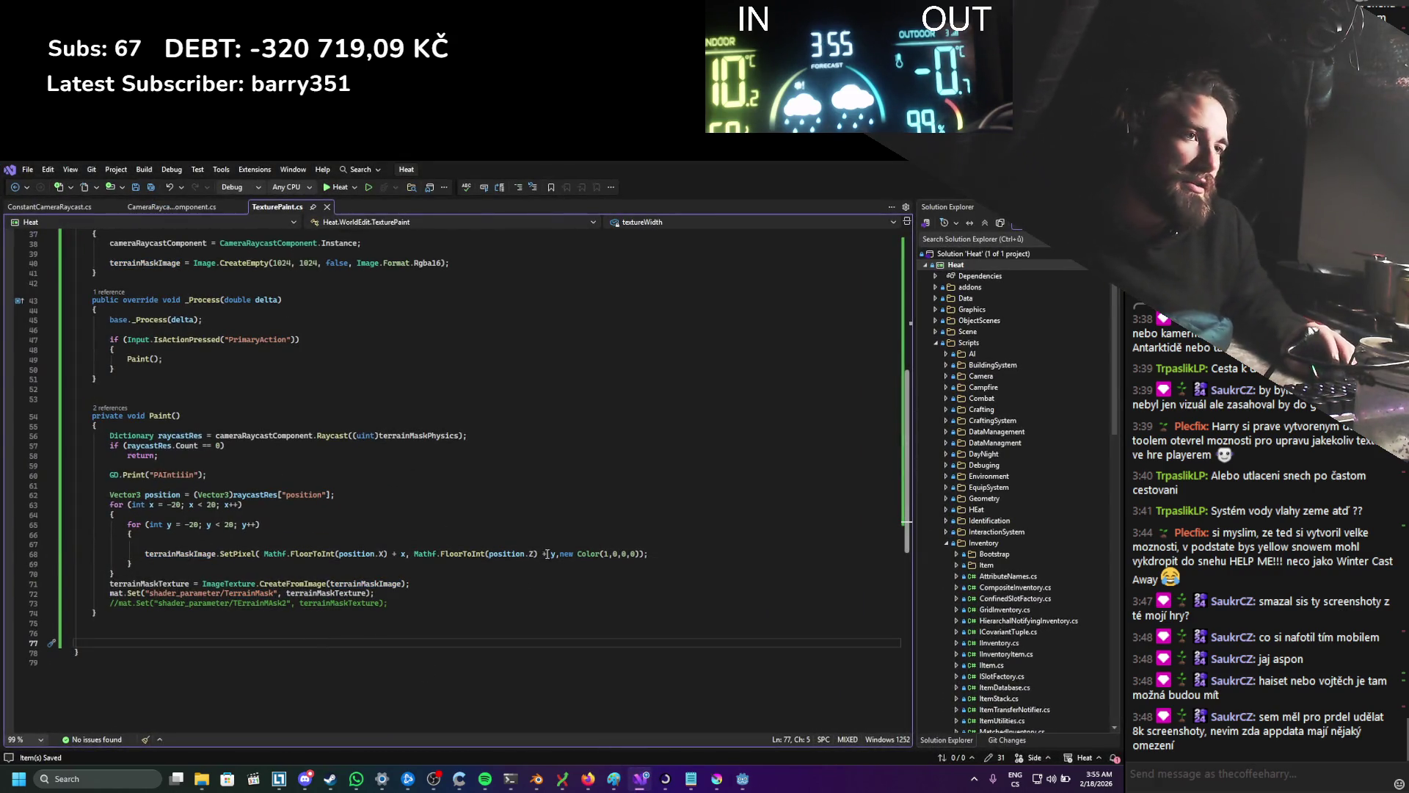
key(alt+Tab)
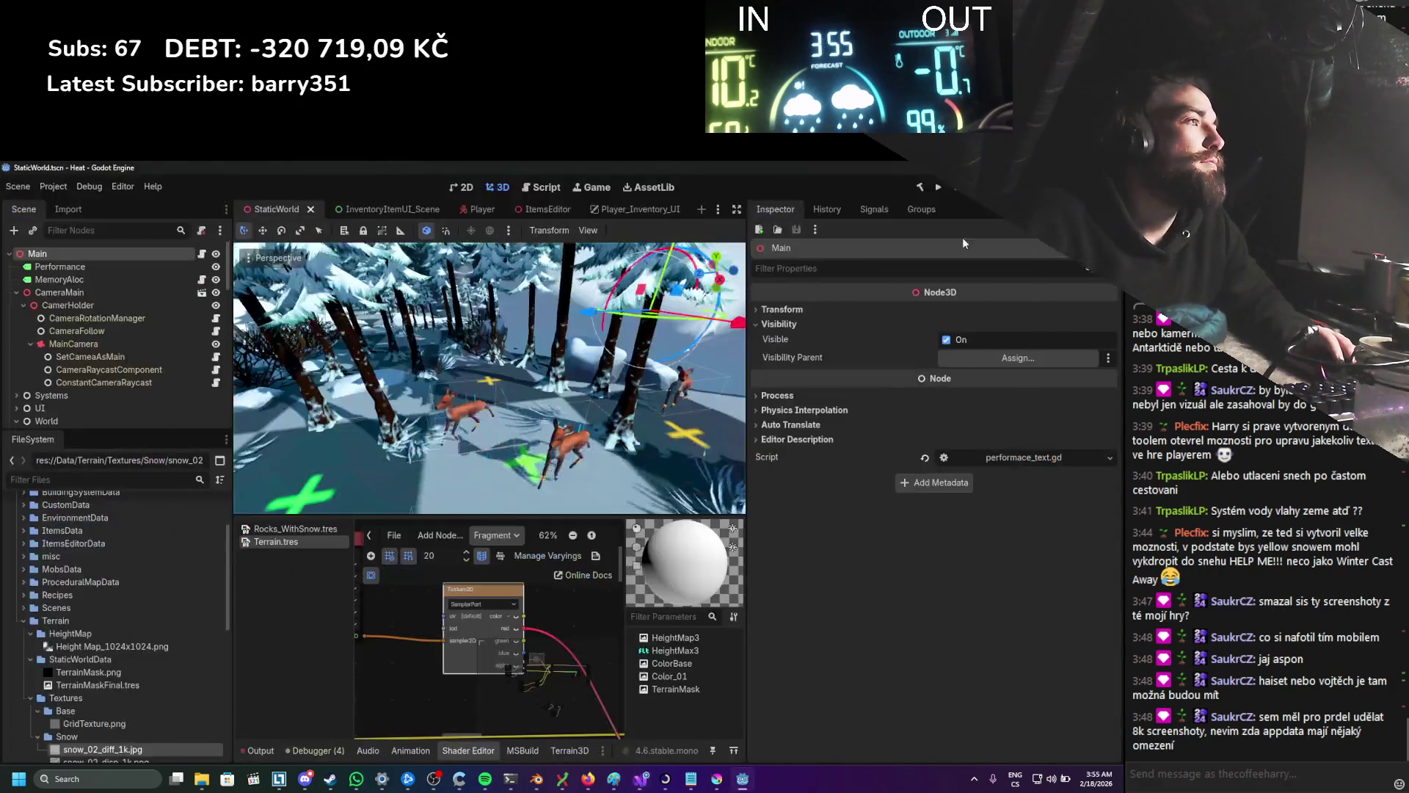
click(940, 188)
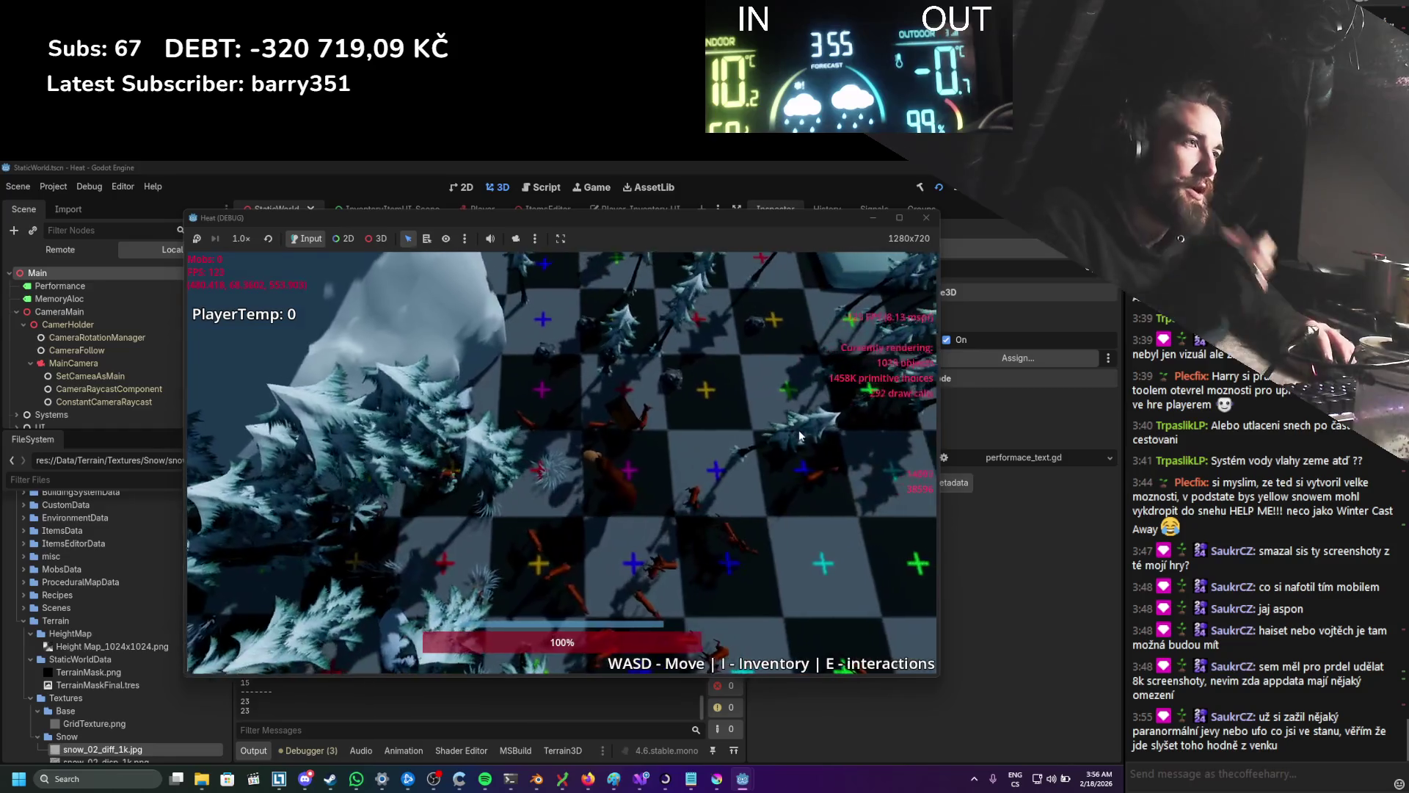
Step: Walk the player around the checkerboard terrain with WASD to produce paint log lines, then close the game
key(d)
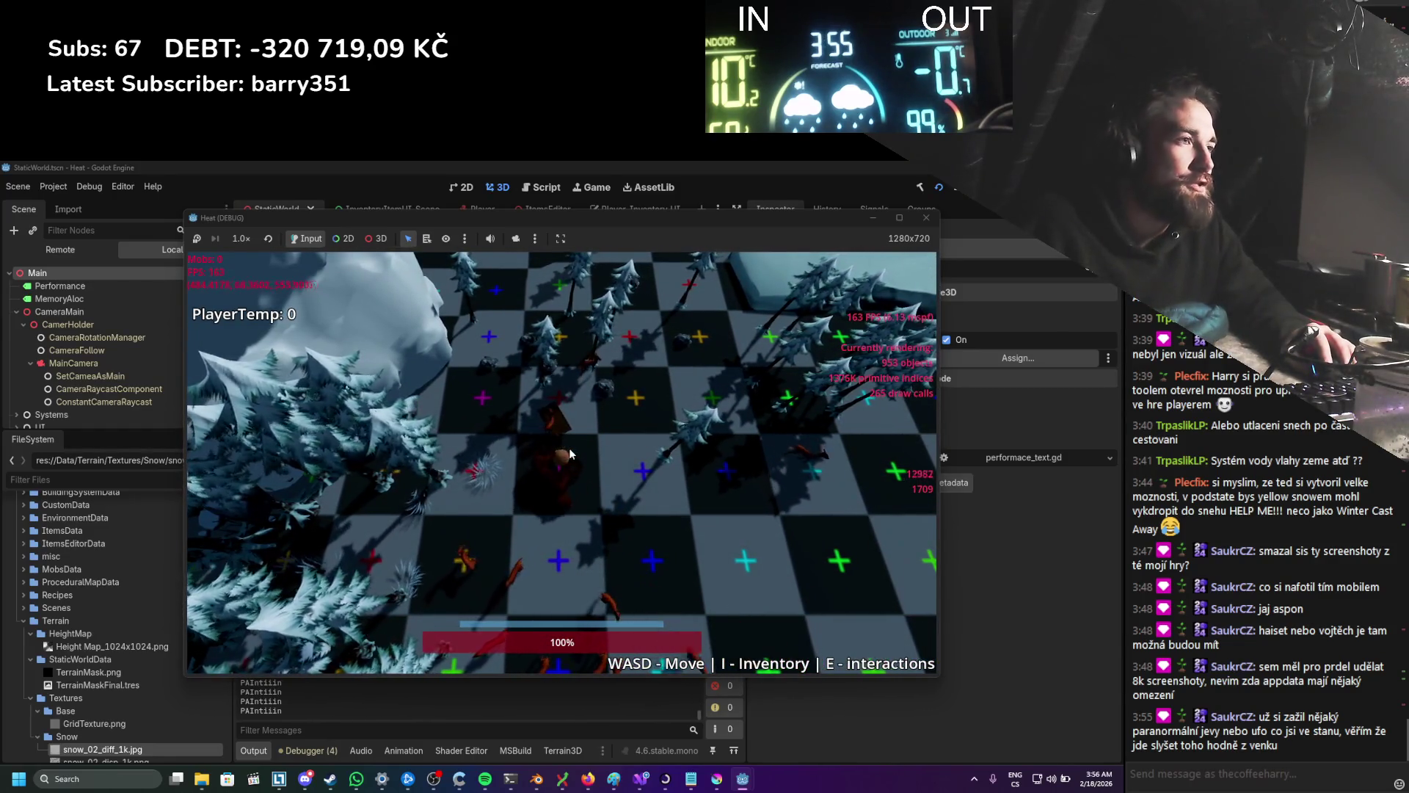
key(s)
key(d)
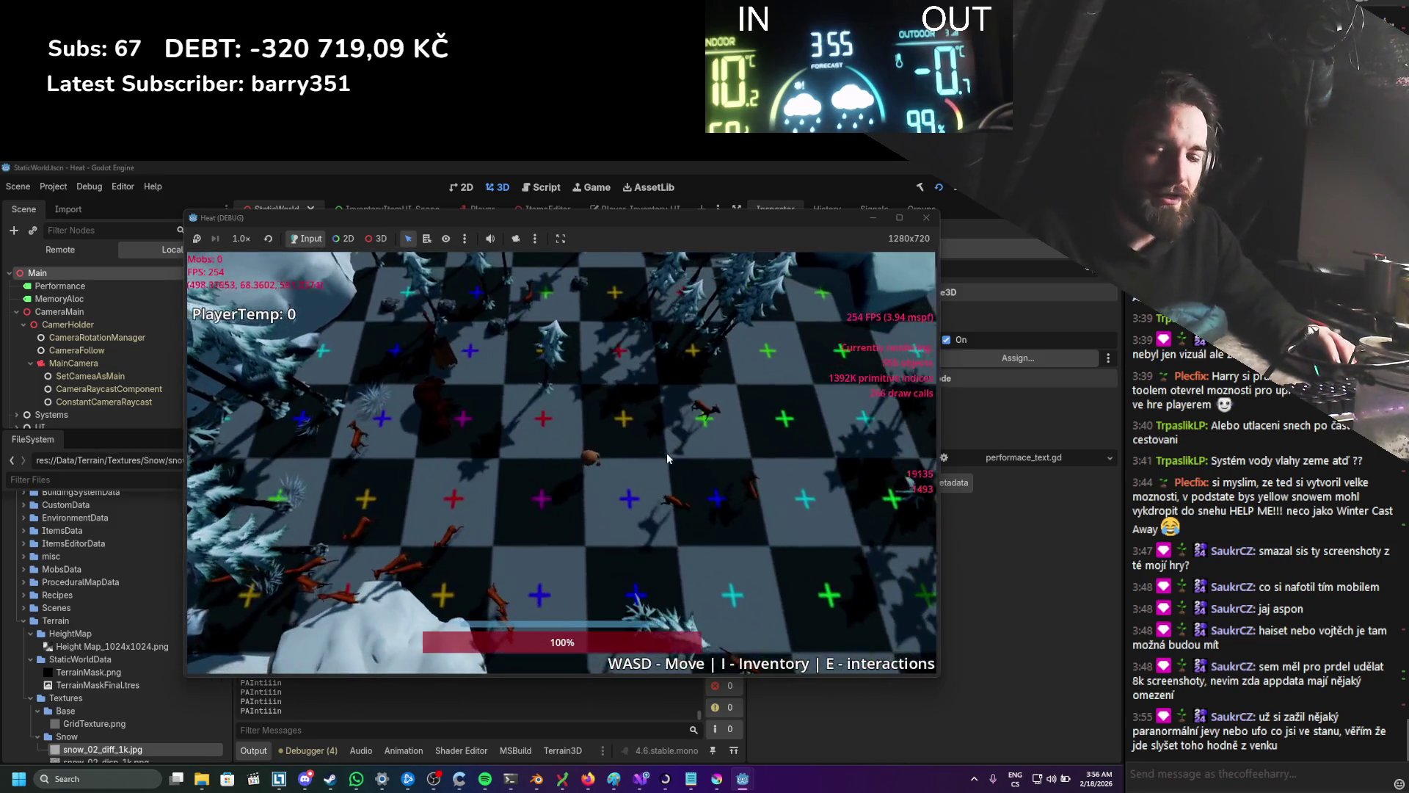
key(d)
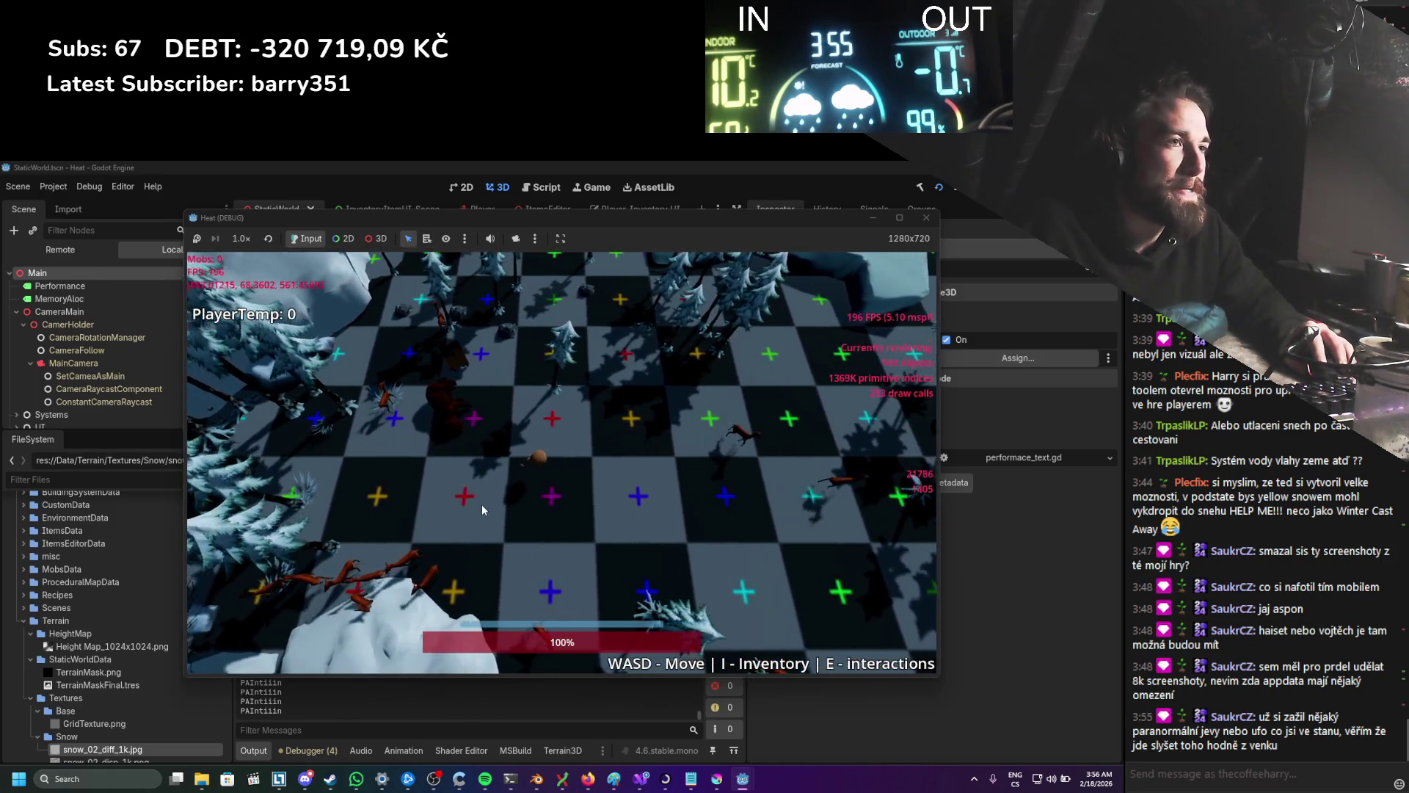
key(a)
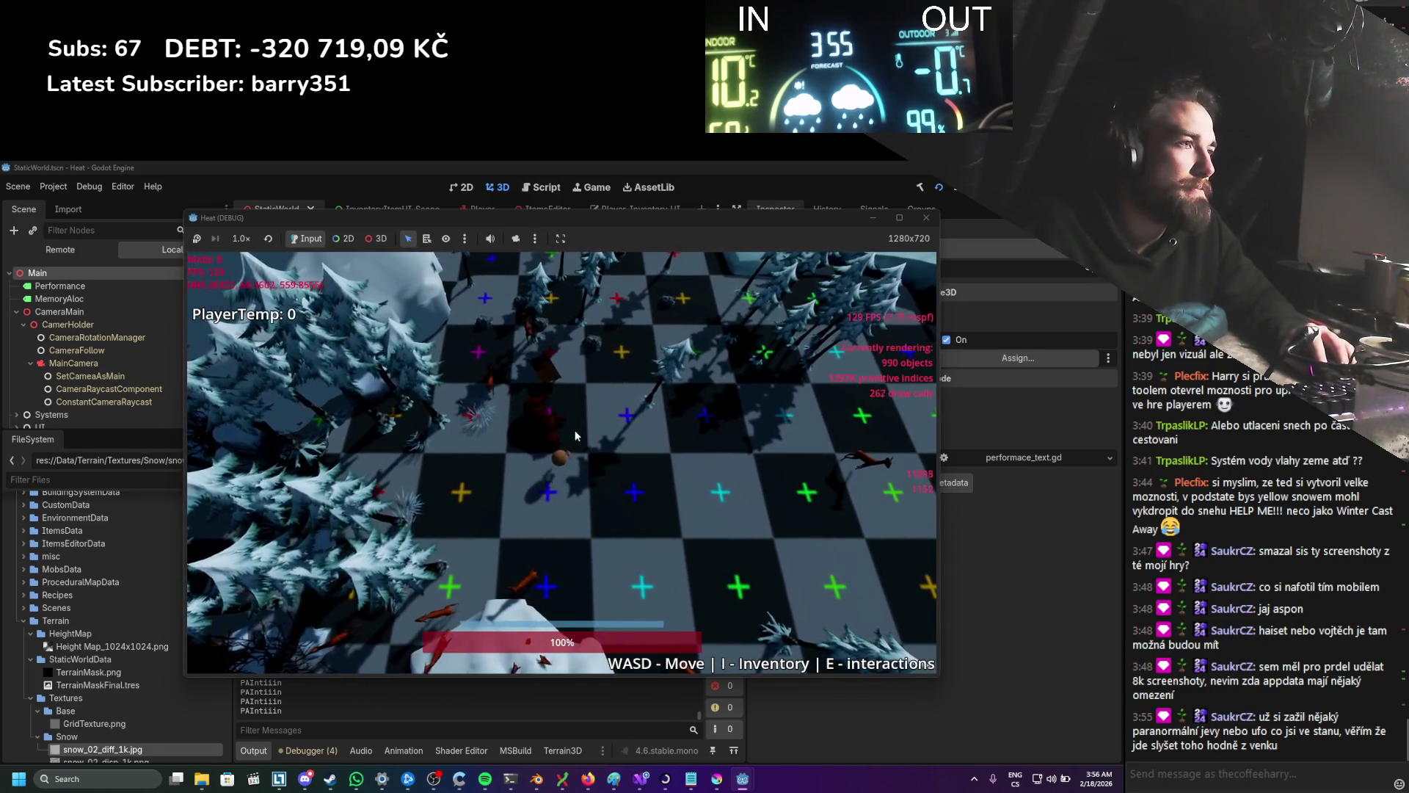
key(d)
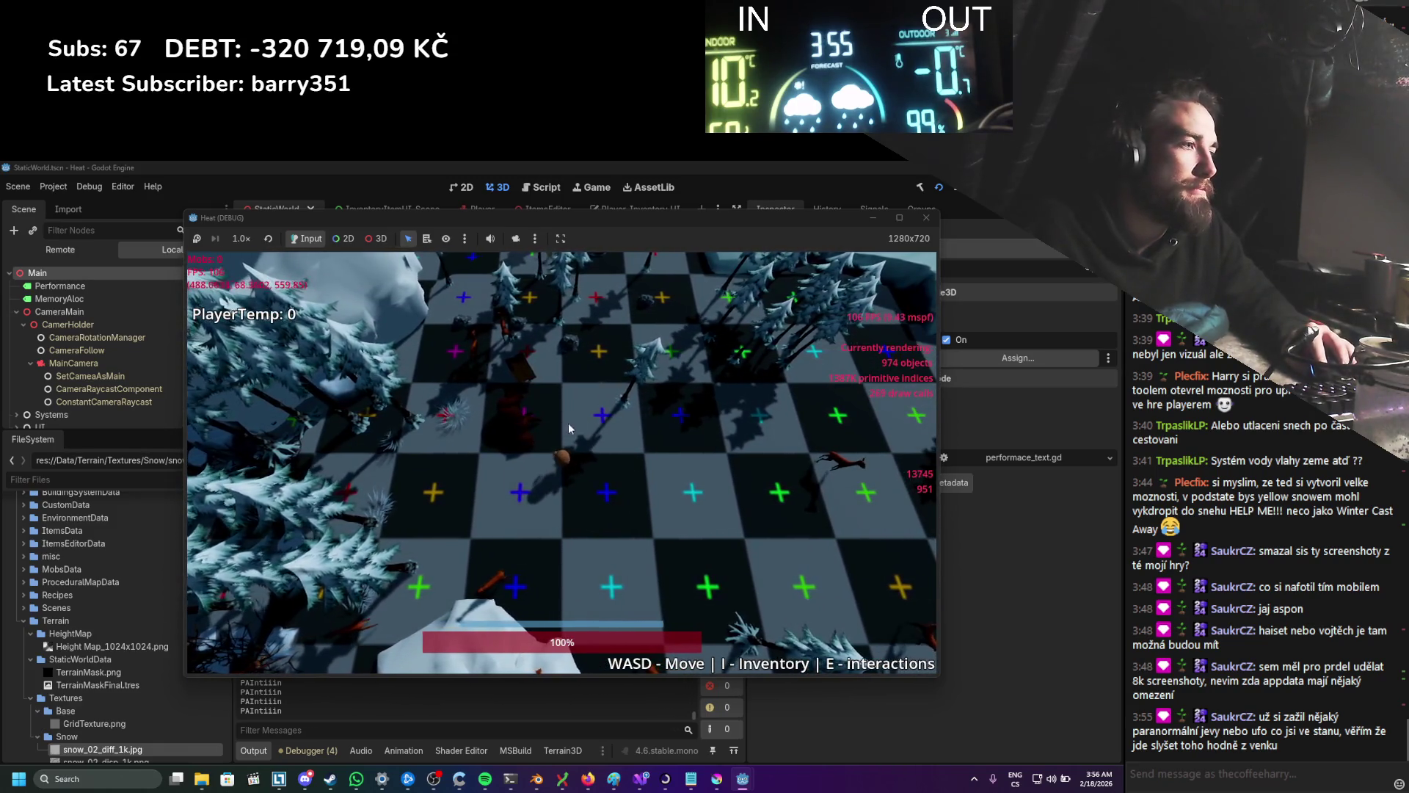
key(w)
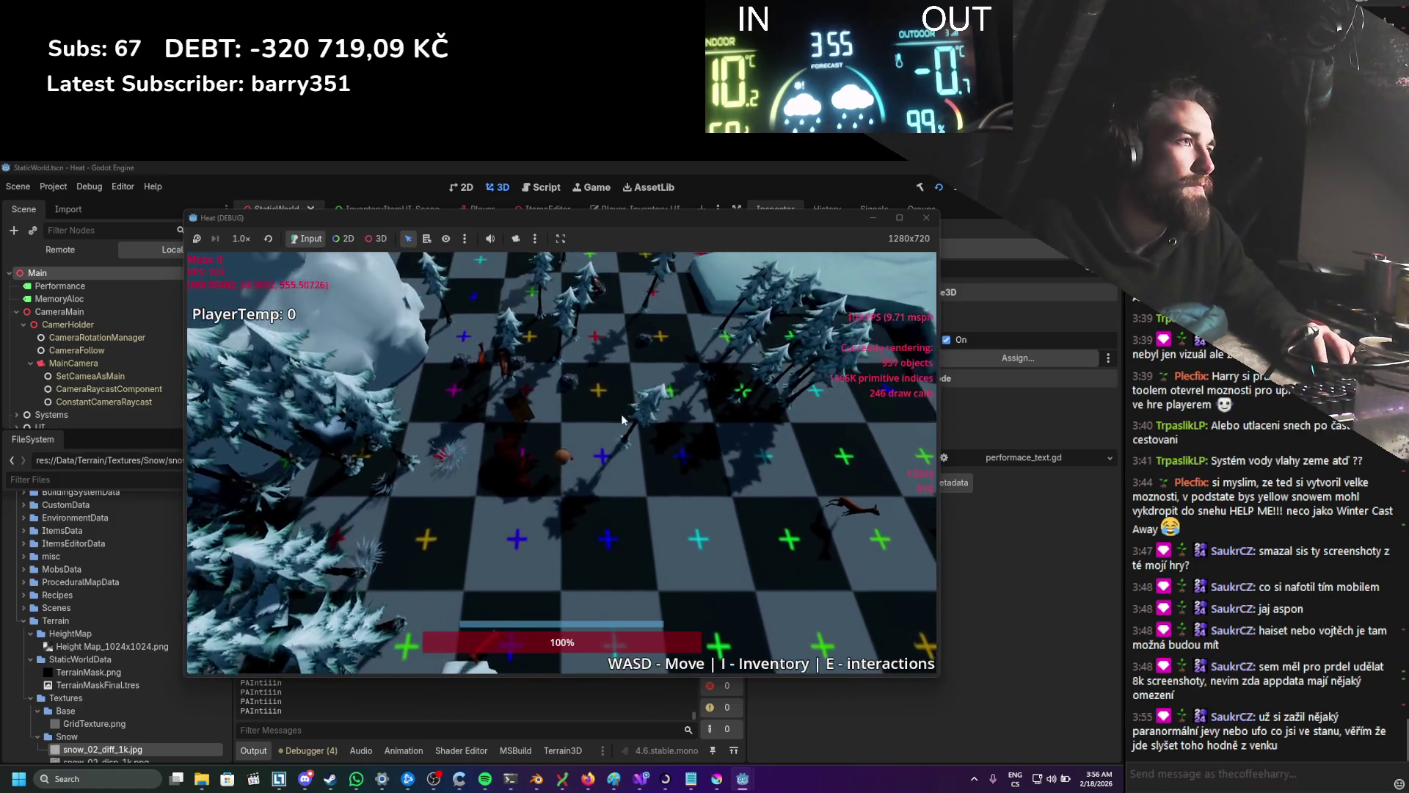
key(w)
key(a)
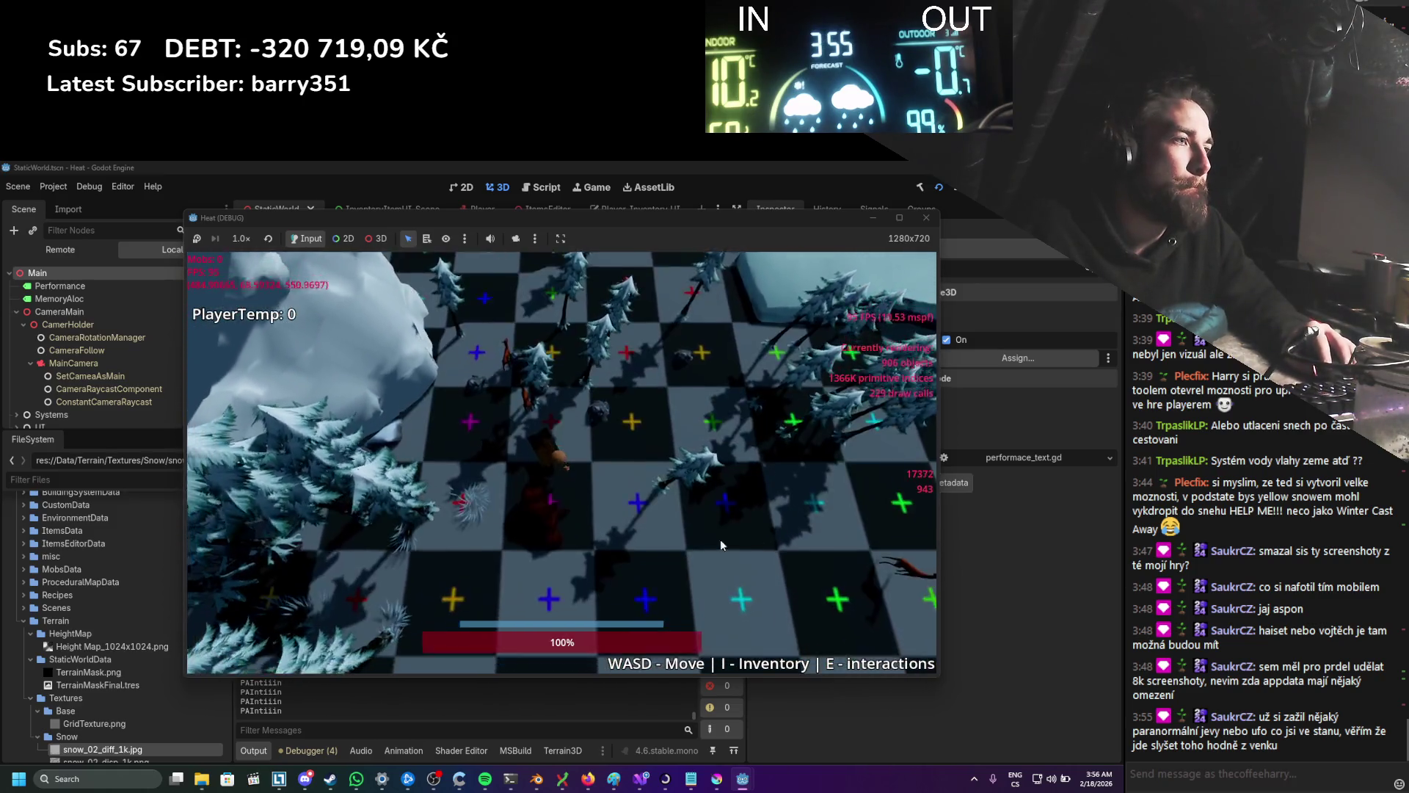
click(925, 218)
key(alt+Tab)
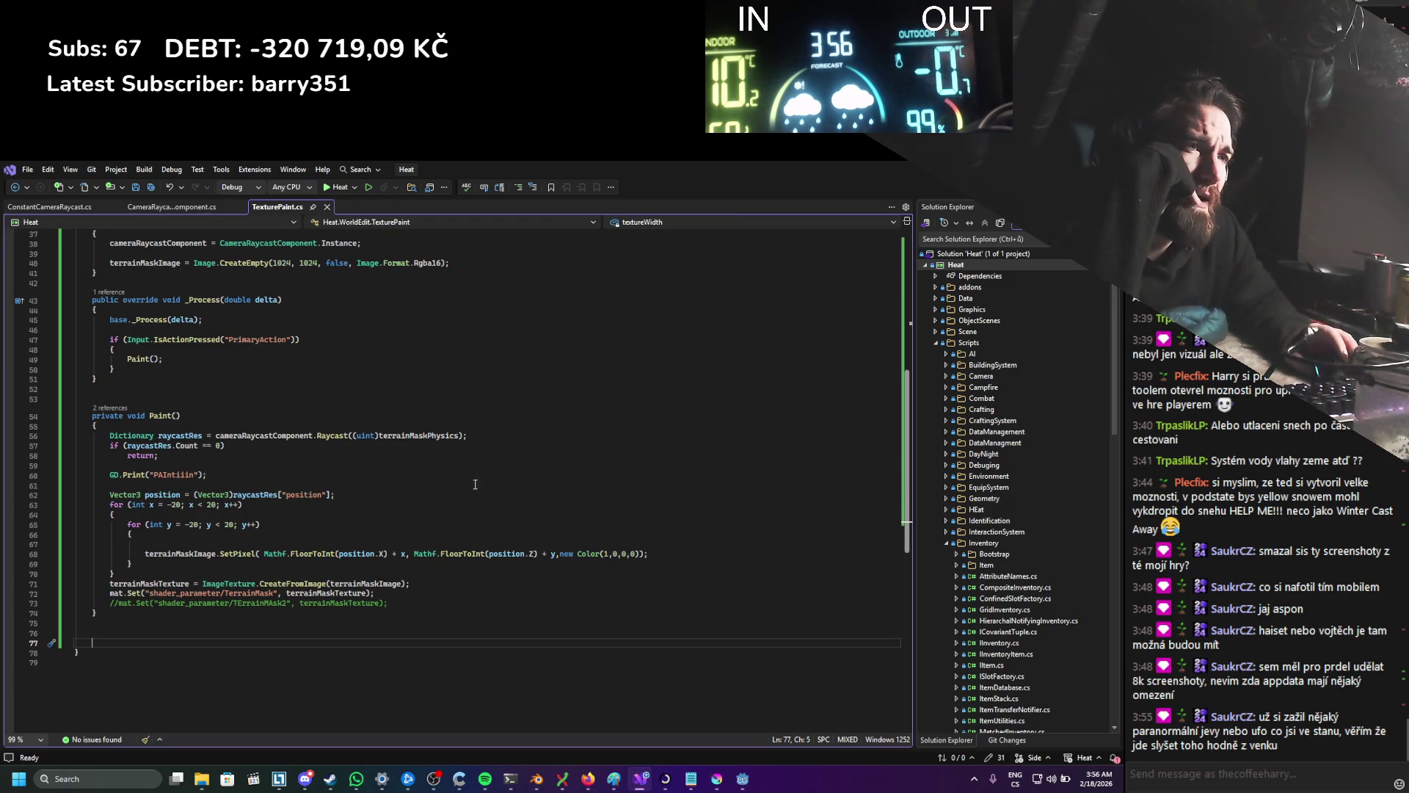
Step: Move the GD.Print debug line down into the inner y loop of Paint()
scroll(485, 481, up, 4)
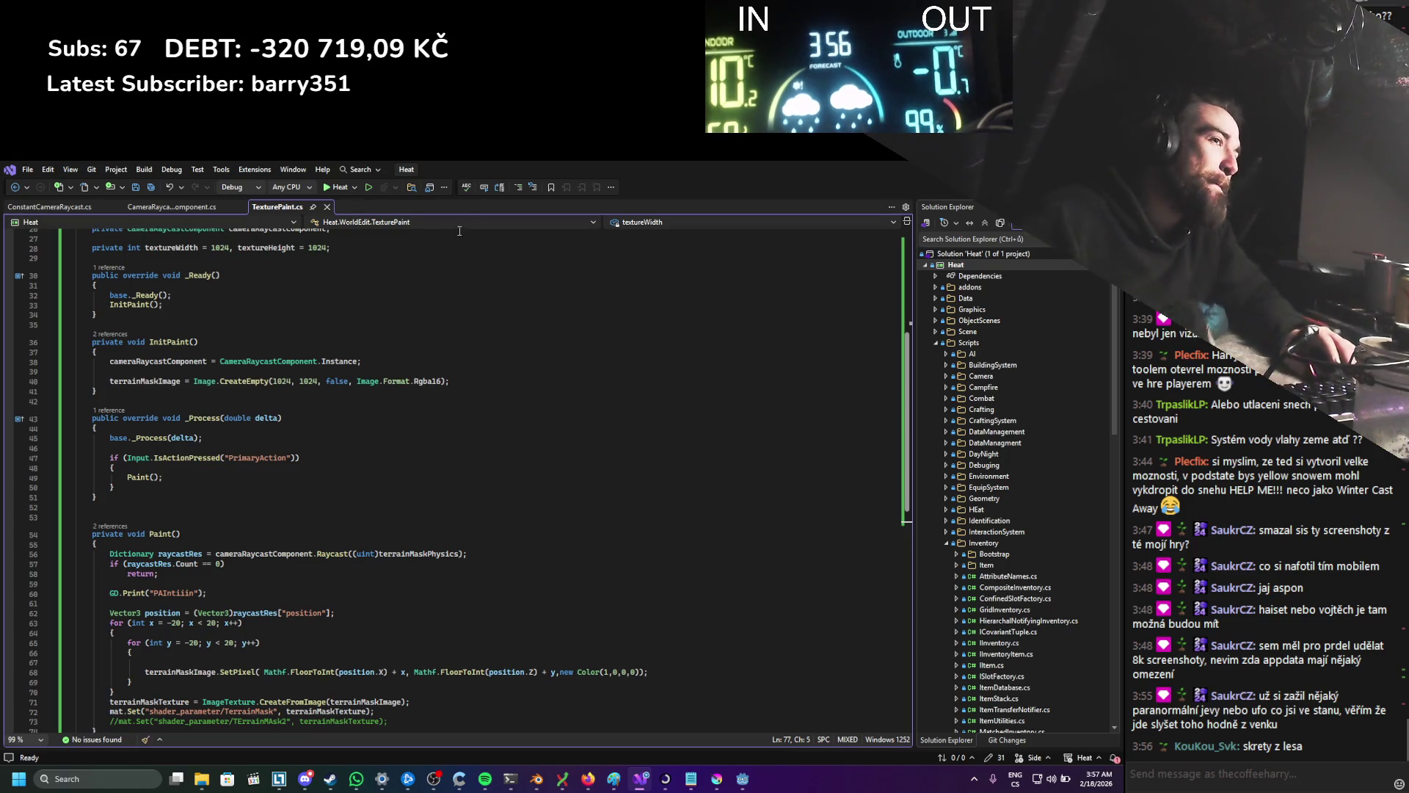
right_click(317, 398)
click(273, 439)
scroll(273, 442, down, 3)
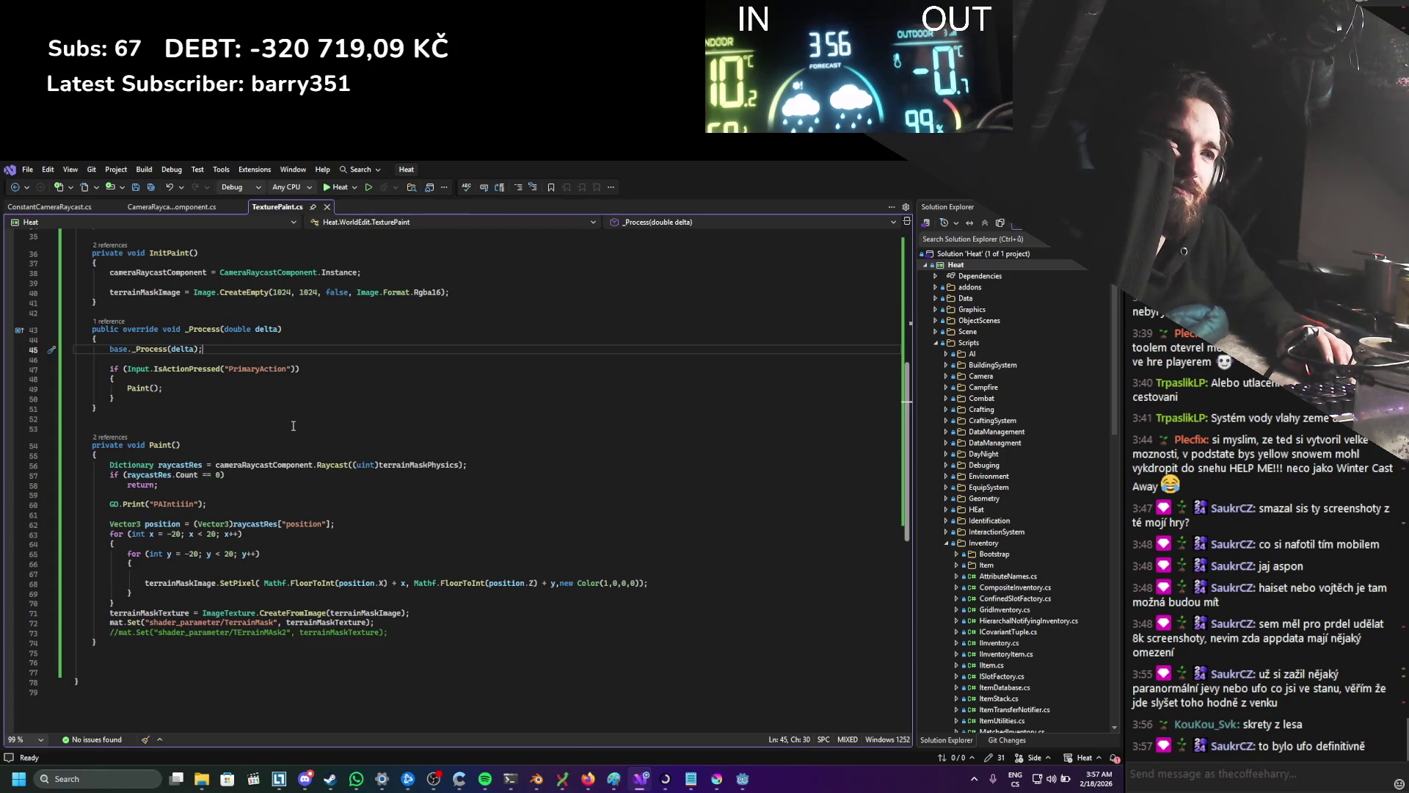
click(229, 505)
key(ctrl+Return)
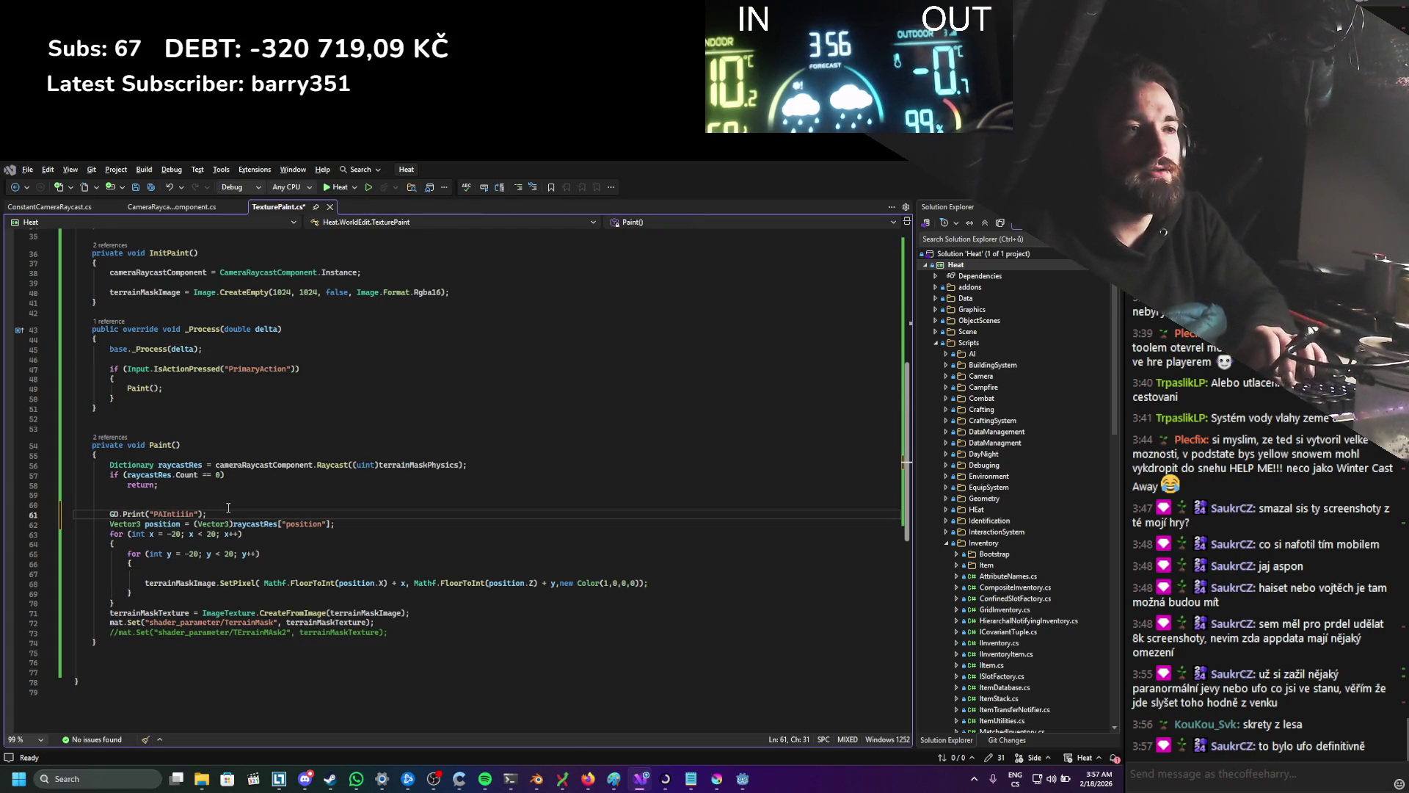
key(alt+slash)
key(Escape)
key(Down)
key(alt+Down)
key(alt+Down)
key(alt+Down)
Step: Save TexturePaint.cs, then rebuild and run the game from Godot
key(ctrl+s)
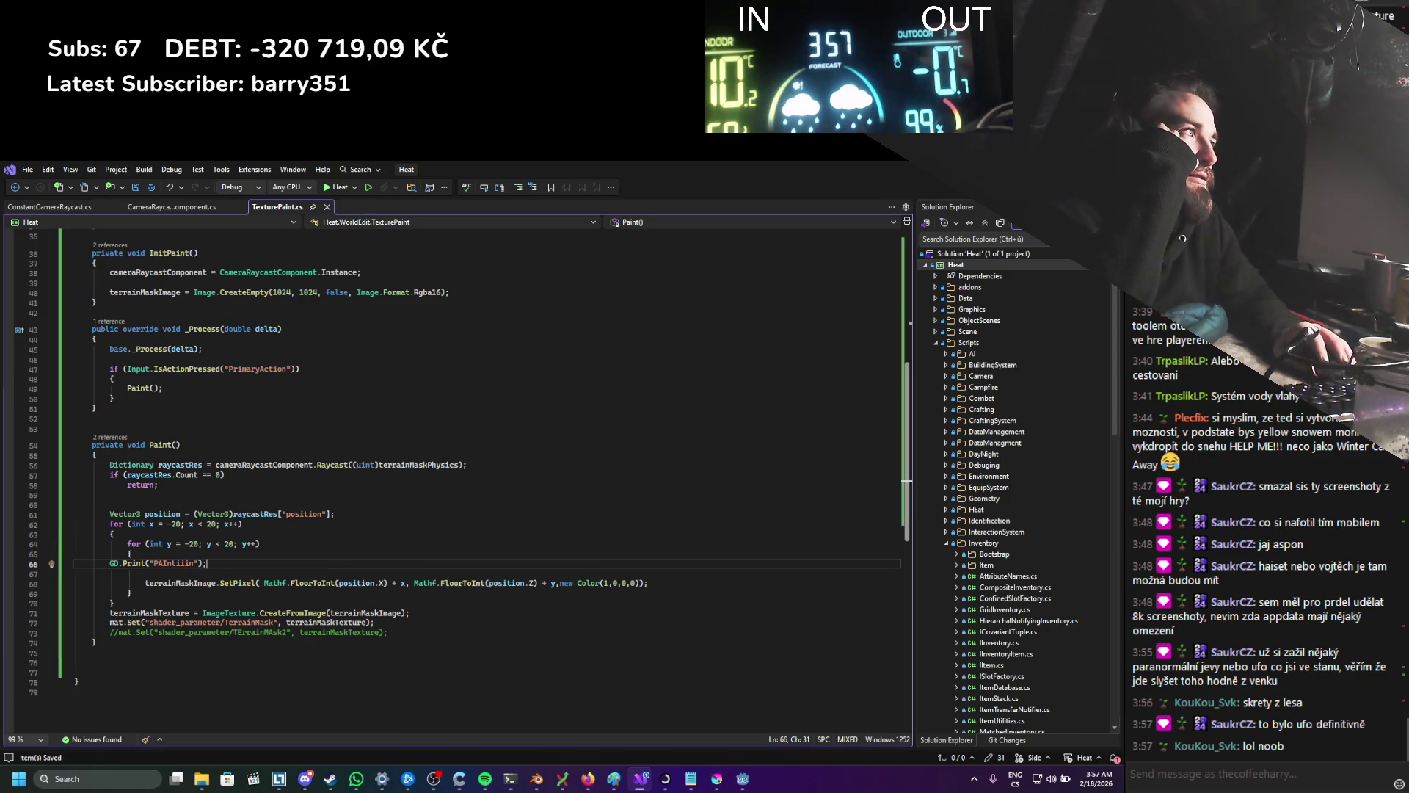
key(alt+Tab)
click(945, 190)
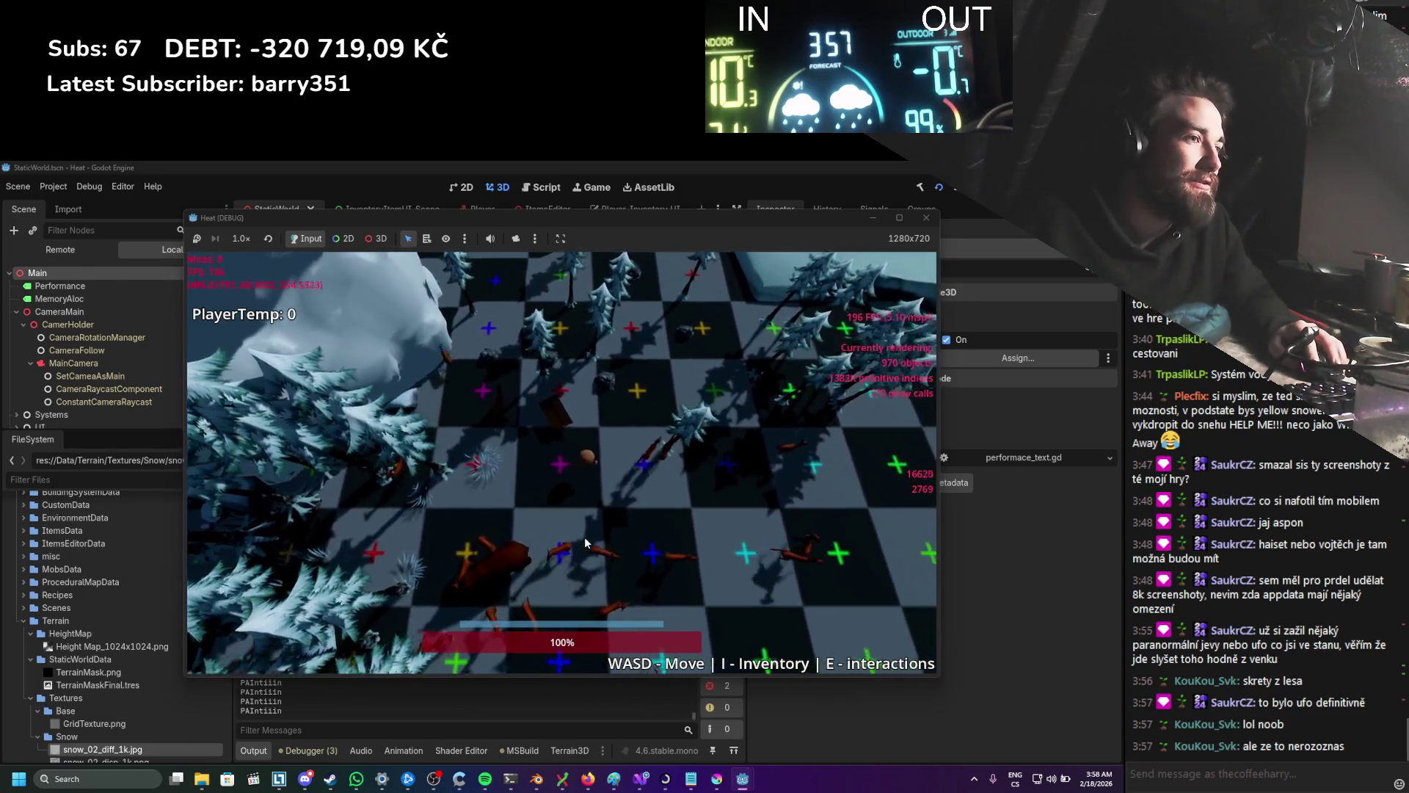
Step: Walk forward in the rebuilt game, then close the window once it freezes
key(w)
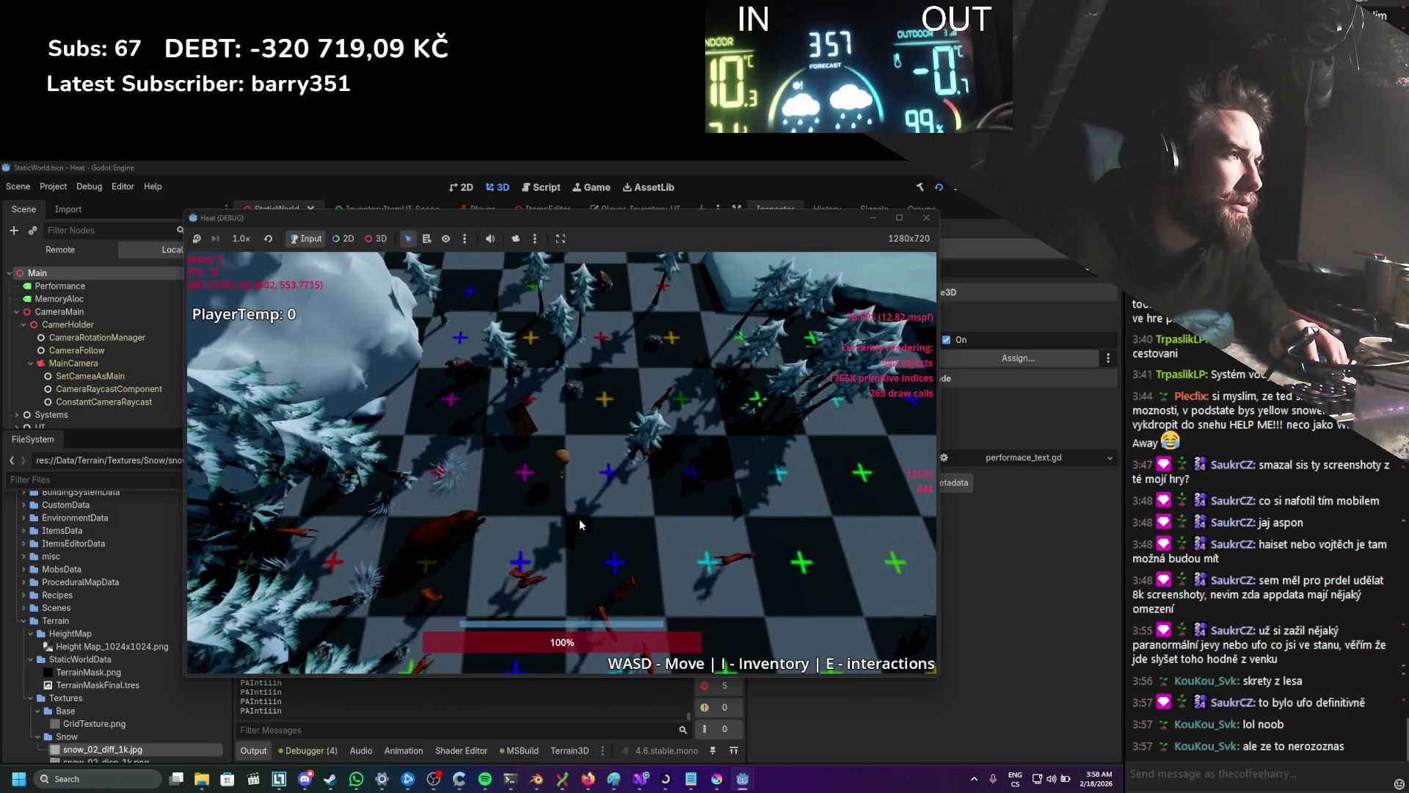
click(925, 218)
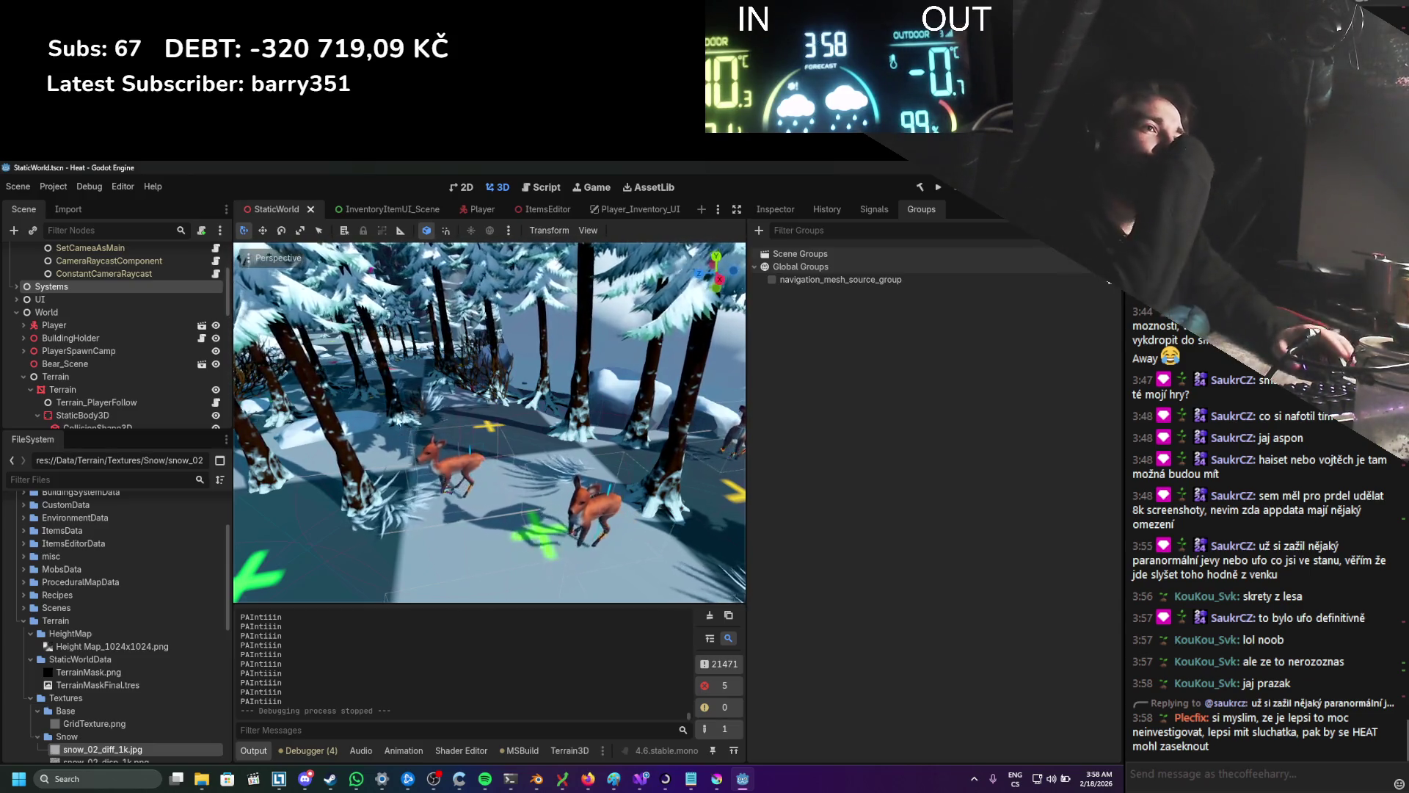
Step: Select WorldEdit/TexturePaint and drop TerrainDisplacement.tres onto its Mat slot in the Inspector
scroll(93, 341, down, 15)
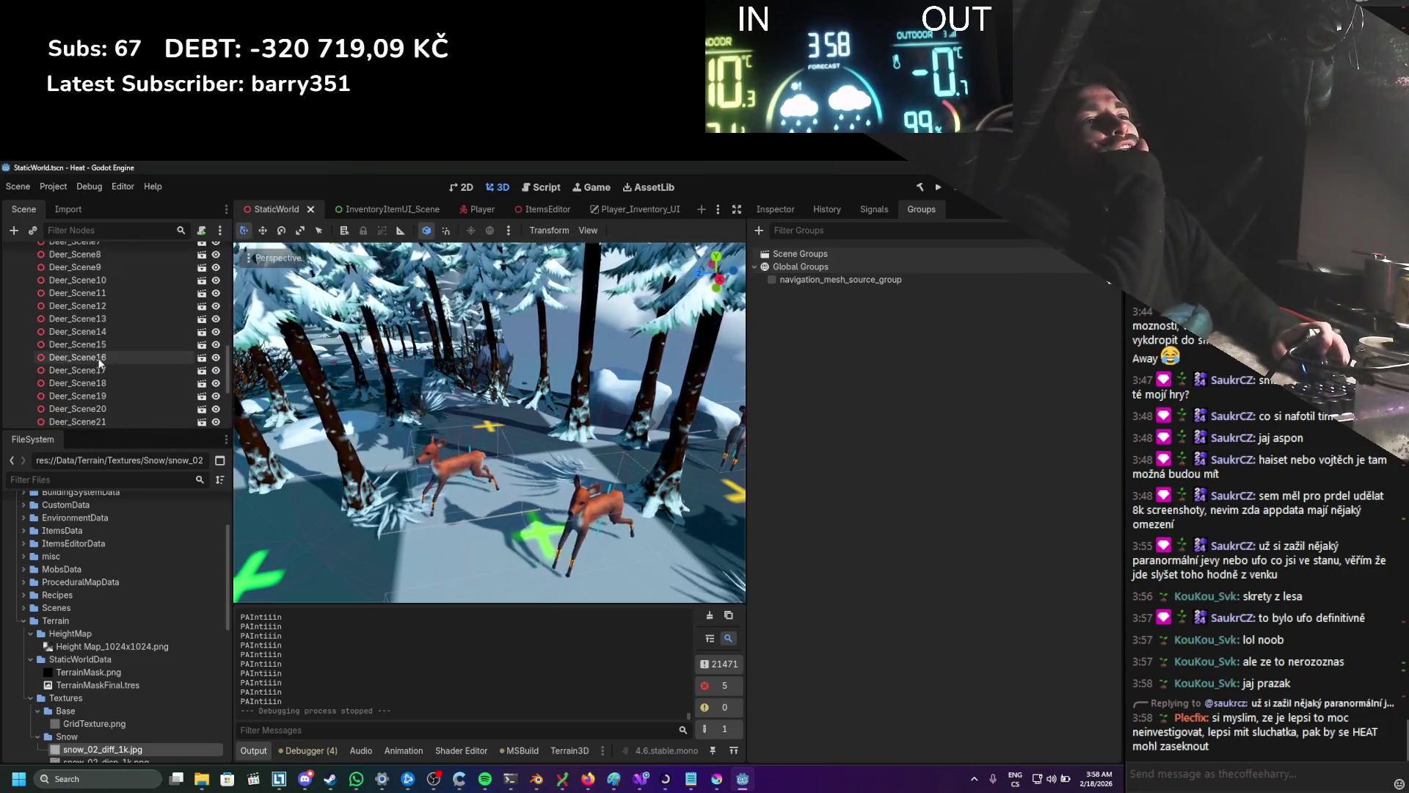
click(104, 416)
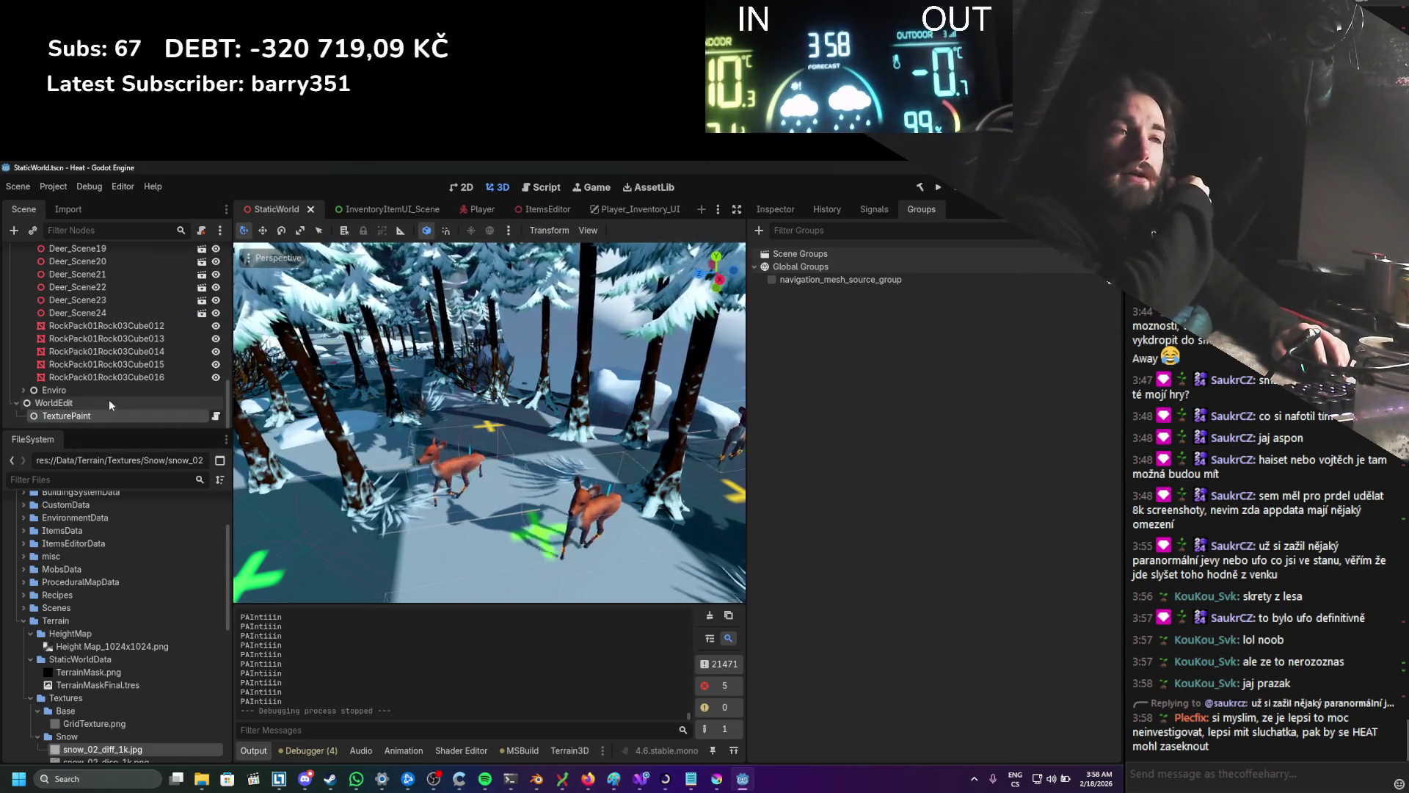
click(778, 208)
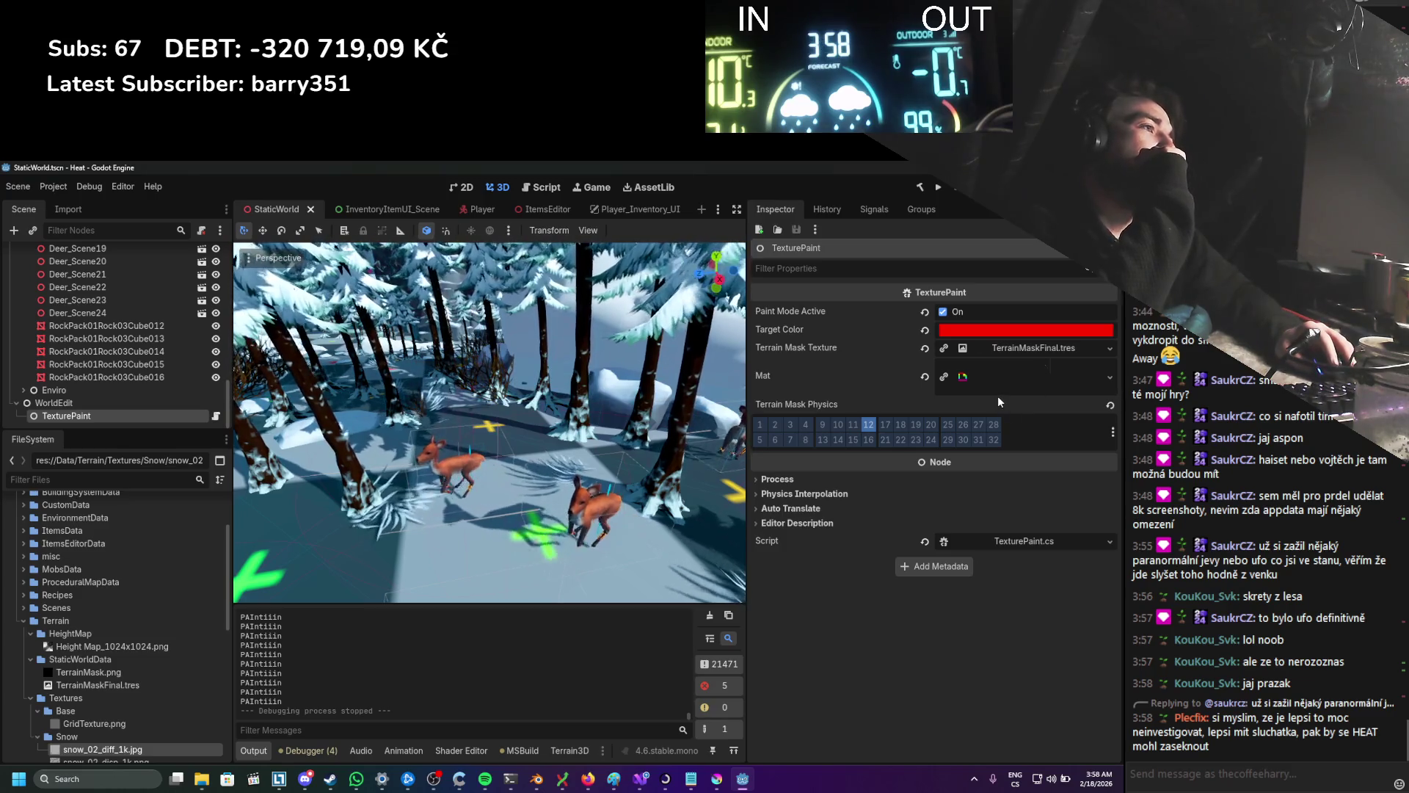
click(997, 377)
click(997, 377)
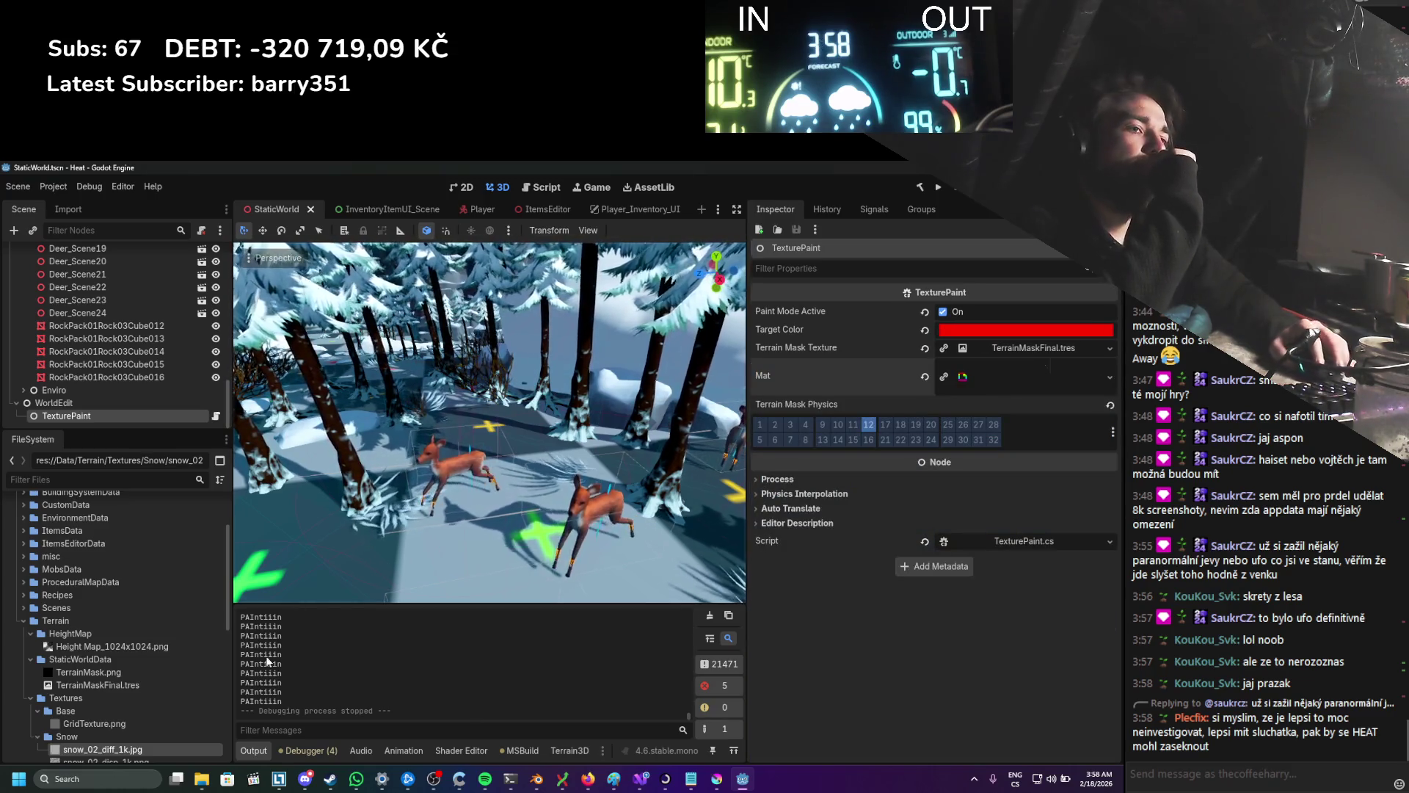
scroll(176, 652, down, 5)
scroll(155, 651, up, 5)
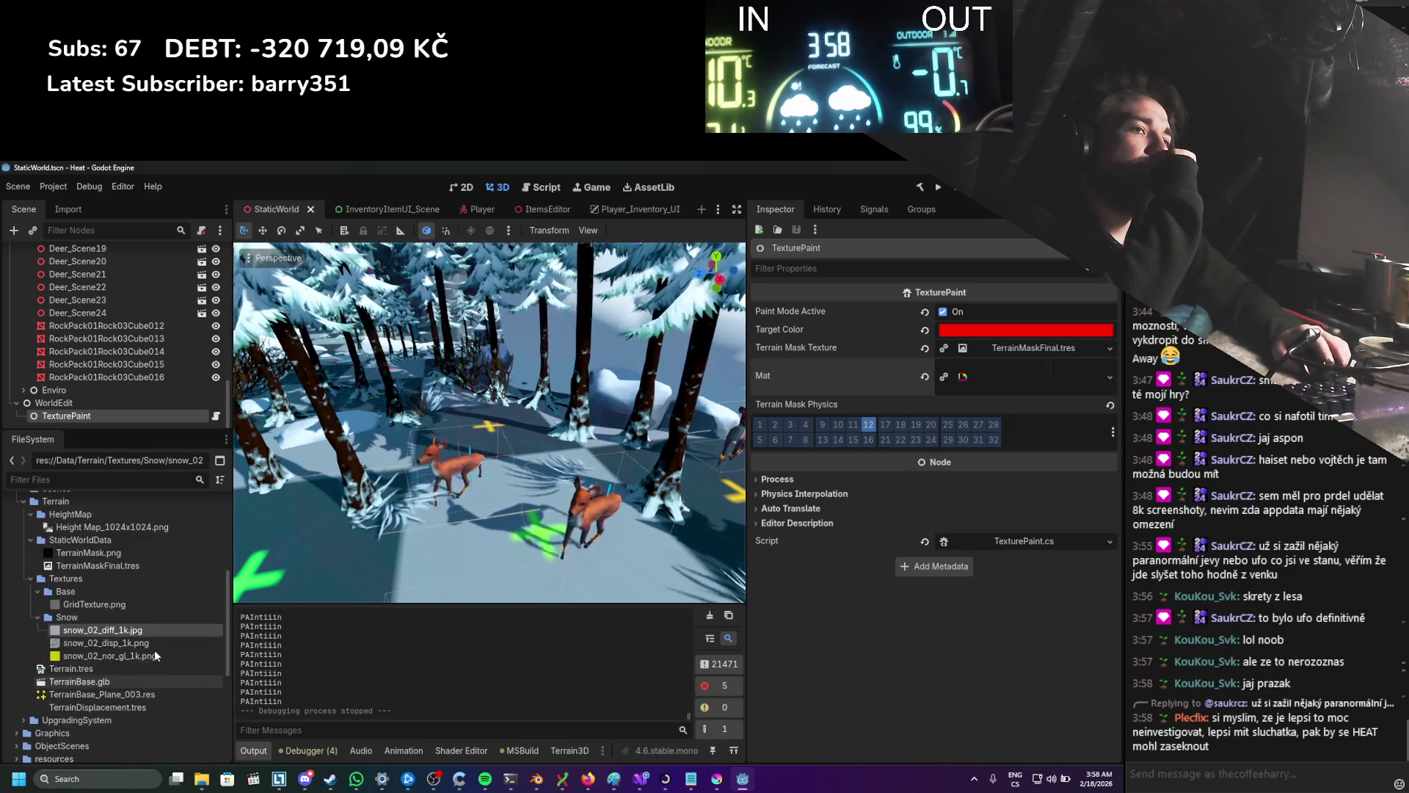
scroll(153, 656, down, 5)
mouse_move(98, 707)
mouse_down()
mouse_move(661, 514)
mouse_move(923, 452)
mouse_move(975, 387)
mouse_up()
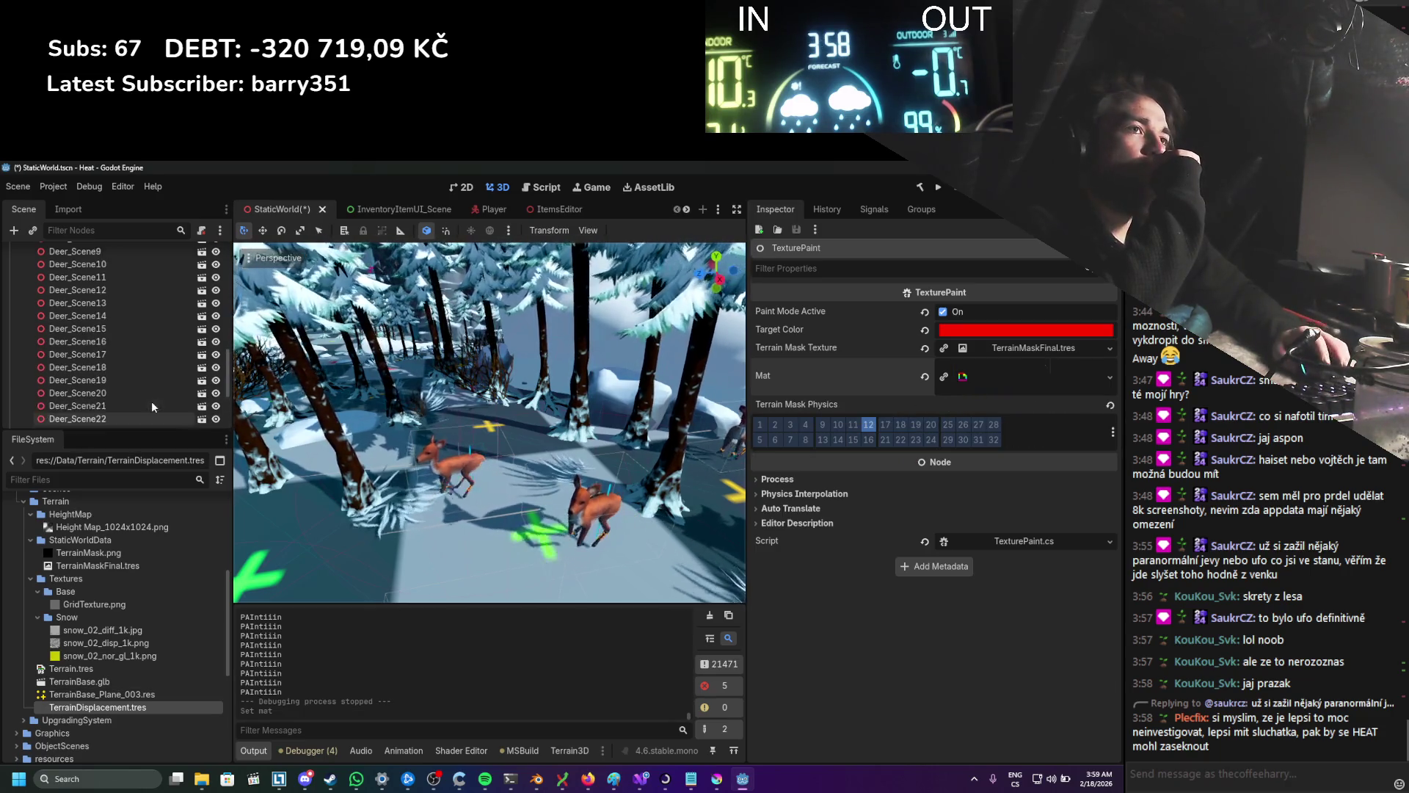
scroll(157, 399, up, 10)
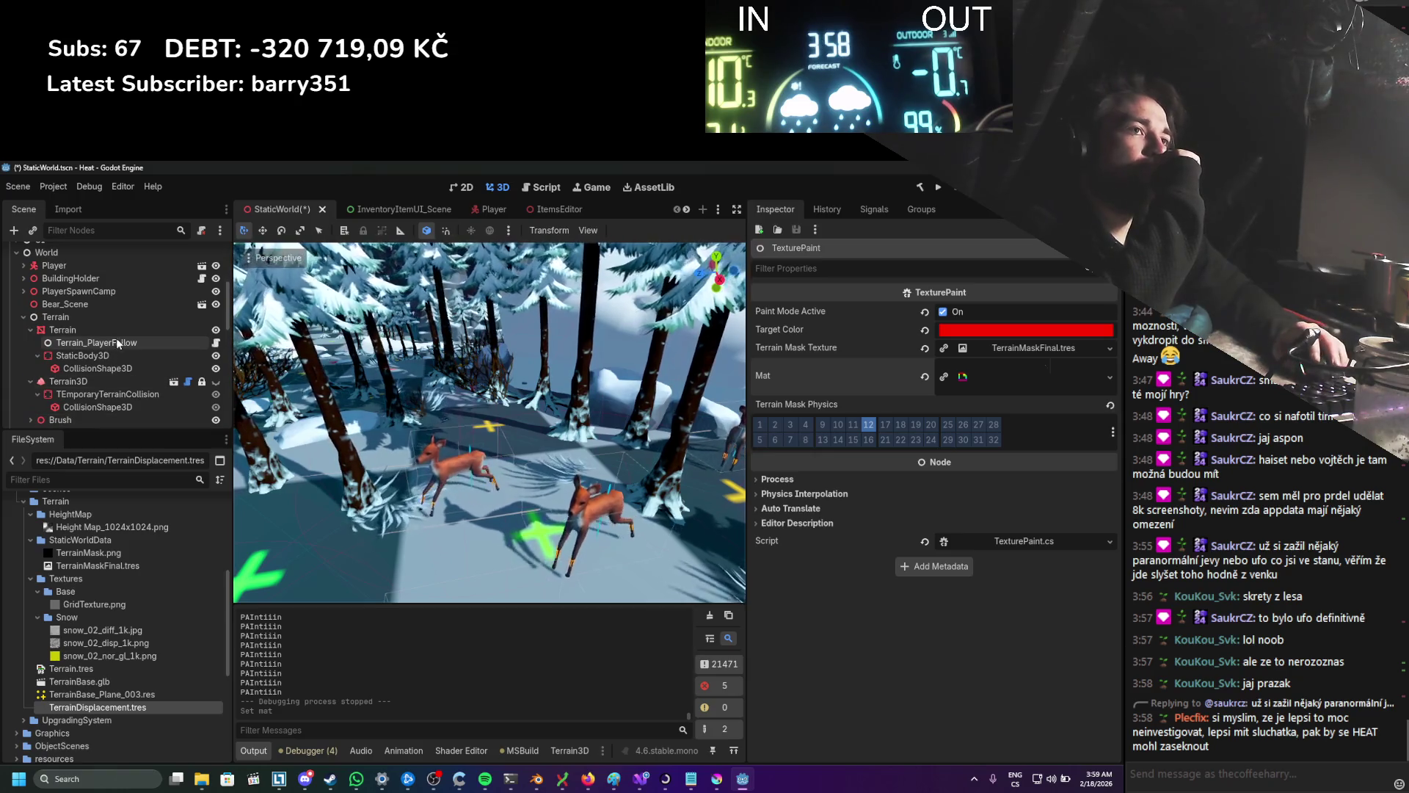
Step: Set the Terrain mesh's Material Override to TerrainDisplacement.tres
click(117, 331)
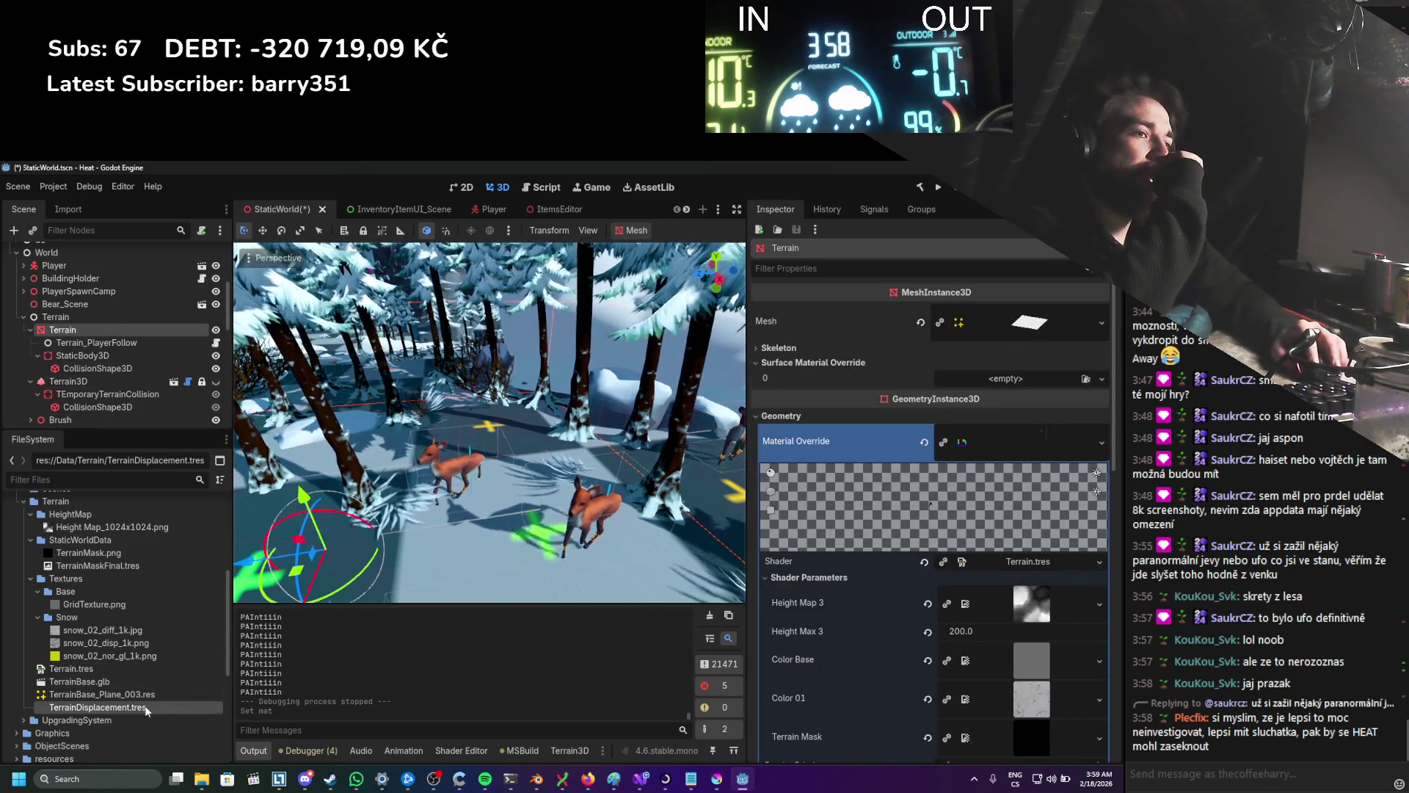
drag(98, 707, 1060, 443)
scroll(928, 461, down, 3)
scroll(900, 463, up, 5)
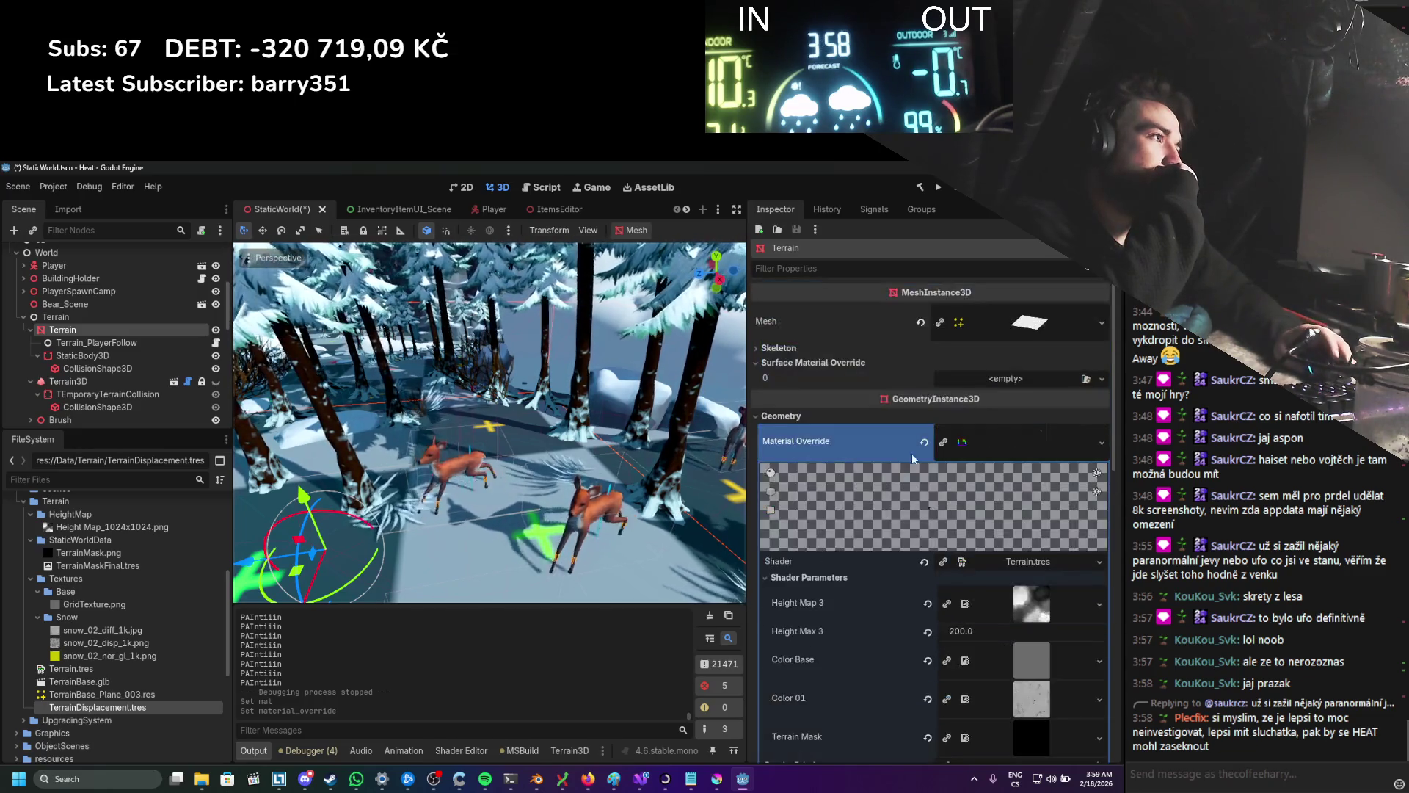
Step: Inspect the Terrain's plane mesh settings in the Inspector
click(1013, 325)
scroll(874, 549, down, 3)
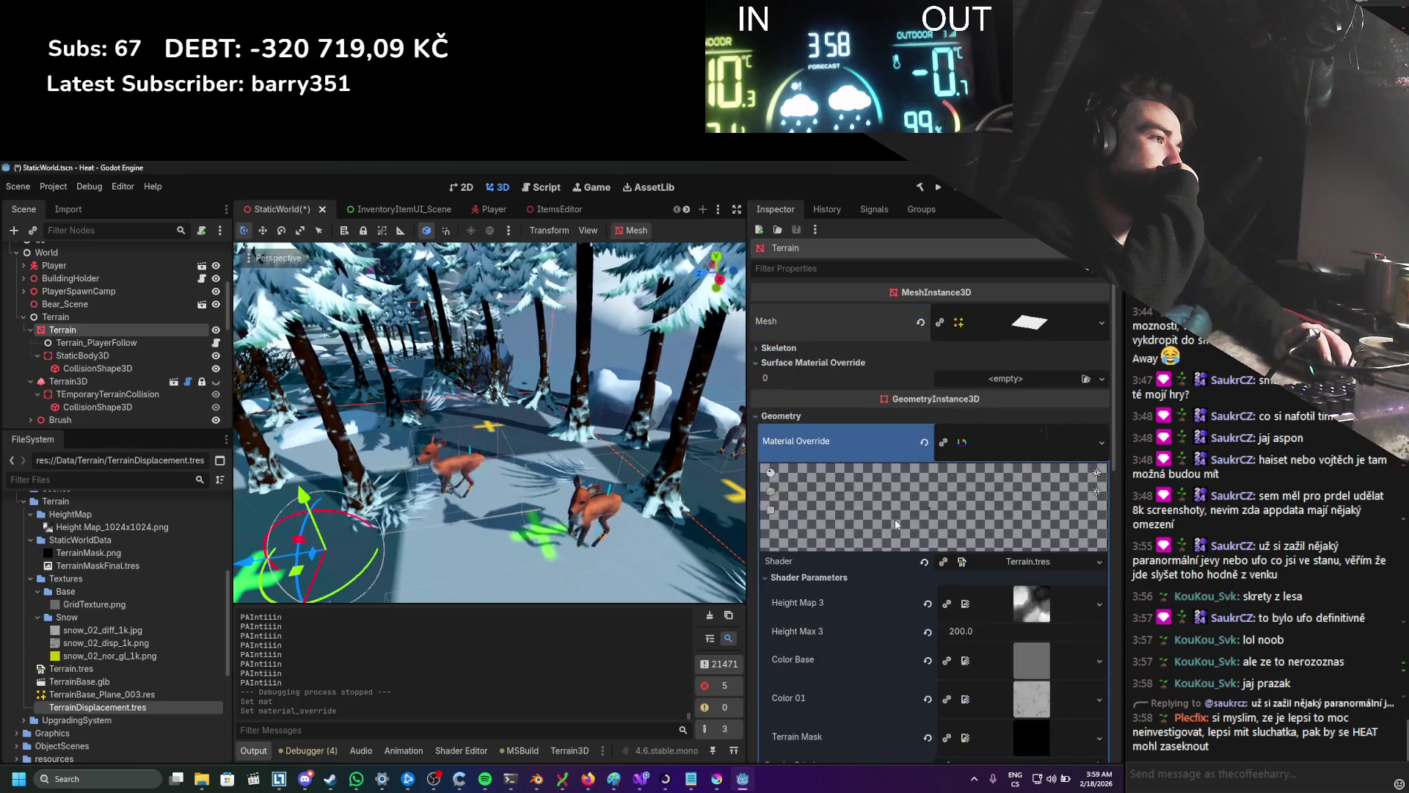
scroll(874, 549, down, 2)
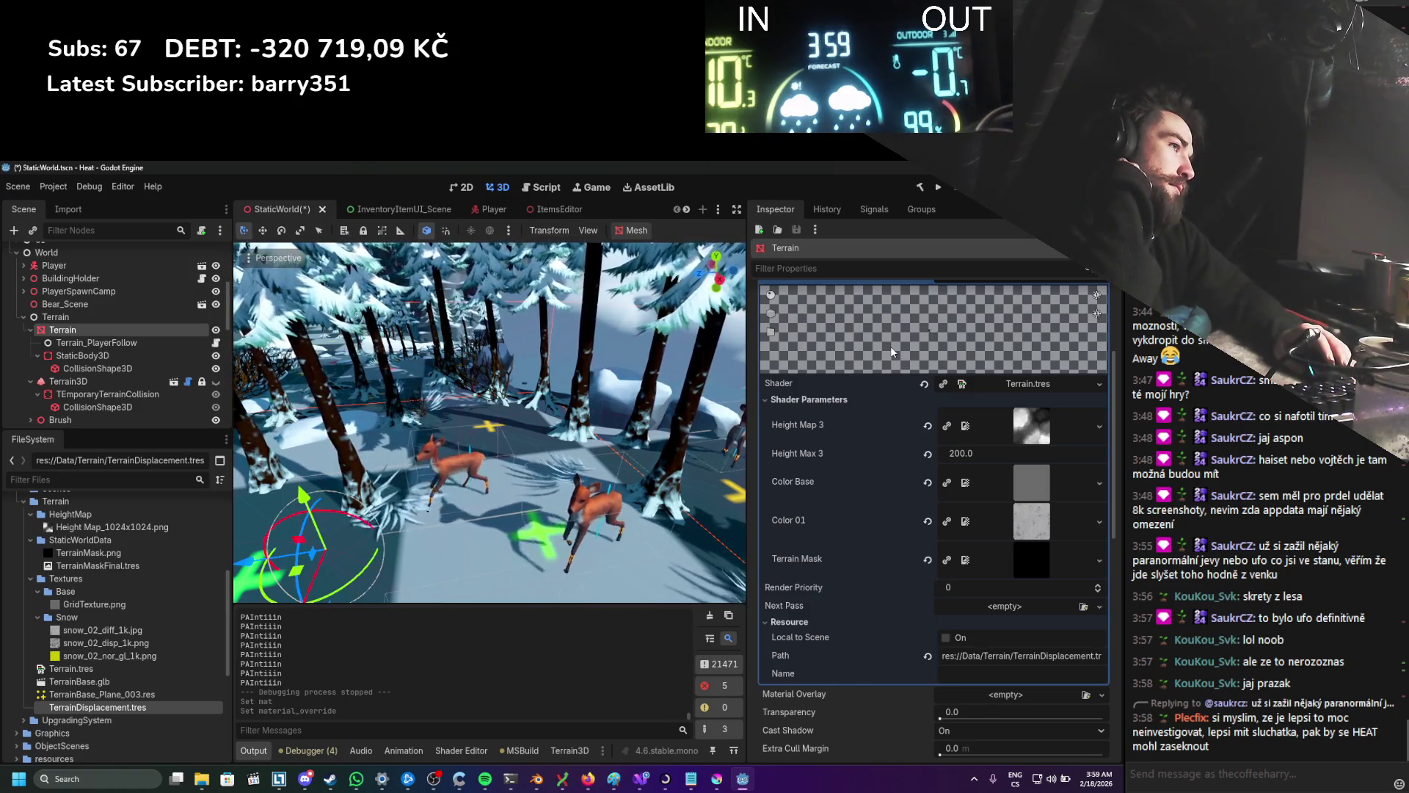
scroll(883, 534, down, 5)
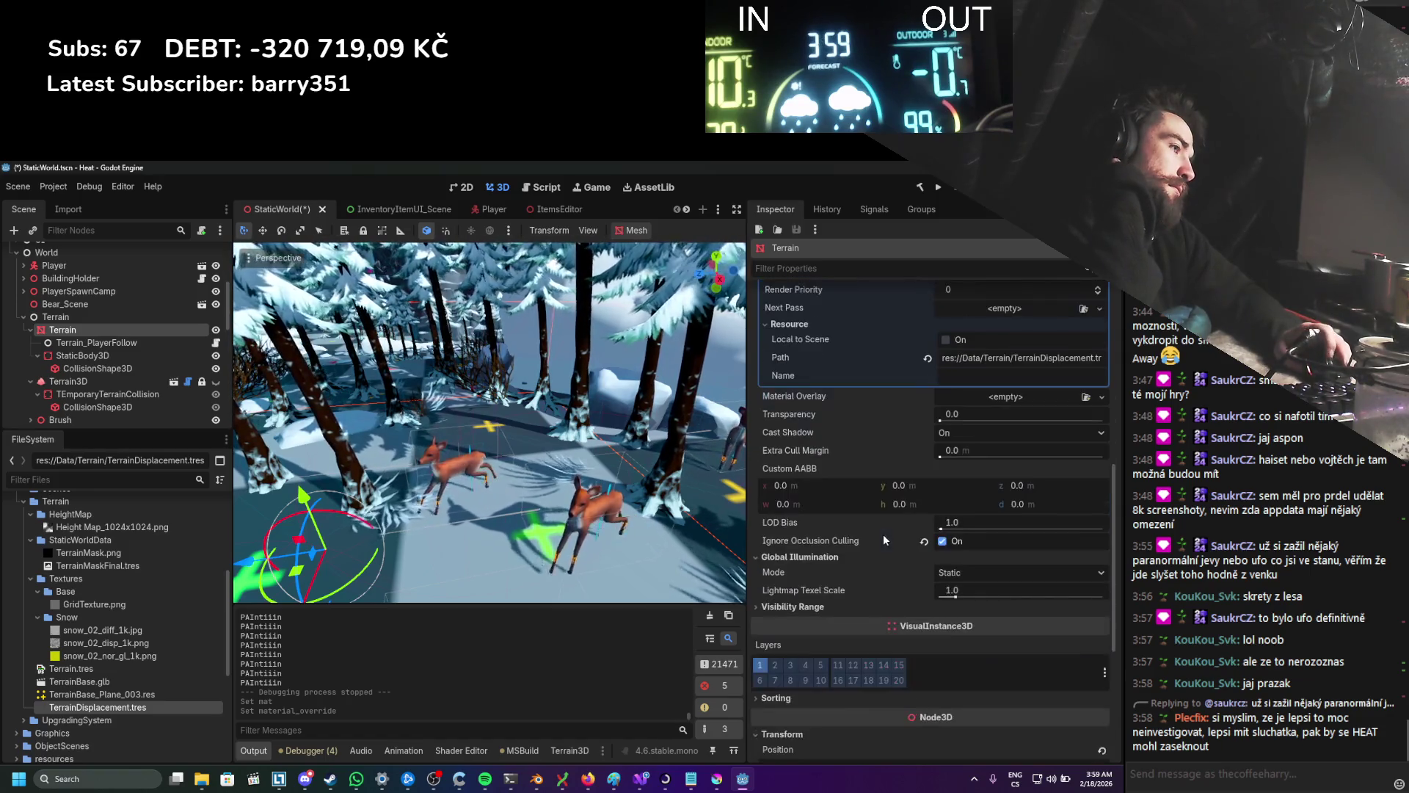
mouse_move(881, 521)
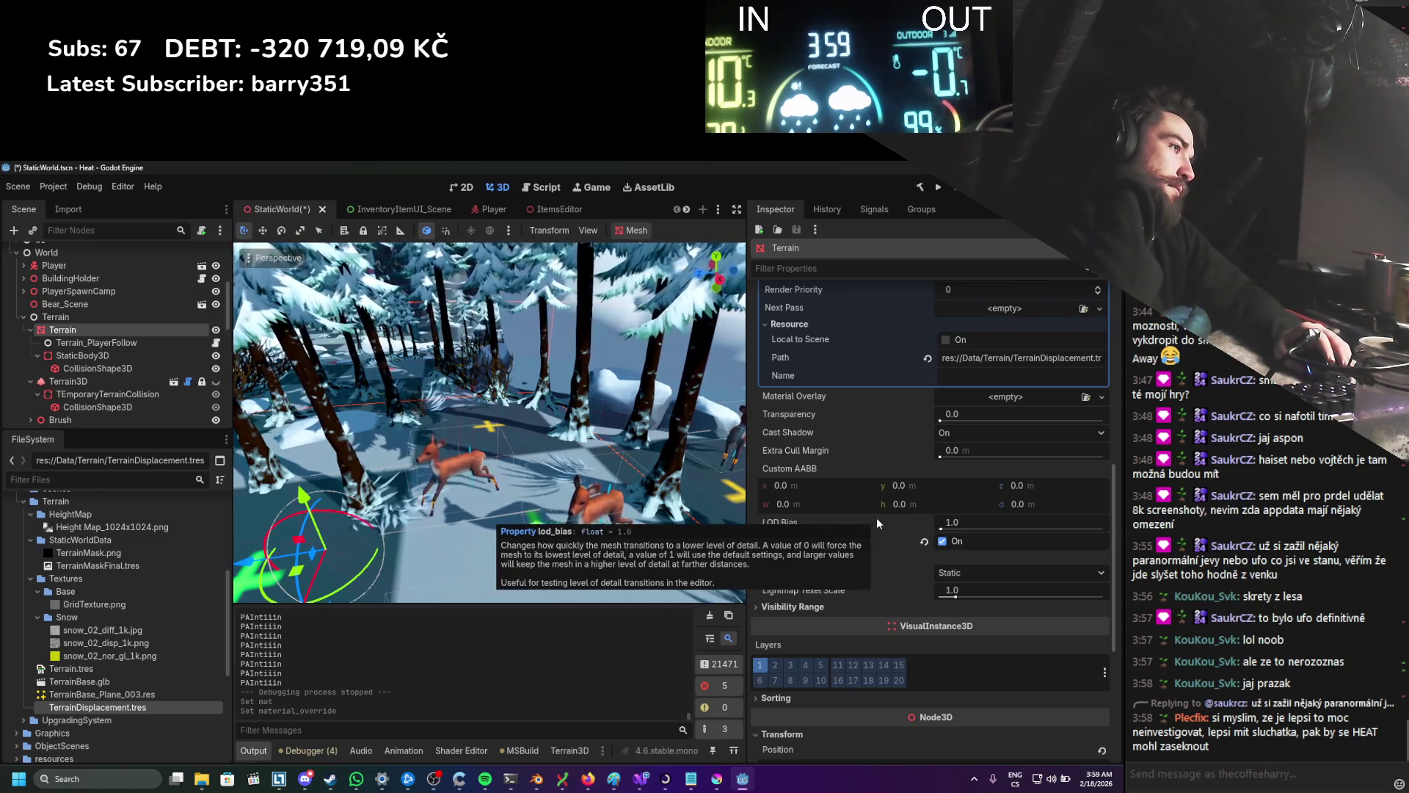
scroll(877, 517, down, 1)
scroll(872, 521, down, 2)
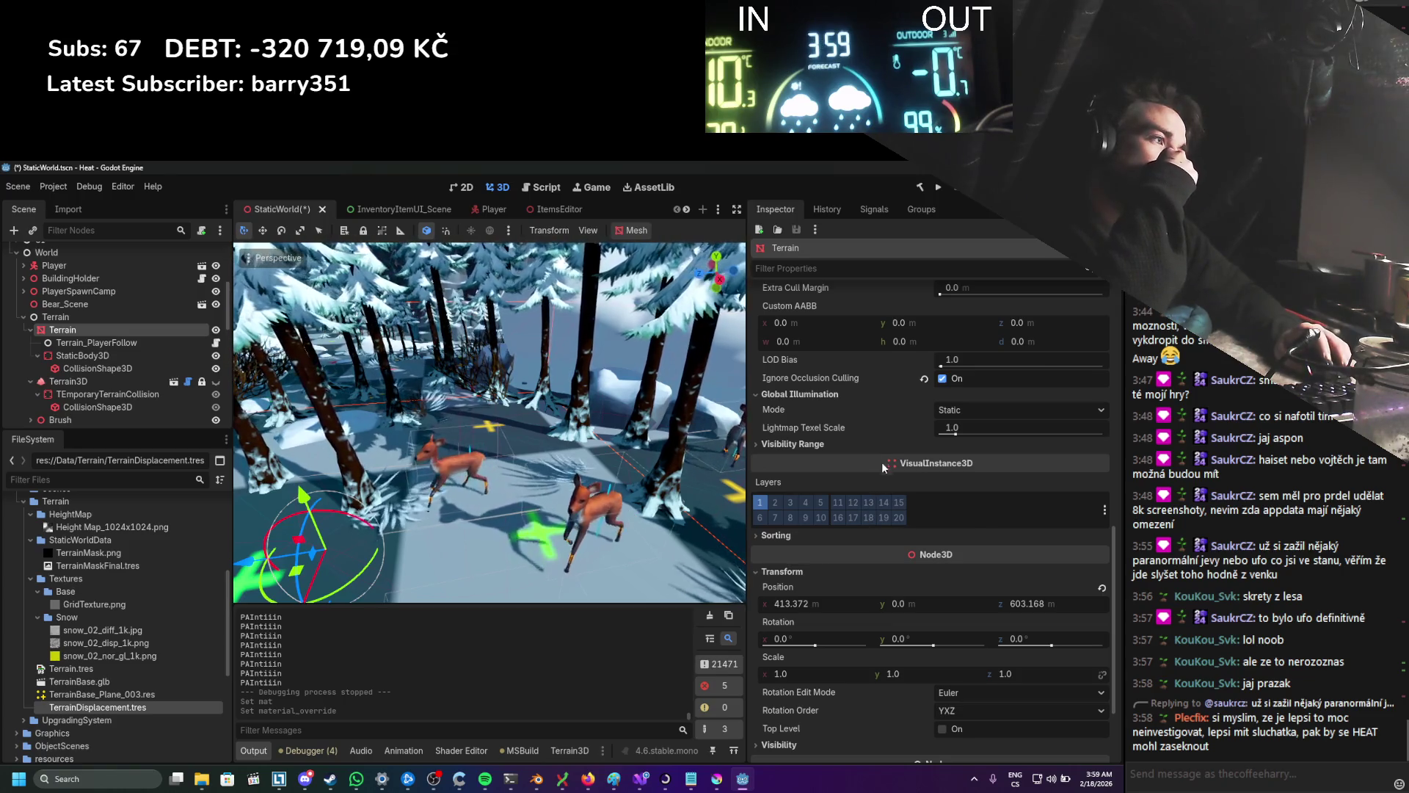
scroll(873, 457, down, 2)
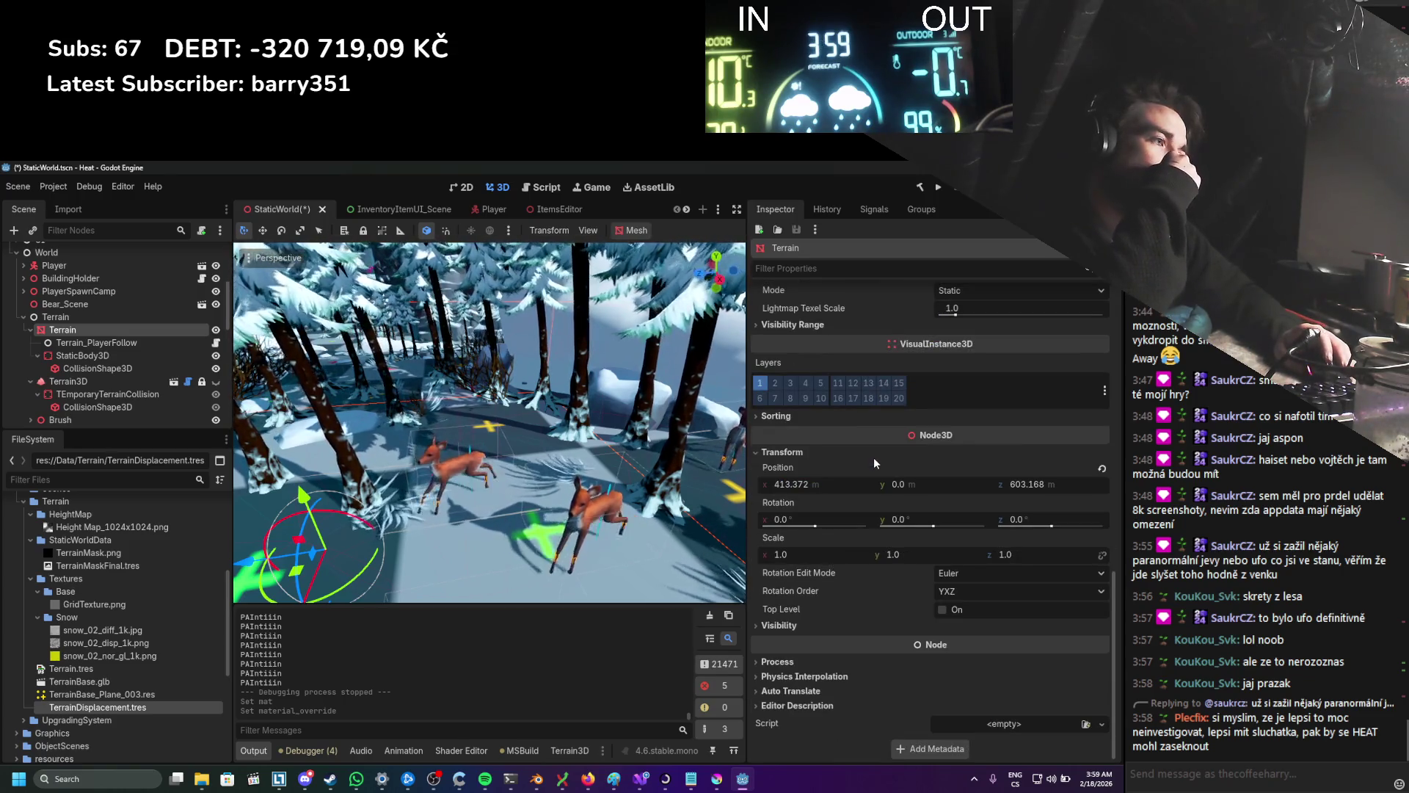
Step: Save the StaticWorld scene and review the StaticBody3D and Terrain_PlayerFollow child nodes
key(ctrl+s)
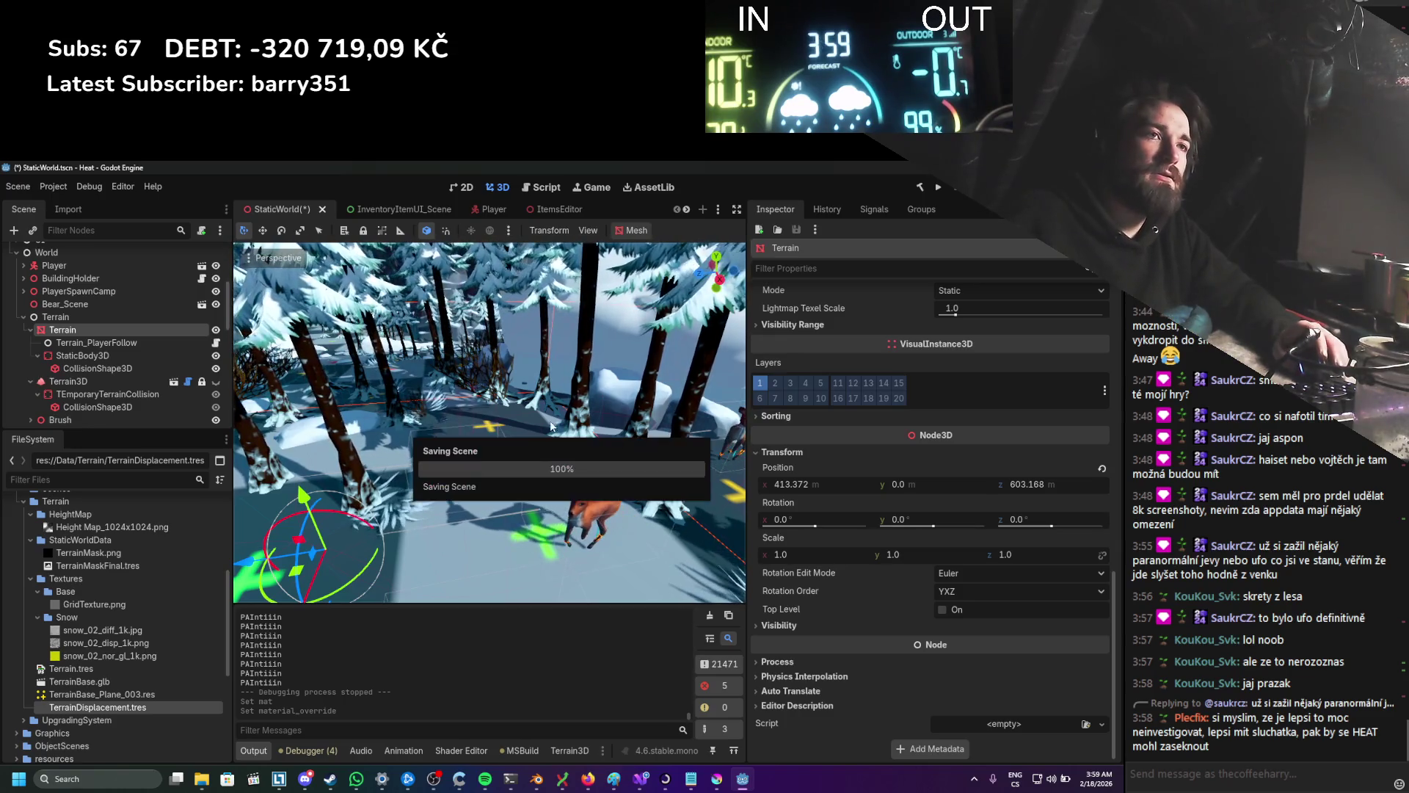
click(183, 350)
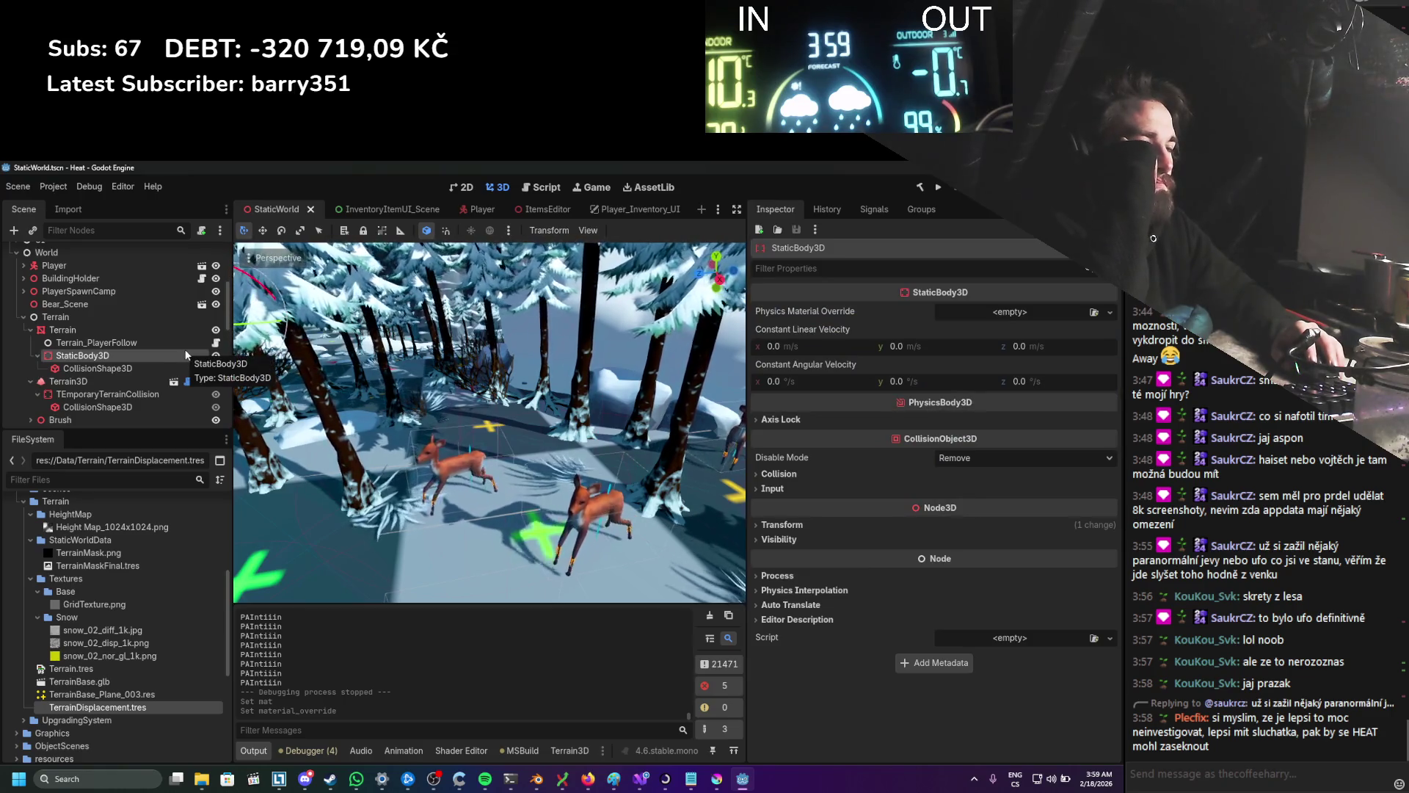
click(188, 343)
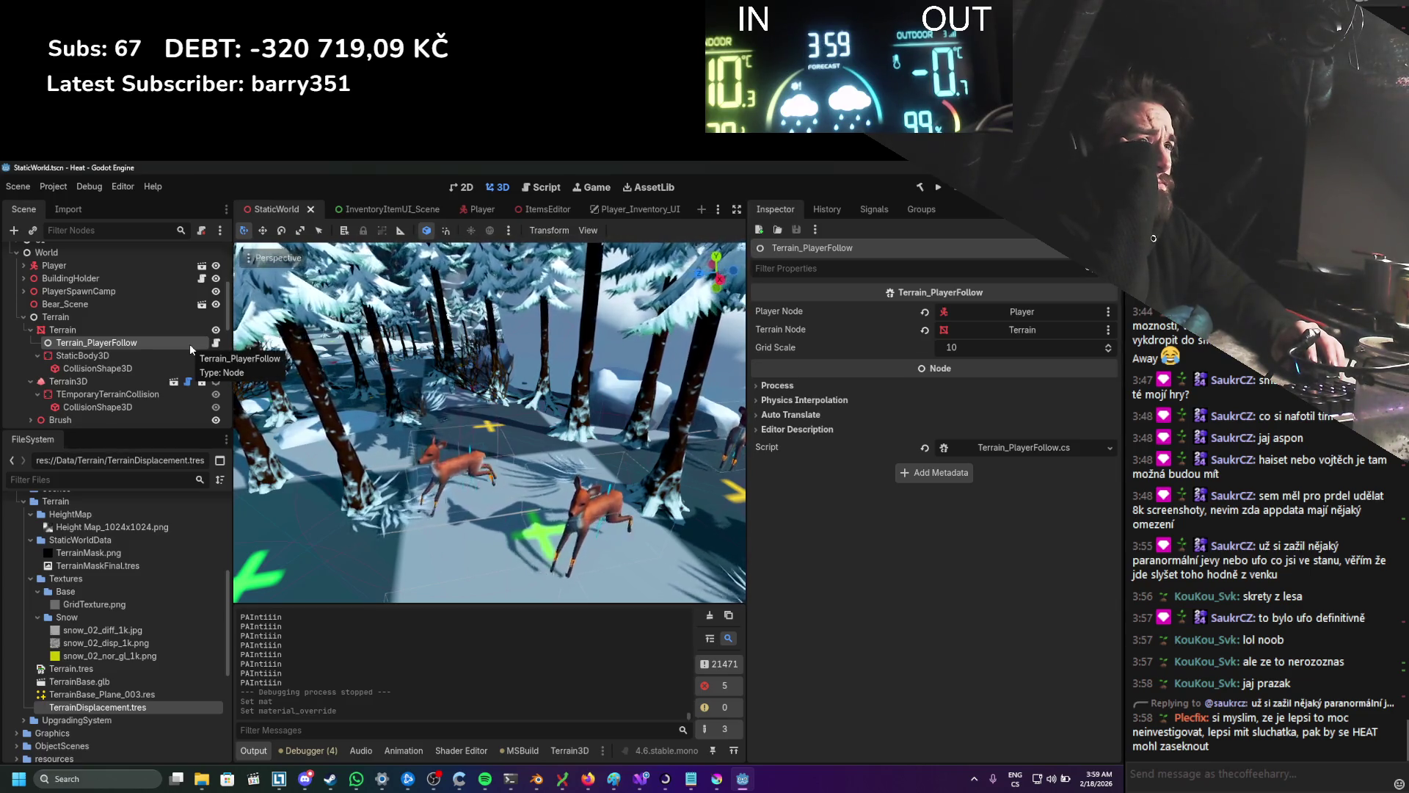
click(188, 333)
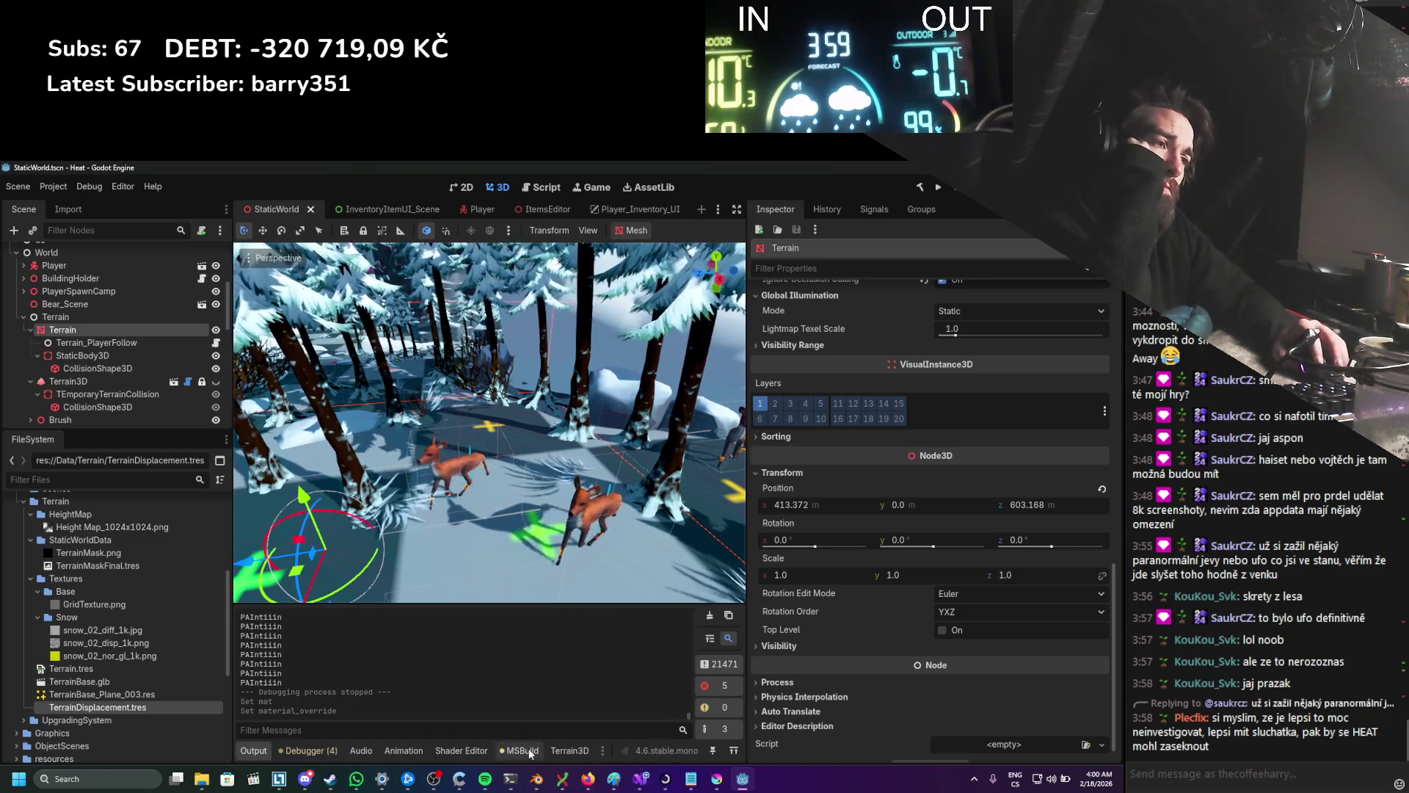
Step: Show the terrain's visual shader graph in the Shader Editor with a larger panel
click(461, 750)
drag(544, 503, 544, 386)
drag(752, 451, 995, 448)
scroll(649, 587, down, 5)
scroll(702, 572, up, 3)
scroll(545, 492, up, 3)
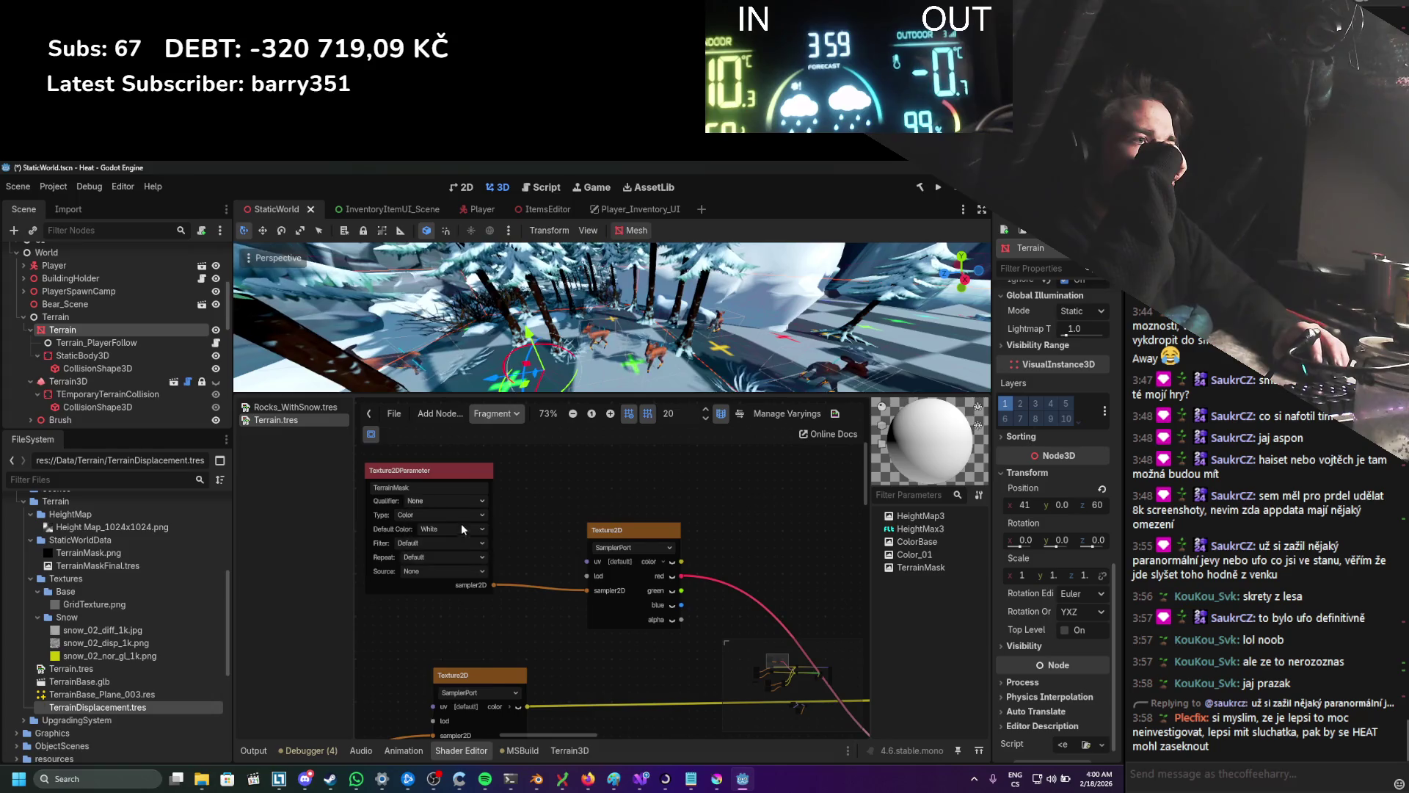
Step: Leave the TerrainMask parameter's qualifier at None and set its type to Data
click(461, 529)
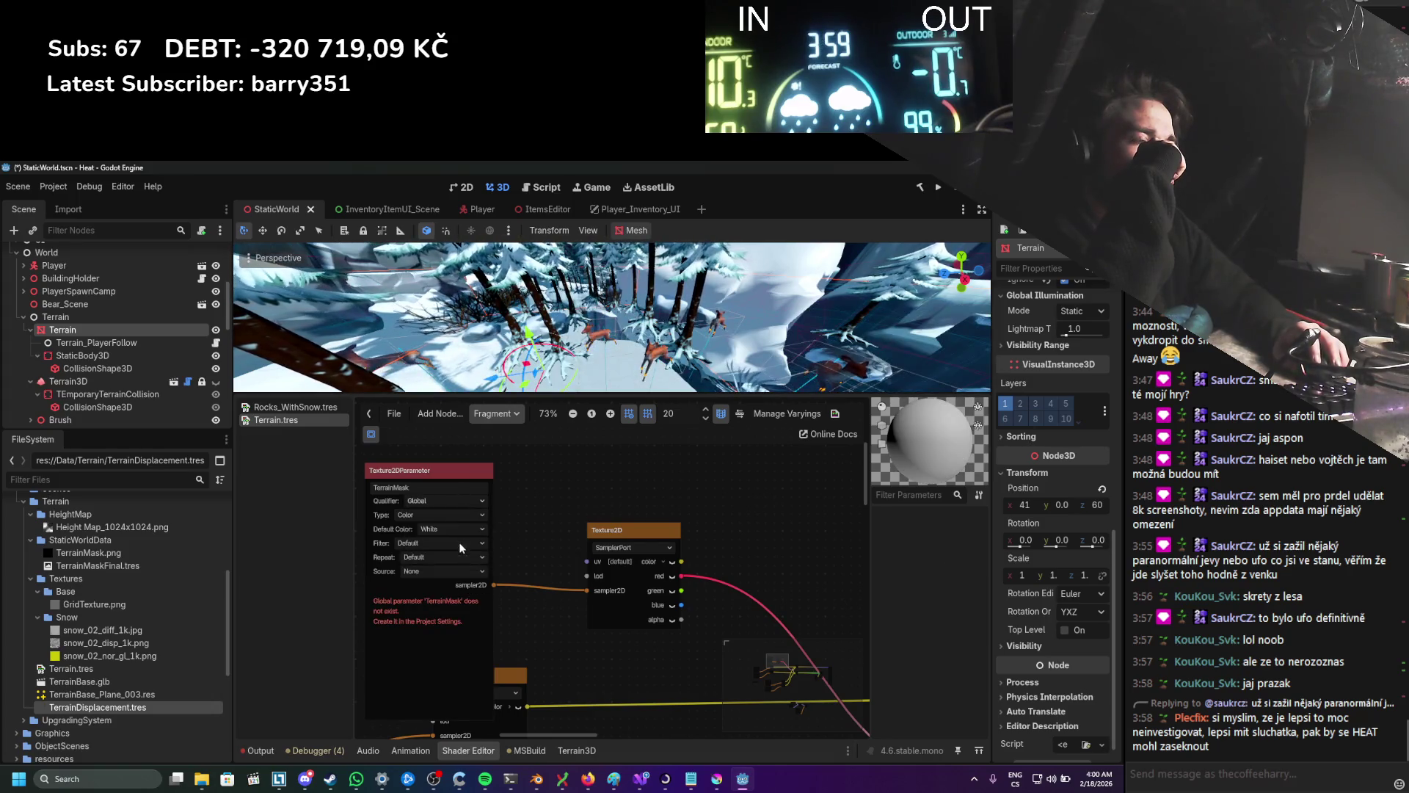
click(459, 545)
click(461, 503)
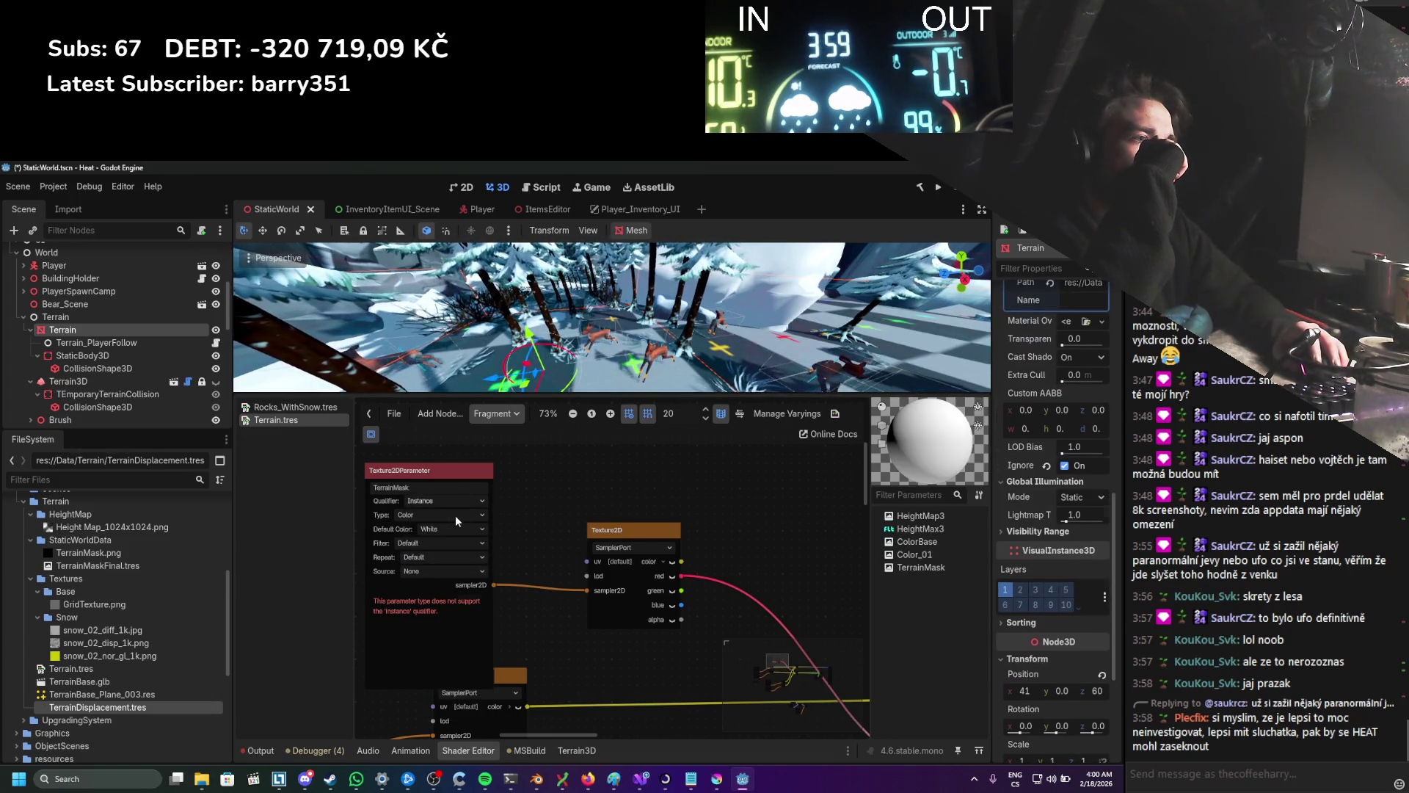
click(455, 515)
click(444, 515)
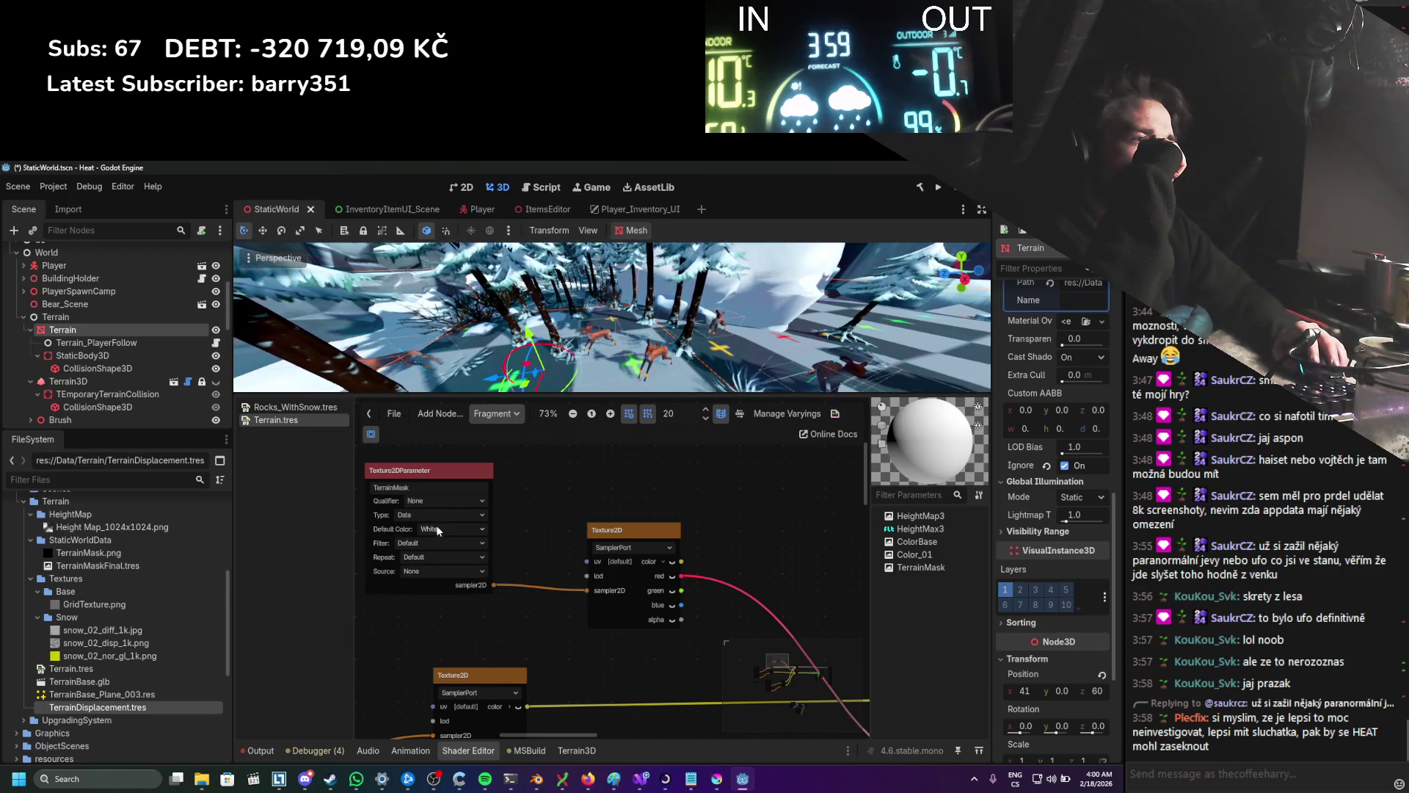
Step: Keep TerrainMask's default colour White, filter Default and source None, then save the scene
click(438, 530)
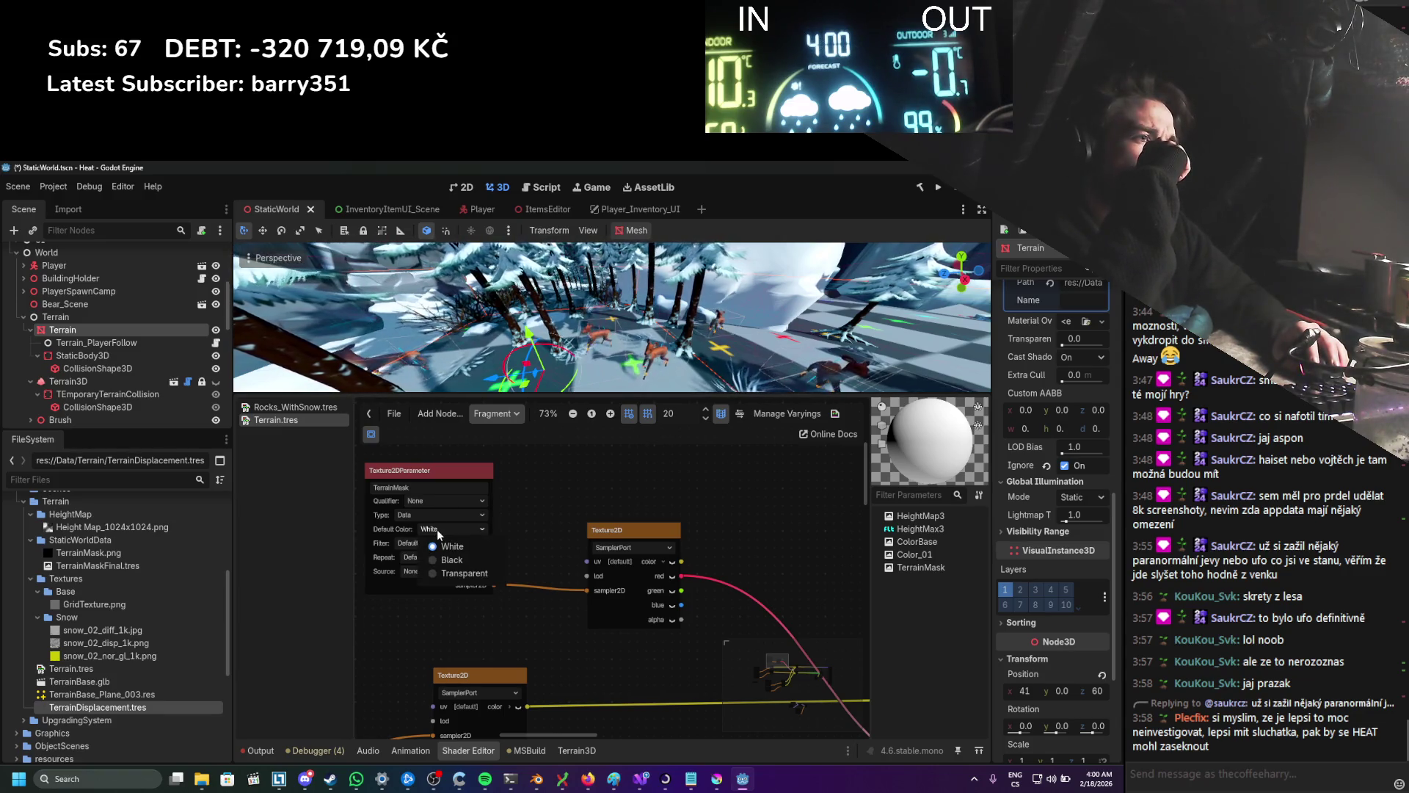
click(438, 530)
click(435, 541)
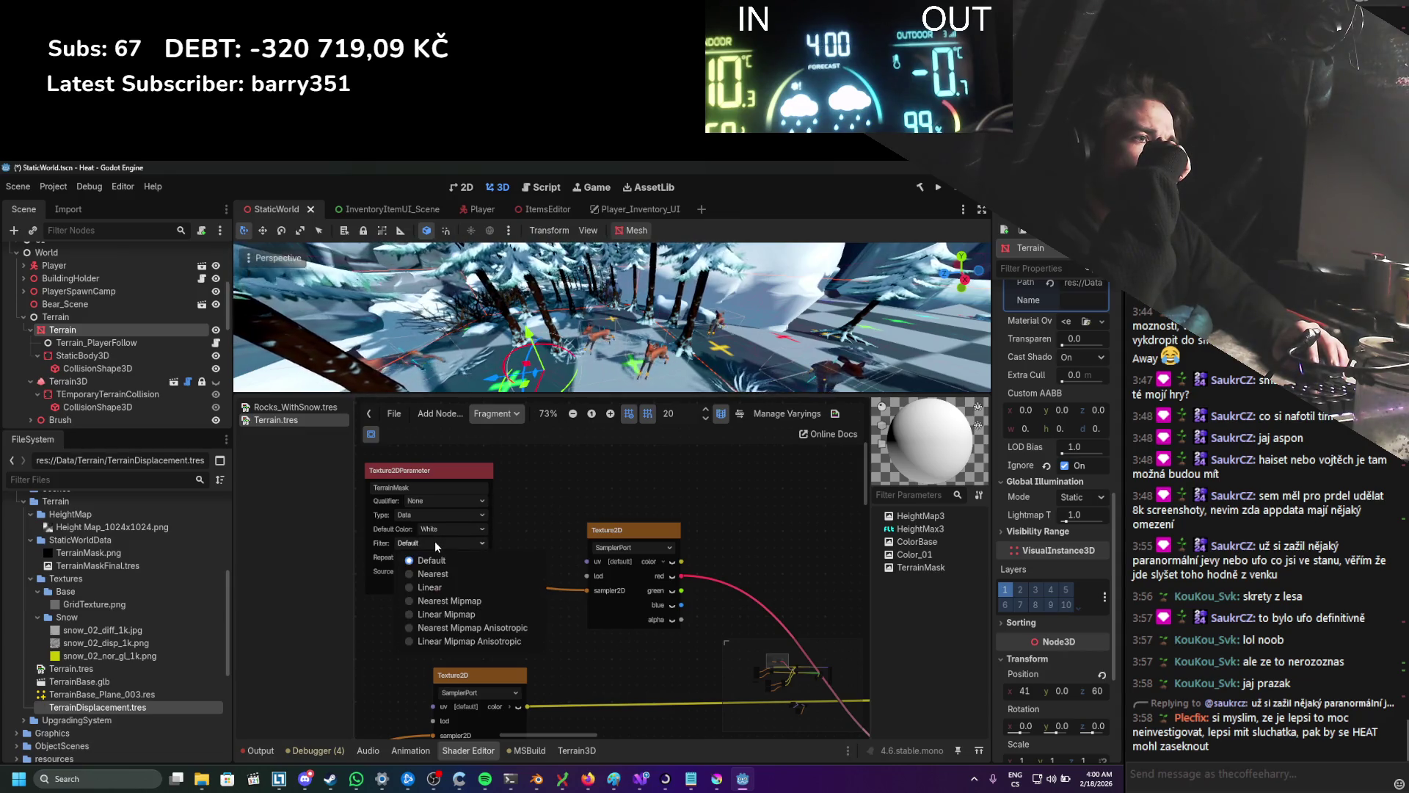
click(434, 541)
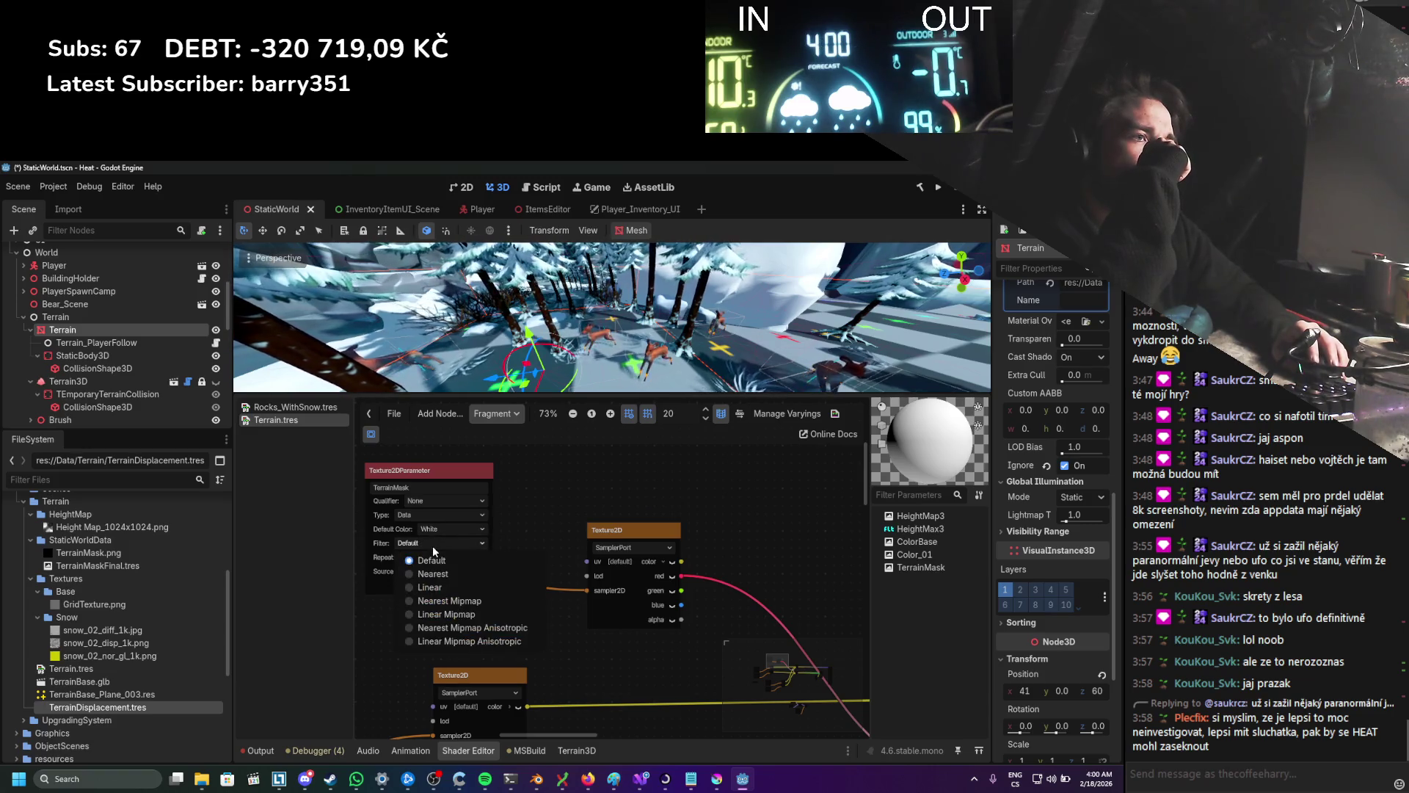
click(437, 542)
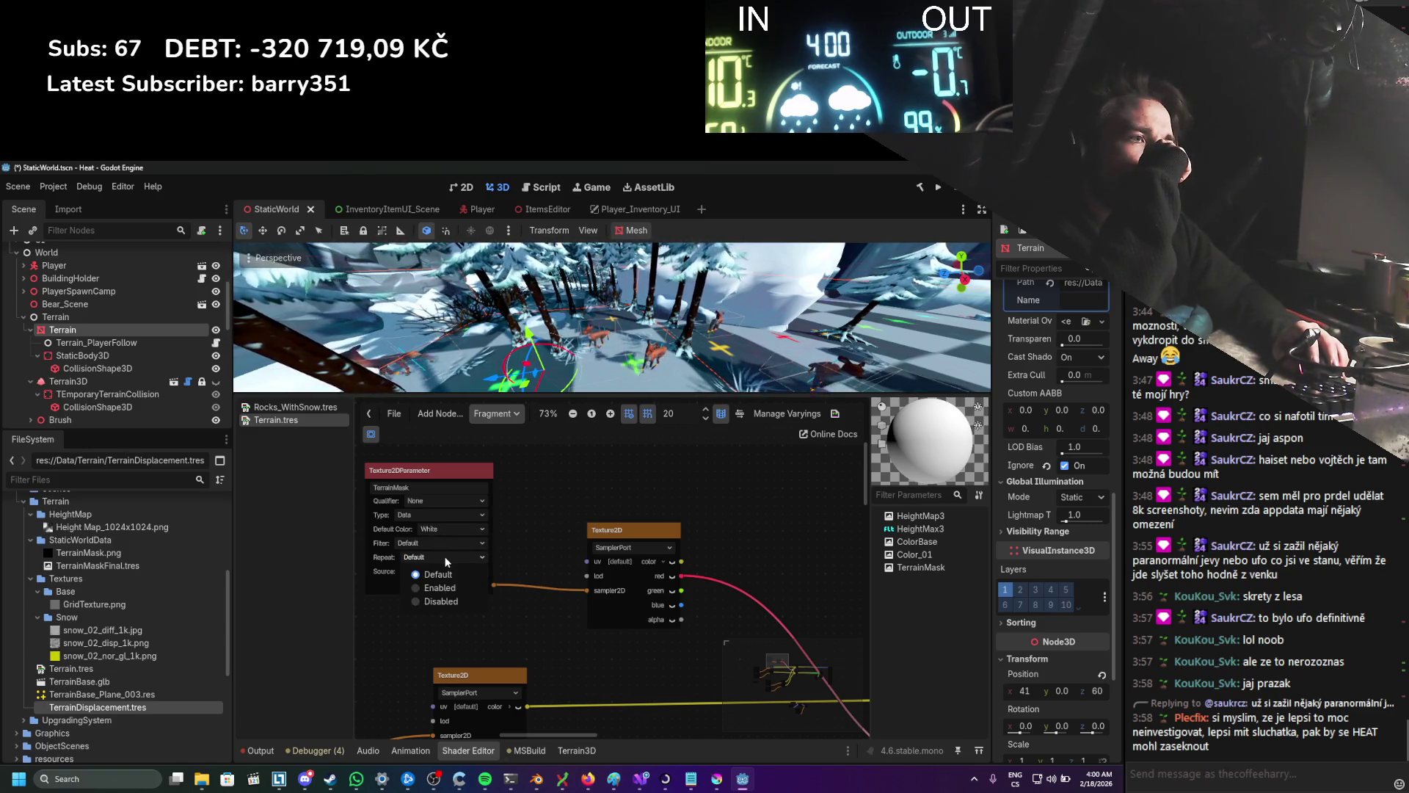
click(441, 569)
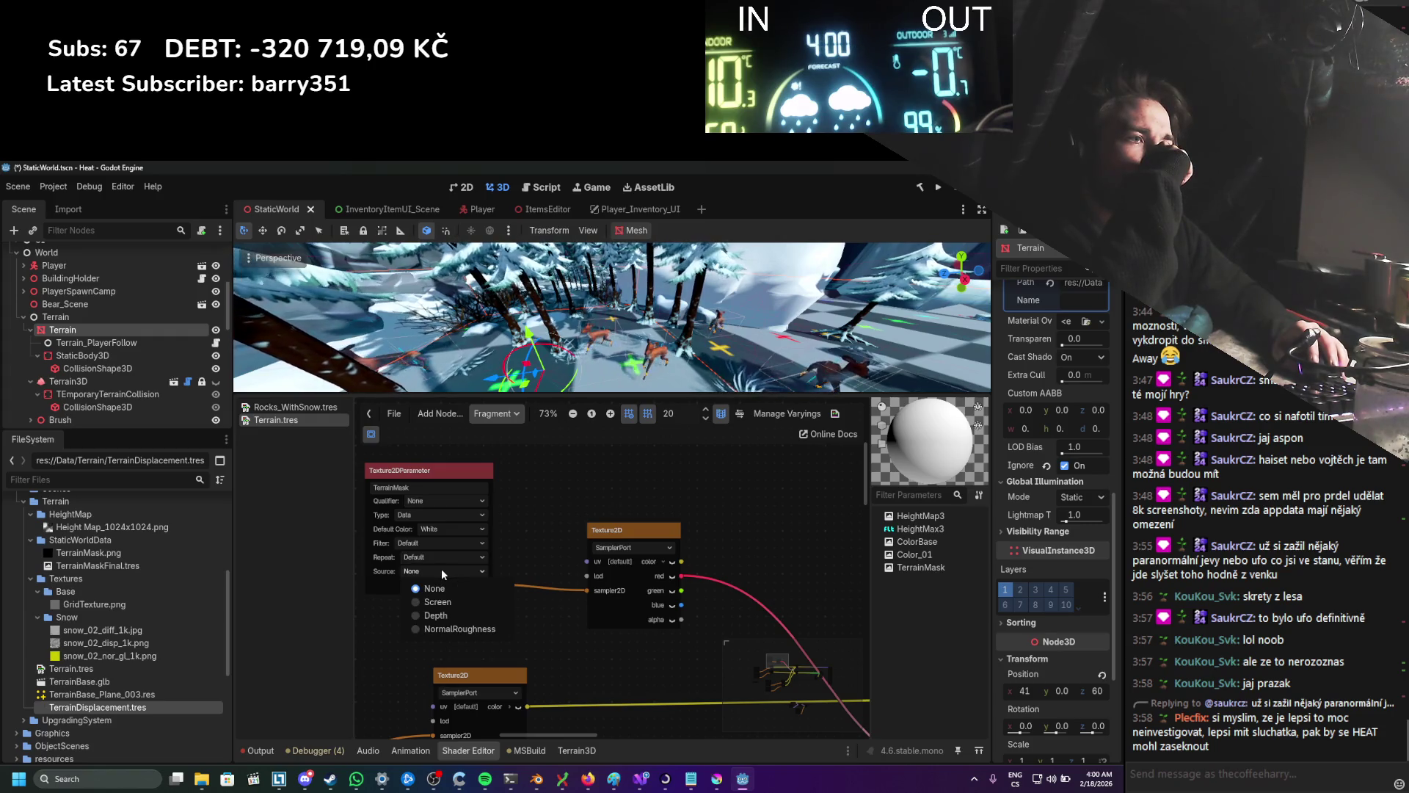
click(442, 568)
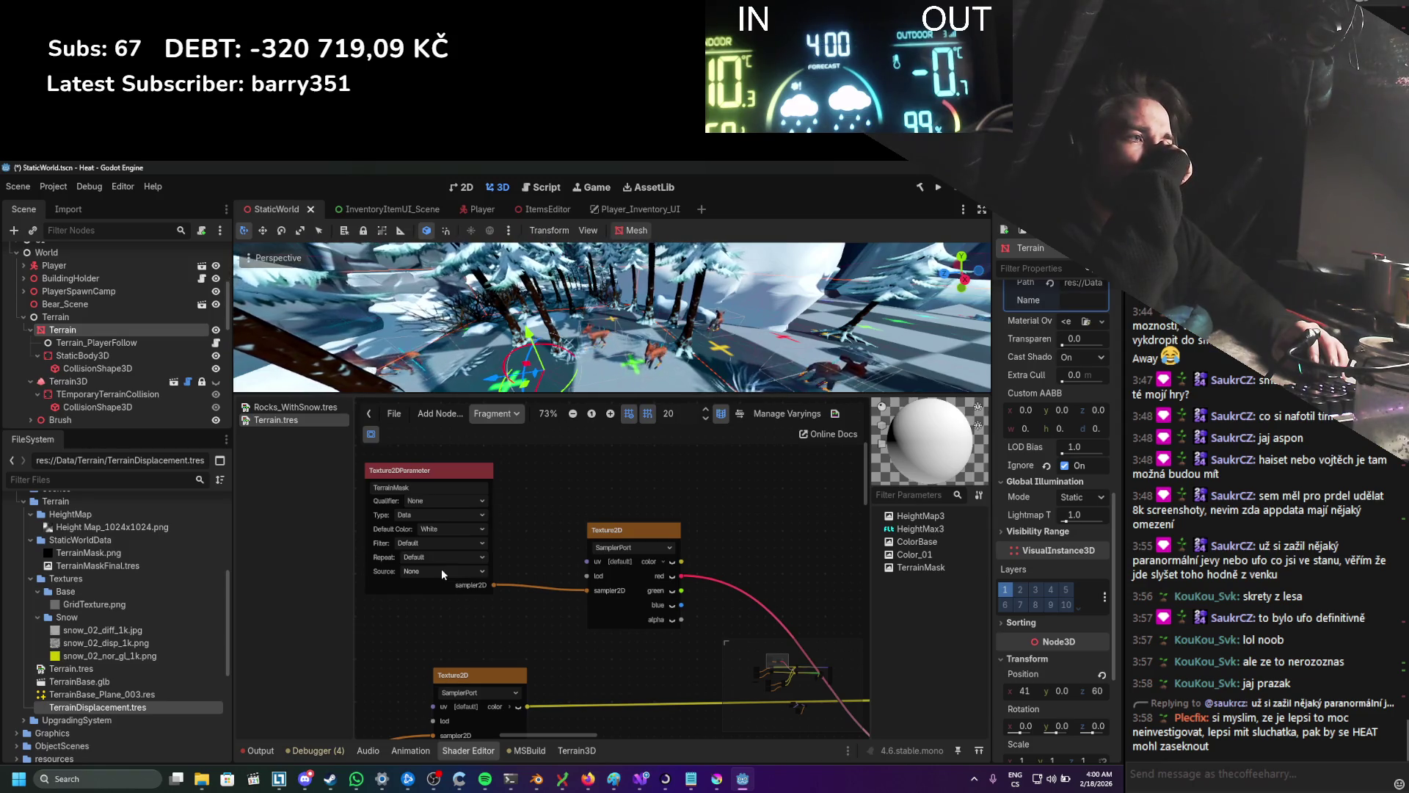
scroll(502, 594, down, 3)
key(ctrl+s)
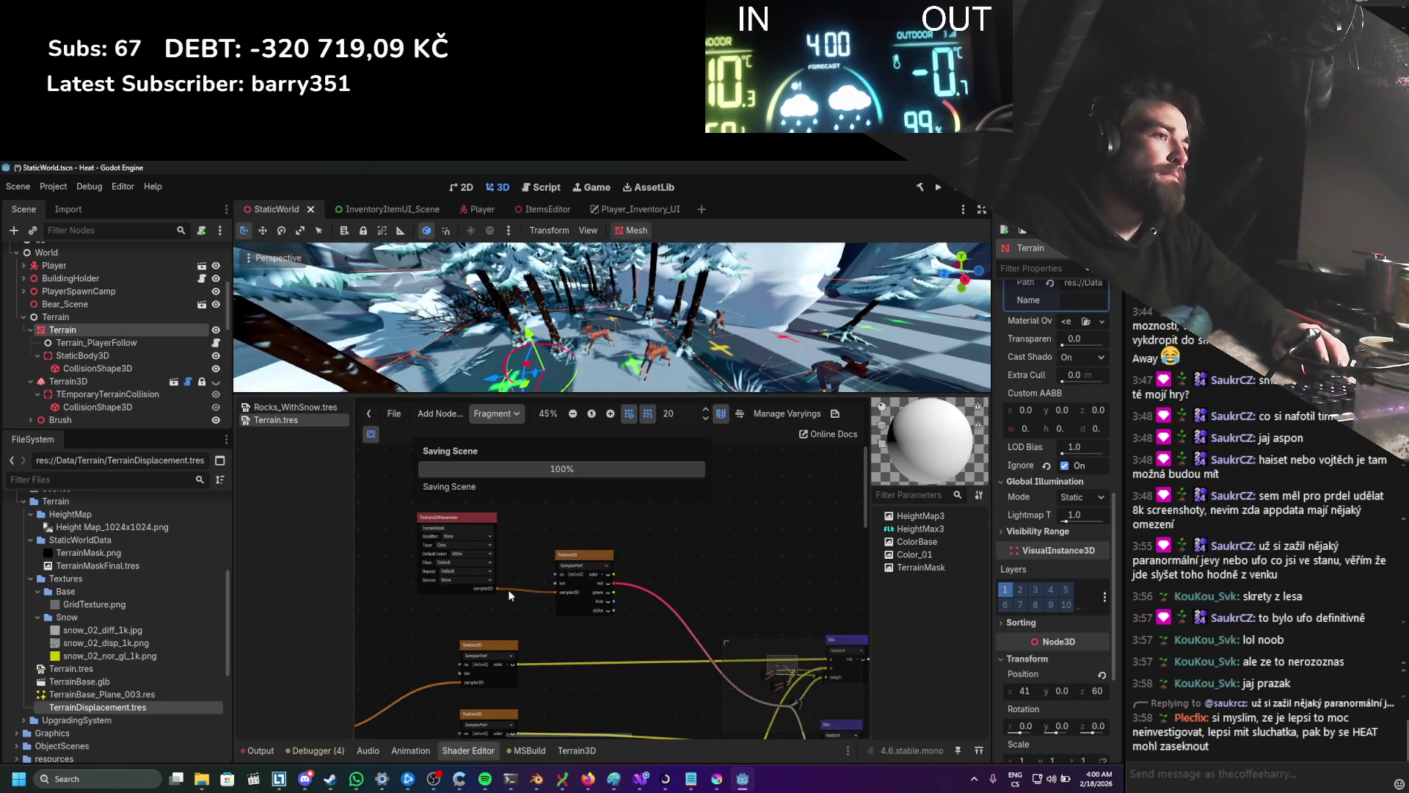
Step: Pan to the Mix nodes and move a Texture2D node up and left in the graph
scroll(595, 540, up, 2)
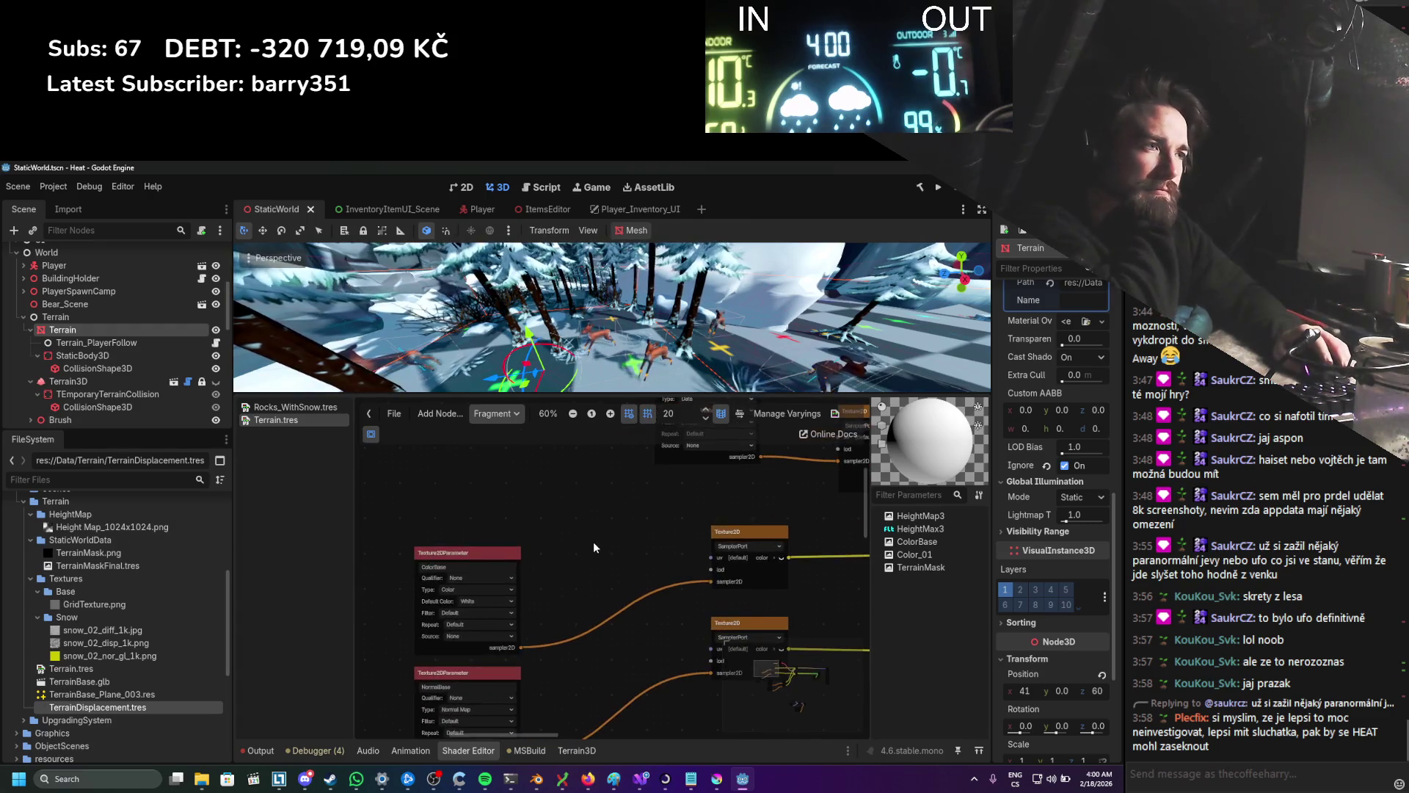
scroll(588, 559, down, 2)
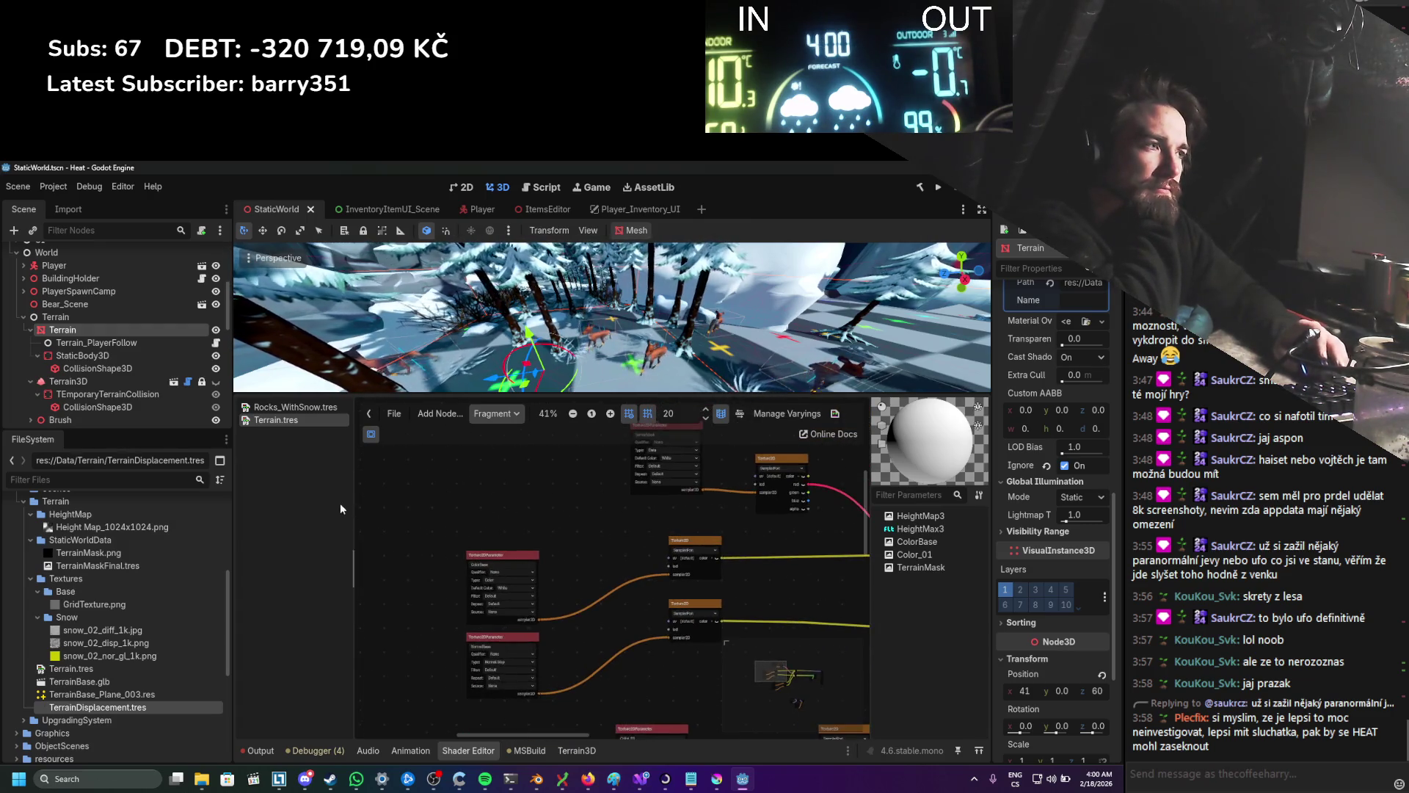
drag(633, 579, 395, 502)
drag(587, 507, 502, 554)
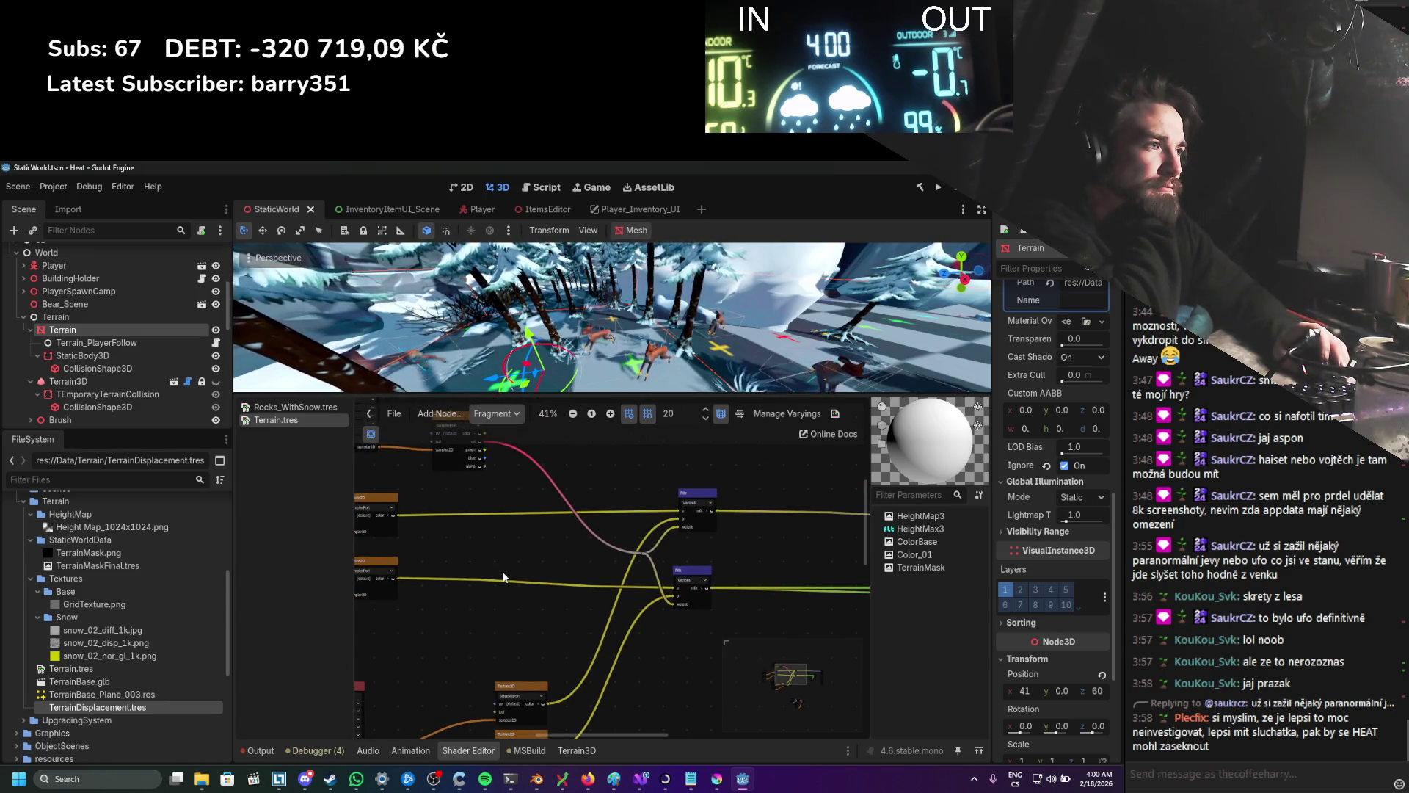
scroll(505, 571, down, 1)
drag(506, 571, 555, 556)
scroll(555, 556, up, 1)
mouse_move(587, 671)
mouse_down()
mouse_move(524, 599)
mouse_move(716, 565)
mouse_up()
drag(530, 632, 768, 408)
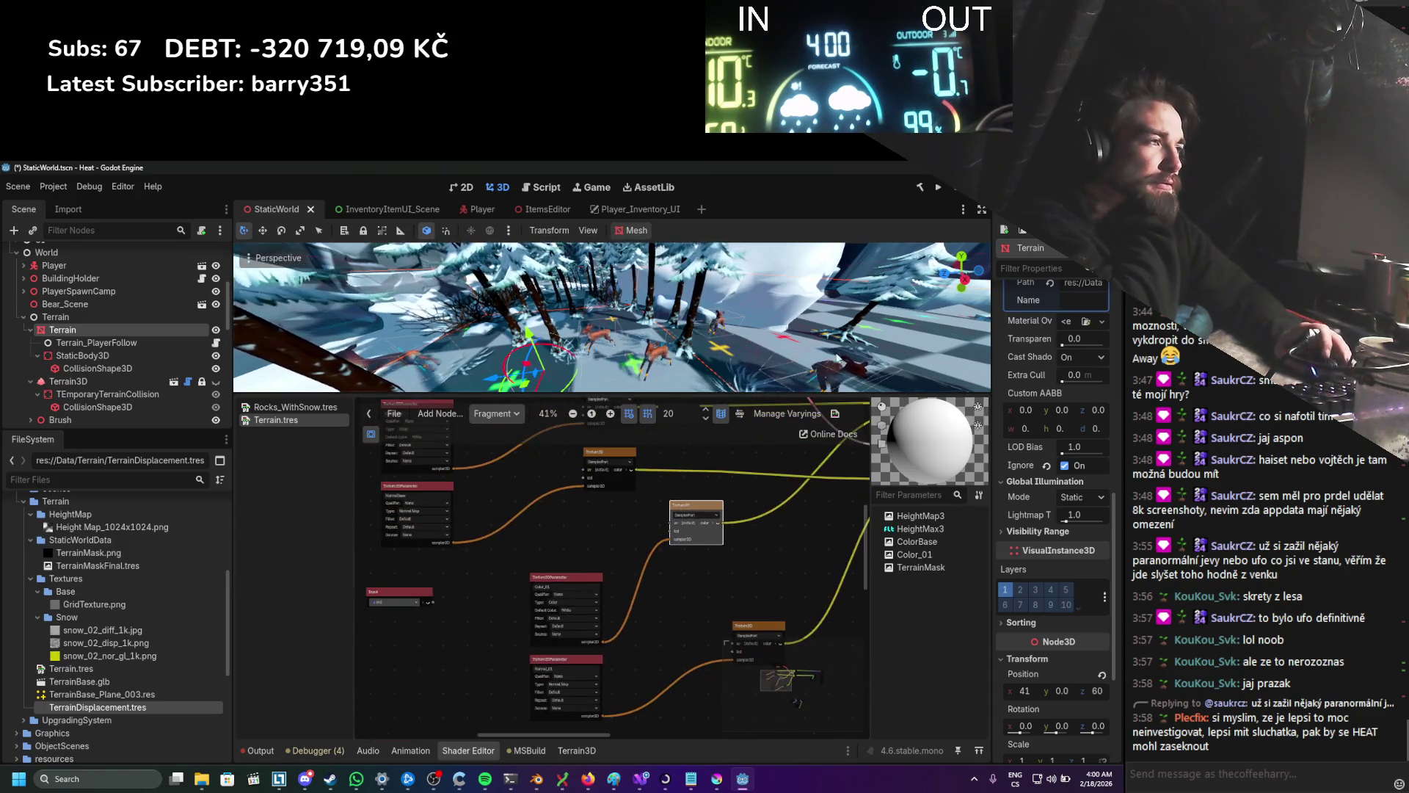
Step: Run the game to test the terrain, then stop it
click(938, 187)
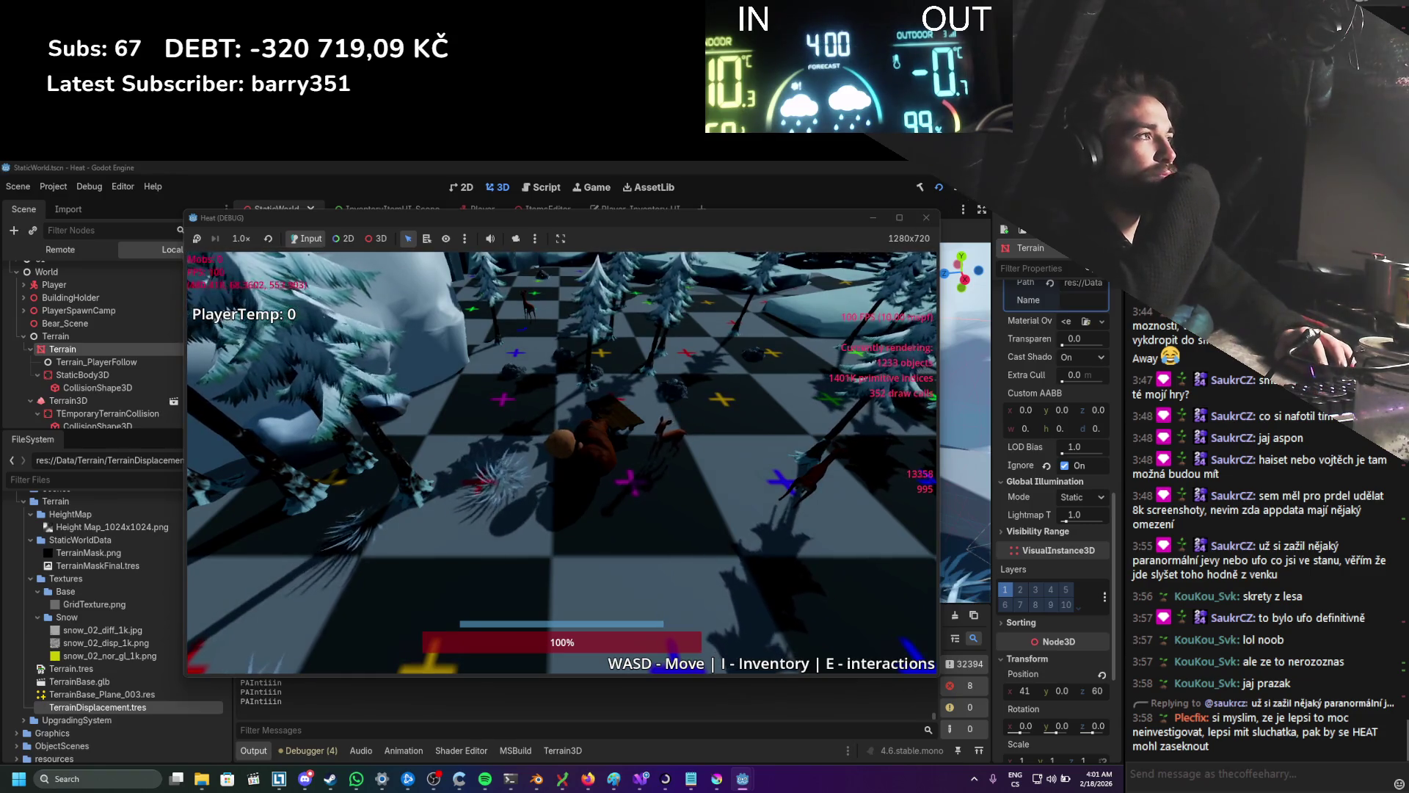
click(926, 216)
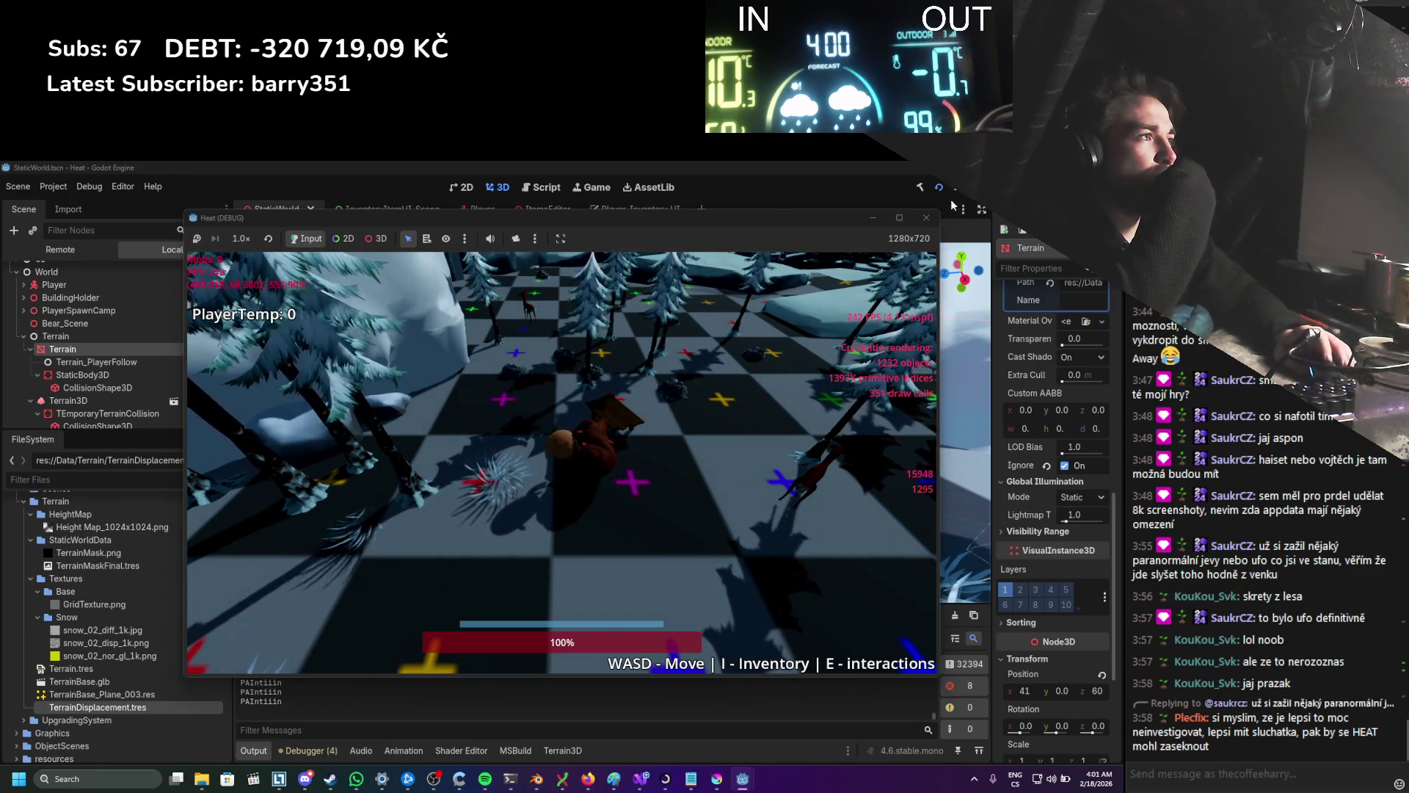
click(640, 779)
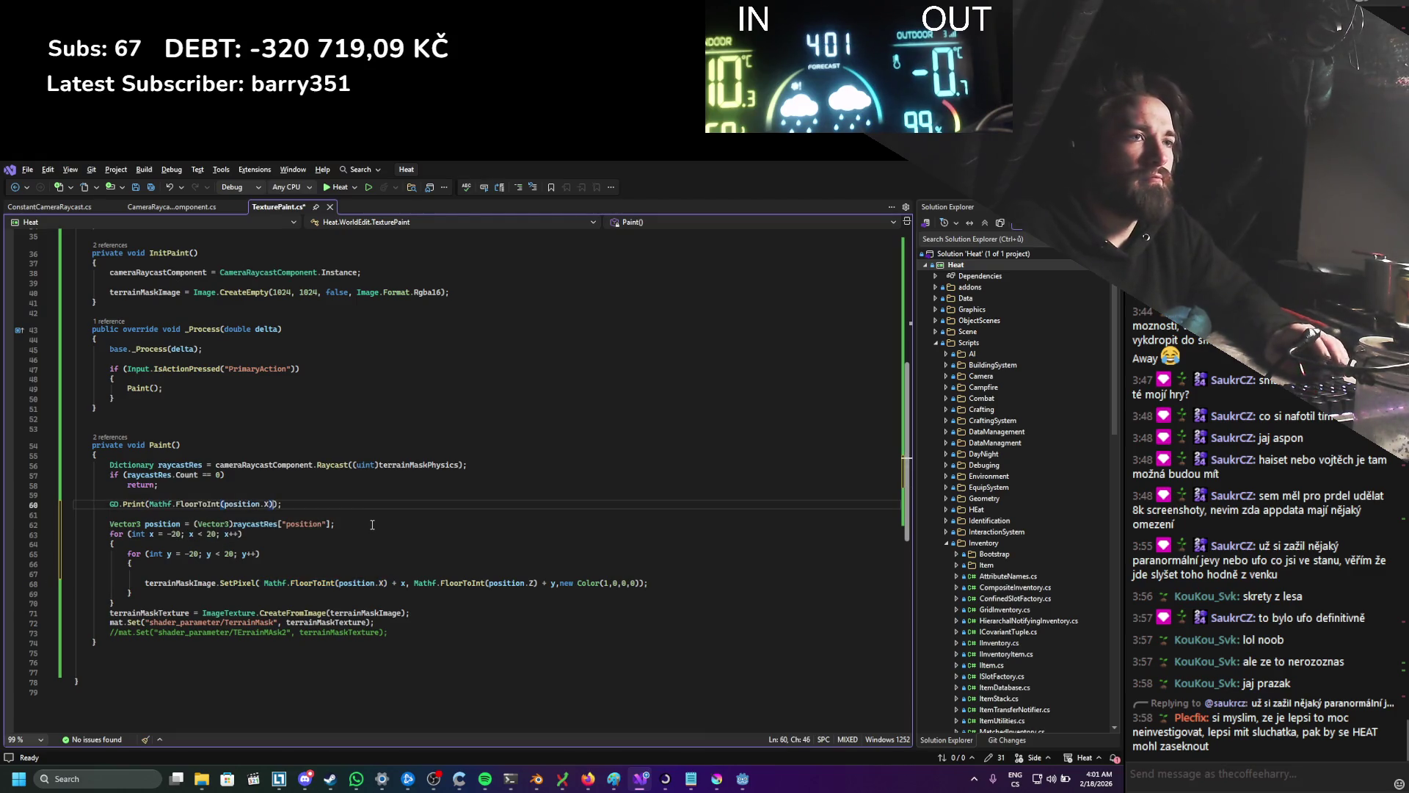
Step: Finish line 62 to print Mathf.FloorToInt of position.X and position.Z, then save
text(,)
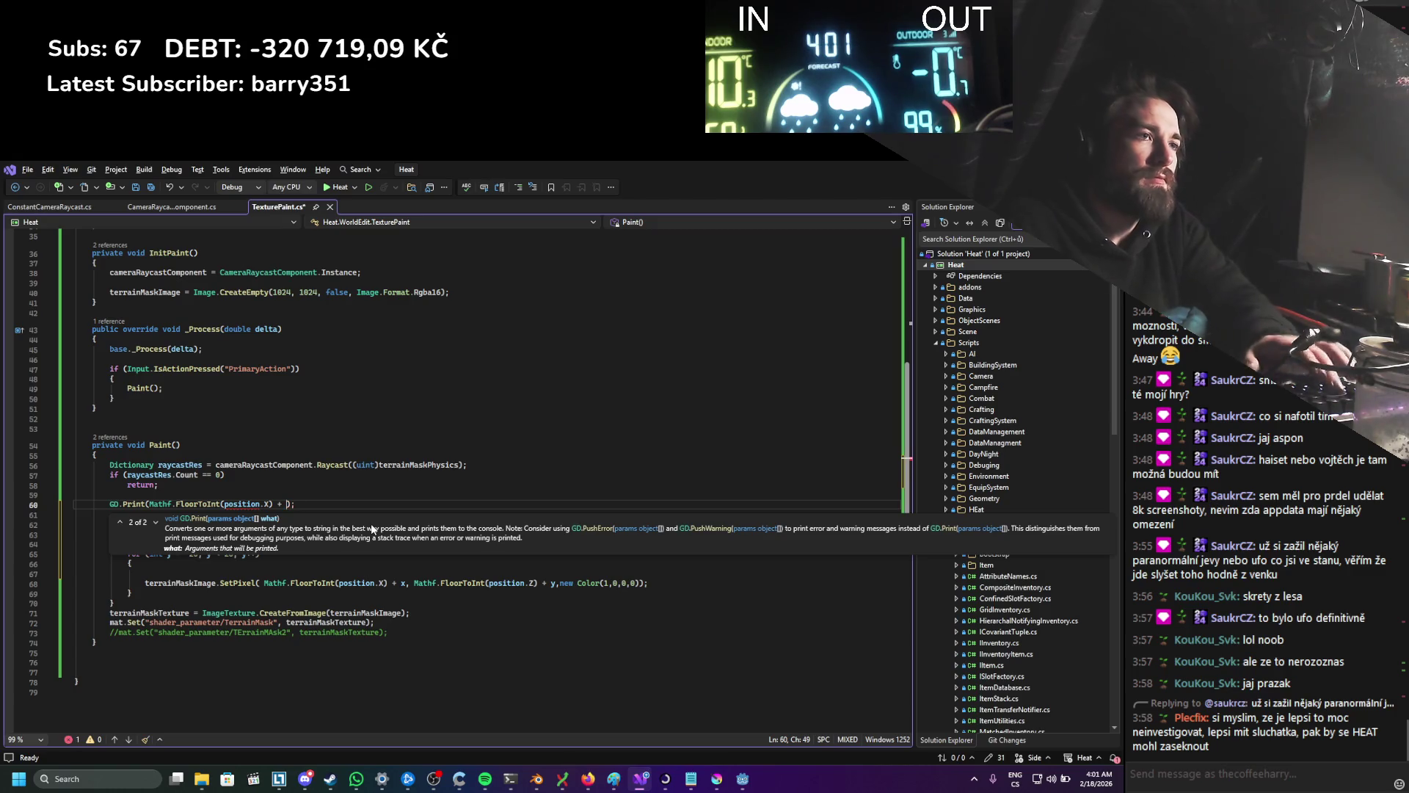
drag(412, 587, 420, 588)
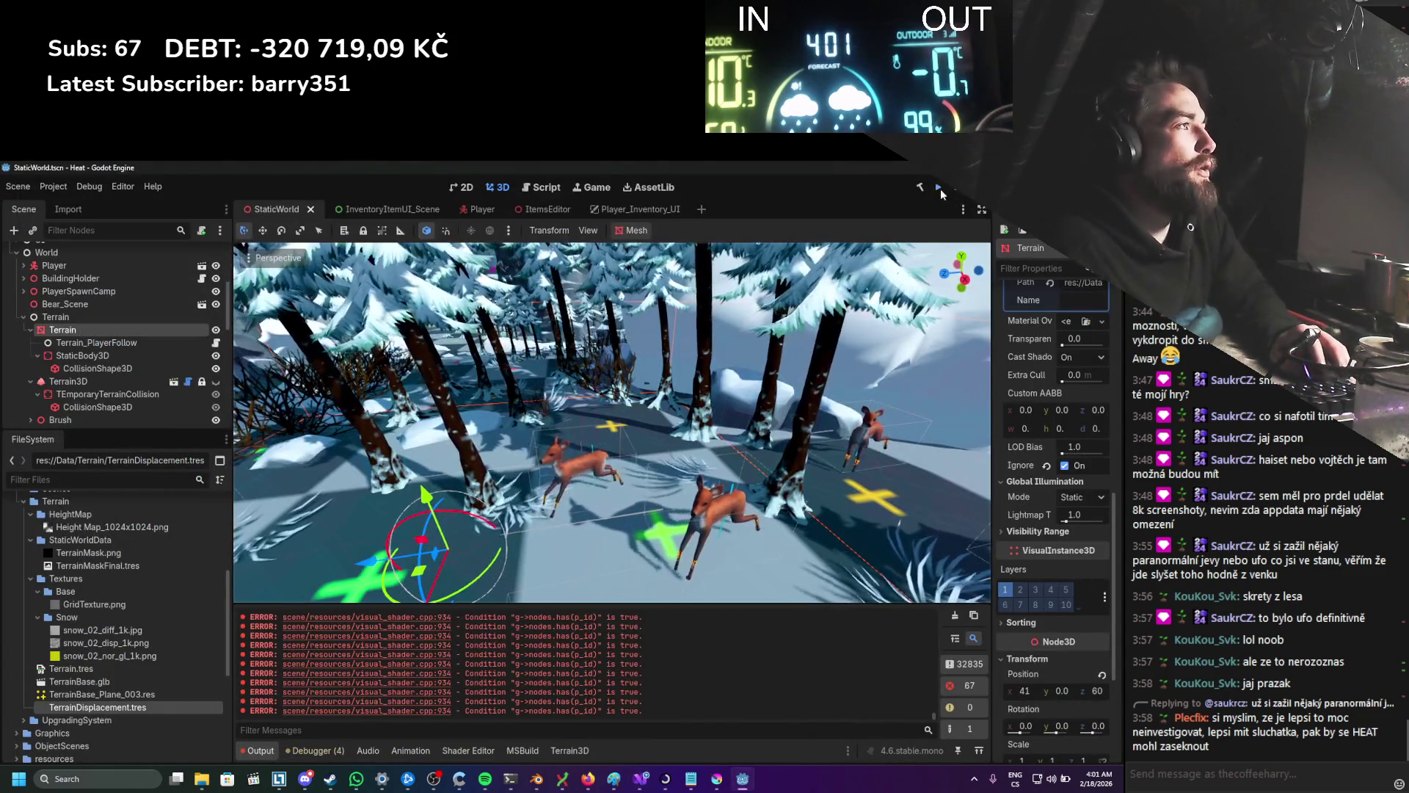
Step: Launch the game and walk the player across the checkered terrain with WASD
click(940, 188)
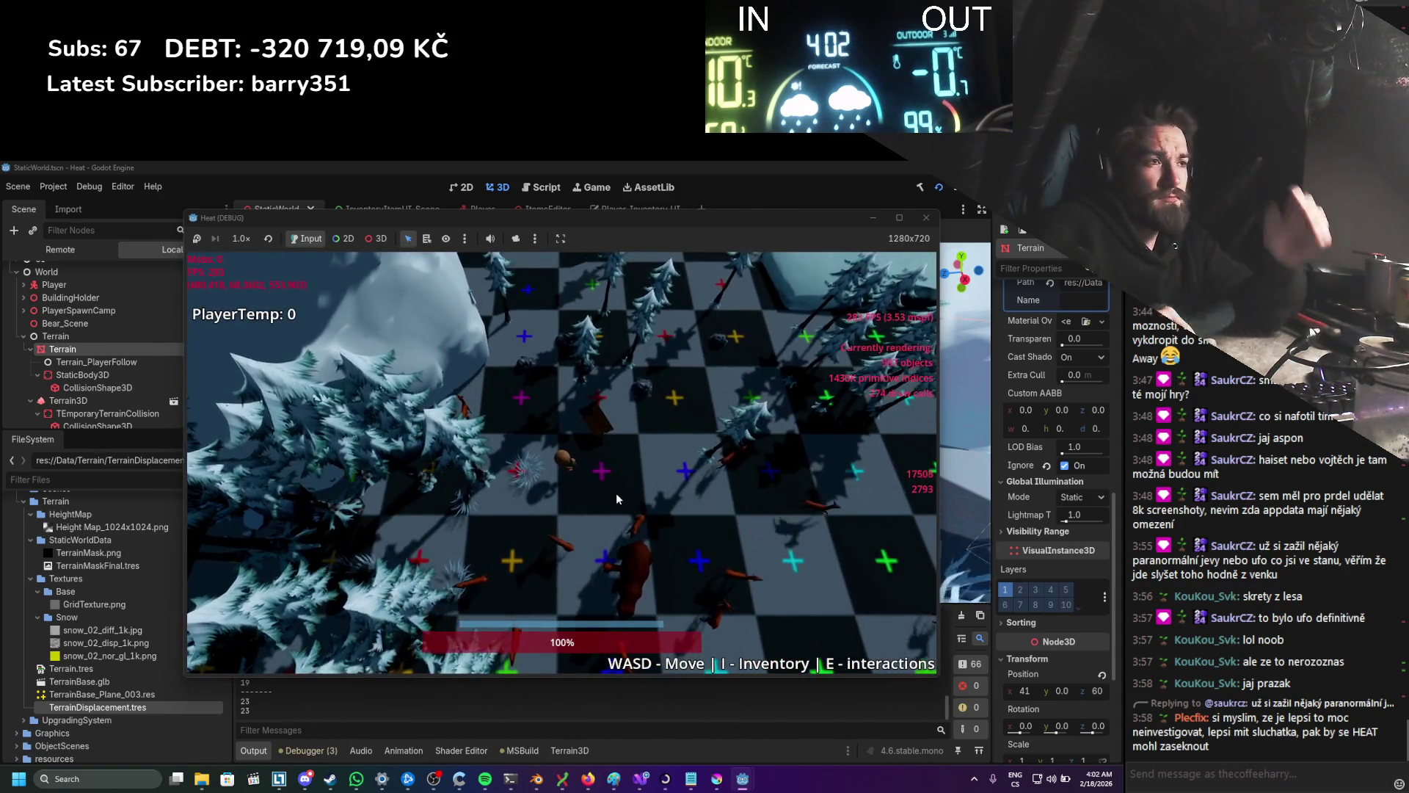
key(d)
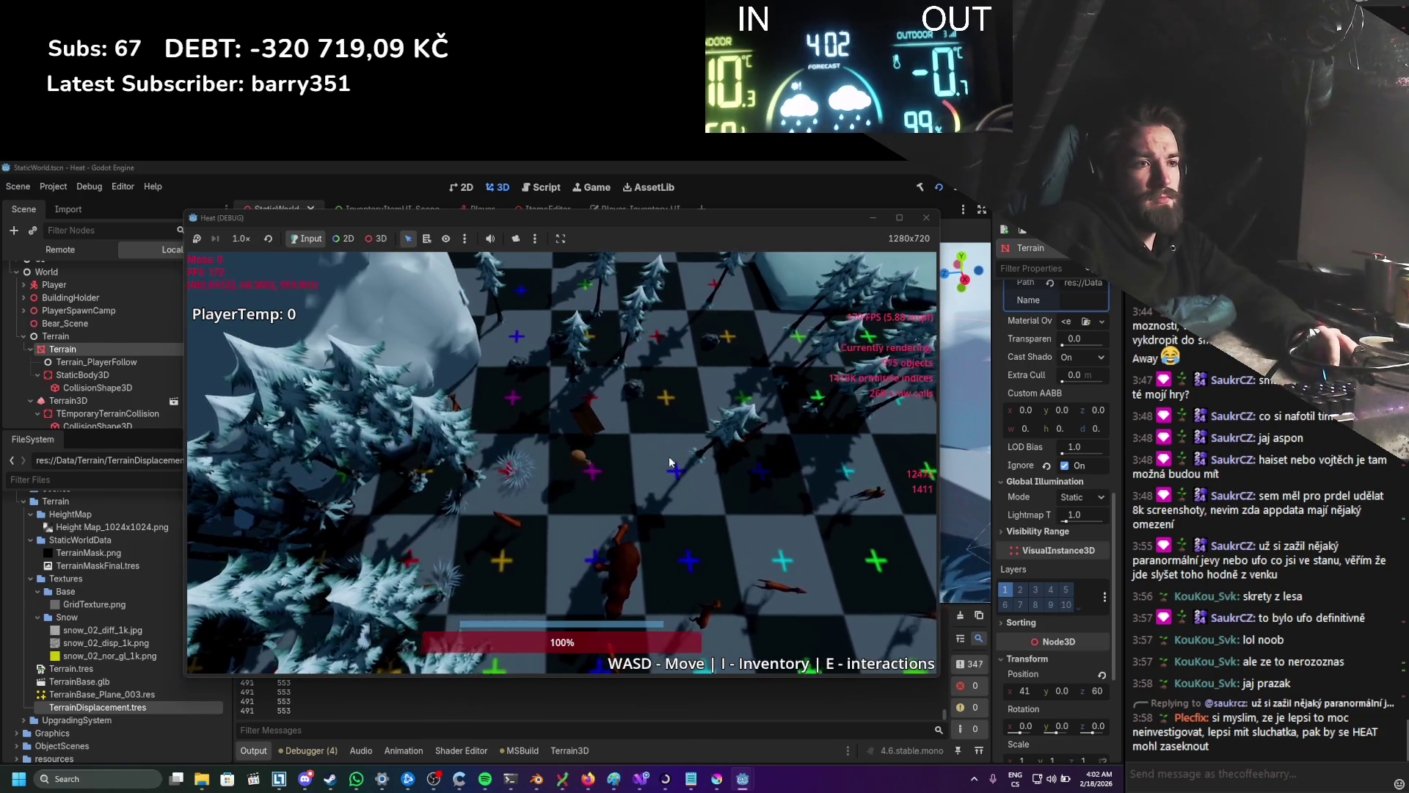
key(w)
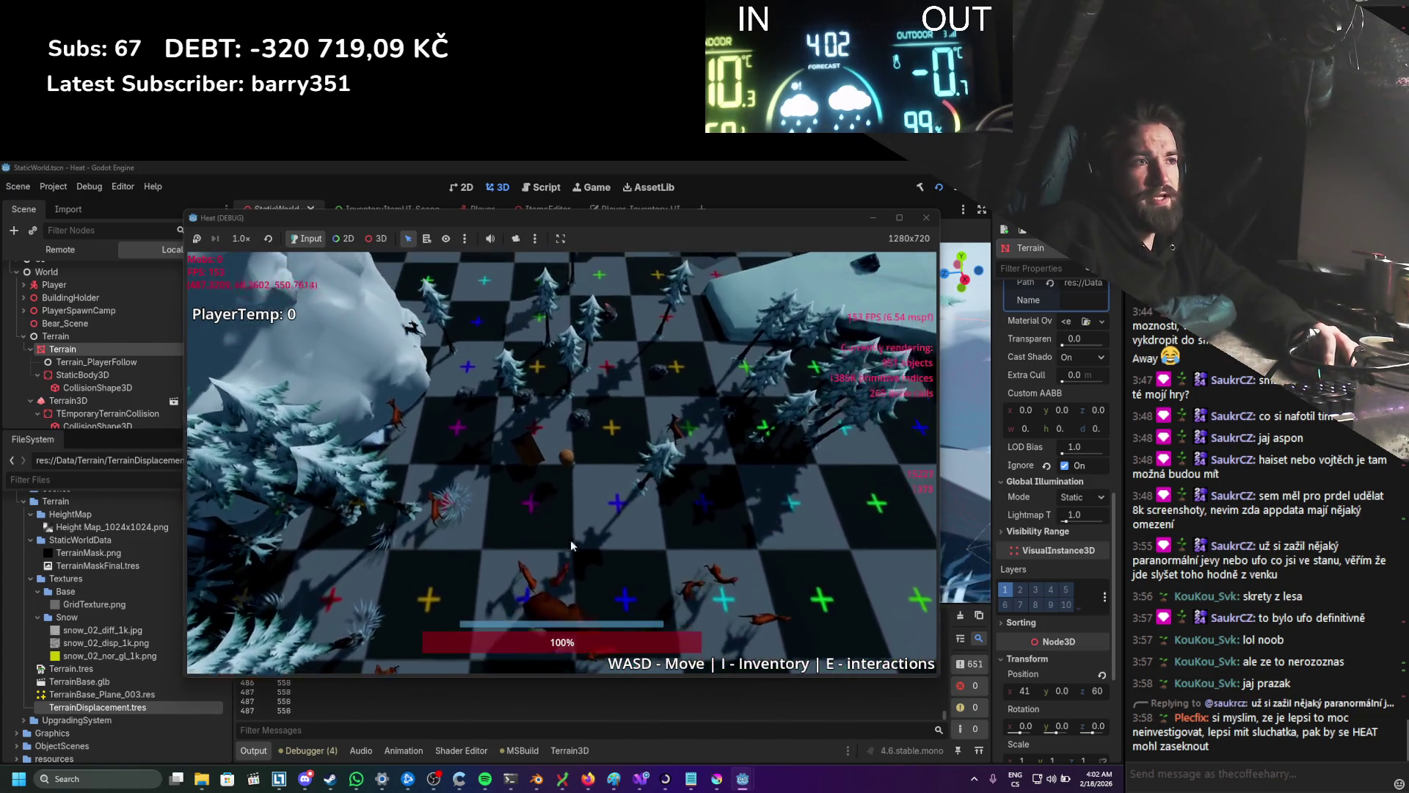
key(a)
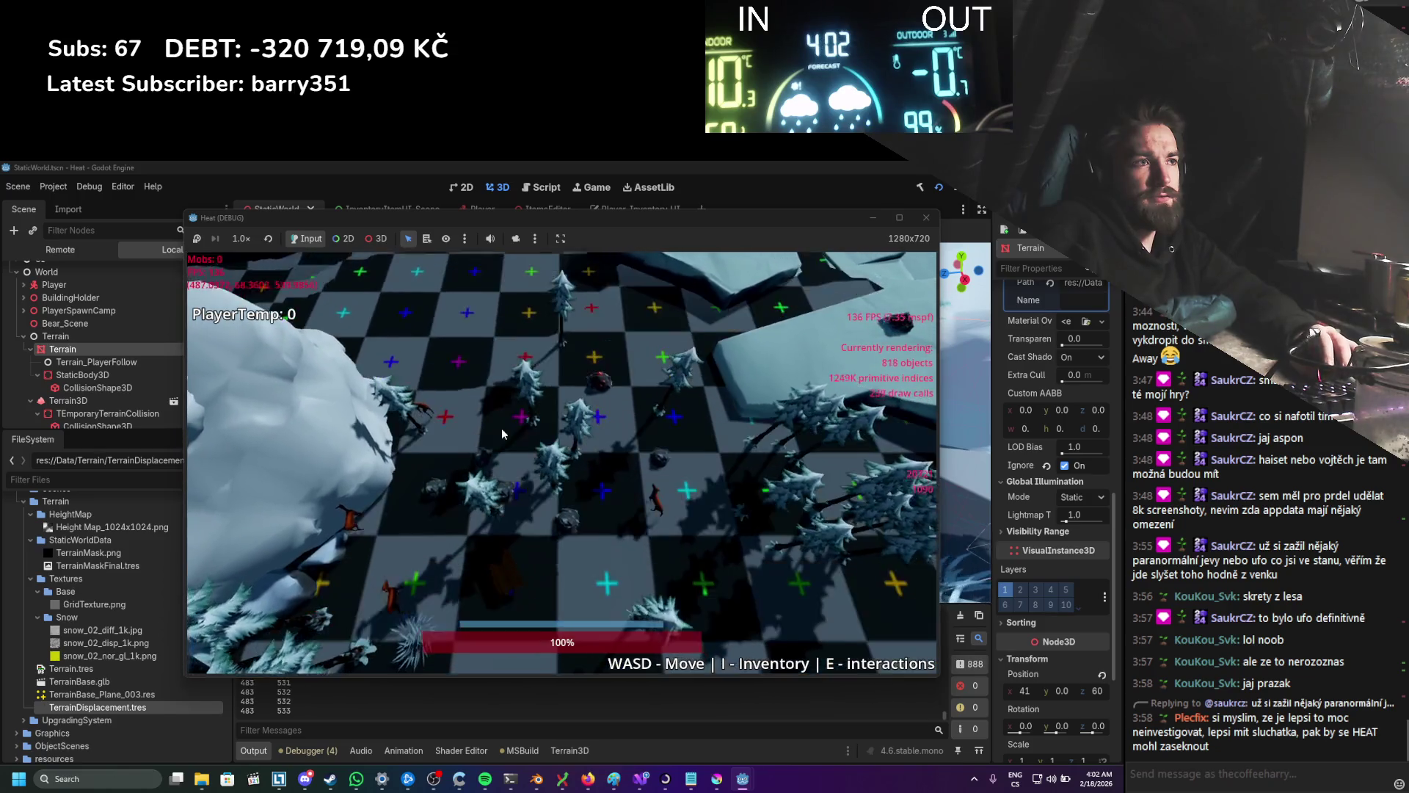
key(w)
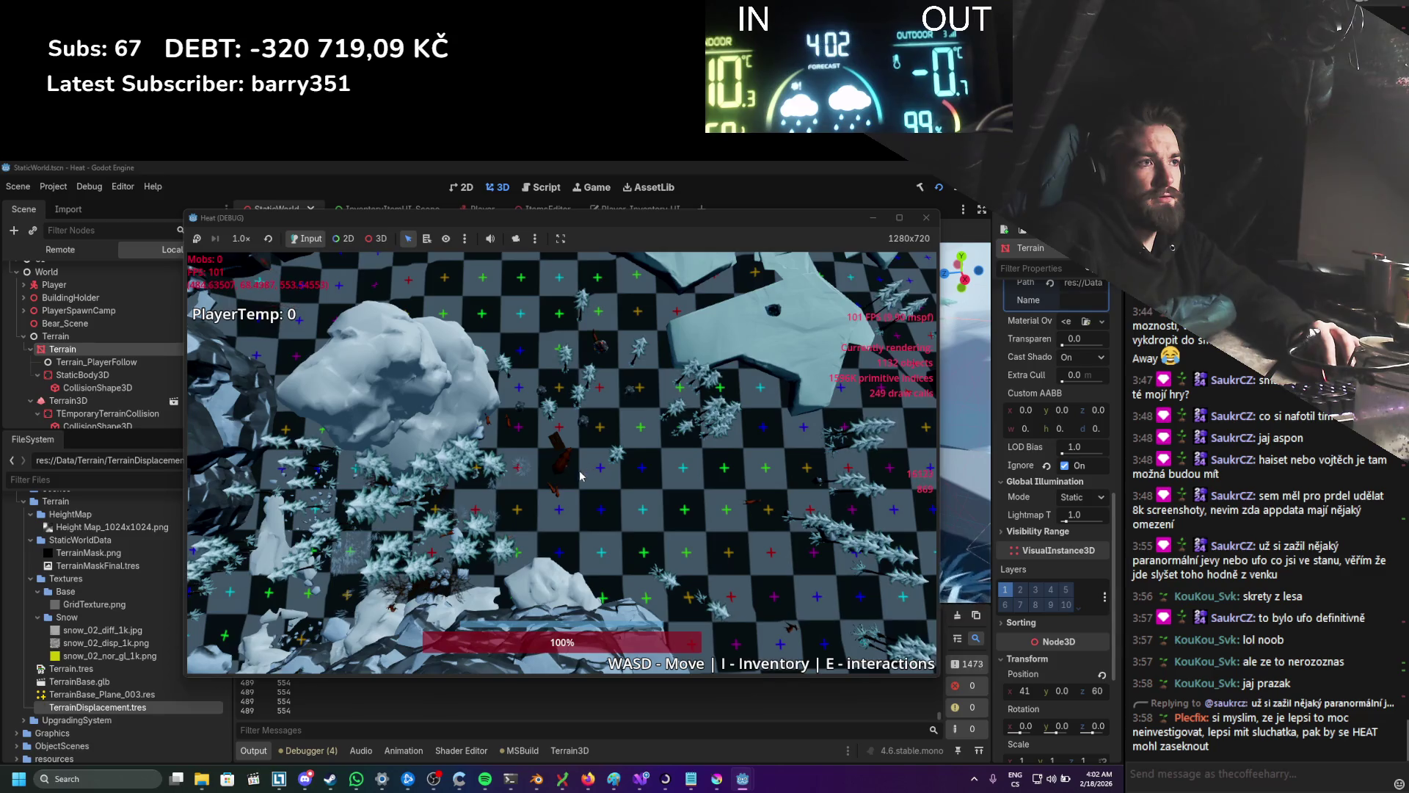
scroll(558, 485, up, 3)
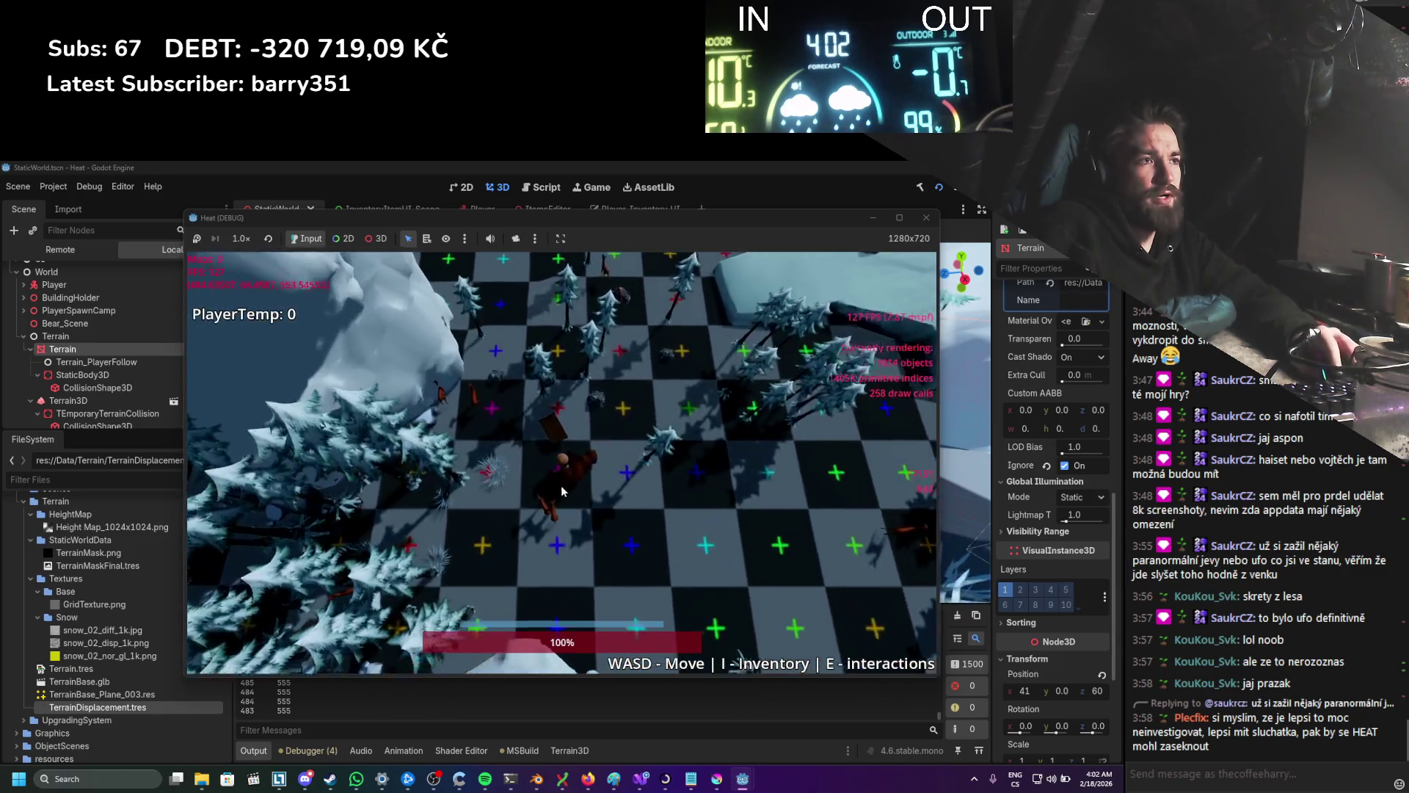
scroll(561, 492, up, 2)
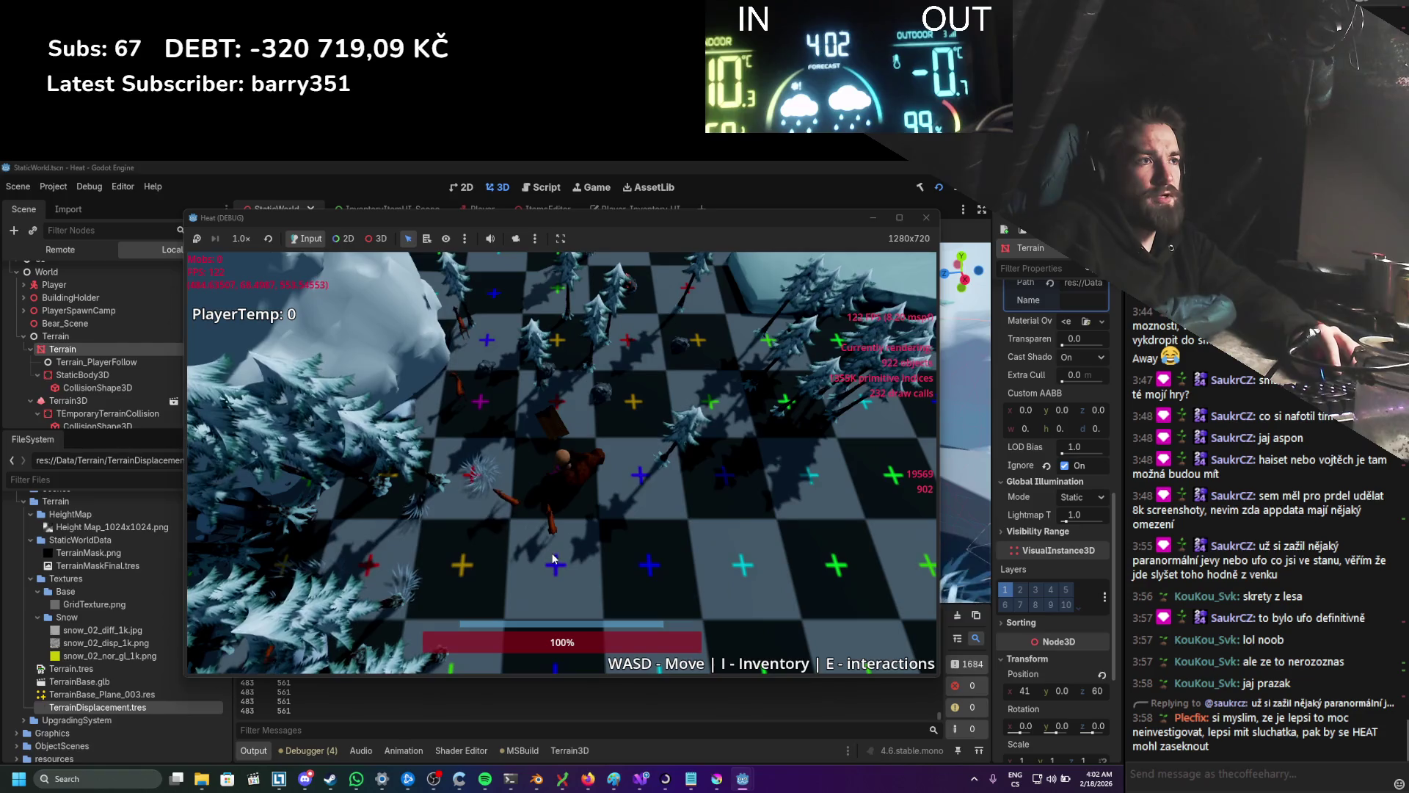
key(a)
key(a)
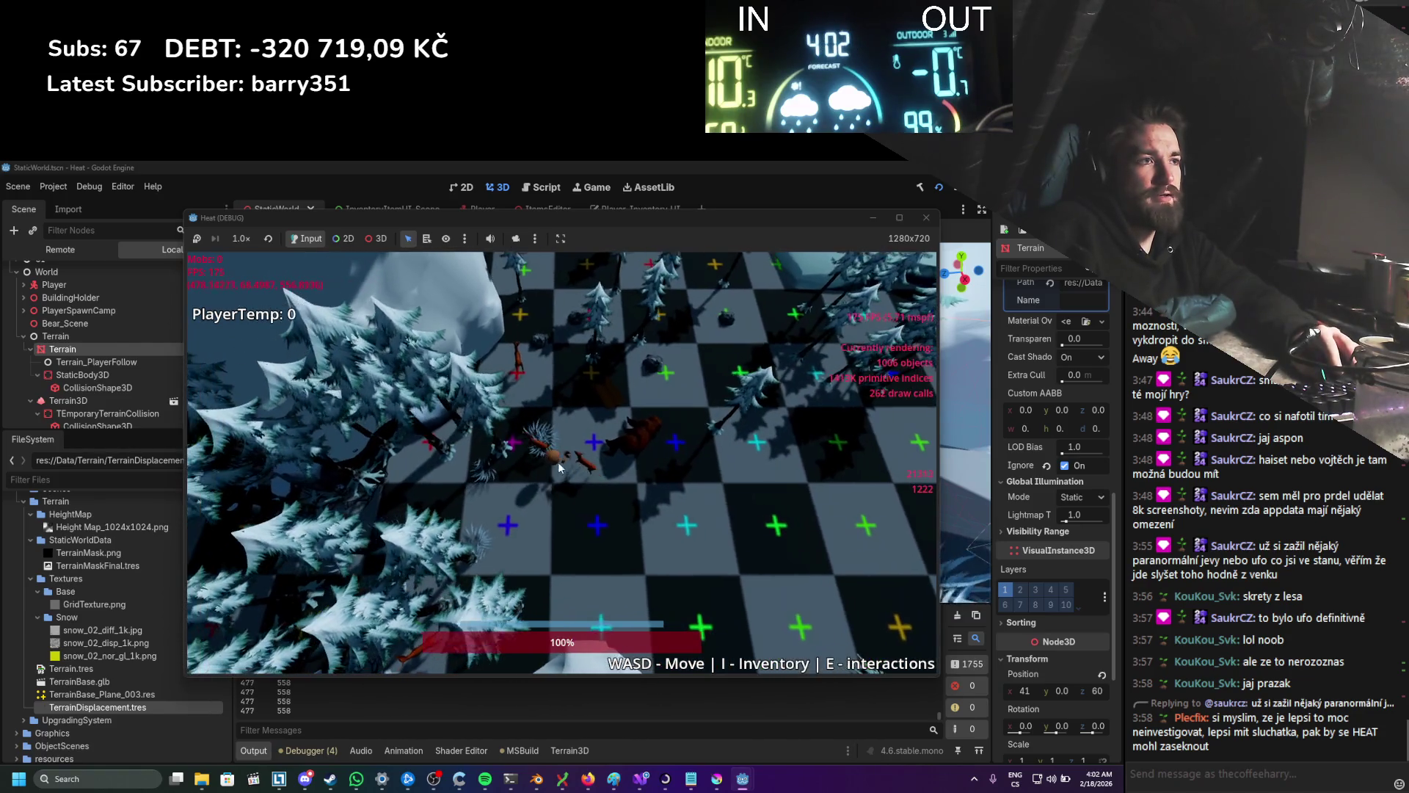
key(d)
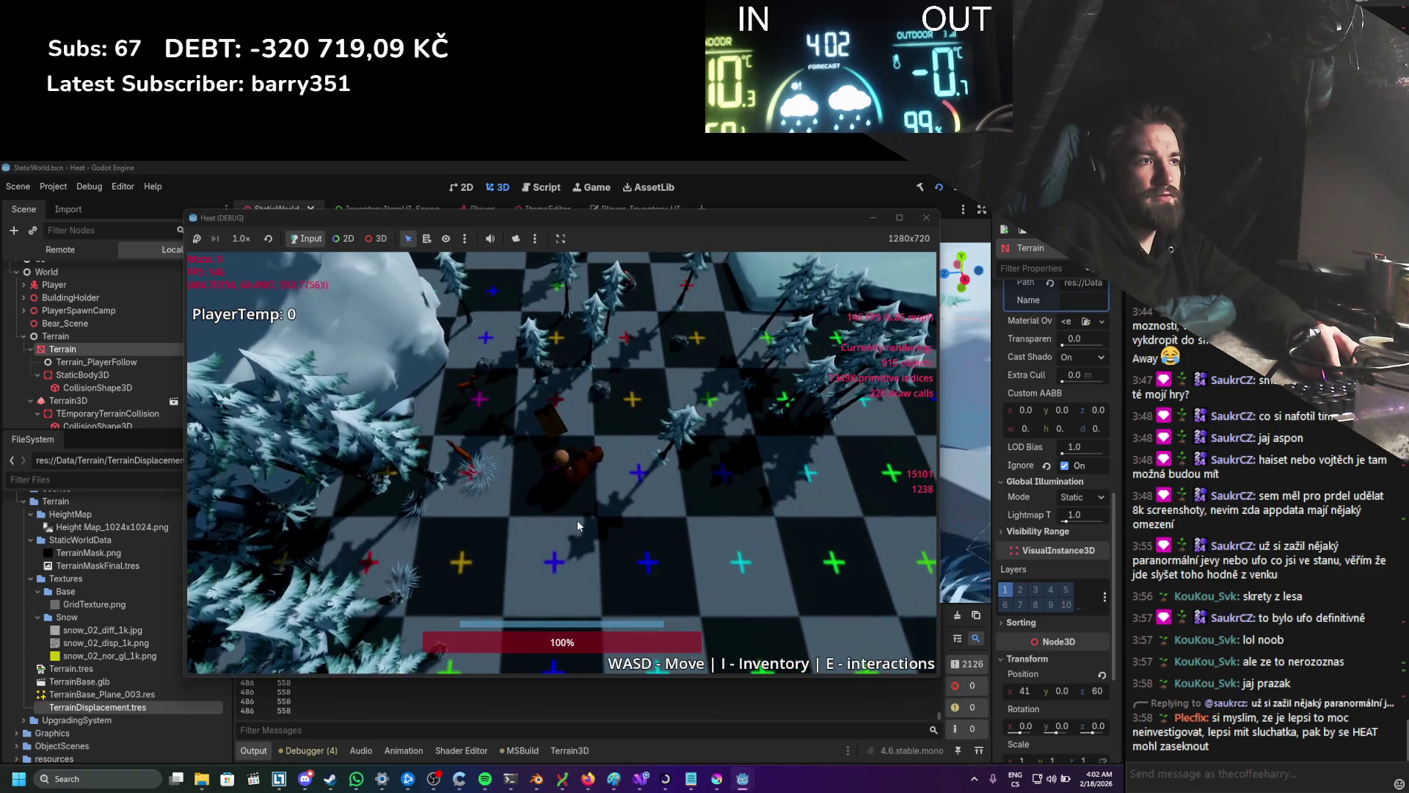
key(s)
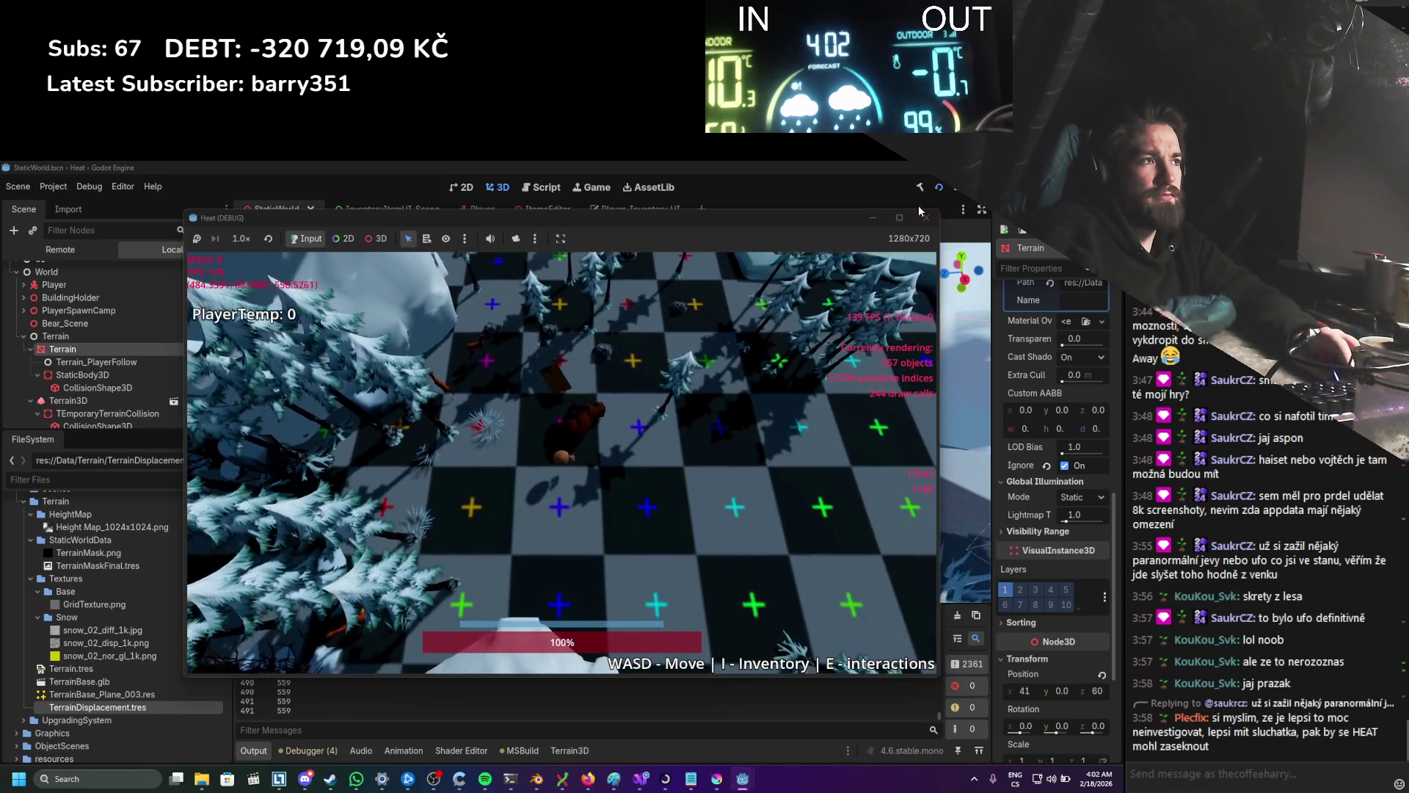
Step: Stop the game and reopen the Terrain shader's node graph, zoomed in
click(927, 217)
key(alt+Tab)
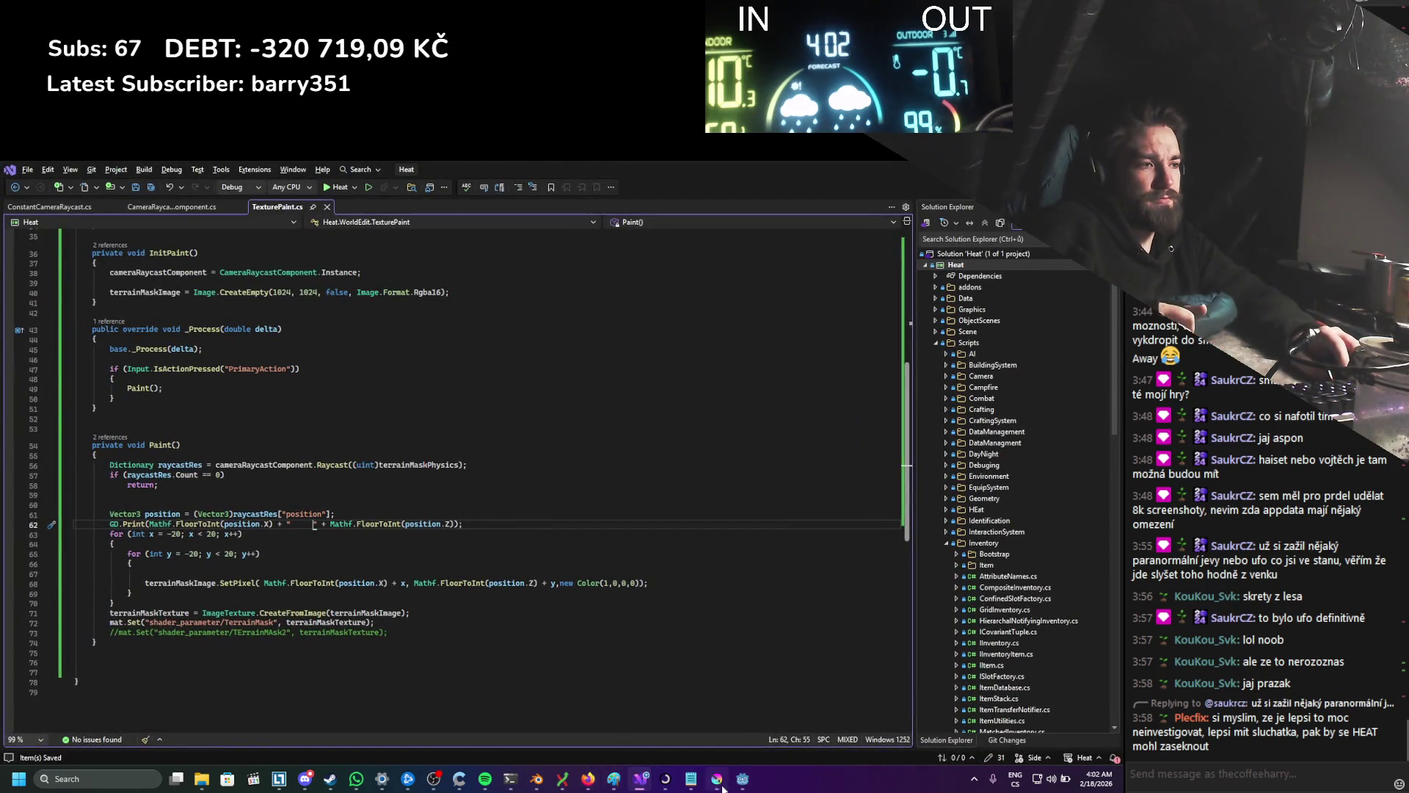
click(743, 780)
click(461, 751)
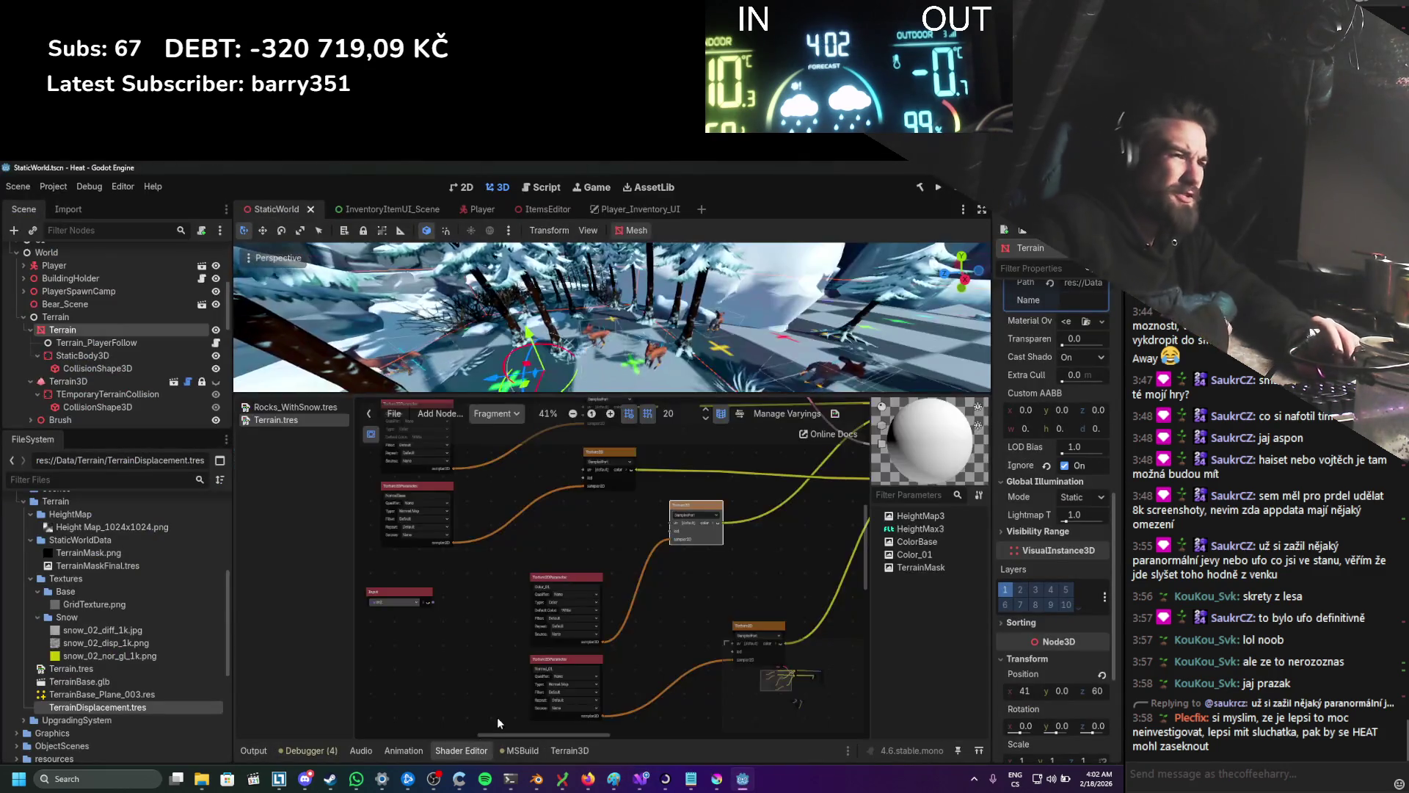
scroll(584, 563, up, 3)
drag(585, 562, 520, 706)
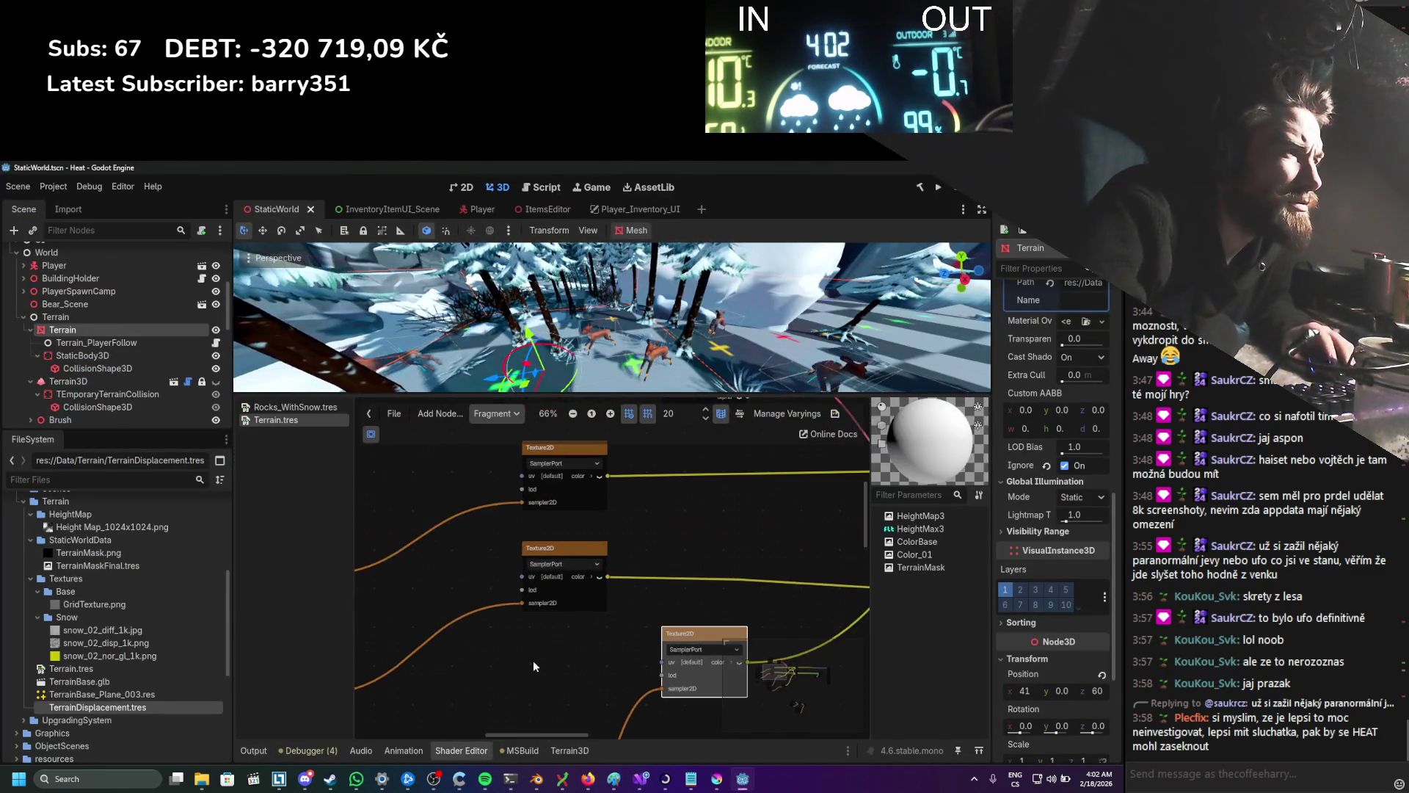
Step: Pan the shader graph to bring the TerrainMask parameter node into view
scroll(699, 596, up, 4)
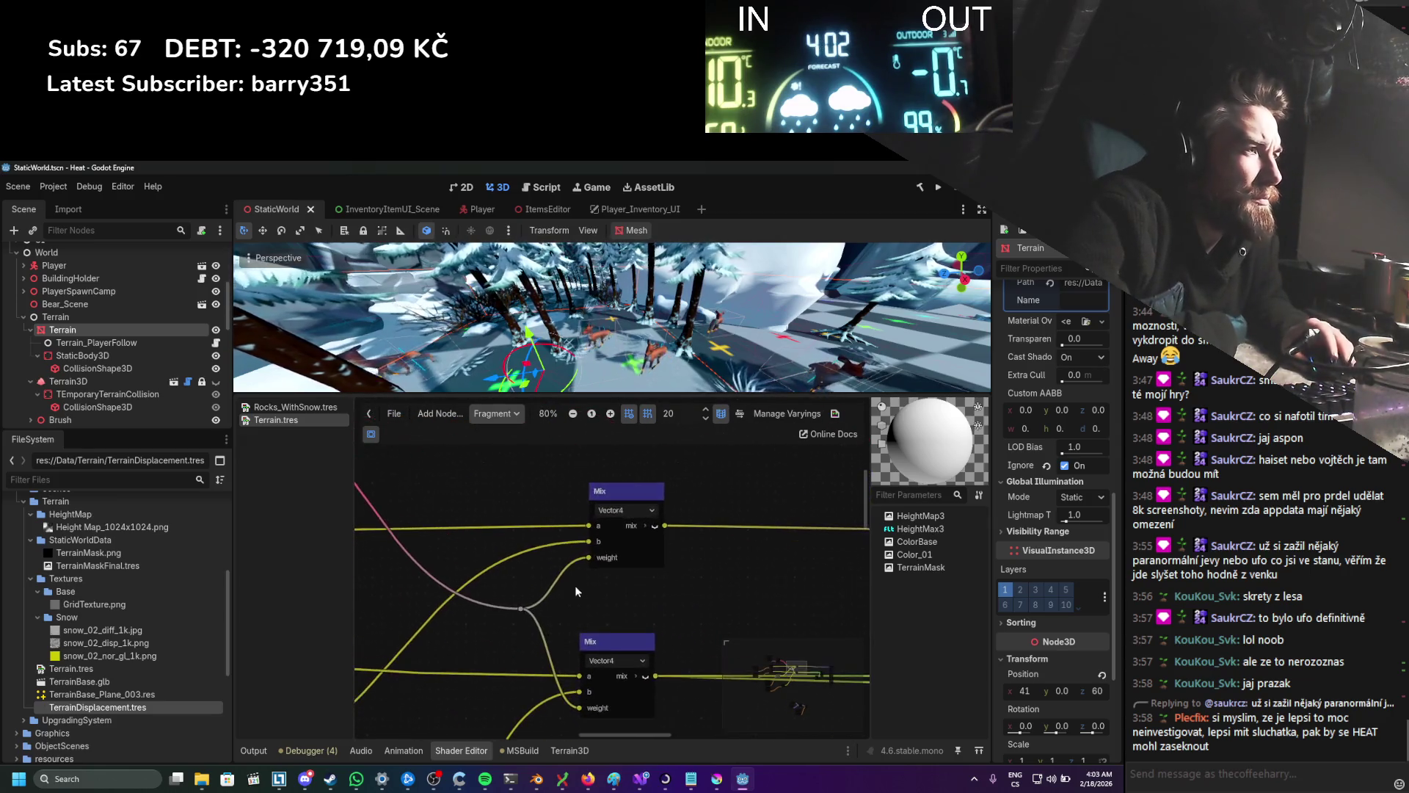
scroll(655, 570, down, 3)
mouse_move(523, 543)
mouse_down()
mouse_move(654, 605)
mouse_move(602, 601)
mouse_up()
scroll(602, 601, down, 2)
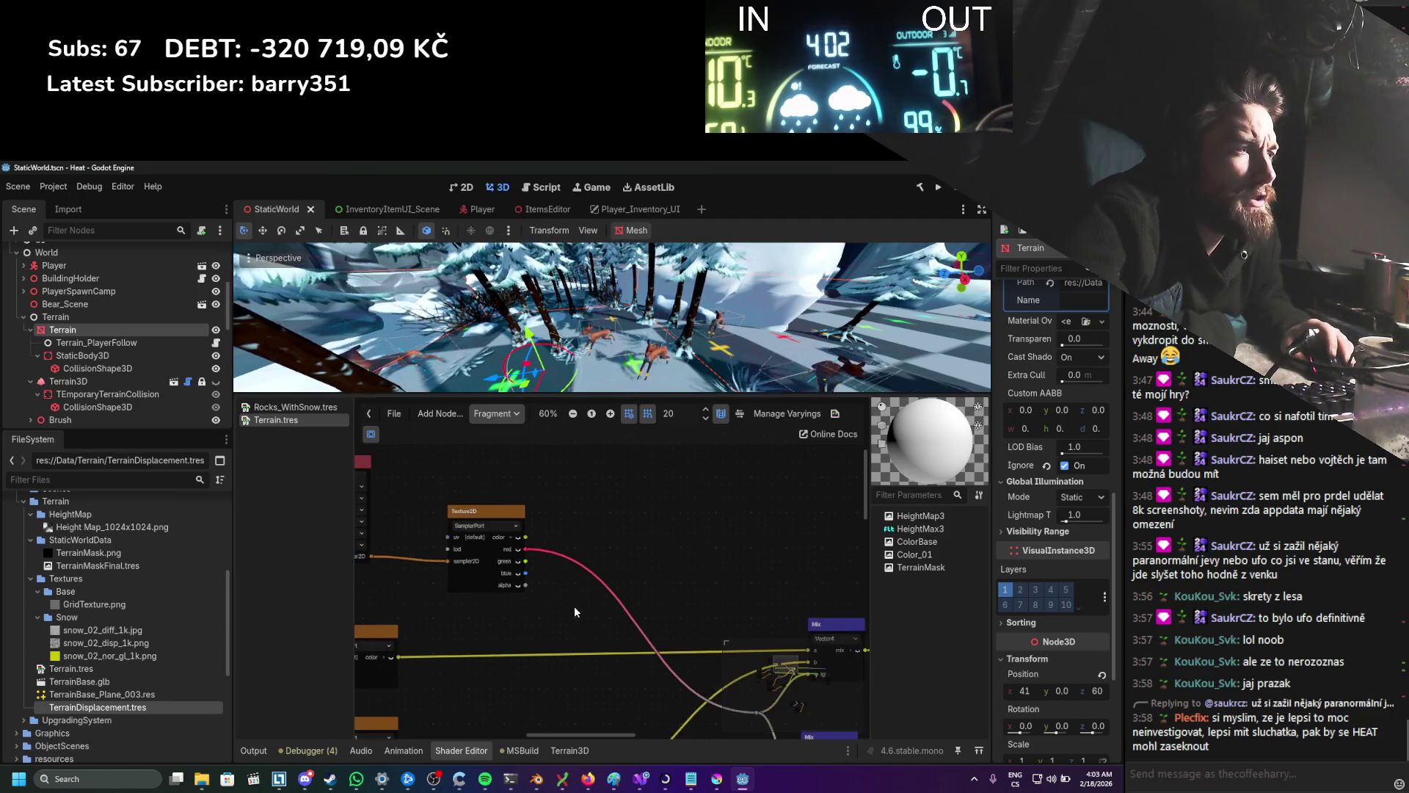
scroll(588, 609, up, 3)
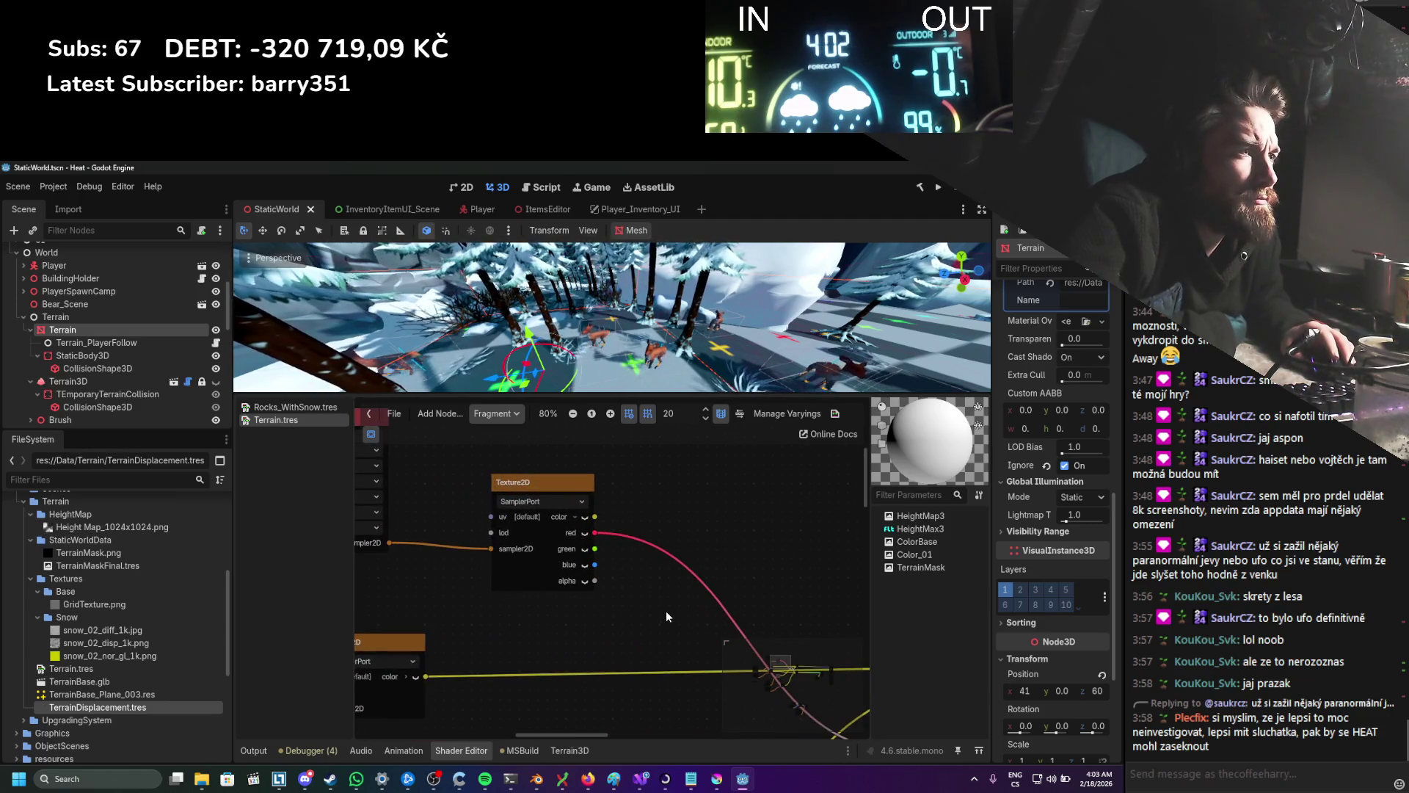
scroll(666, 616, down, 1)
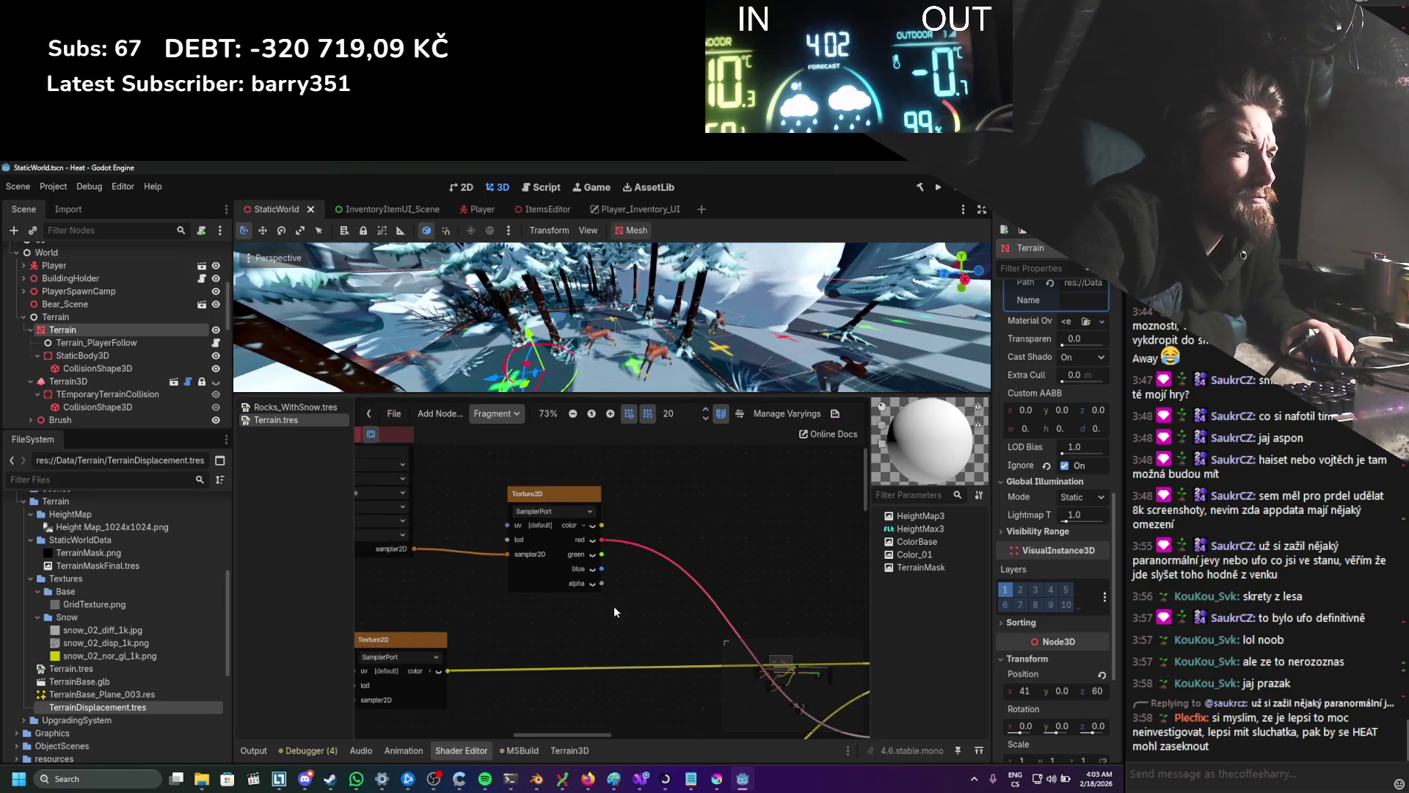
drag(619, 609, 740, 637)
scroll(566, 603, up, 1)
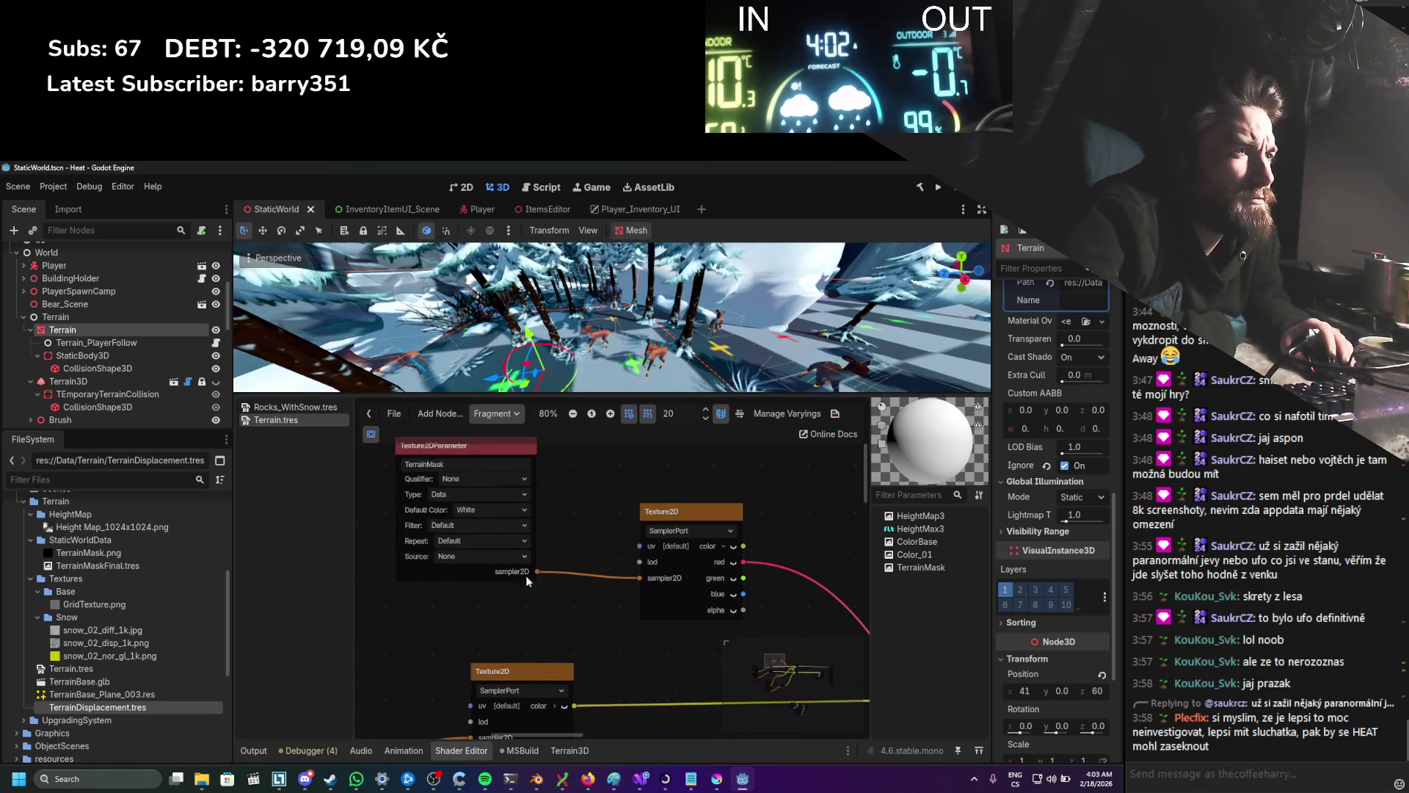
Step: Change TerrainMask's Default Color from White to Black and save the scene
click(483, 506)
click(486, 480)
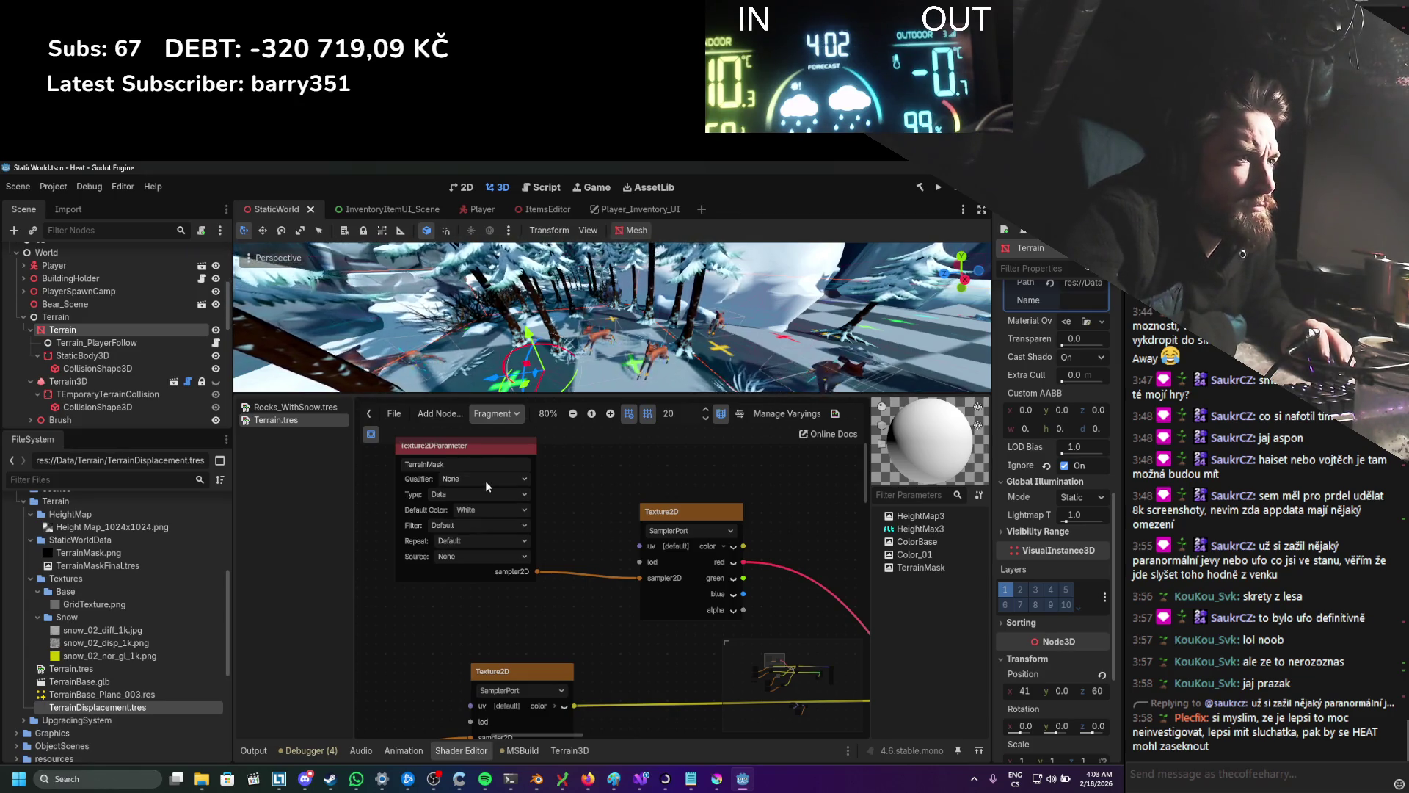
click(500, 511)
scroll(507, 536, down, 1)
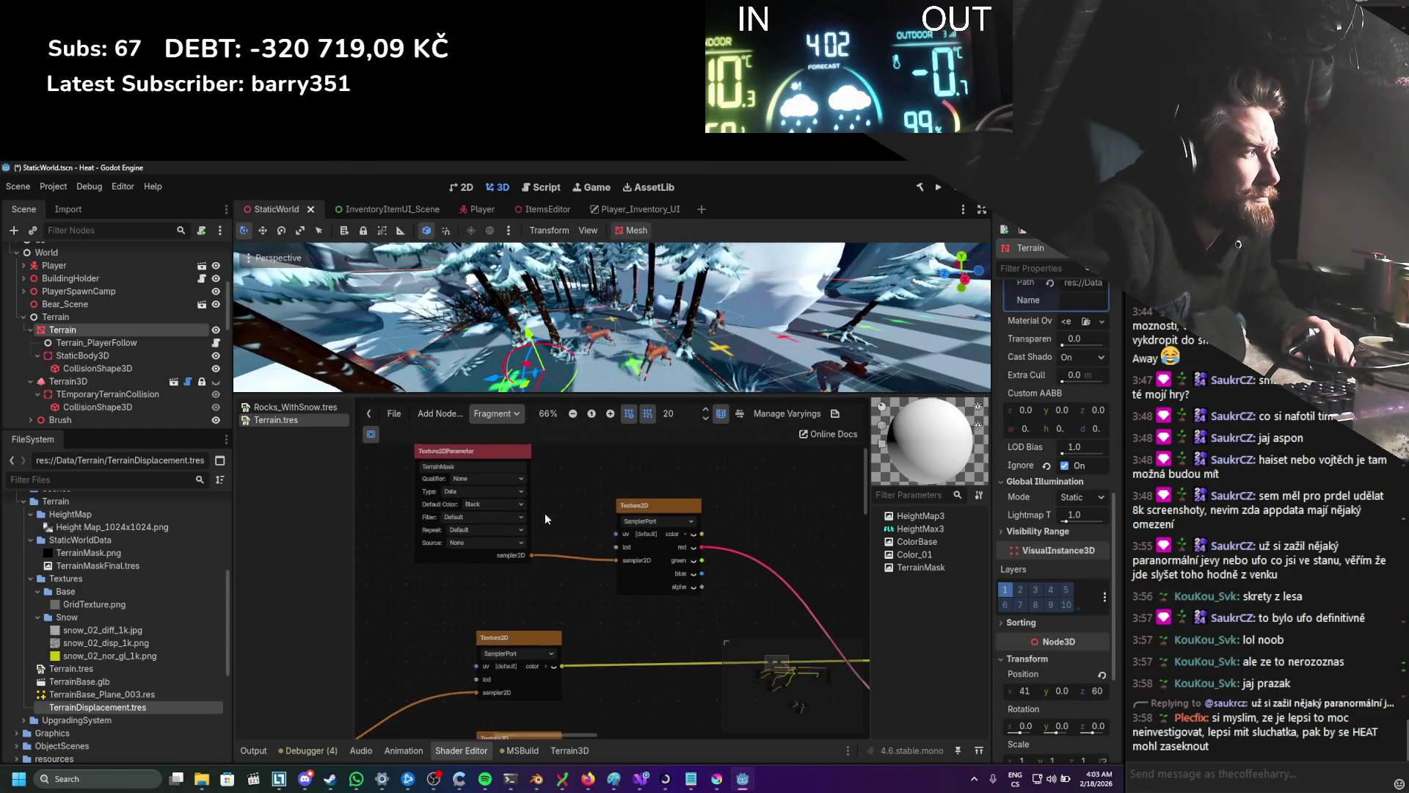
key(ctrl+s)
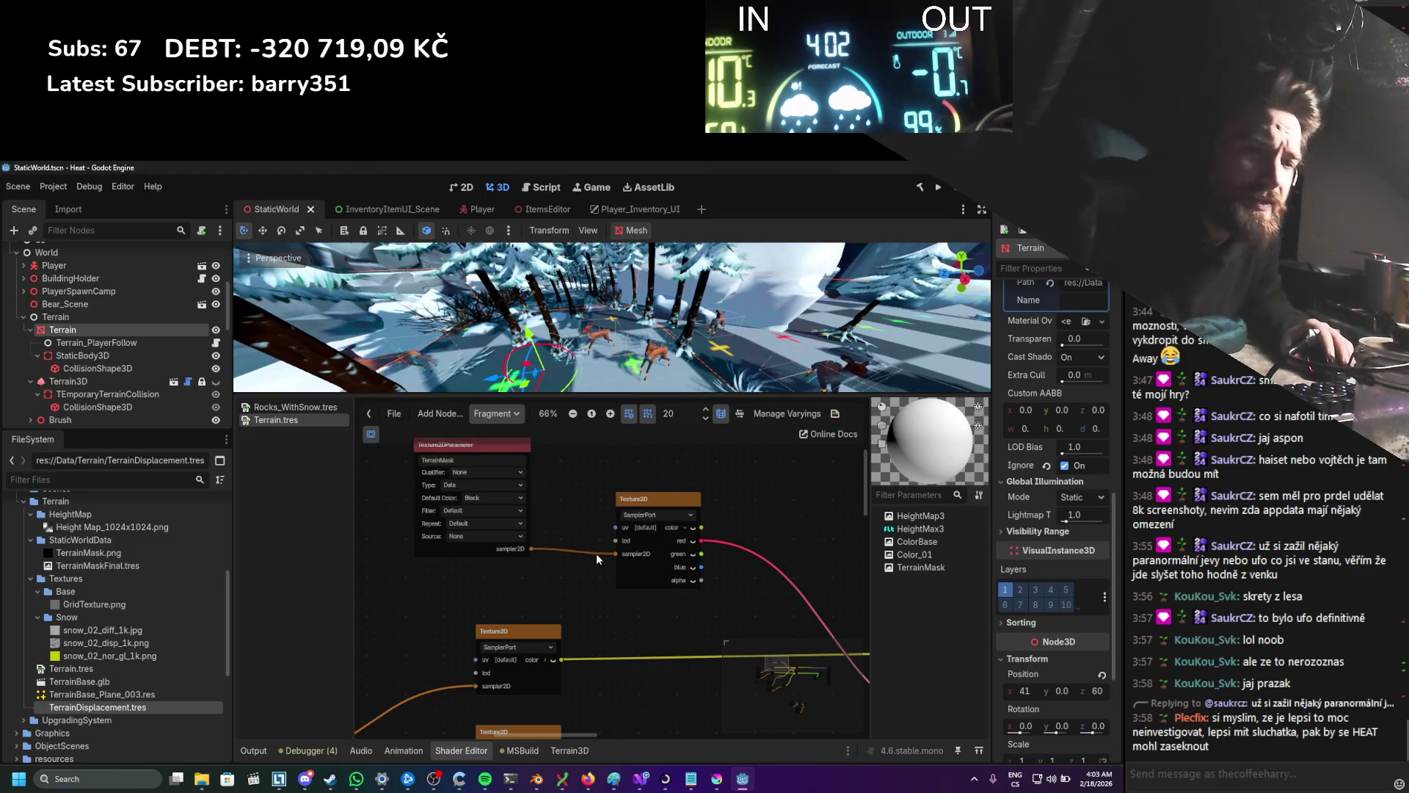
drag(994, 345, 766, 345)
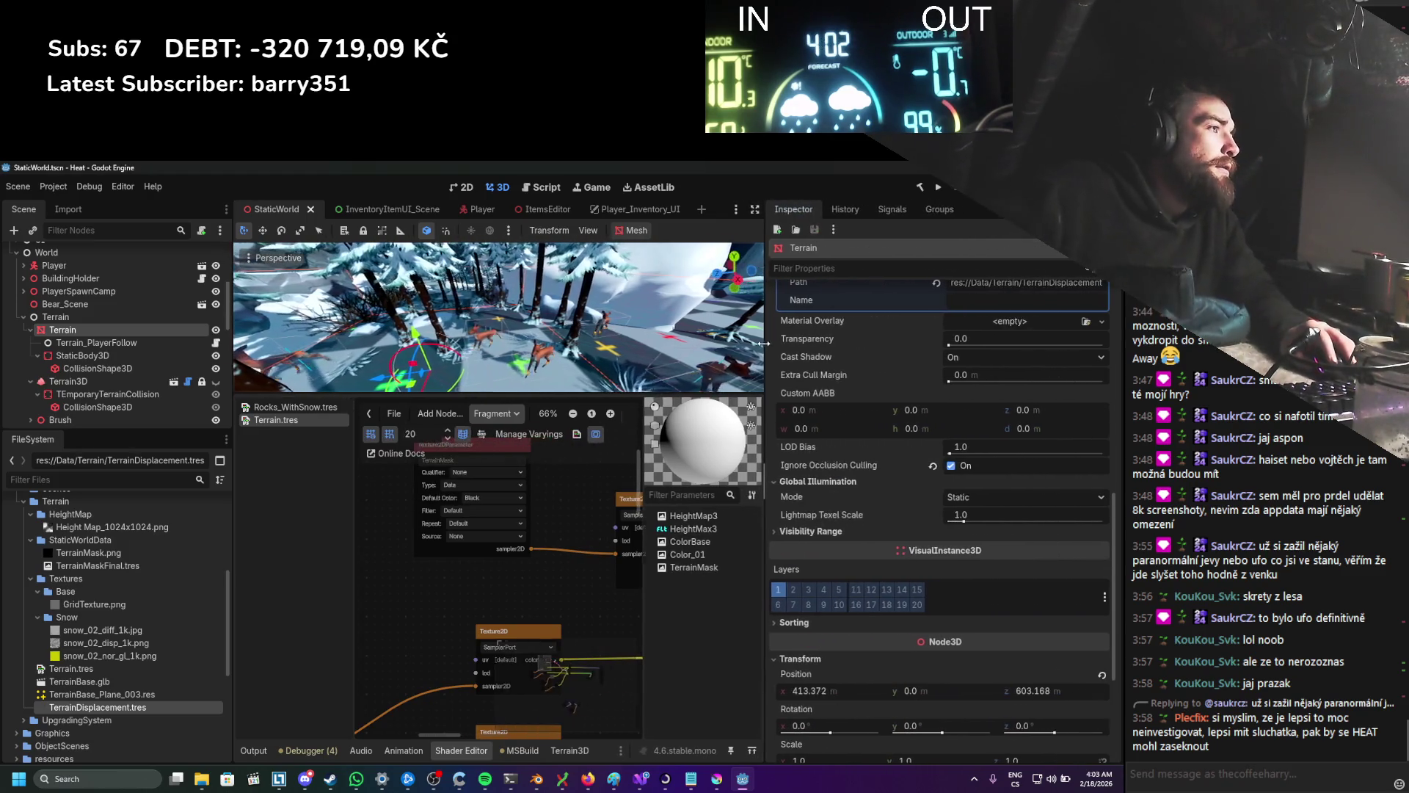
Step: Revert the material's Terrain Mask shader parameter to empty, save, and switch to Visual Studio
scroll(1010, 452, up, 5)
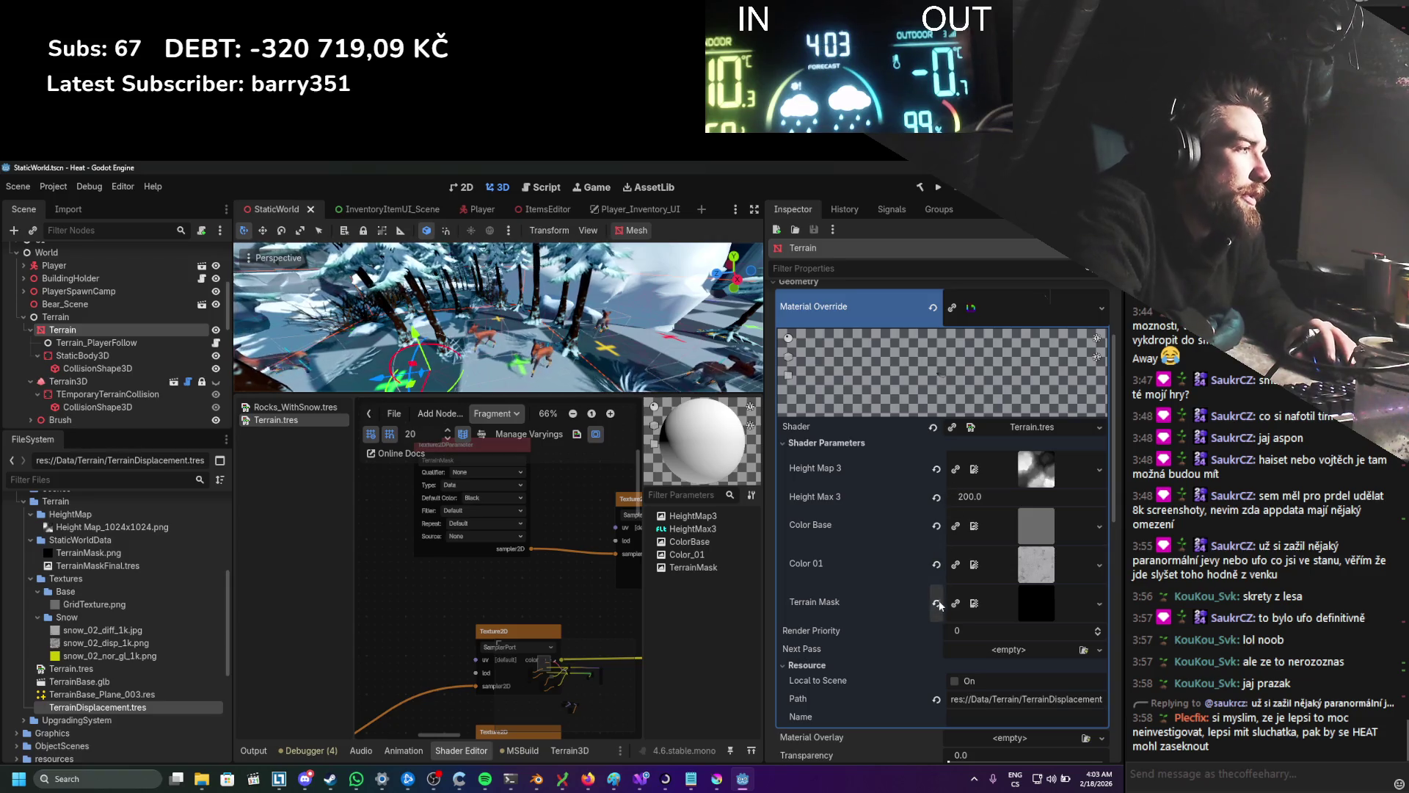
click(938, 603)
key(ctrl+s)
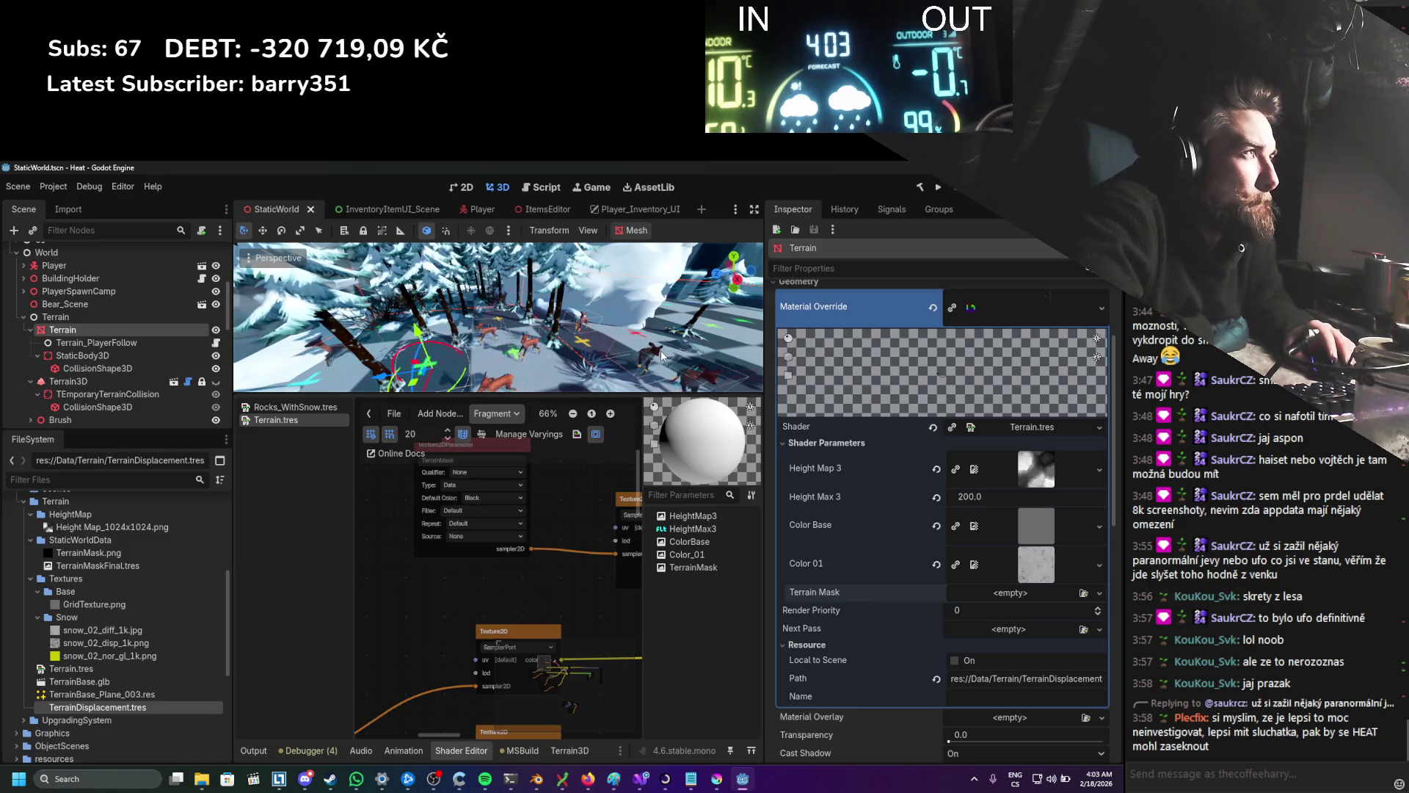
click(636, 787)
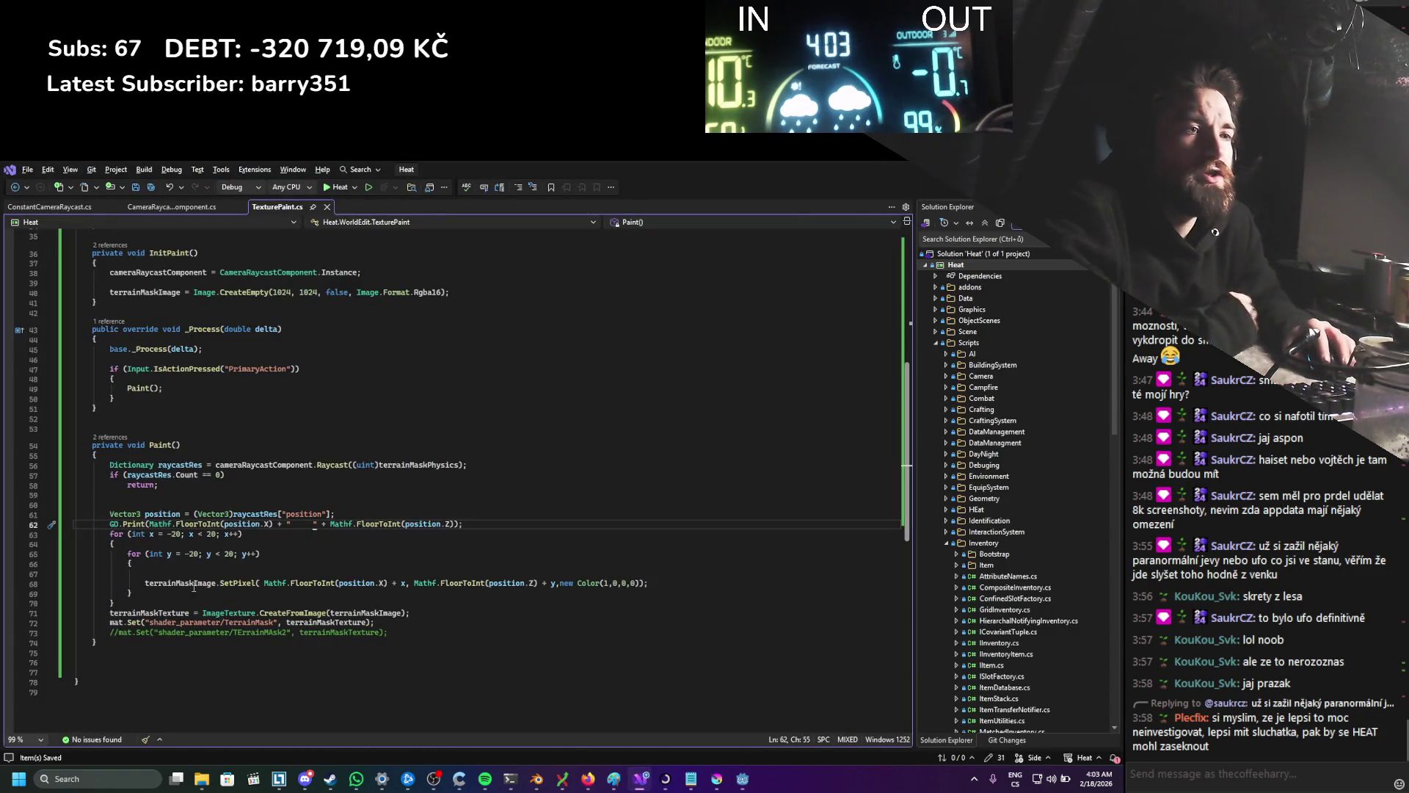
Step: Try adding a mat method call below line 72, discard it, and save TexturePaint.cs
double_click(117, 623)
click(392, 624)
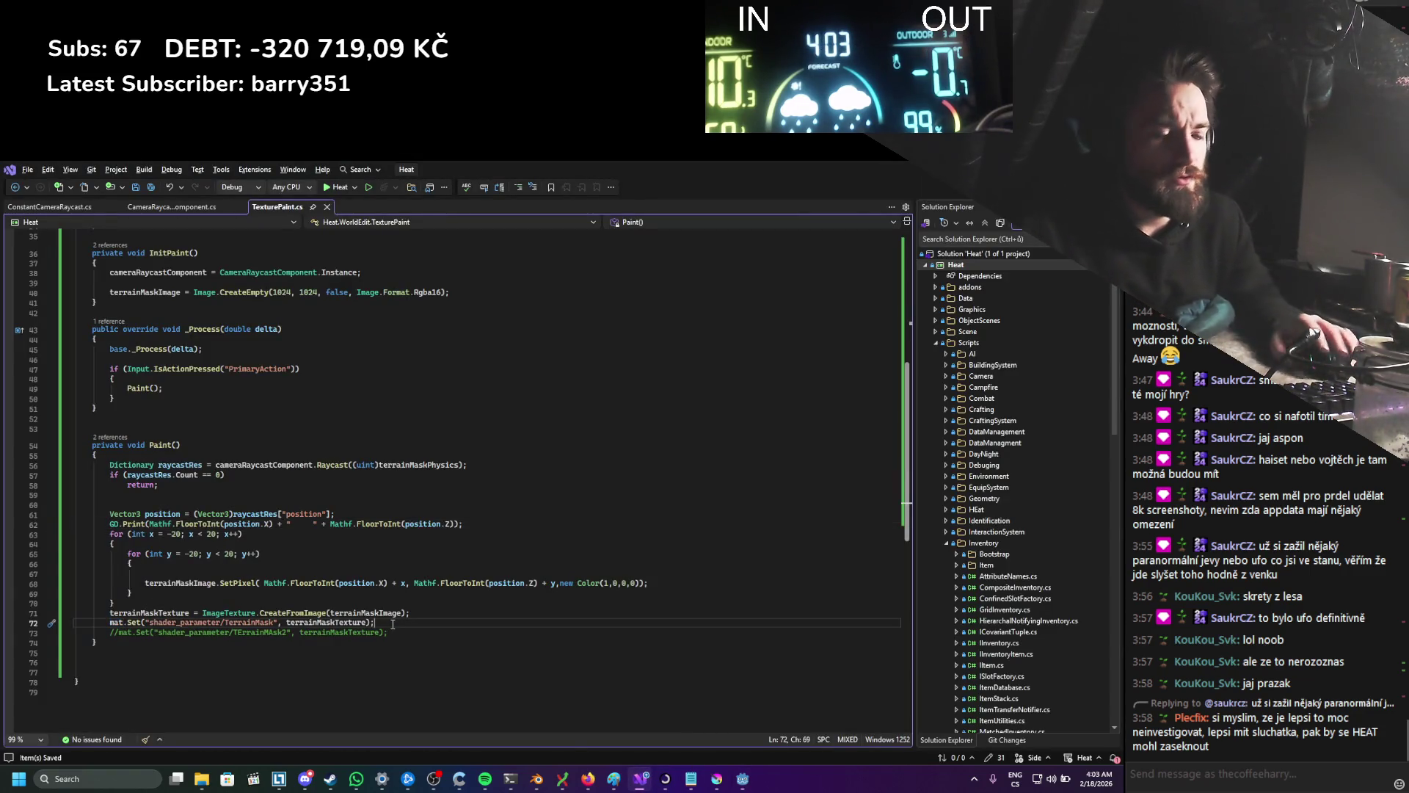
key(Return)
text(mat.re)
key(BackSpace)
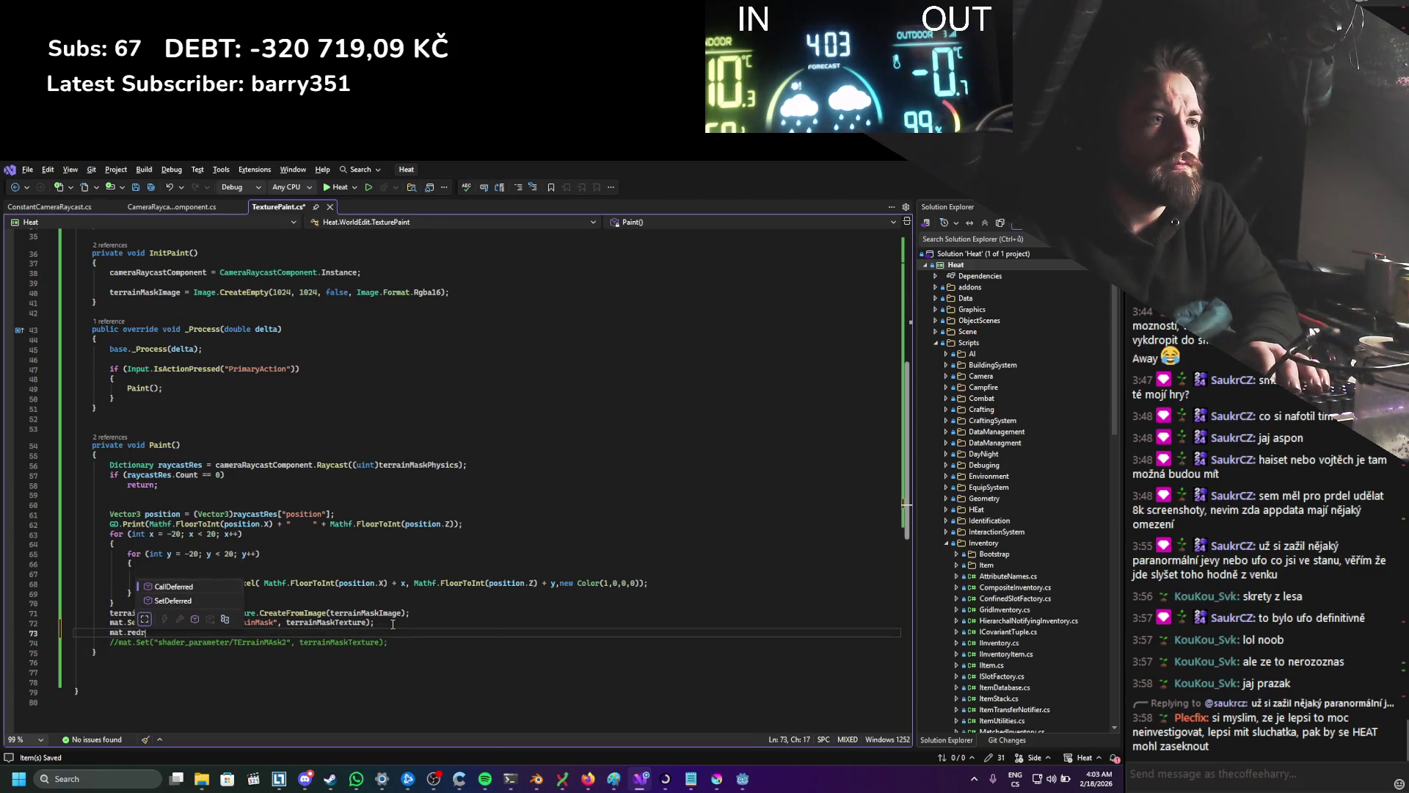
key(BackSpace)
text(dra)
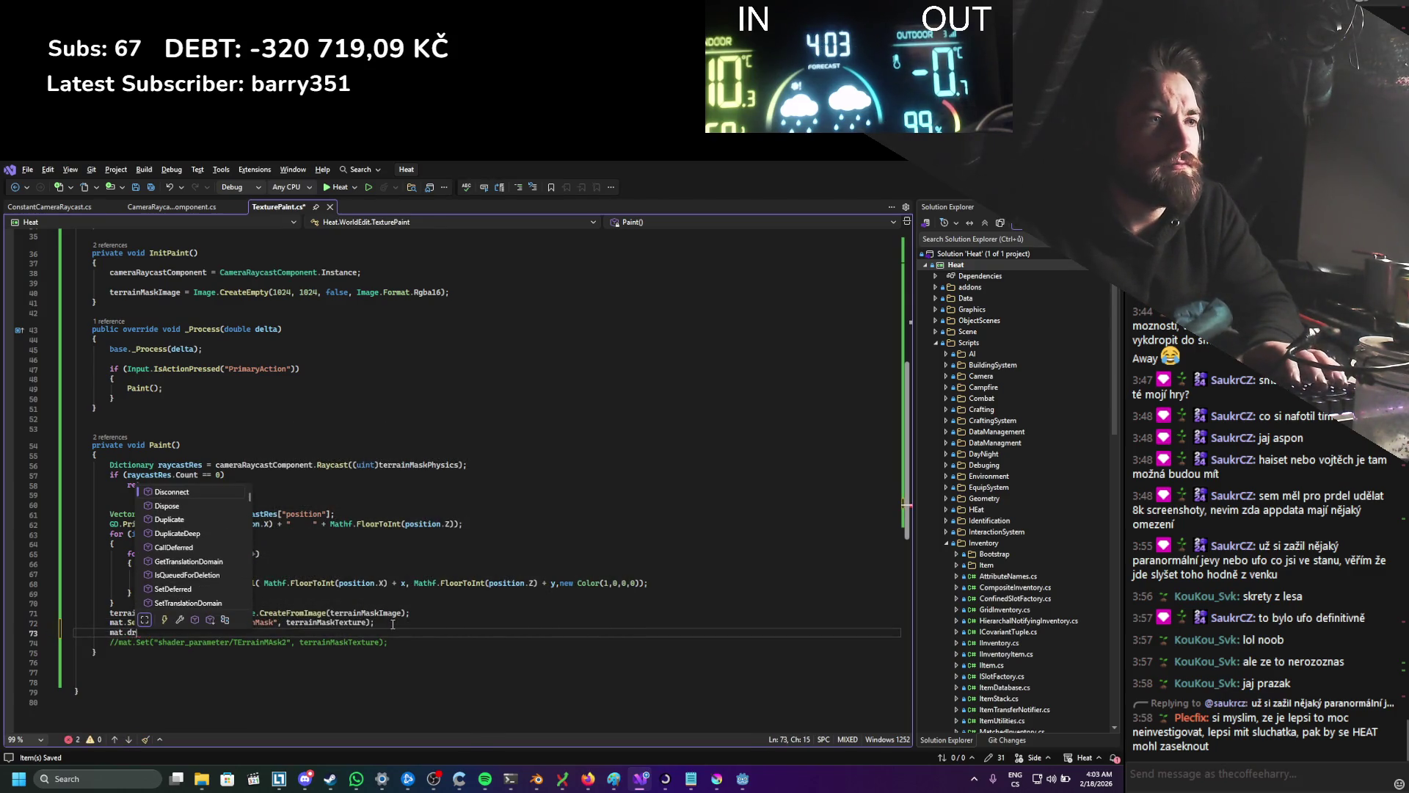
key(BackSpace)
text(upd)
key(BackSpace)
key(BackSpace)
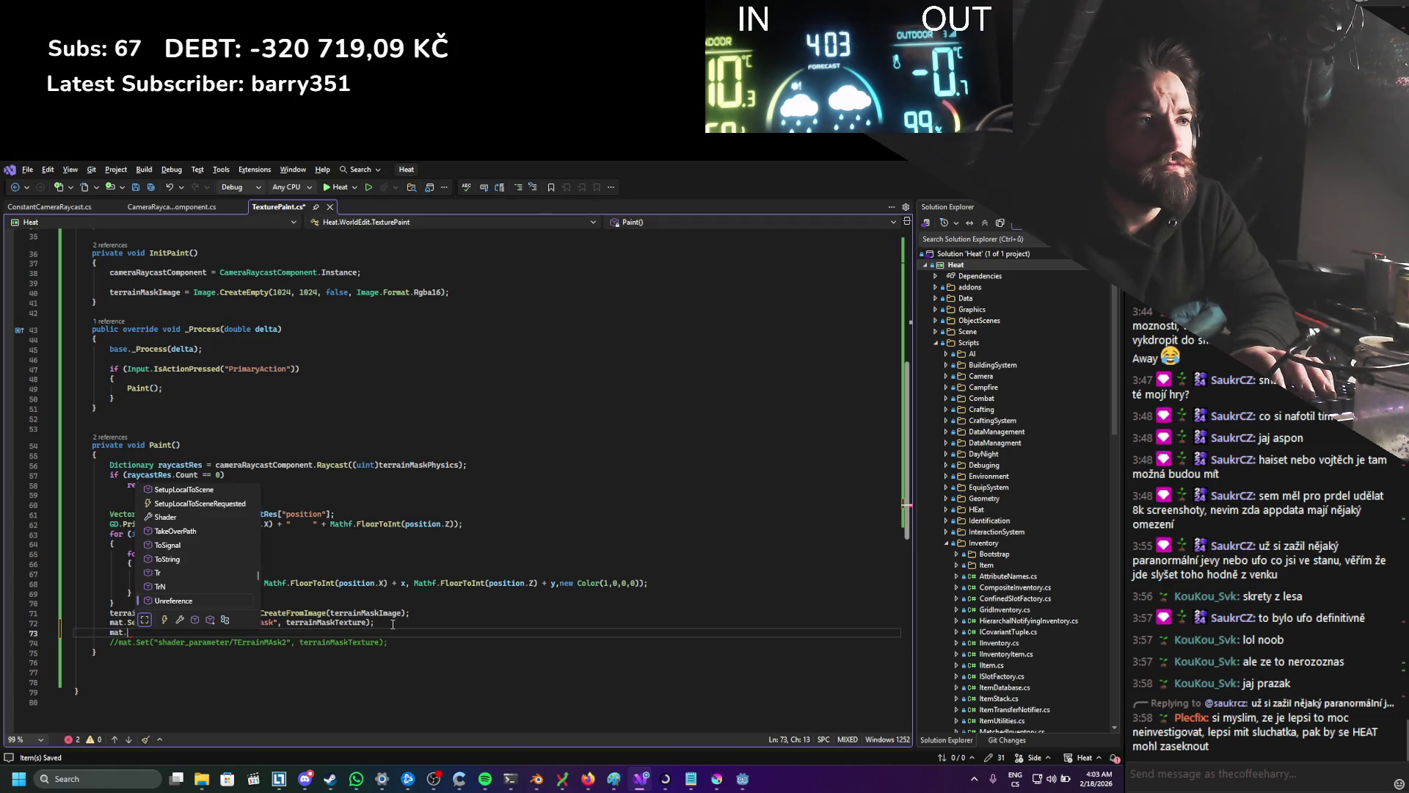
text(ref)
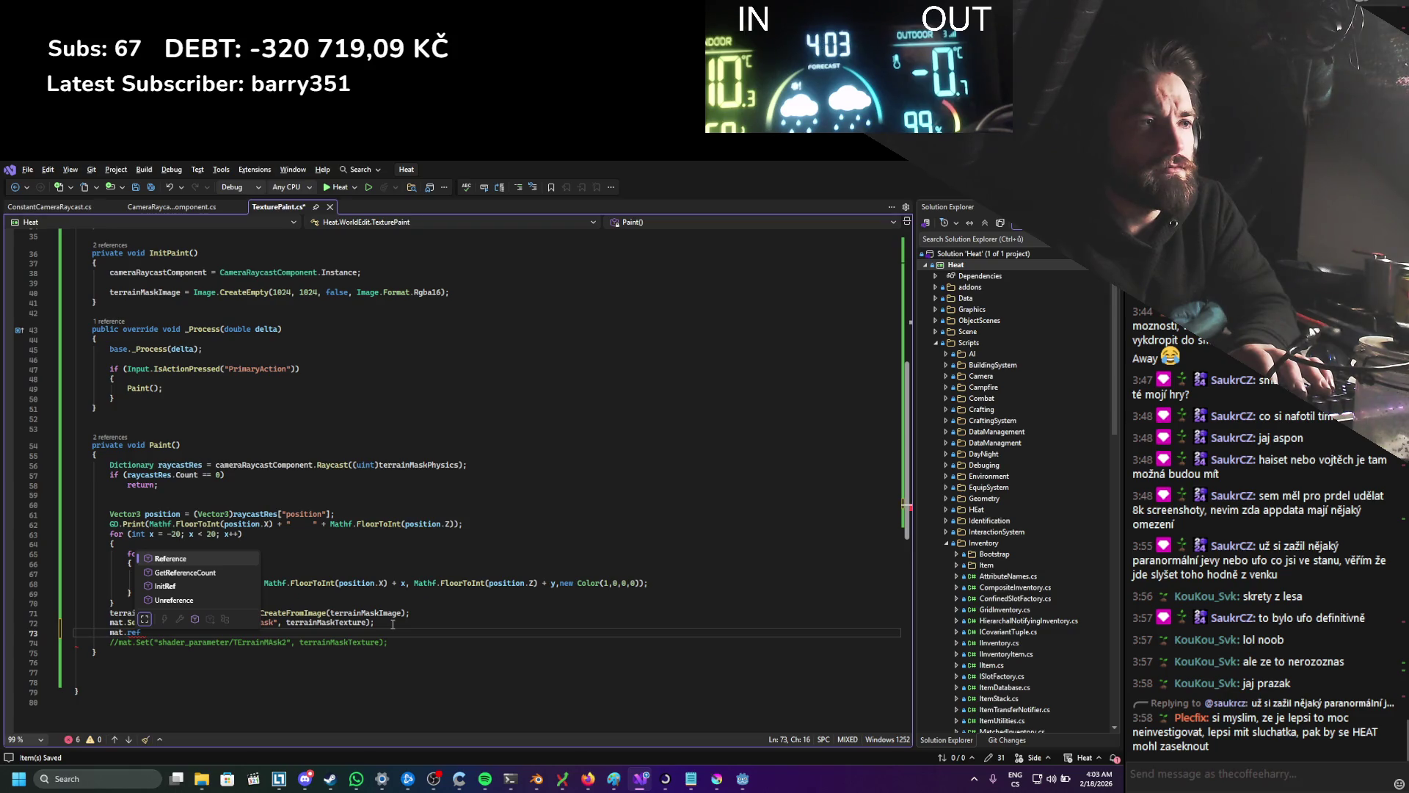
key(BackSpace)
key(BackSpace)
key(BackSpace)
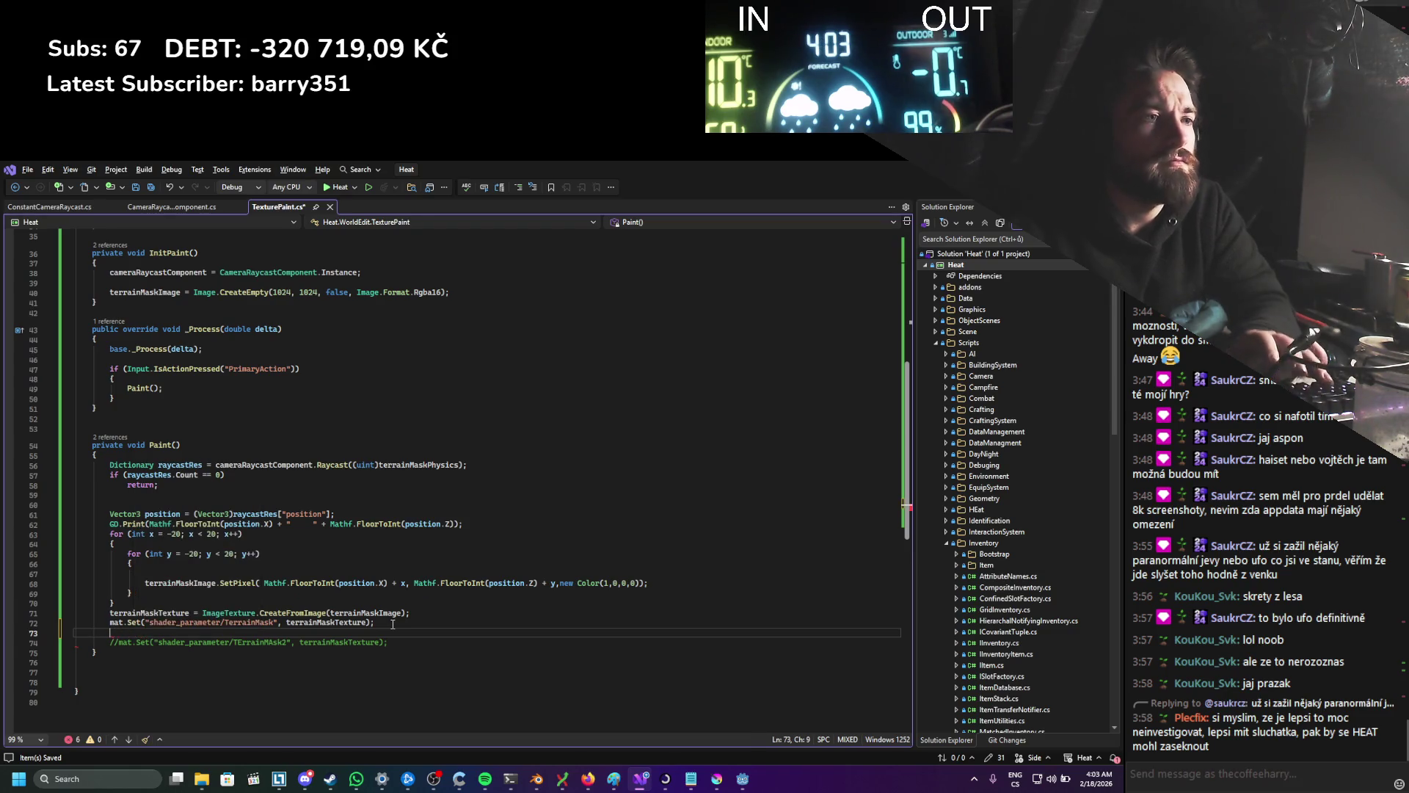
key(ctrl+s)
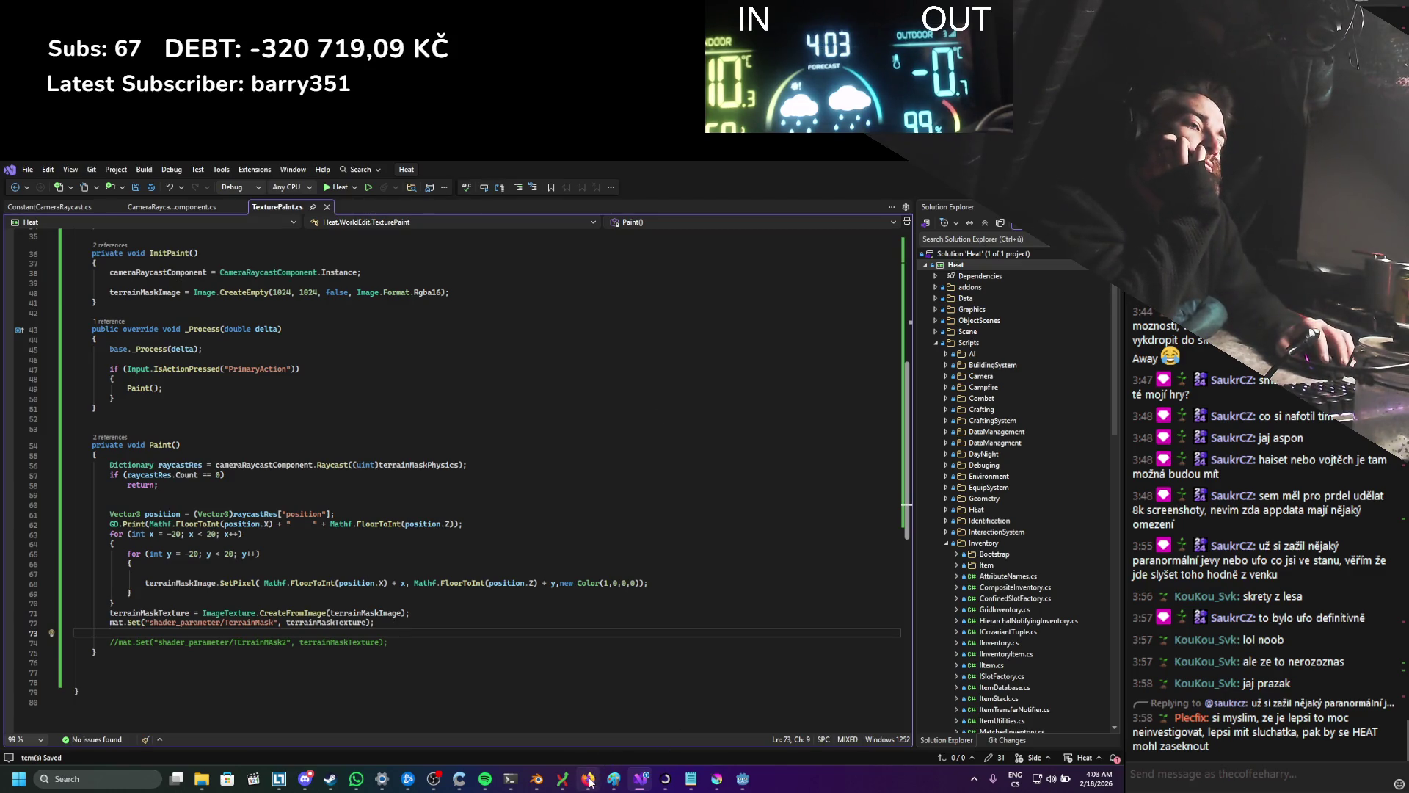
Step: Paste Terrain Mask's copied property path into line 72's string, then run the game
mouse_move(587, 785)
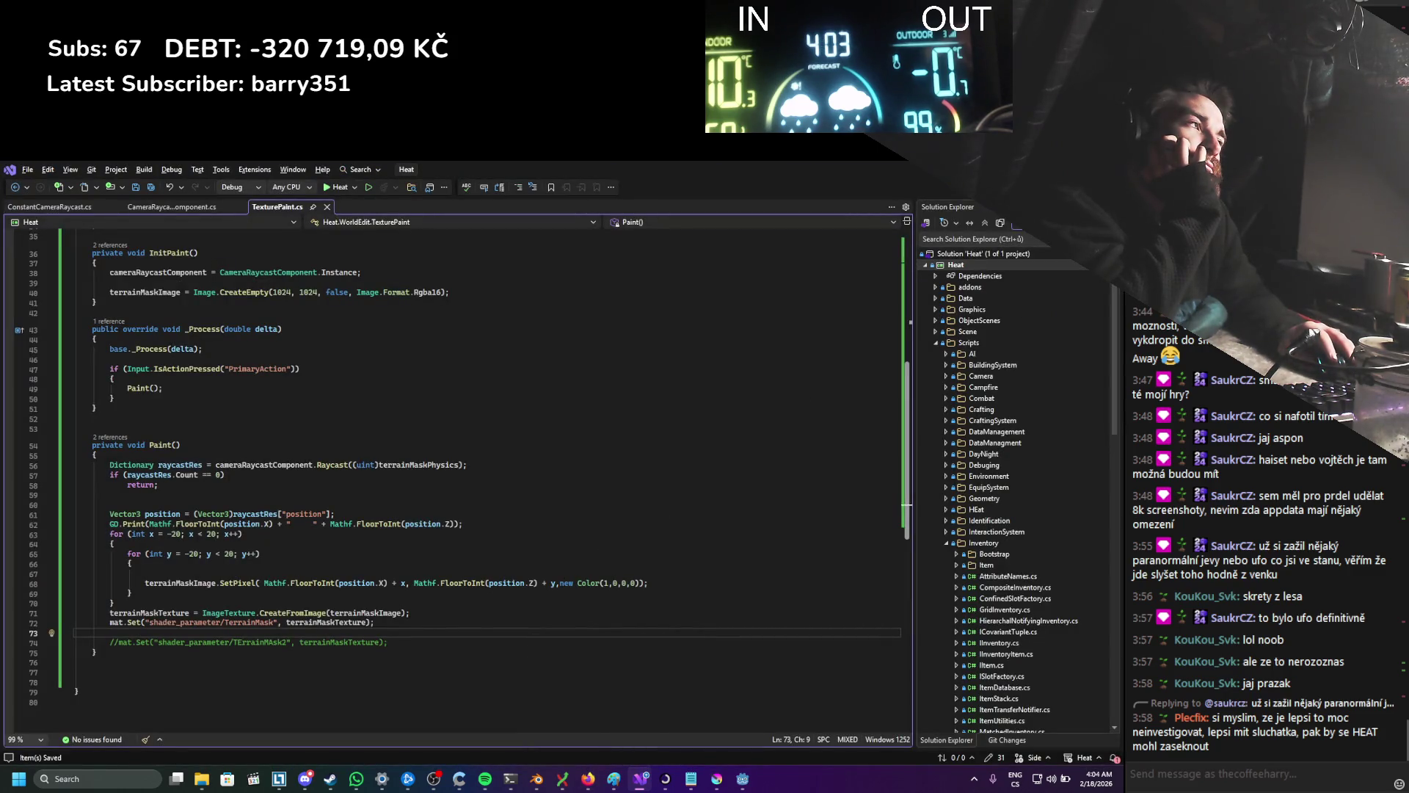
key(alt+Tab)
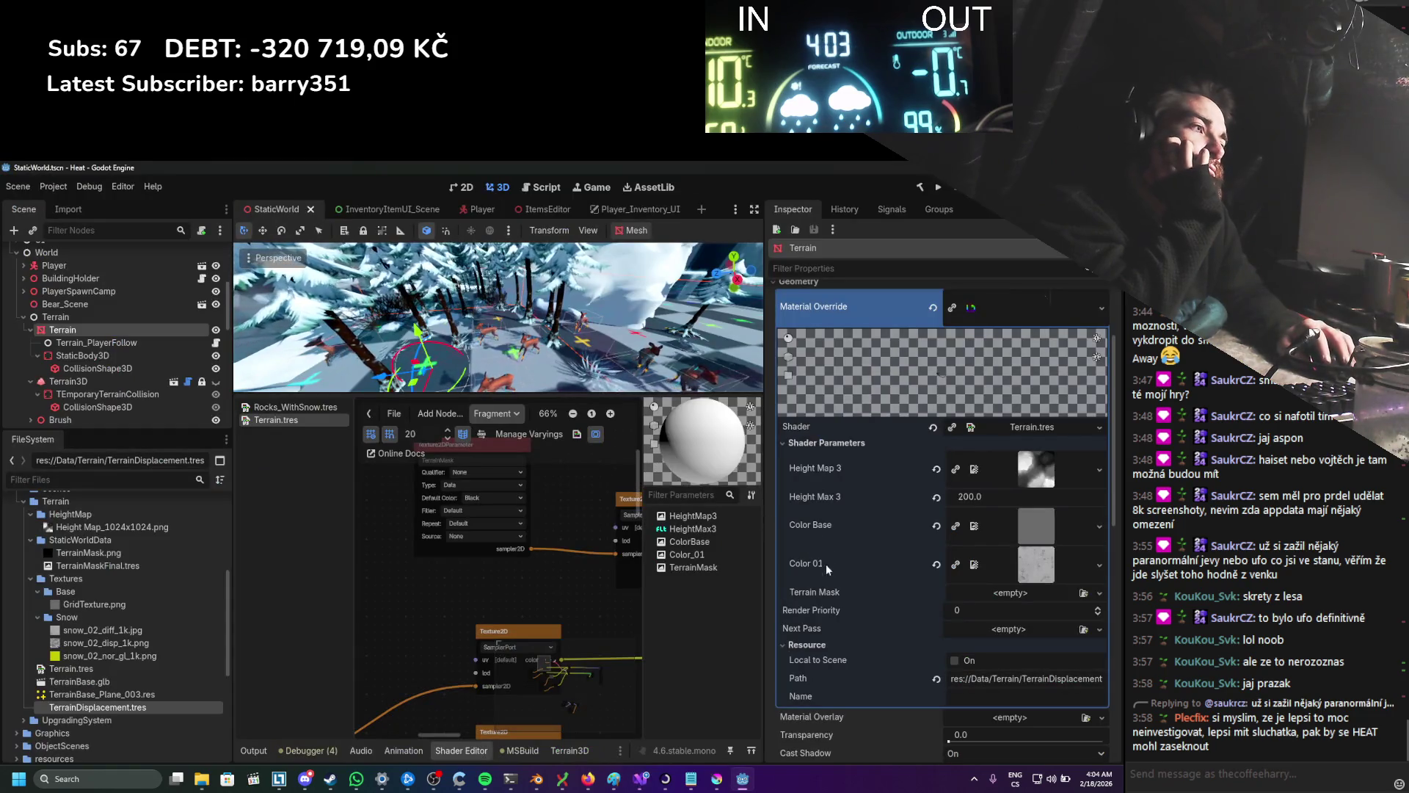
right_click(802, 593)
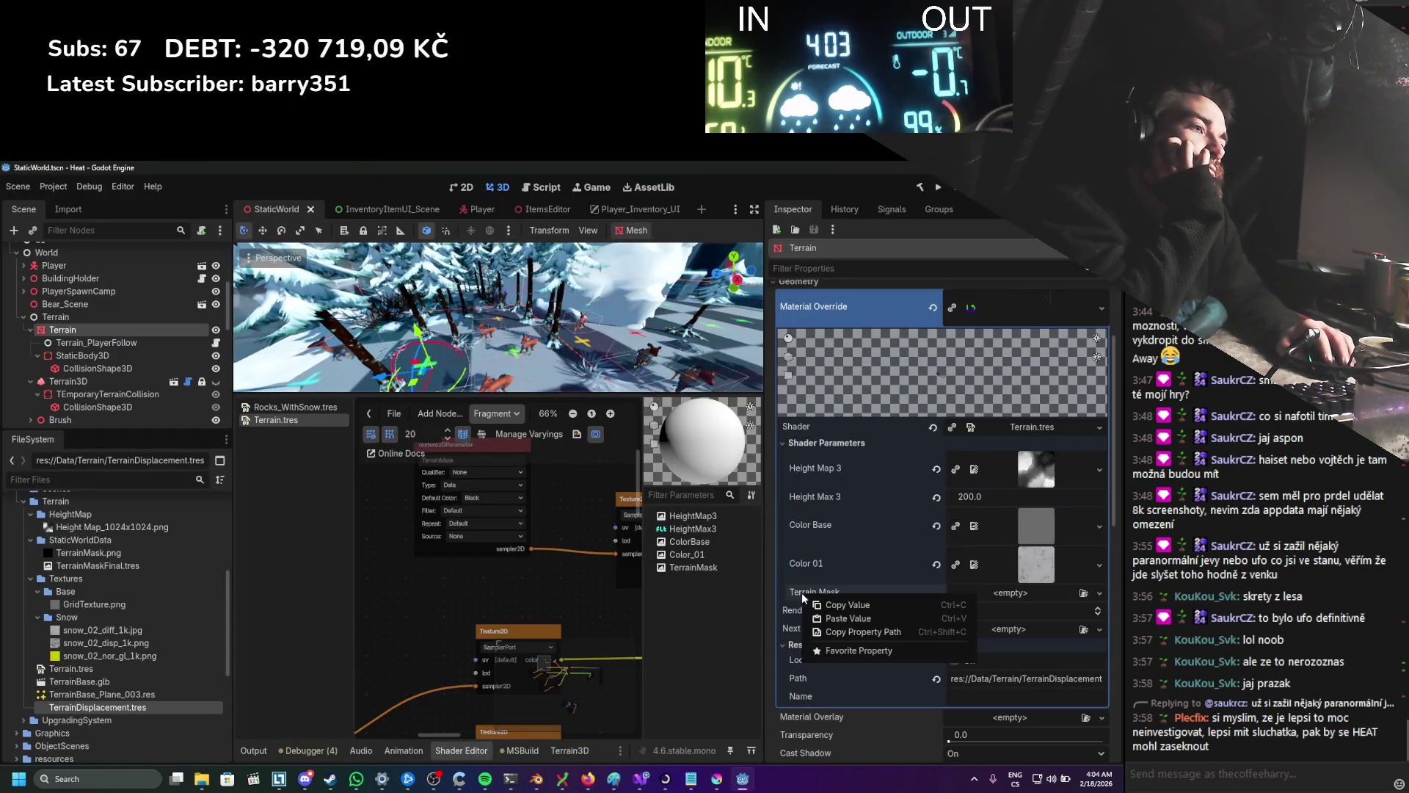
click(853, 634)
key(alt+Tab)
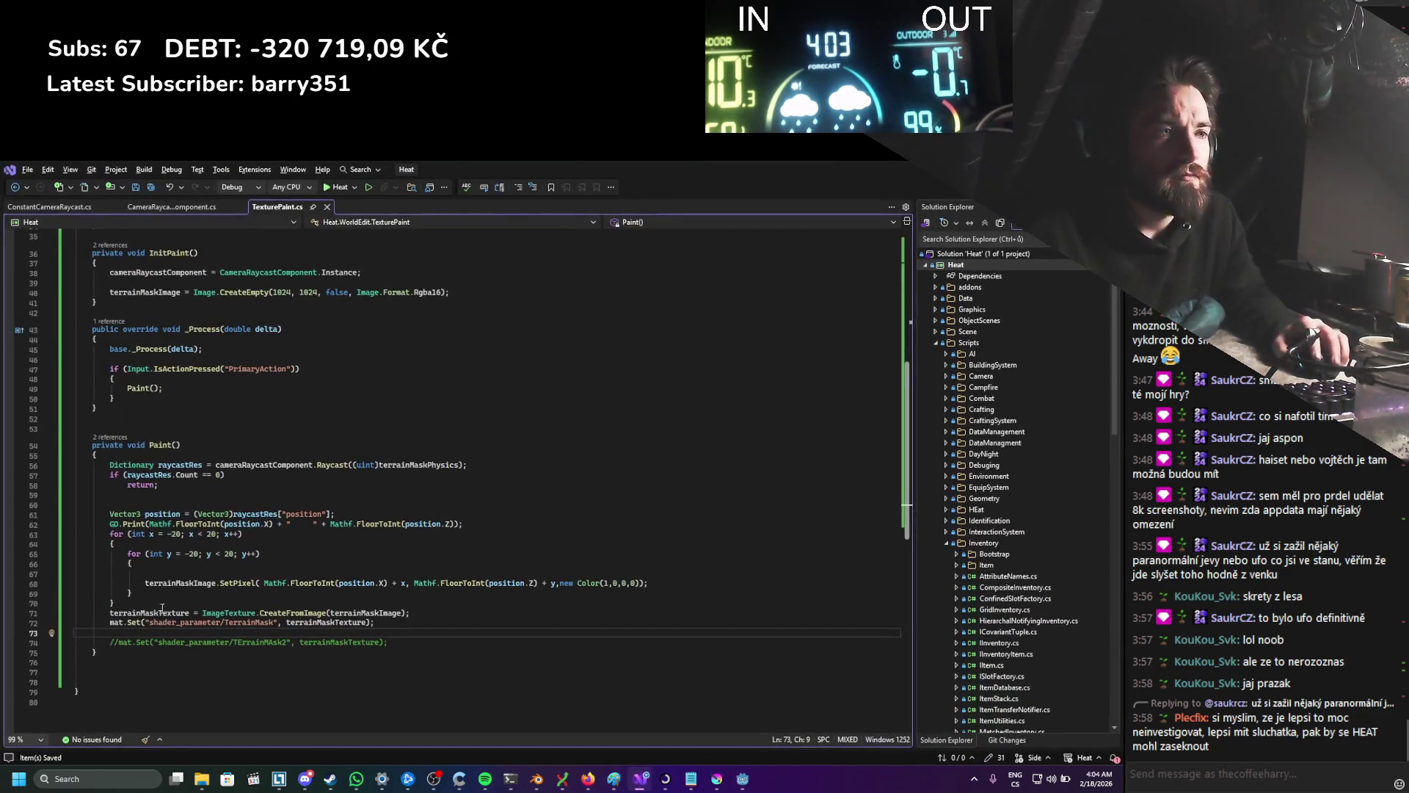
drag(150, 622, 275, 623)
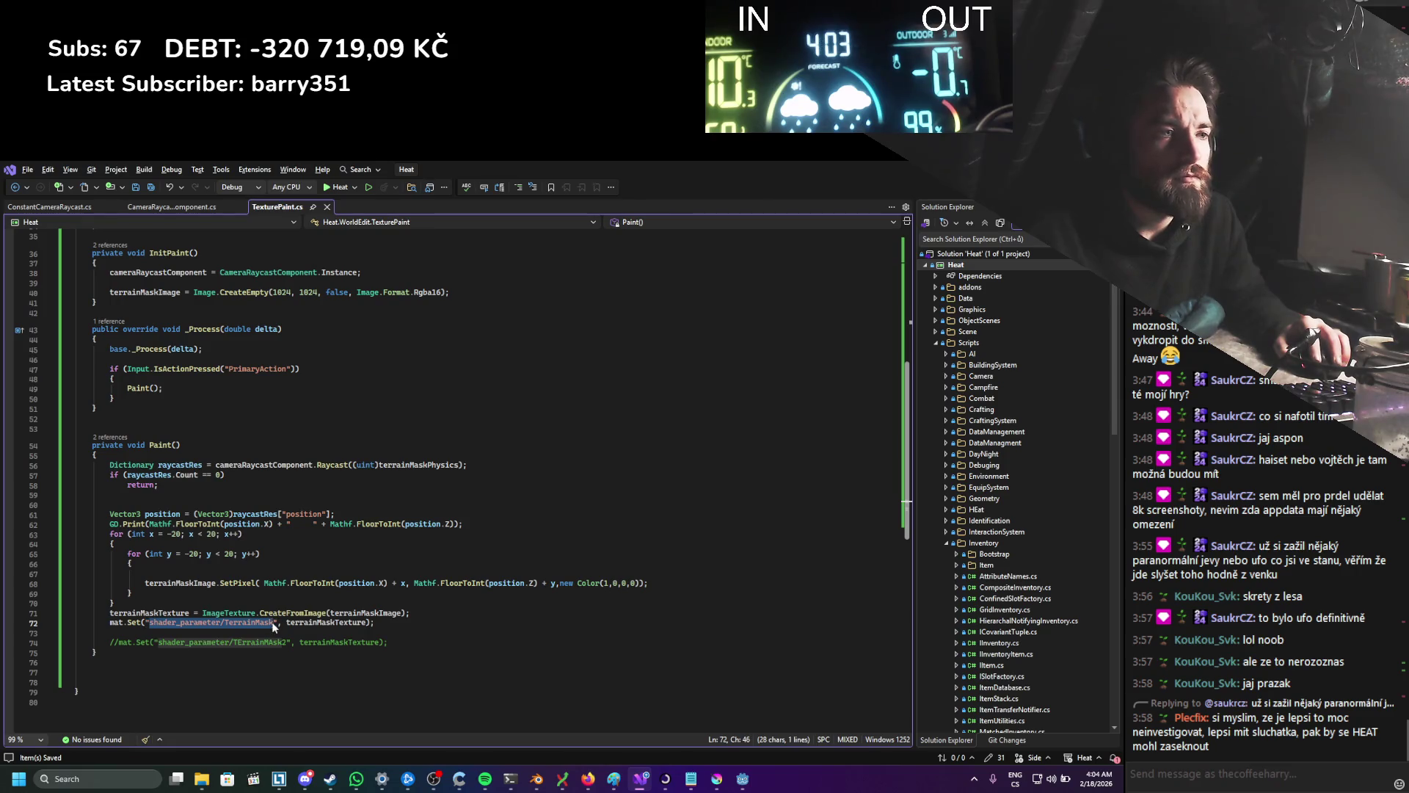
key(ctrl+v)
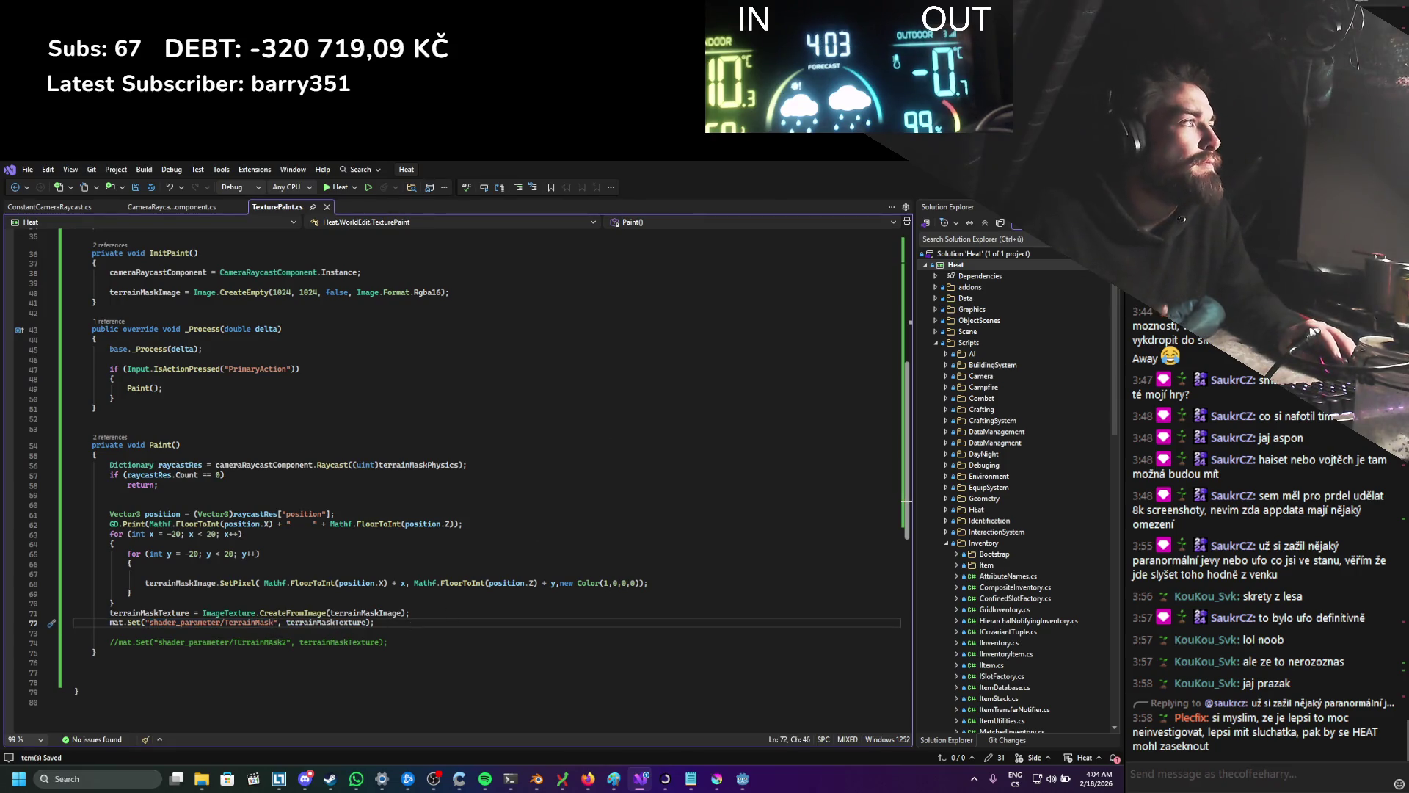
key(alt+Tab)
click(918, 188)
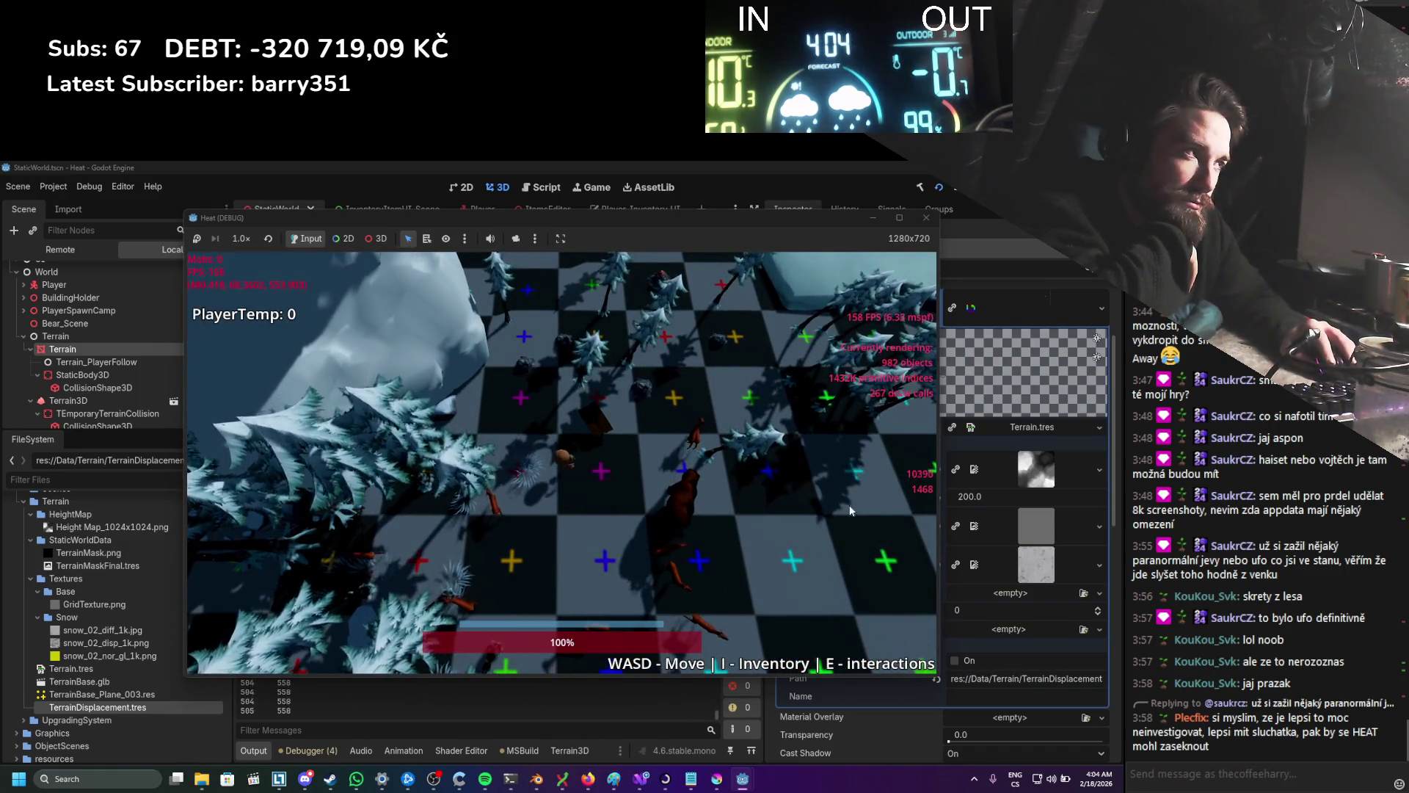
Step: Close the Heat (DEBUG) game window to end the test run
click(927, 217)
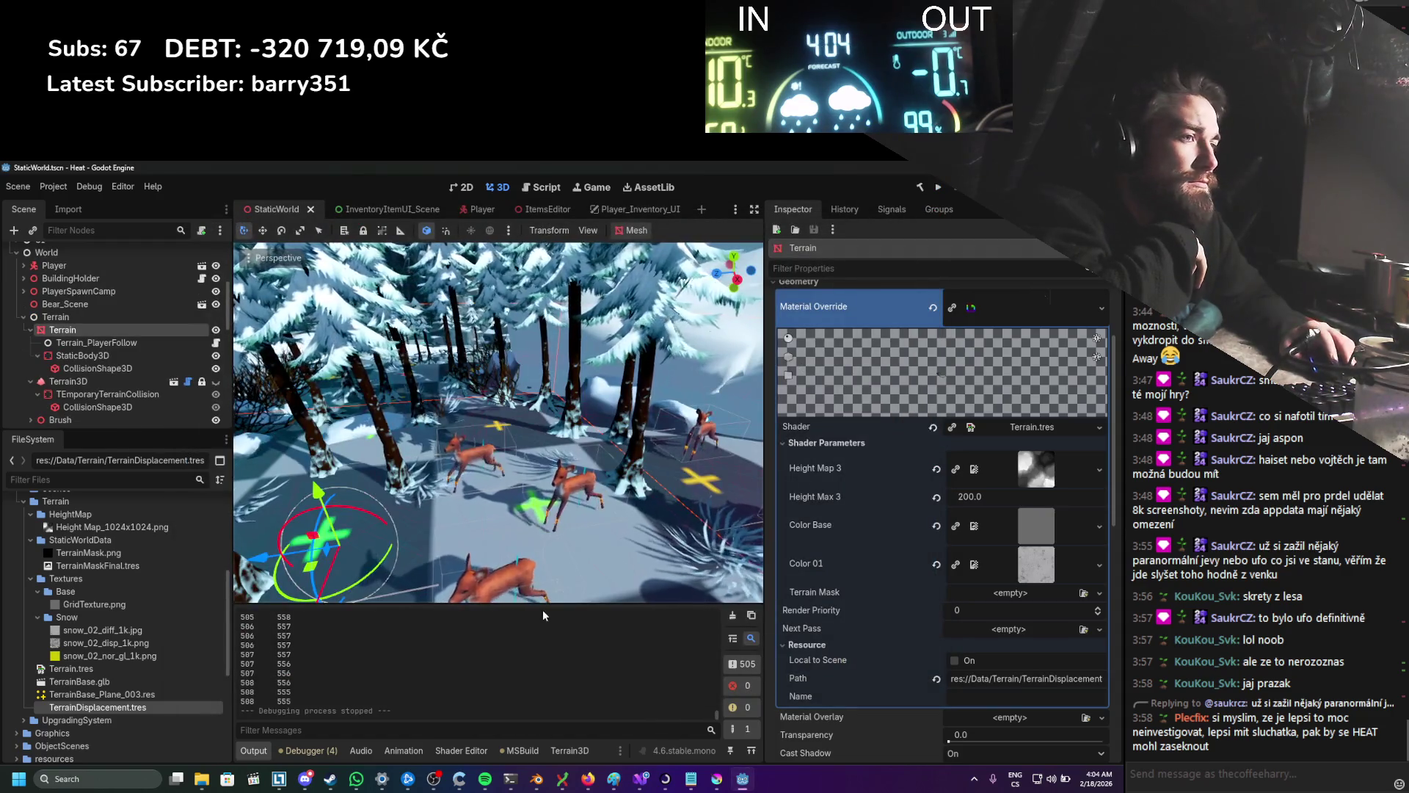
Step: Set the TerrainMask uniform's Default Color to White in the terrain visual shader
click(476, 751)
click(482, 497)
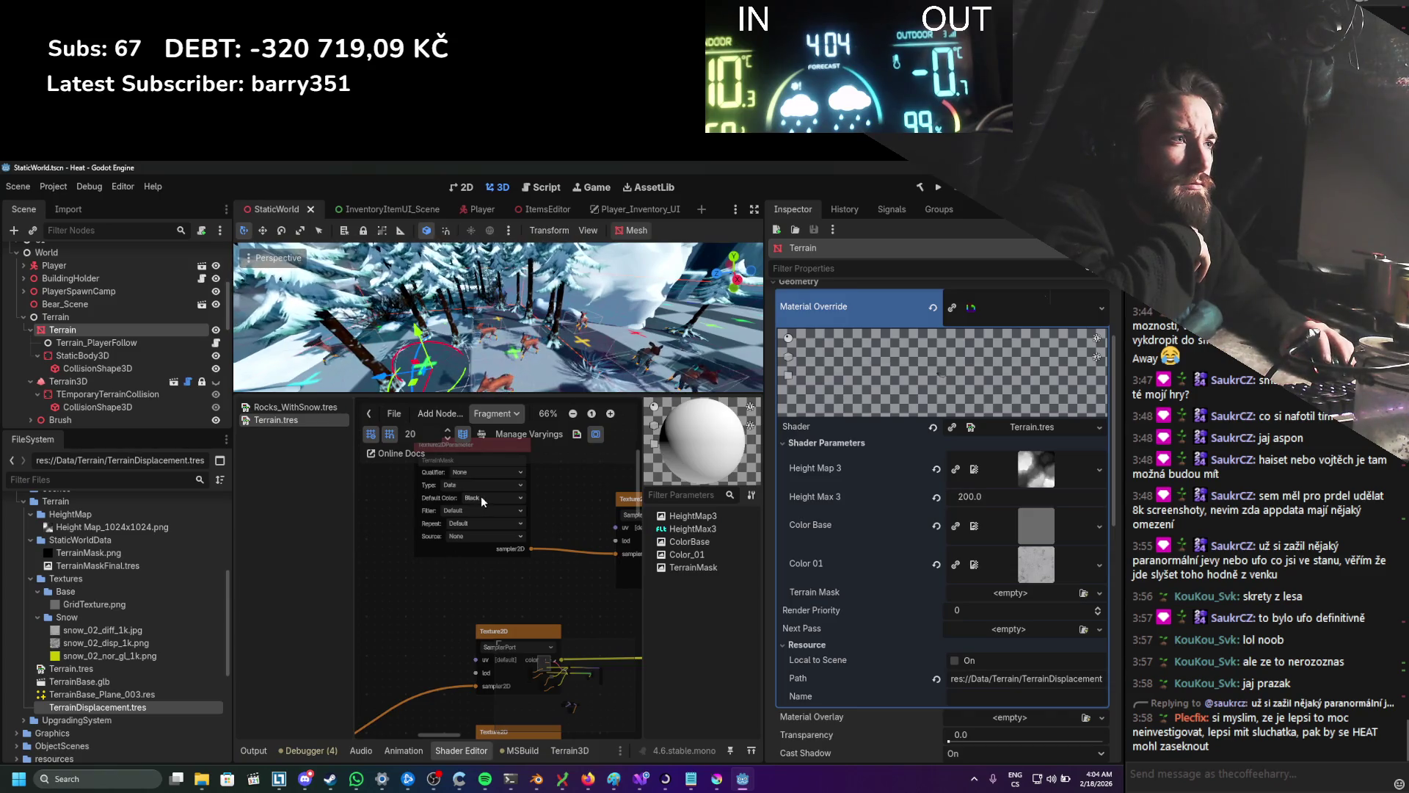
click(492, 515)
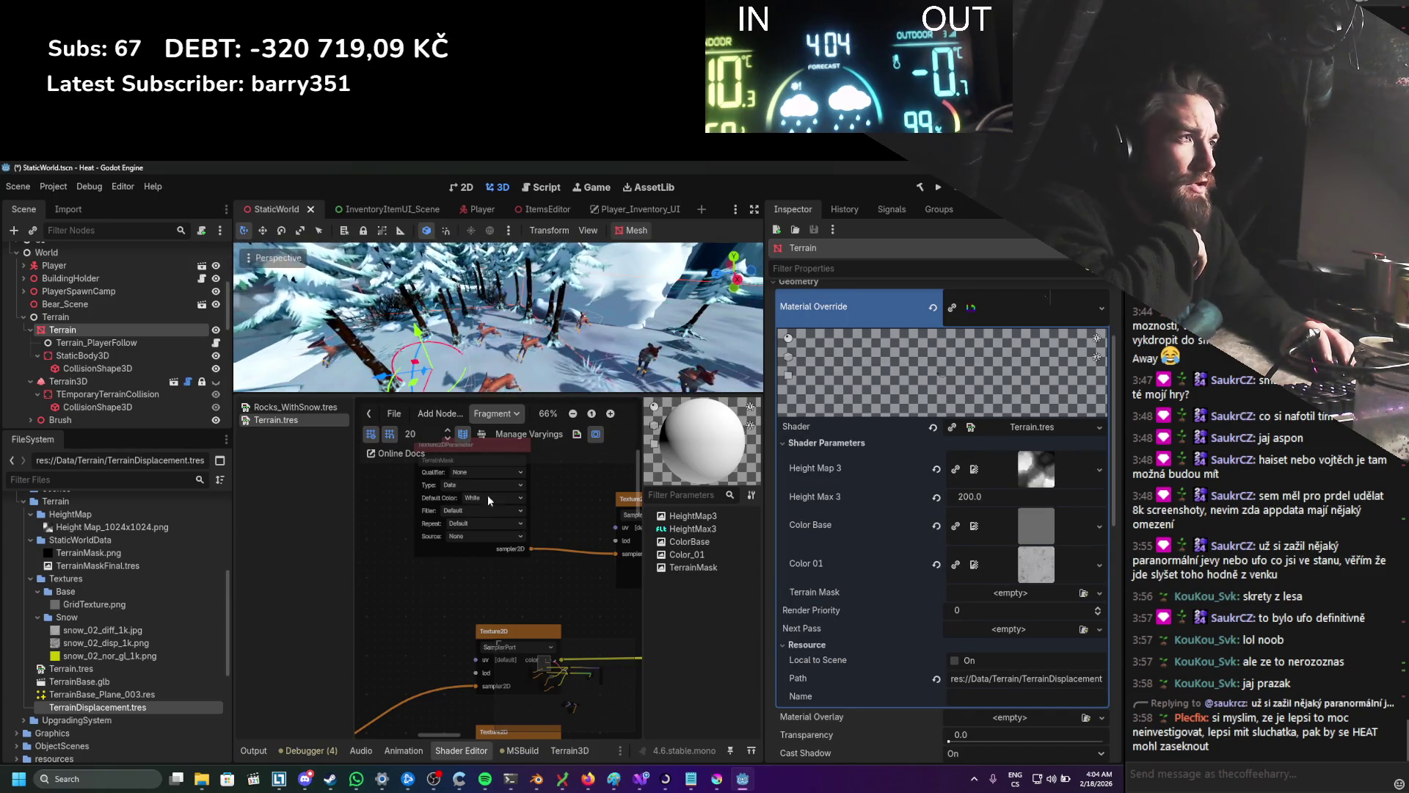
drag(571, 331, 539, 360)
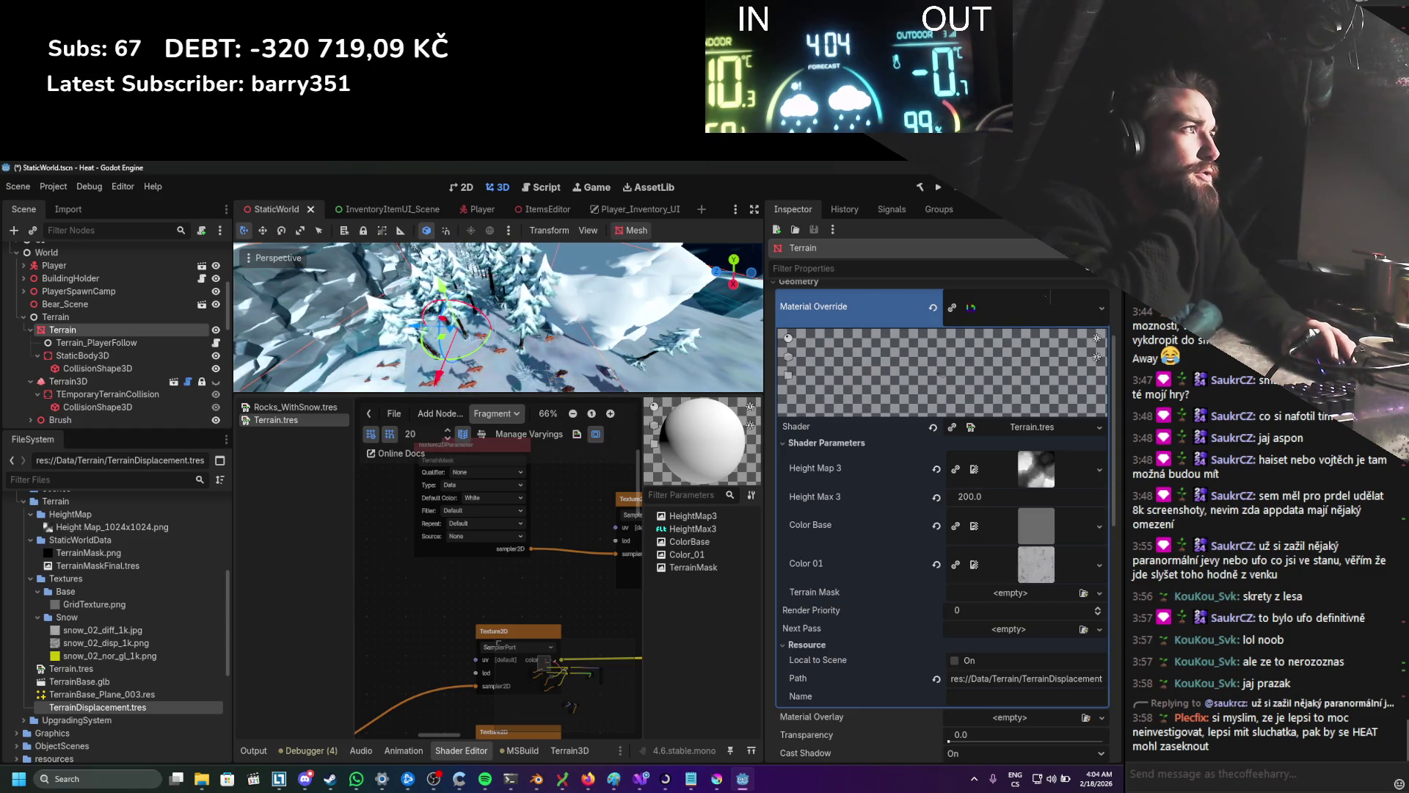
Step: Test-run the game over the checkered terrain, then stop it with F8
click(940, 188)
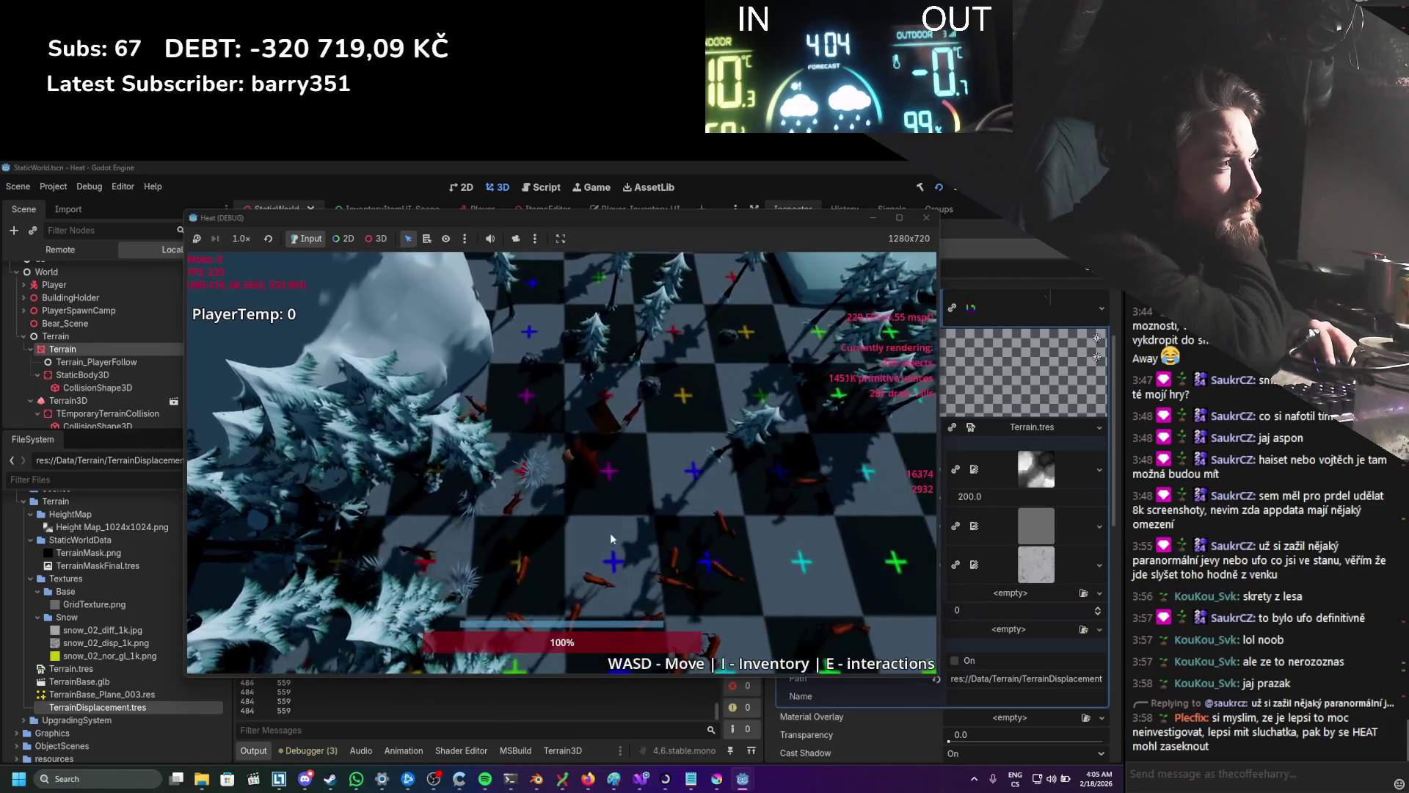
scroll(613, 527, down, 3)
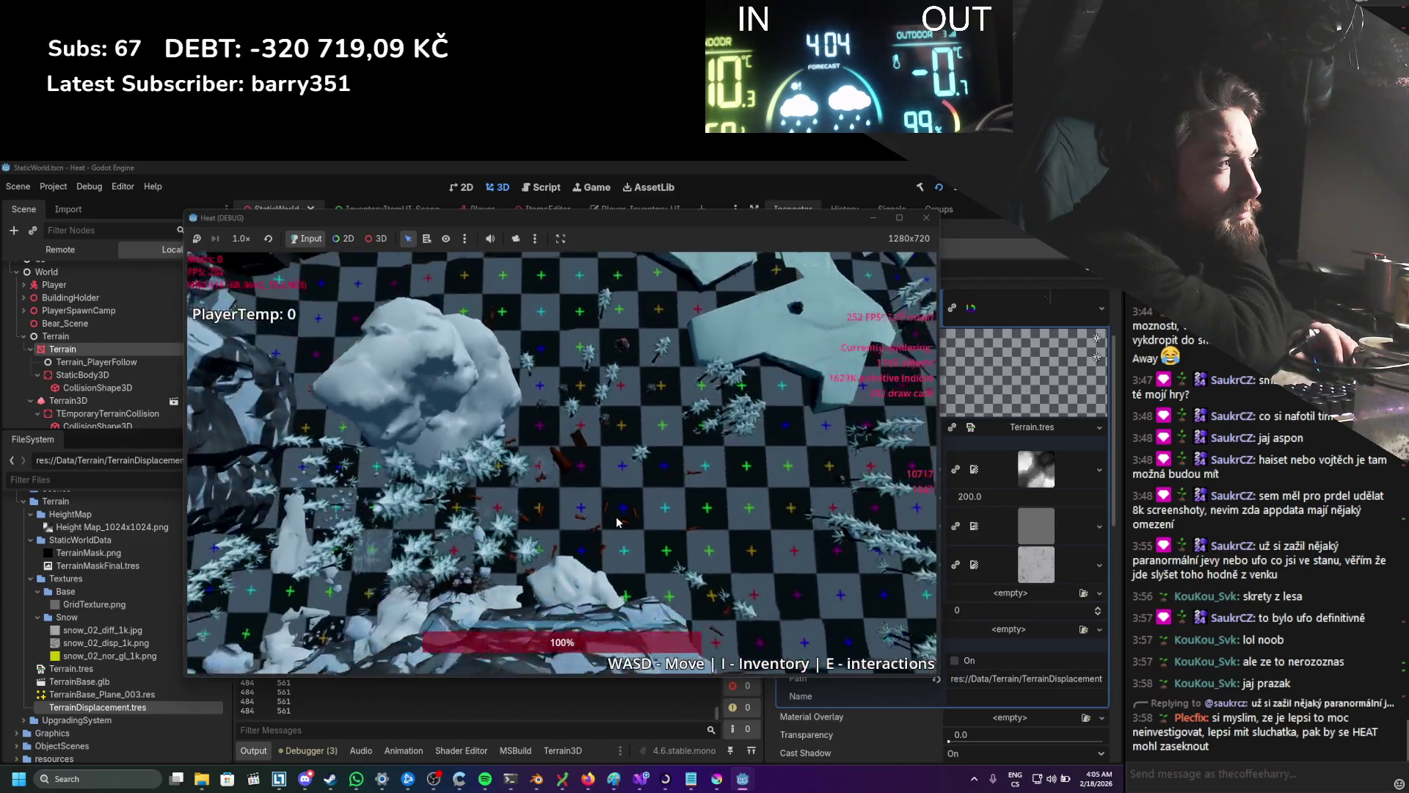
key(F8)
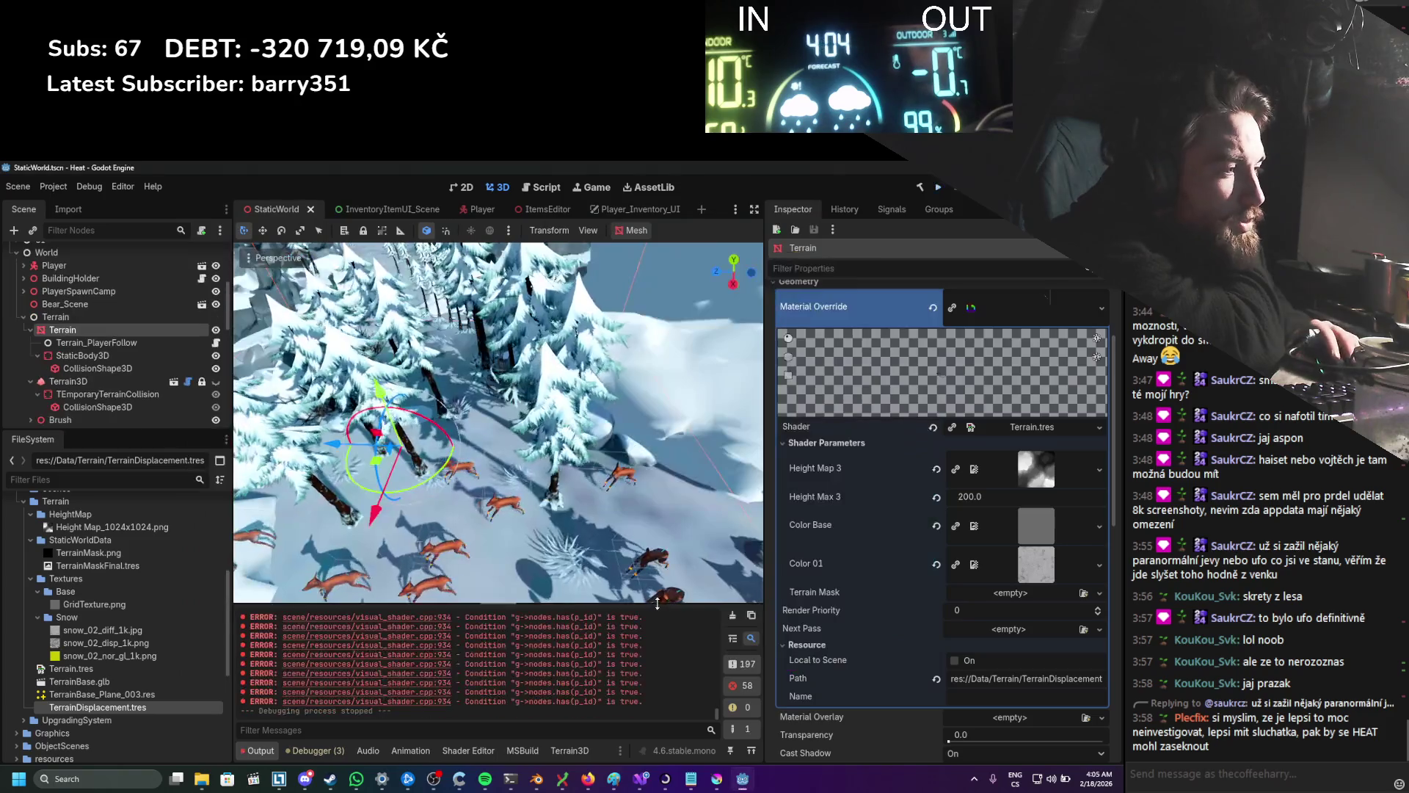
mouse_move(640, 785)
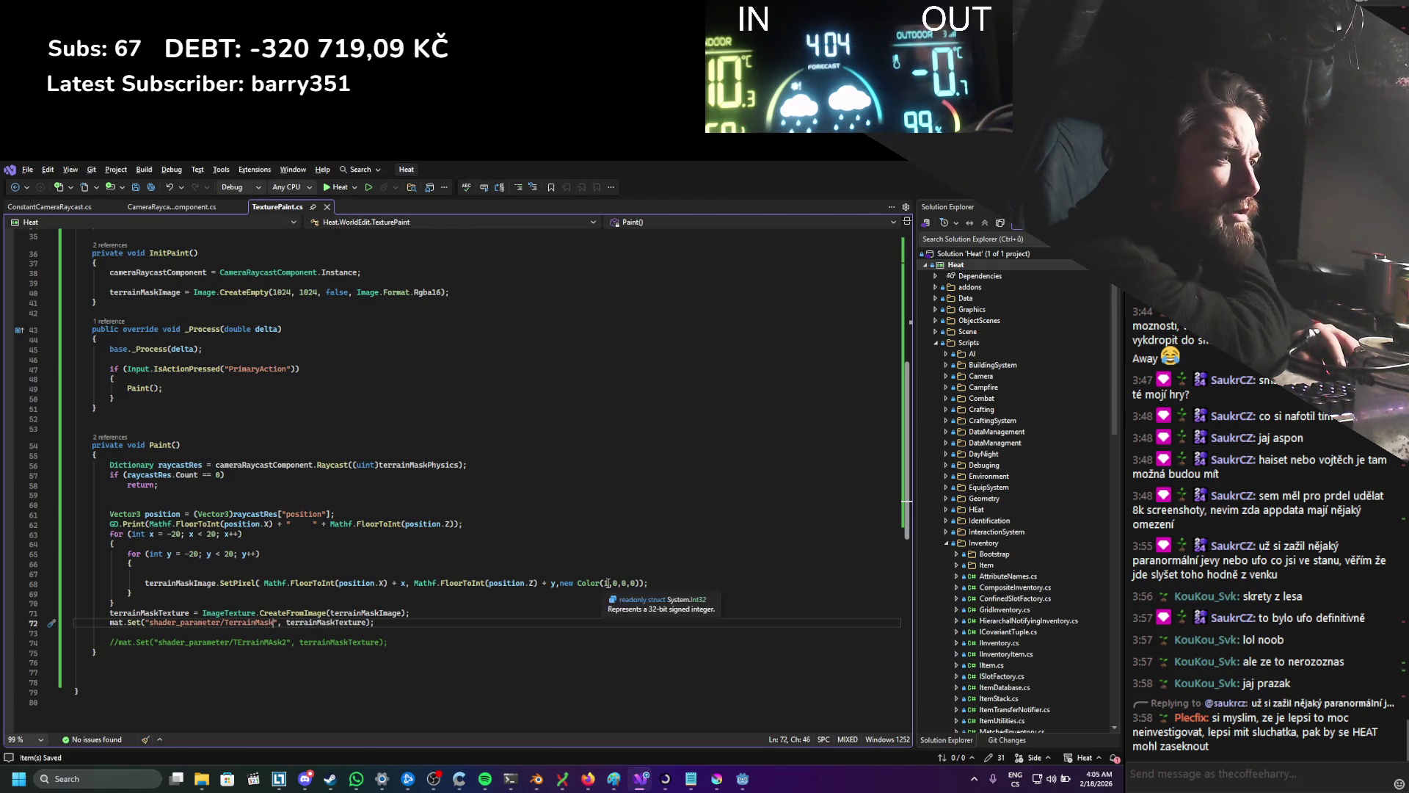
Step: Replace new Color(1,0,0,0) in the SetPixel call with targetColor and relaunch the game
scroll(604, 583, up, 9)
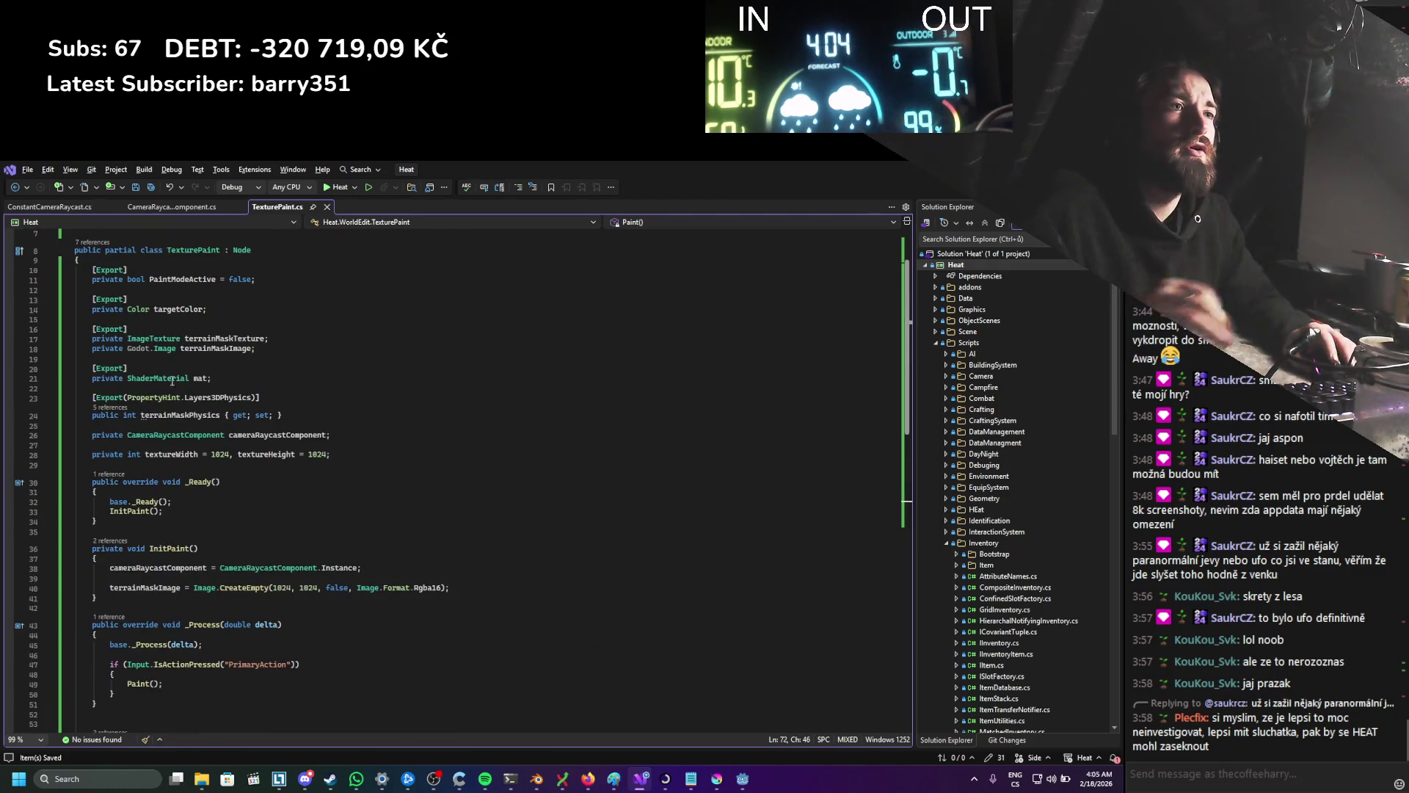
scroll(560, 545, down, 9)
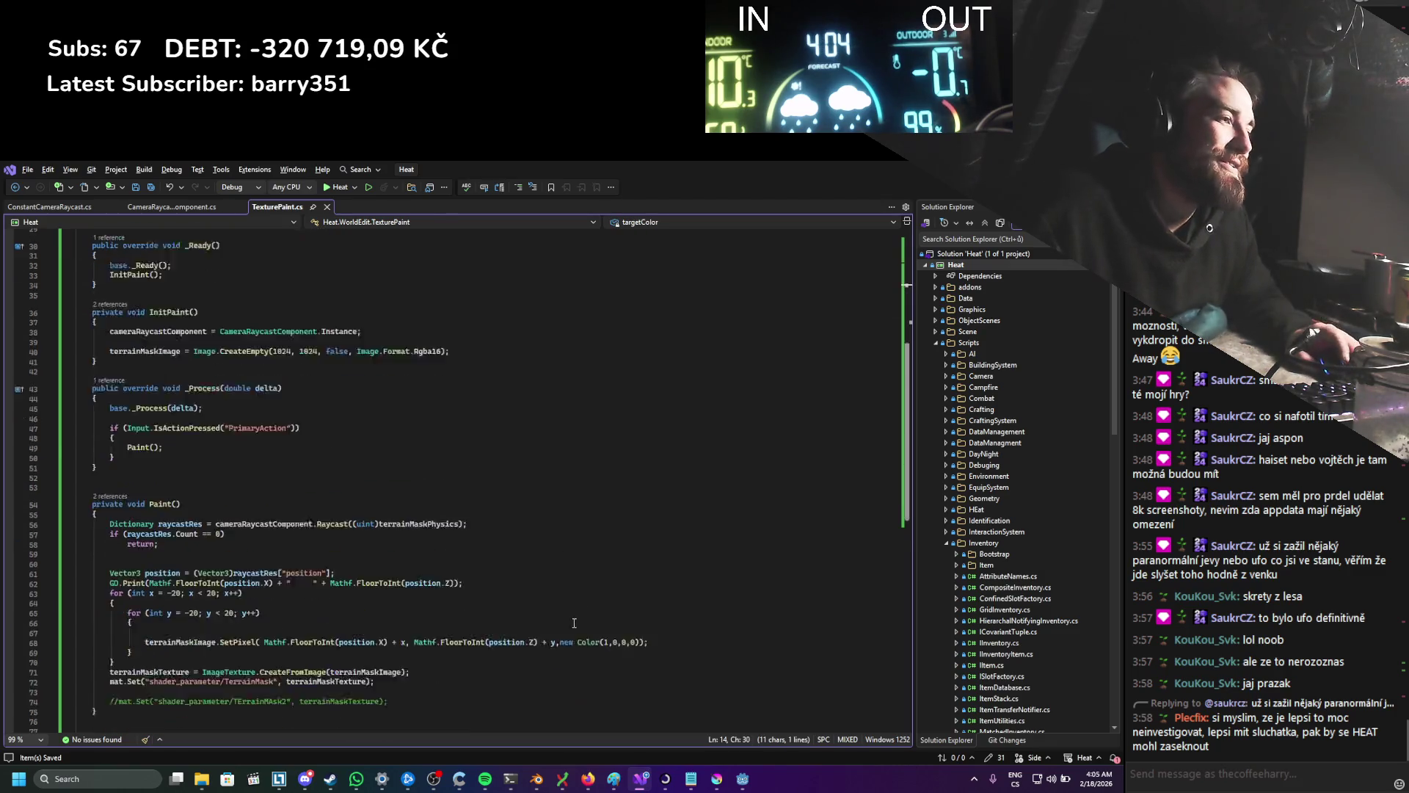
text(targetColor)
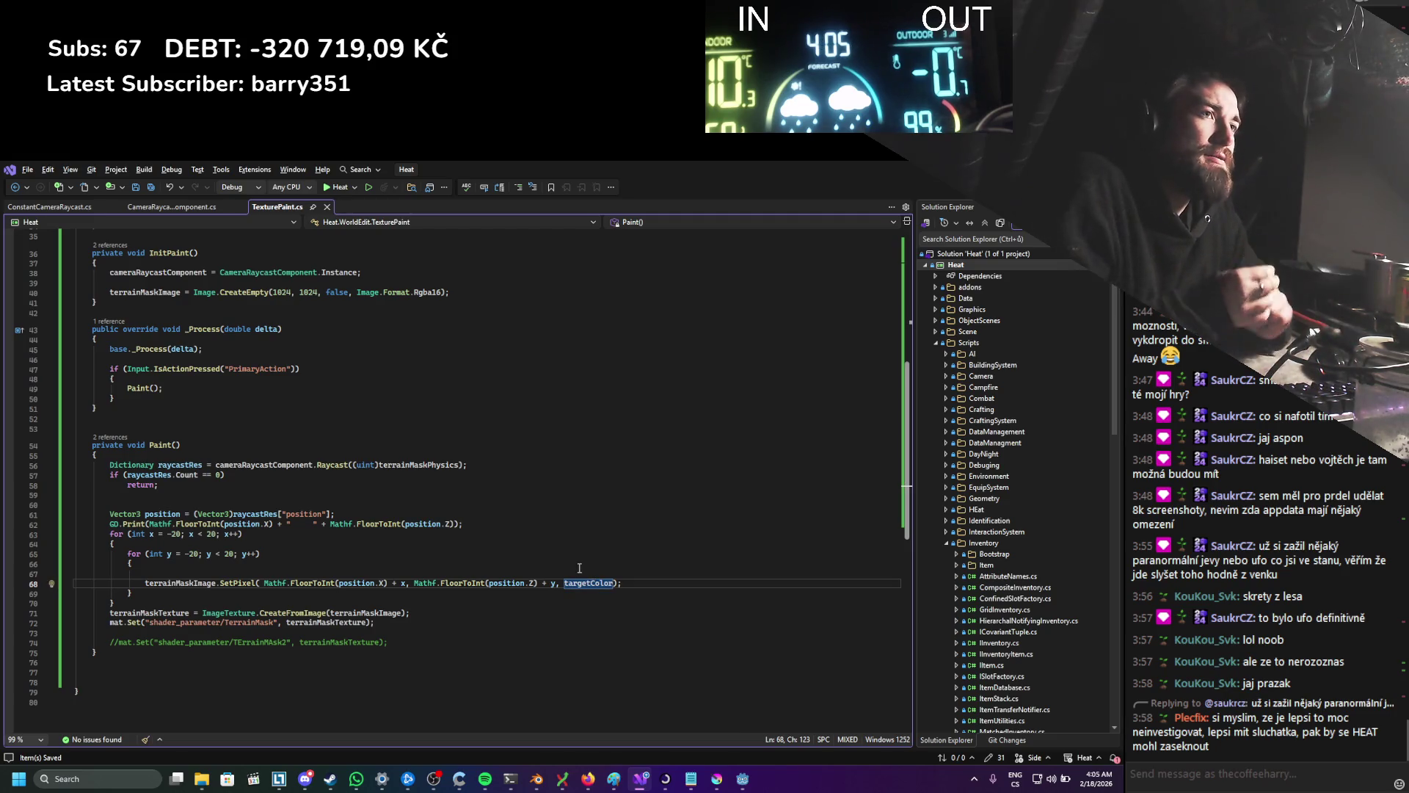
key(alt+Tab)
click(940, 189)
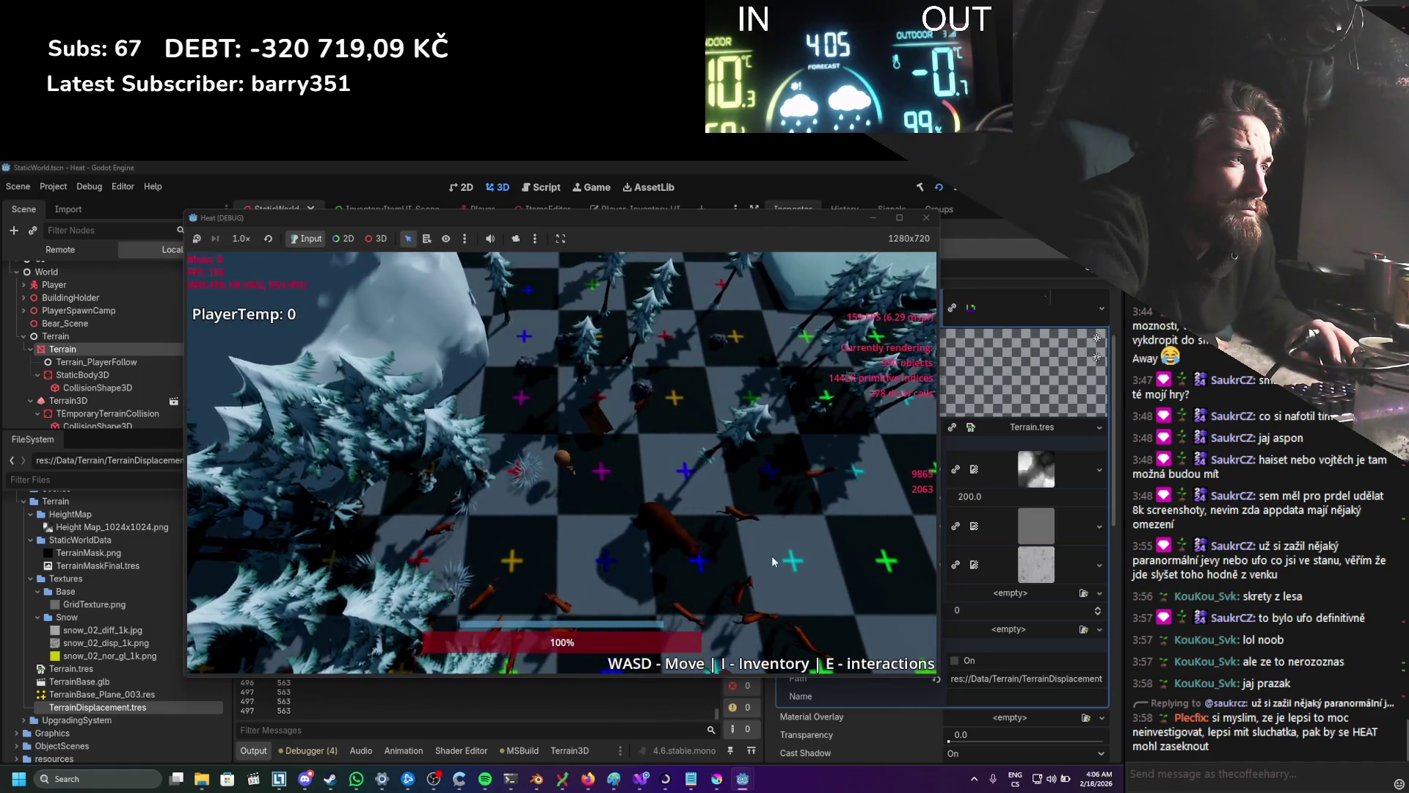
Step: Close the Heat (DEBUG) game window and return to TexturePaint.cs in Visual Studio
click(926, 219)
key(alt+Tab)
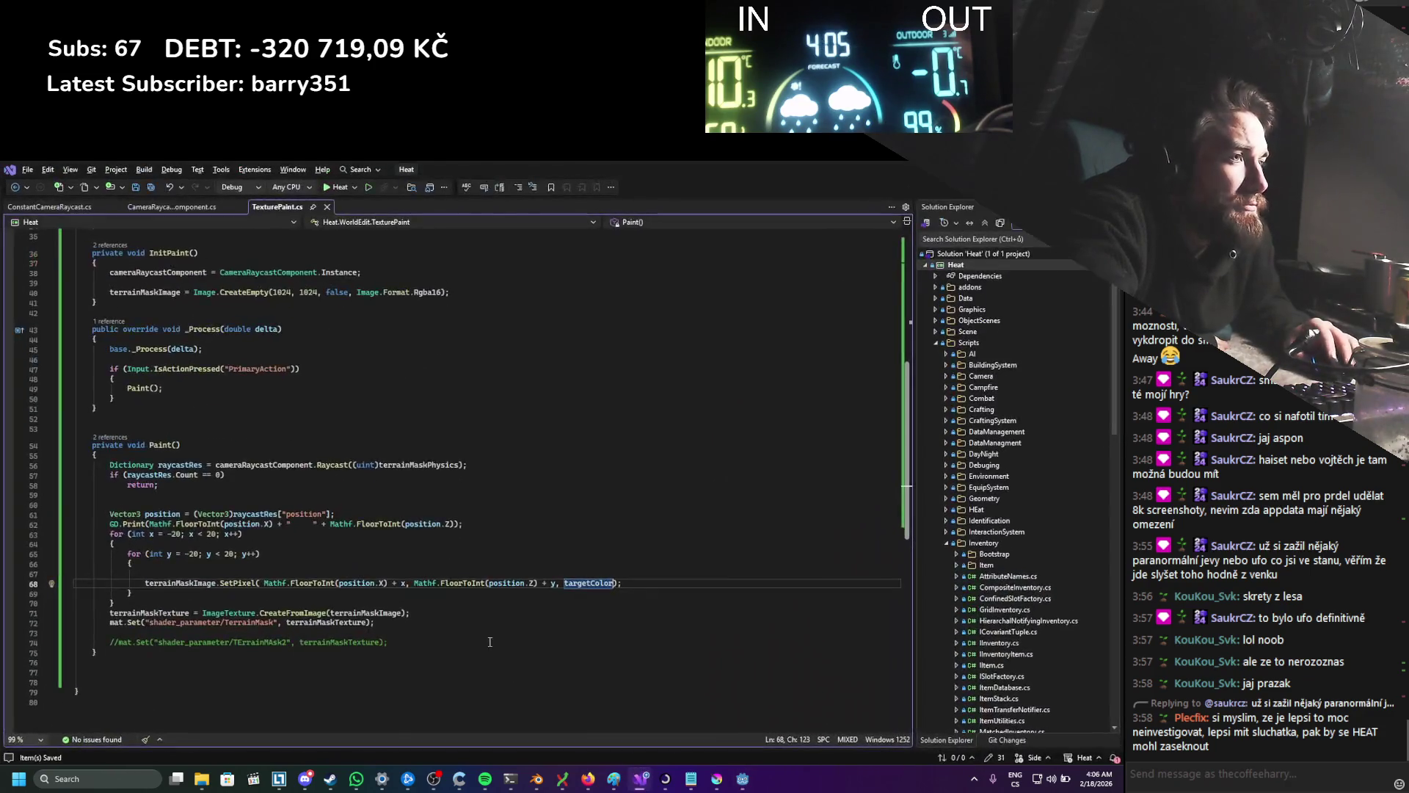
Step: Move the SetPixel line above both for loops in Paint() and save the script
key(End)
key(alt+Up)
key(alt+Up)
key(alt+Up)
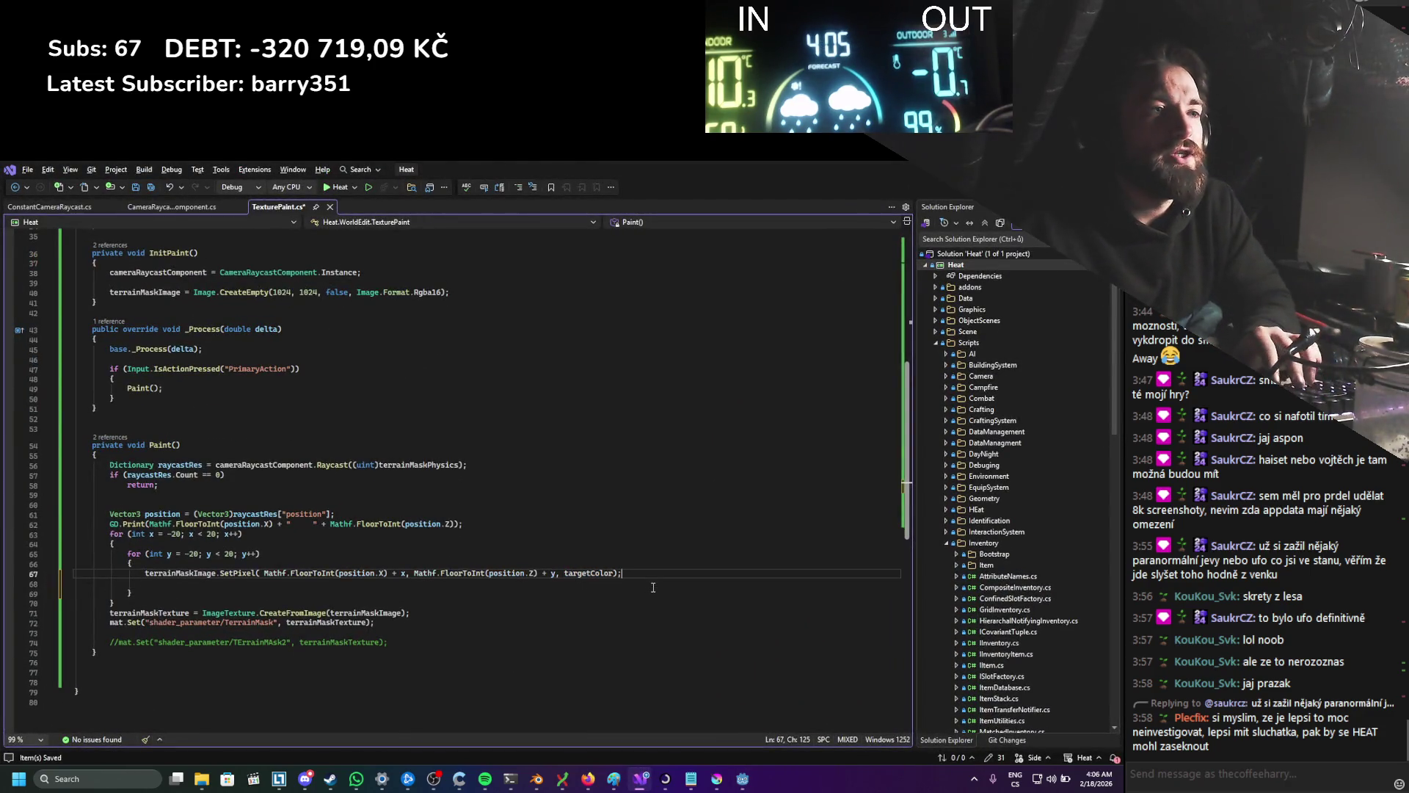
key(alt+Up)
key(alt+Up)
key(ctrl+s)
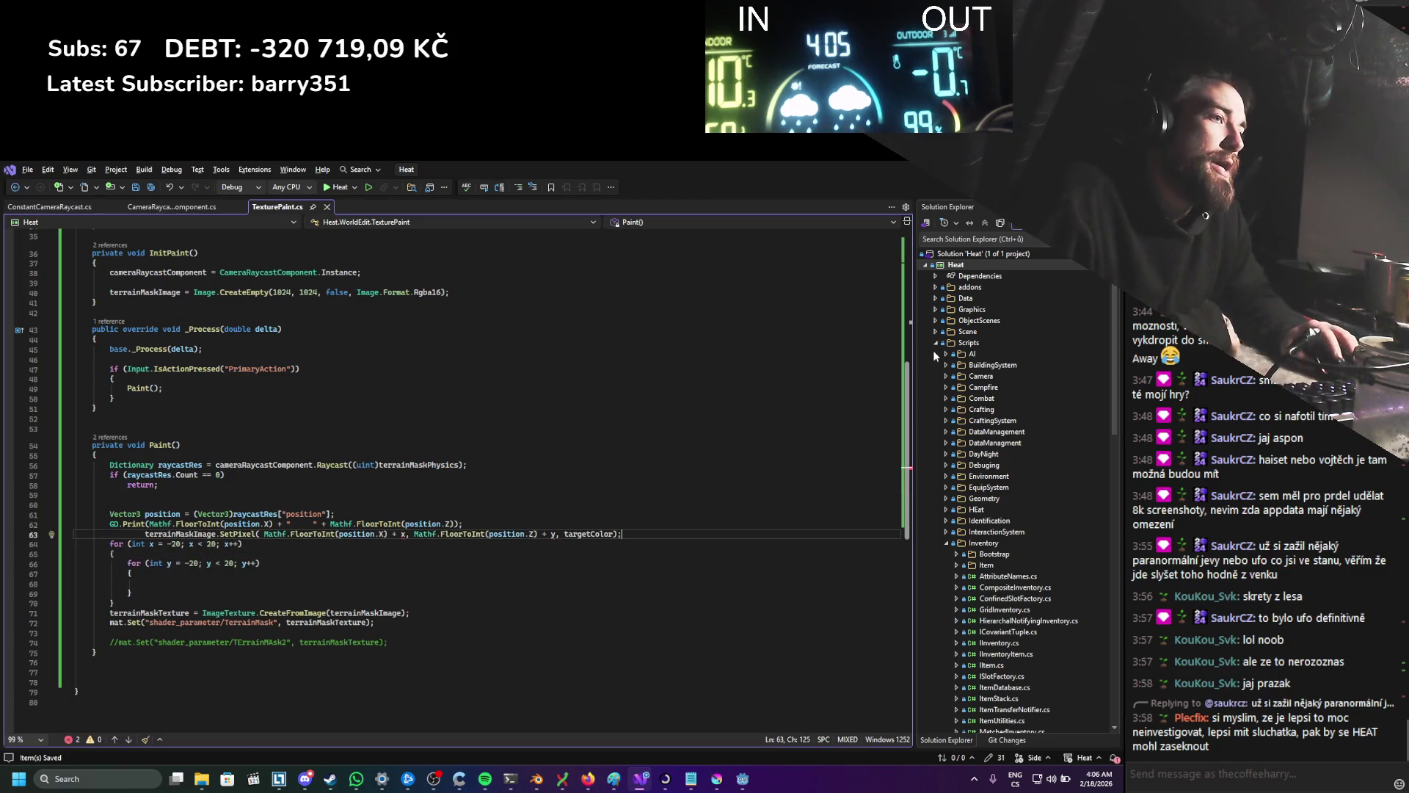
Step: Remove the x and y offsets from the SetPixel call and rebuild the game
click(405, 534)
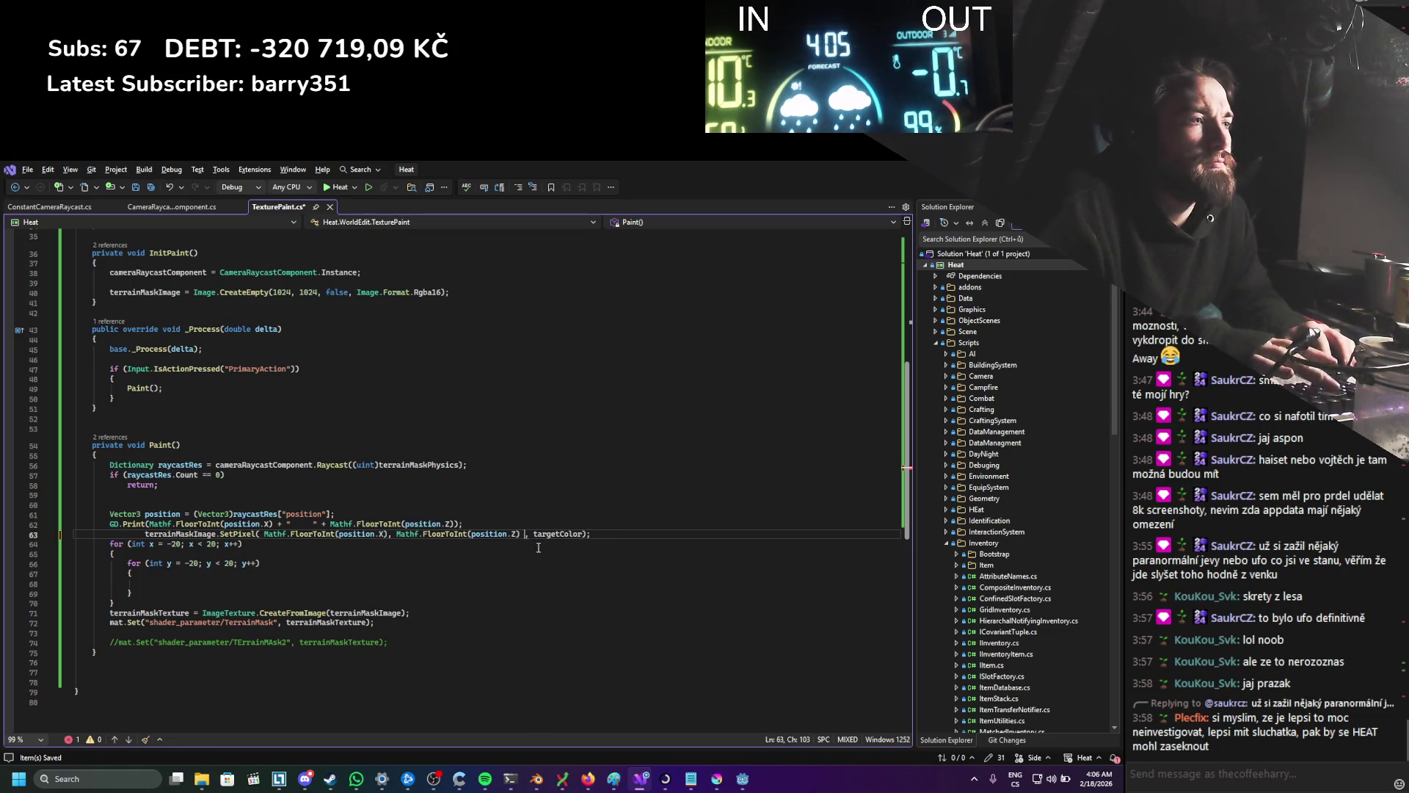
key(BackSpace)
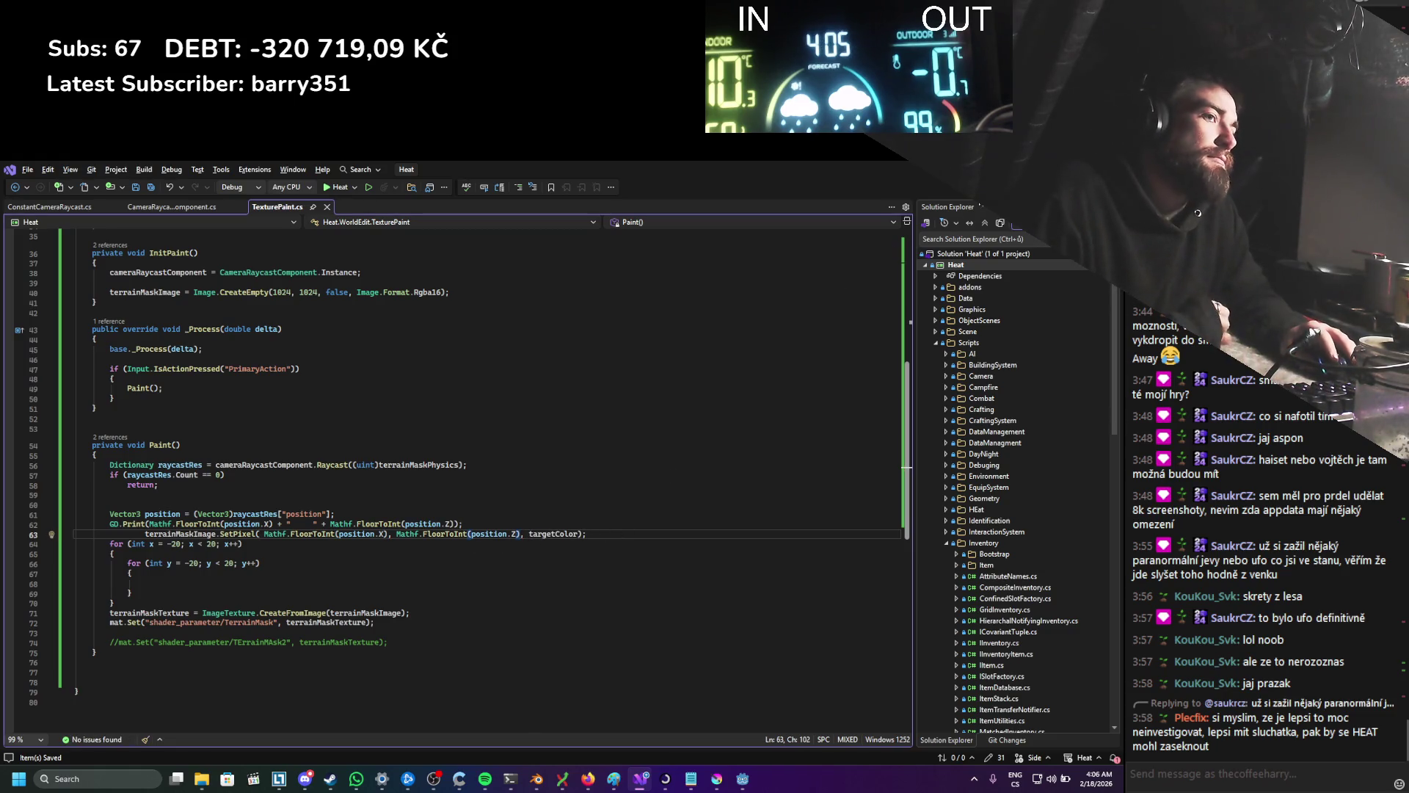
key(alt+Tab)
click(932, 190)
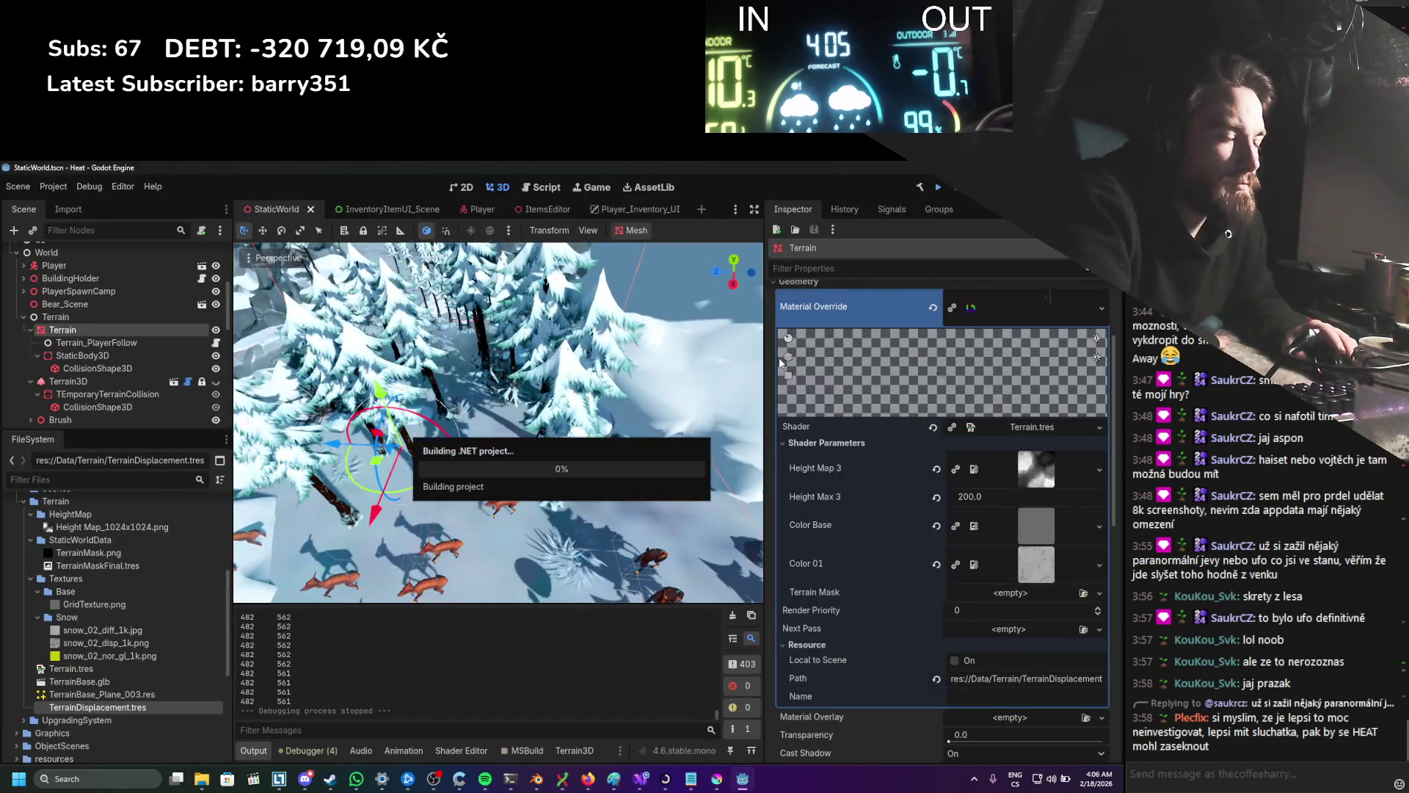
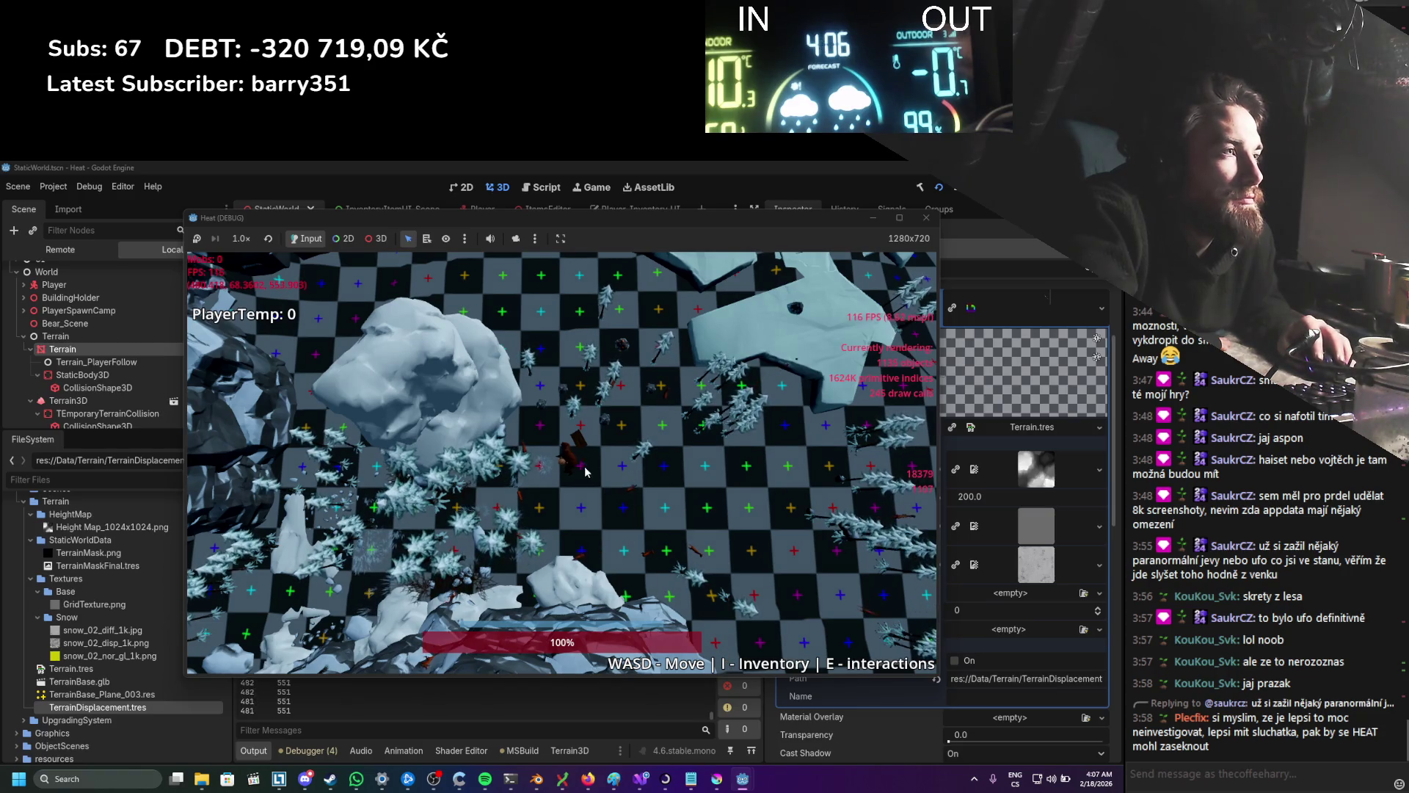
Step: Stop the Heat test run and show Terrain.tres in the Shader Editor
click(928, 218)
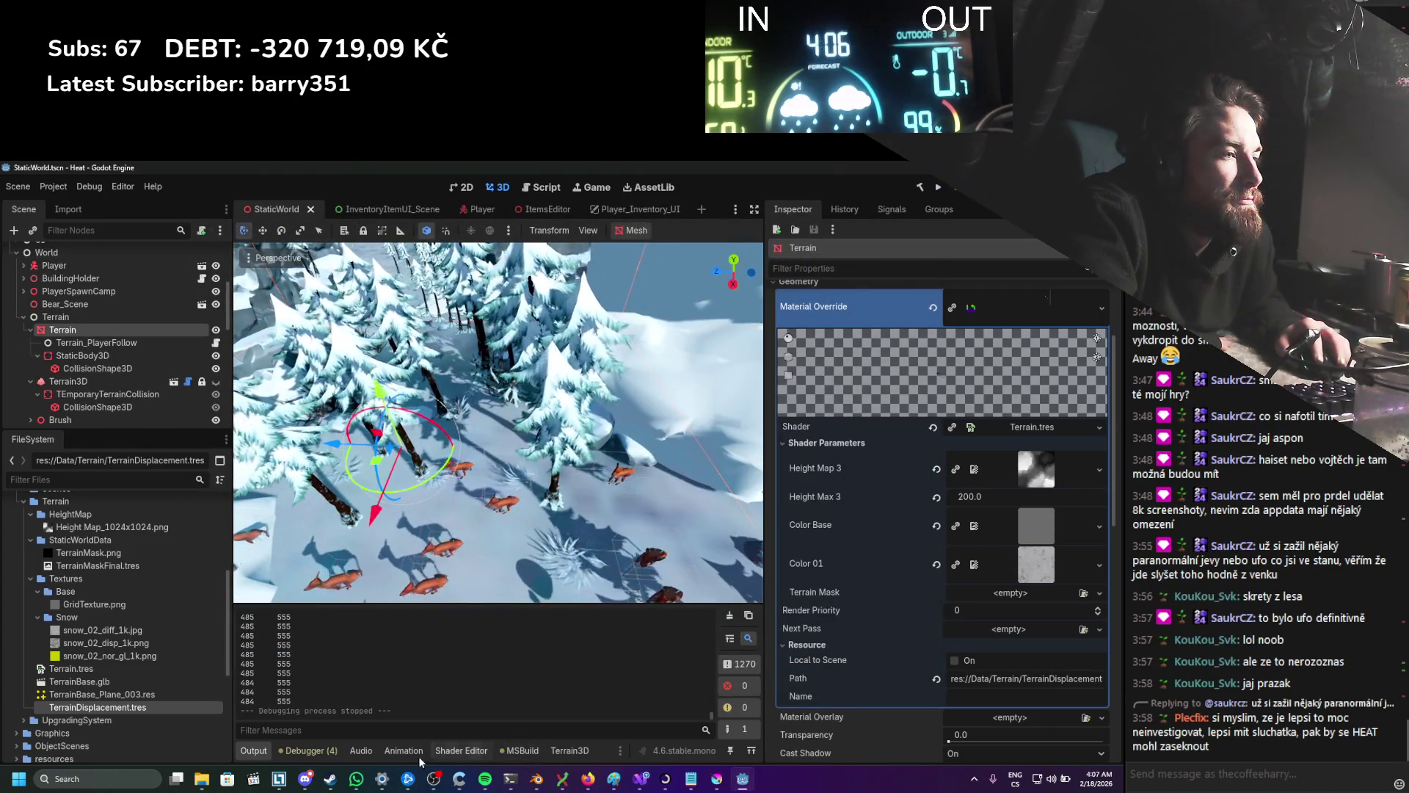
click(452, 751)
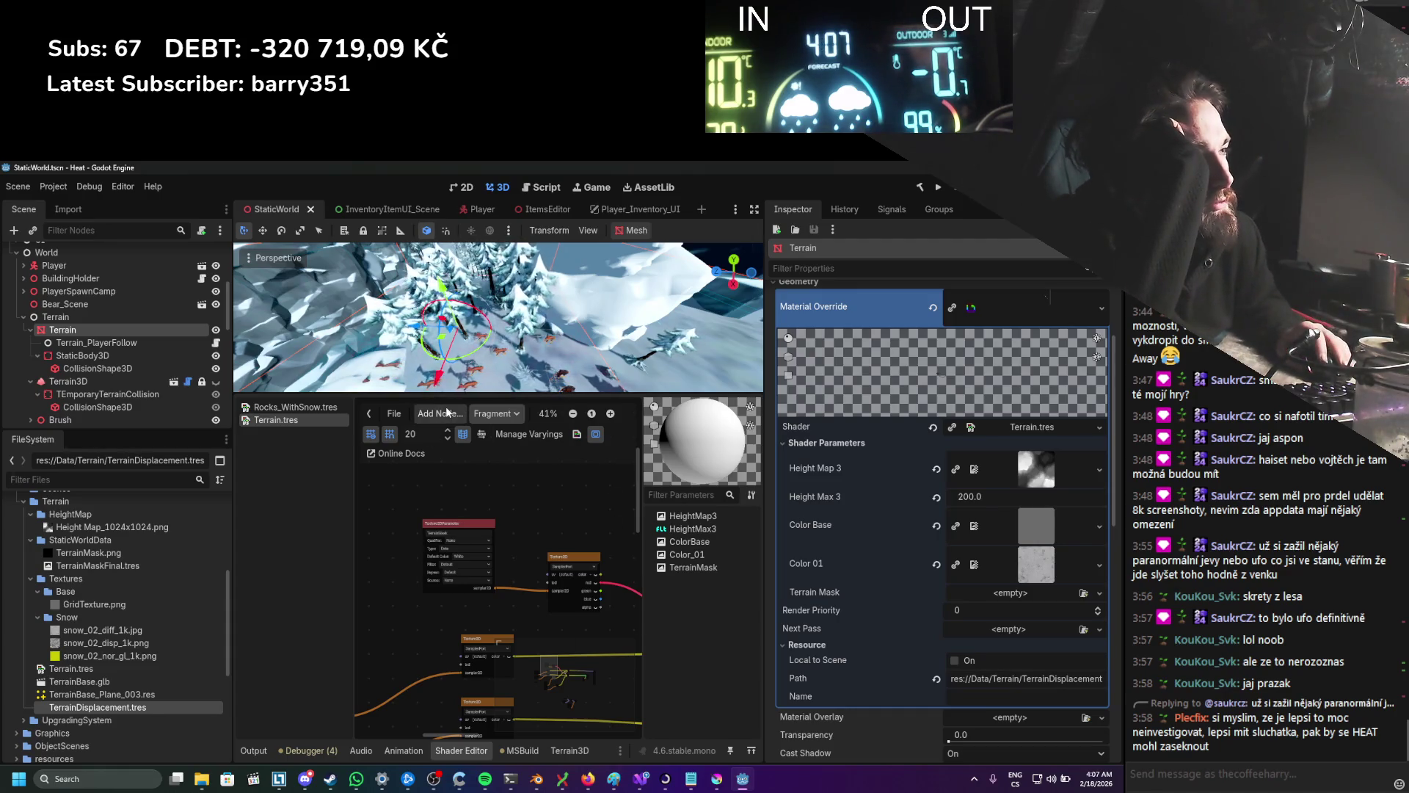
Step: In the Vertex stage graph, connect a node output to another node's input
click(496, 413)
click(489, 456)
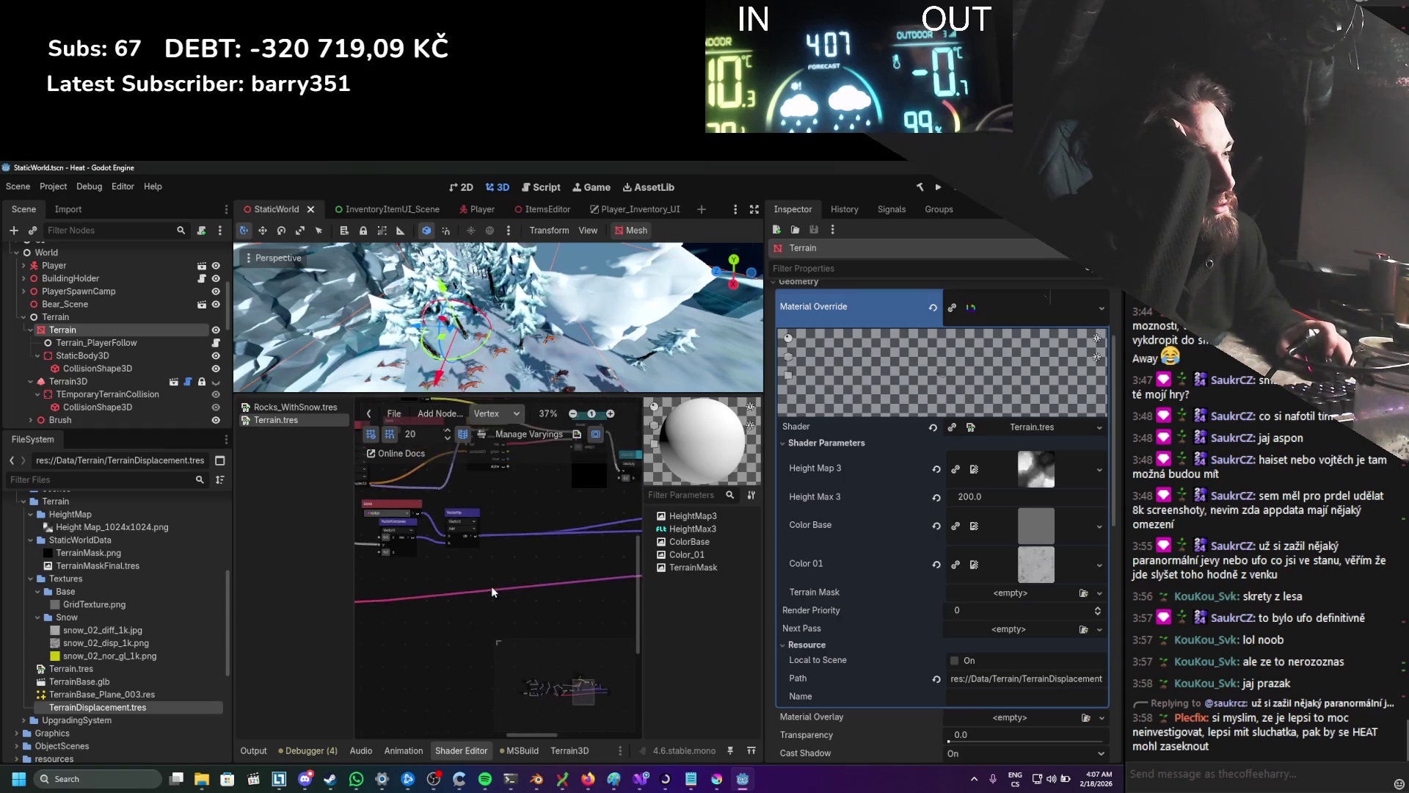
drag(505, 594, 415, 624)
drag(381, 566, 614, 599)
Step: In the Fragment graph, add a uv Input node wired to Texture2D's UV, save, and run the game
click(497, 414)
click(494, 448)
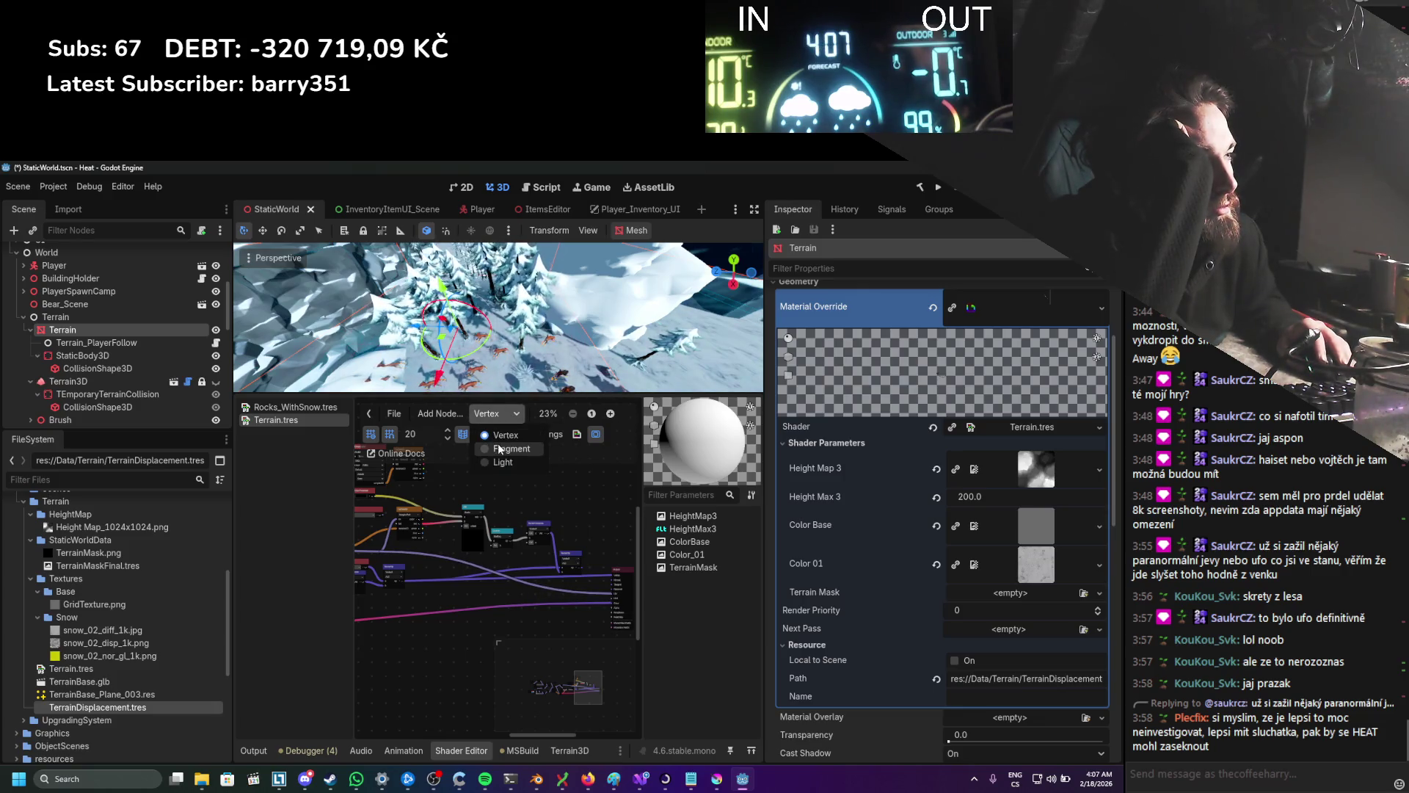
scroll(513, 580, down, 5)
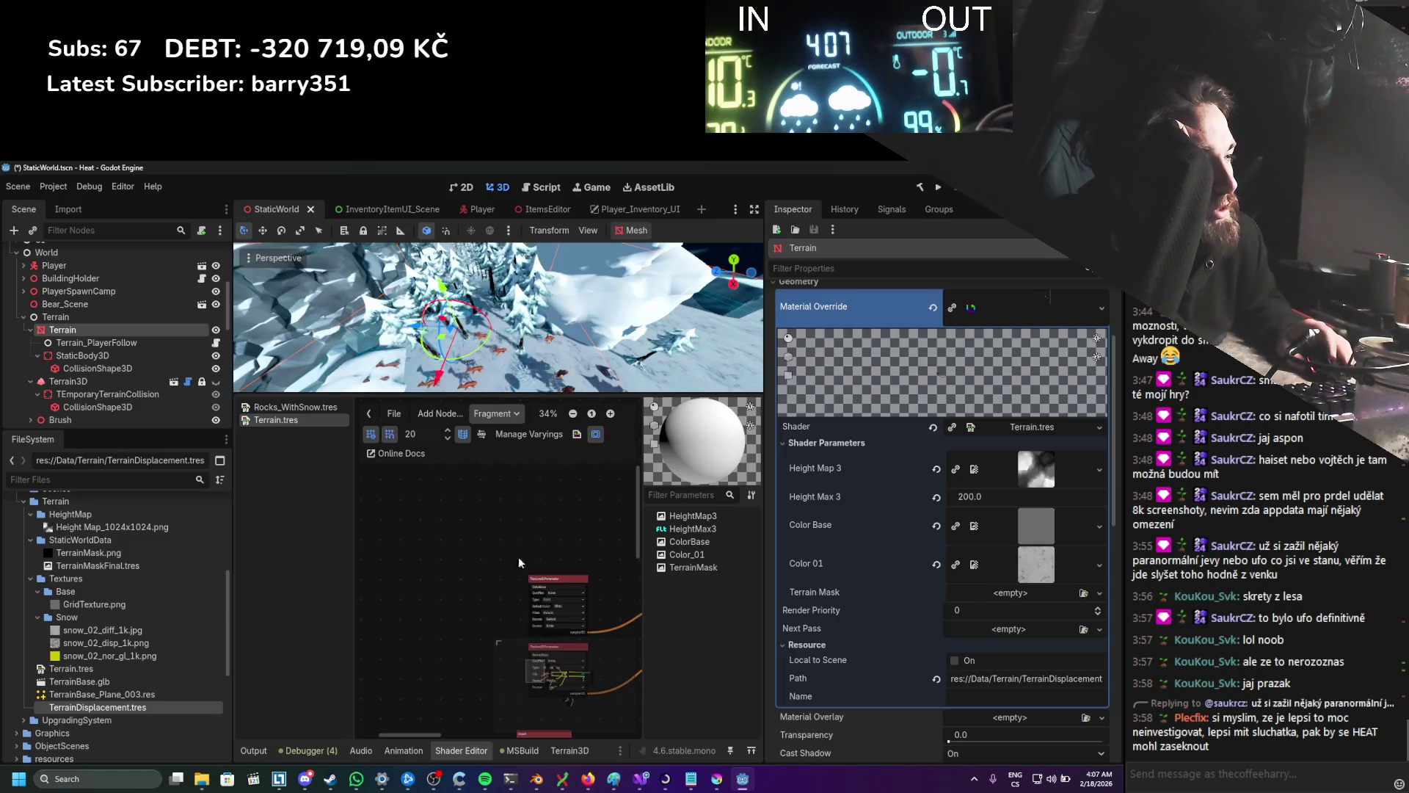
scroll(416, 575, up, 4)
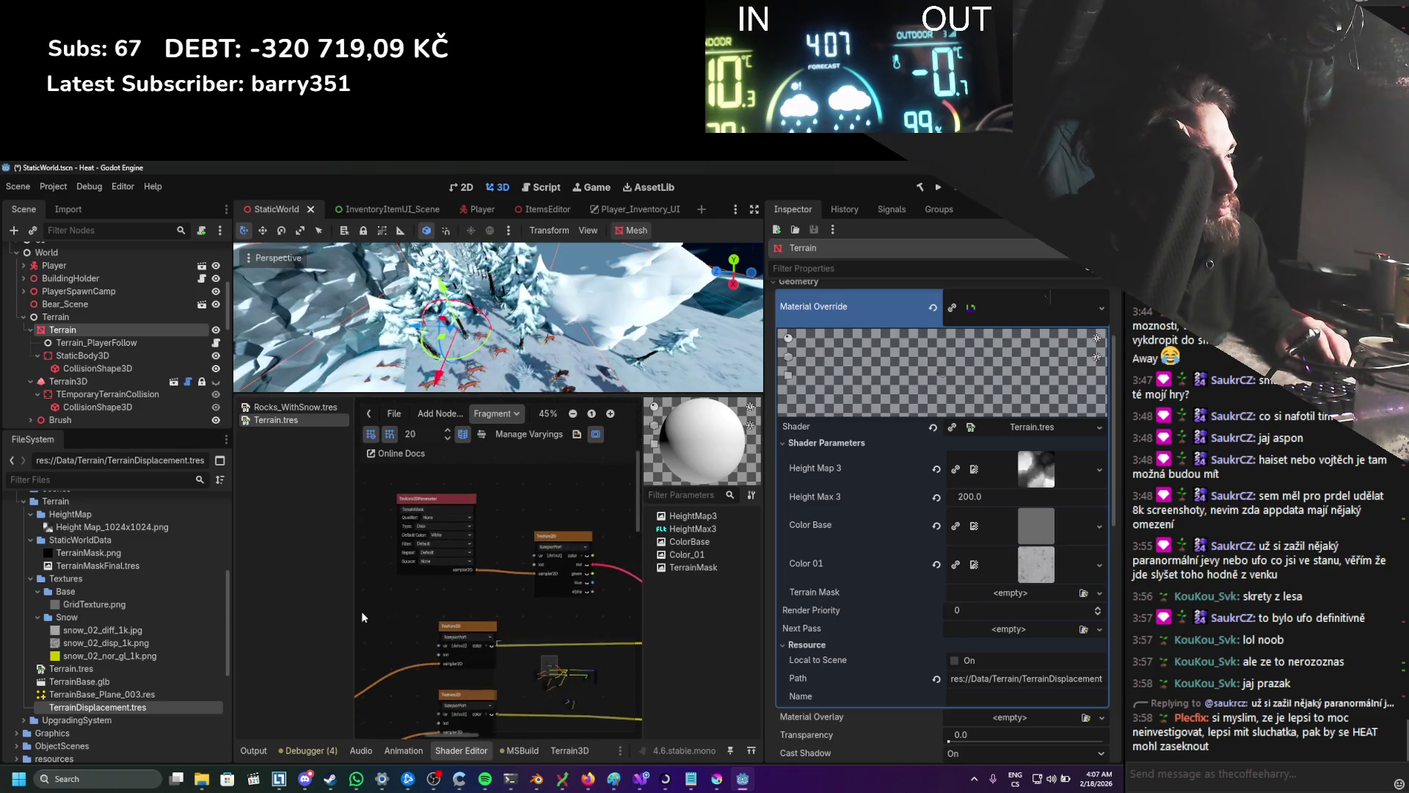
right_click(517, 444)
text(uv)
key(Return)
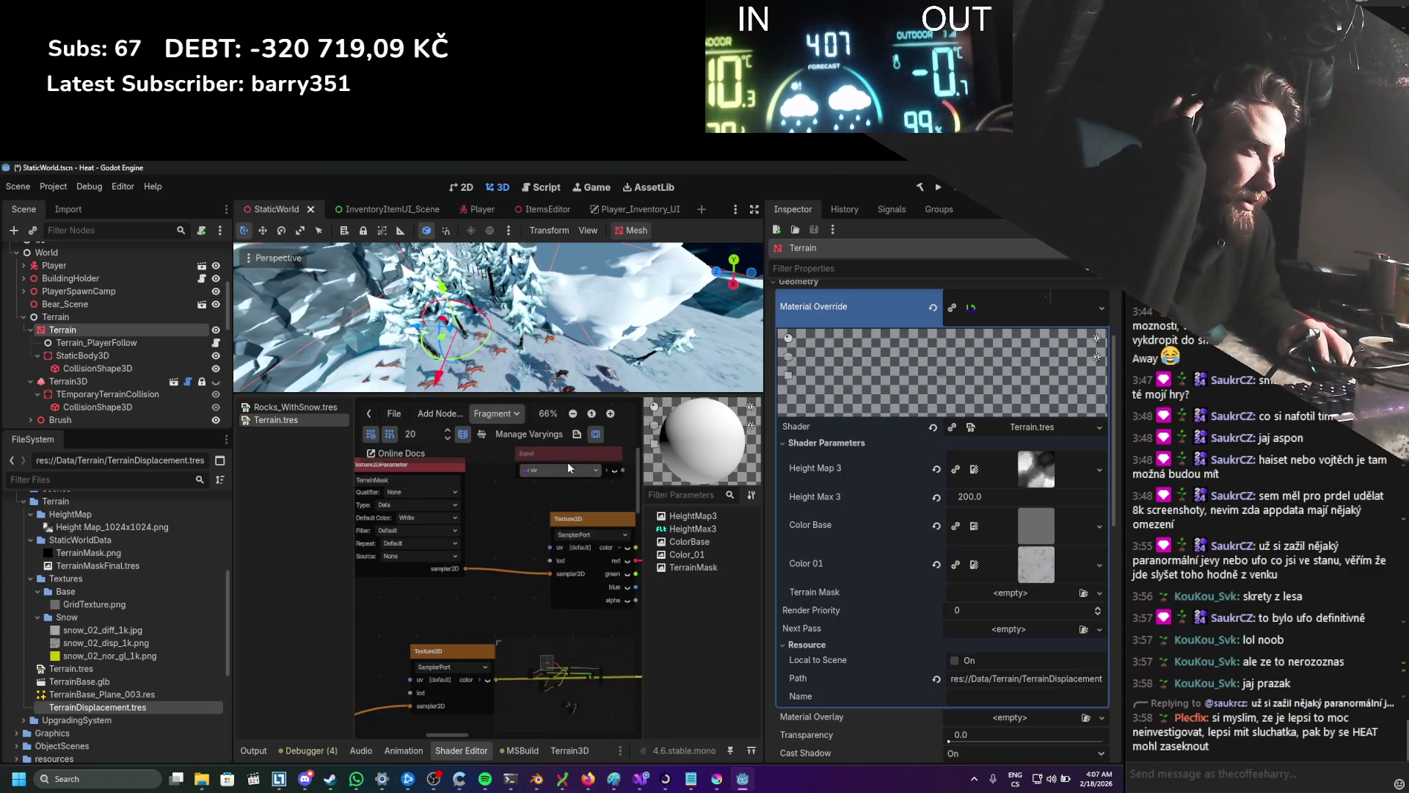
drag(617, 473, 552, 548)
key(ctrl+s)
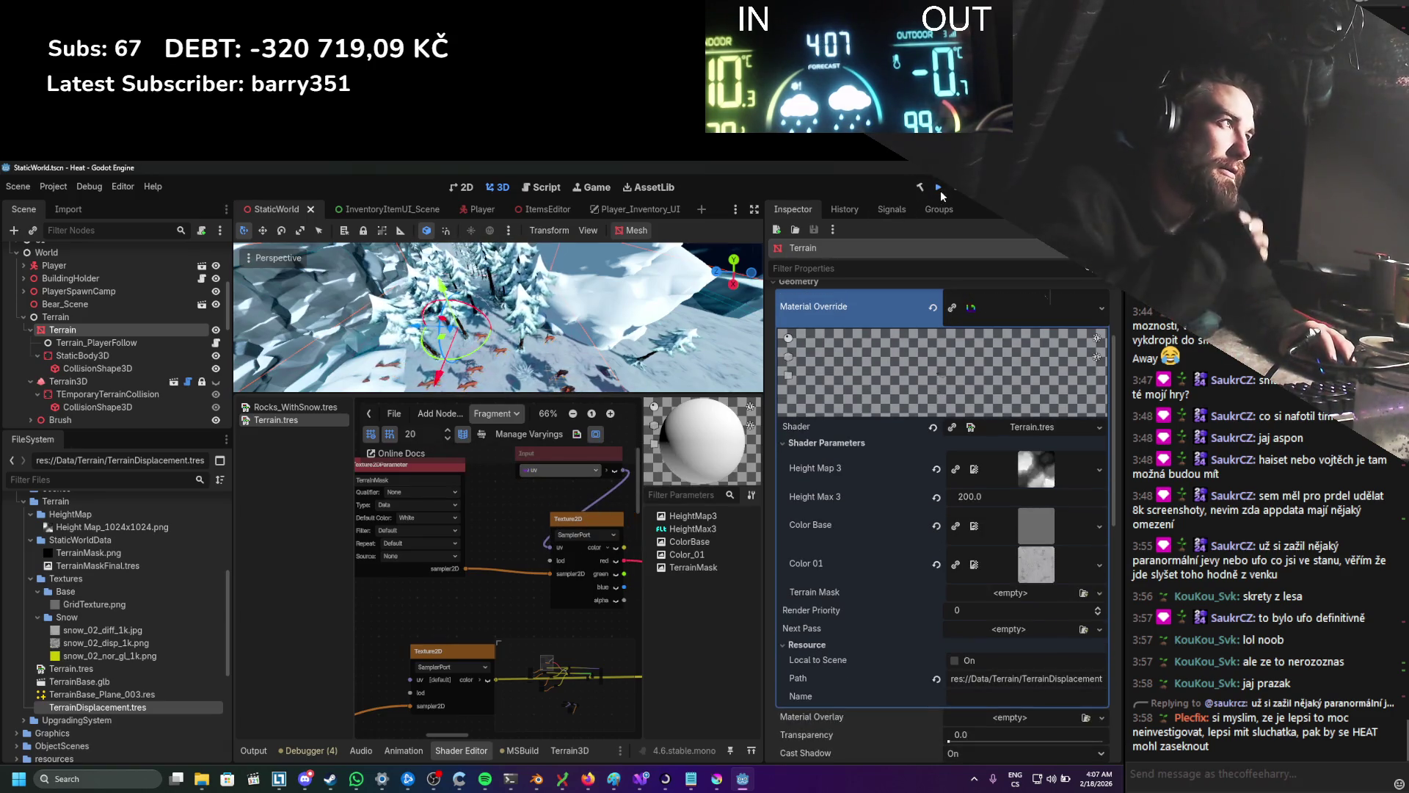
click(941, 189)
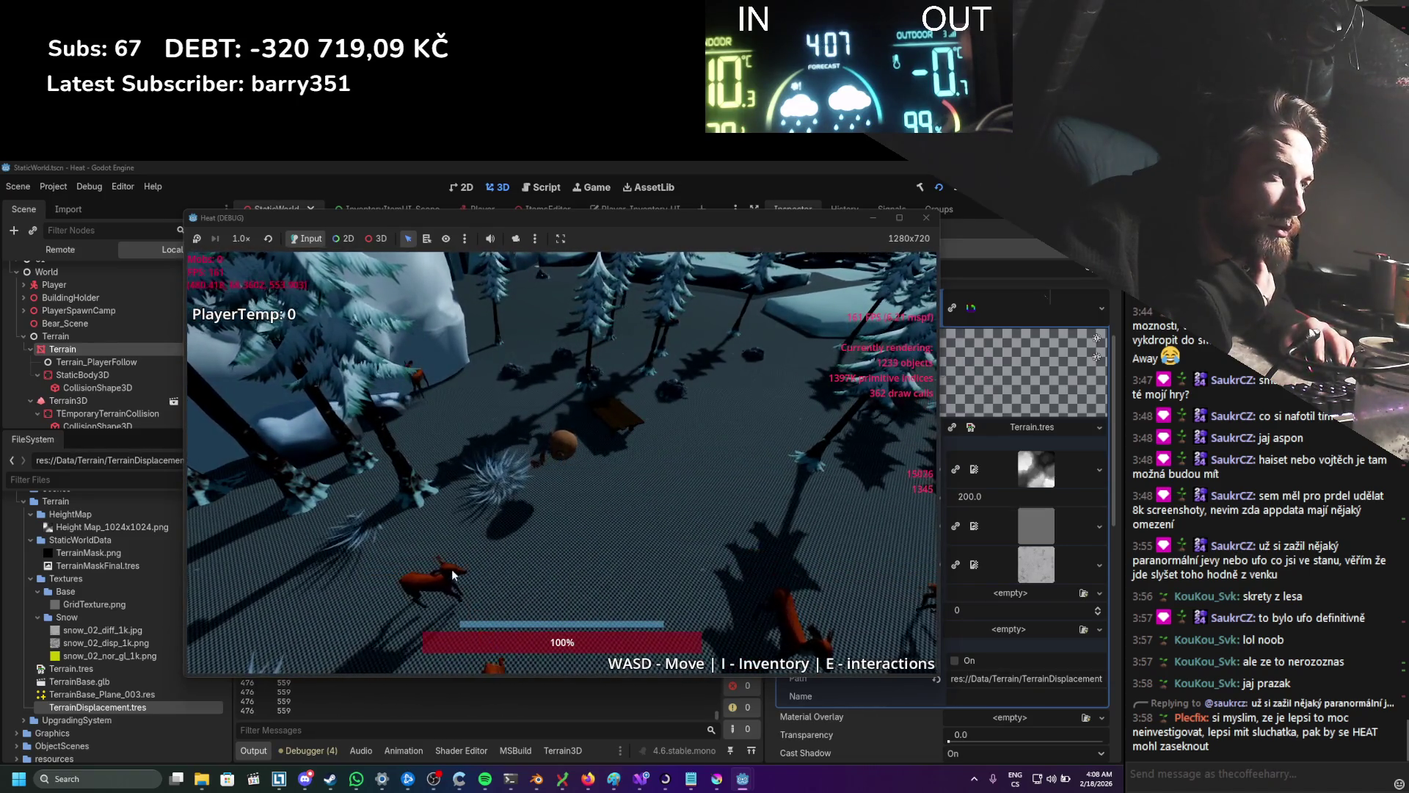
Step: Close the Heat test run, glance at TexturePaint.cs, and return to the Fragment shader graph
click(926, 218)
click(640, 778)
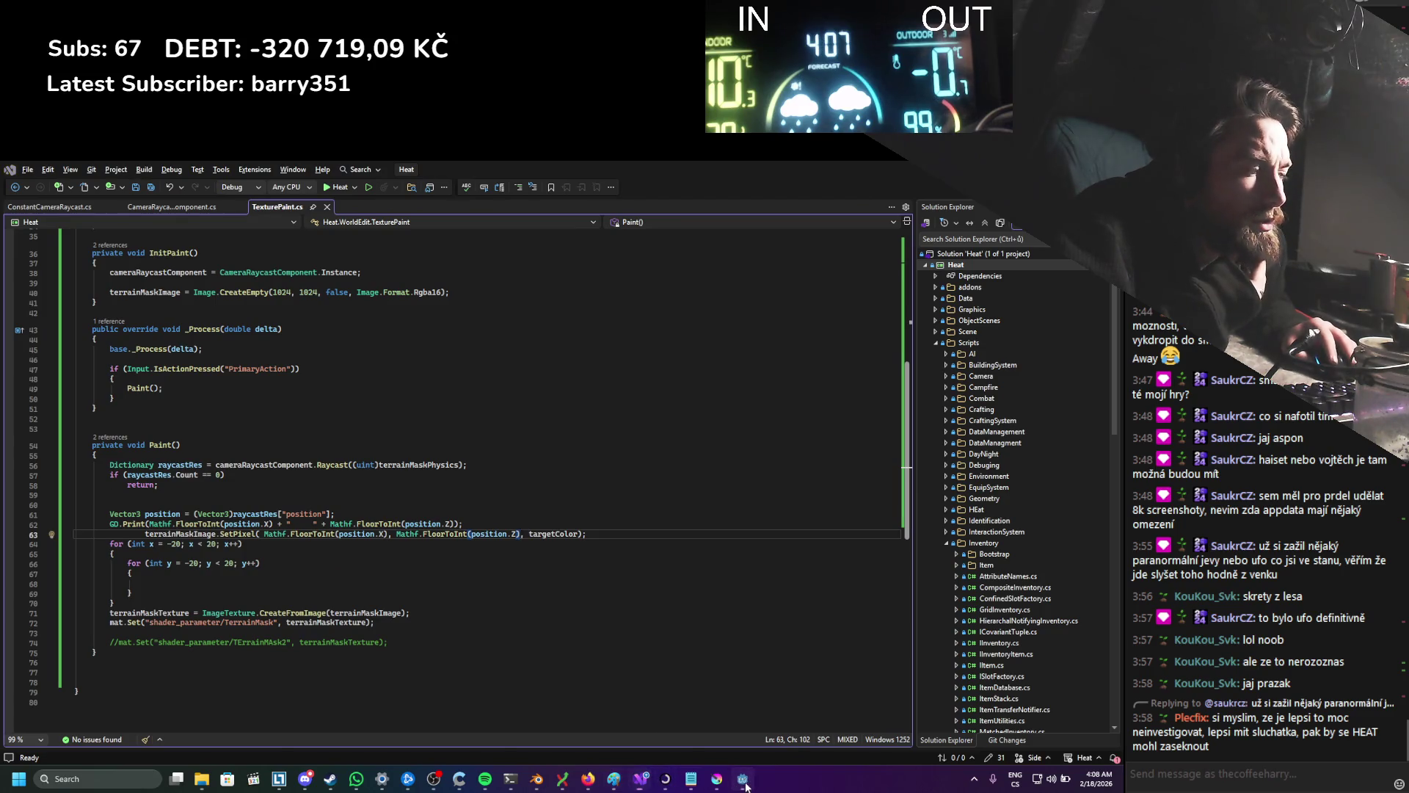
click(743, 779)
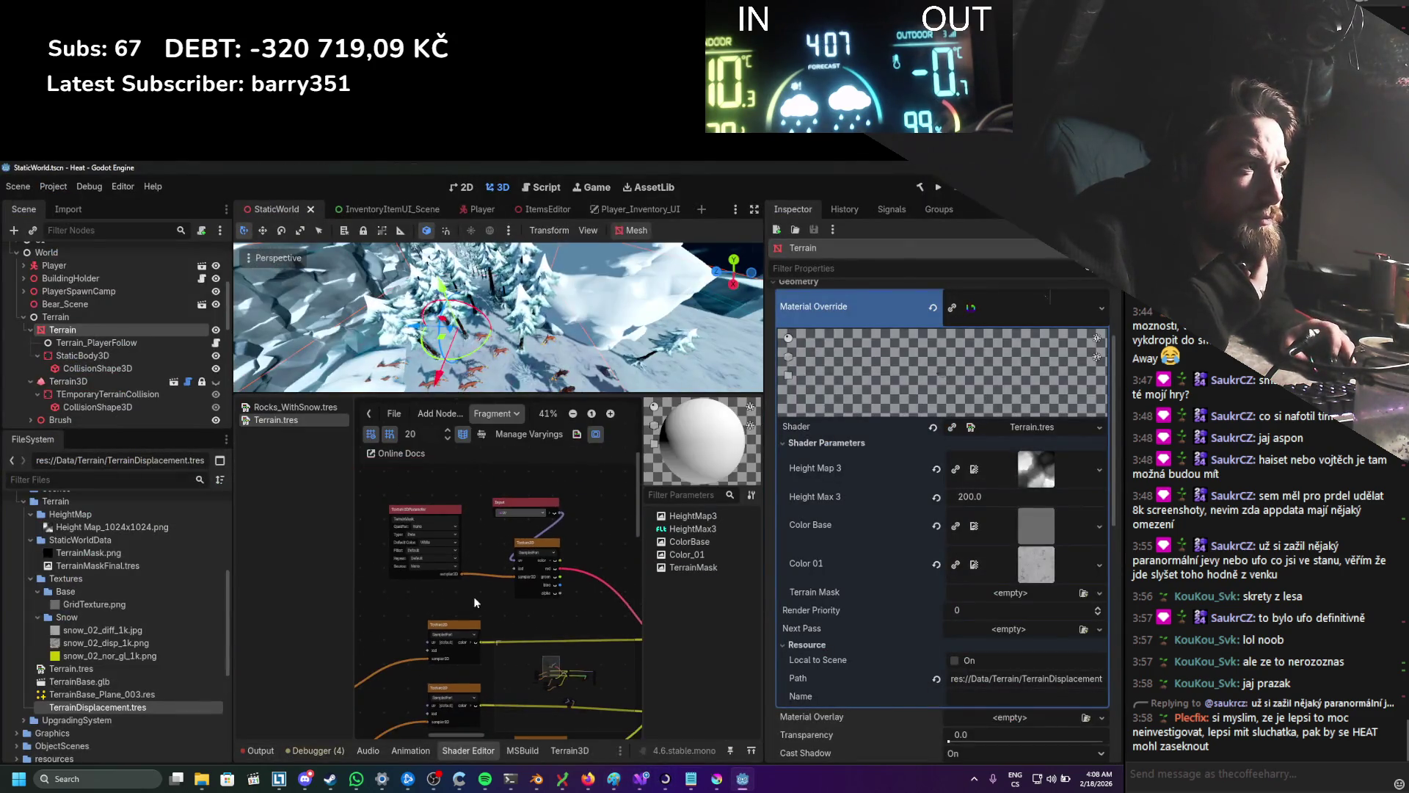
scroll(474, 591, down, 5)
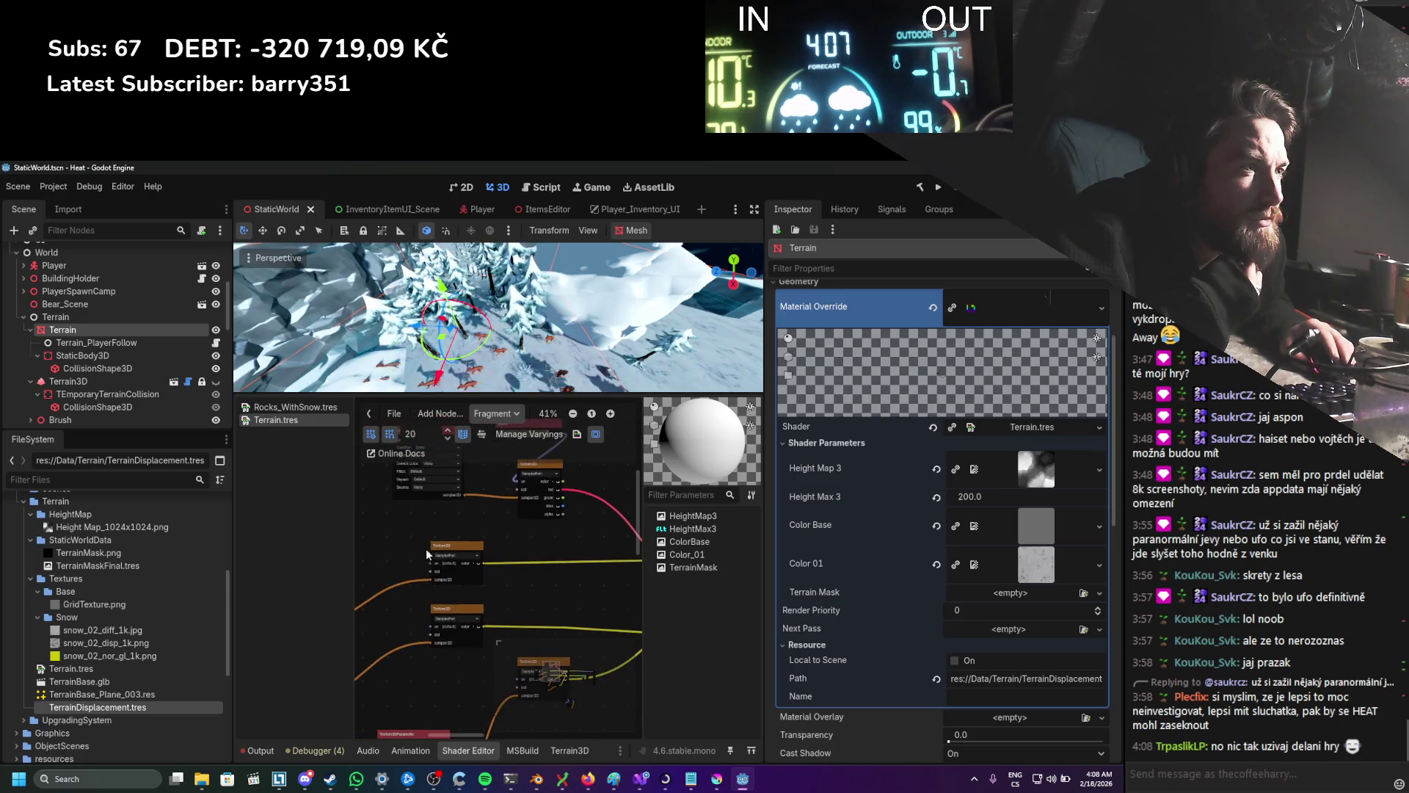
drag(438, 543, 463, 529)
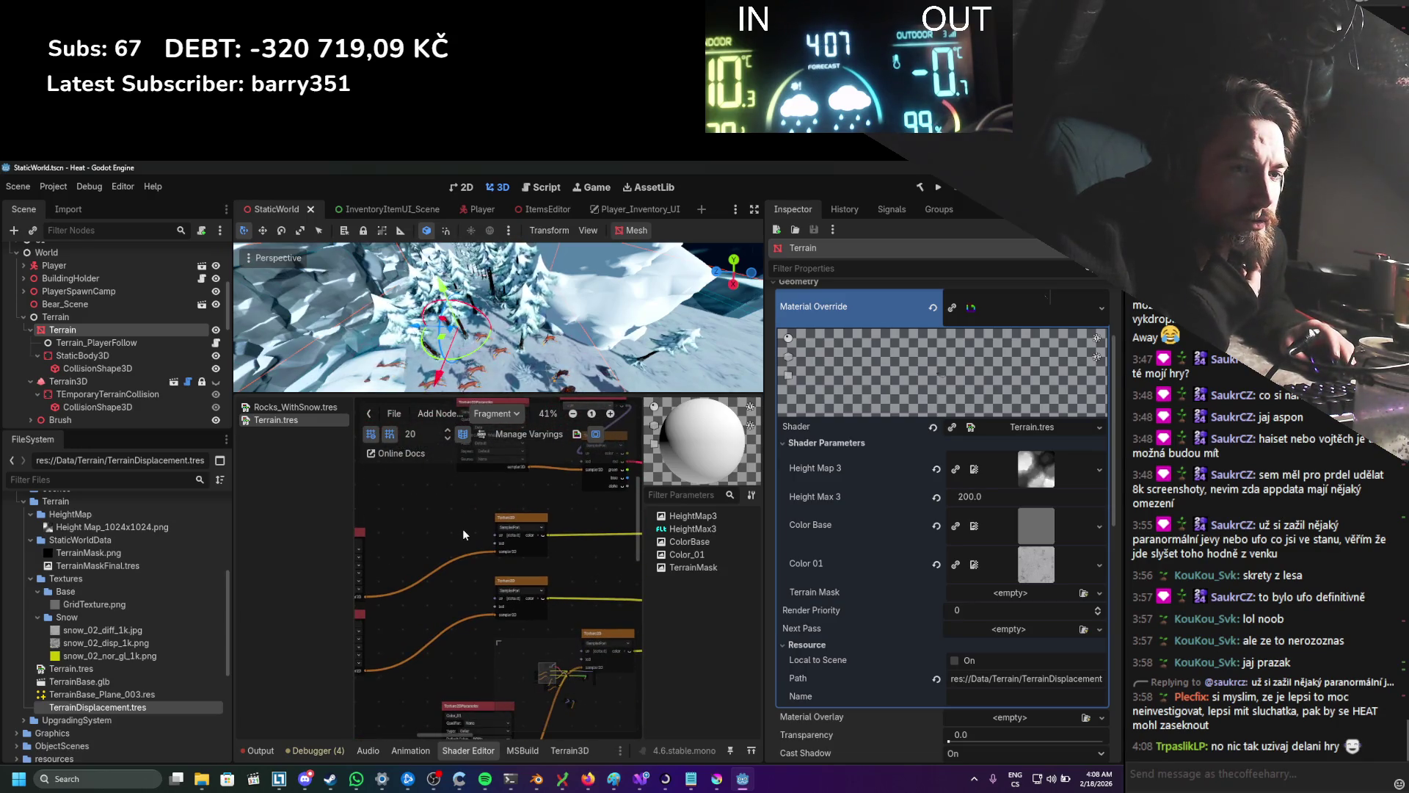
Step: In the Vertex stage, set the FloatConstant node to 1, save, and test-run the game
click(485, 415)
click(486, 435)
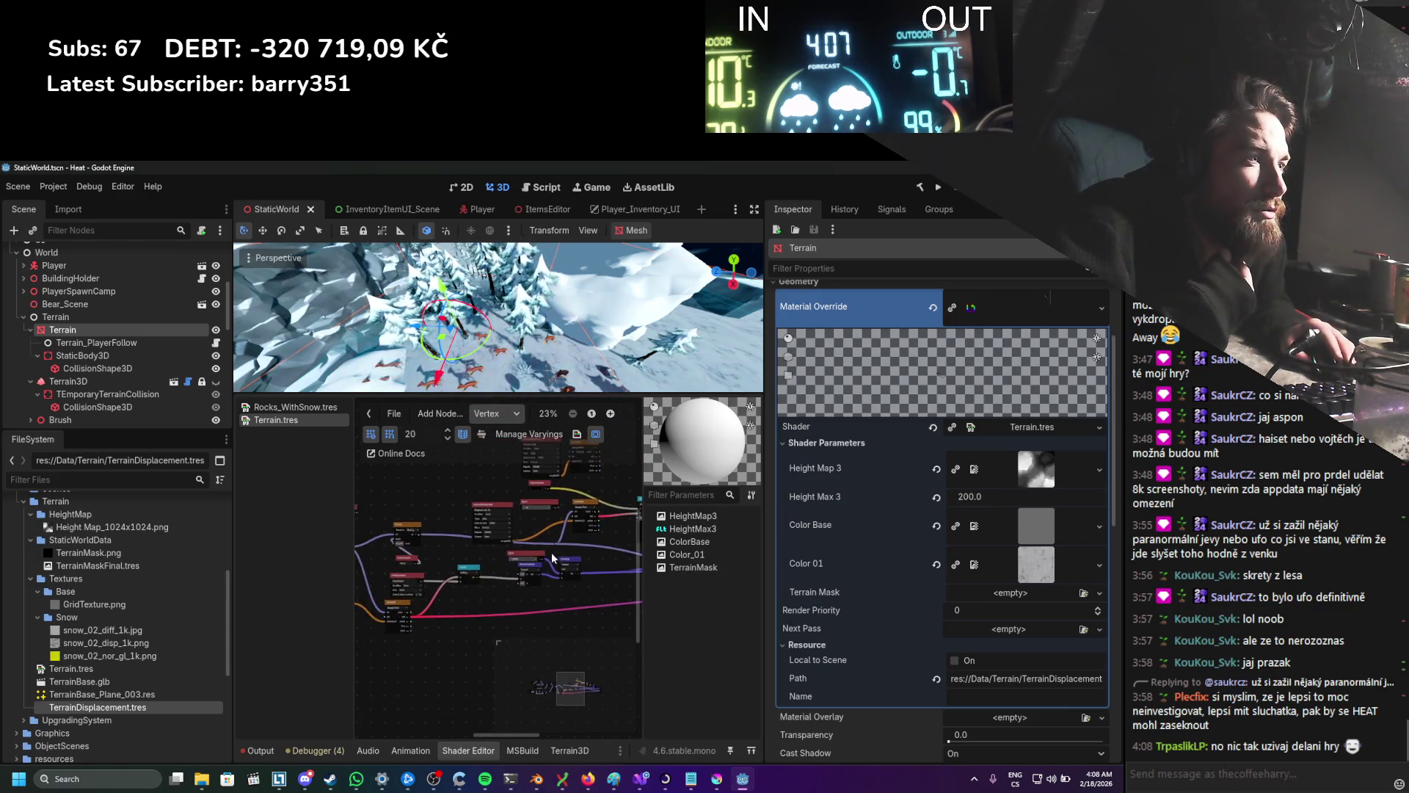
scroll(487, 562, up, 3)
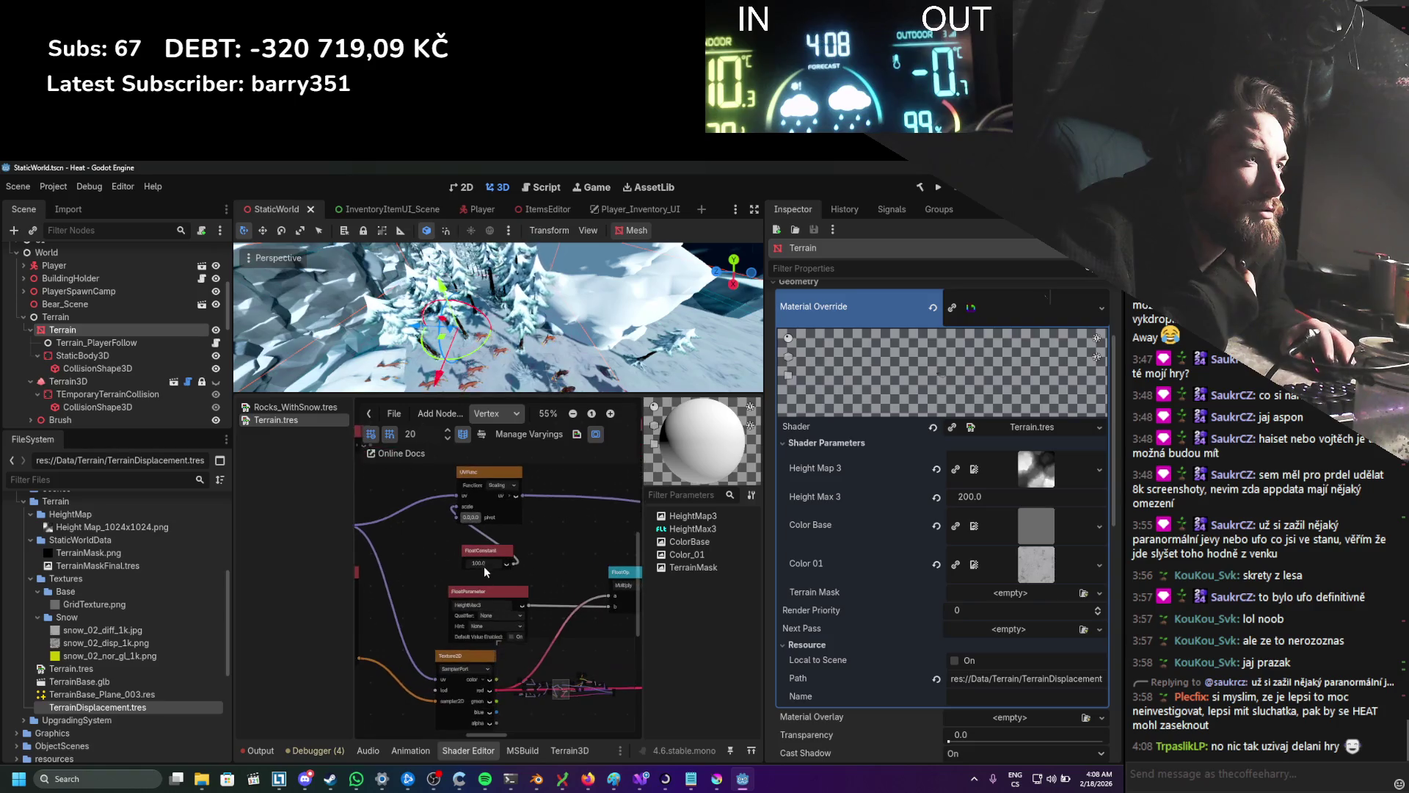
text(1)
key(Return)
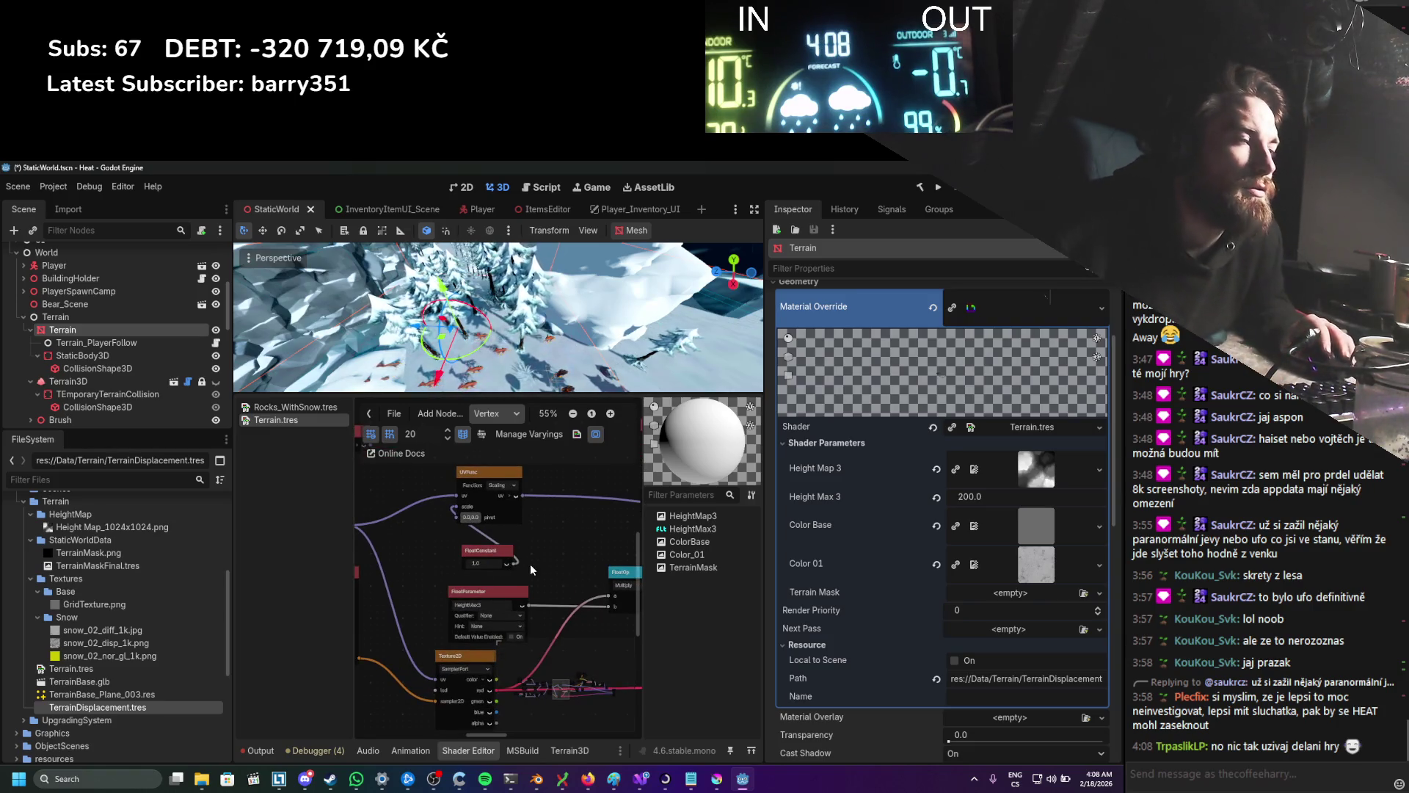
key(ctrl+s)
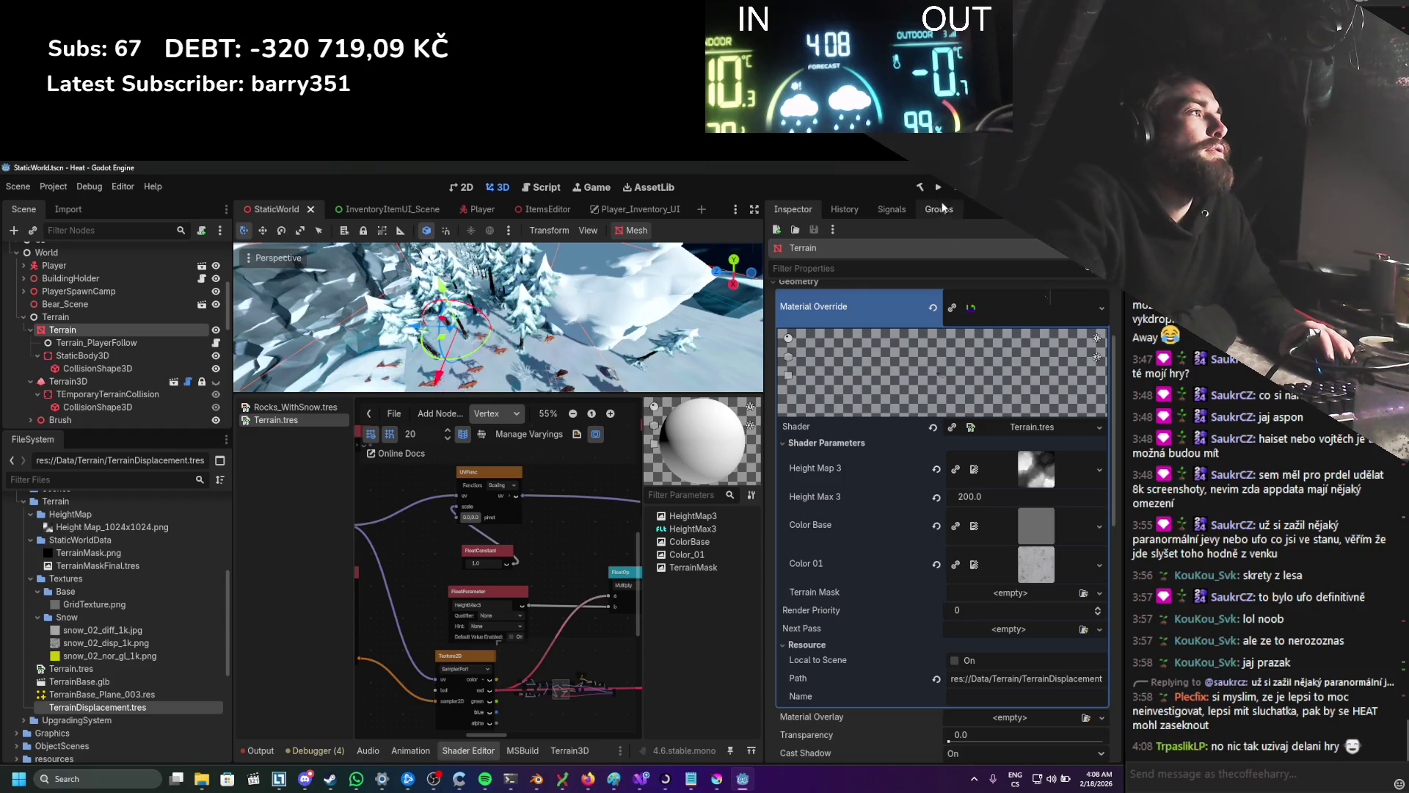
click(940, 193)
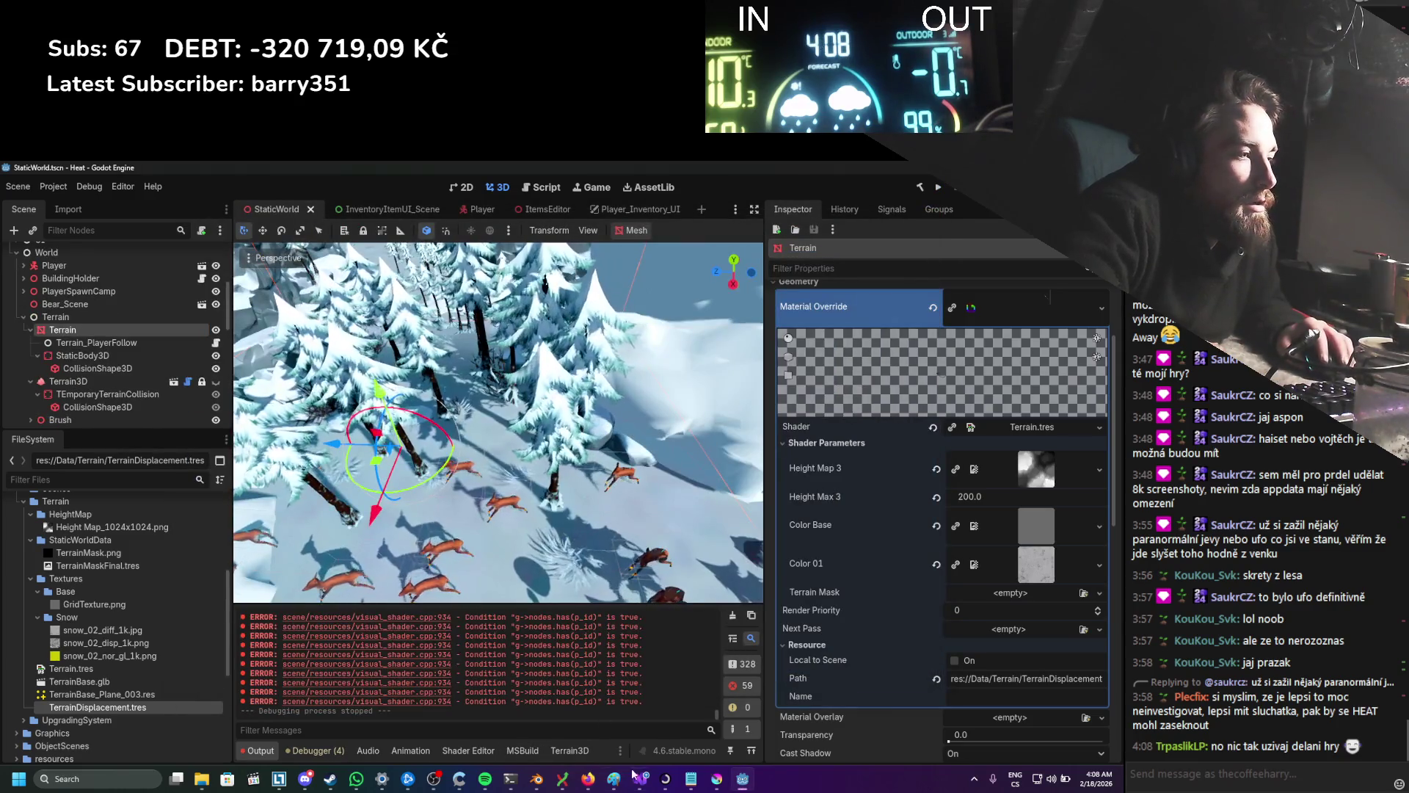
Step: Check TexturePaint.cs, then reopen the Terrain shader graph and nudge a node into place
click(641, 779)
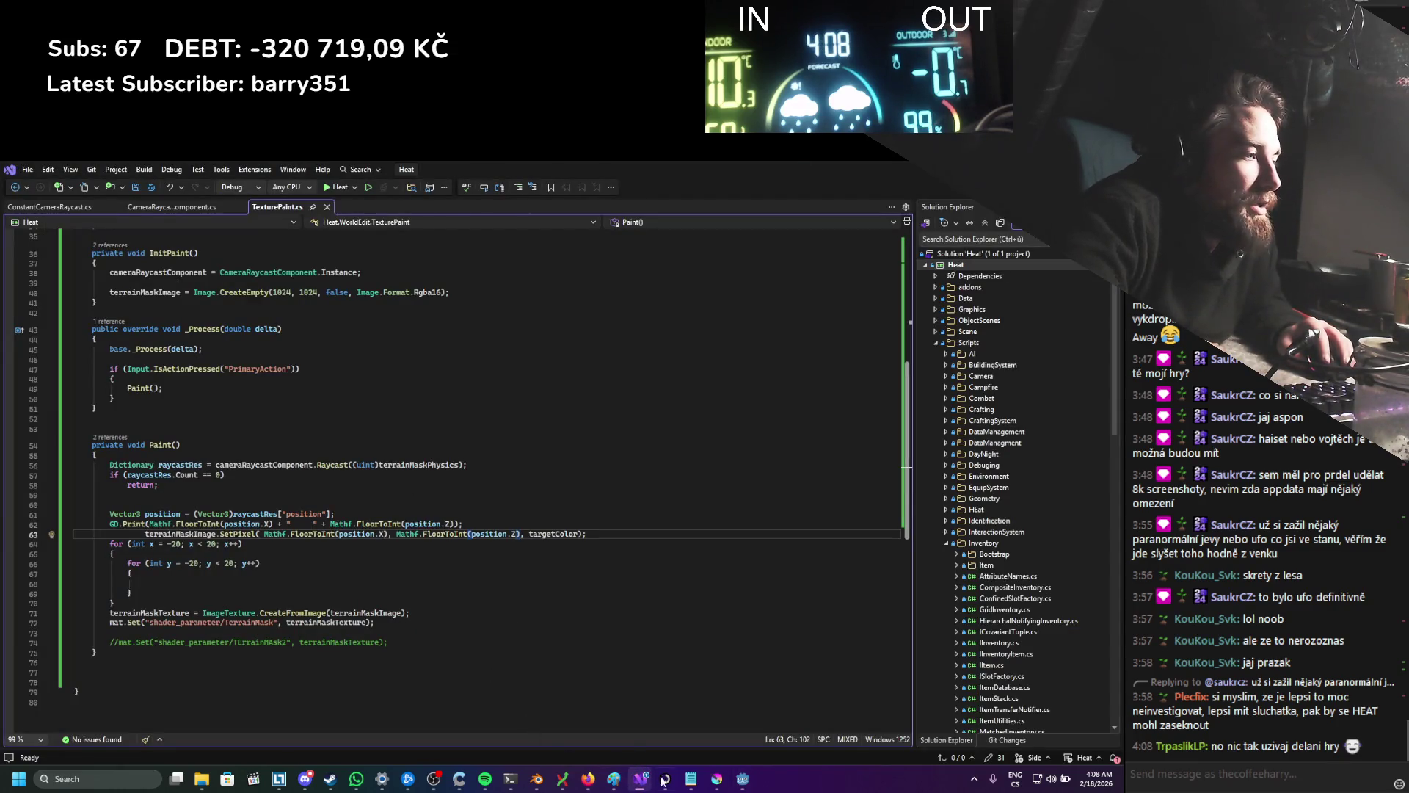
click(744, 779)
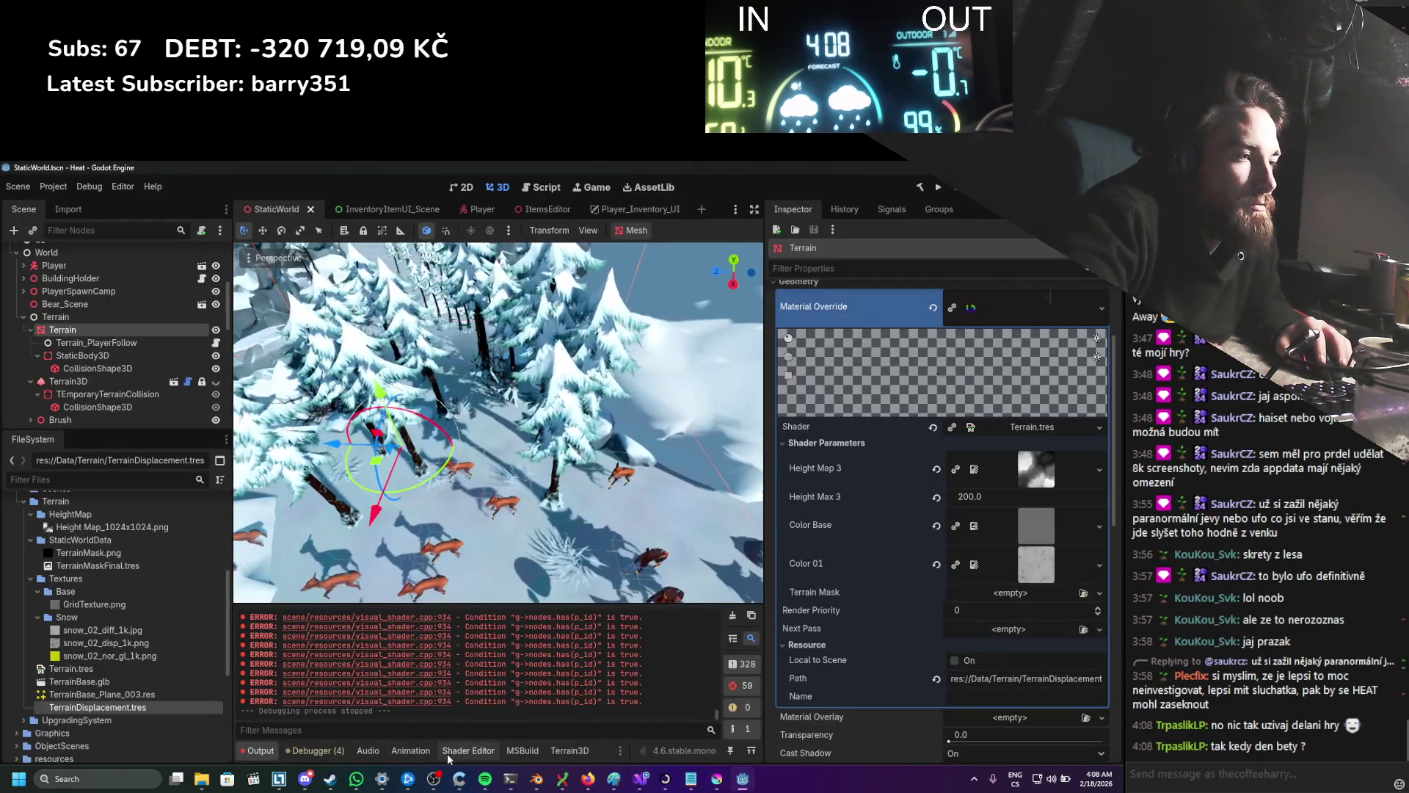
click(469, 749)
scroll(474, 614, down, 5)
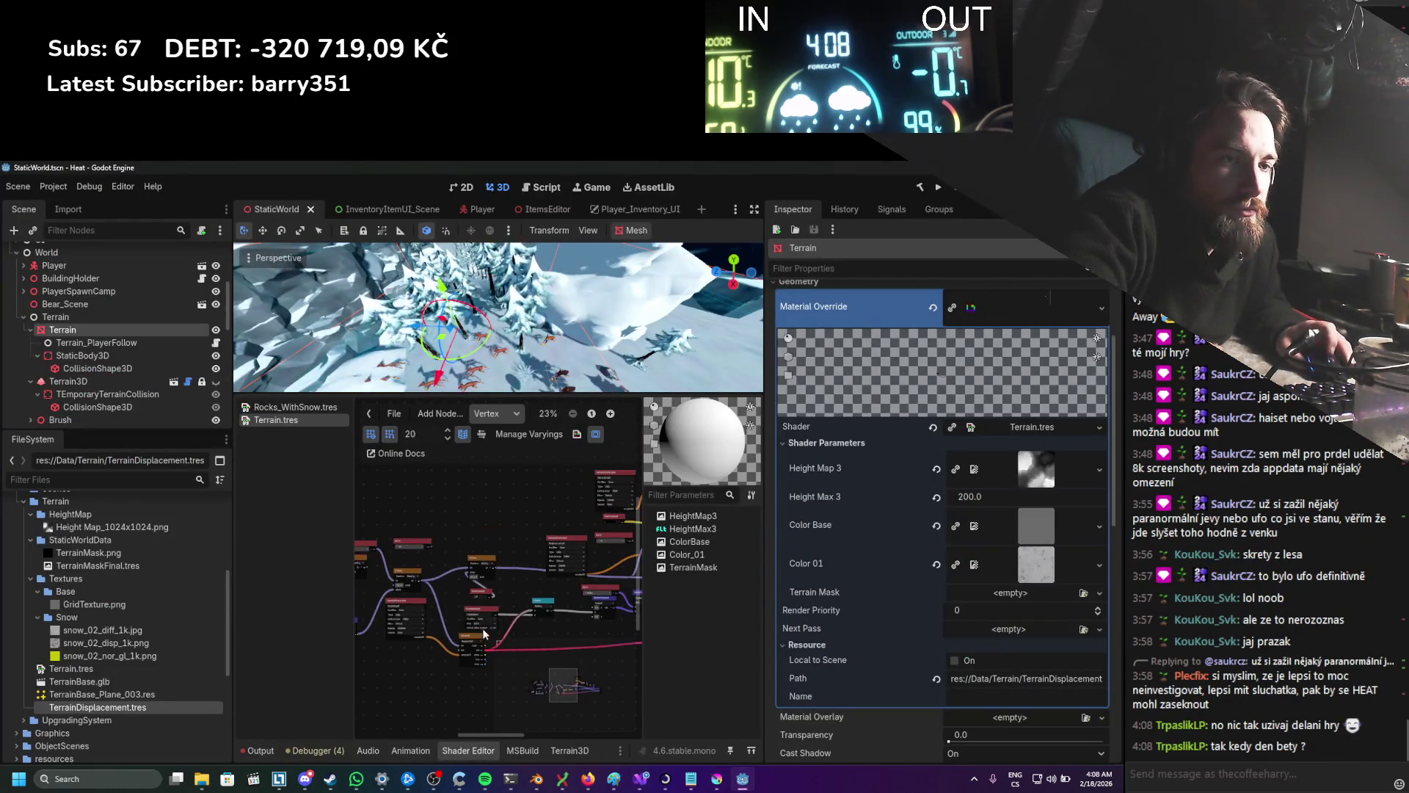
scroll(523, 668, up, 1)
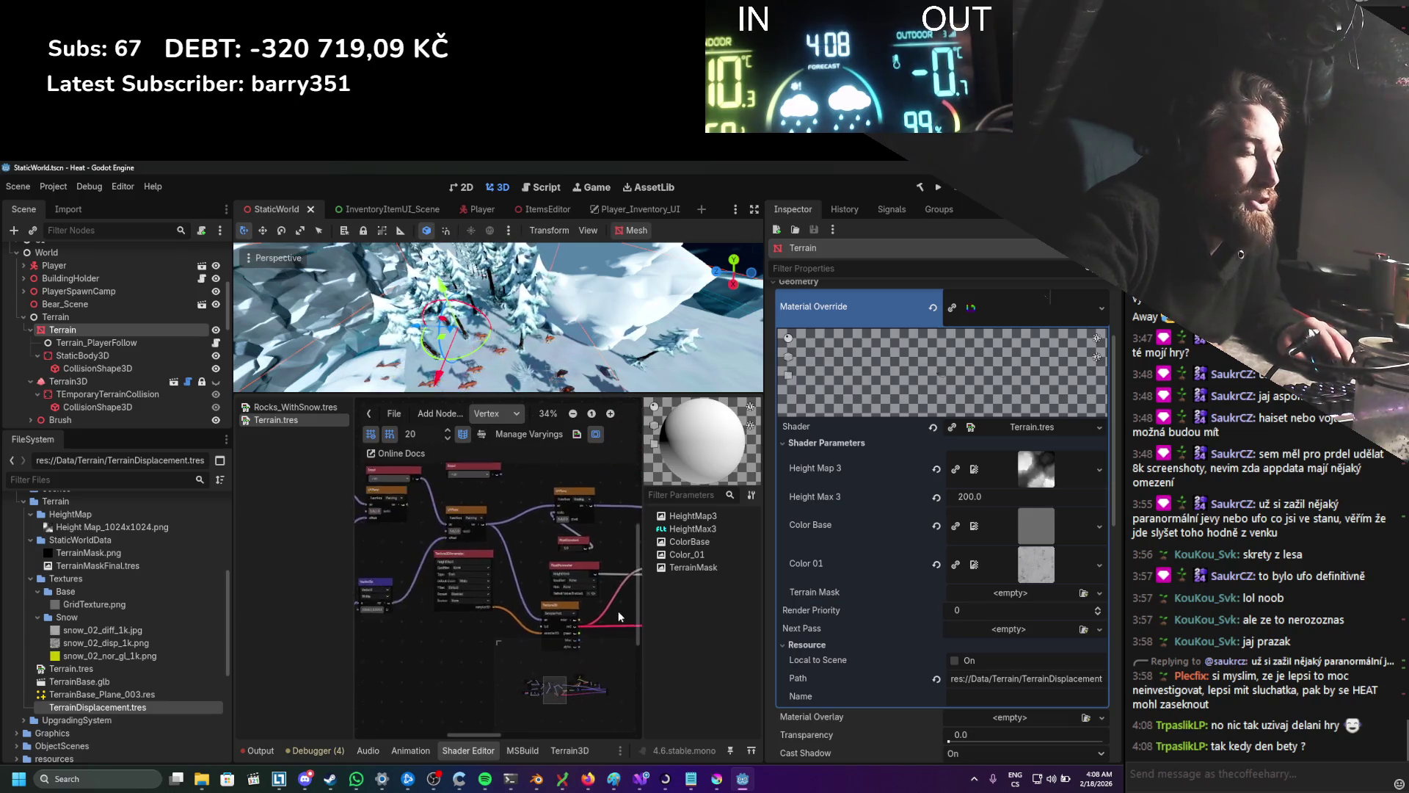
scroll(639, 593, up, 1)
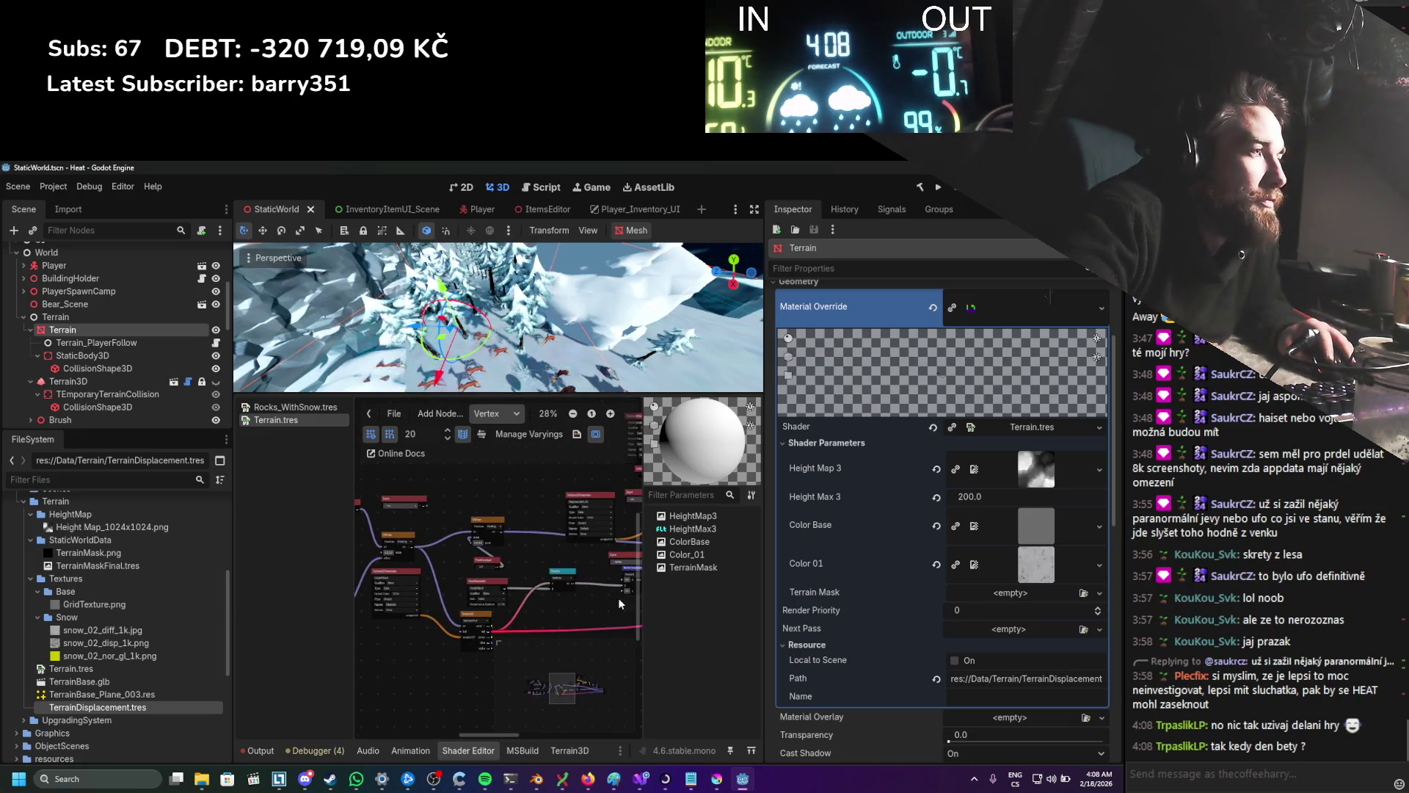
drag(420, 640, 419, 611)
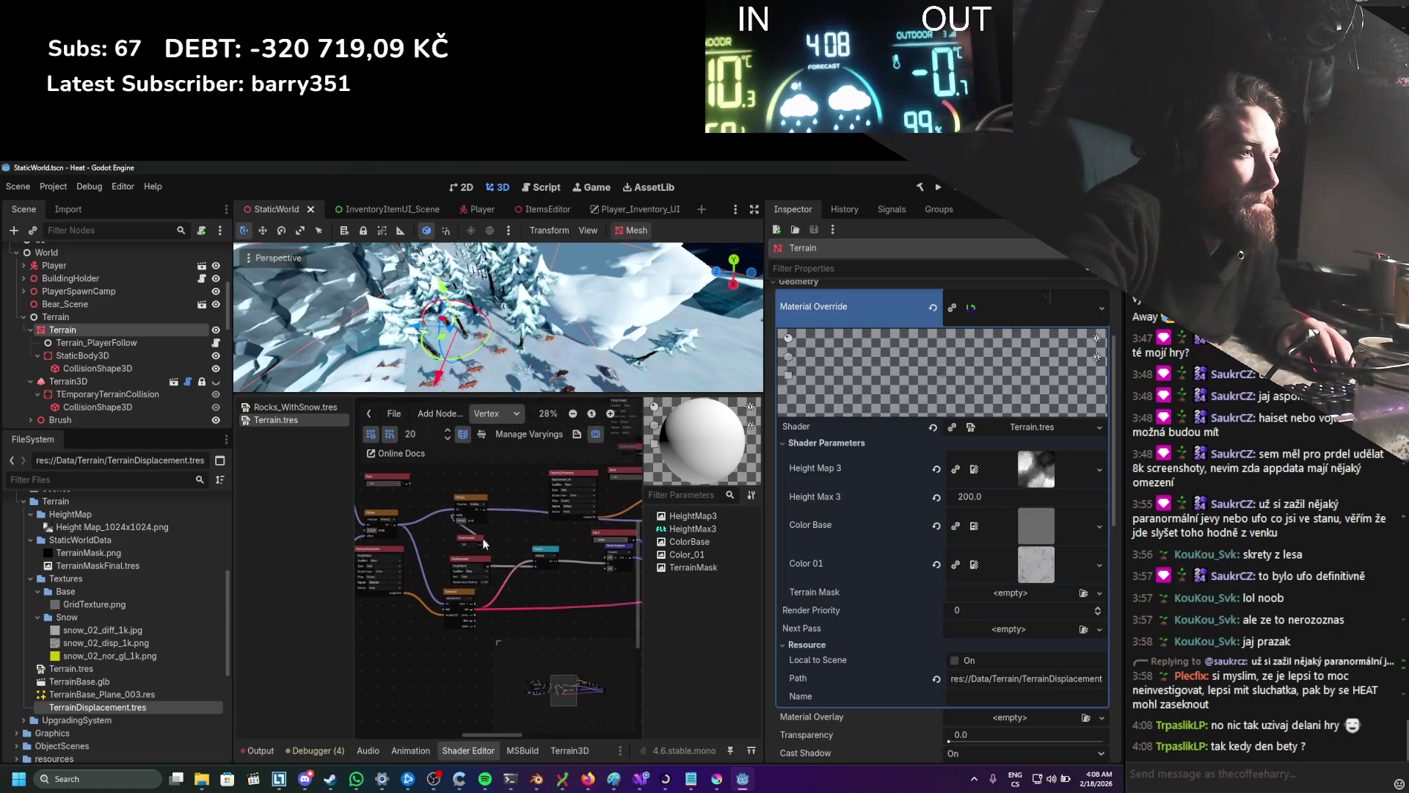
mouse_move(468, 499)
mouse_down()
mouse_move(511, 502)
mouse_move(551, 484)
mouse_move(486, 516)
mouse_move(438, 485)
mouse_up()
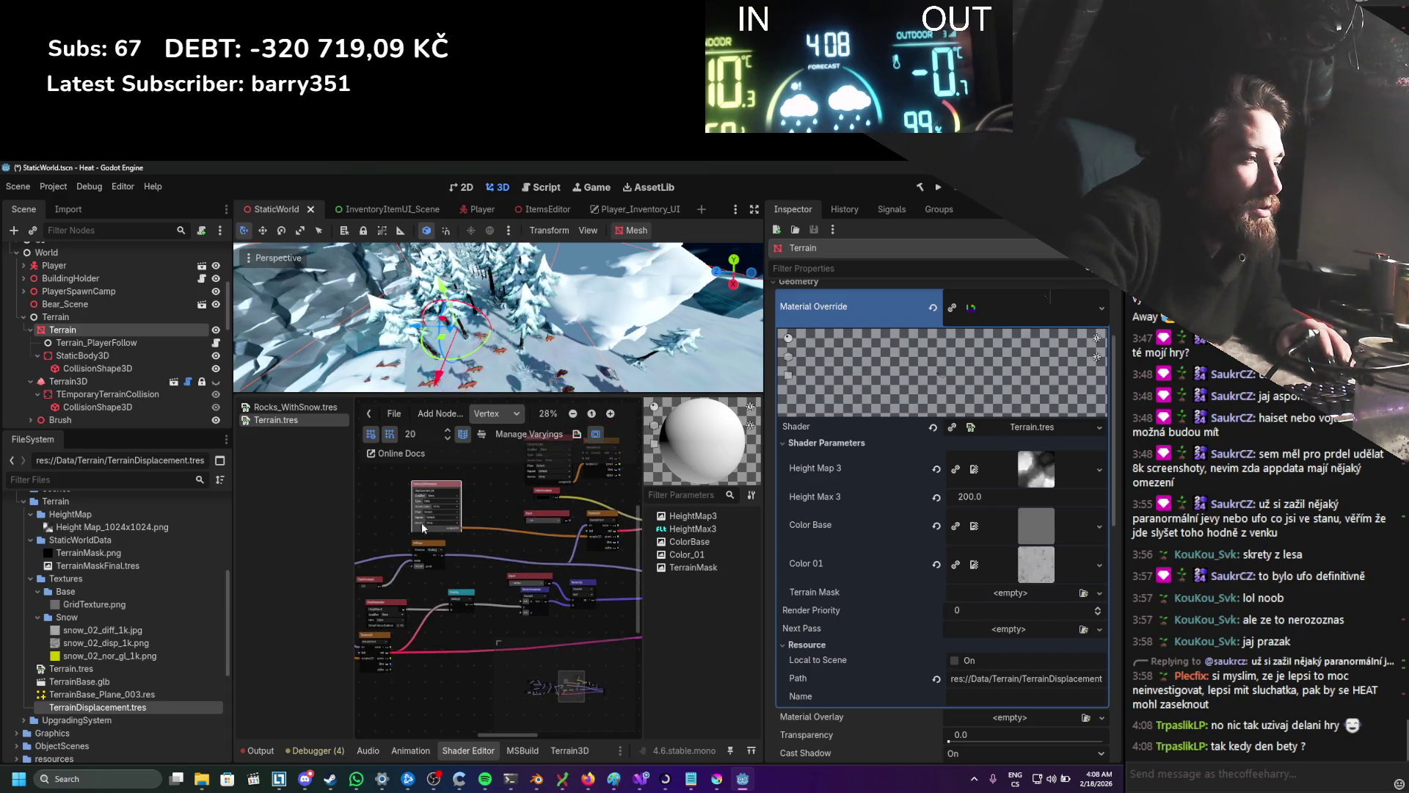
scroll(557, 556, up, 2)
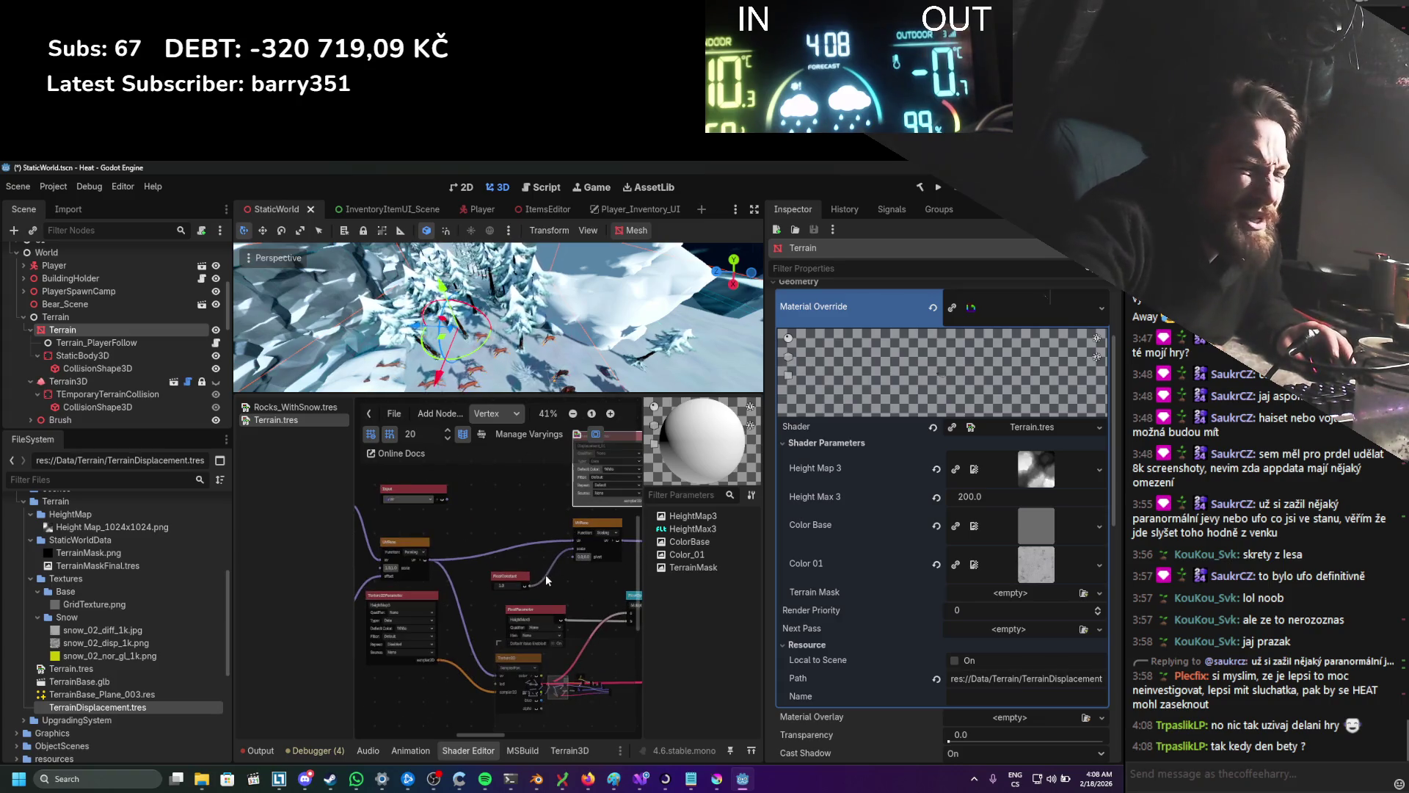
drag(543, 571, 554, 569)
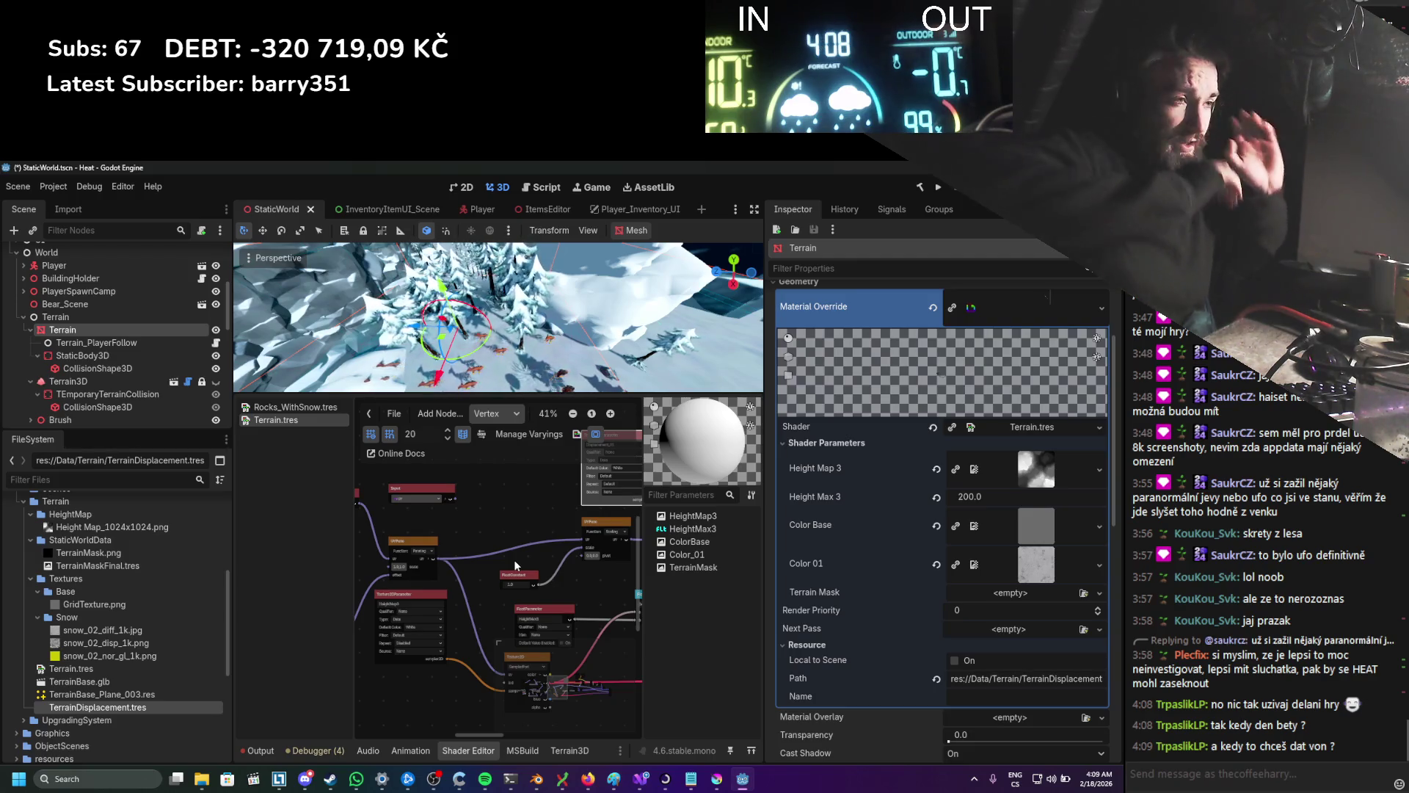
Step: Pull a new wire from a Vertex node output onto empty space to bring up Create Shader Node
scroll(526, 544, down, 1)
scroll(526, 544, up, 1)
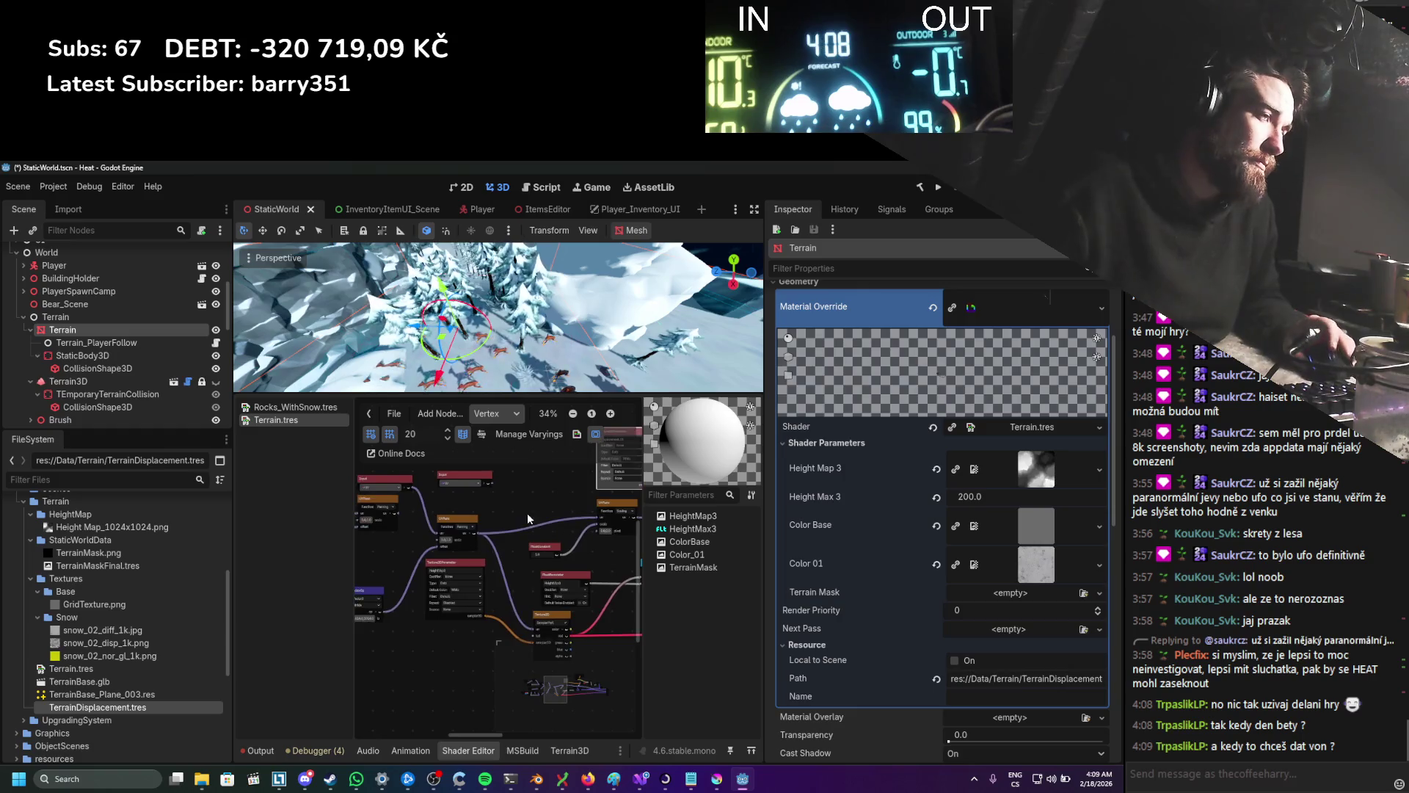
scroll(535, 509, up, 2)
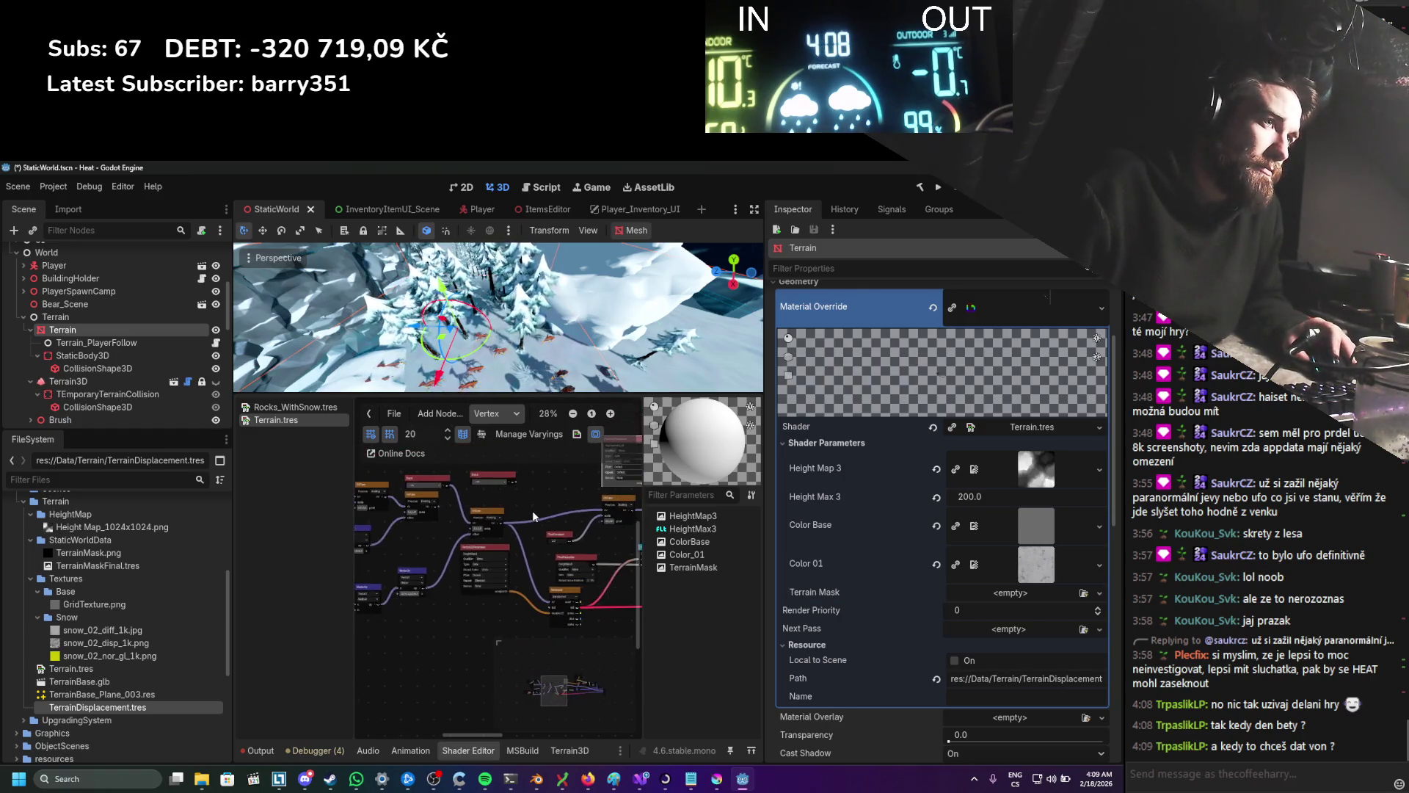
scroll(470, 530, up, 1)
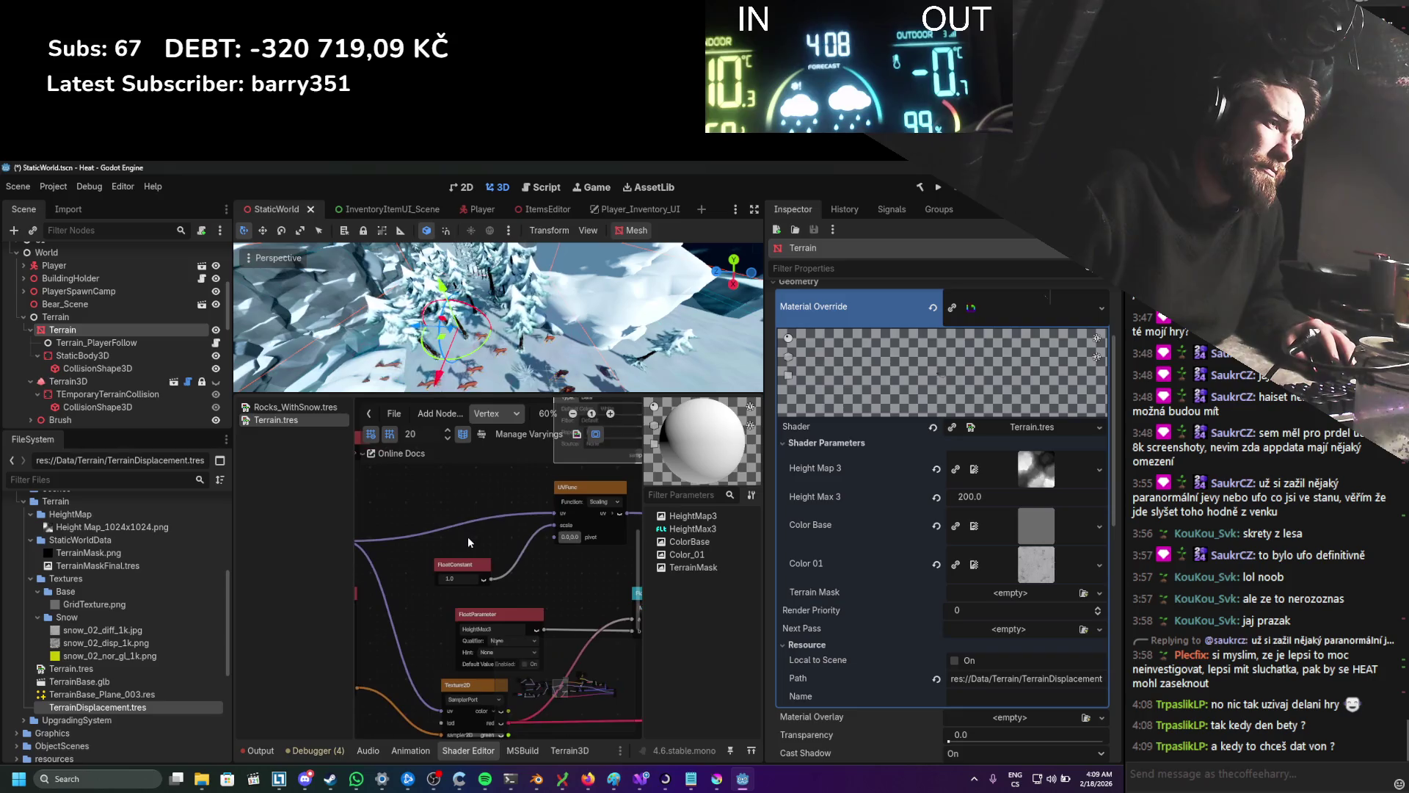
scroll(479, 539, down, 1)
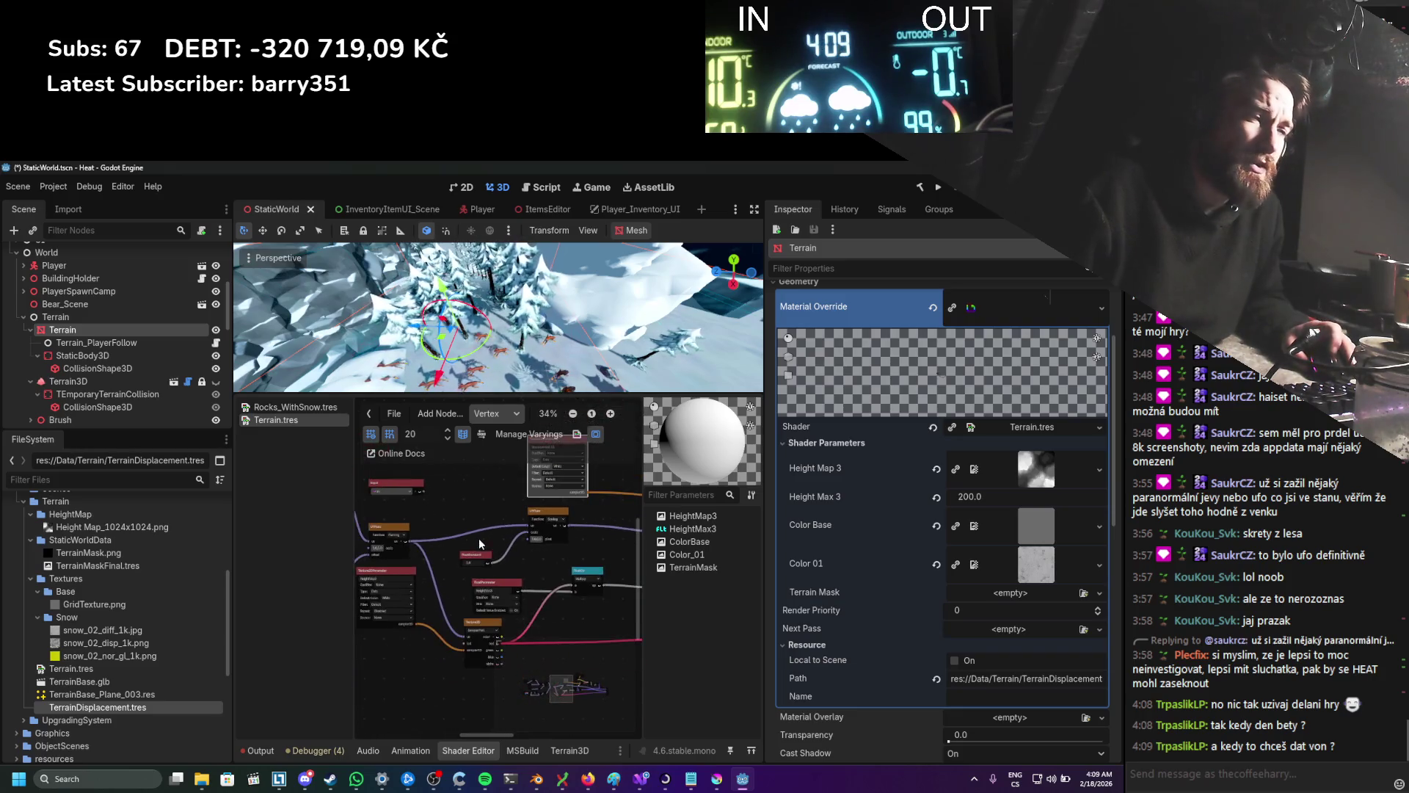
scroll(484, 527, down, 2)
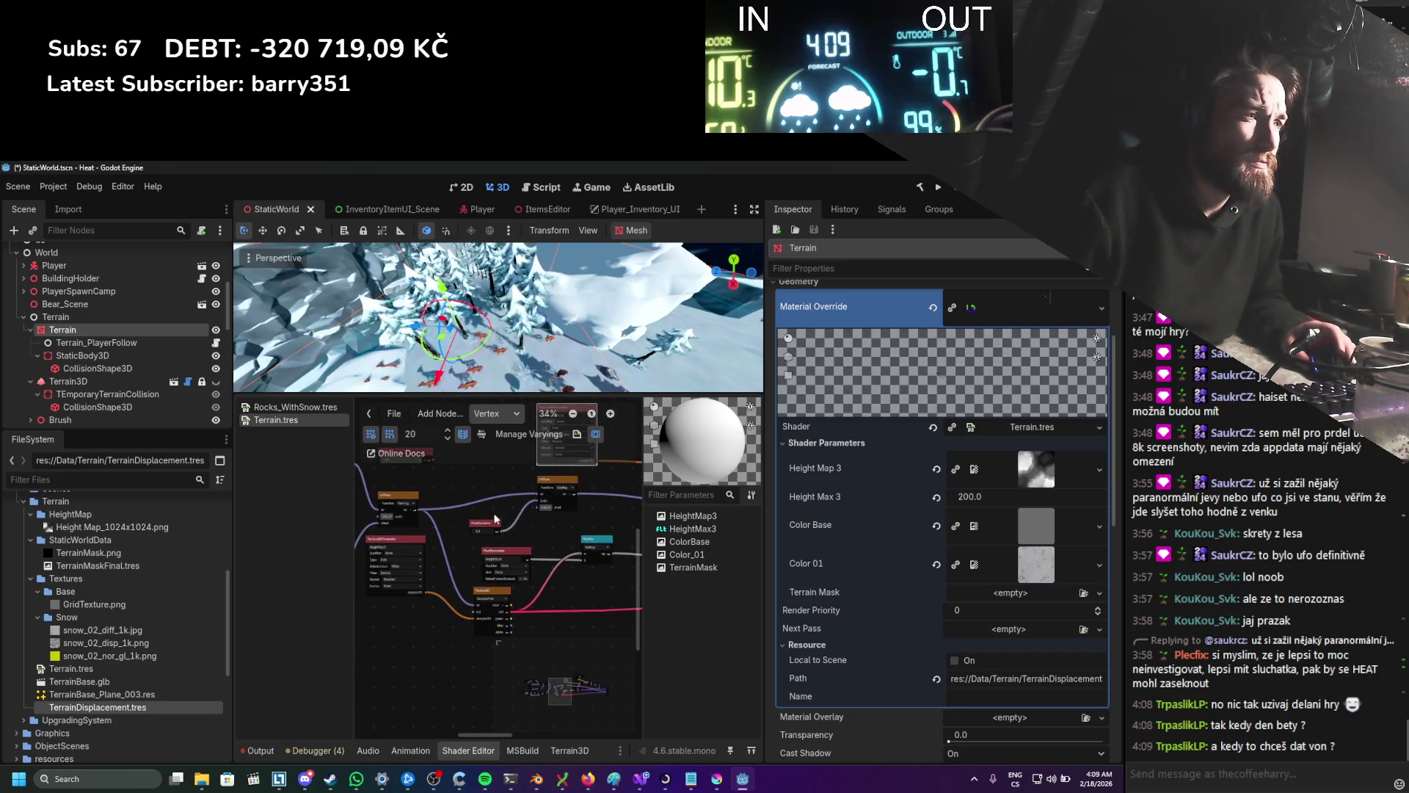
scroll(508, 527, up, 3)
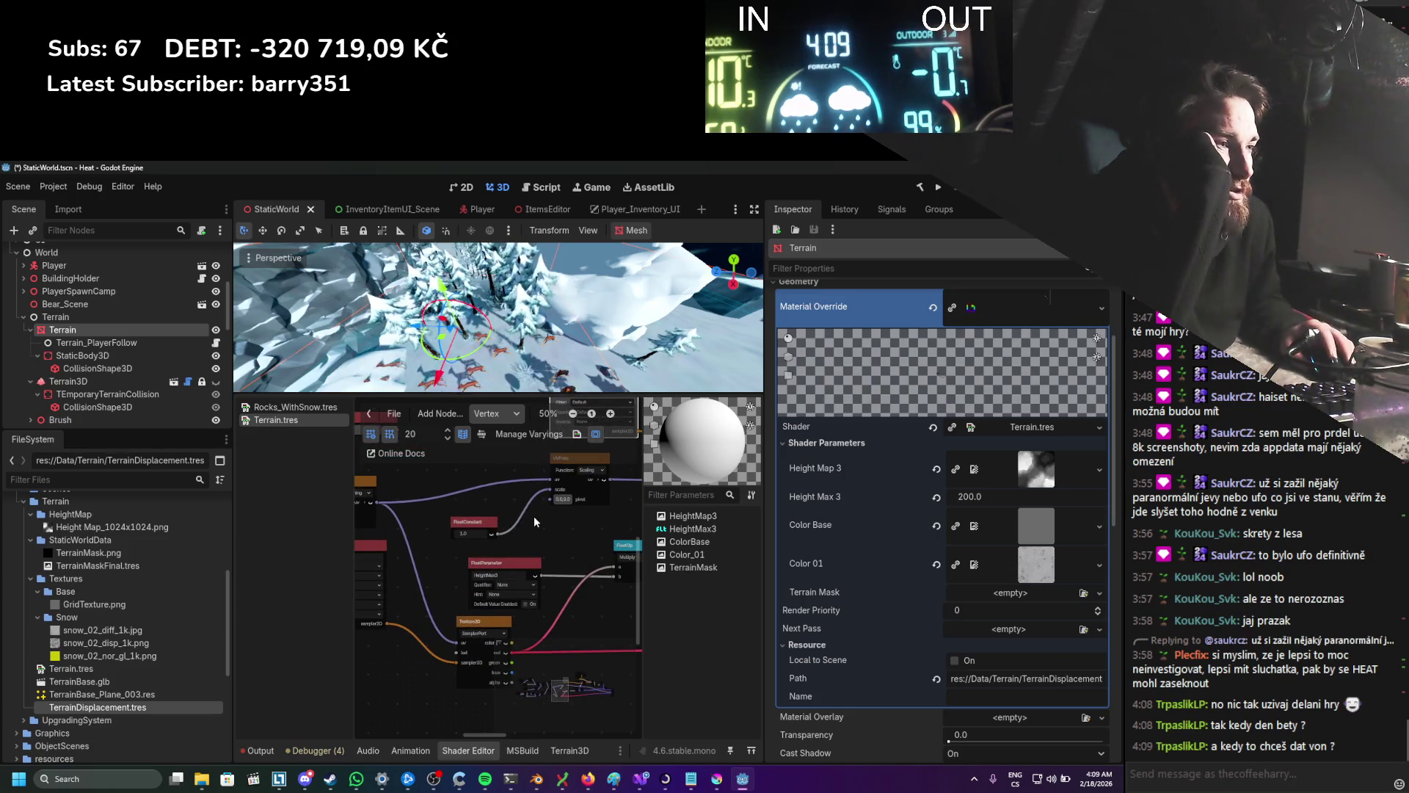
scroll(495, 550, down, 4)
scroll(425, 526, up, 2)
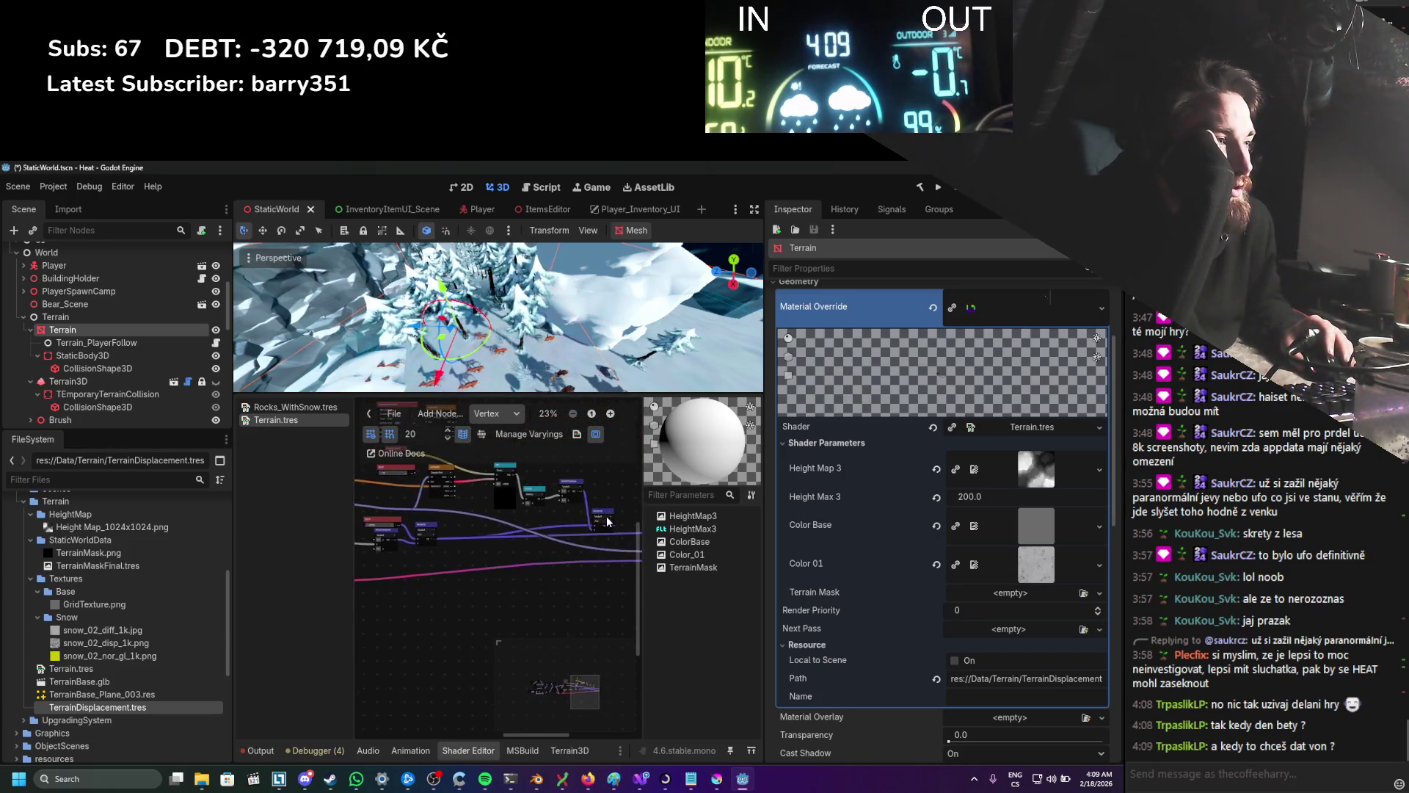
scroll(507, 529, down, 1)
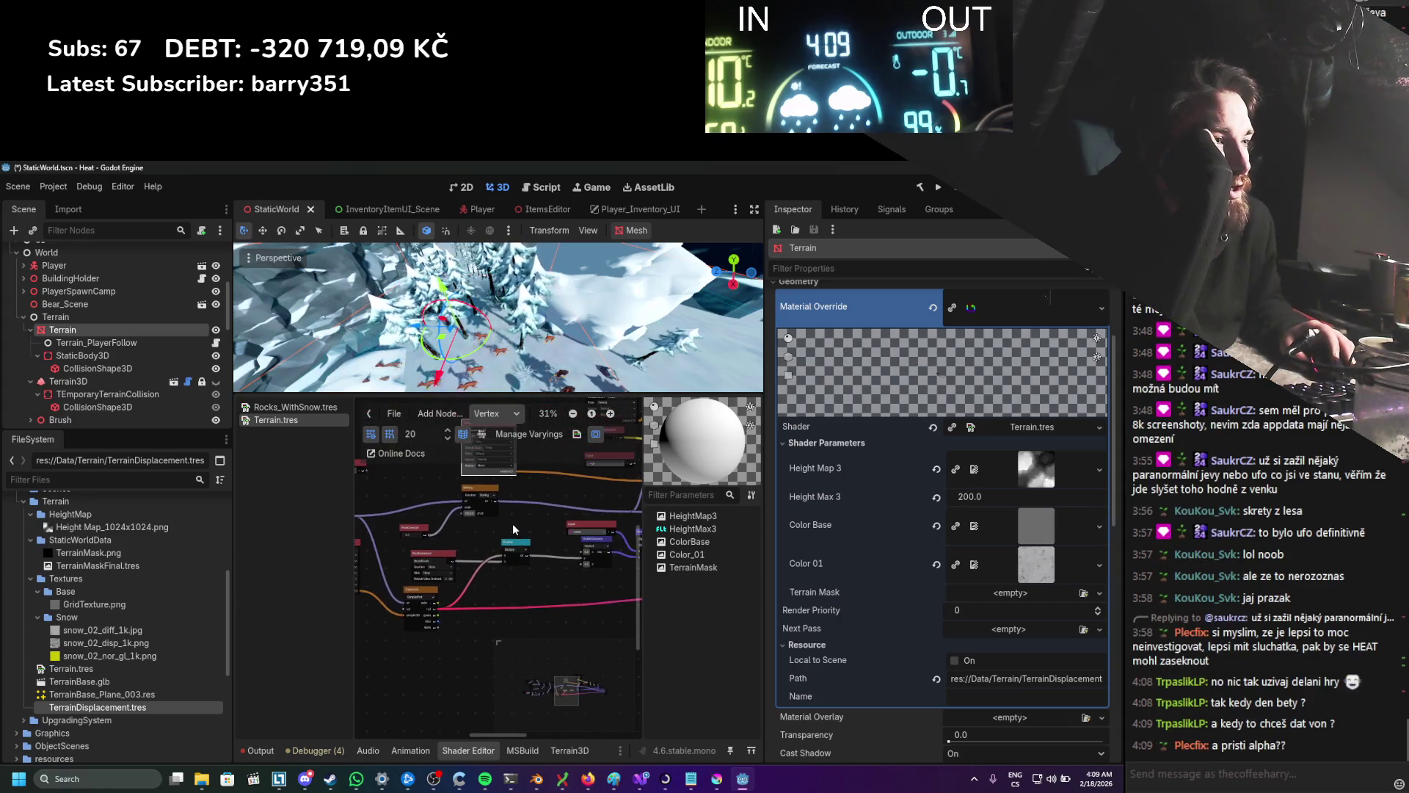
scroll(507, 529, down, 2)
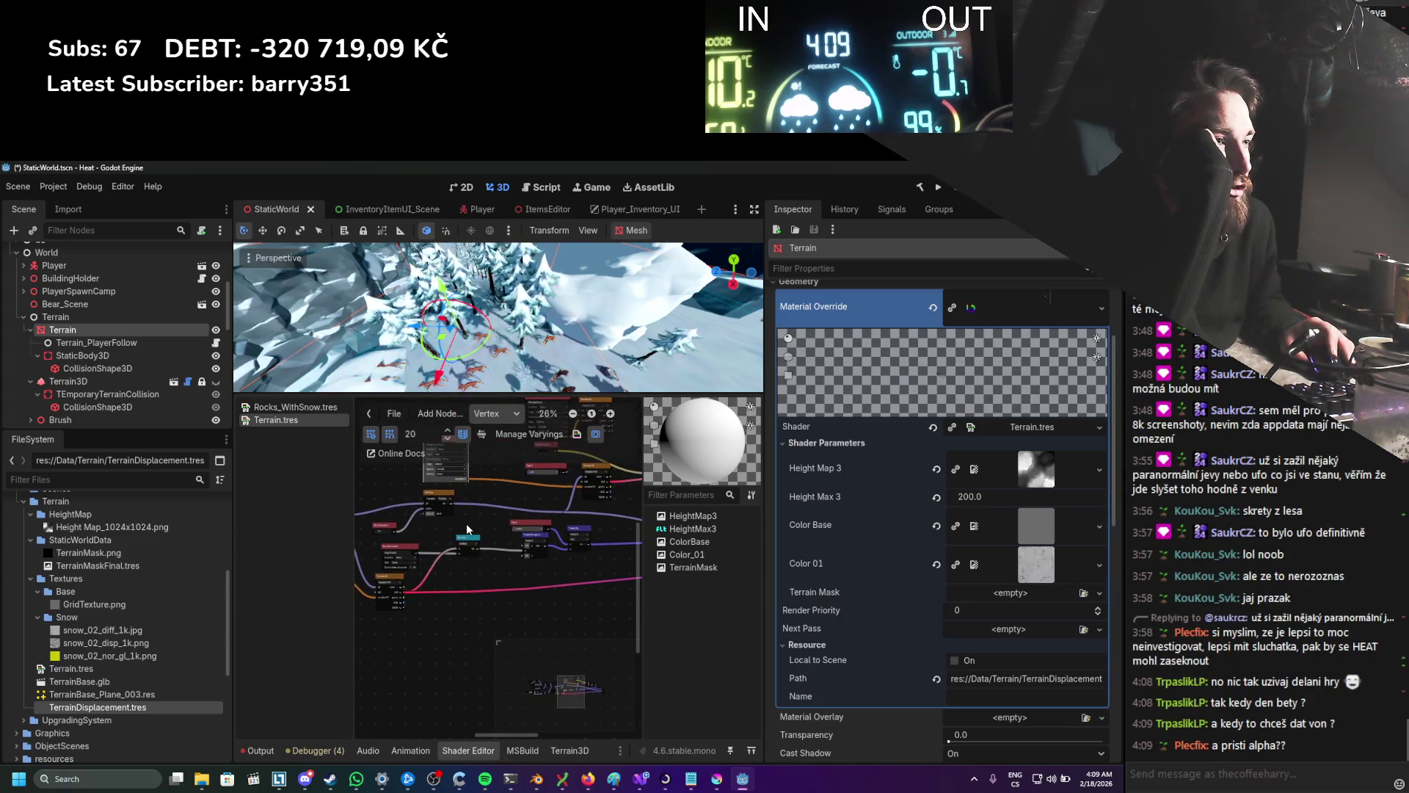
scroll(501, 544, down, 1)
scroll(433, 534, left, 1)
drag(368, 516, 682, 541)
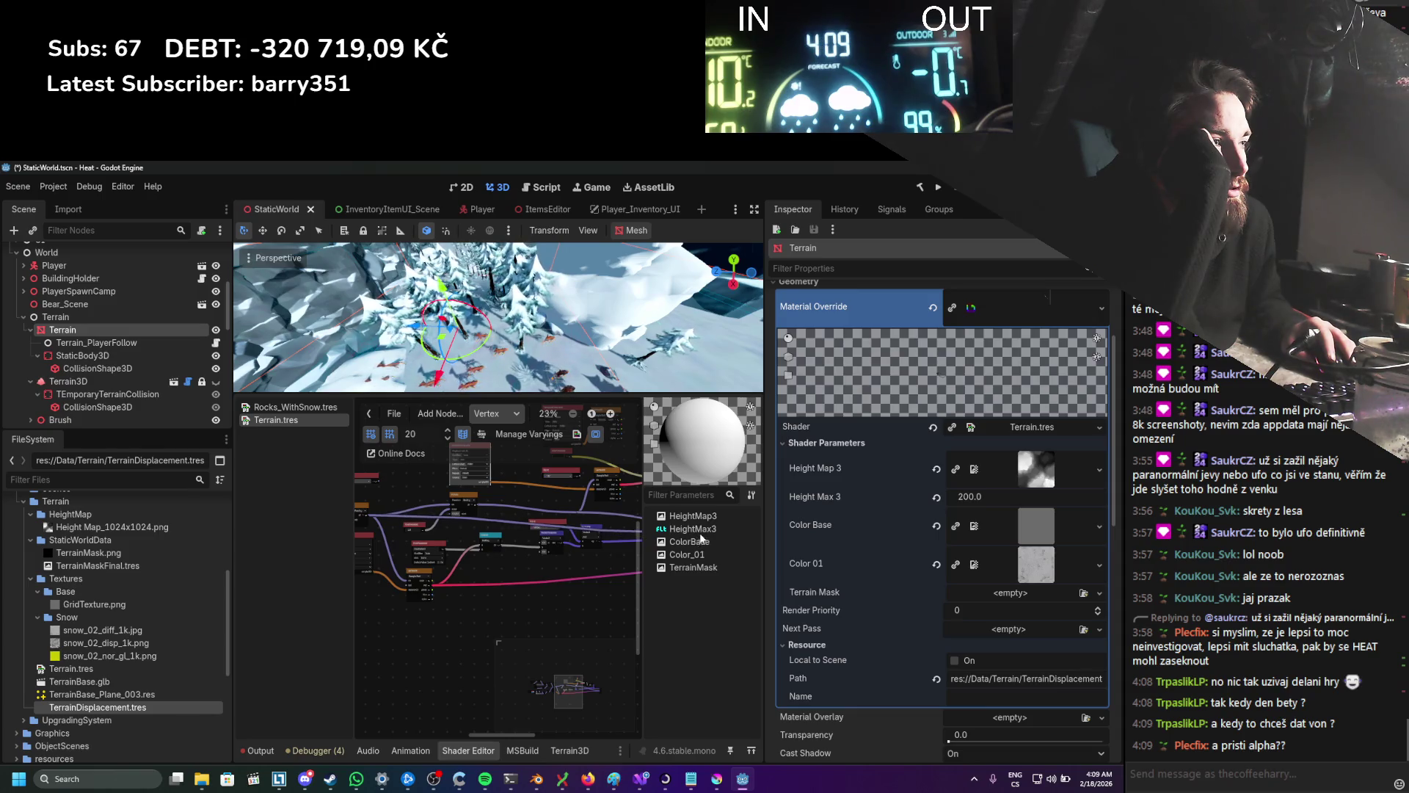
drag(693, 536, 701, 536)
Step: Dismiss the uv node search, then box-select nodes and move them lower-left
text(uv)
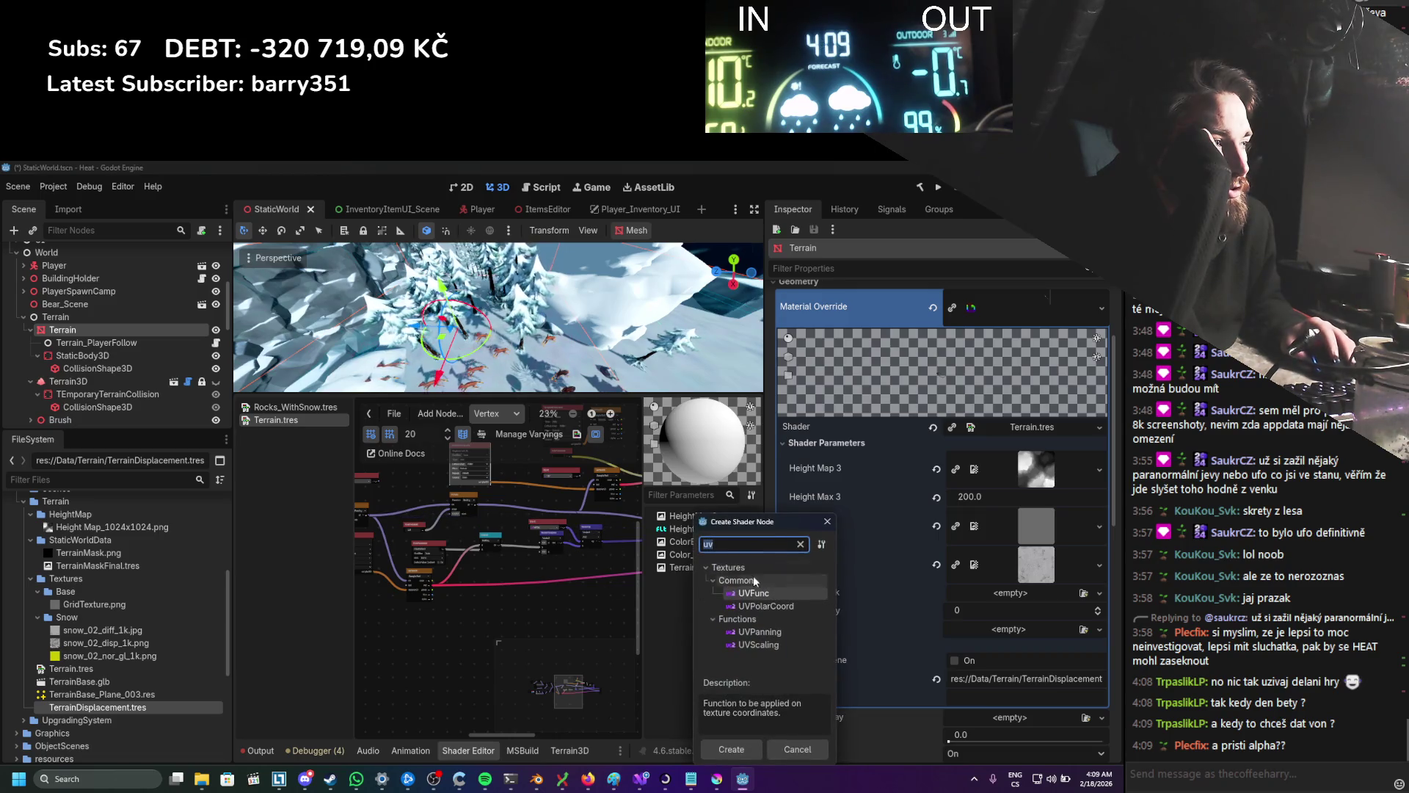
key(Escape)
scroll(479, 575, left, 2)
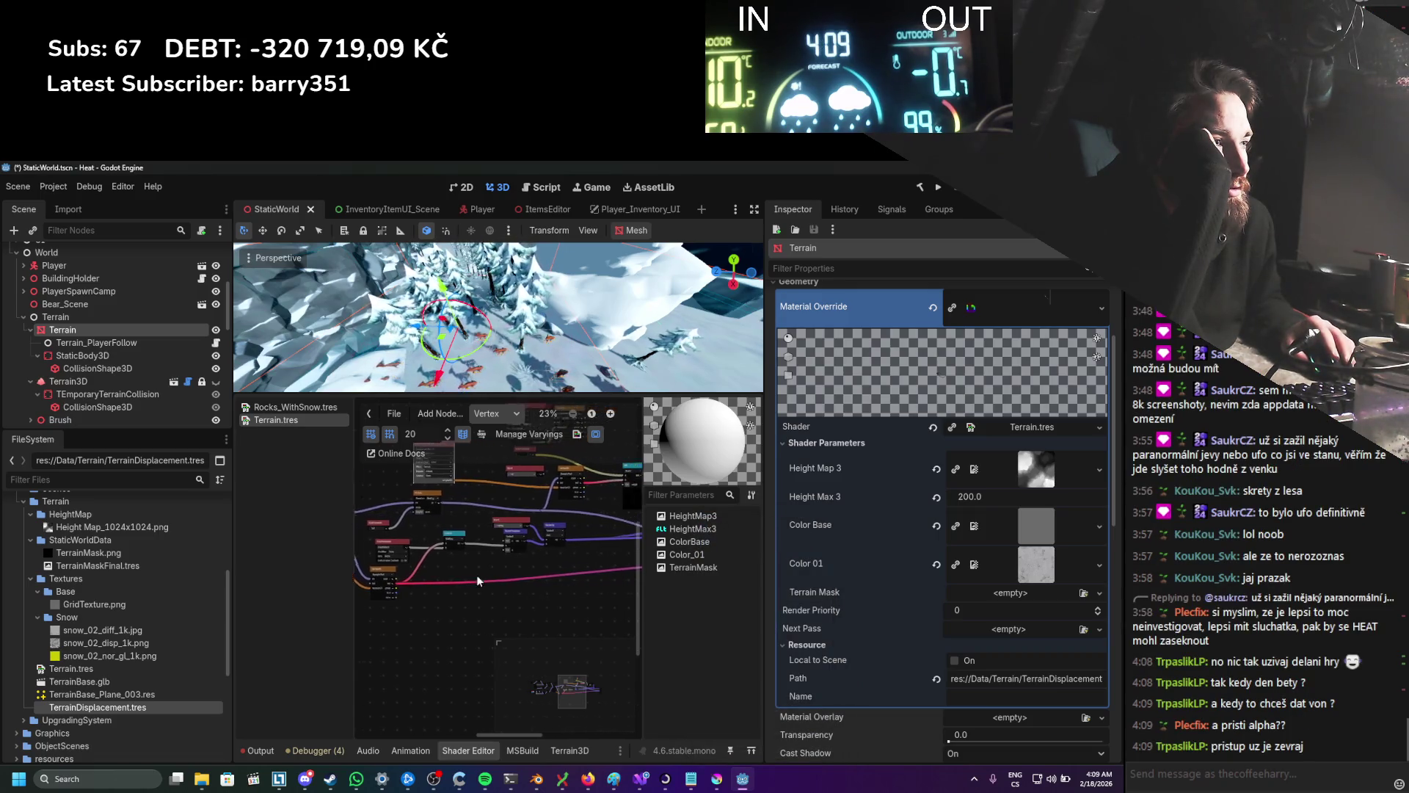
drag(386, 507, 596, 508)
drag(449, 520, 430, 520)
mouse_move(498, 491)
mouse_down()
mouse_move(438, 594)
mouse_move(556, 594)
mouse_up()
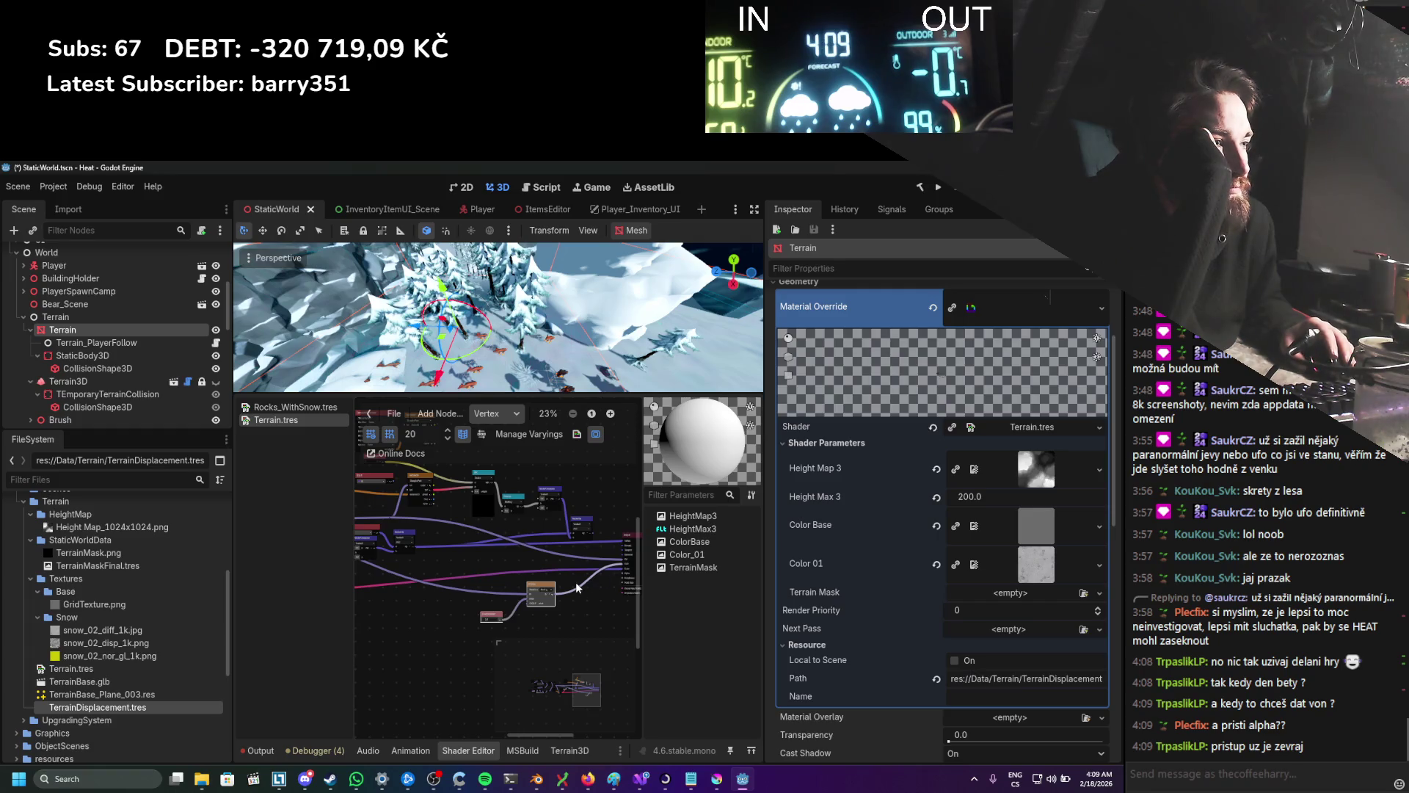
Step: Connect the Mix node output into the upper-left node's input and save
scroll(530, 574, up, 1)
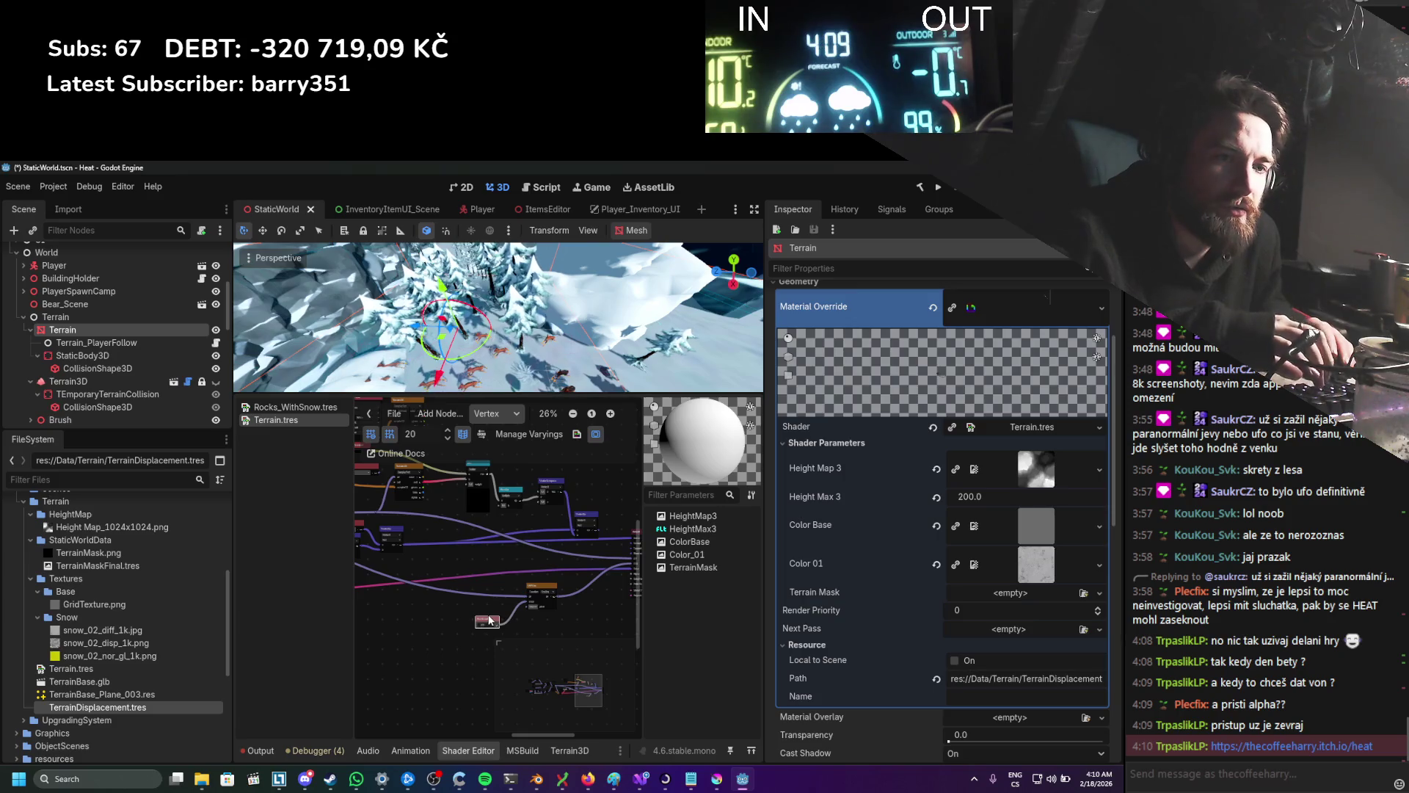
scroll(474, 648, up, 2)
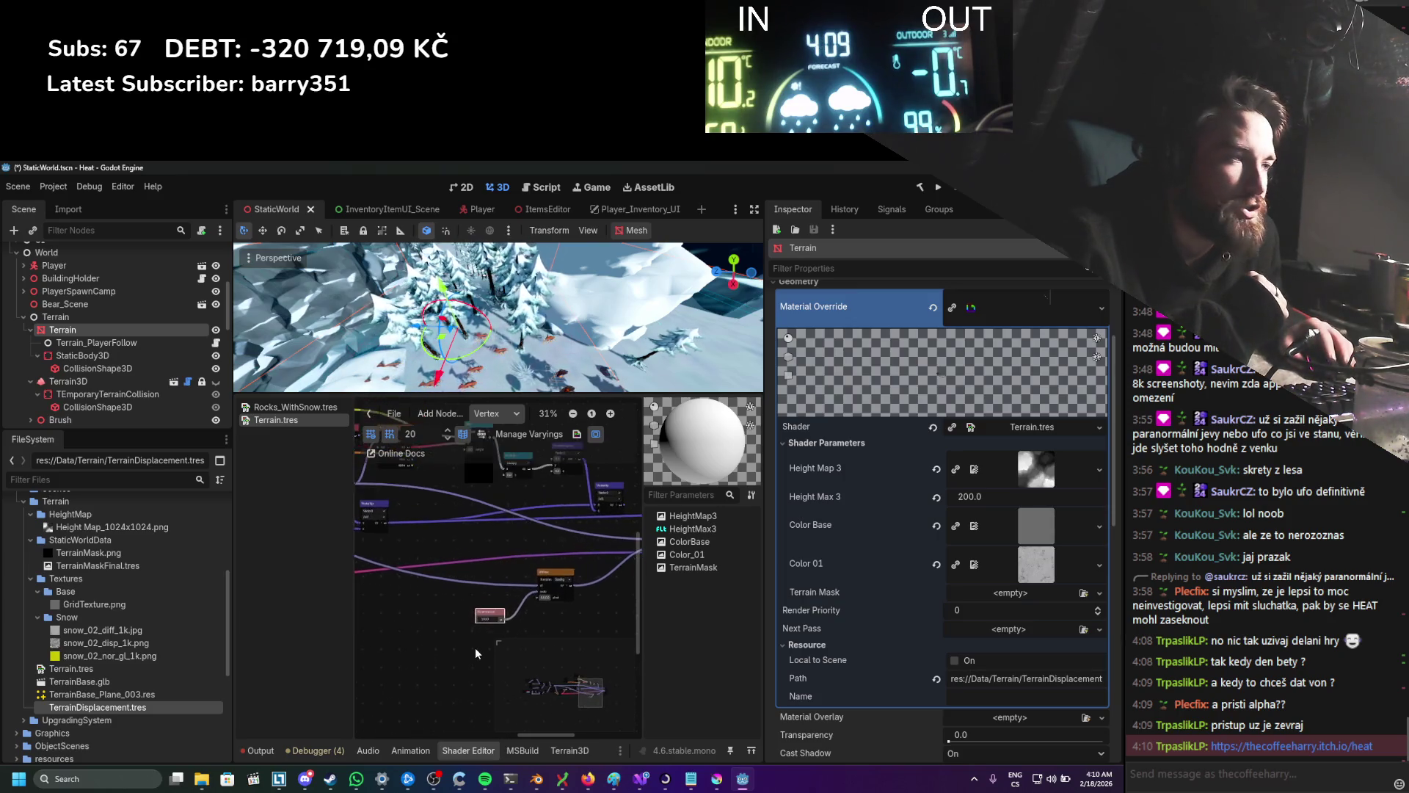
mouse_move(540, 615)
mouse_down()
mouse_move(387, 504)
mouse_move(534, 572)
mouse_up()
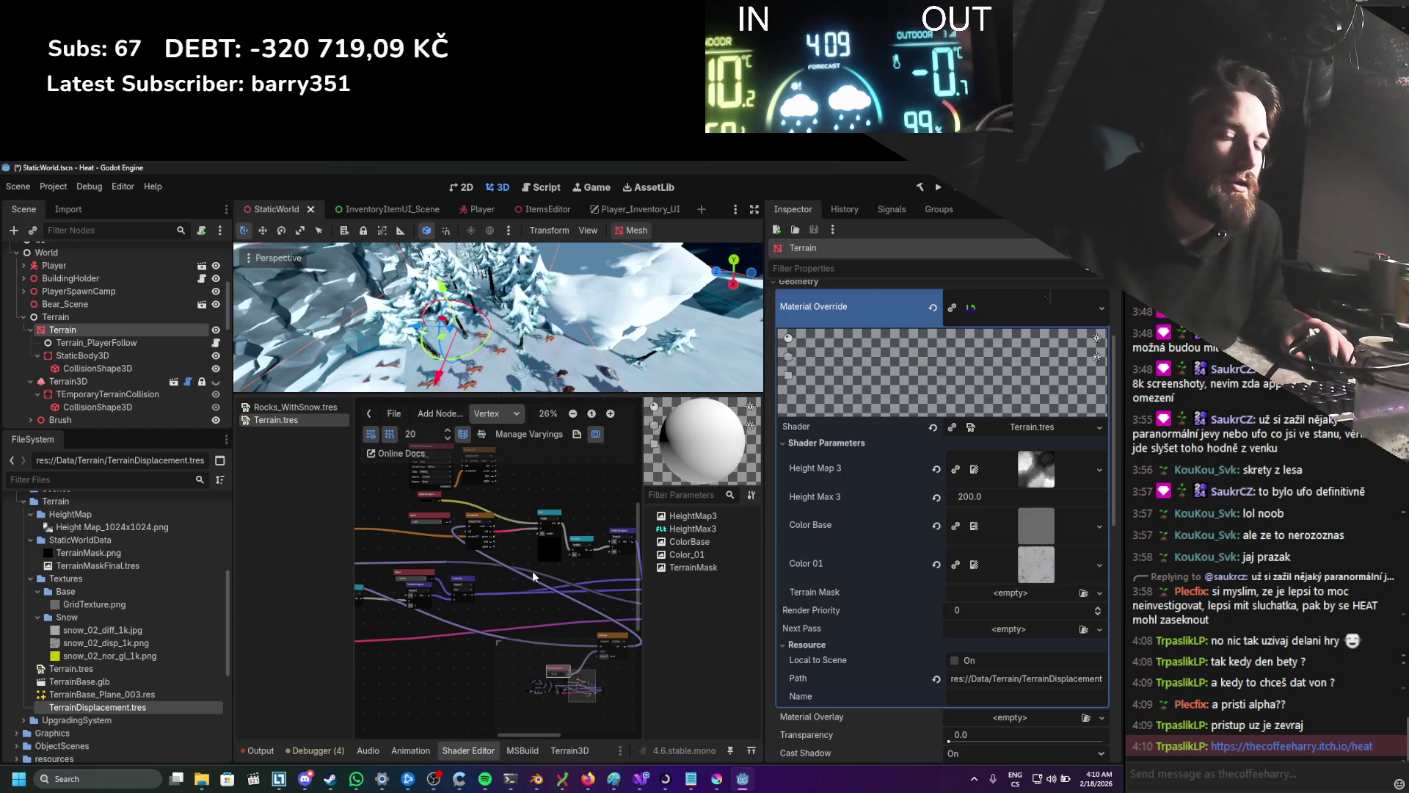
key(ctrl+s)
Step: Save the graph again, test-run the game, then switch the shader graph to the Fragment stage
scroll(519, 566, up, 4)
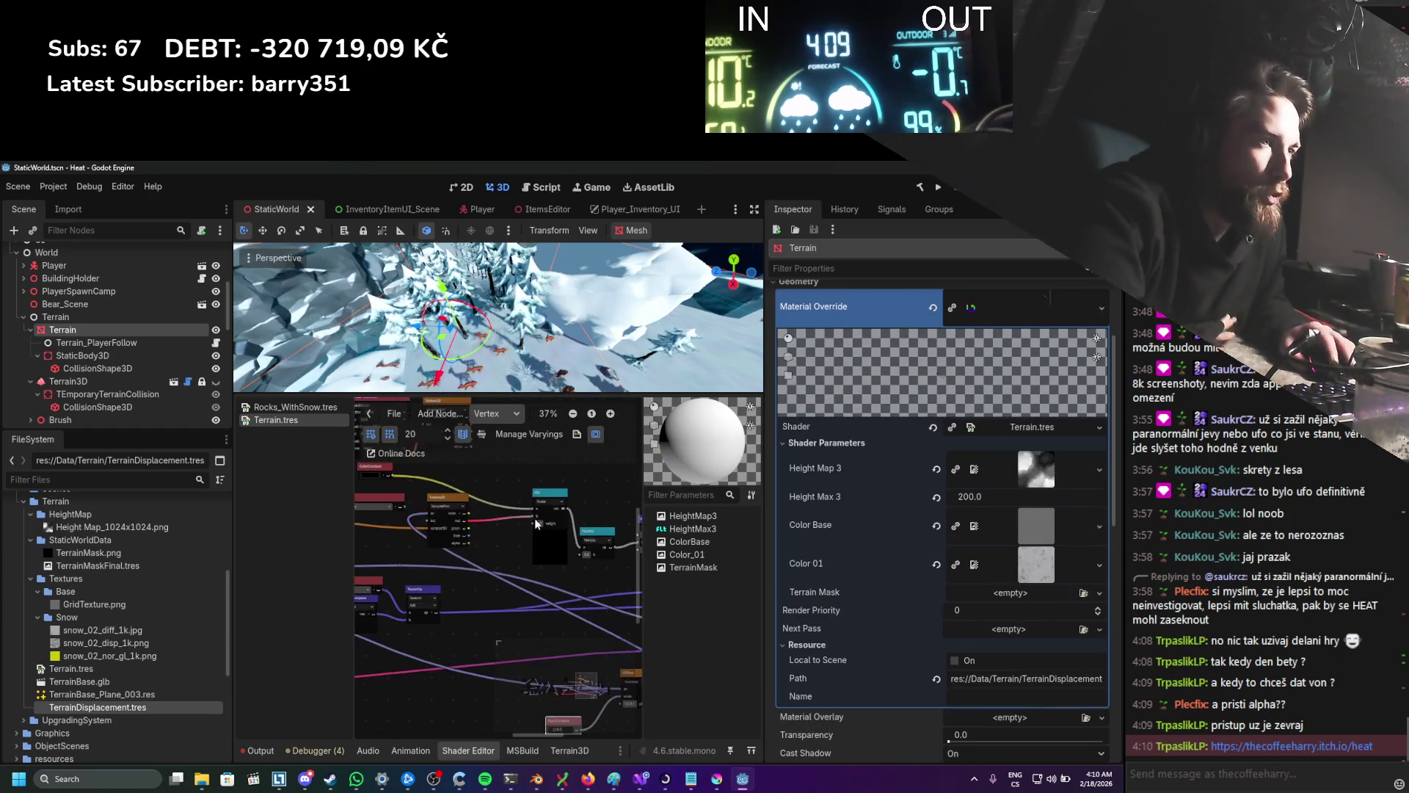
scroll(502, 546, down, 5)
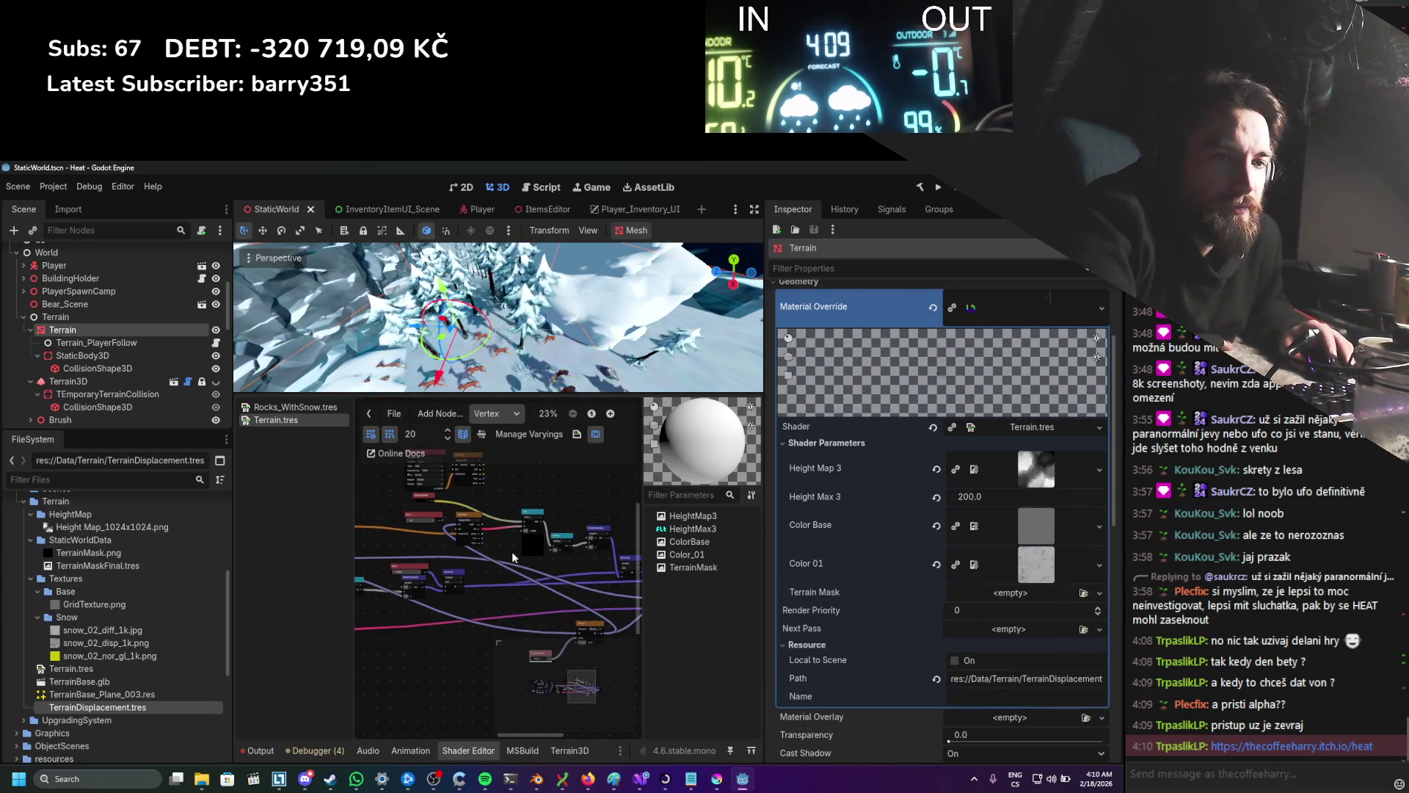
drag(524, 572, 484, 564)
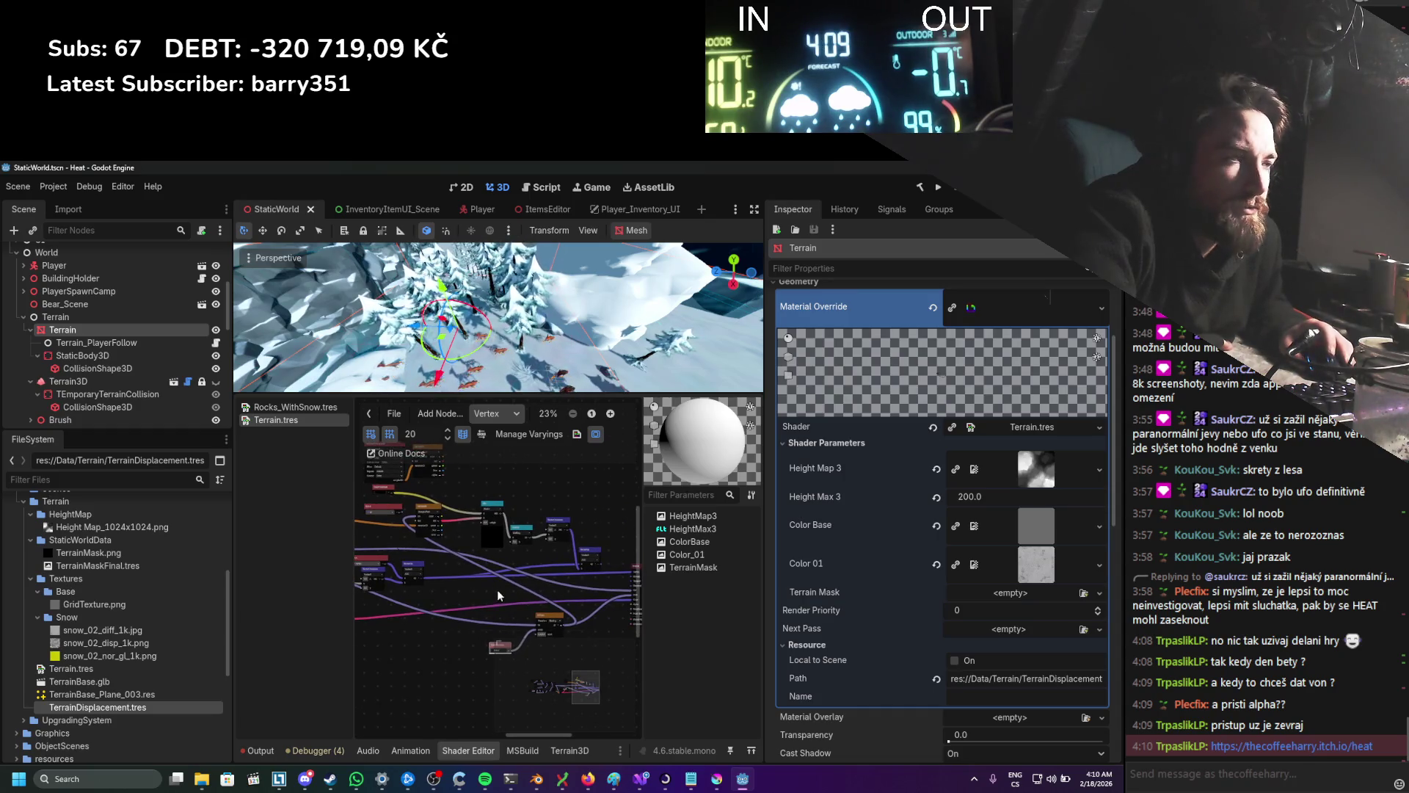
mouse_move(578, 671)
mouse_down()
mouse_move(505, 637)
mouse_move(591, 690)
mouse_up()
scroll(513, 620, up, 3)
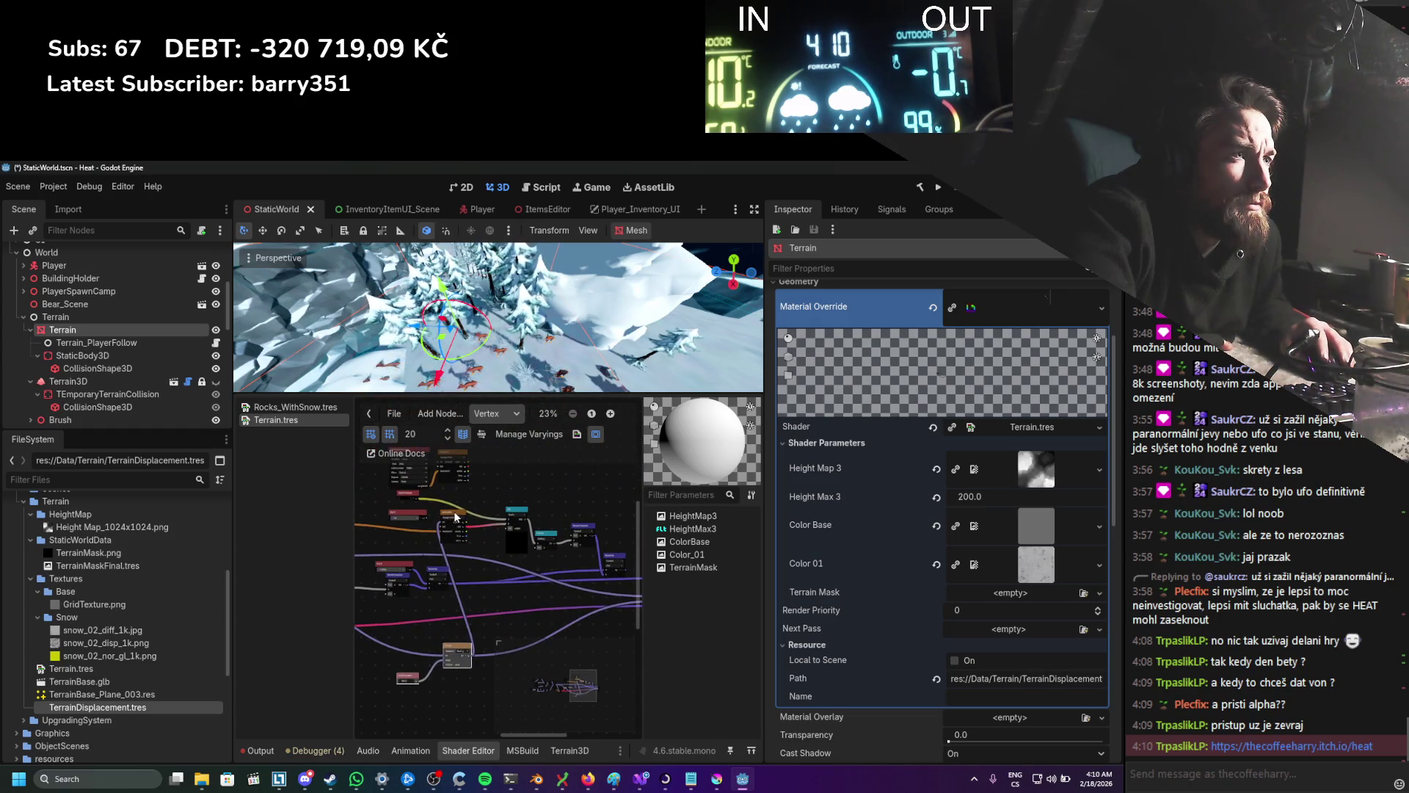
scroll(404, 579, up, 3)
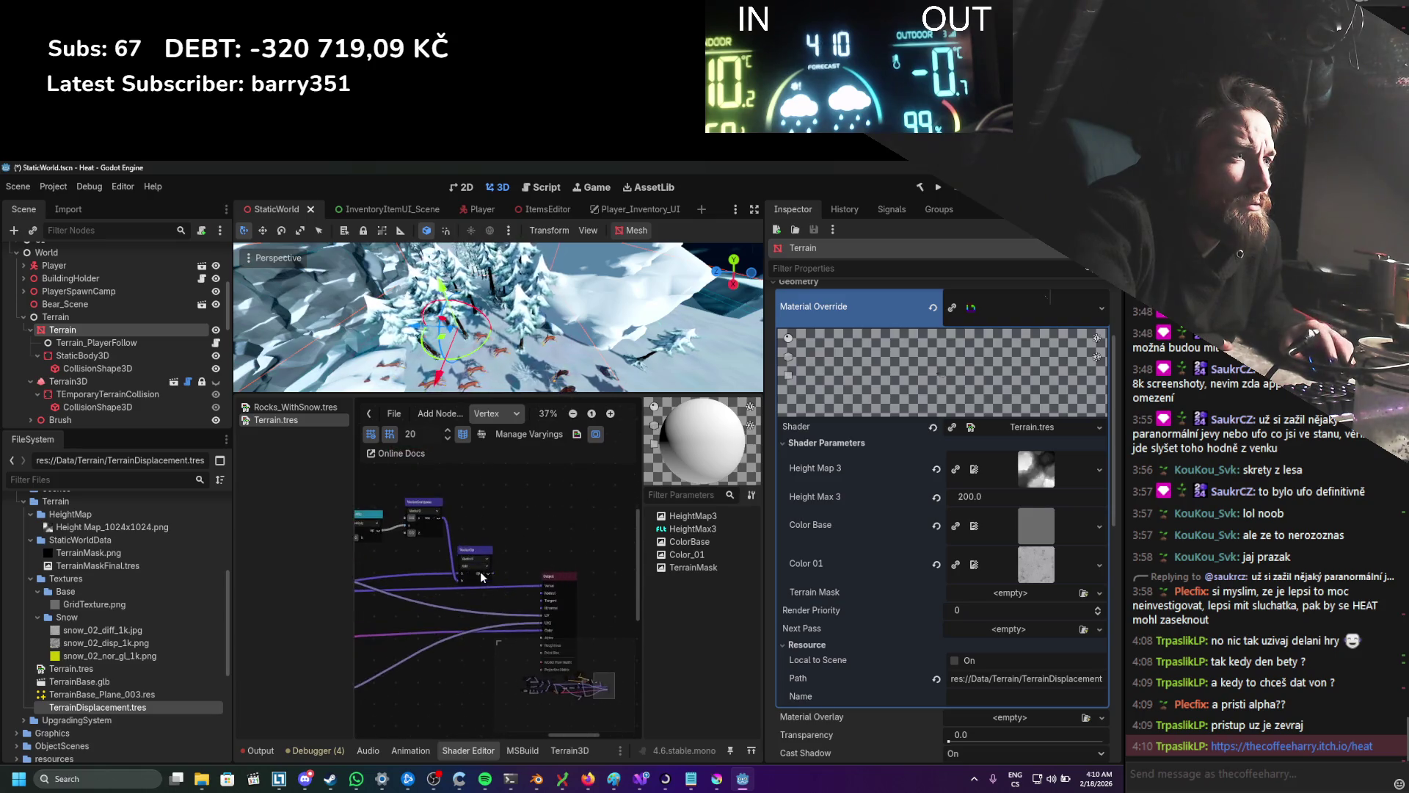
scroll(491, 574, up, 1)
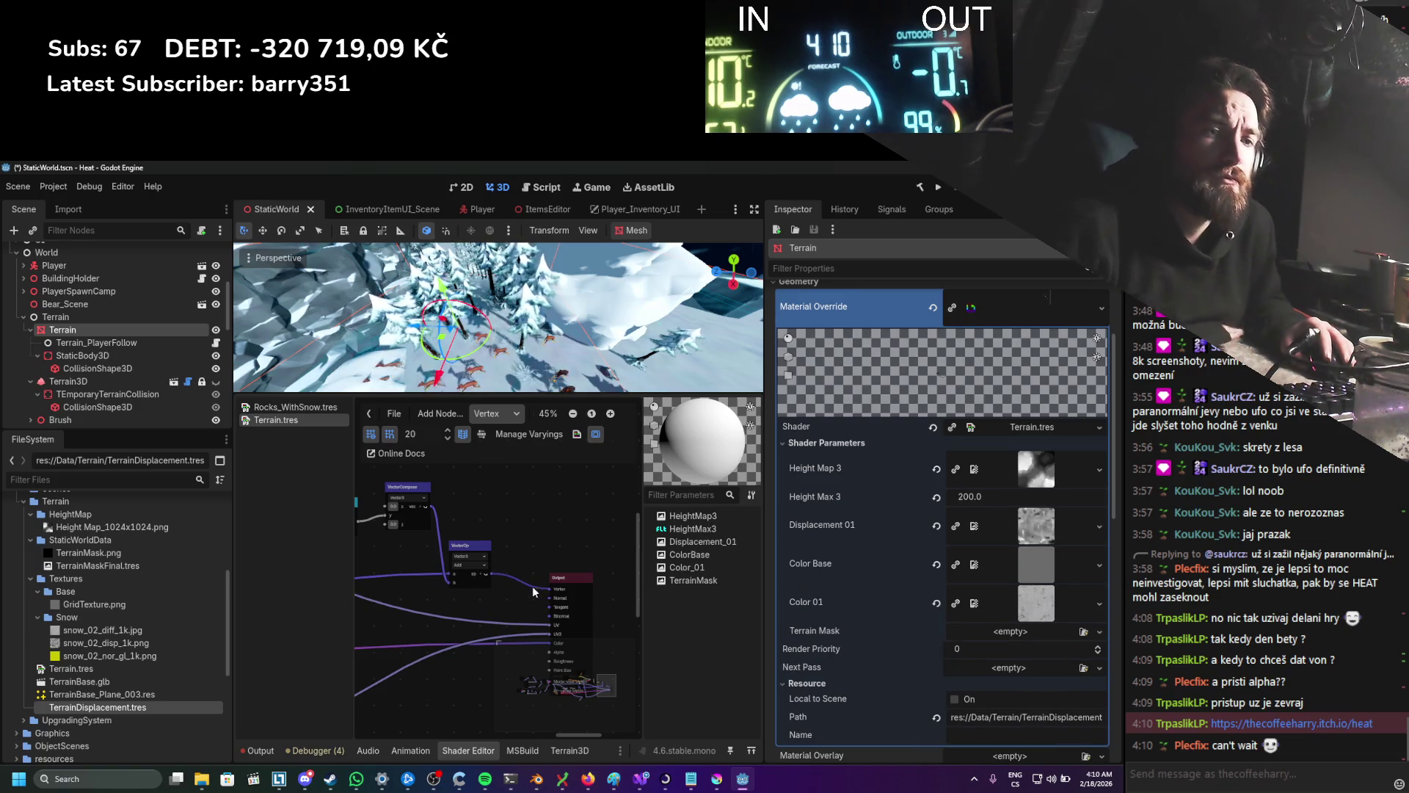
key(ctrl+s)
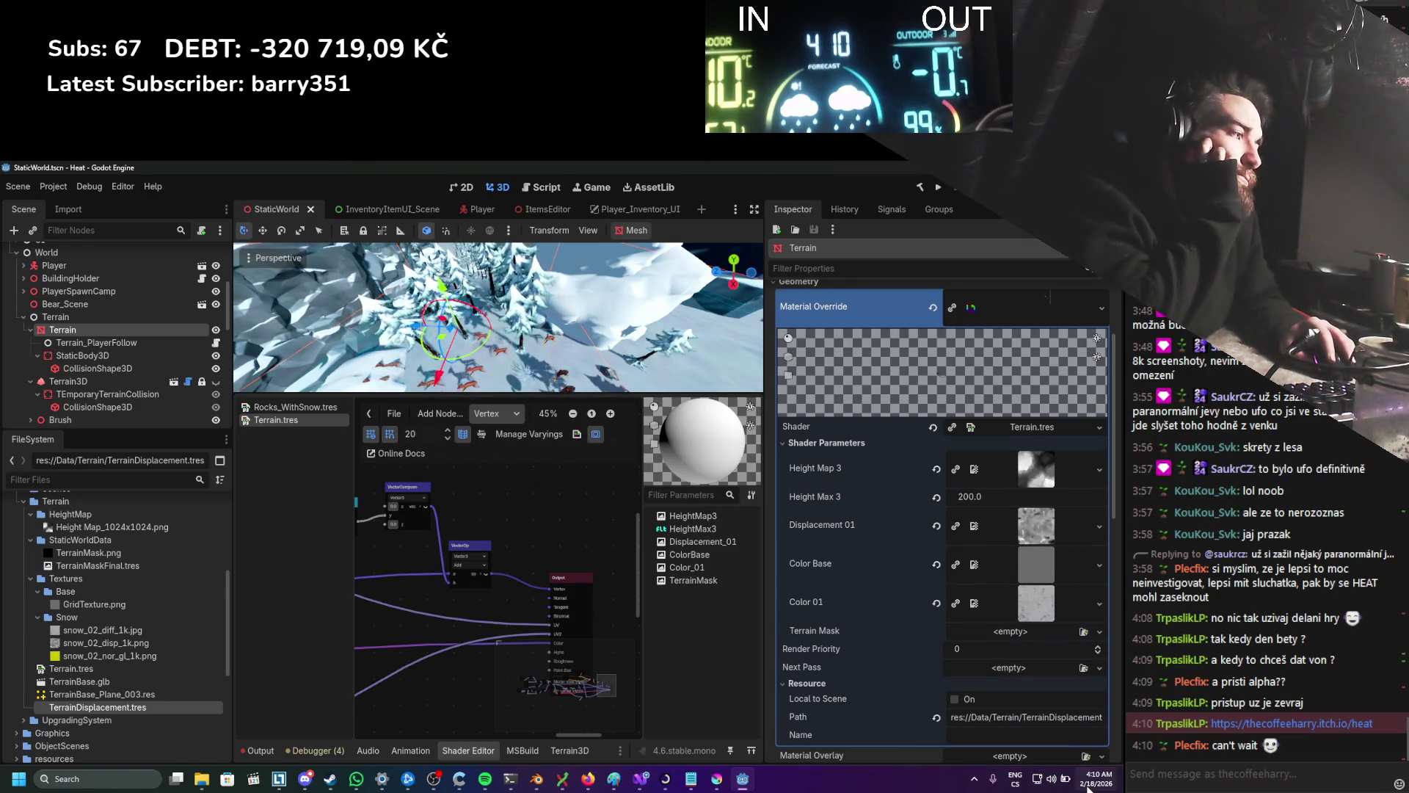
click(1088, 785)
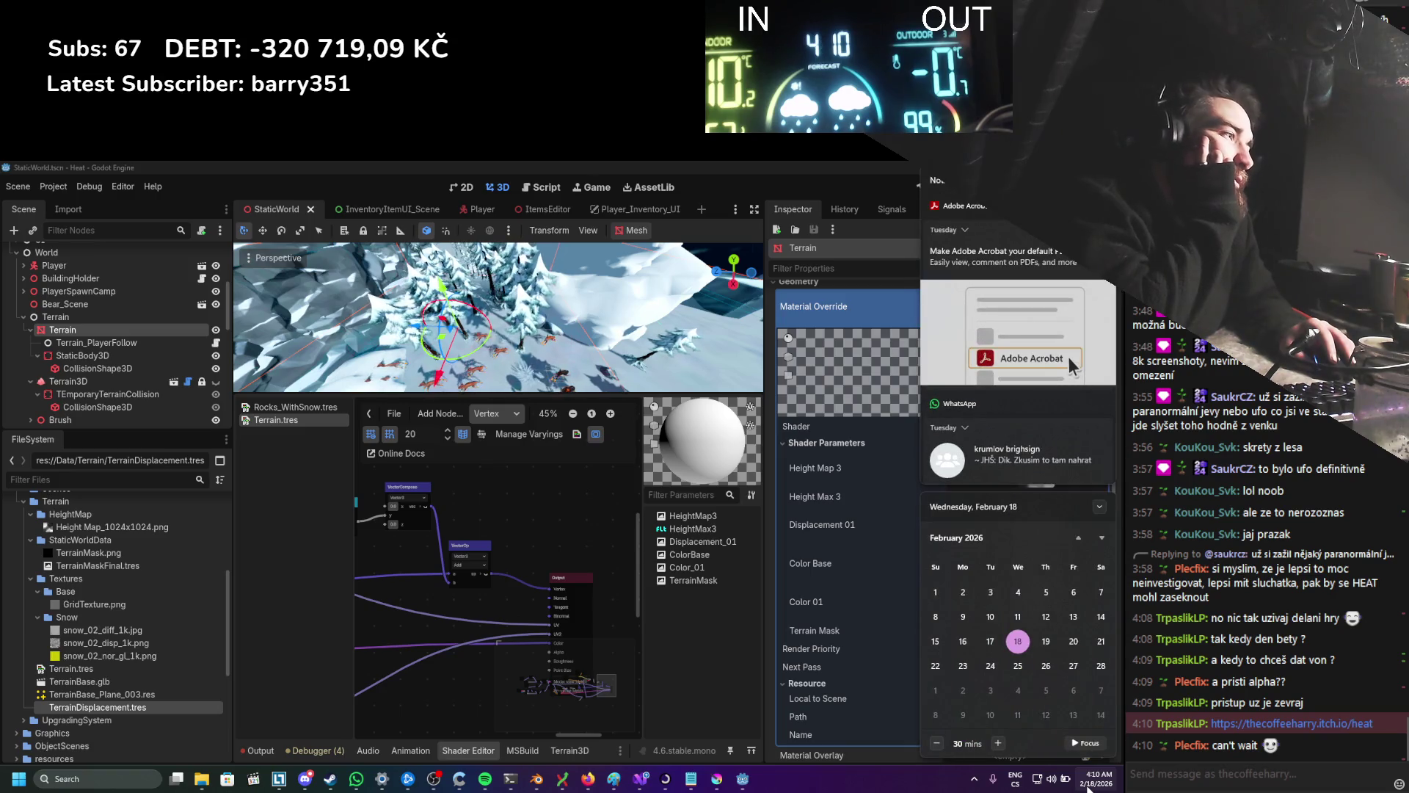
click(1089, 784)
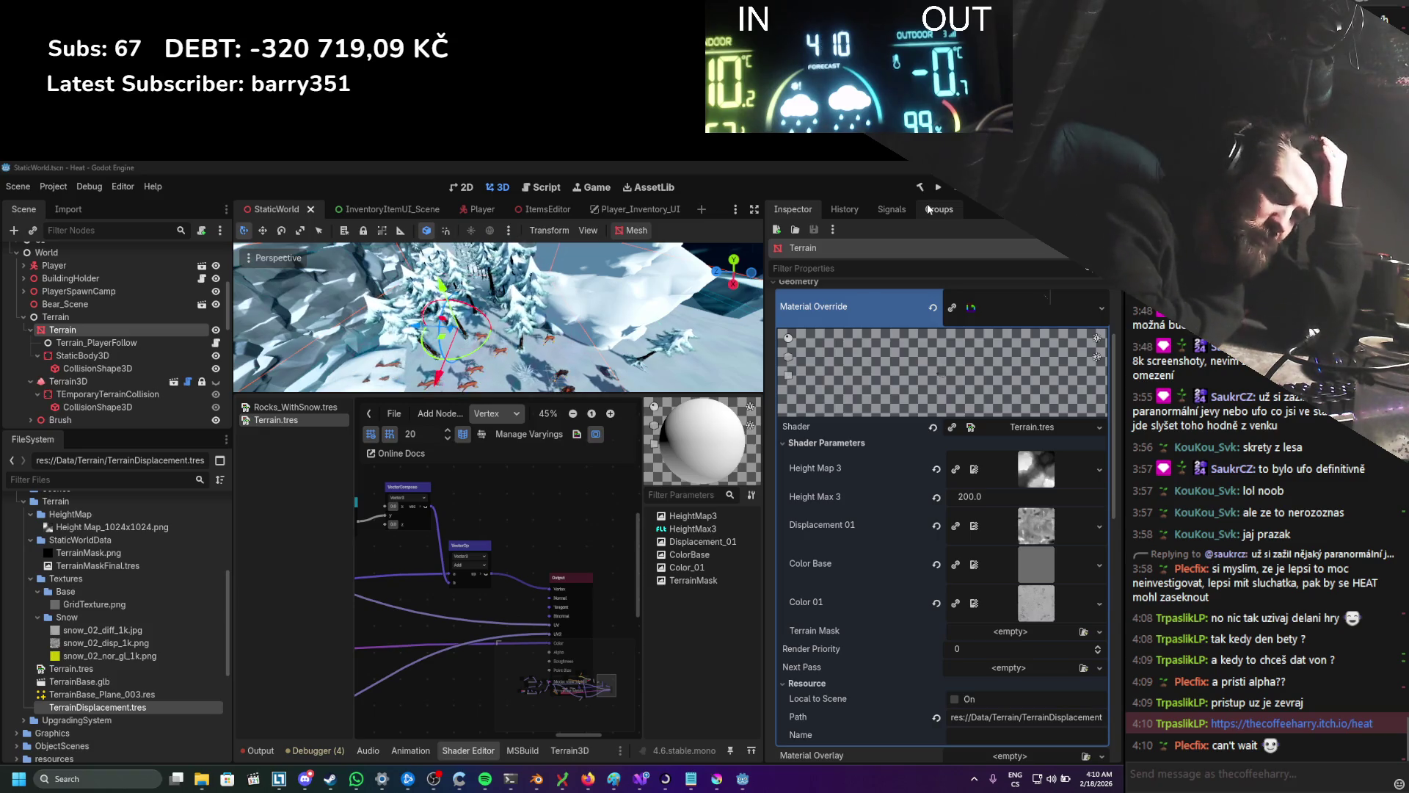
click(936, 188)
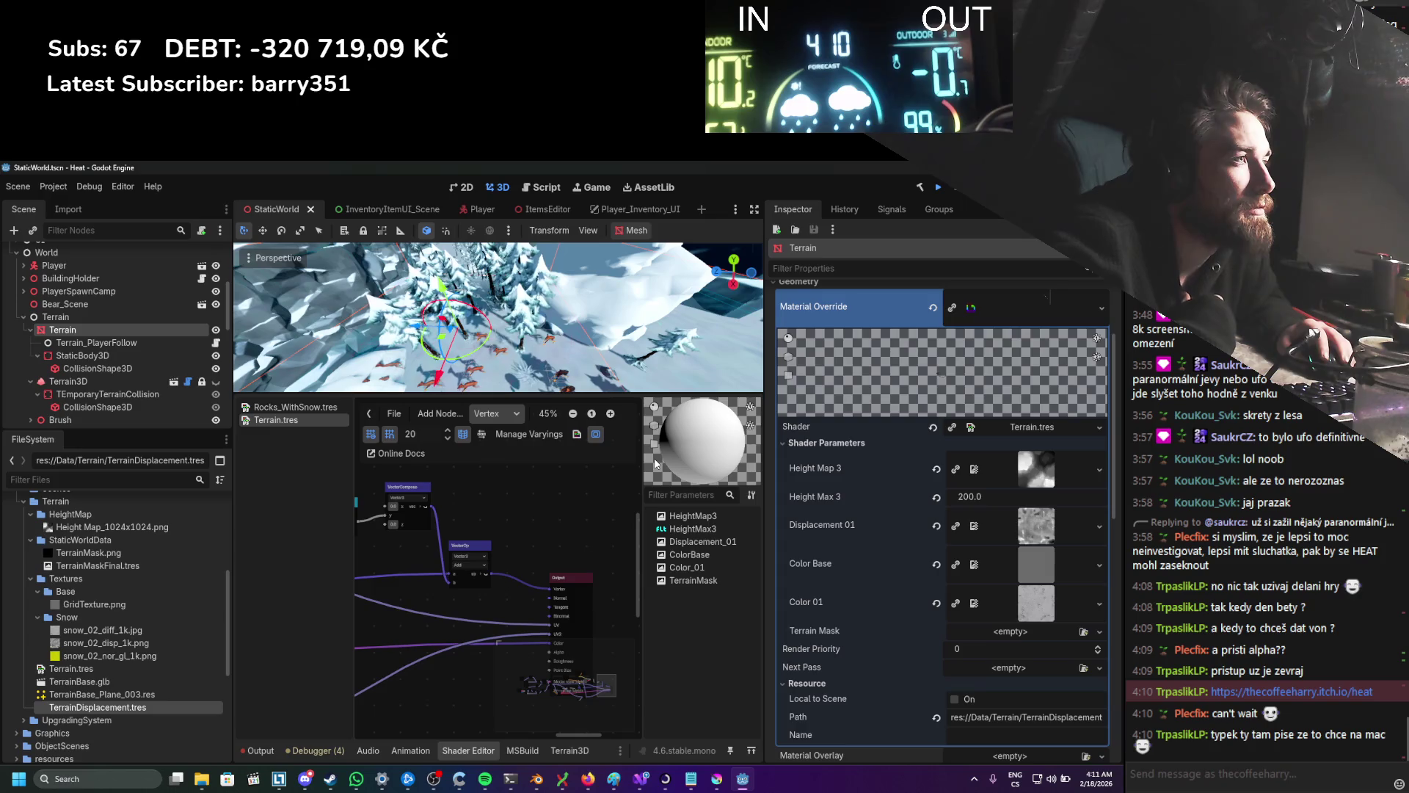
click(497, 414)
click(497, 439)
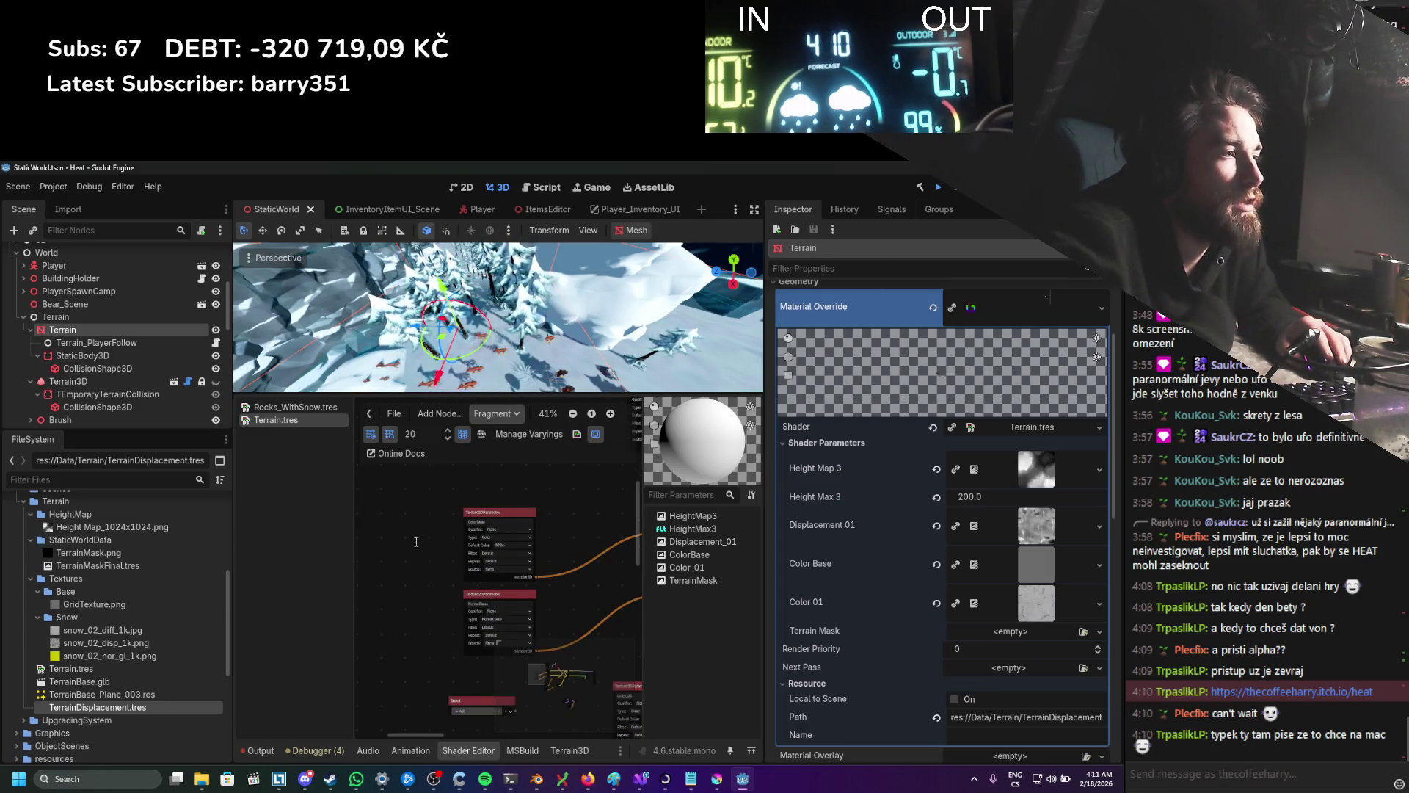
scroll(527, 532, down, 1)
right_click(404, 504)
click(422, 513)
text(uv)
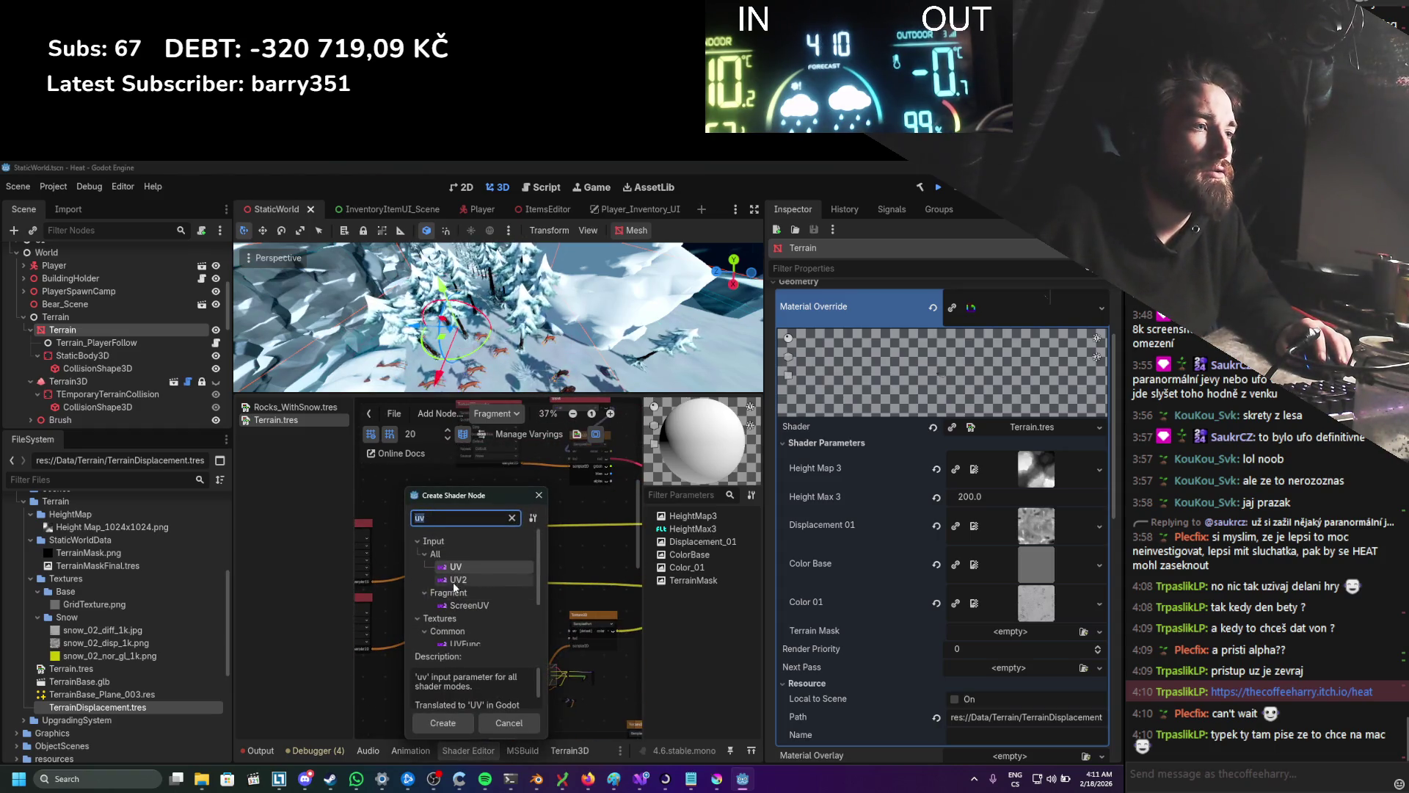
double_click(455, 566)
scroll(487, 530, down, 1)
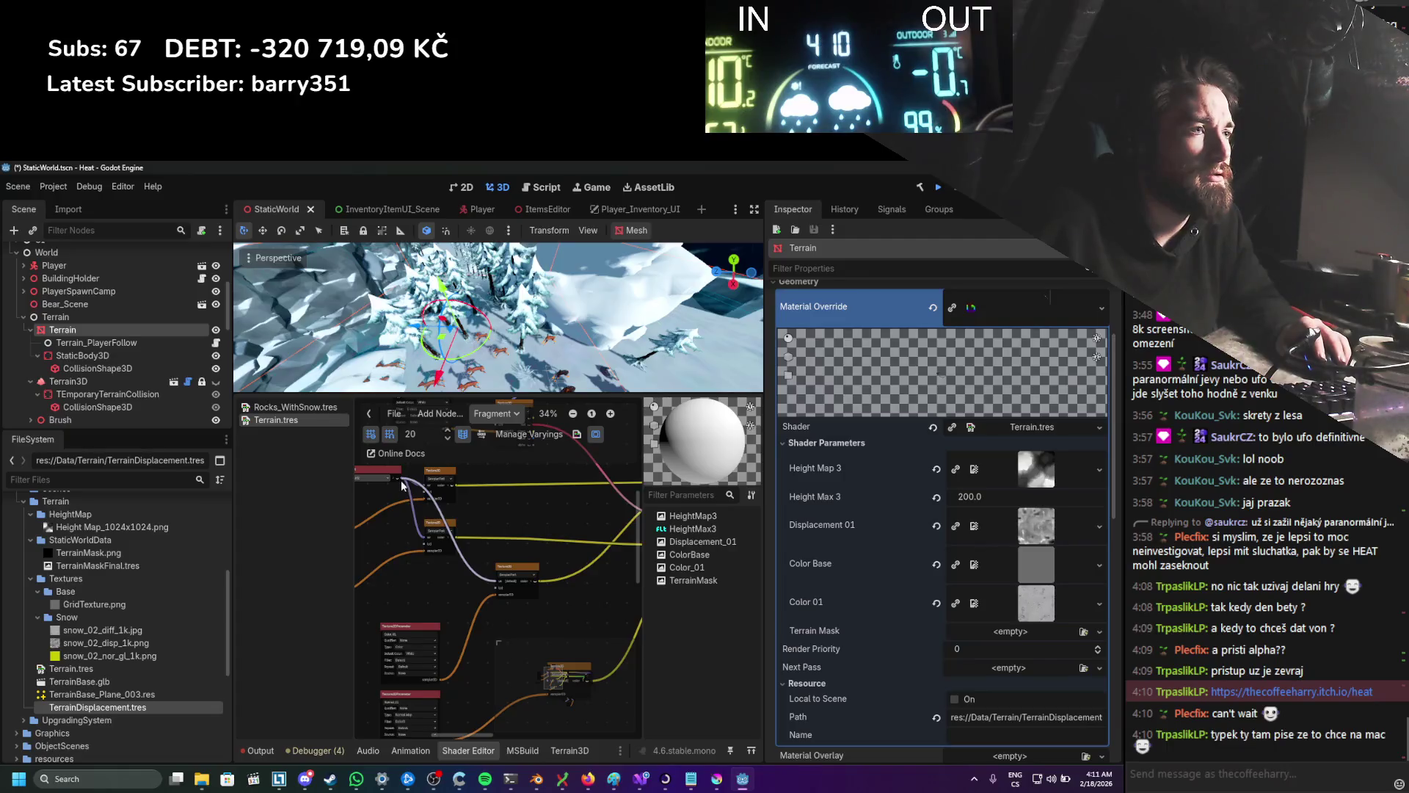
mouse_move(397, 477)
mouse_down()
mouse_move(499, 581)
mouse_move(547, 682)
mouse_up()
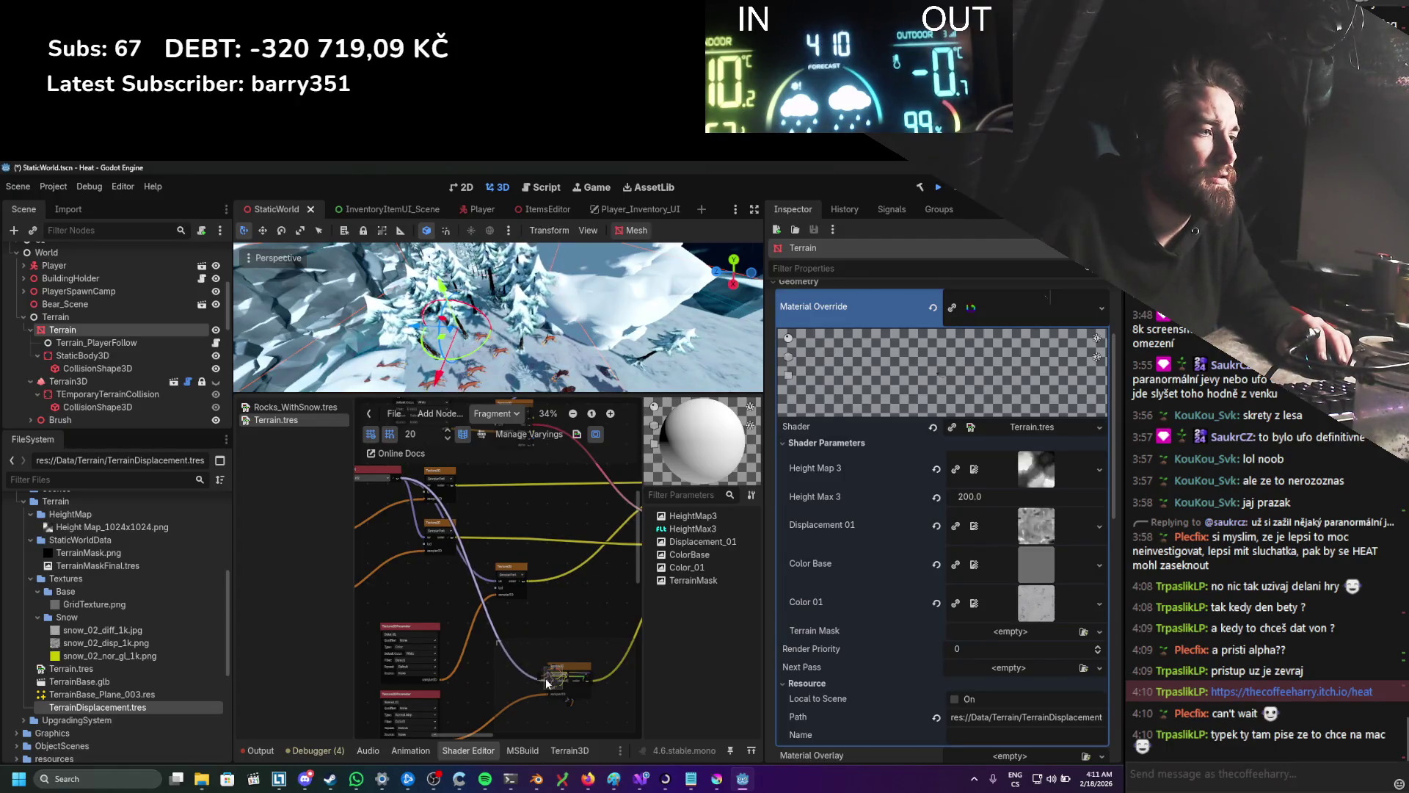
scroll(562, 605, up, 3)
scroll(510, 630, down, 3)
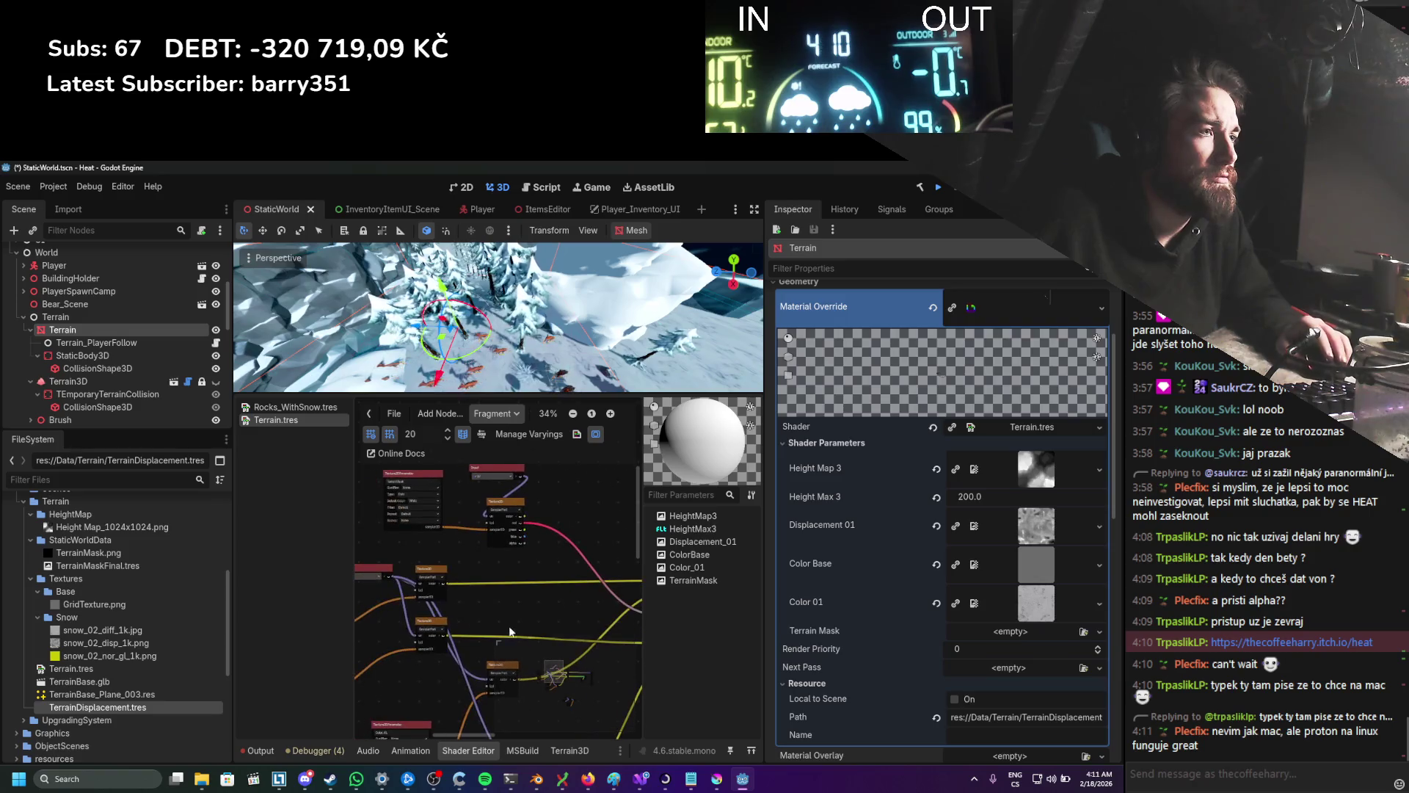
click(496, 415)
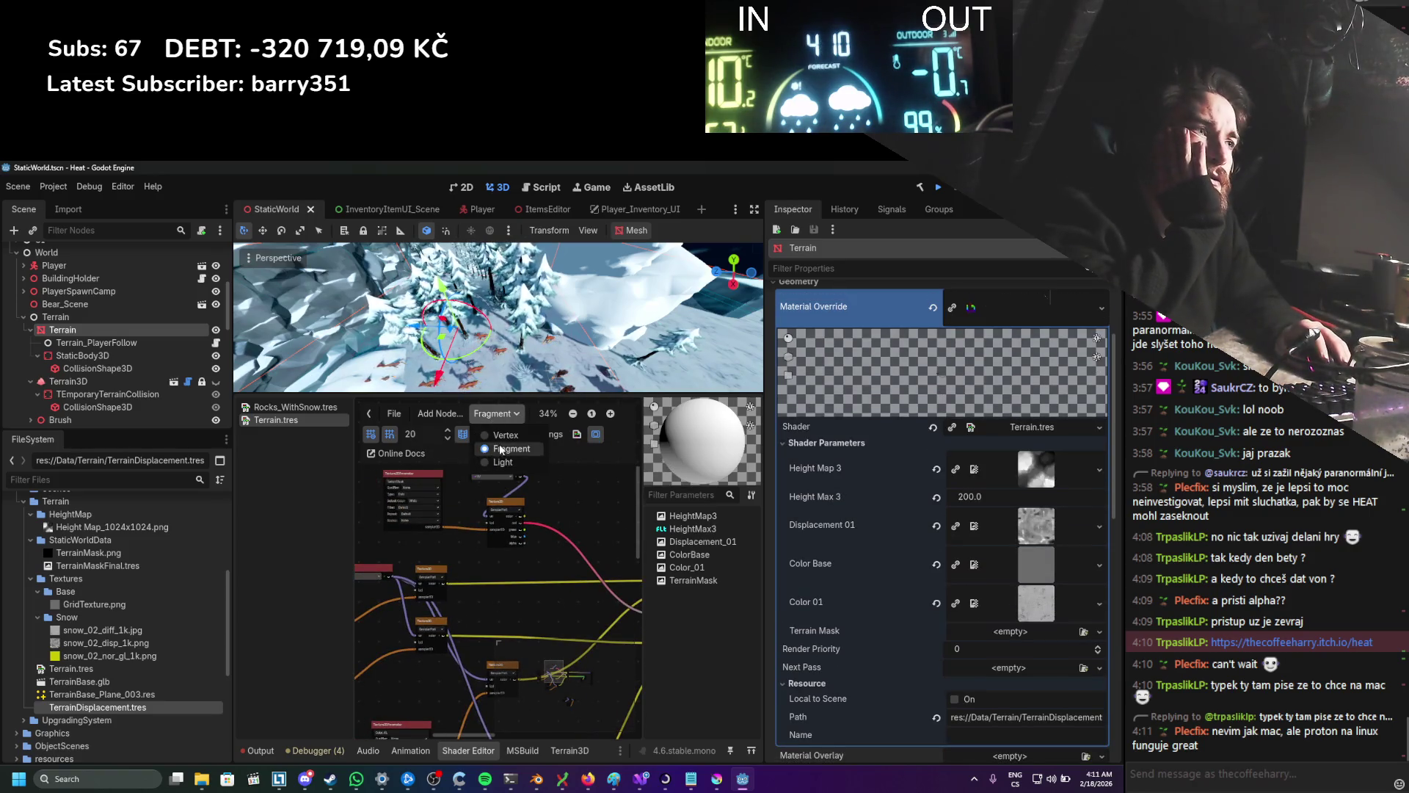
click(505, 435)
scroll(513, 599, up, 3)
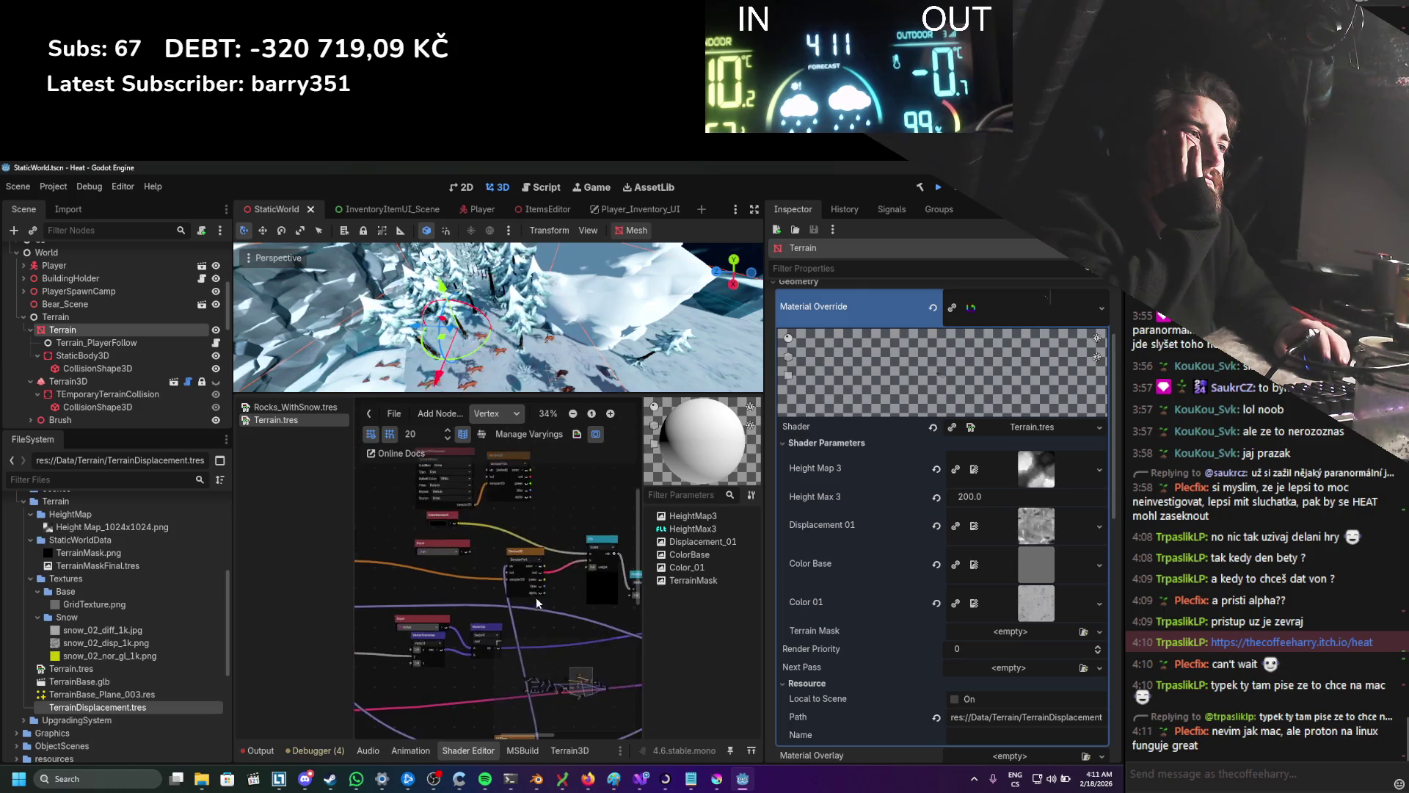
scroll(407, 603, left, 3)
scroll(466, 547, up, 1)
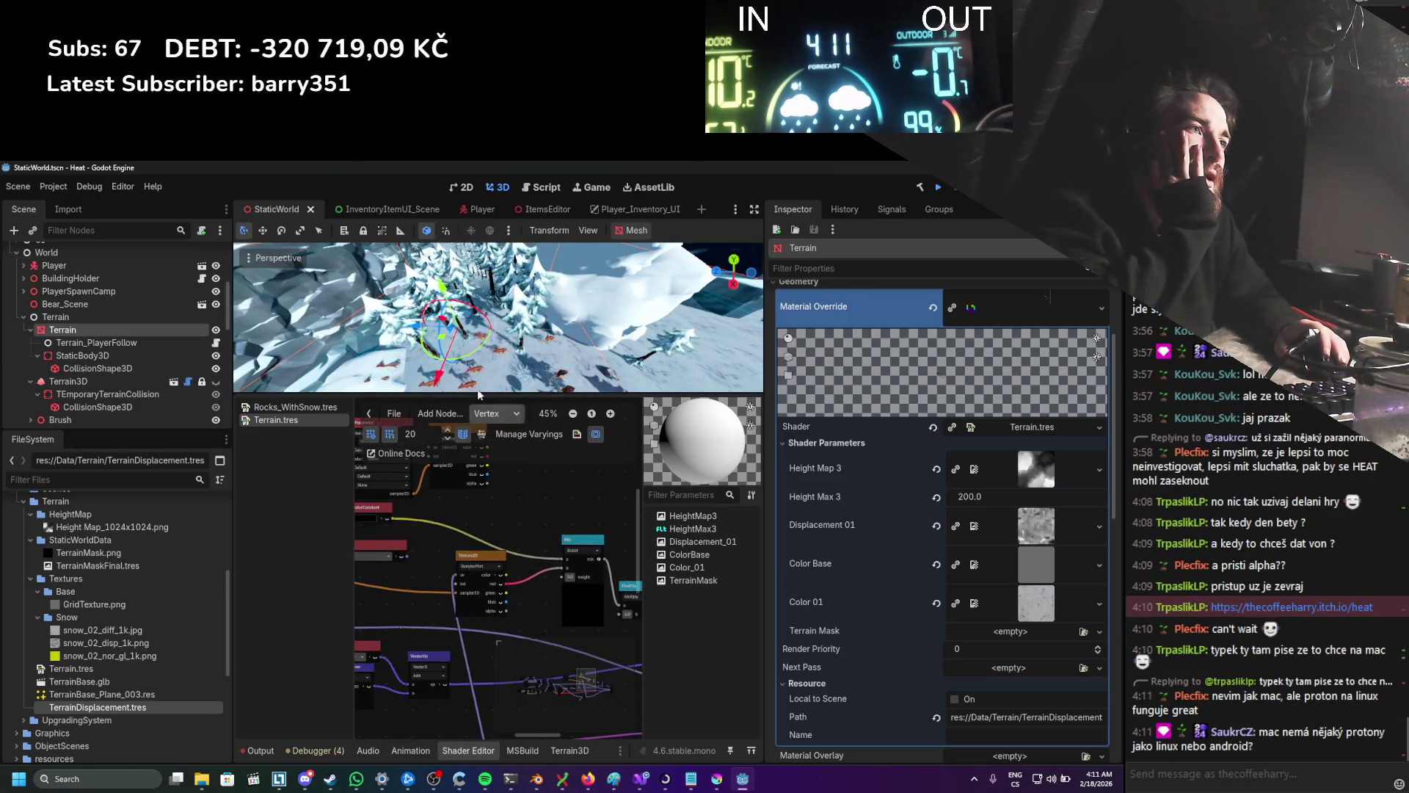
scroll(505, 448, down, 1)
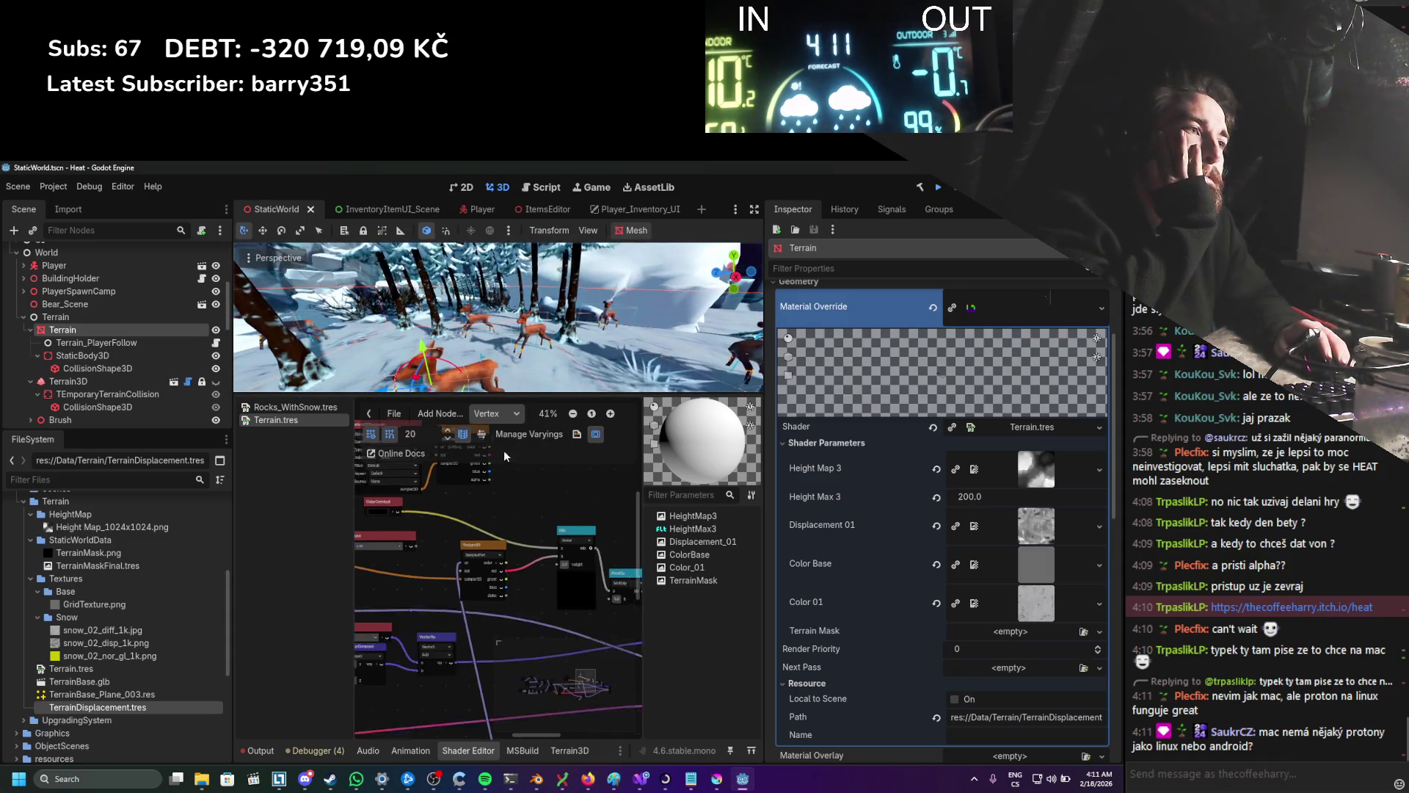
scroll(557, 549, up, 3)
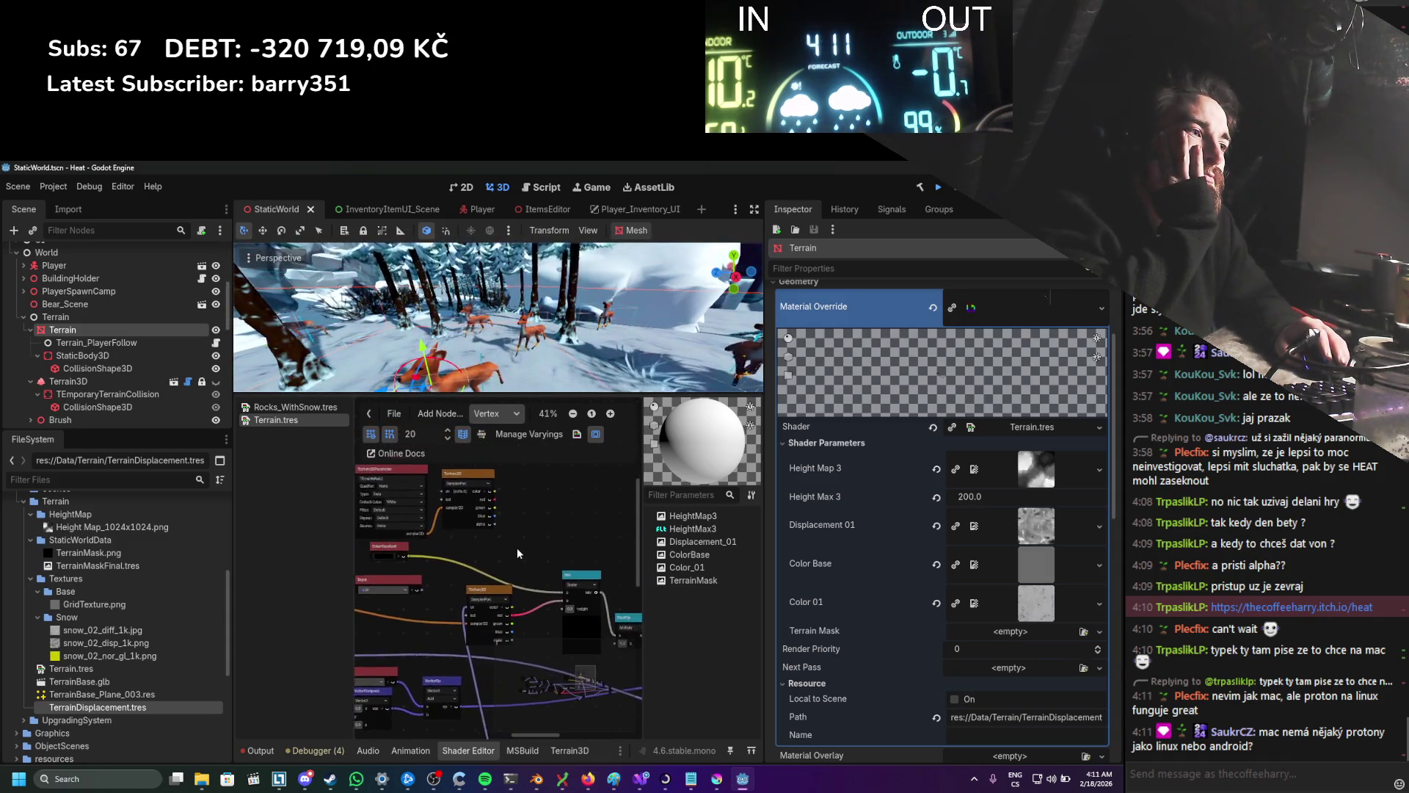
scroll(517, 548, up, 2)
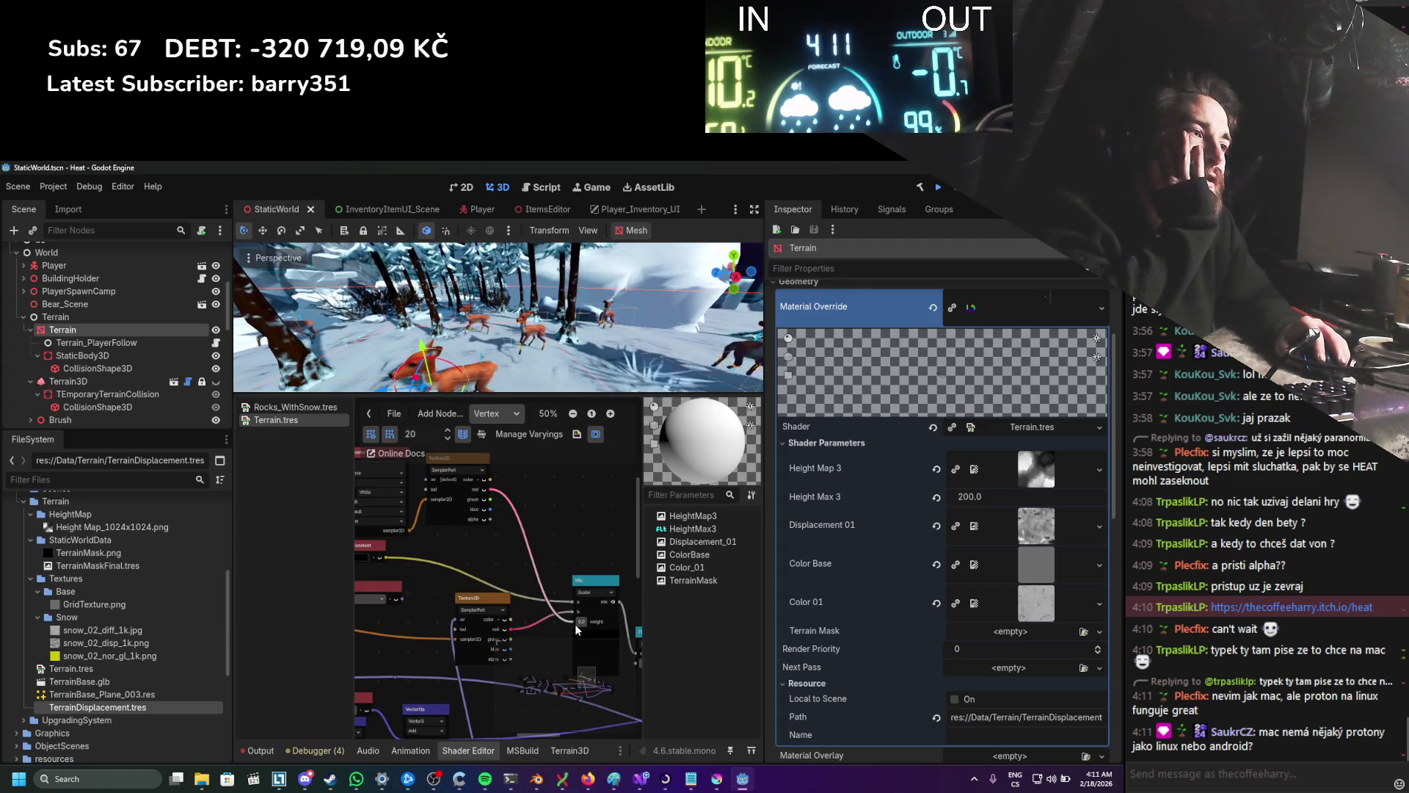
click(640, 778)
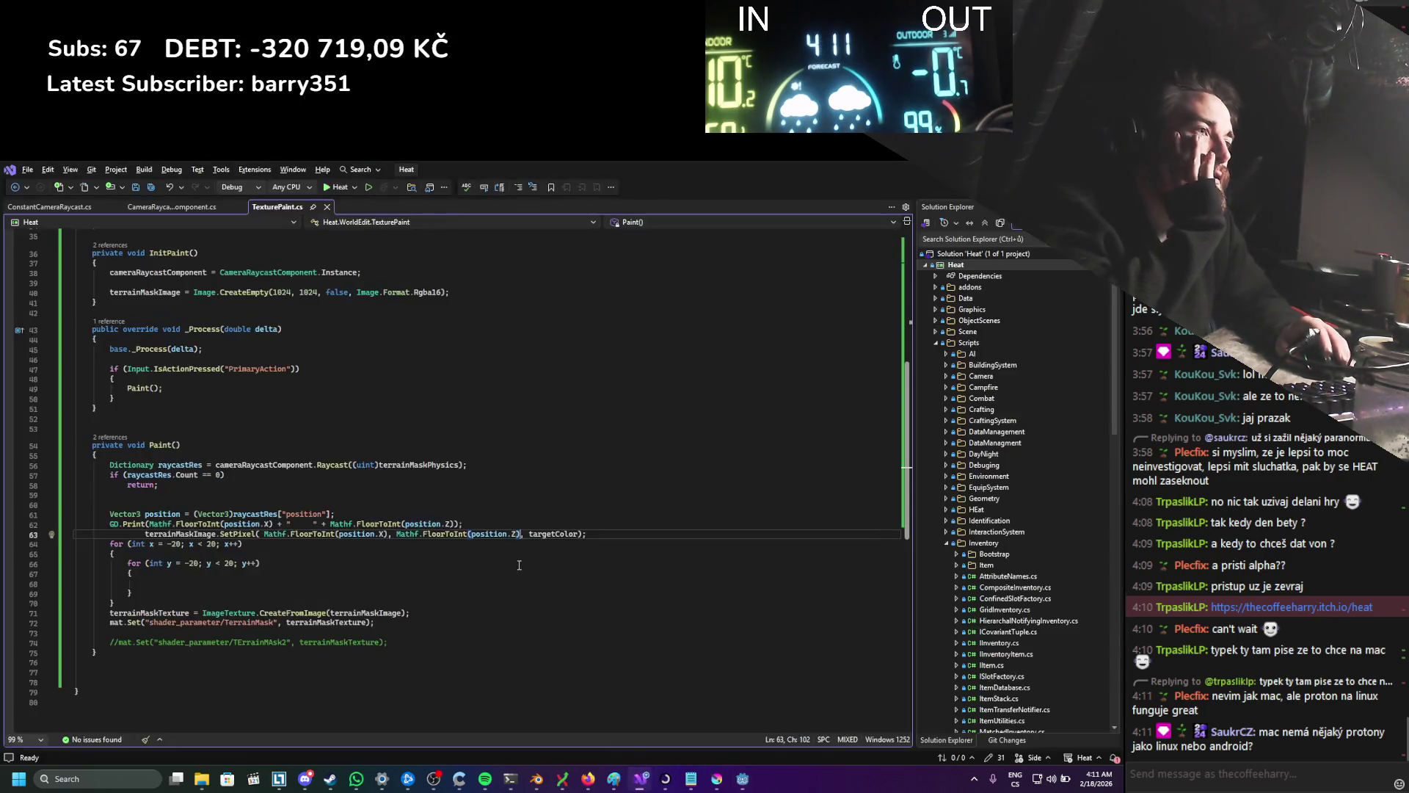
Step: Uncomment the TErrainMAsk2 assignment, move SetPixel into the inner loop, and run the game
click(123, 641)
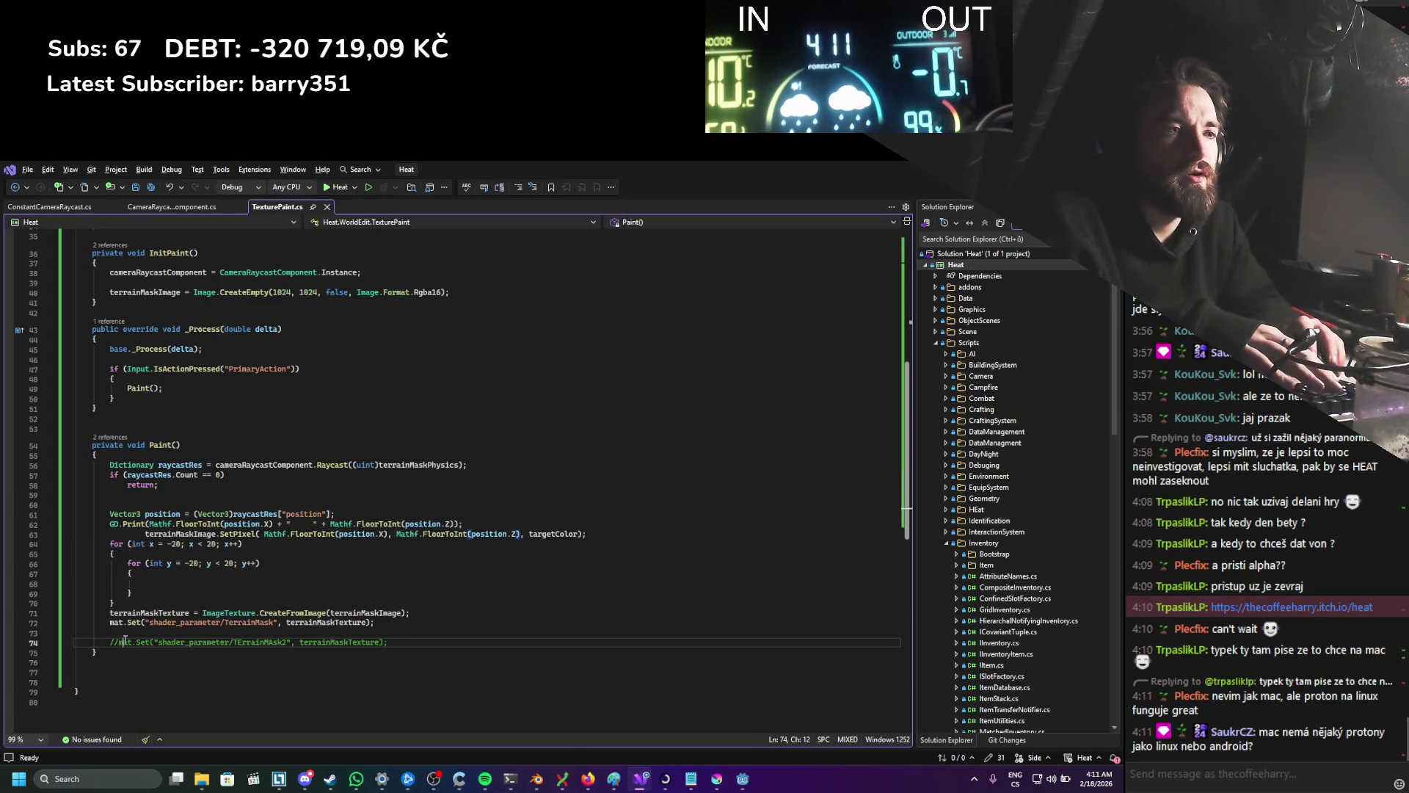
click(202, 524)
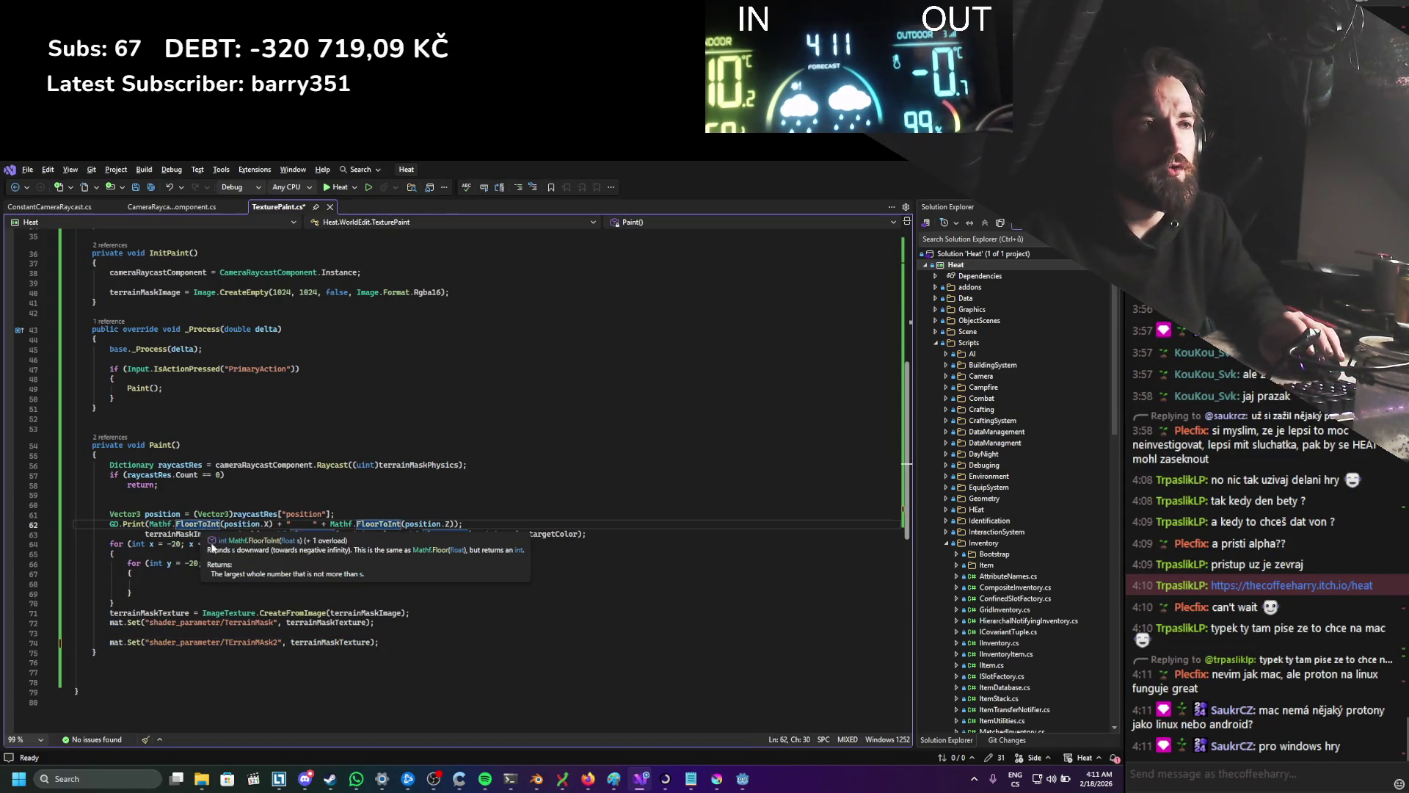
key(alt+Down)
key(alt+Down)
key(alt+Down)
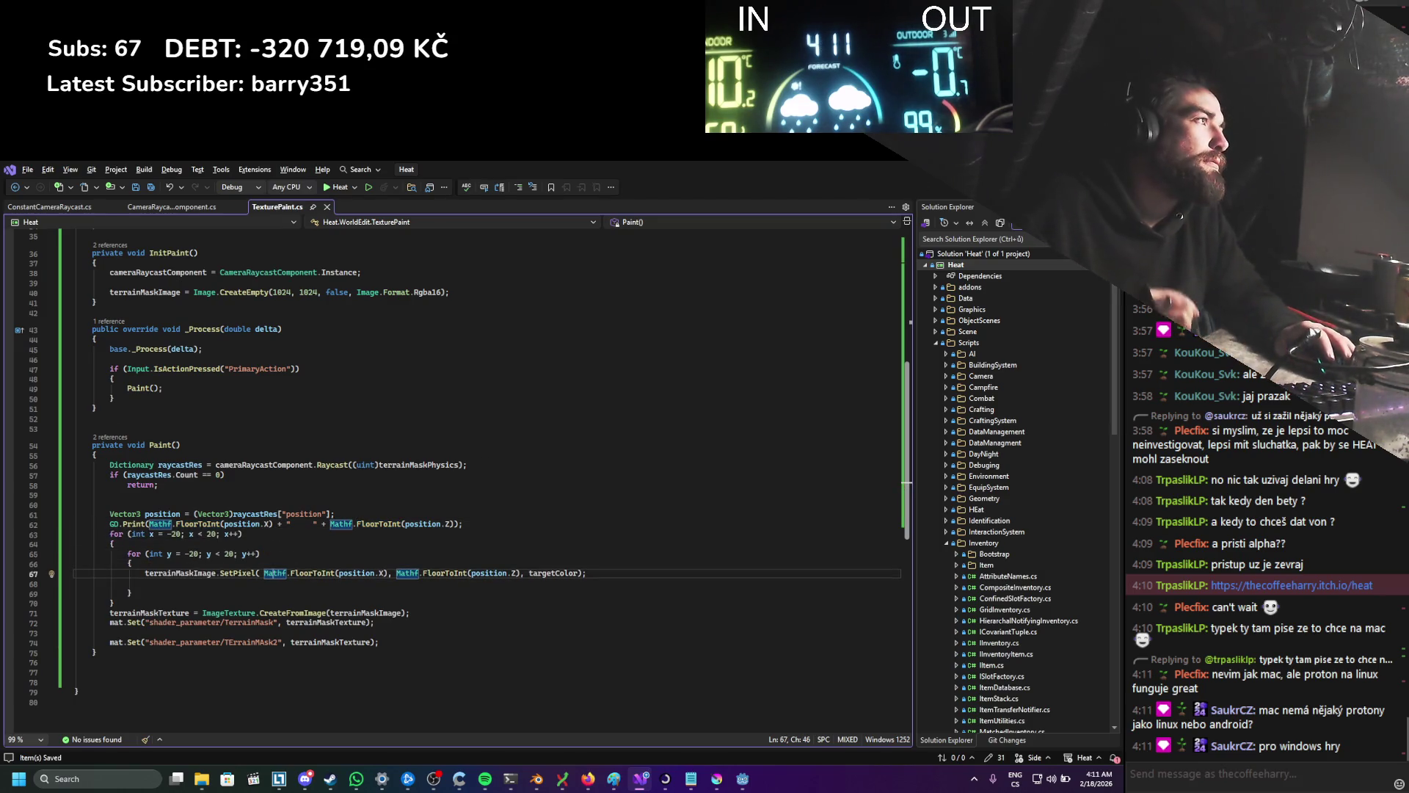
key(alt+Tab)
click(940, 187)
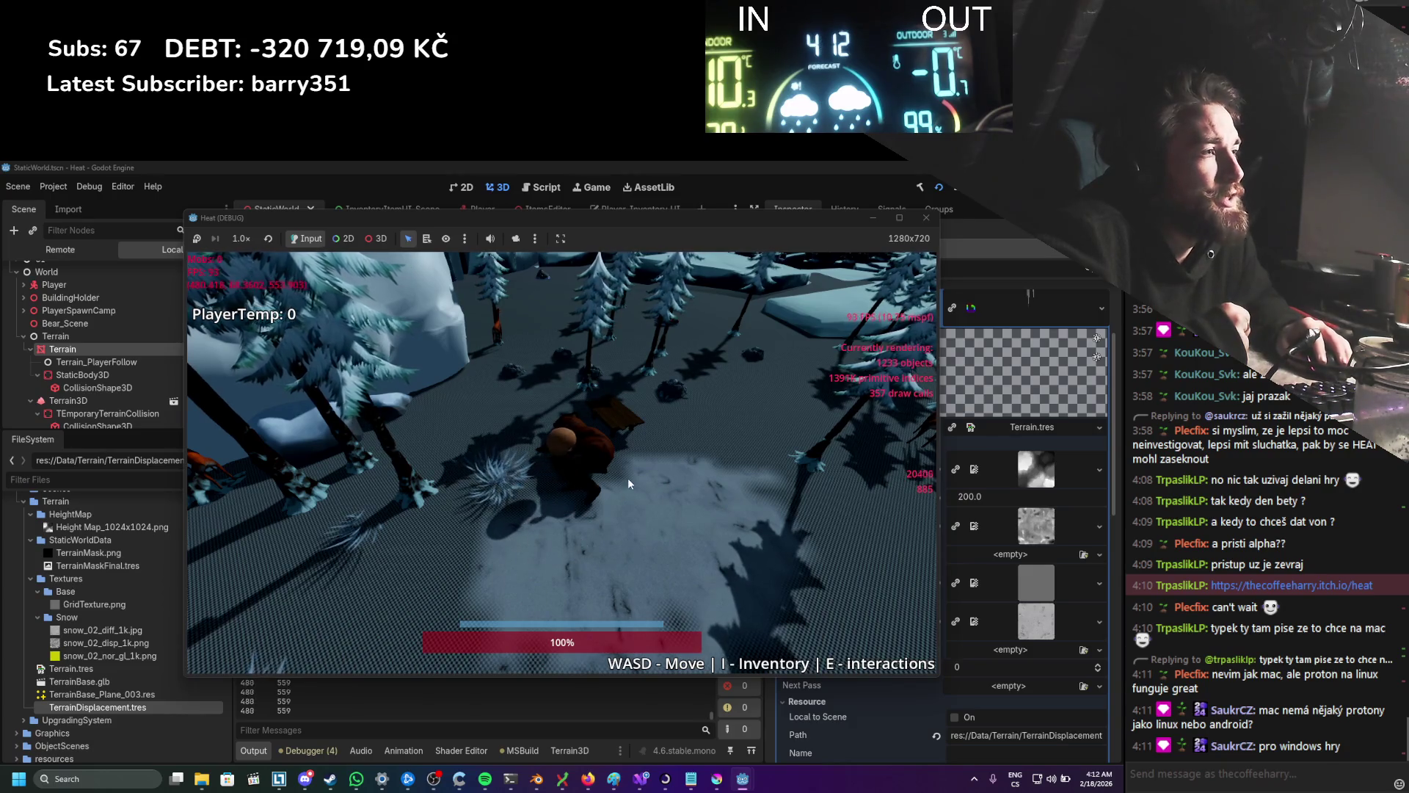
Step: Stop the game with F8, clear the shader errors from Output, and inspect the TErrainMAsk2 parameter
click(910, 313)
key(F8)
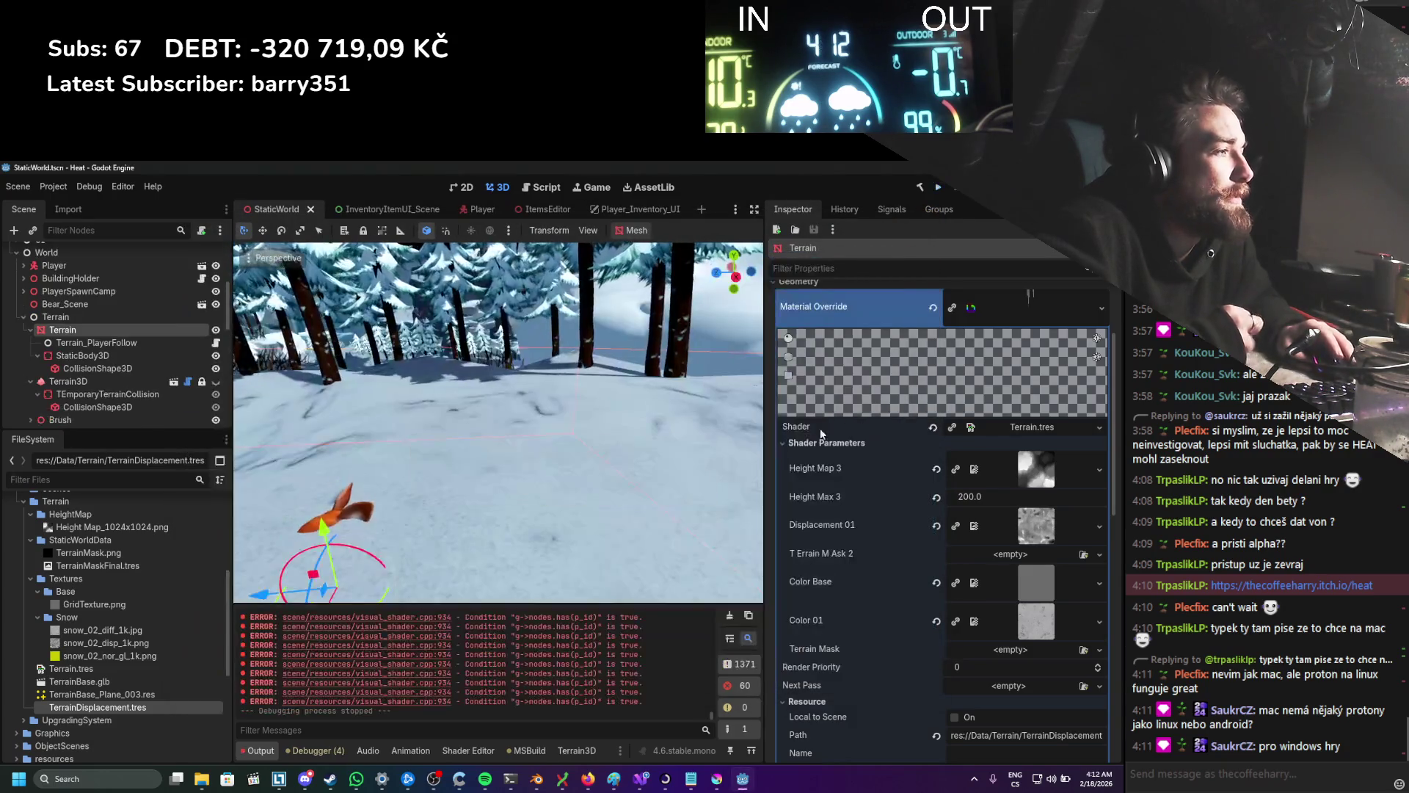
click(729, 615)
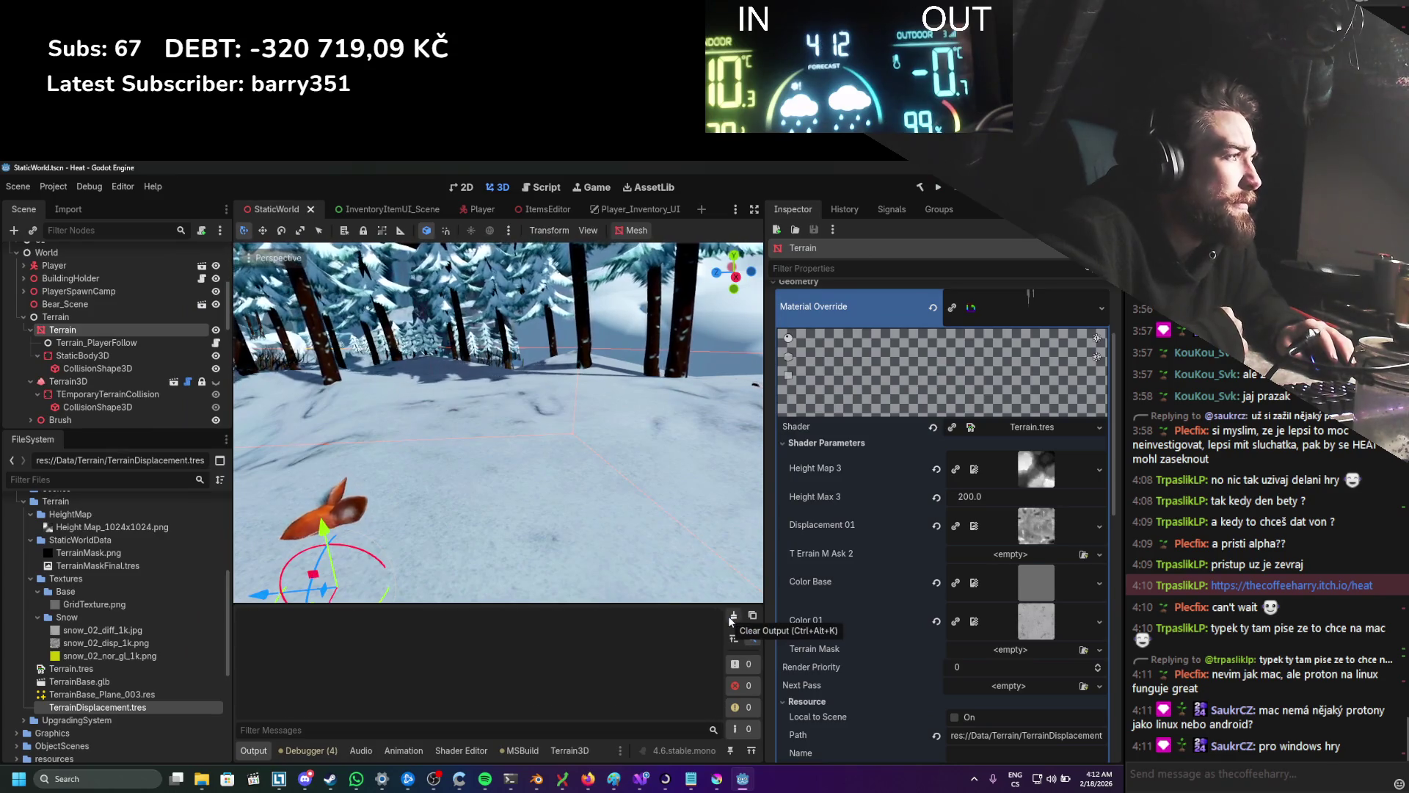
right_click(817, 557)
click(837, 596)
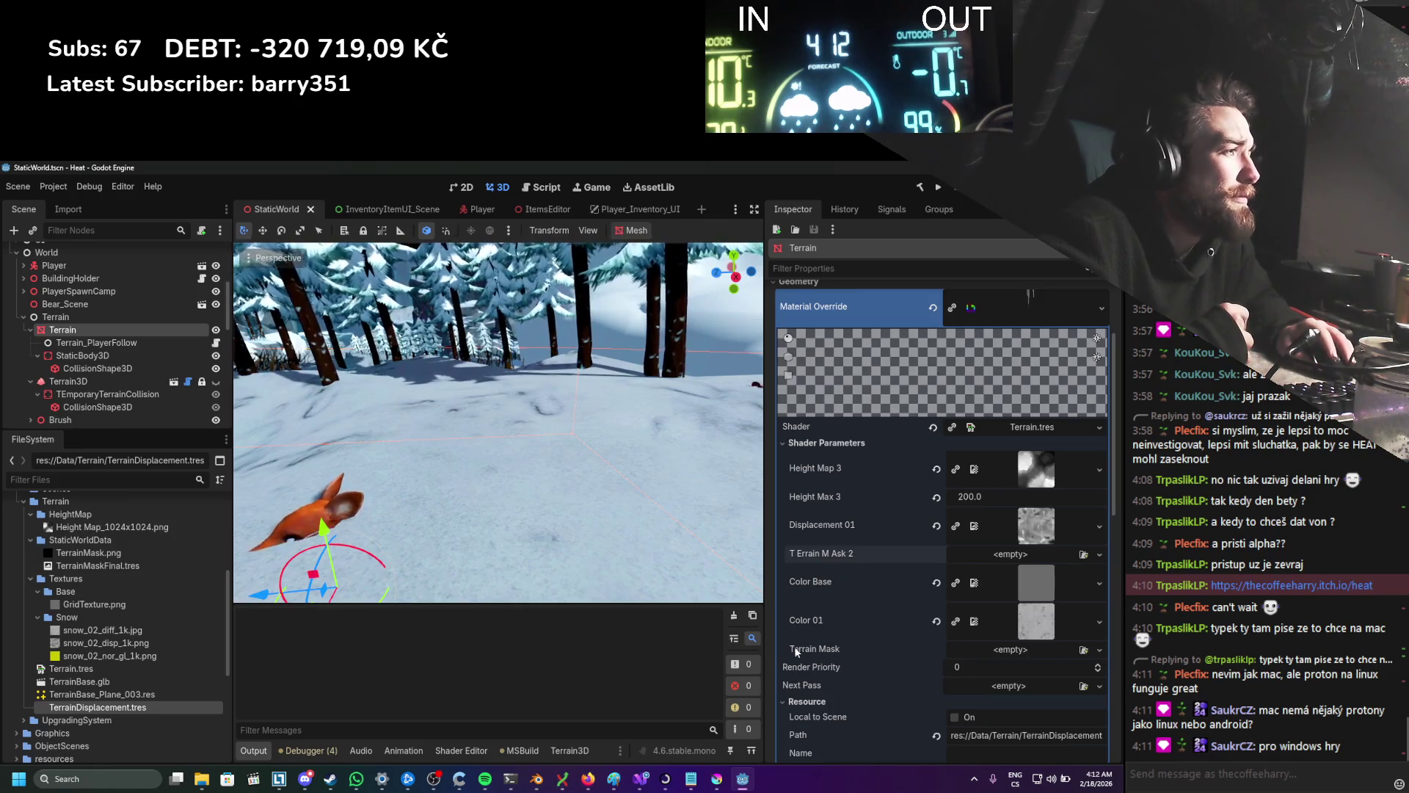
click(640, 779)
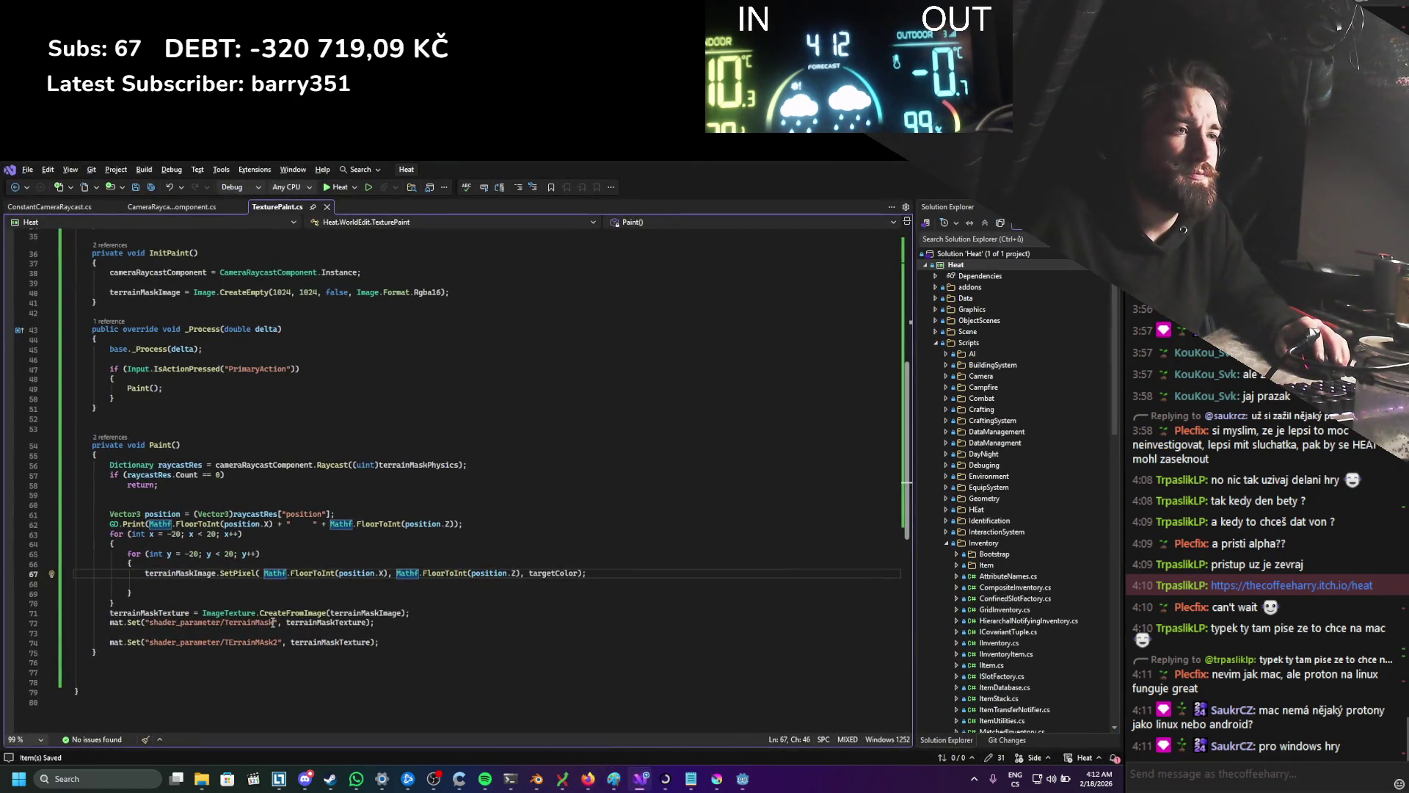
Step: Re-paste the parameter path into the TErrainMAsk2 name on line 74 after undoing a misplaced paste
drag(278, 642, 237, 643)
text(shader_parameter/TErrainMAsk2)
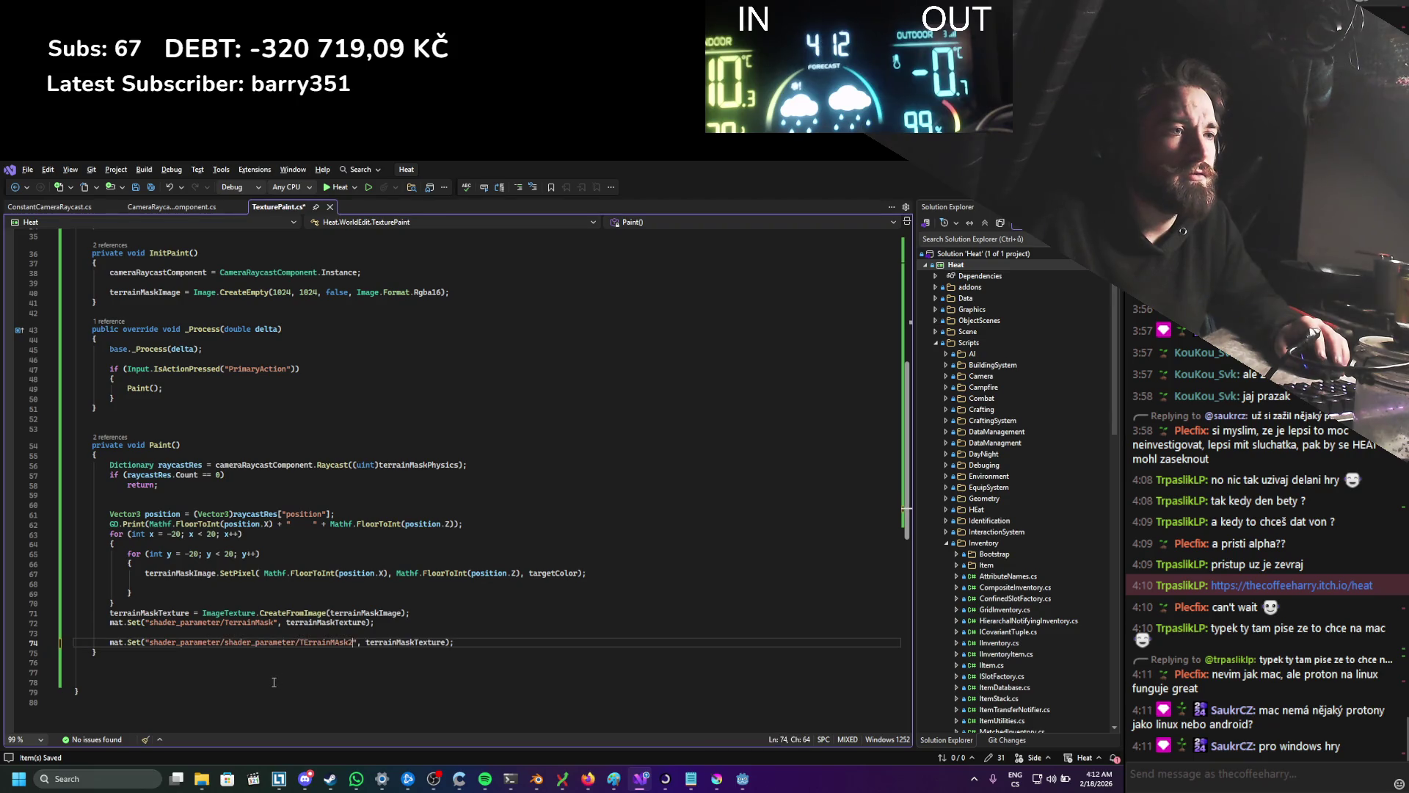
key(ctrl+z)
drag(278, 643, 268, 643)
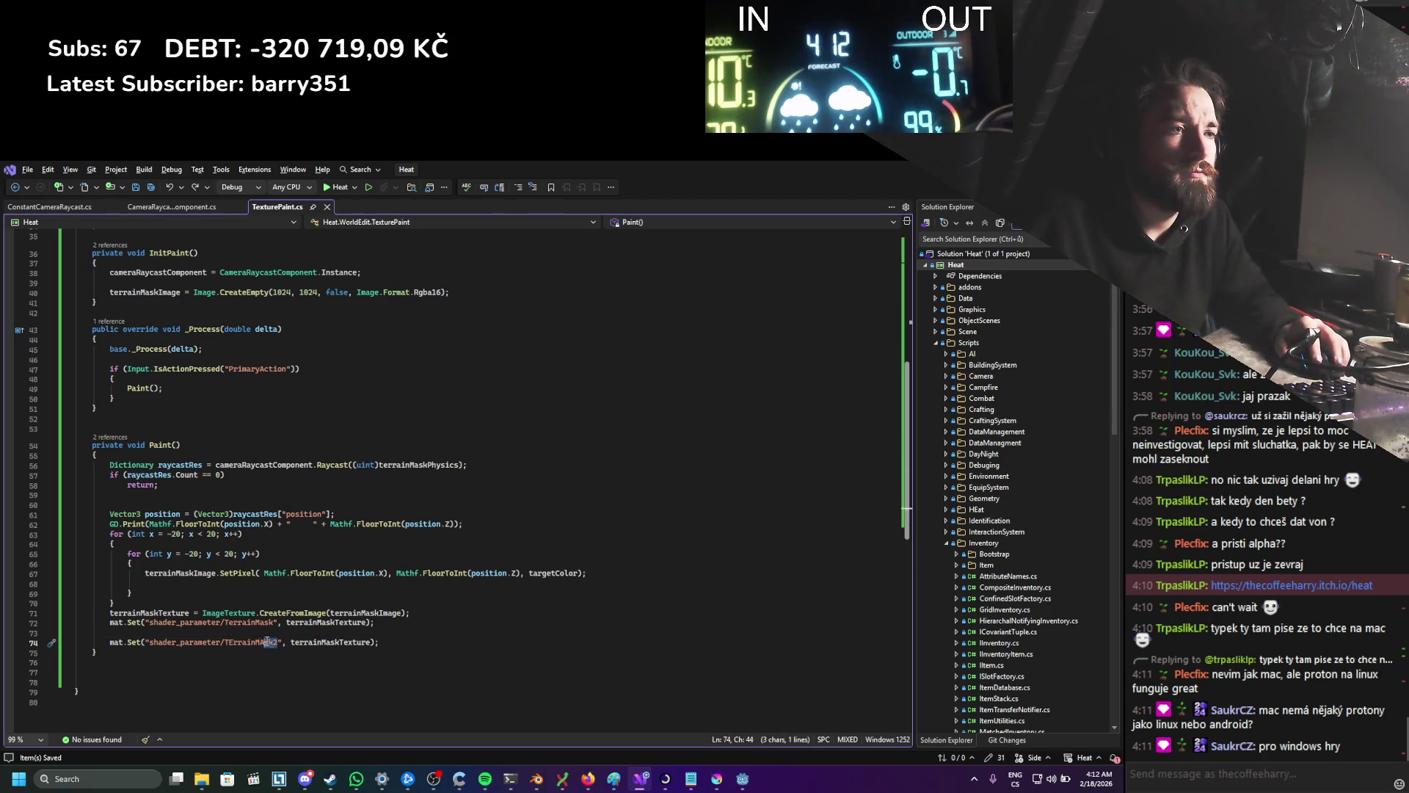
key(ctrl+v)
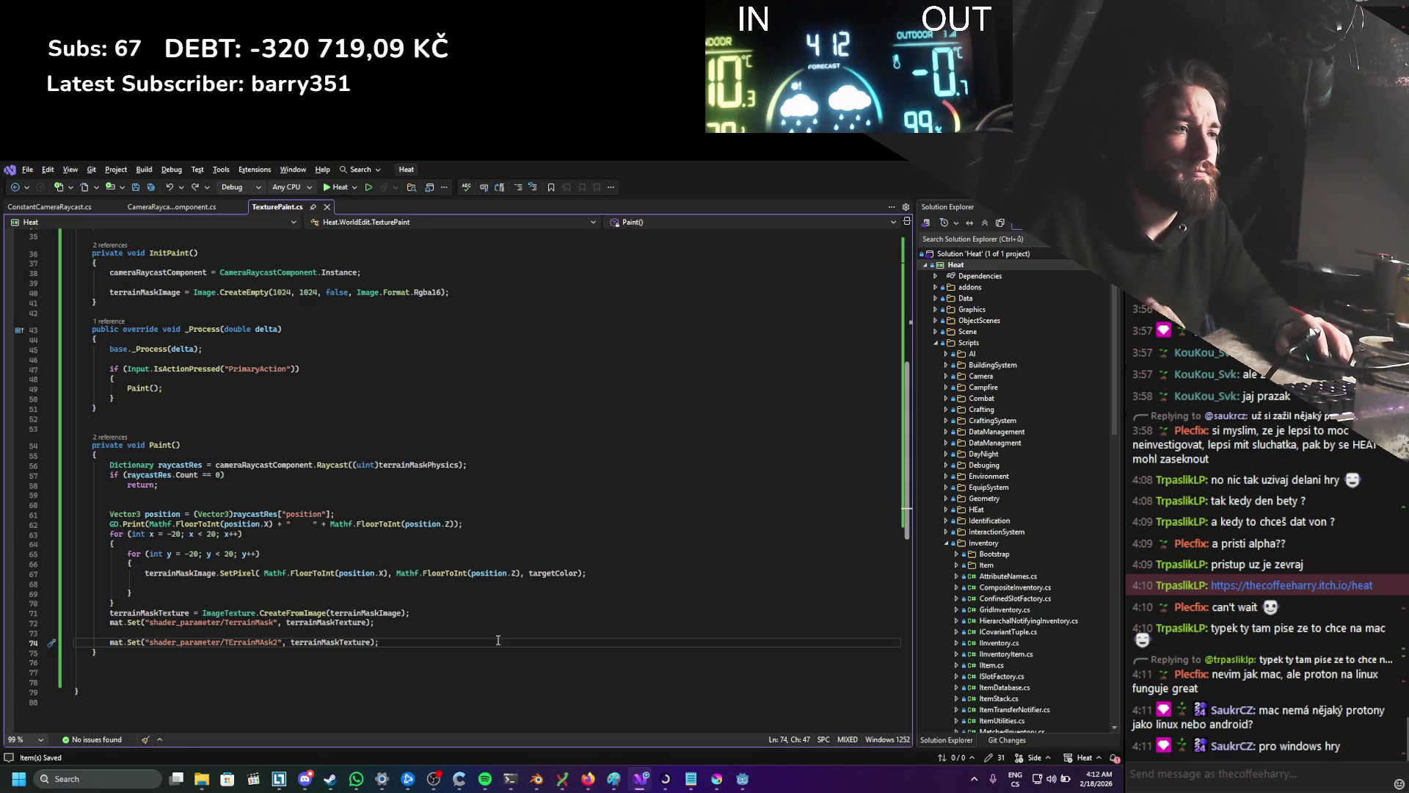
key(alt+Tab)
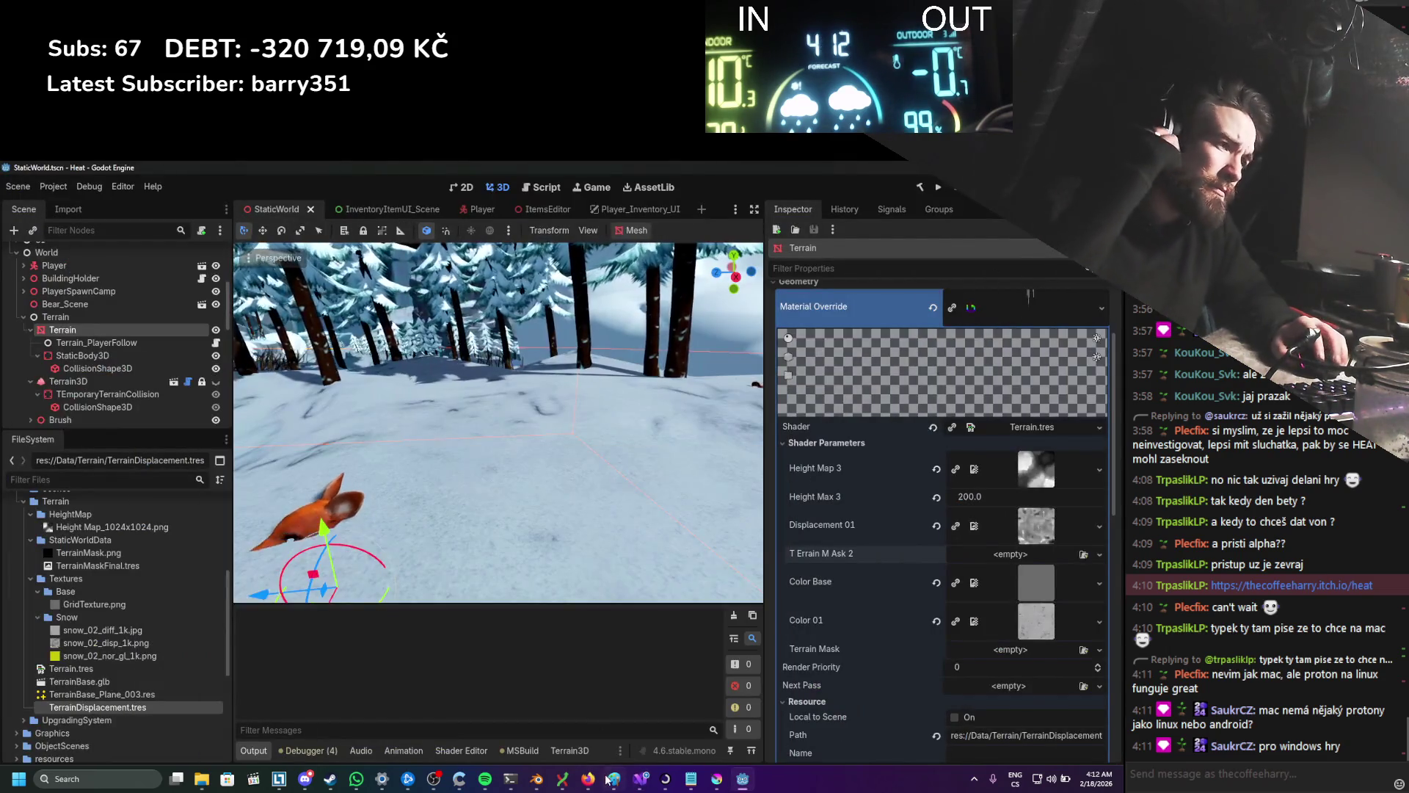
Step: Reopen the Terrain shader graph, wire new connections from a node port, and run the game
click(497, 752)
click(468, 749)
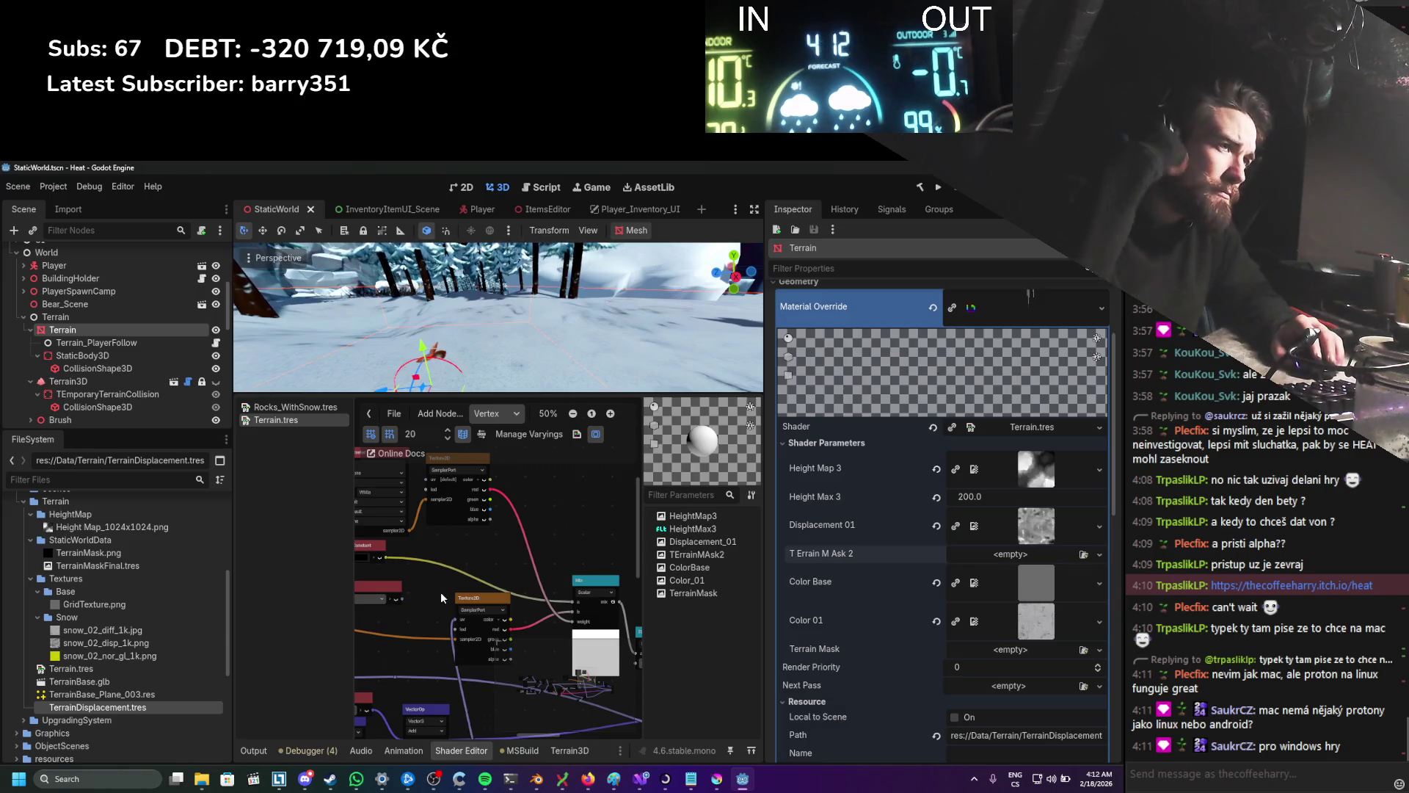
scroll(492, 570, down, 3)
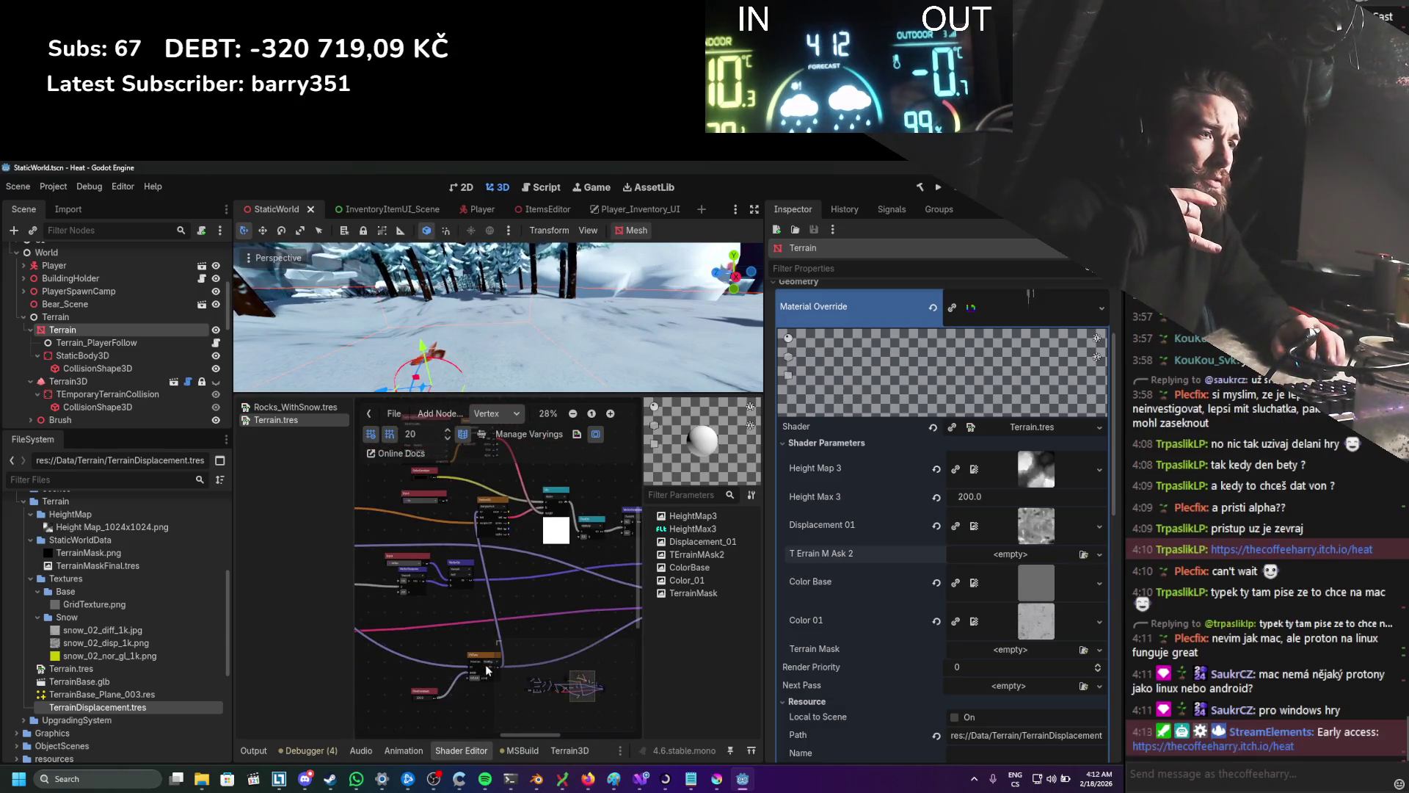
scroll(470, 668, up, 3)
scroll(447, 660, down, 2)
mouse_move(365, 619)
mouse_down()
mouse_move(417, 605)
mouse_move(539, 527)
mouse_up()
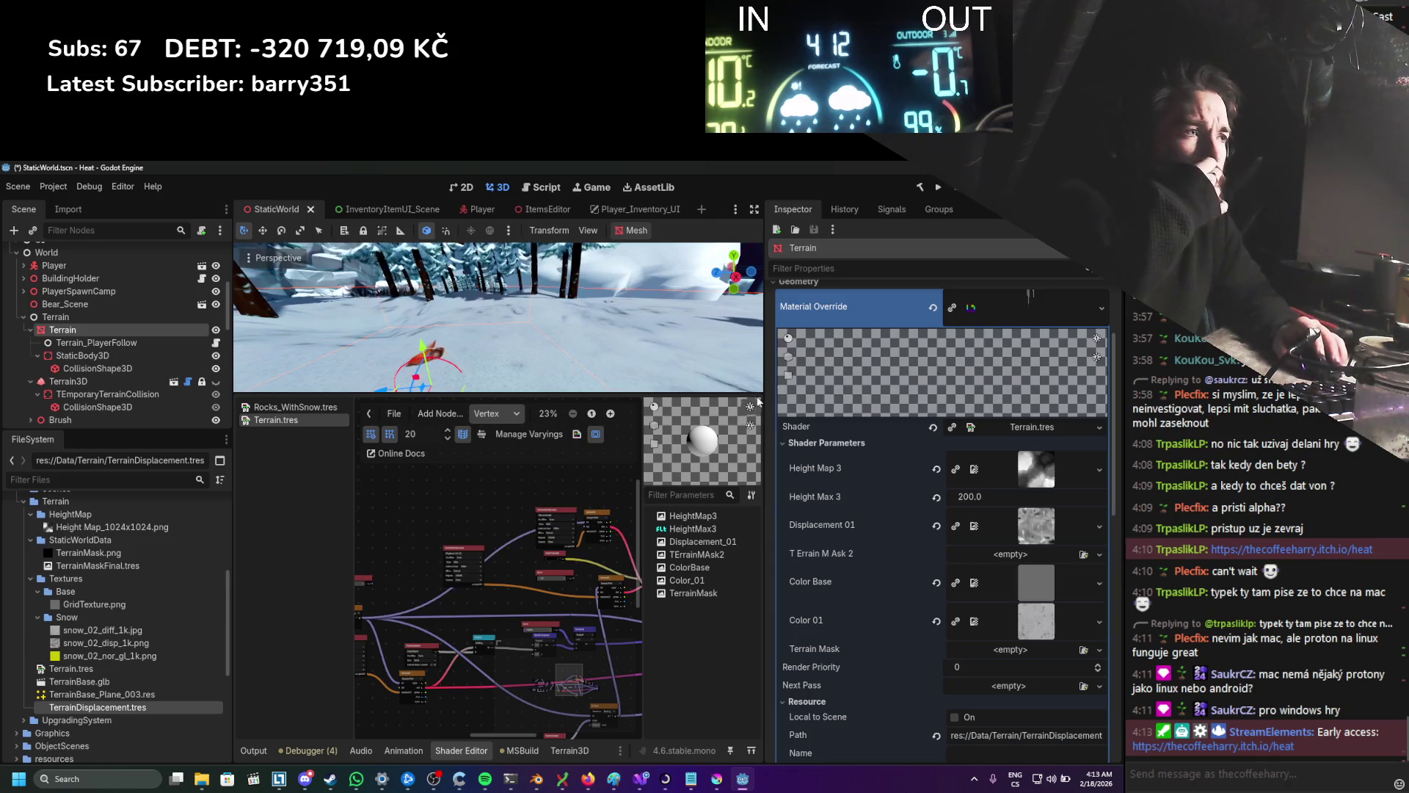
click(938, 188)
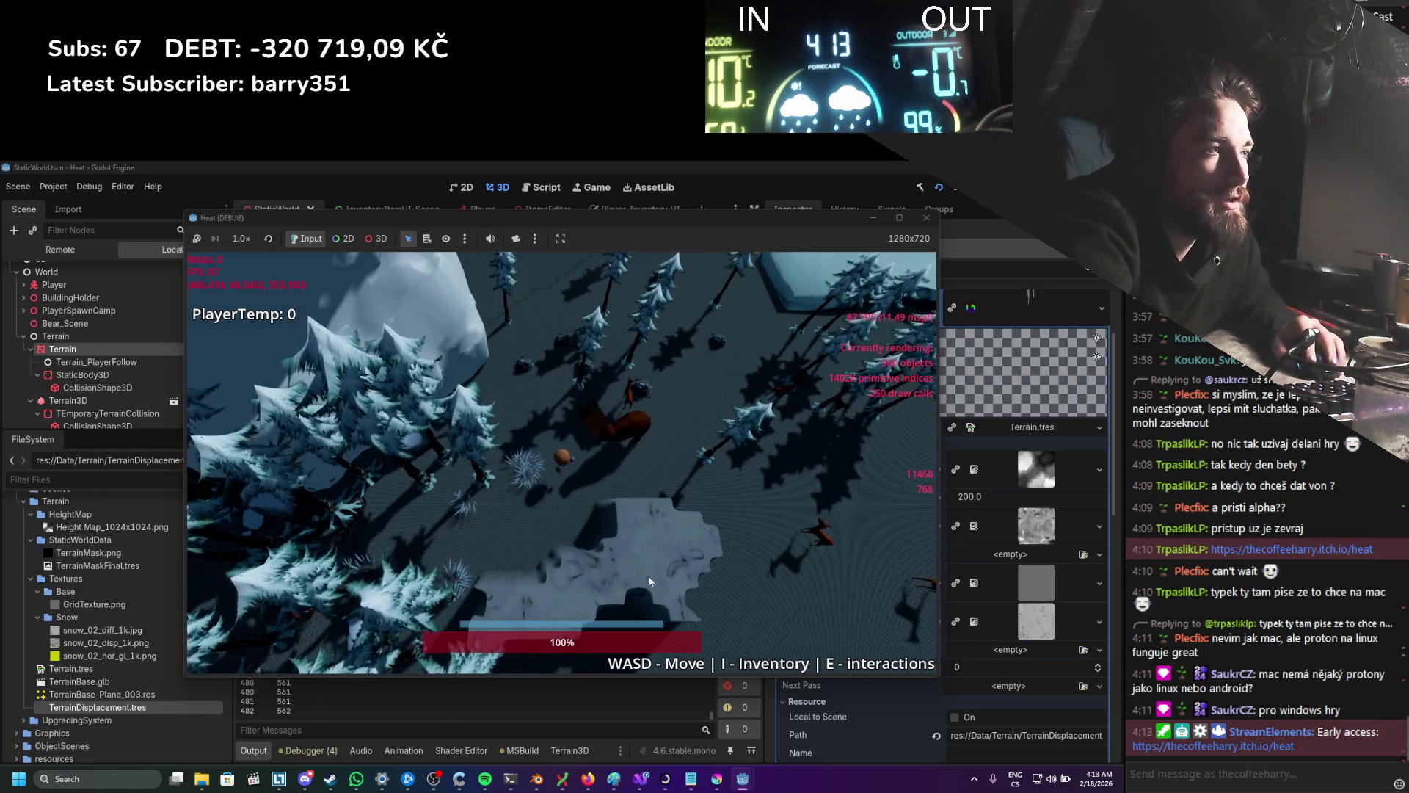
Step: Restart the game and paint a raised snow ridge across the terrain
key(F5)
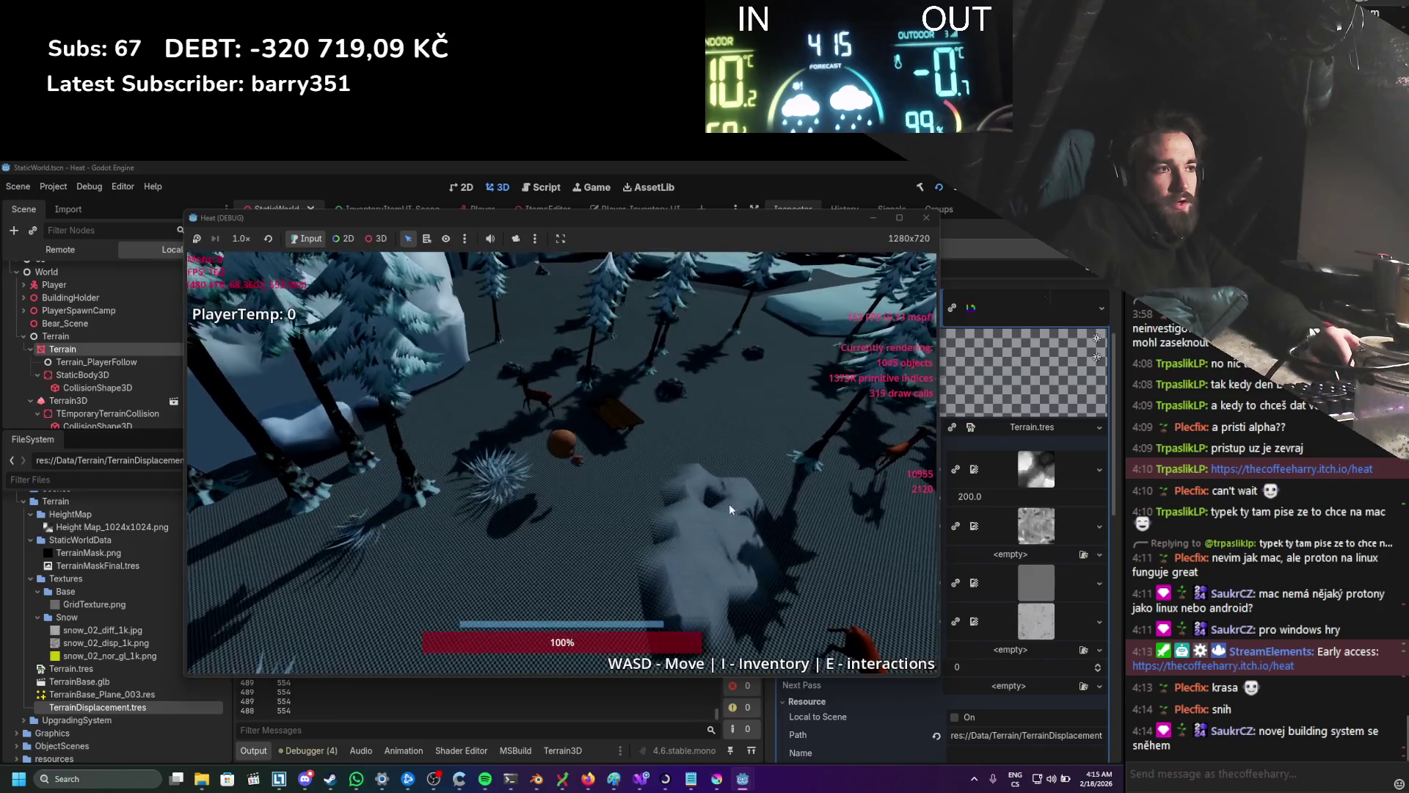
mouse_move(693, 403)
mouse_down()
mouse_move(537, 379)
mouse_move(416, 399)
mouse_move(465, 402)
mouse_move(525, 367)
mouse_move(481, 351)
mouse_move(482, 336)
mouse_move(672, 385)
mouse_move(627, 483)
mouse_move(562, 486)
mouse_move(546, 537)
mouse_move(532, 535)
mouse_move(544, 491)
mouse_move(535, 522)
mouse_move(605, 521)
mouse_move(548, 543)
mouse_move(541, 527)
mouse_move(568, 508)
mouse_up()
mouse_move(680, 495)
mouse_down()
mouse_move(694, 467)
mouse_move(673, 460)
mouse_move(668, 416)
mouse_move(430, 502)
mouse_move(342, 570)
mouse_move(496, 474)
mouse_move(364, 545)
mouse_move(355, 518)
mouse_move(518, 425)
mouse_move(516, 443)
mouse_move(530, 407)
mouse_move(520, 394)
mouse_move(518, 420)
mouse_move(456, 465)
mouse_move(452, 402)
mouse_move(400, 417)
mouse_move(395, 461)
mouse_move(324, 548)
mouse_move(395, 496)
mouse_move(374, 442)
mouse_move(405, 388)
mouse_up()
Step: Walk the player through the painted snow past the bench toward the bear, then stop the game
key(w)
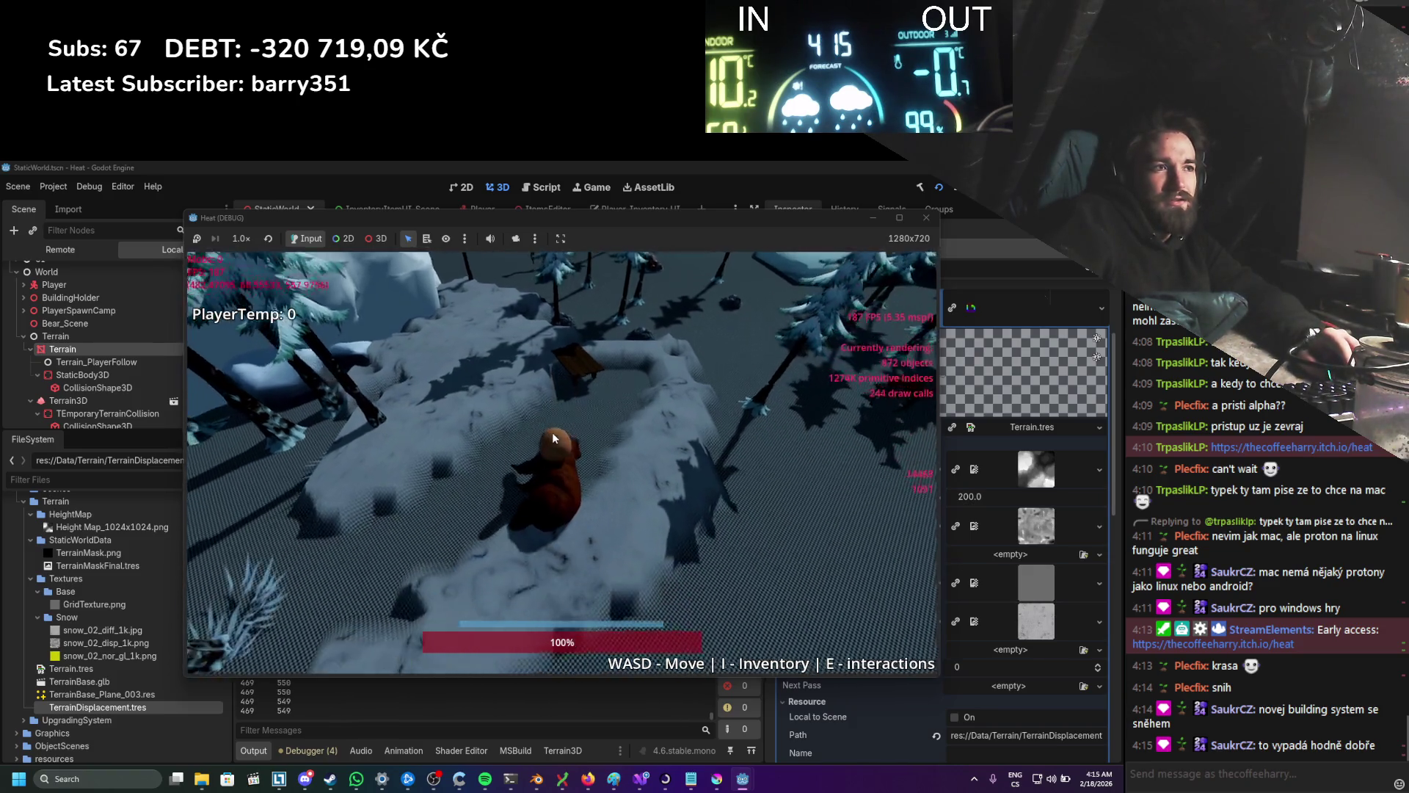
key(w)
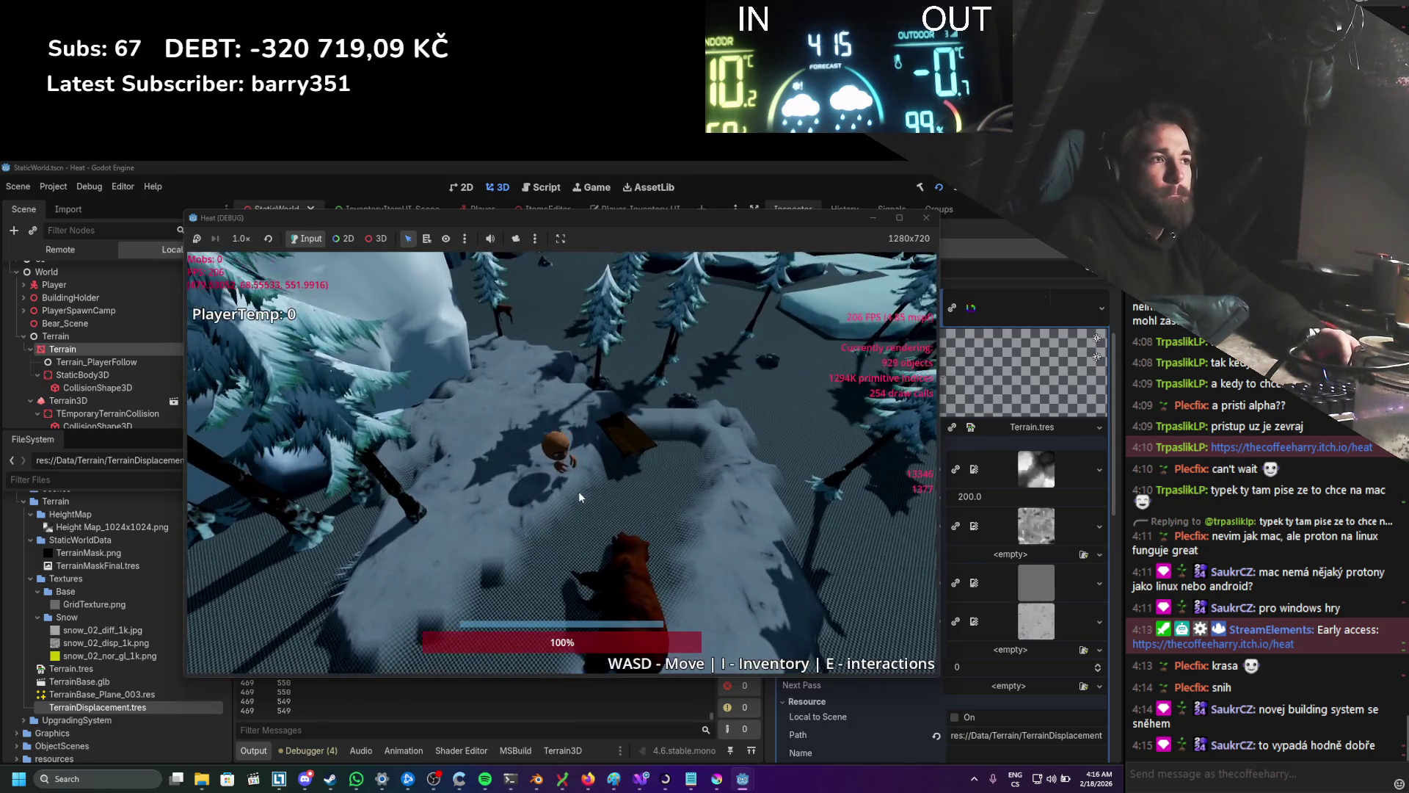
key(w)
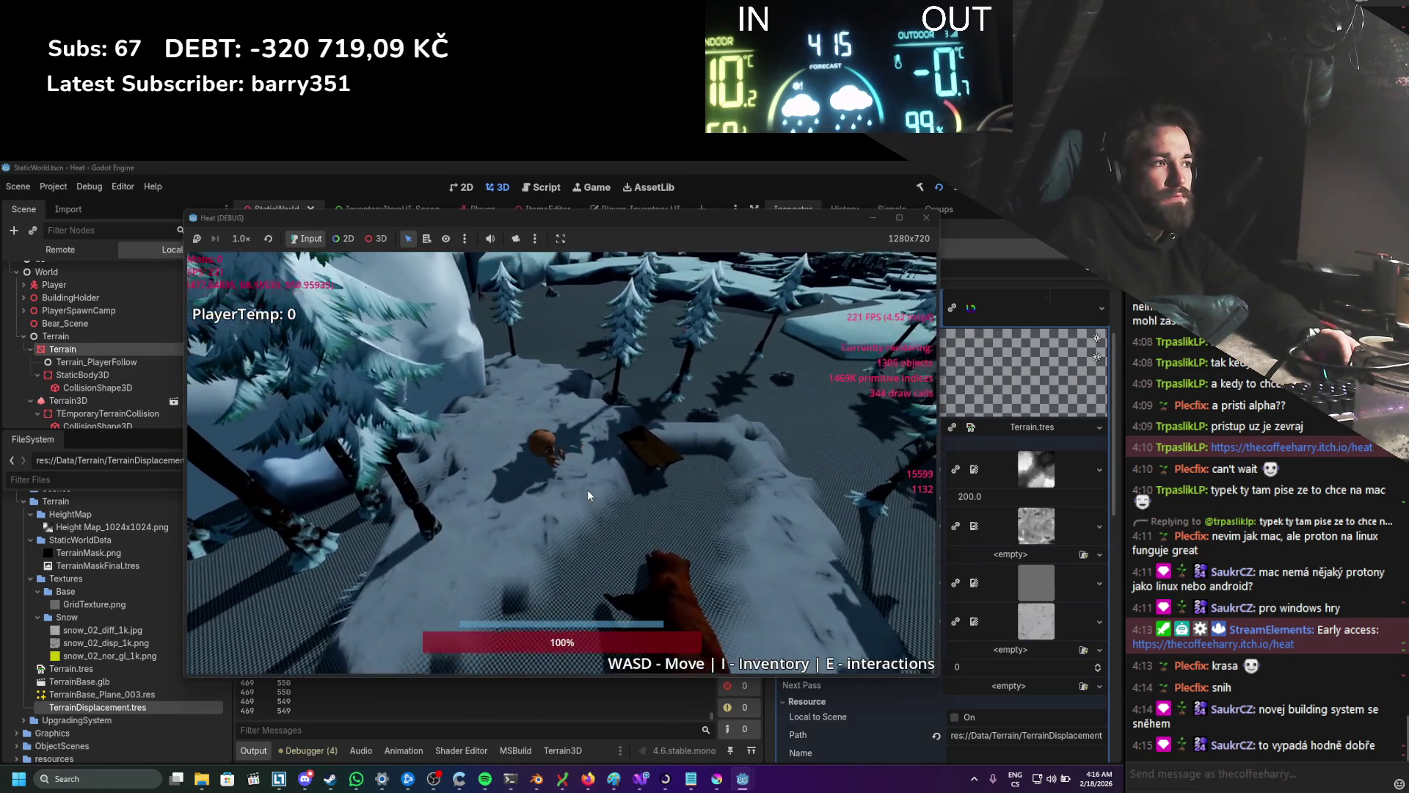
key(w)
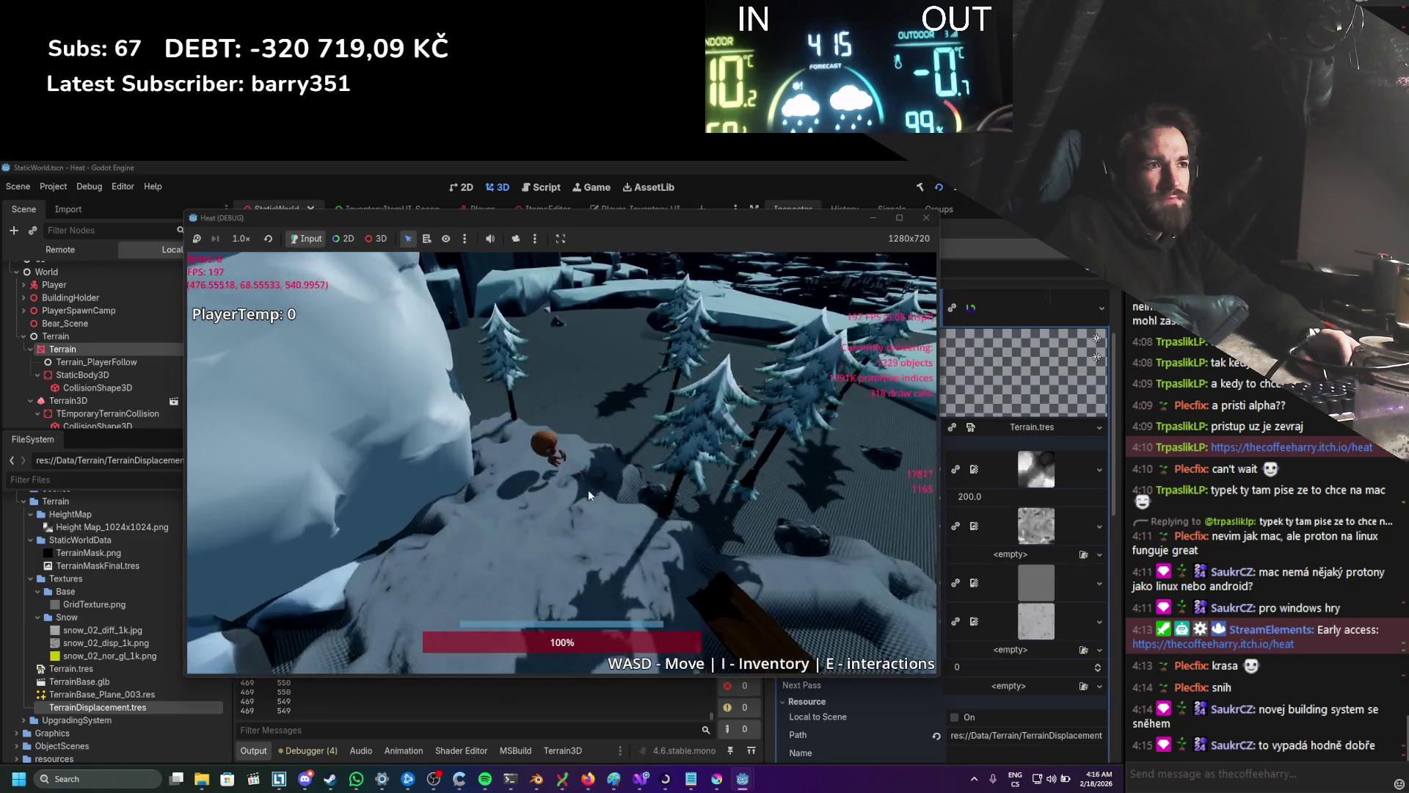
key(w)
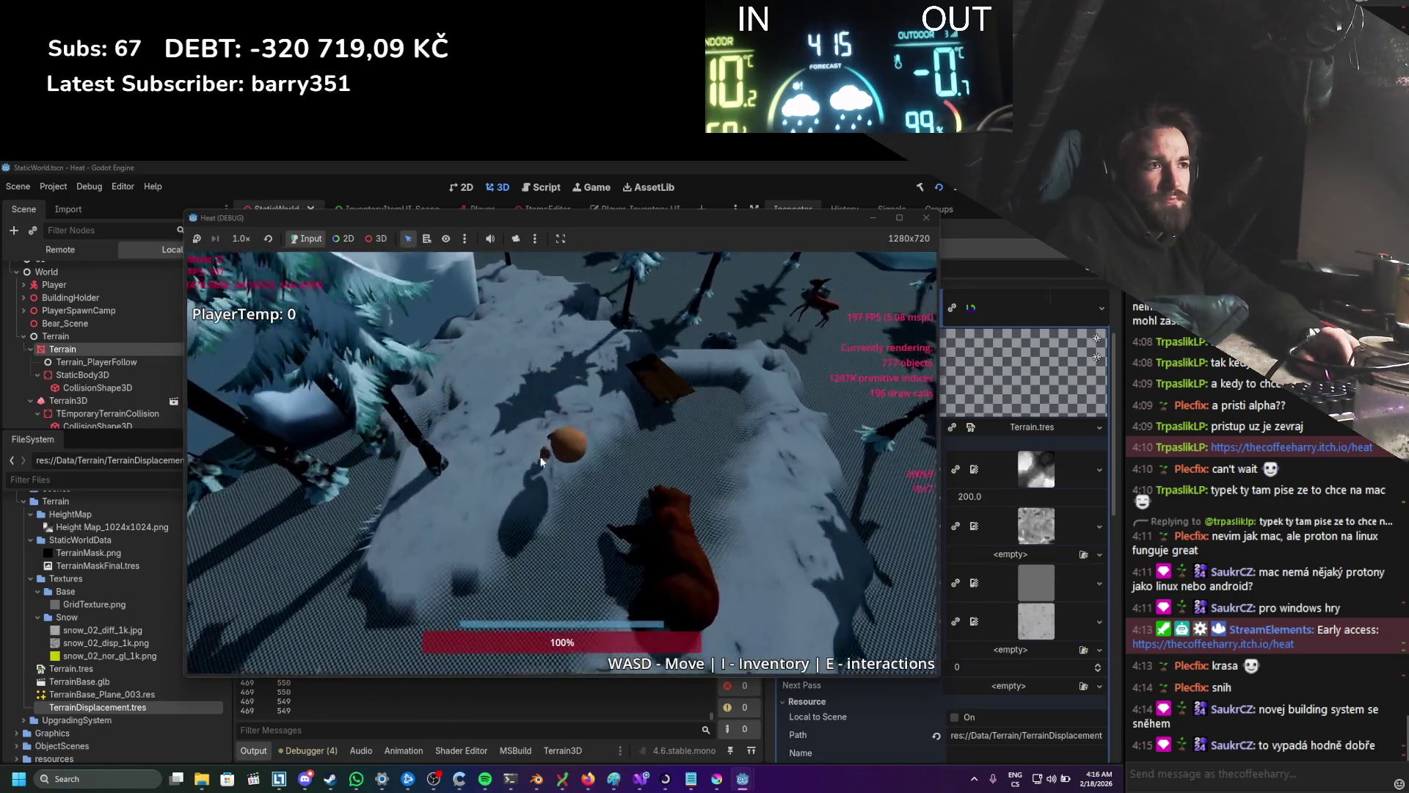
mouse_move(543, 439)
mouse_down()
mouse_move(694, 355)
mouse_move(834, 322)
mouse_move(878, 294)
mouse_move(668, 389)
mouse_up()
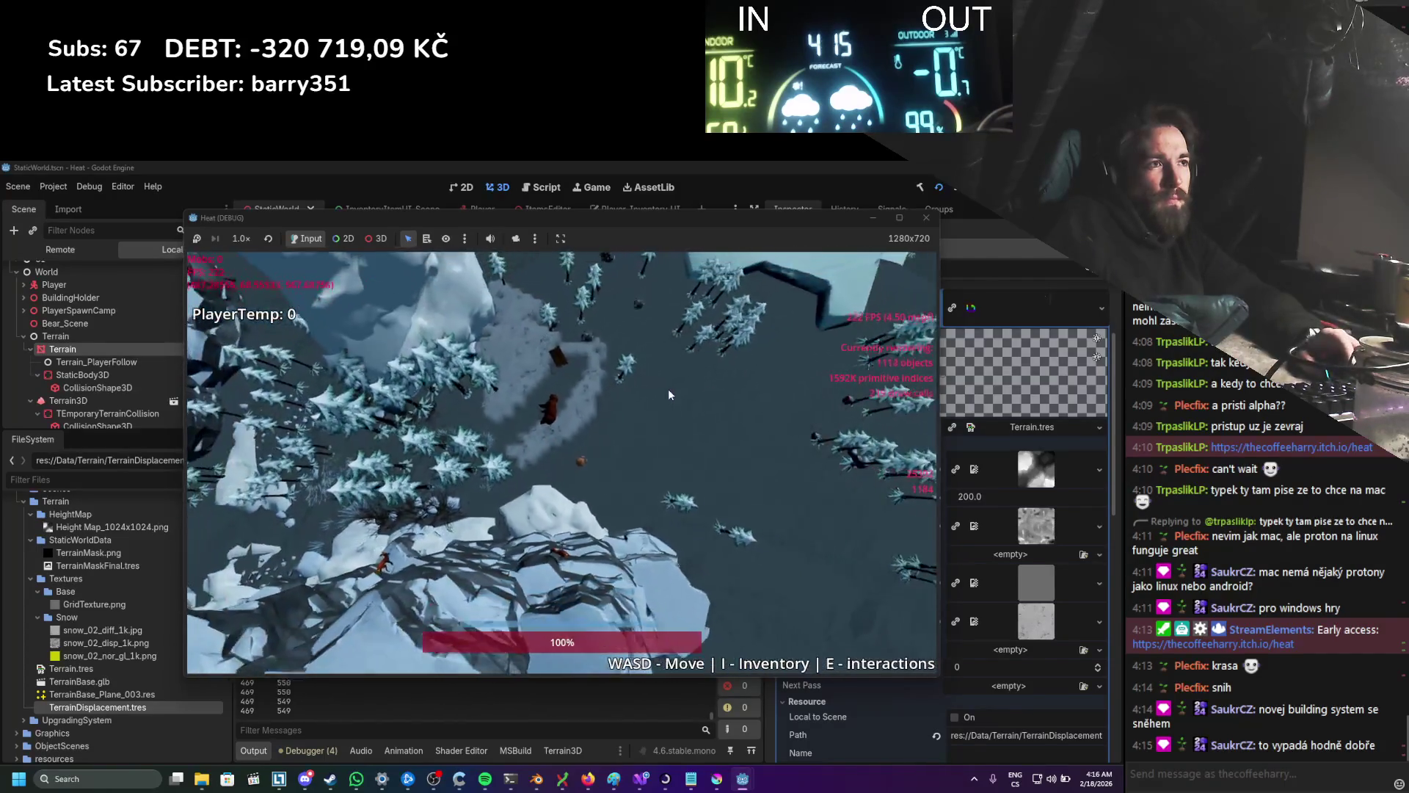
key(d)
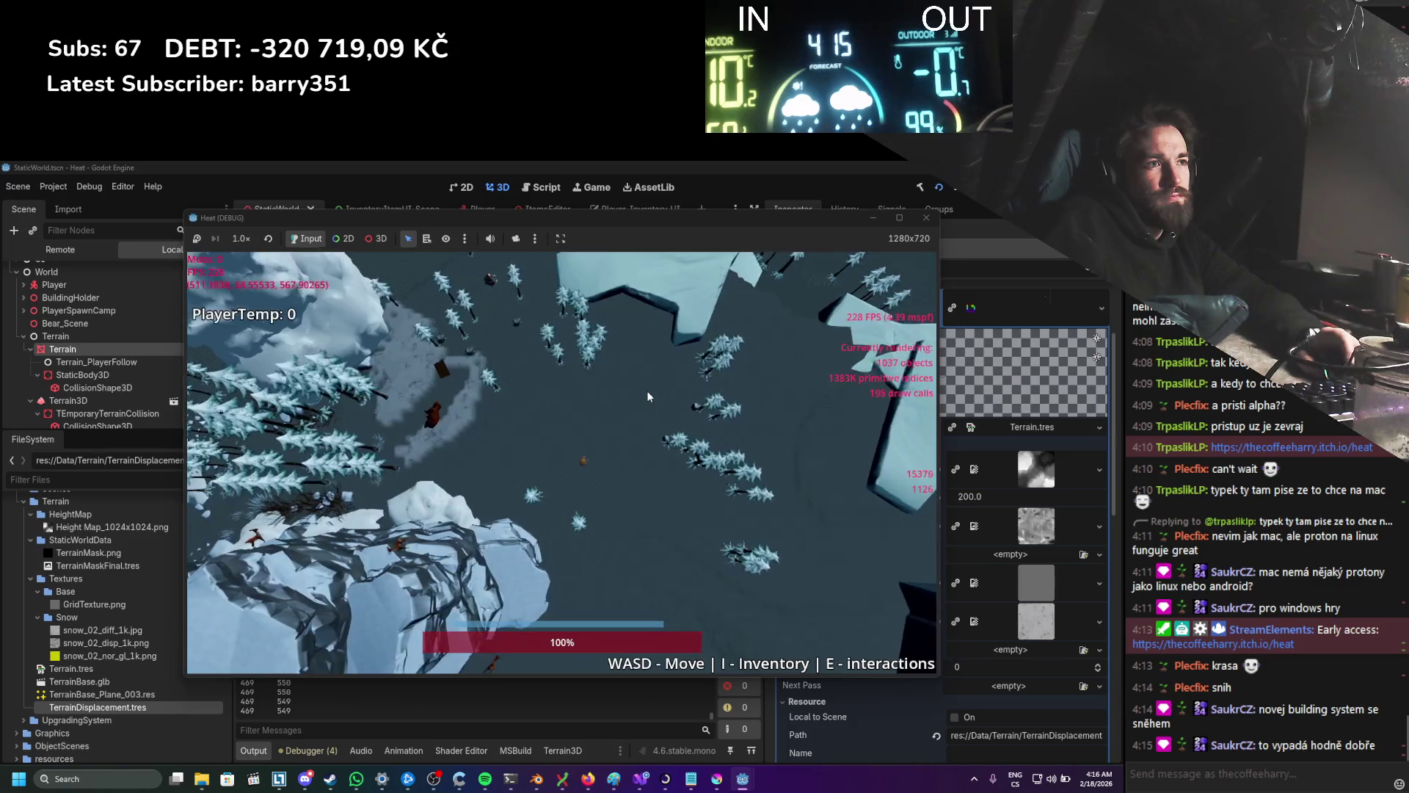
mouse_move(645, 391)
mouse_down()
mouse_move(541, 346)
mouse_move(633, 303)
mouse_up()
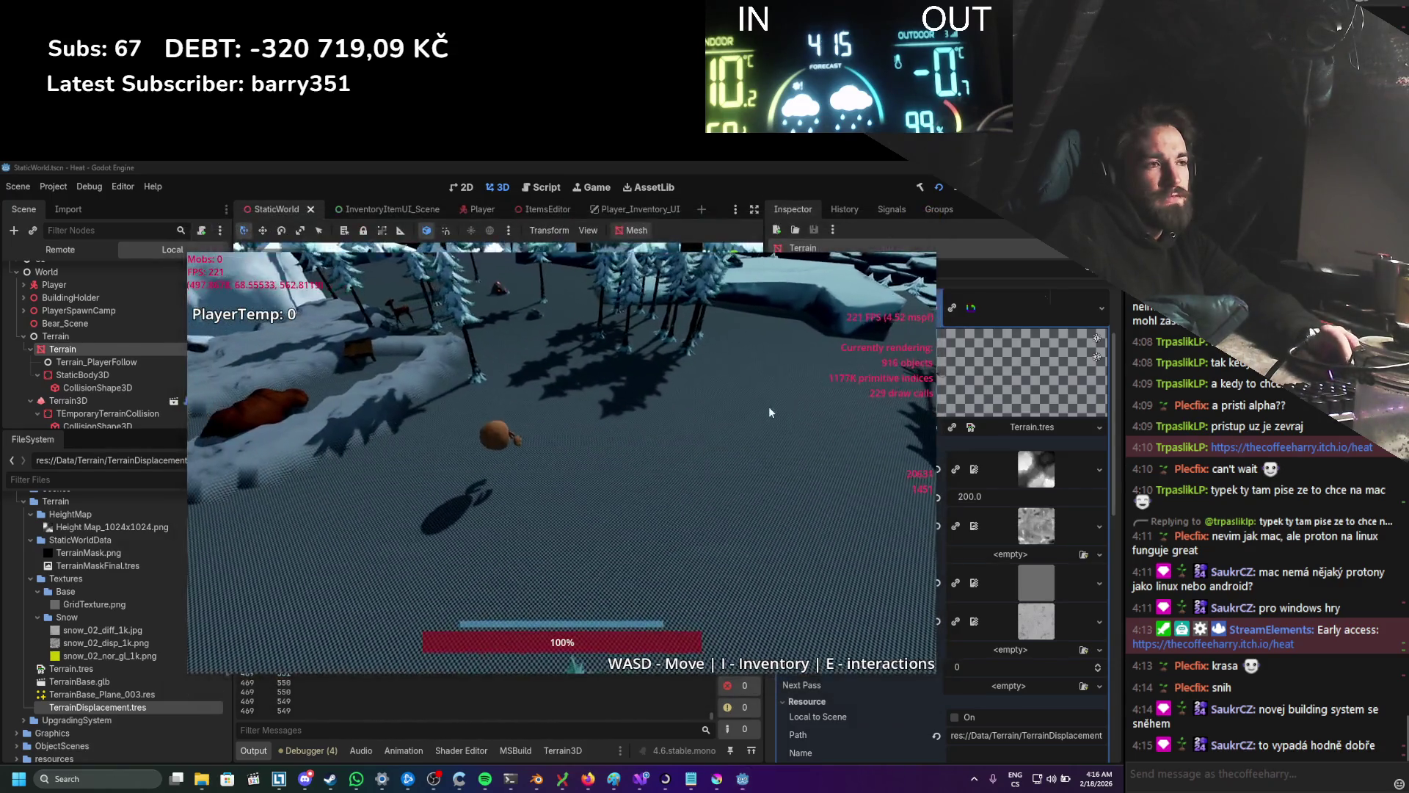
key(F8)
click(640, 778)
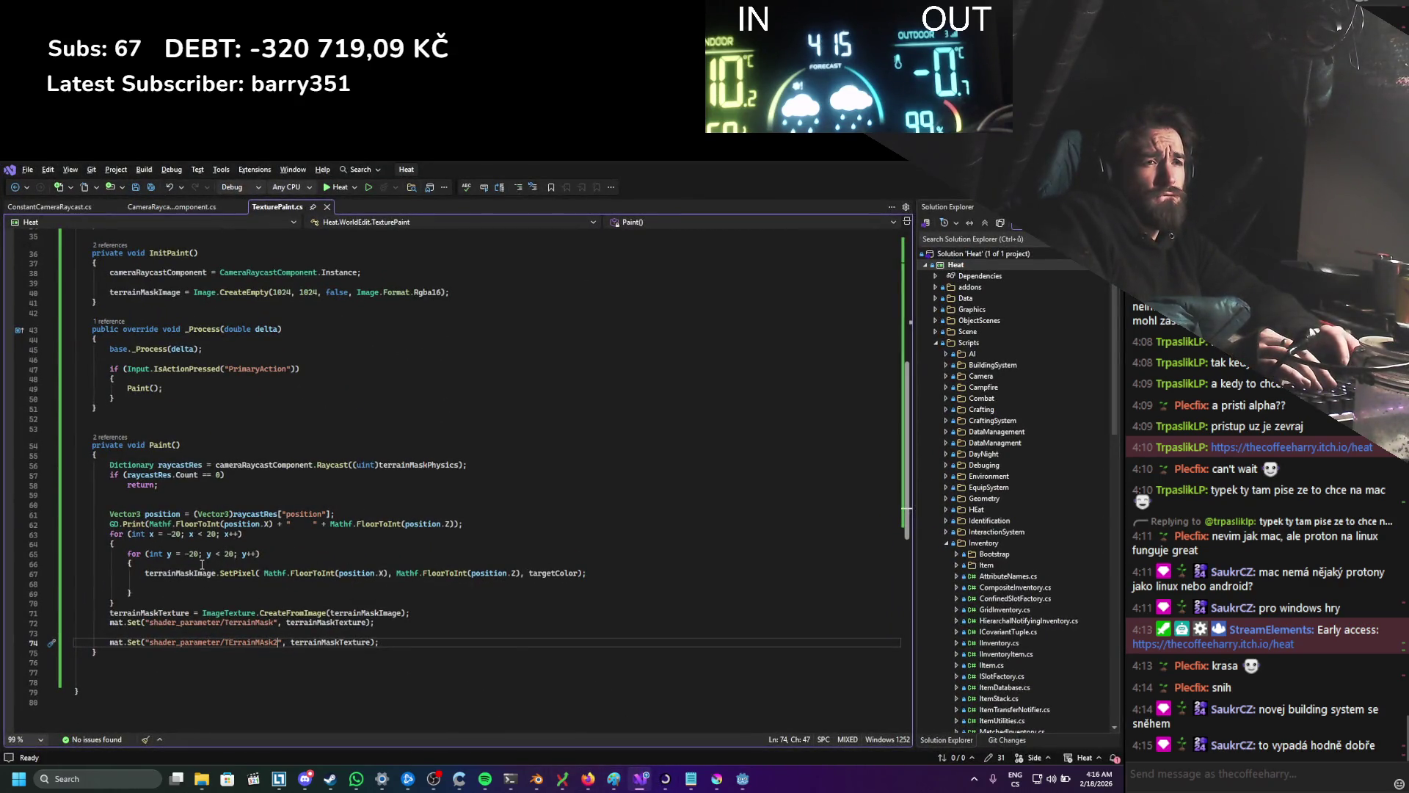
Step: Change Image.CreateEmpty in TexturePaint.cs to 2048, 2048 and save the script
scroll(274, 432, up, 4)
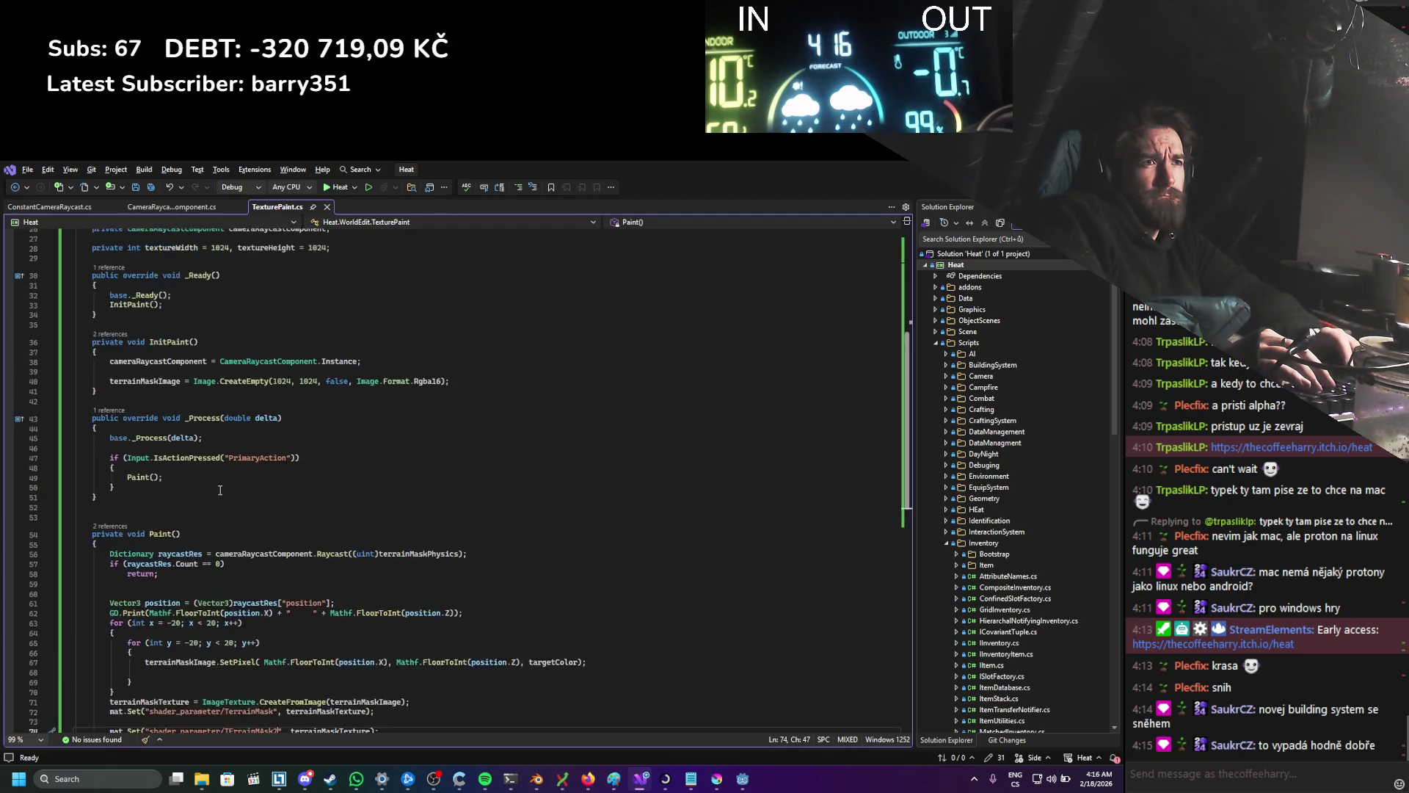
click(287, 412)
key(BackSpace)
text(2)
key(BackSpace)
text(8)
mouse_move(292, 412)
mouse_down()
mouse_move(277, 411)
mouse_move(313, 409)
mouse_up()
text(2048)
key(ctrl+s)
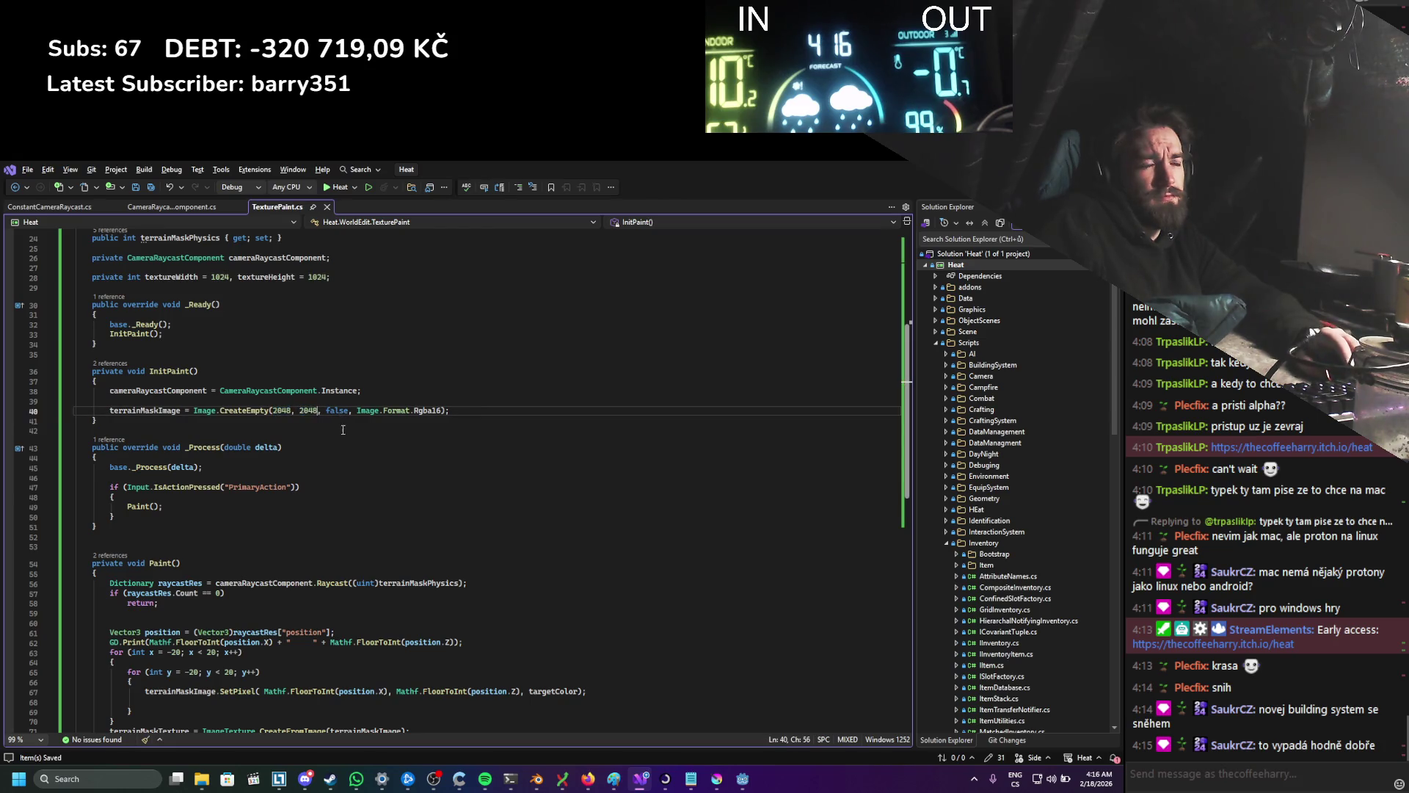
Step: Switch to Godot and run the game
scroll(889, 257, down, 4)
key(alt+Tab)
click(943, 187)
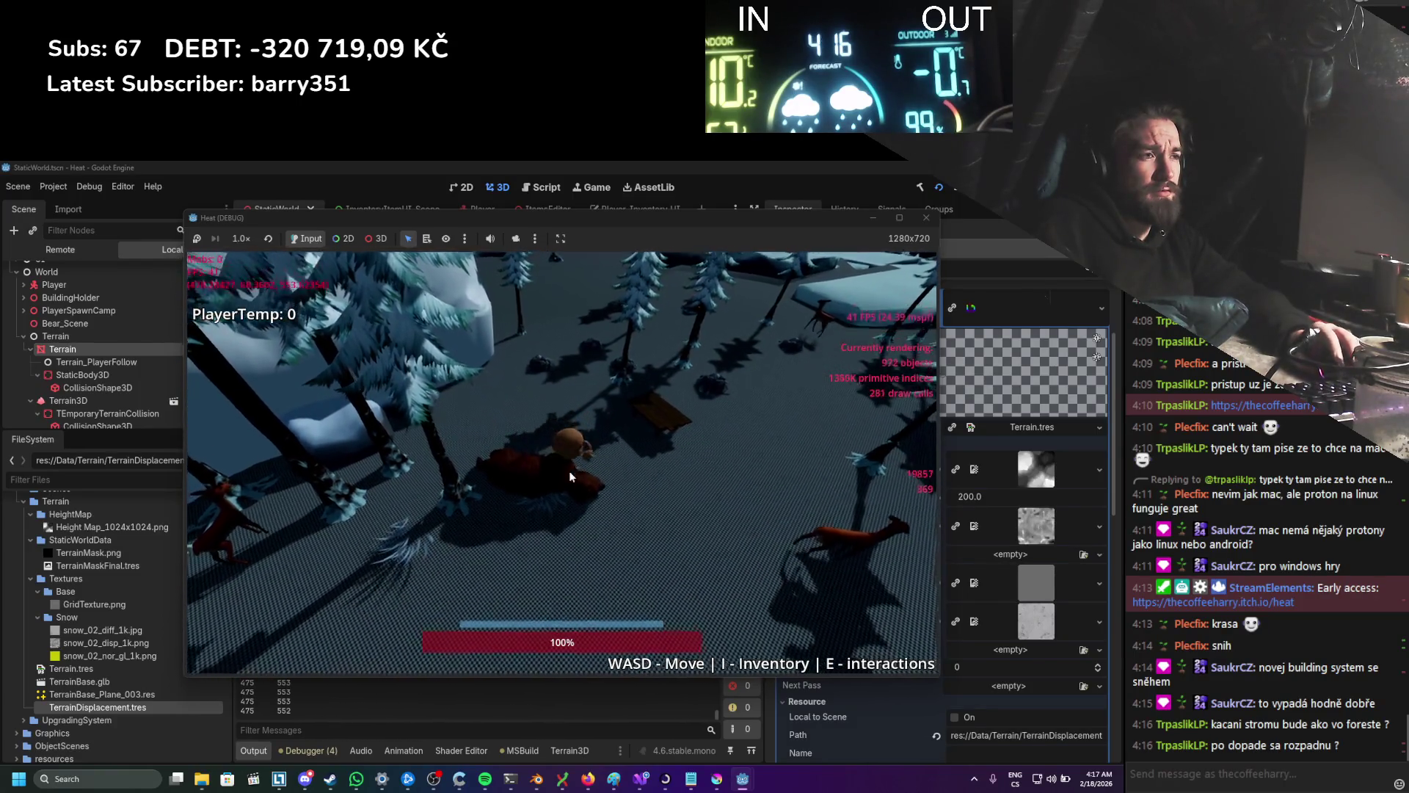
Step: Close the game's debug window and return to the Godot editor
click(924, 218)
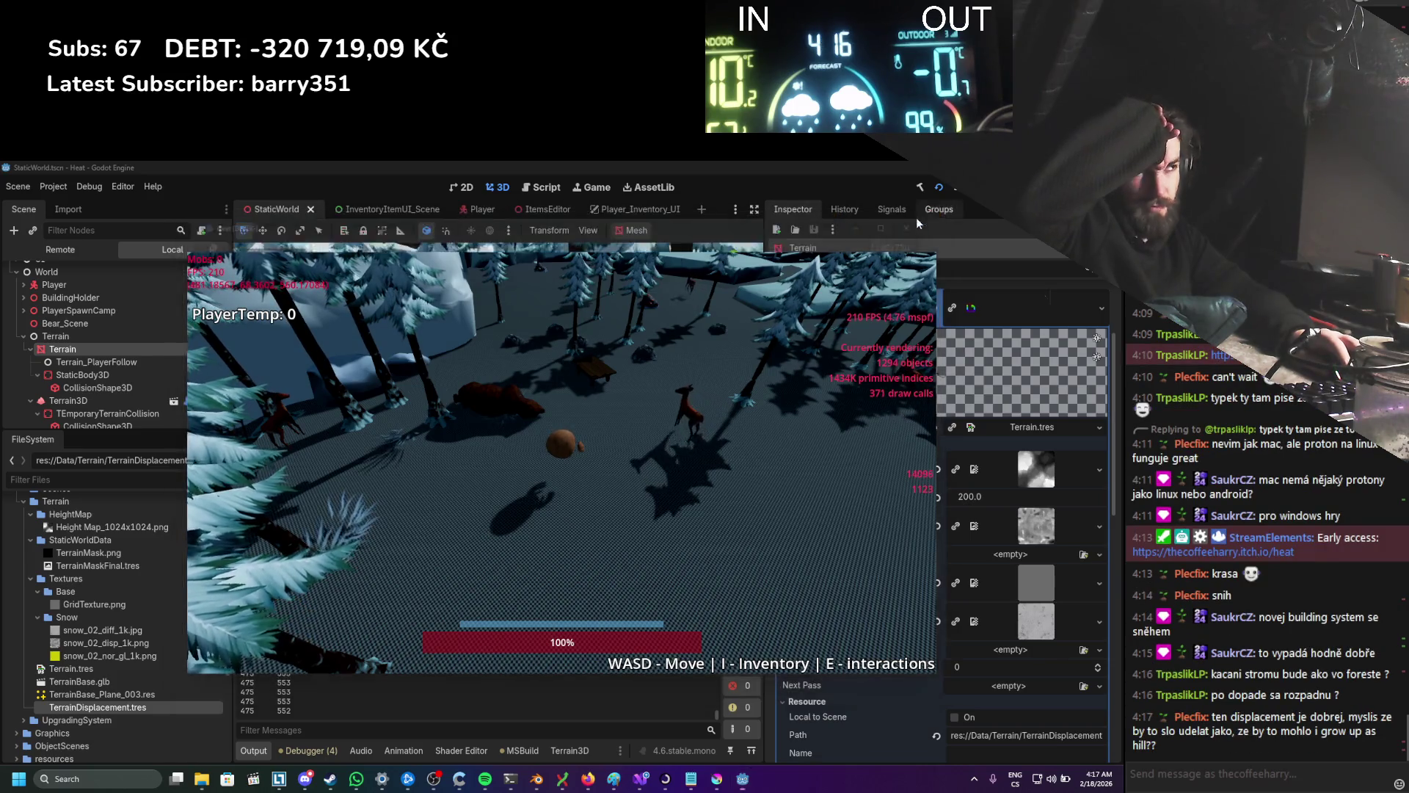
click(640, 778)
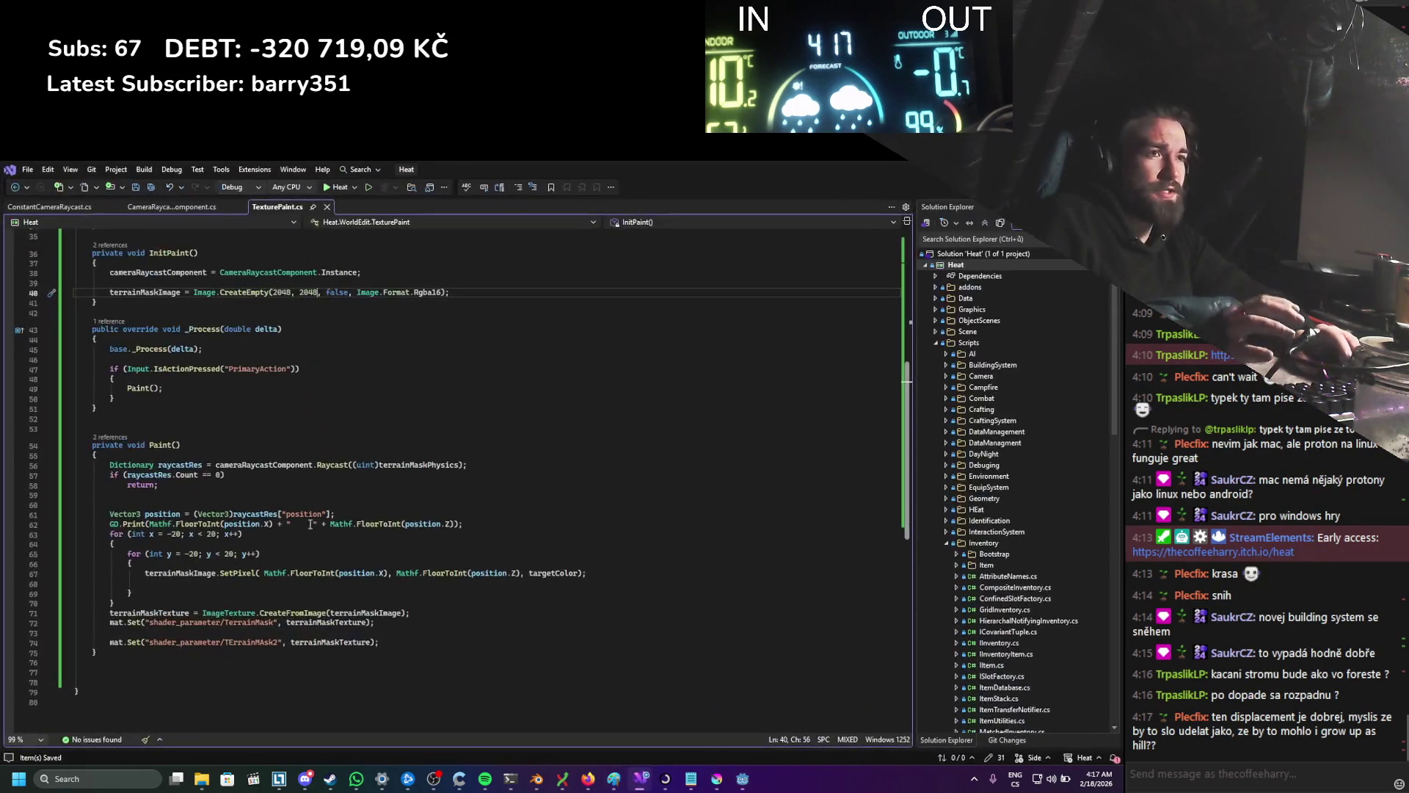
click(742, 778)
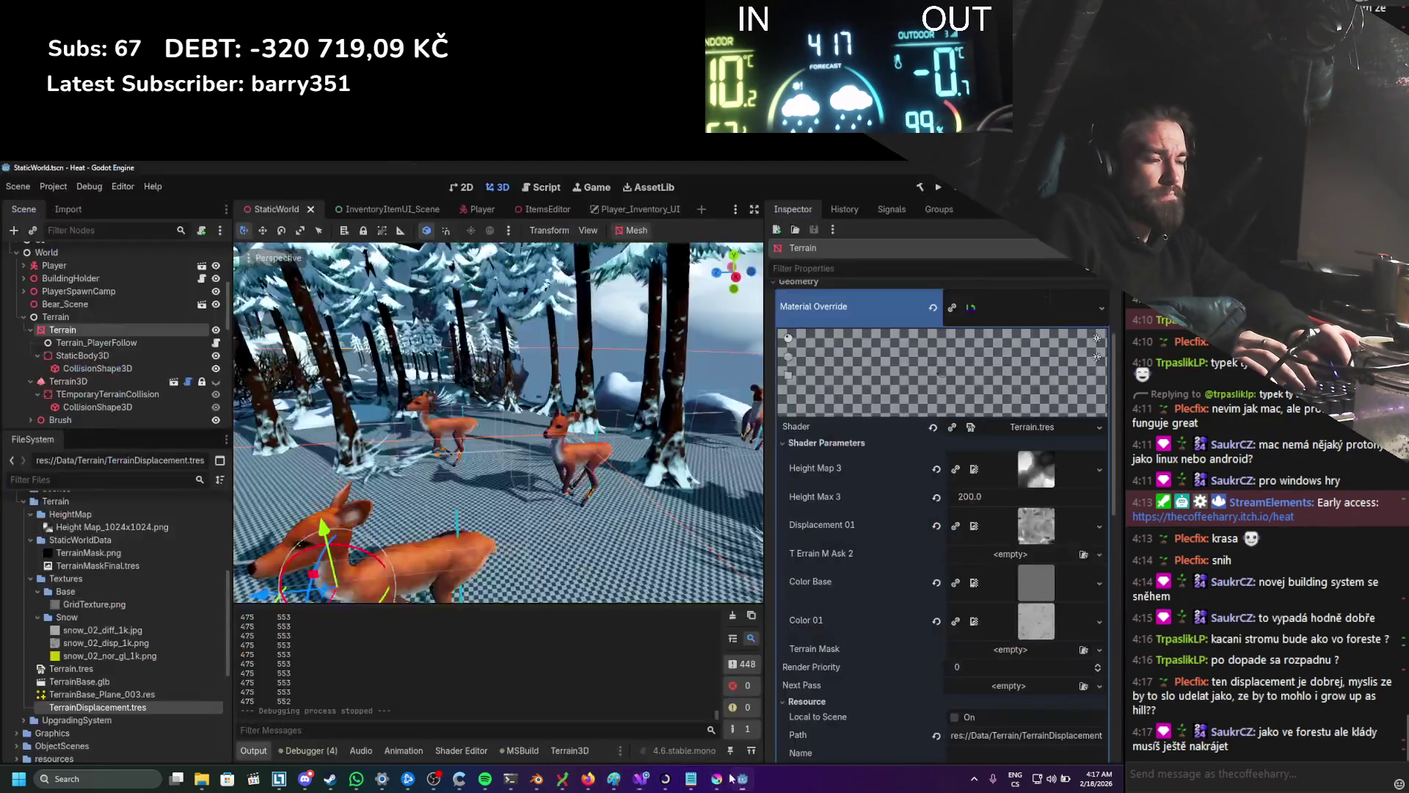
Step: Set the Divide VectorOp node's b value to 2048, 2048
scroll(424, 563, down, 4)
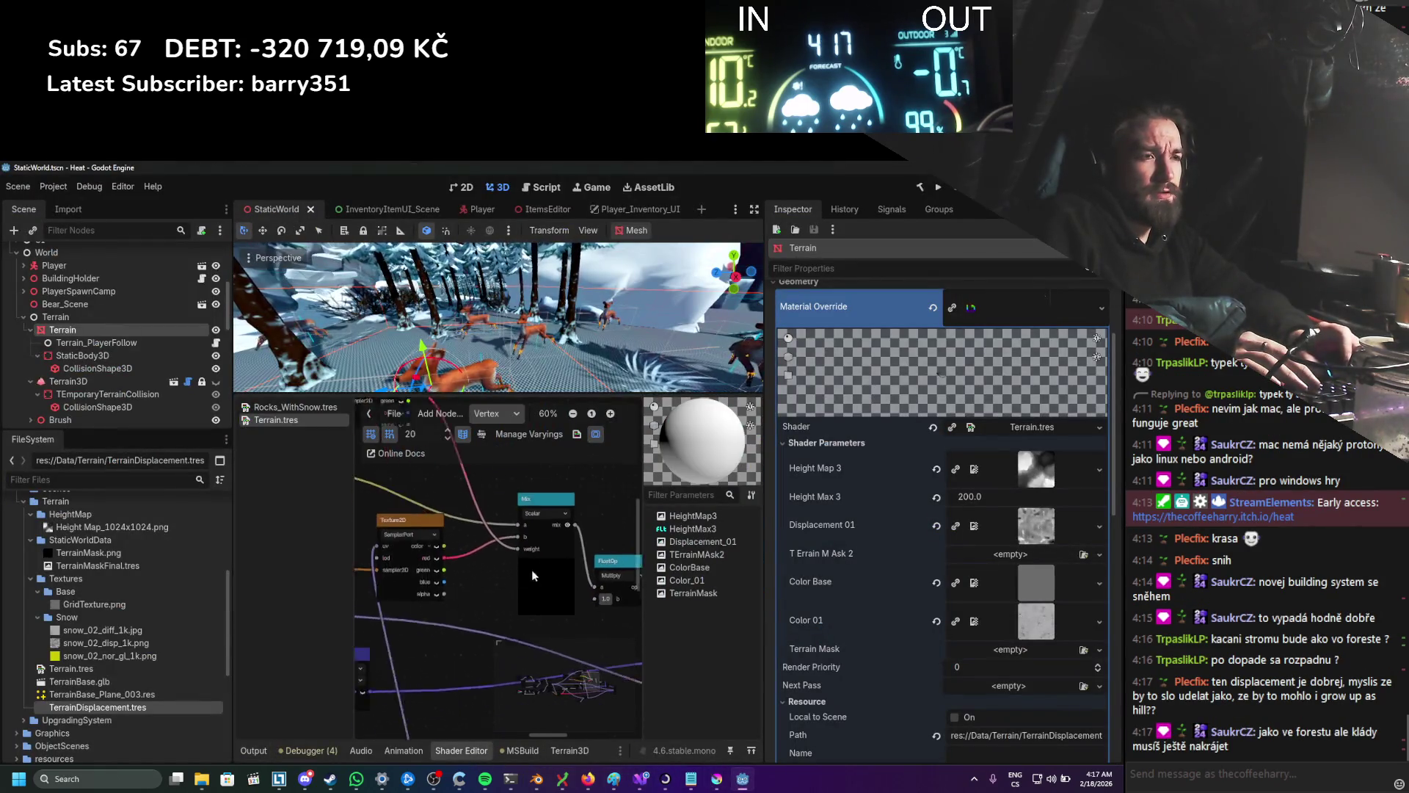
scroll(566, 590, down, 3)
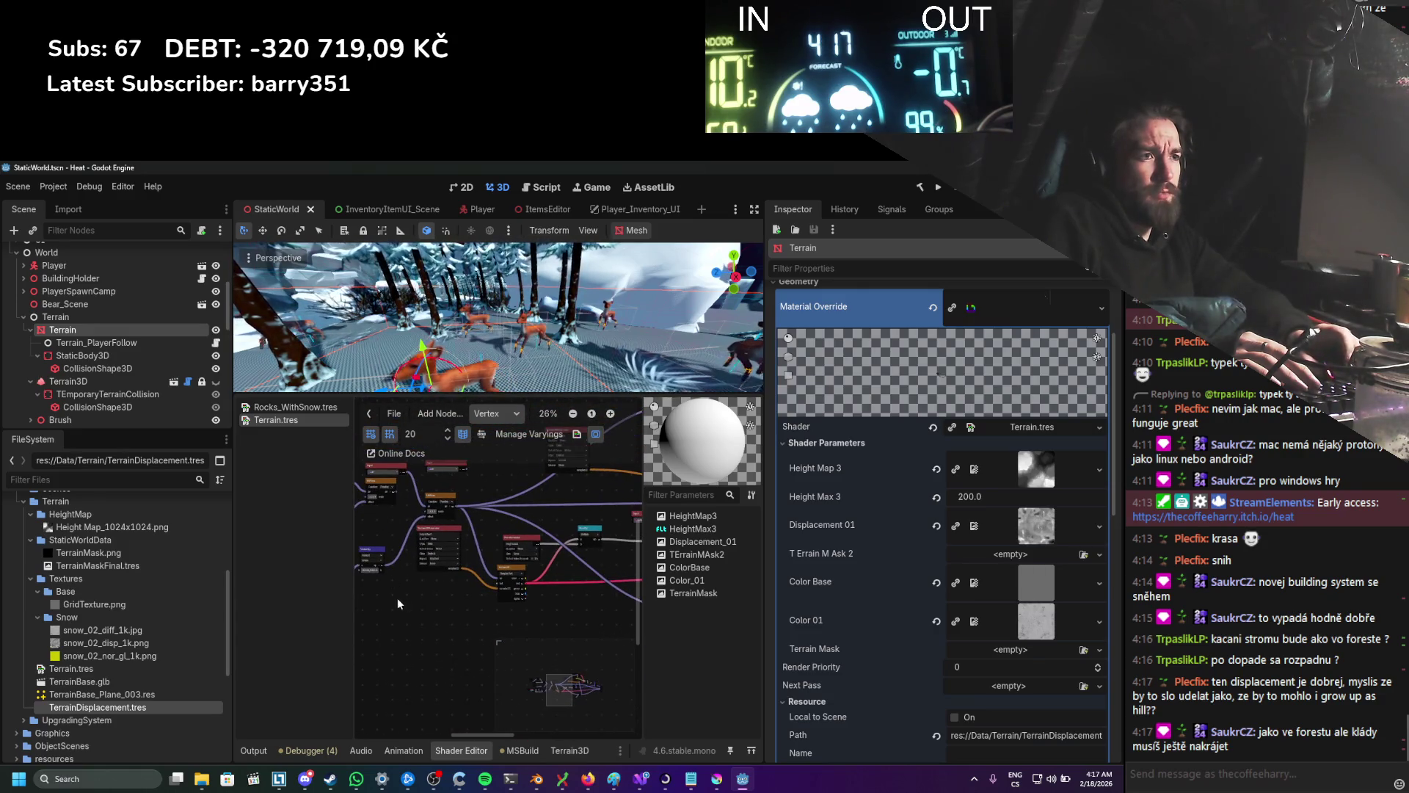
scroll(571, 608, up, 1)
scroll(607, 631, up, 4)
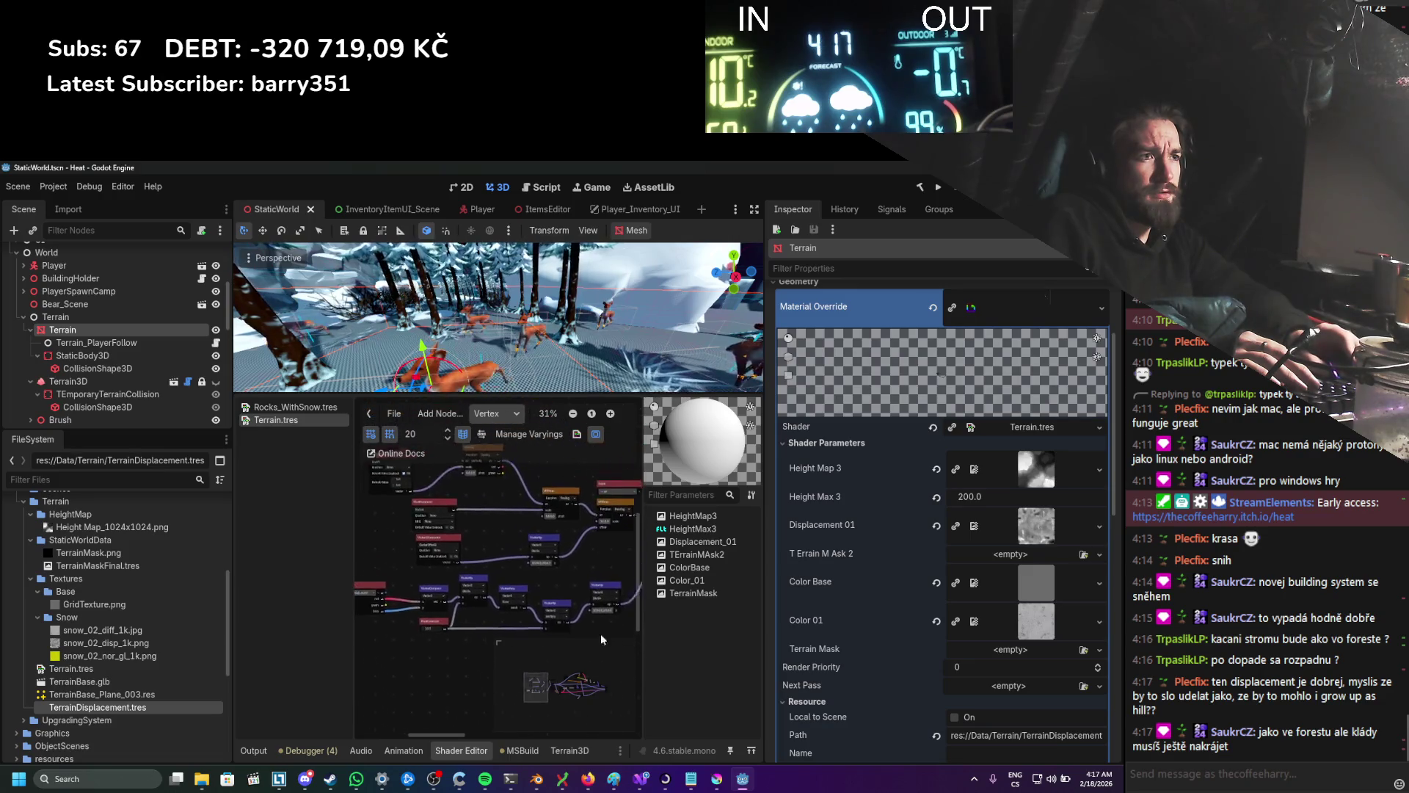
scroll(554, 558, up, 1)
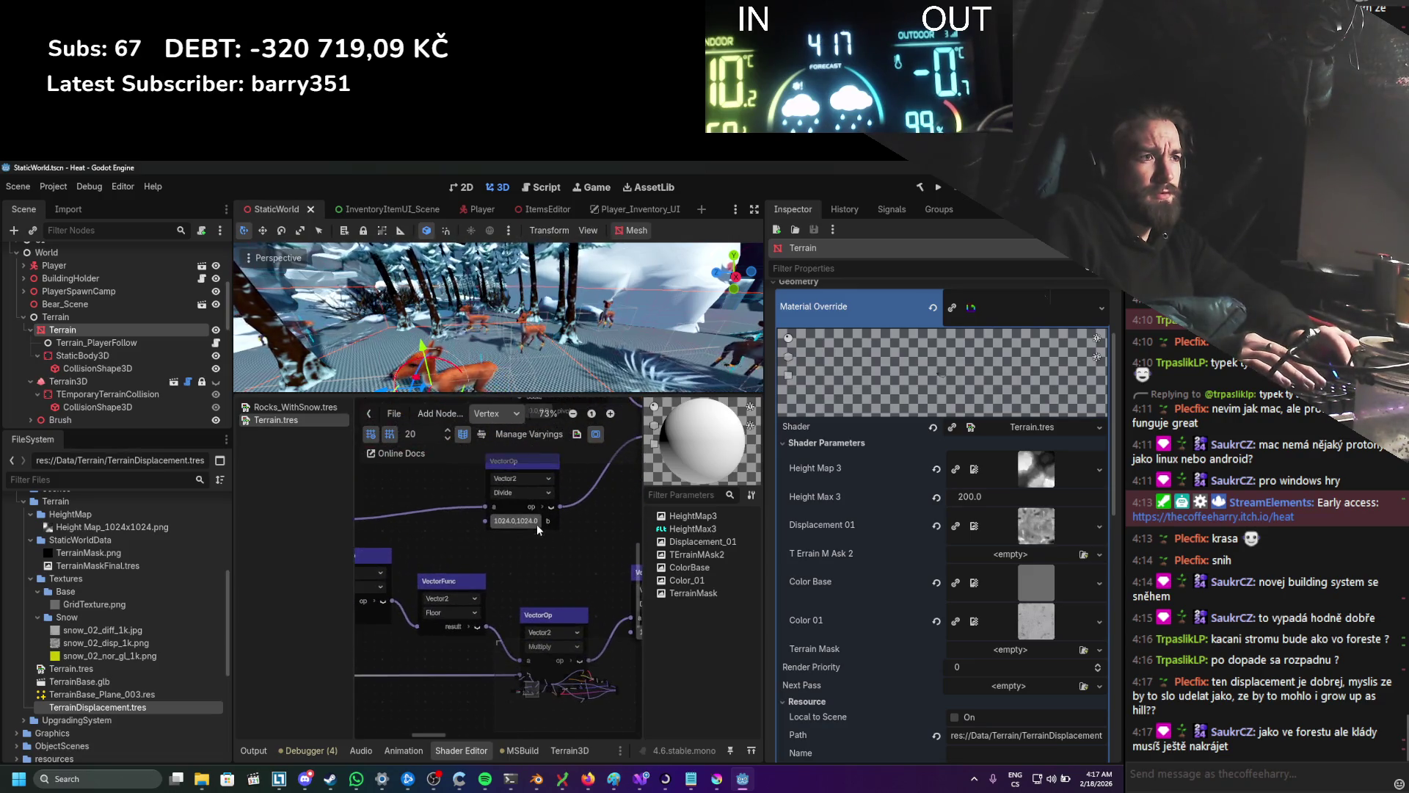
click(531, 541)
text(2048)
key(Tab)
text(2048)
key(Return)
scroll(579, 564, right, 3)
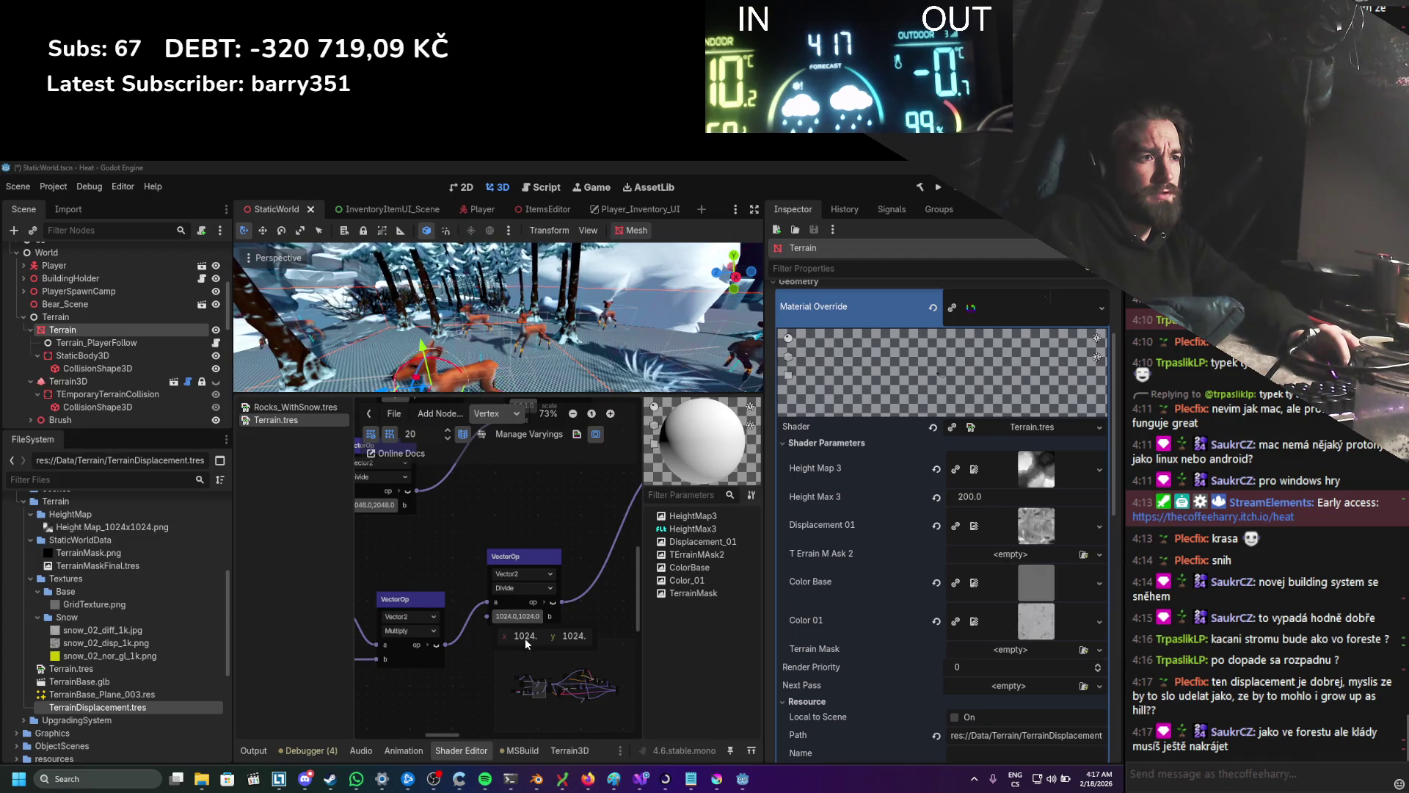
key(Tab)
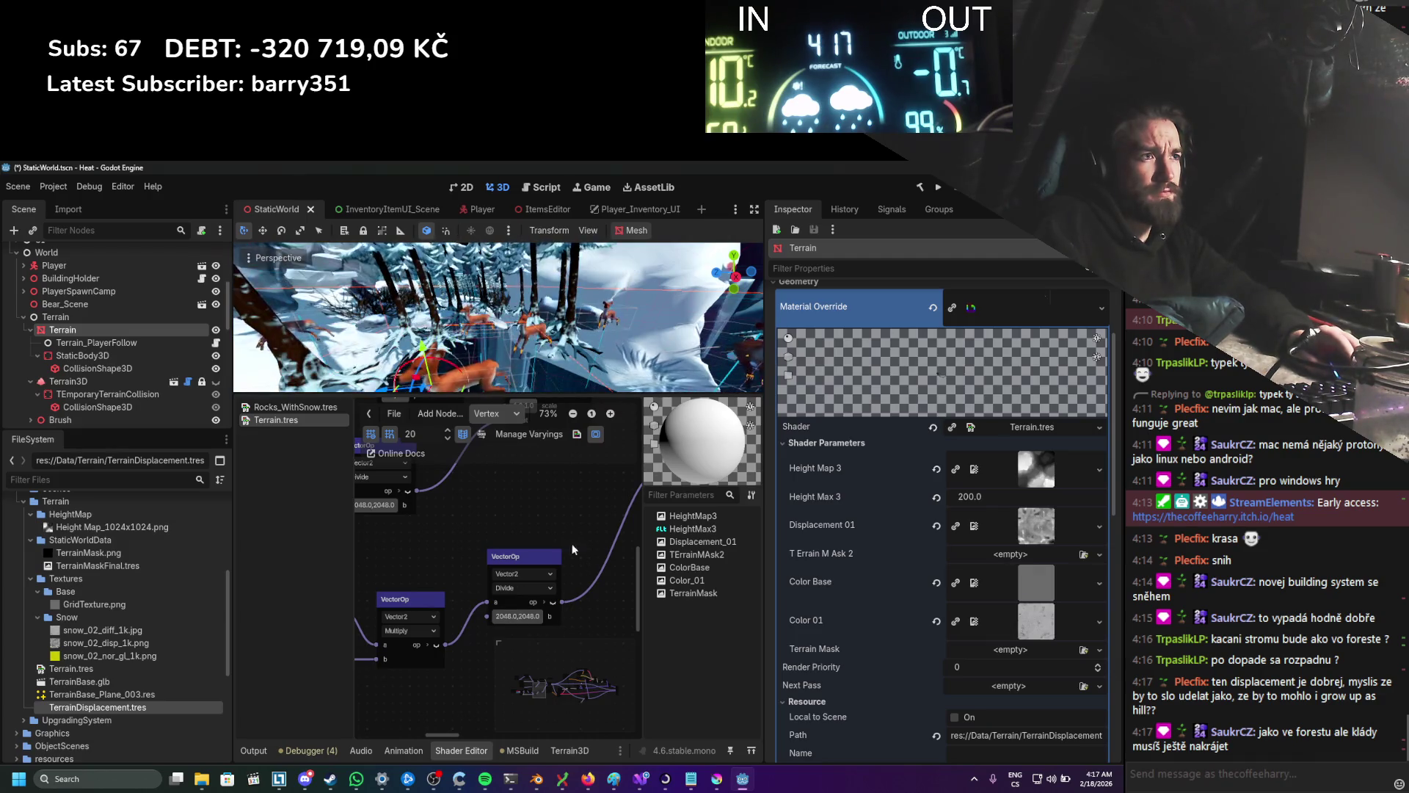
Step: Save the scene with the updated Terrain shader
key(ctrl+s)
drag(561, 507, 527, 528)
scroll(527, 527, down, 2)
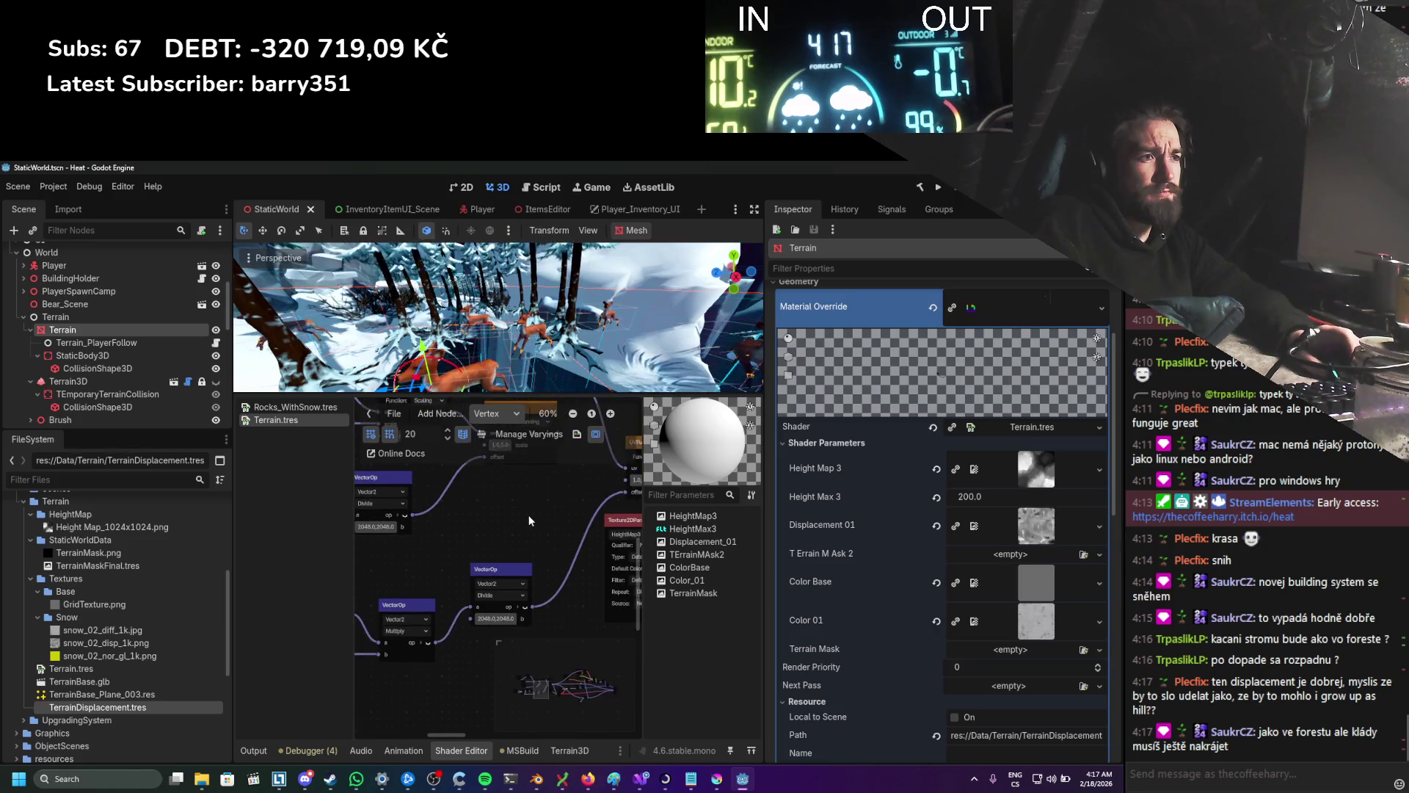
scroll(522, 525, left, 5)
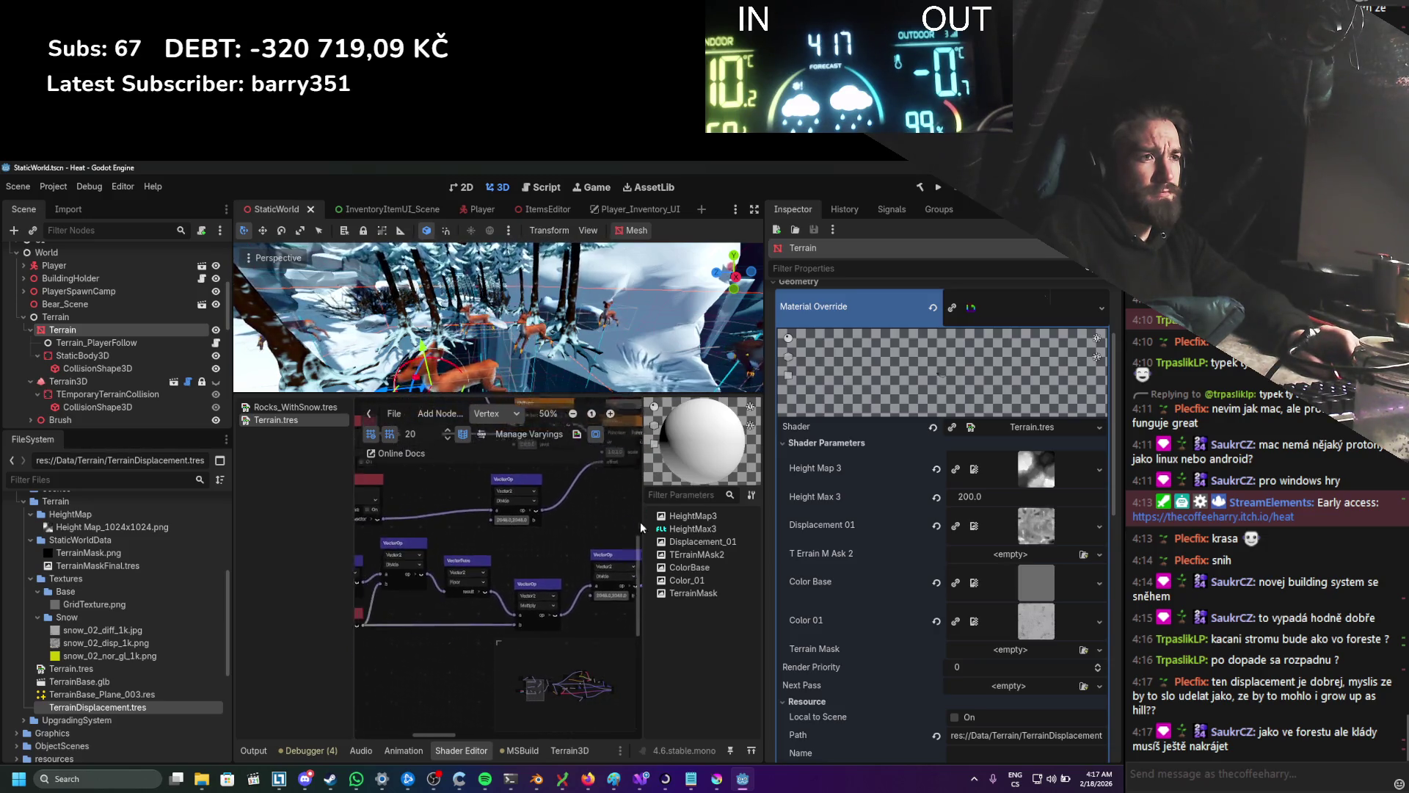
Step: Zoom and pan around the terrain visual shader graph to review its nodes
scroll(410, 533, down, 2)
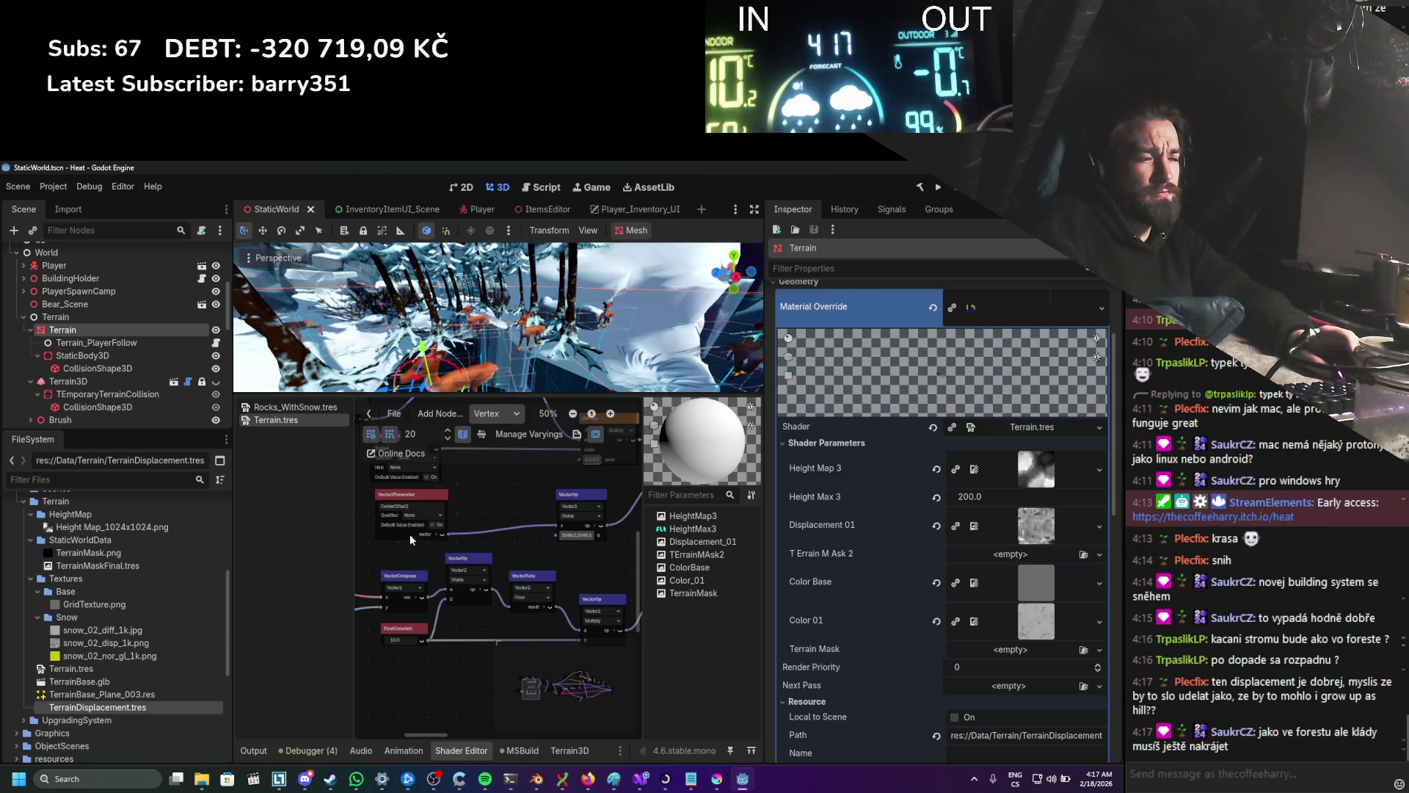
scroll(482, 615, up, 3)
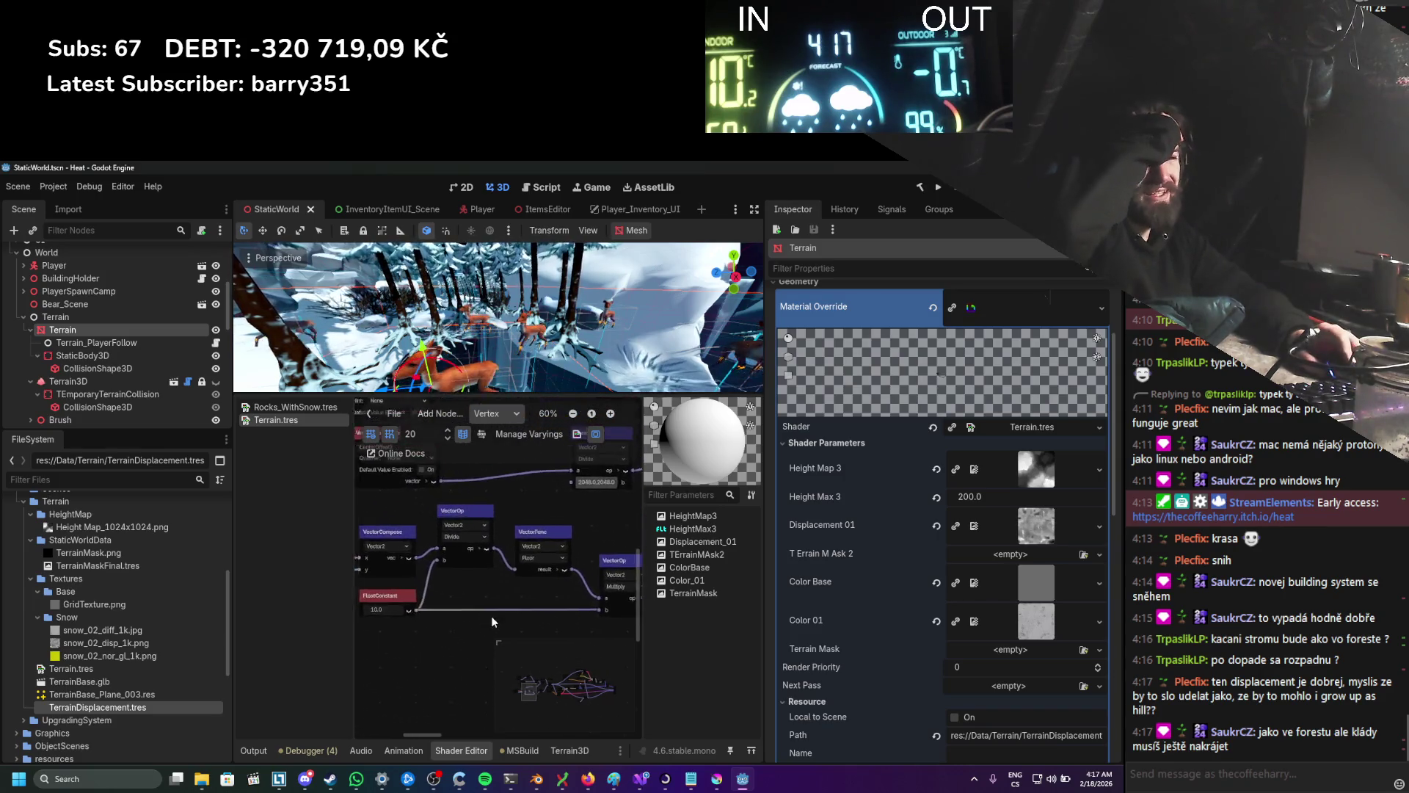
scroll(483, 611, up, 2)
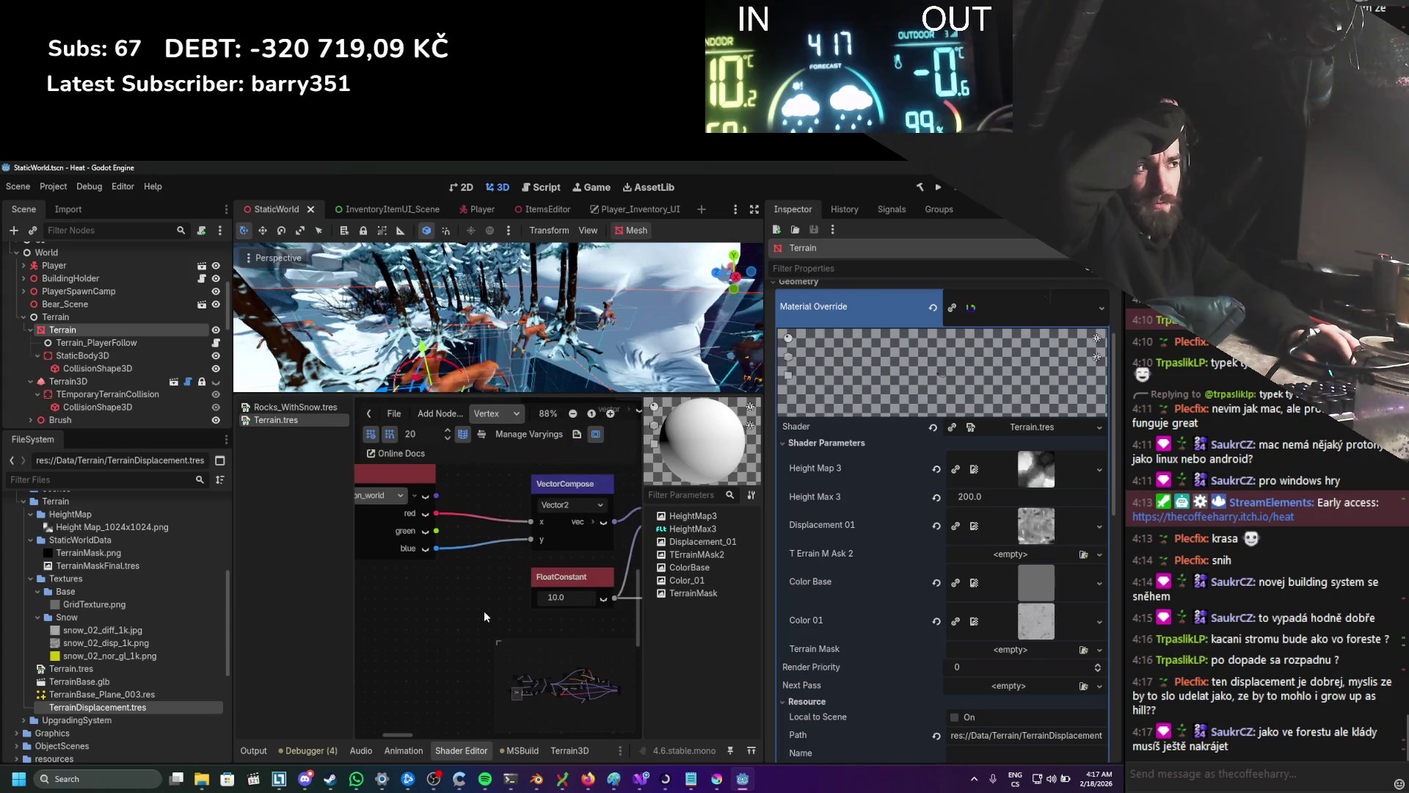
scroll(478, 614, right, 2)
scroll(429, 617, down, 2)
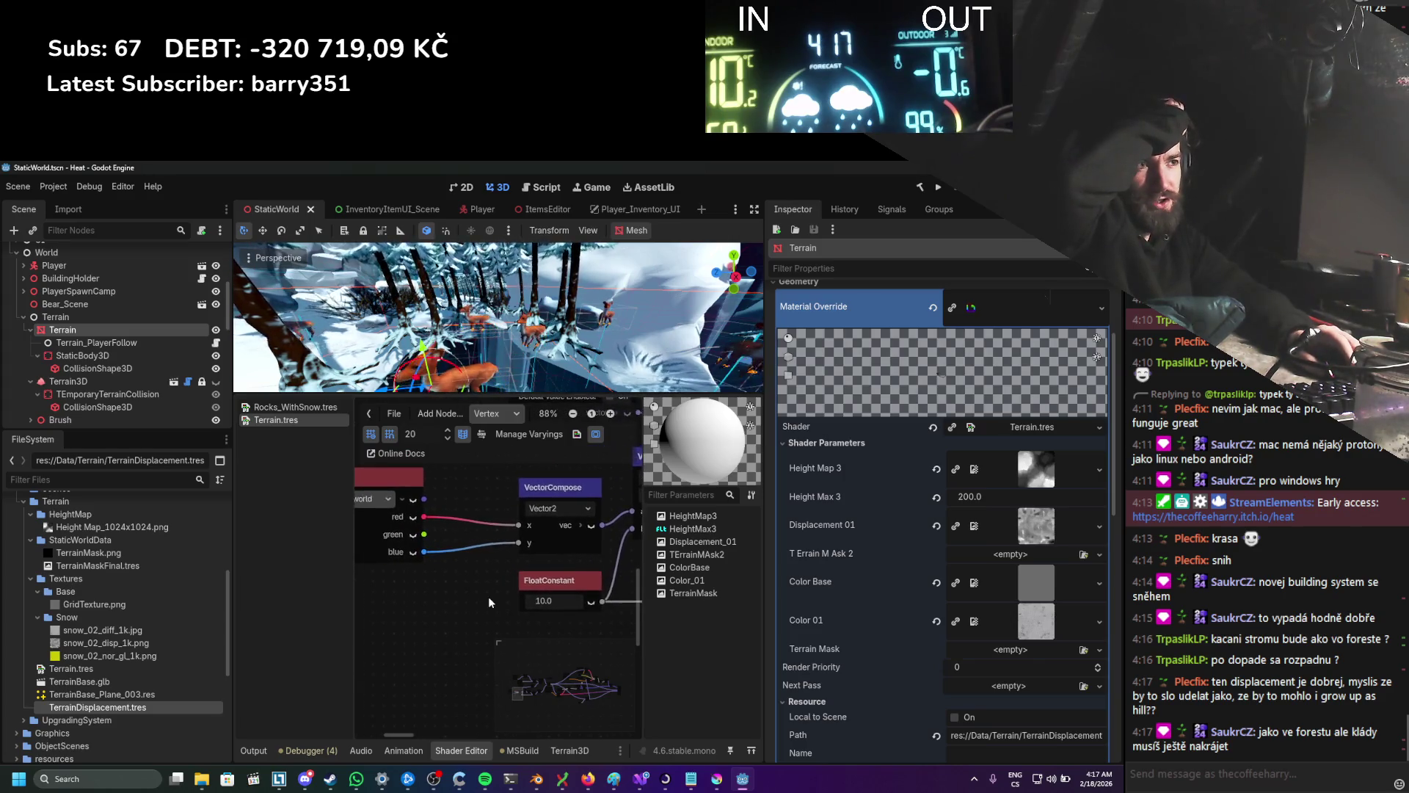
scroll(493, 598, down, 2)
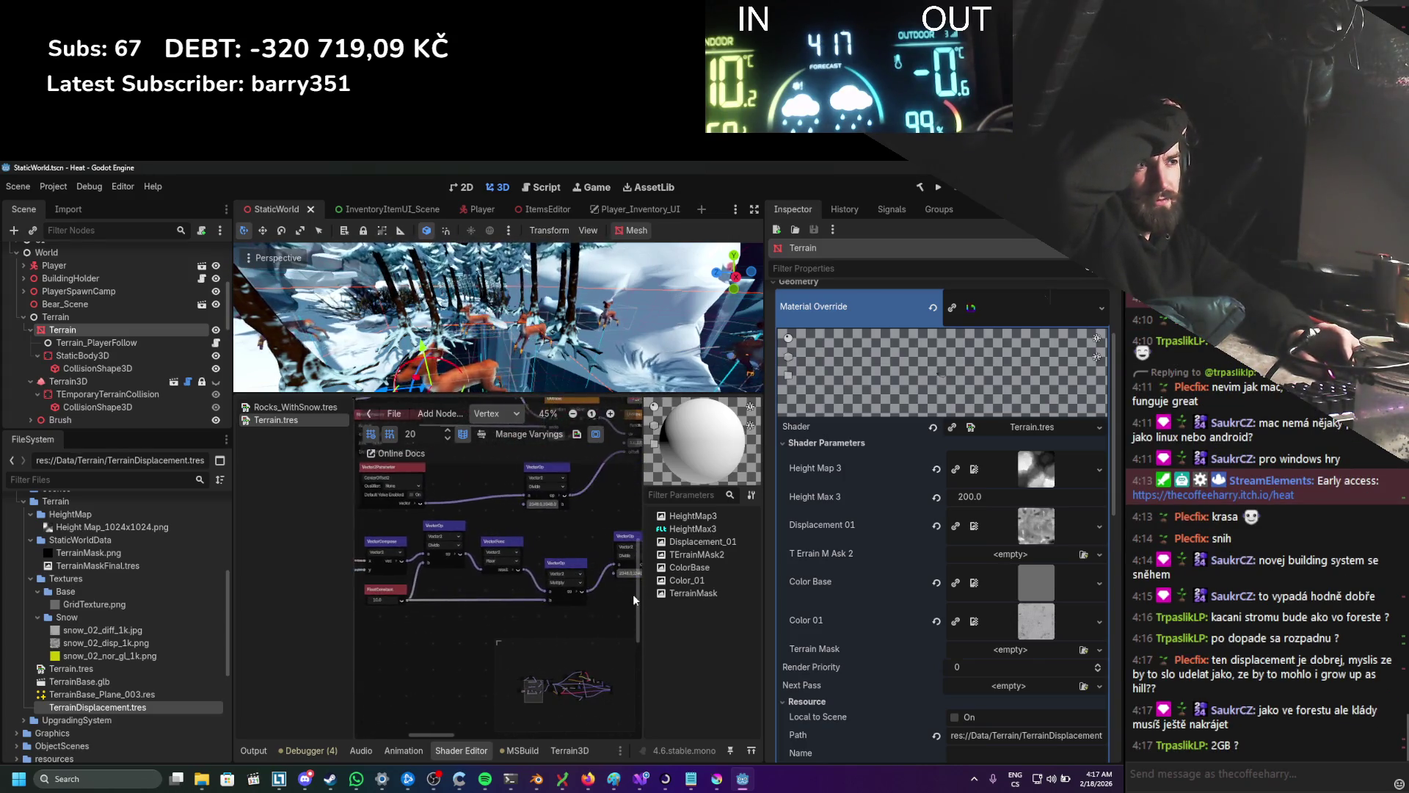
scroll(475, 530, right, 1)
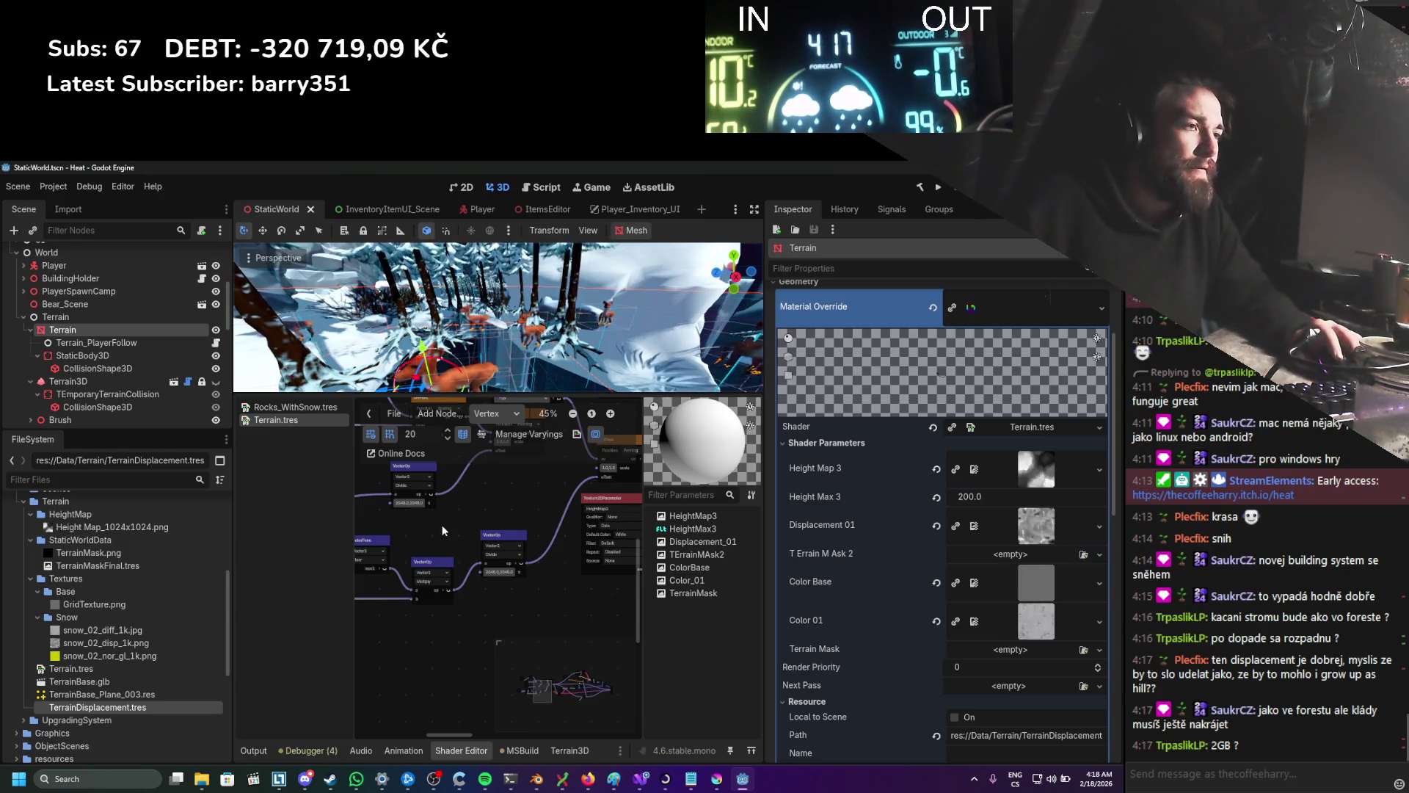
scroll(442, 480, up, 1)
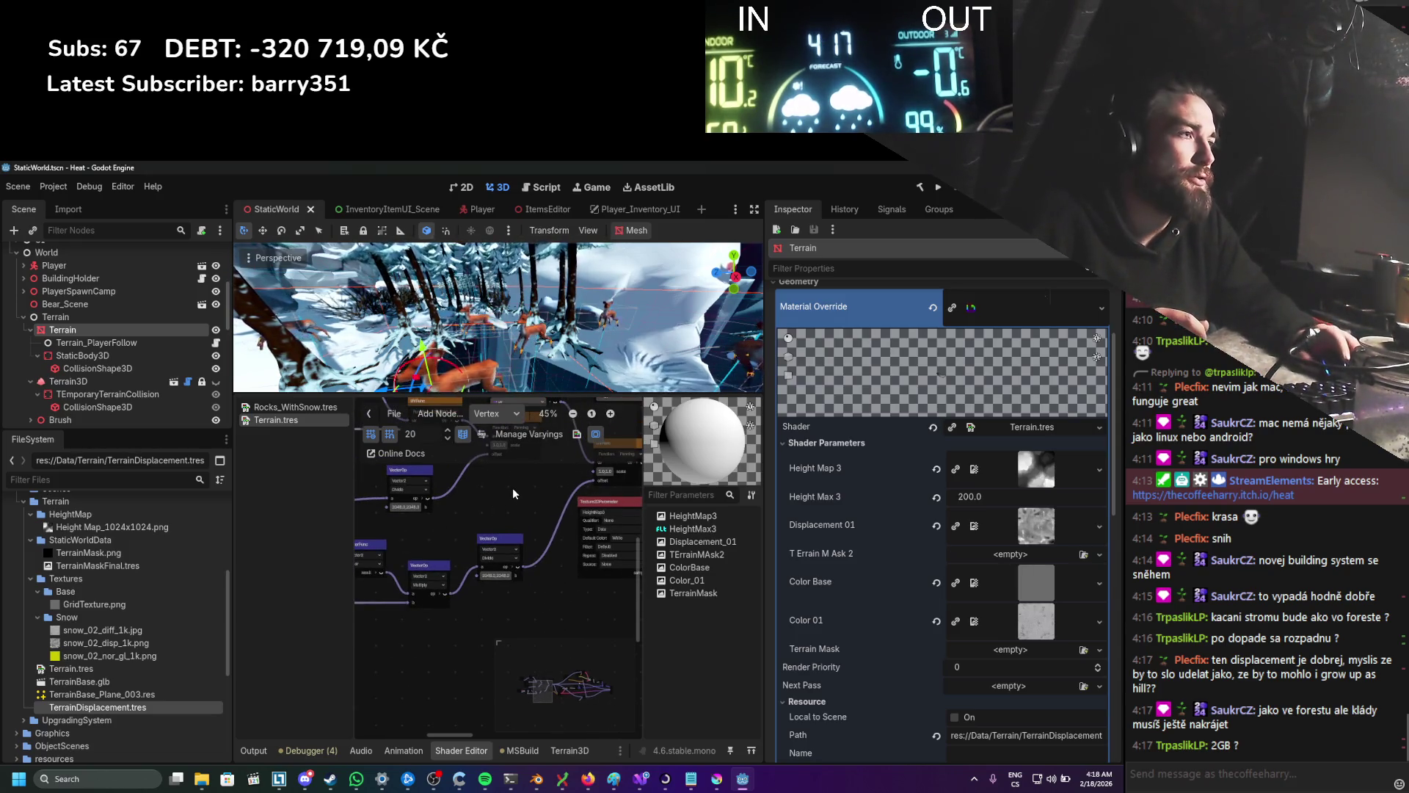
scroll(512, 488, up, 1)
scroll(431, 510, down, 2)
scroll(439, 573, up, 1)
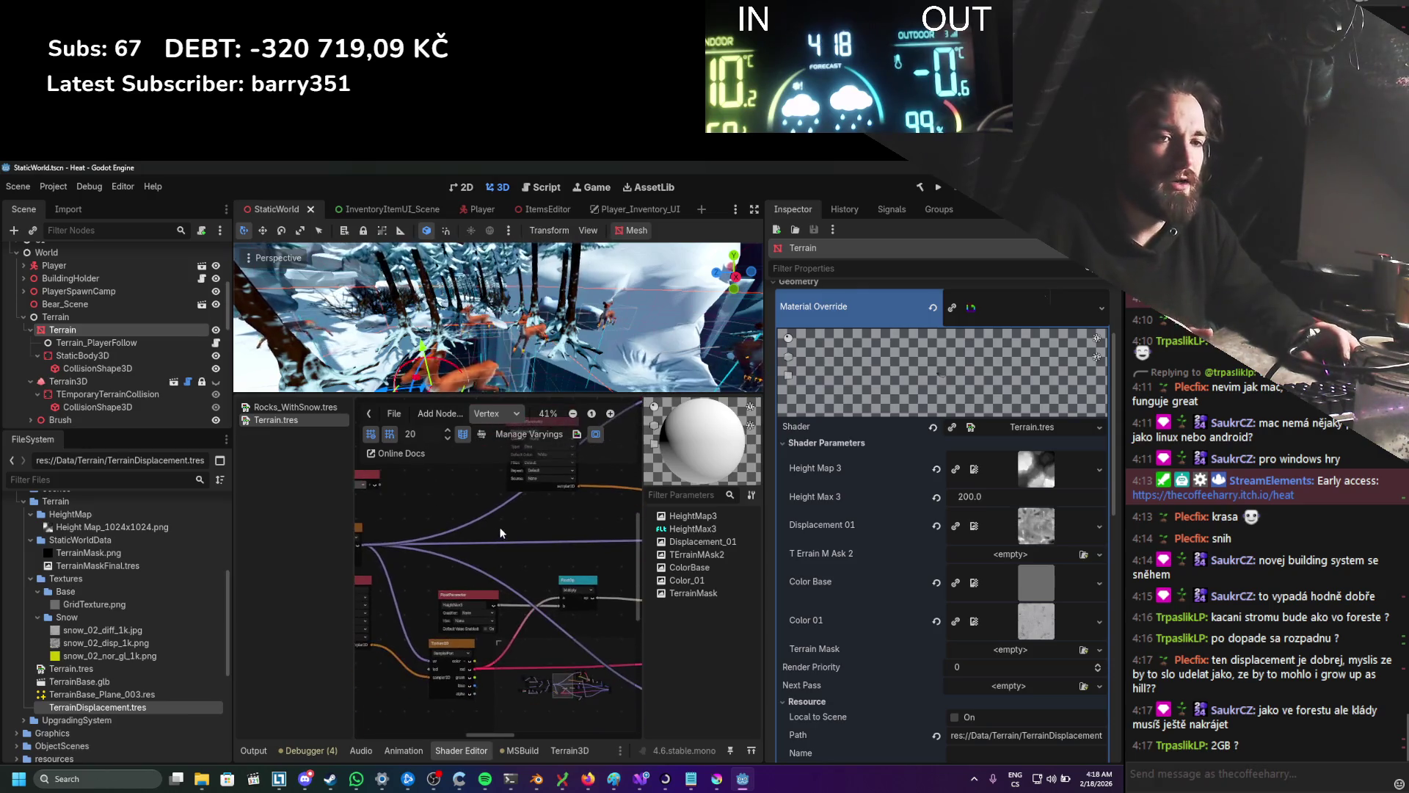
scroll(493, 536, down, 3)
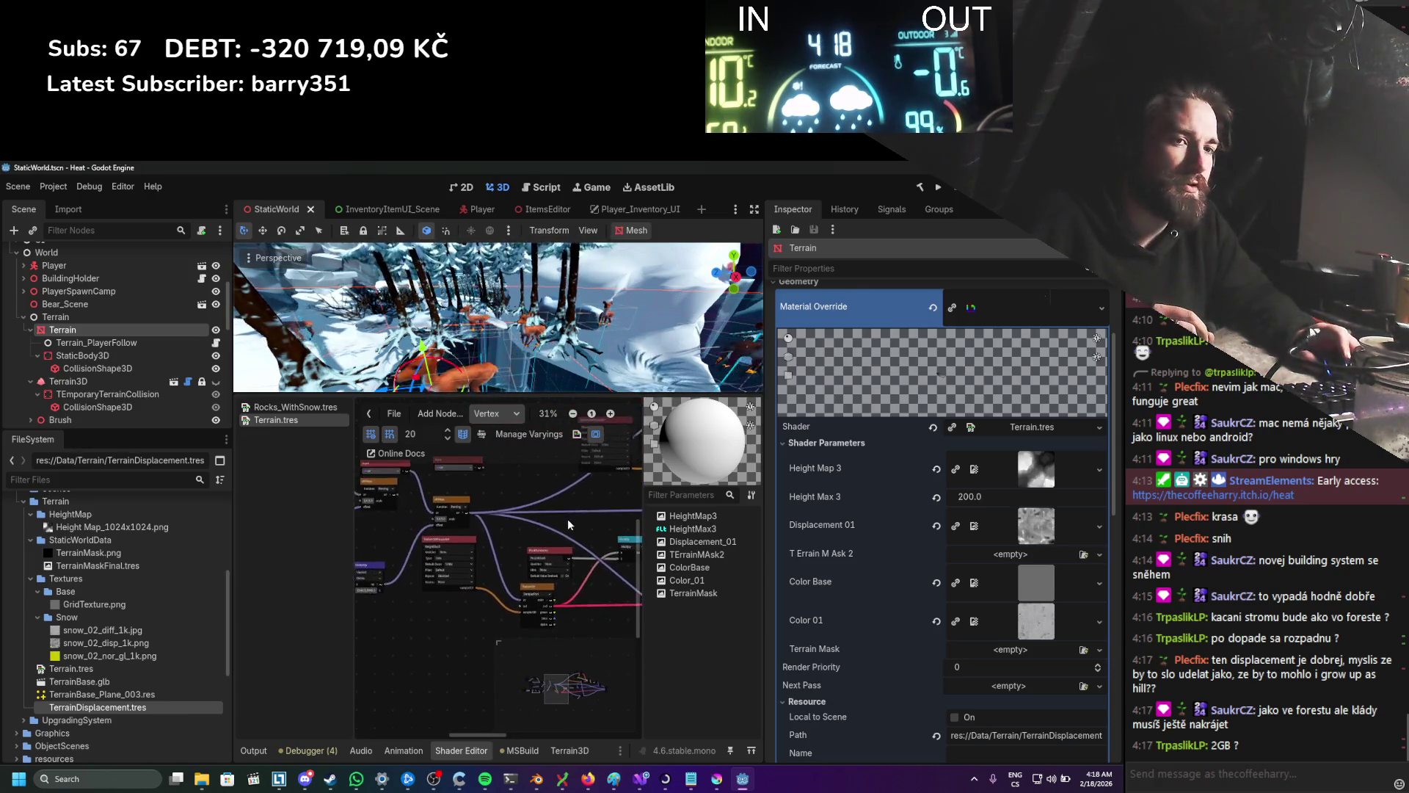
scroll(514, 527, up, 1)
scroll(520, 526, up, 7)
scroll(485, 530, down, 7)
scroll(455, 501, up, 1)
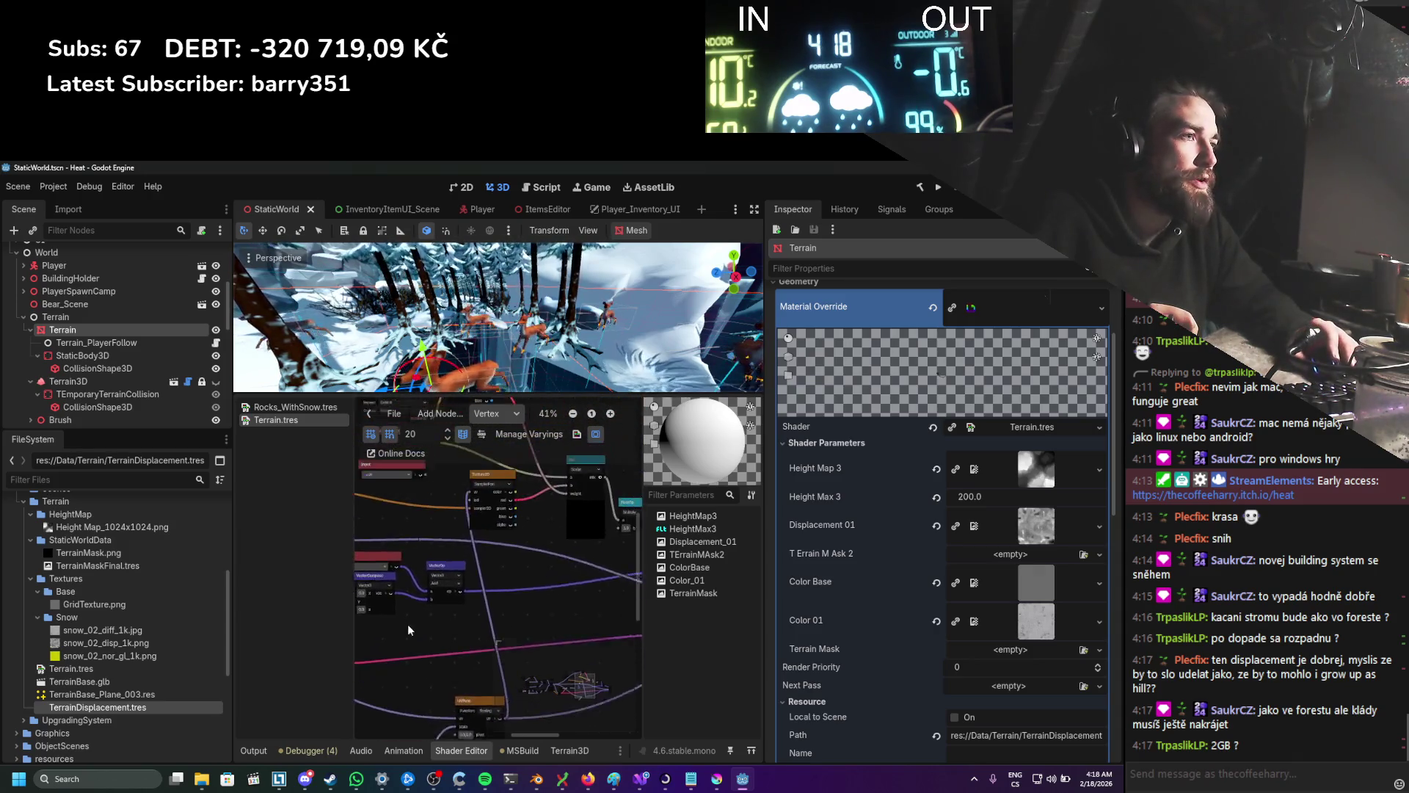
Step: Open the context menu for Height Map_1024x1024.png in the FileSystem dock
drag(407, 638, 583, 577)
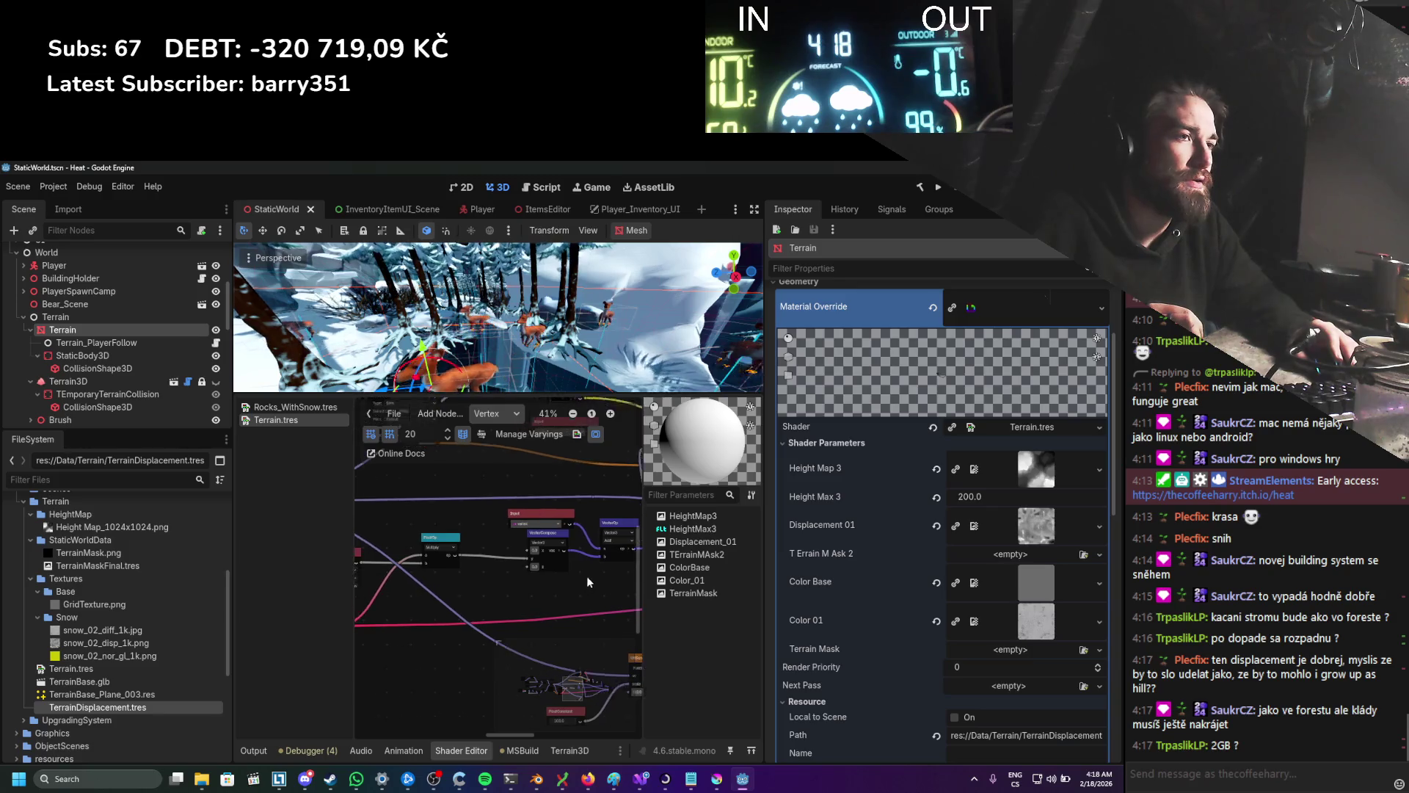
scroll(111, 596, up, 2)
right_click(133, 563)
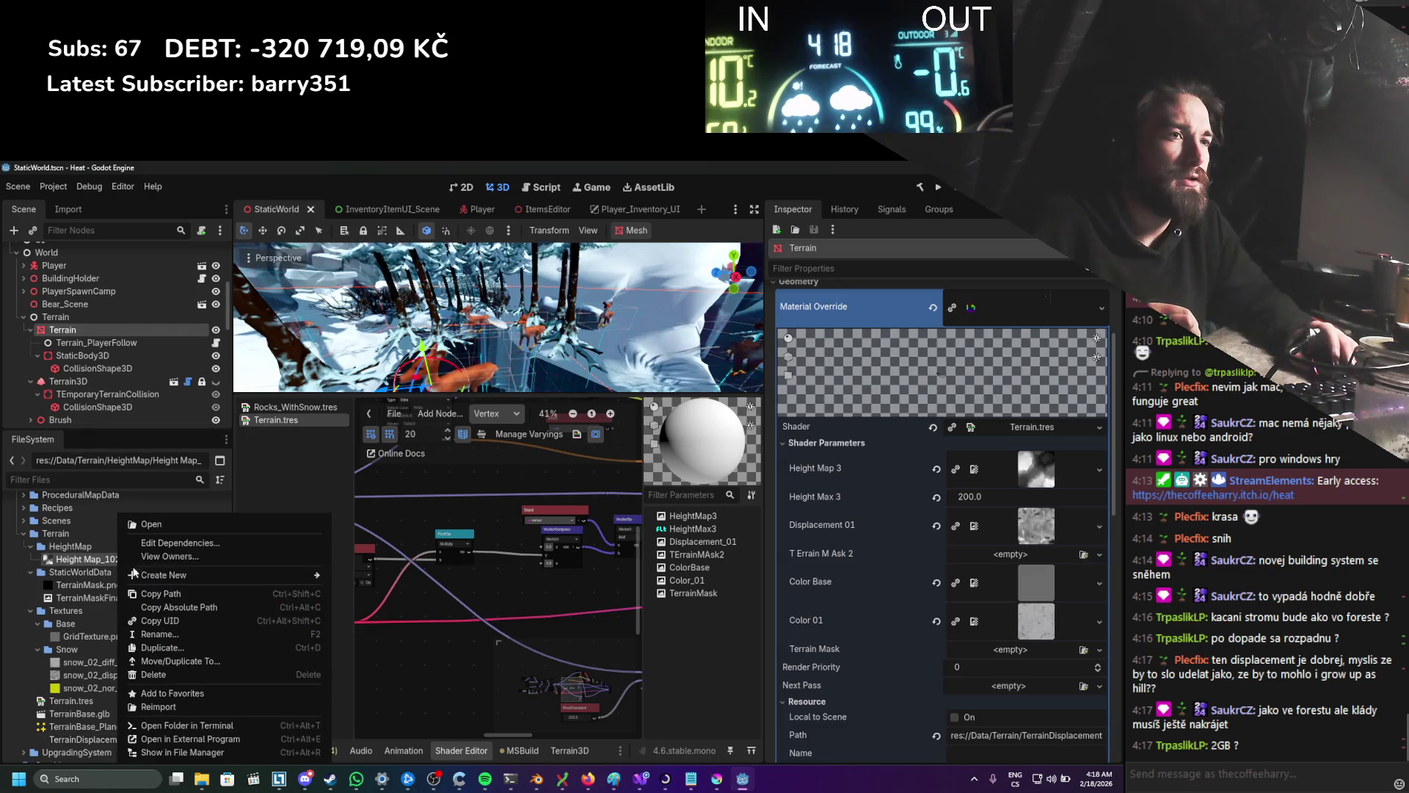
Step: Reveal Height Map_1024x1024.png in File Explorer and open it with Krita
click(429, 719)
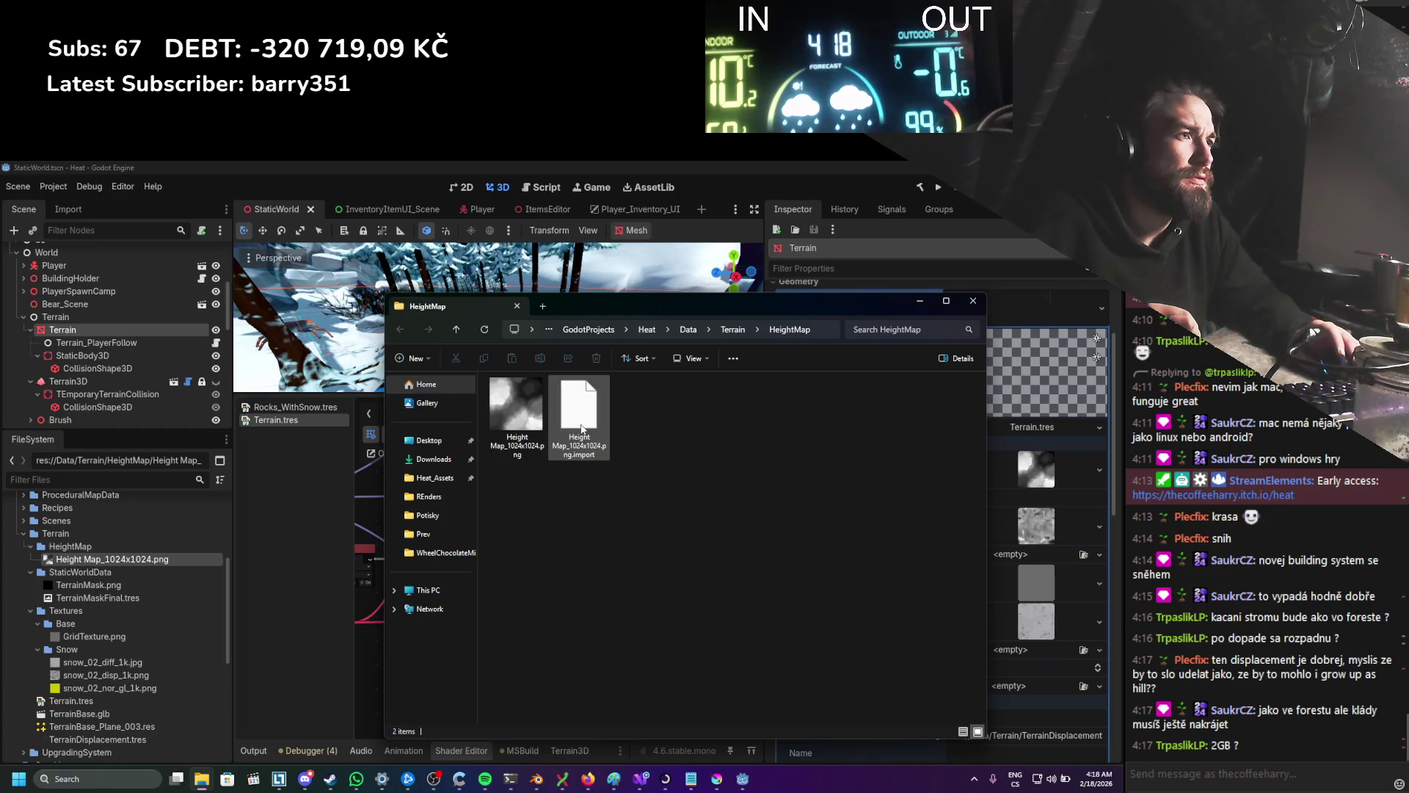
right_click(515, 405)
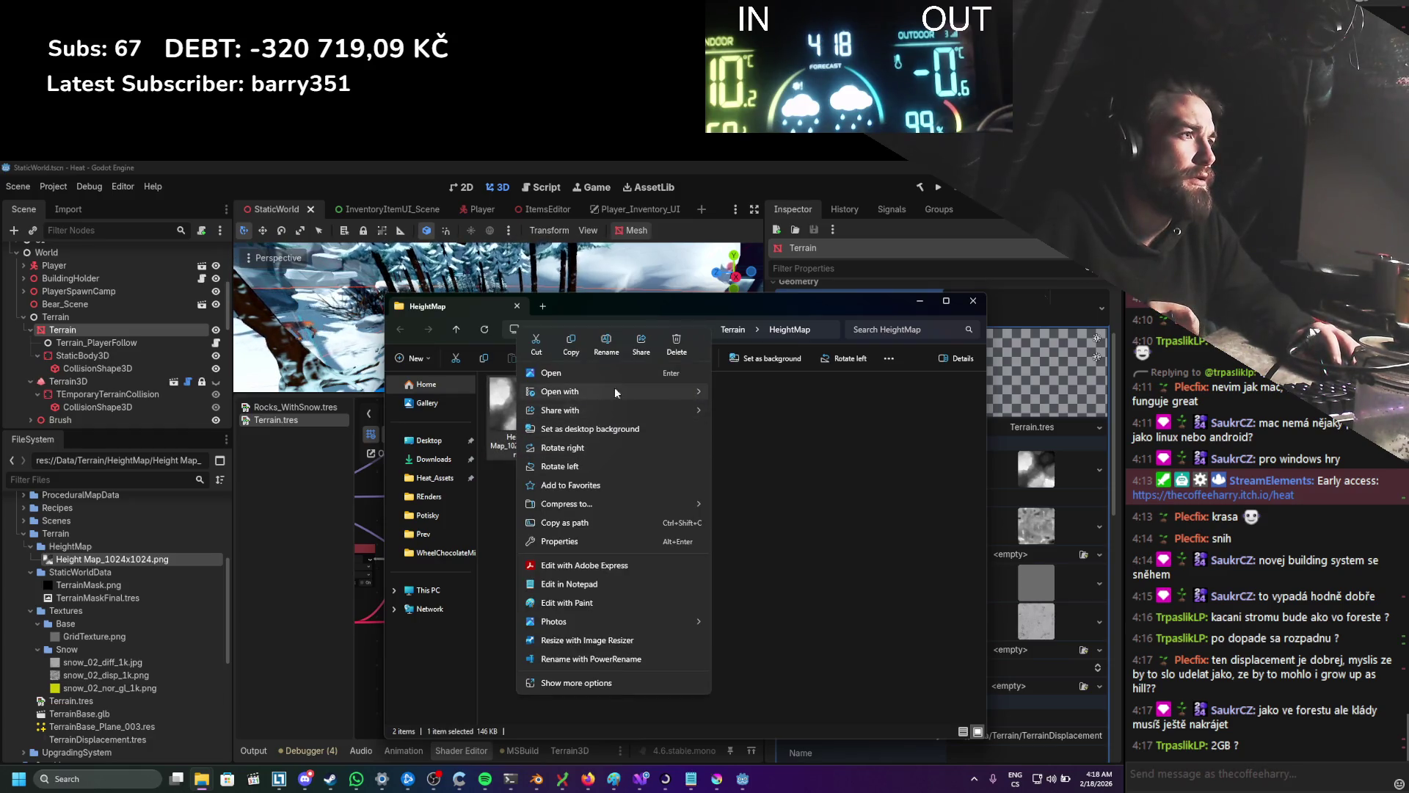
mouse_move(610, 391)
click(751, 411)
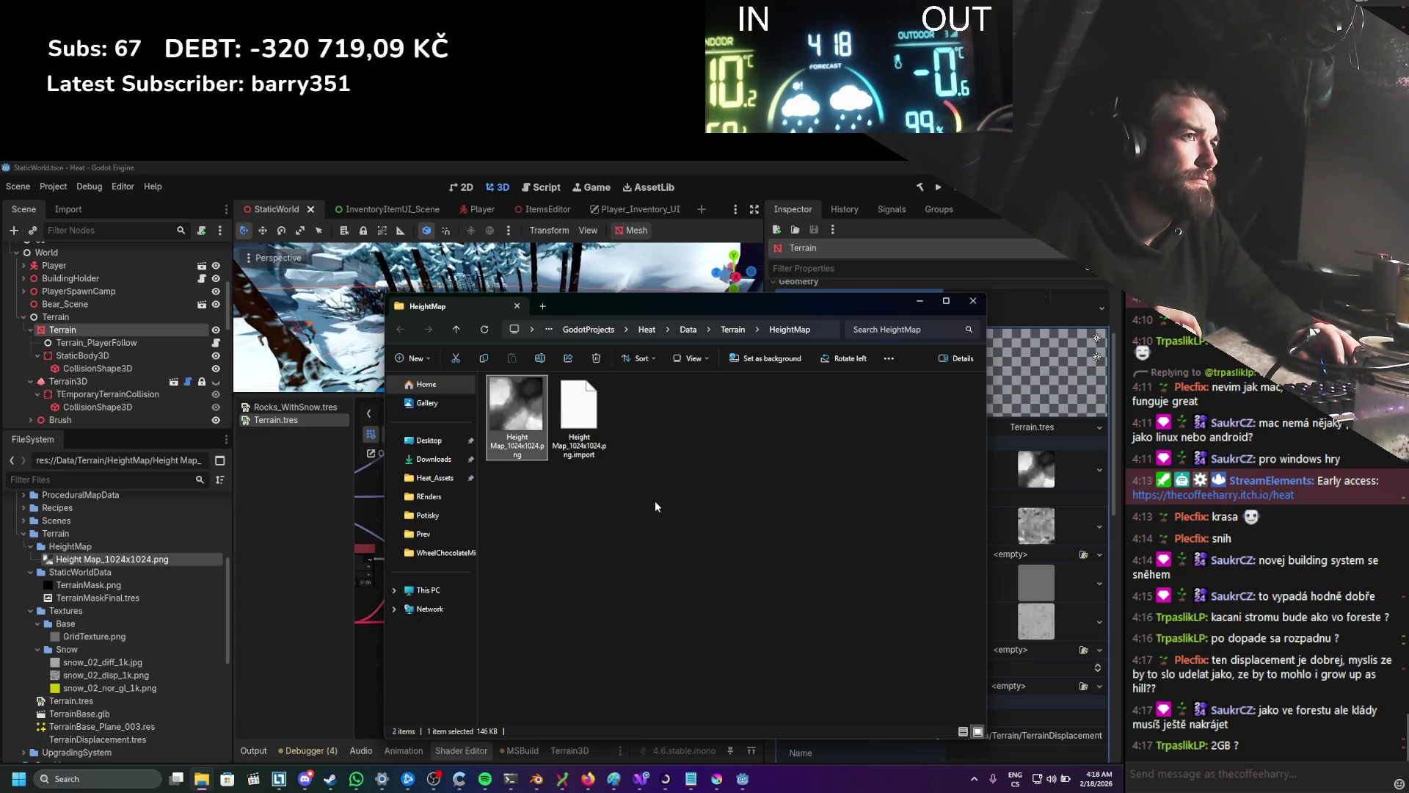
click(717, 779)
click(232, 250)
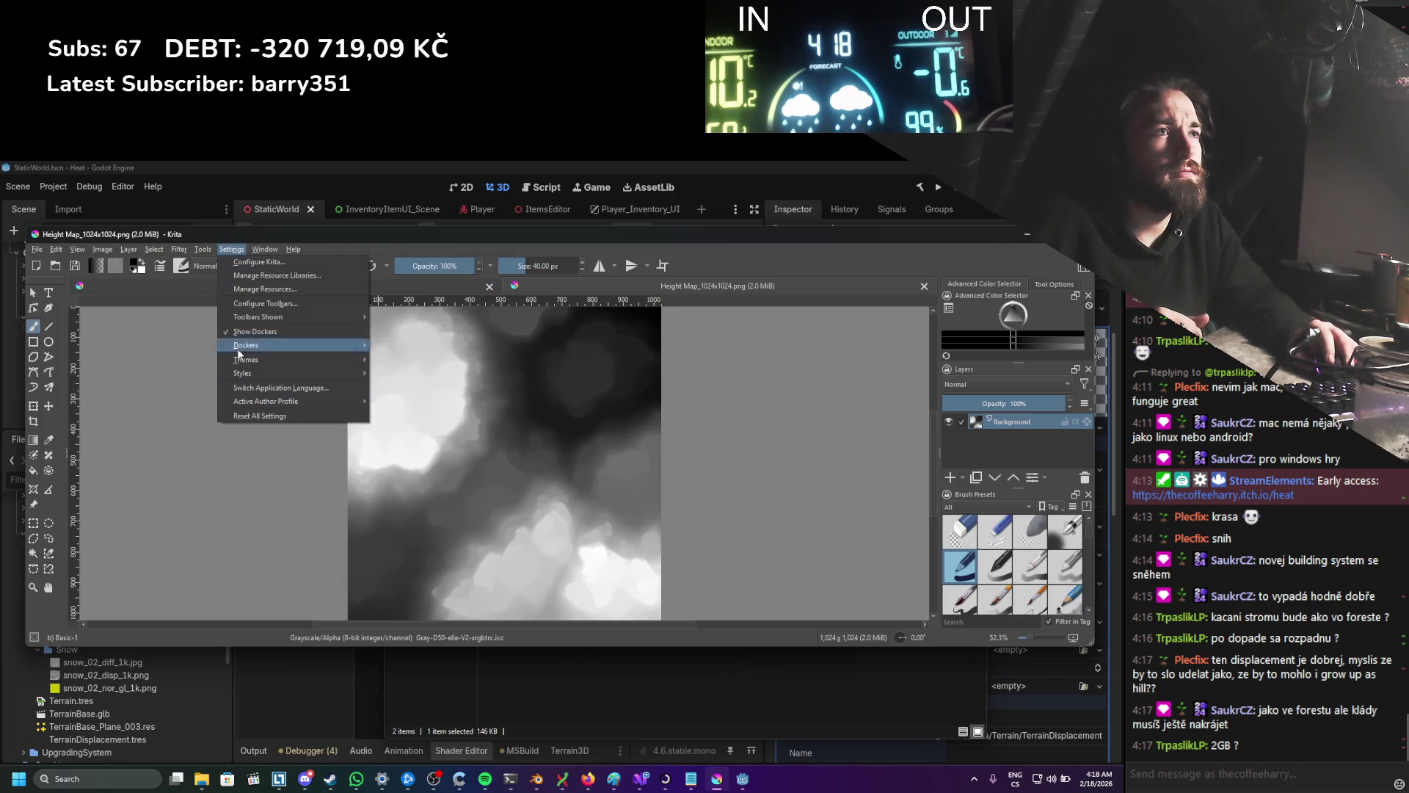
Step: Apply G'MIC's Upscale [Edge] filter at factor 2 to the heightmap
click(179, 249)
click(301, 412)
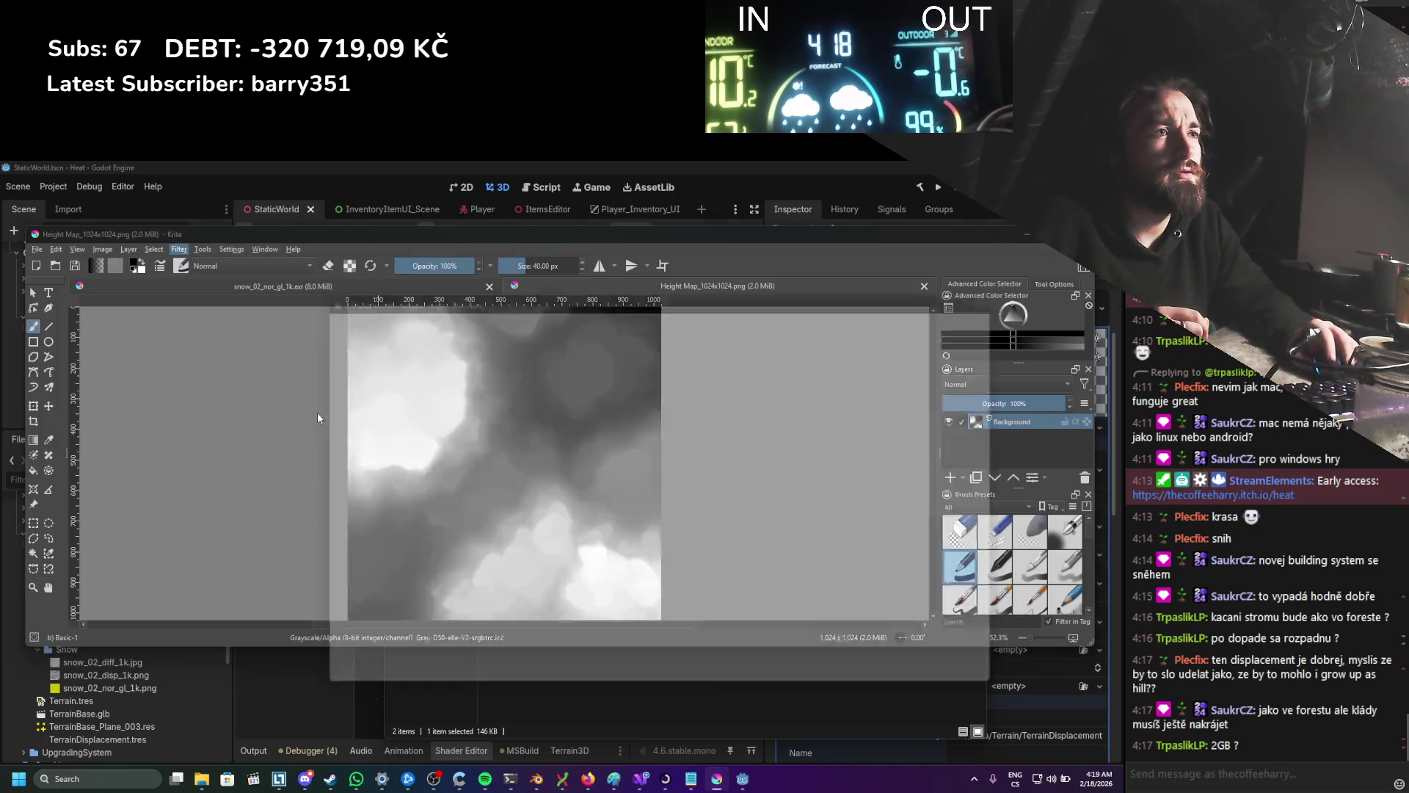
click(360, 526)
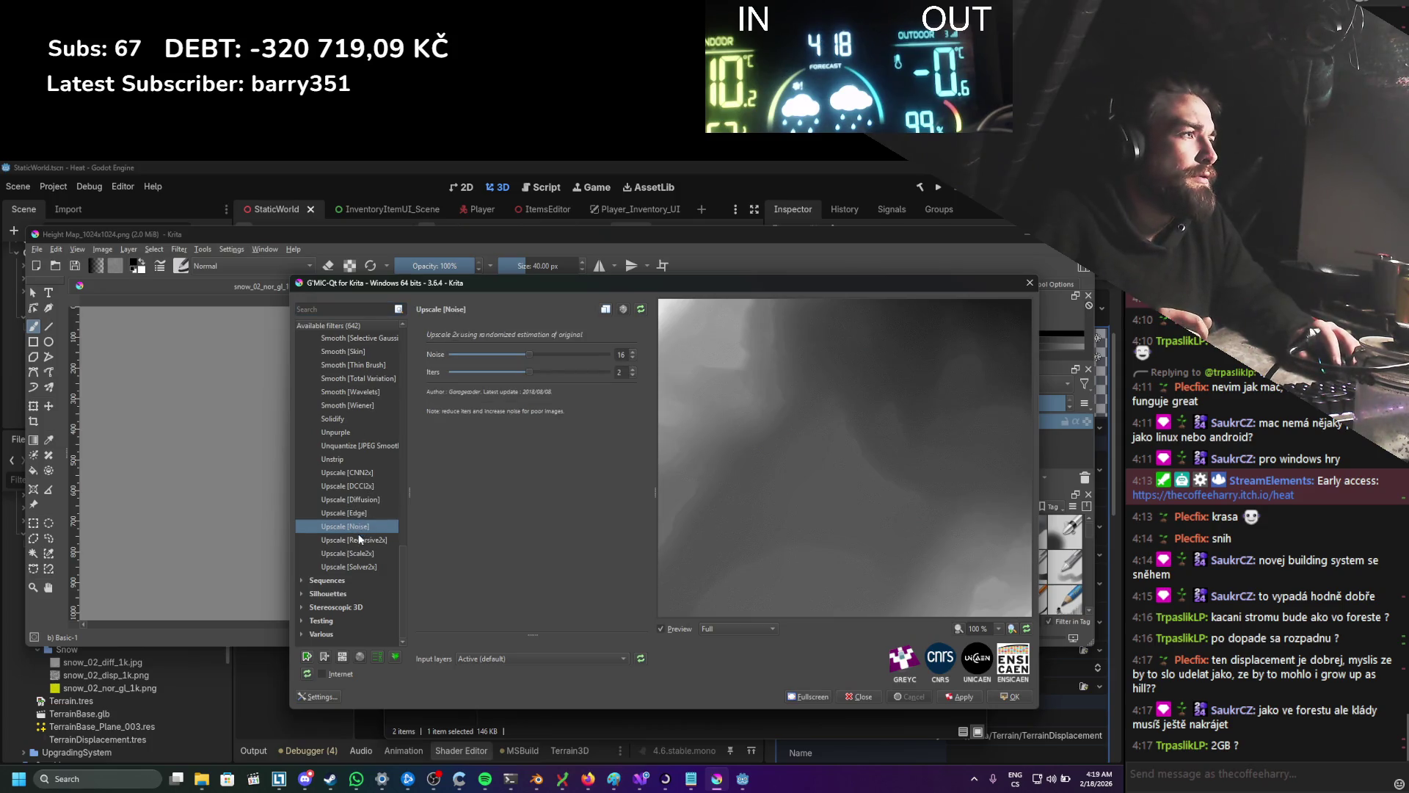
scroll(755, 377, up, 10)
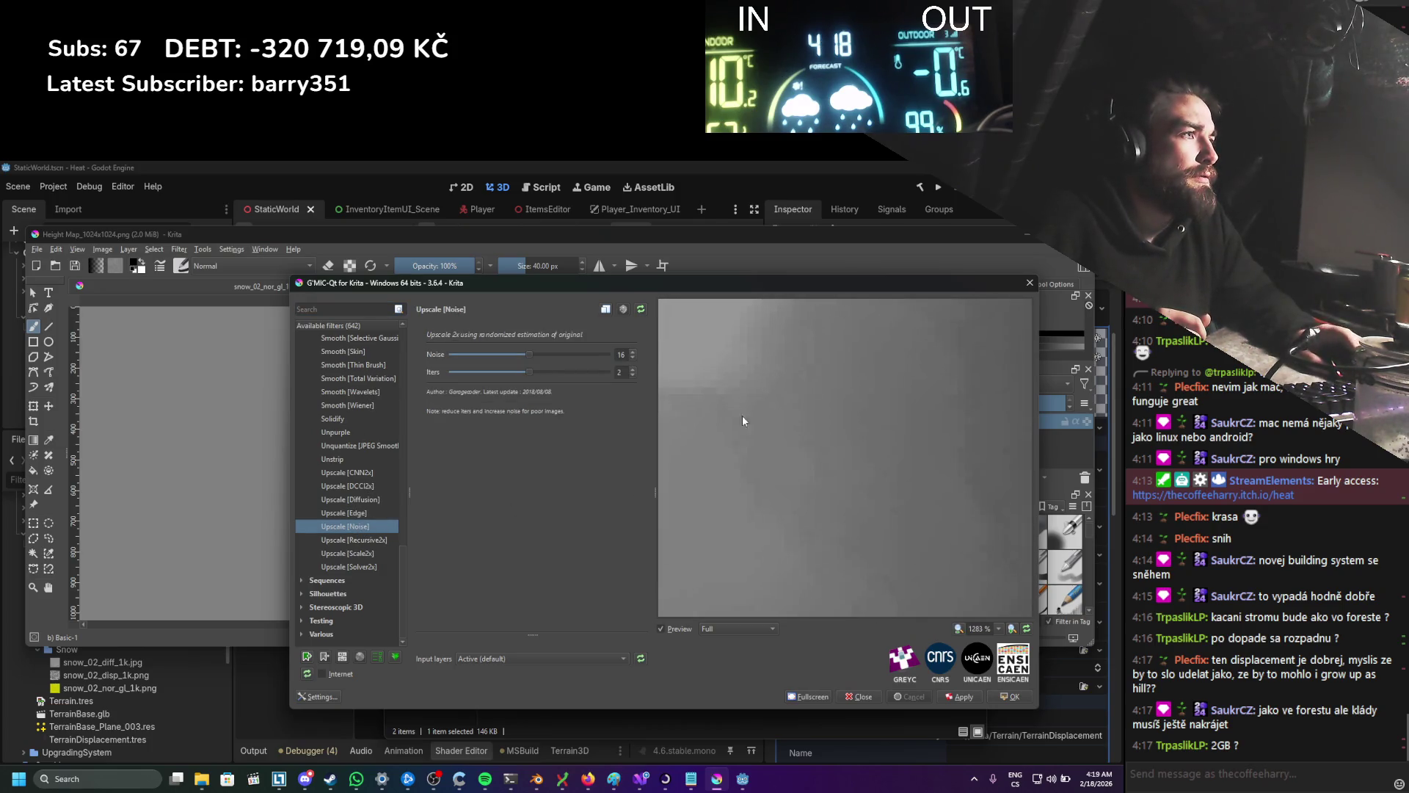
key(Up)
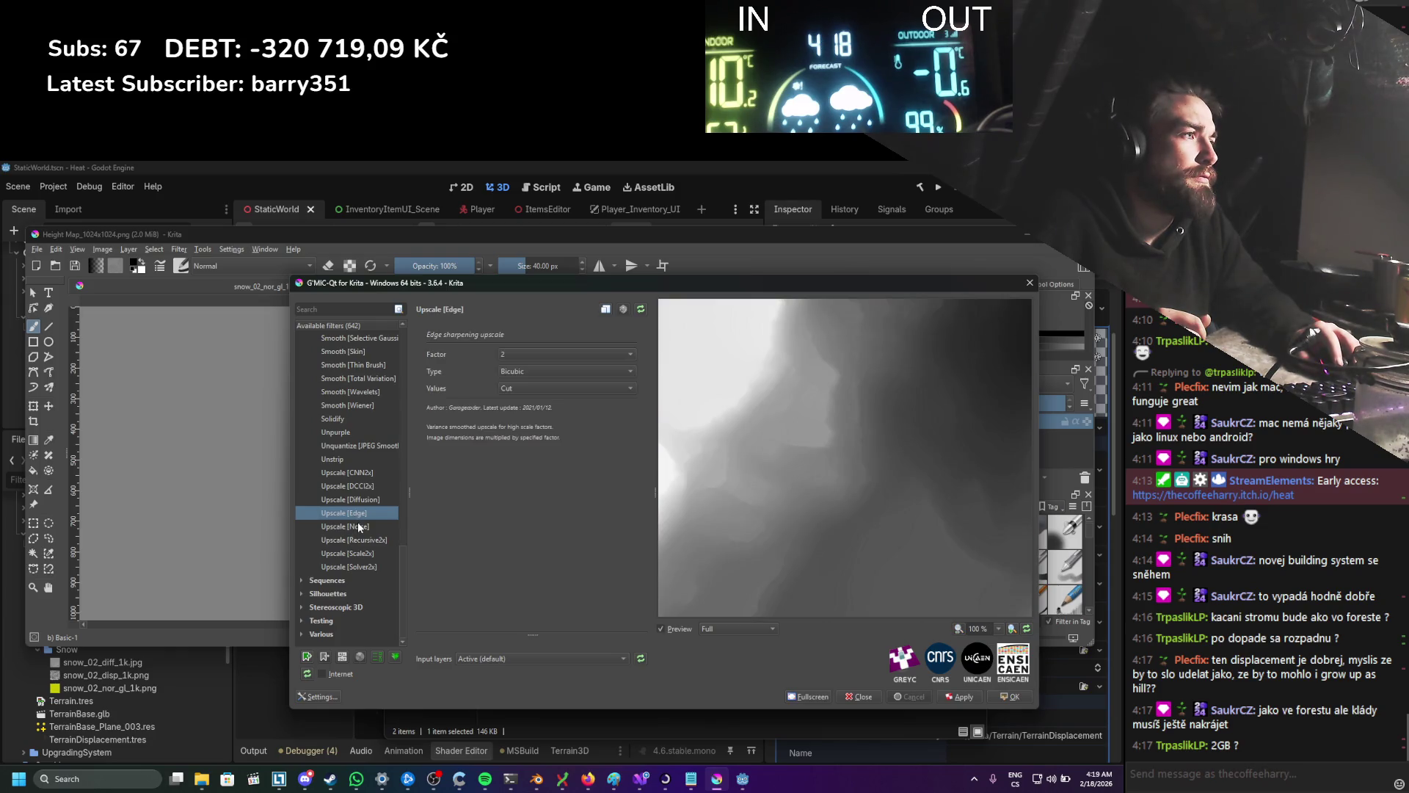
scroll(853, 455, up, 9)
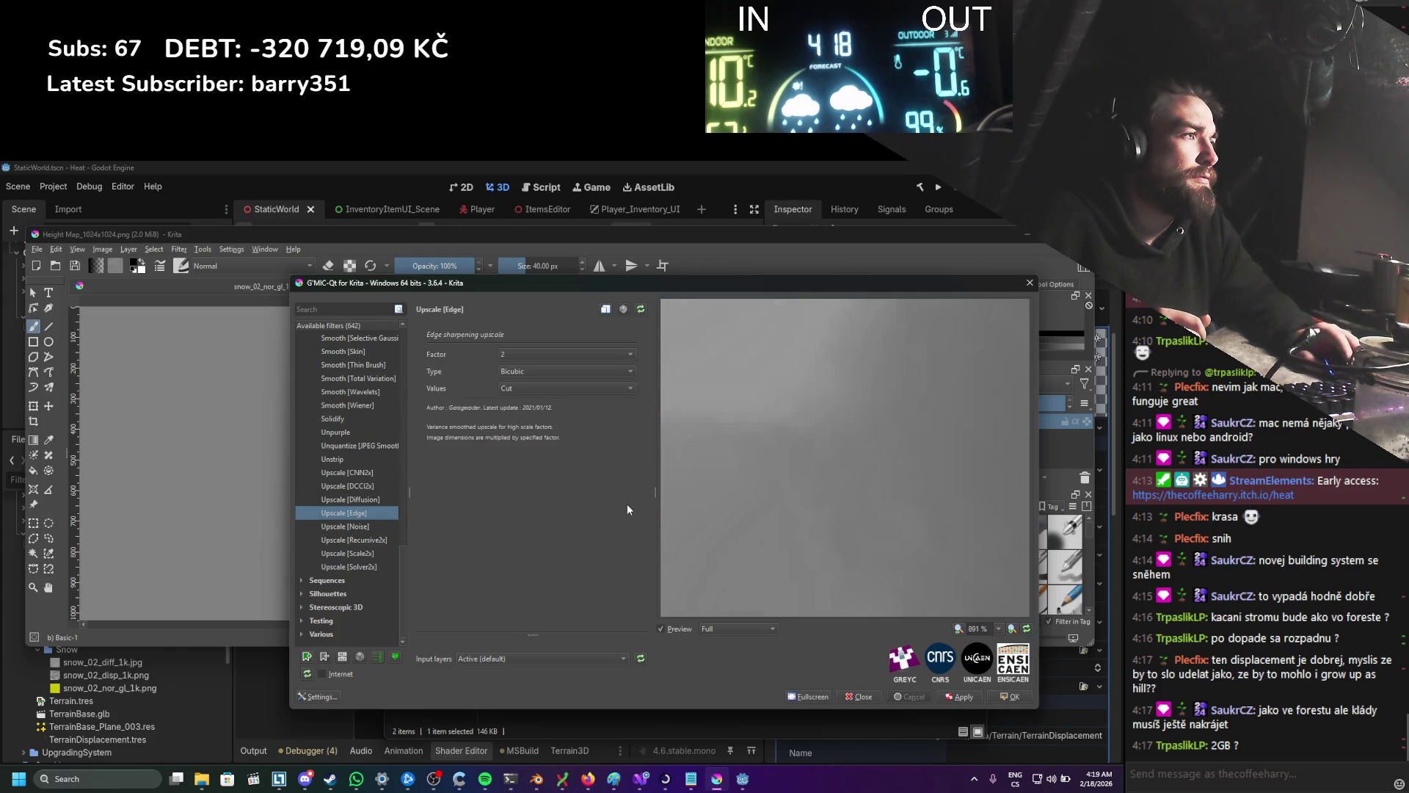
scroll(800, 453, down, 1)
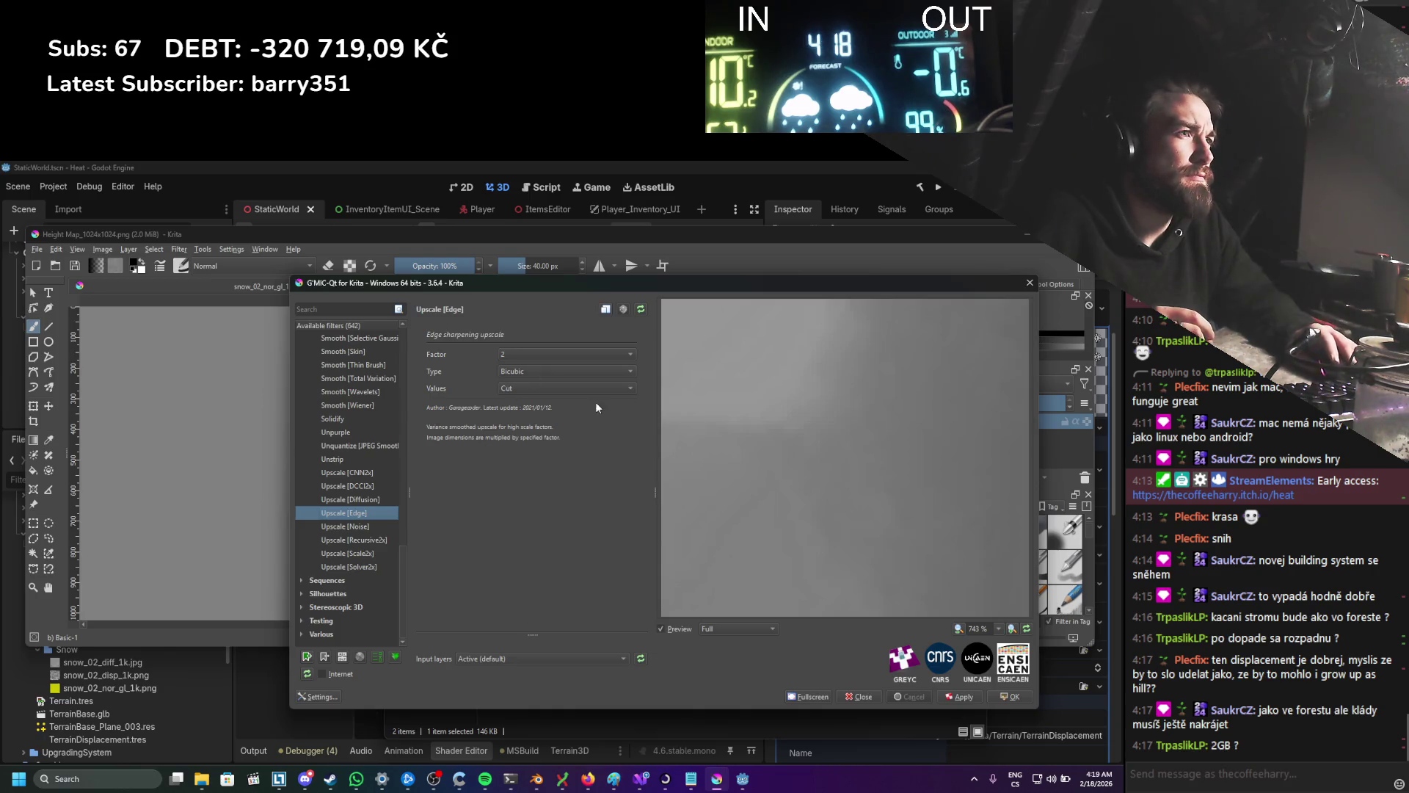
click(974, 697)
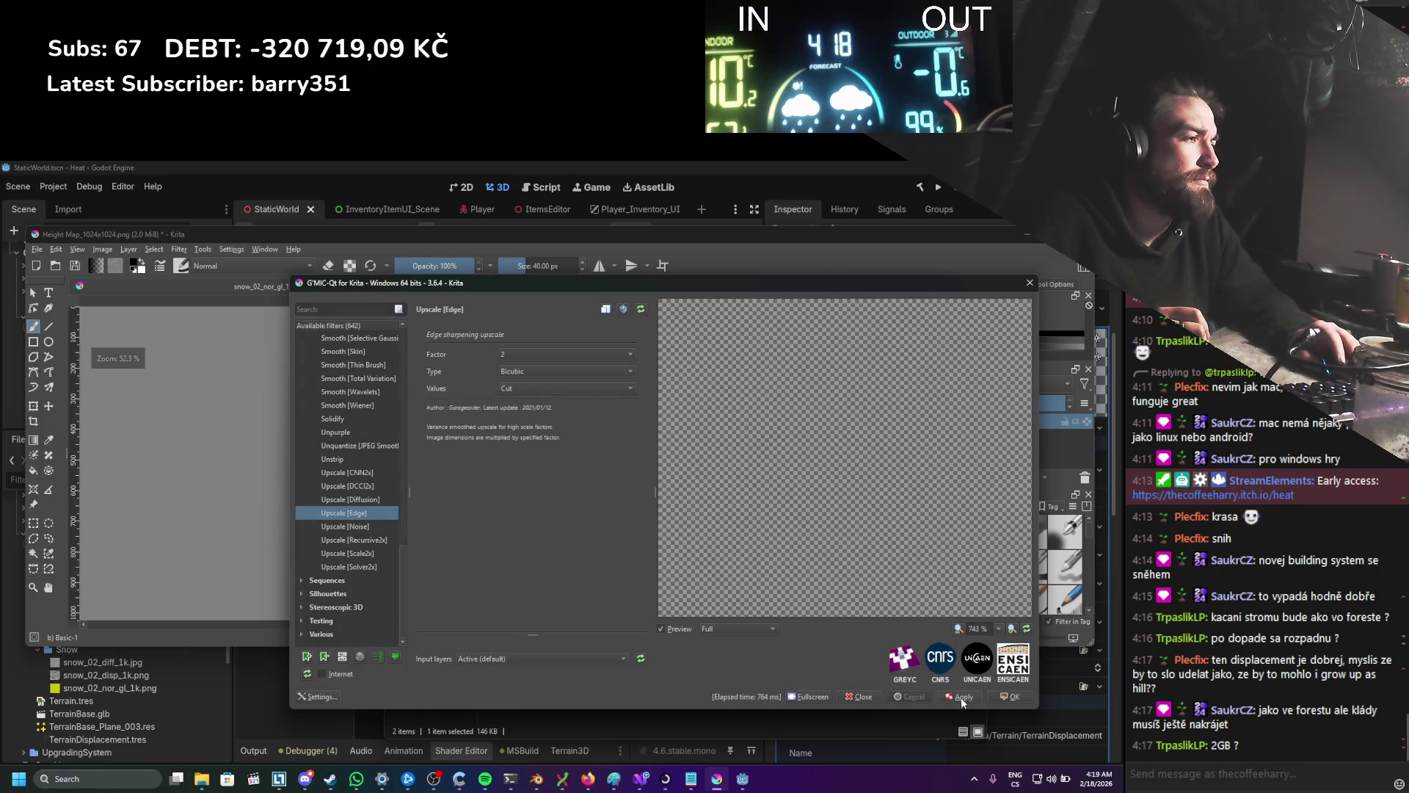
click(860, 697)
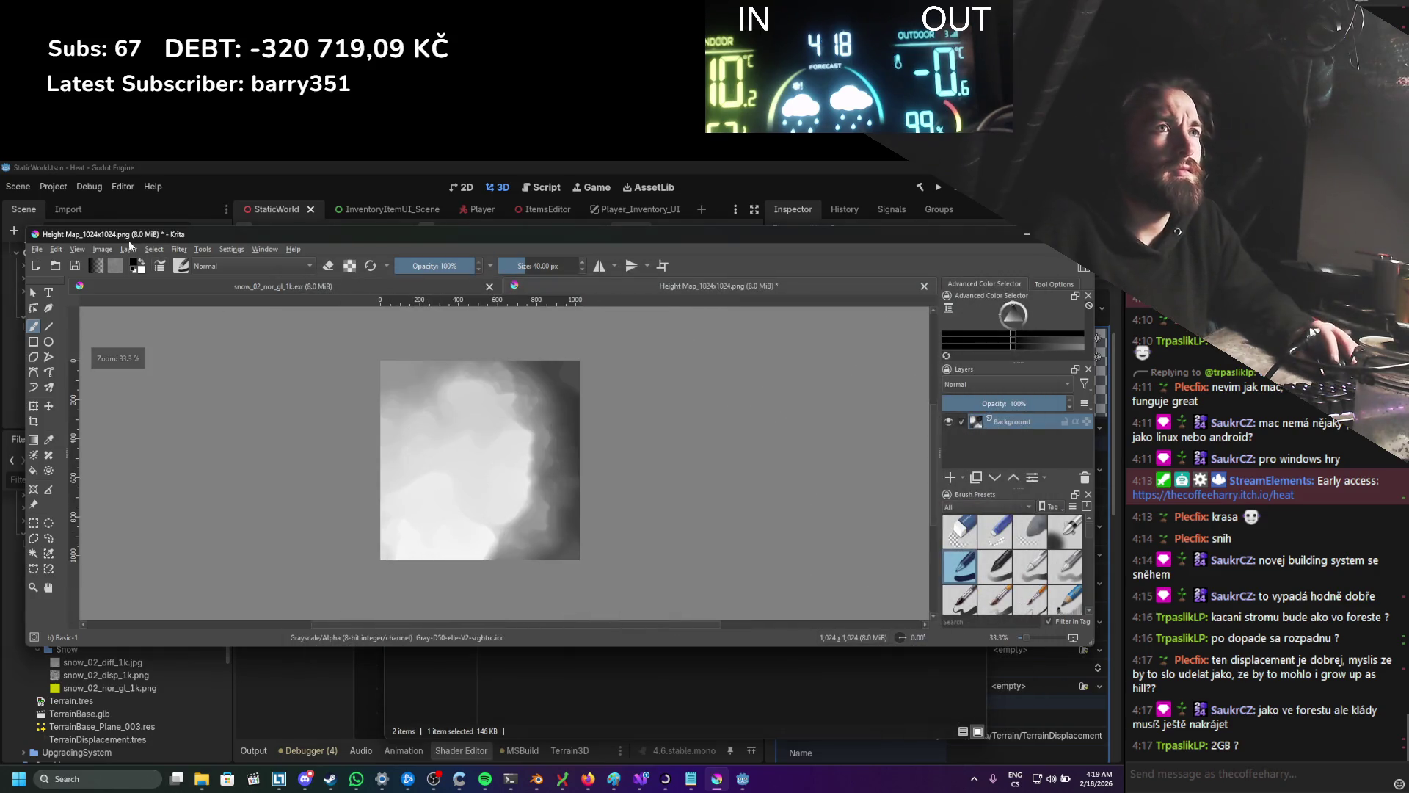
click(129, 250)
Step: Resize the Height Map canvas to 2048×2048
mouse_move(102, 250)
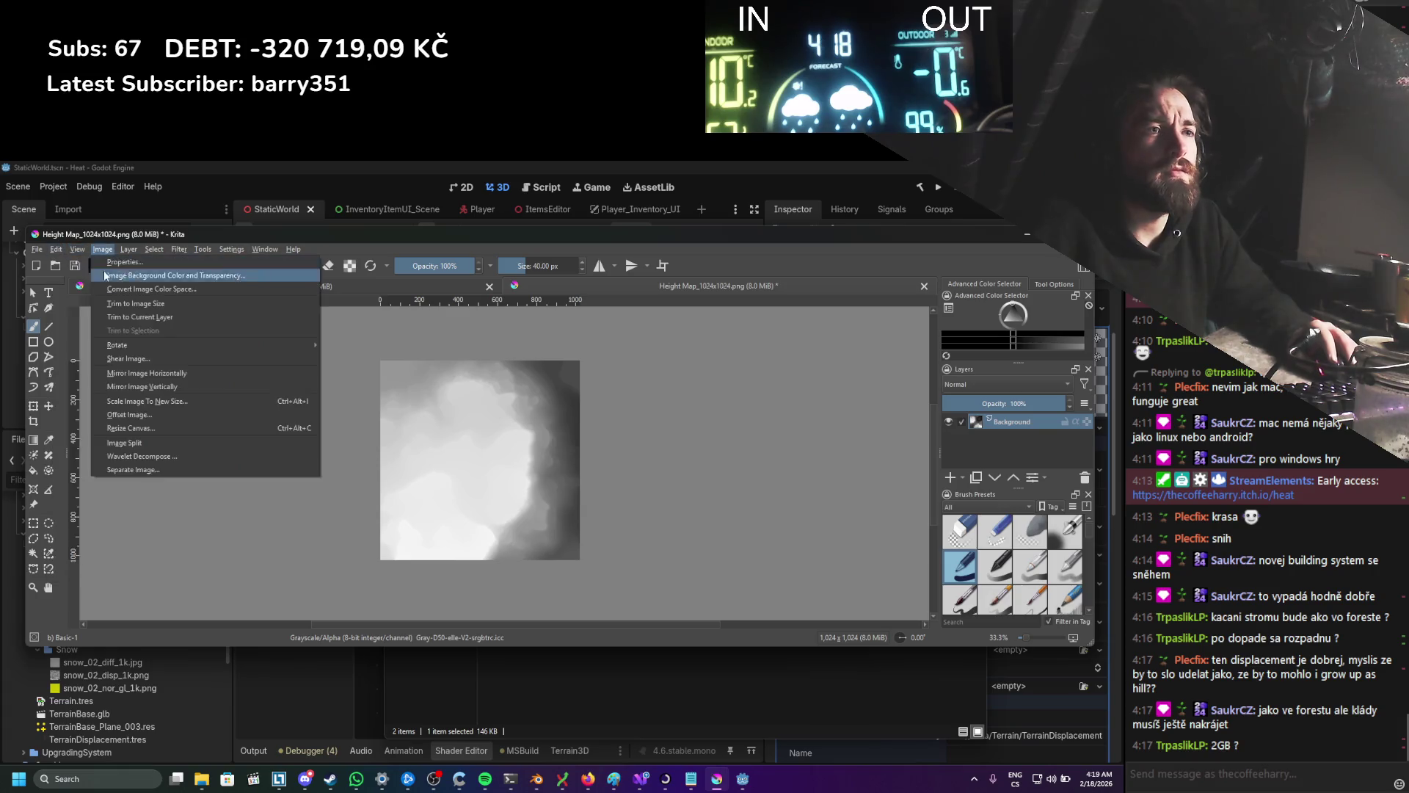
click(158, 430)
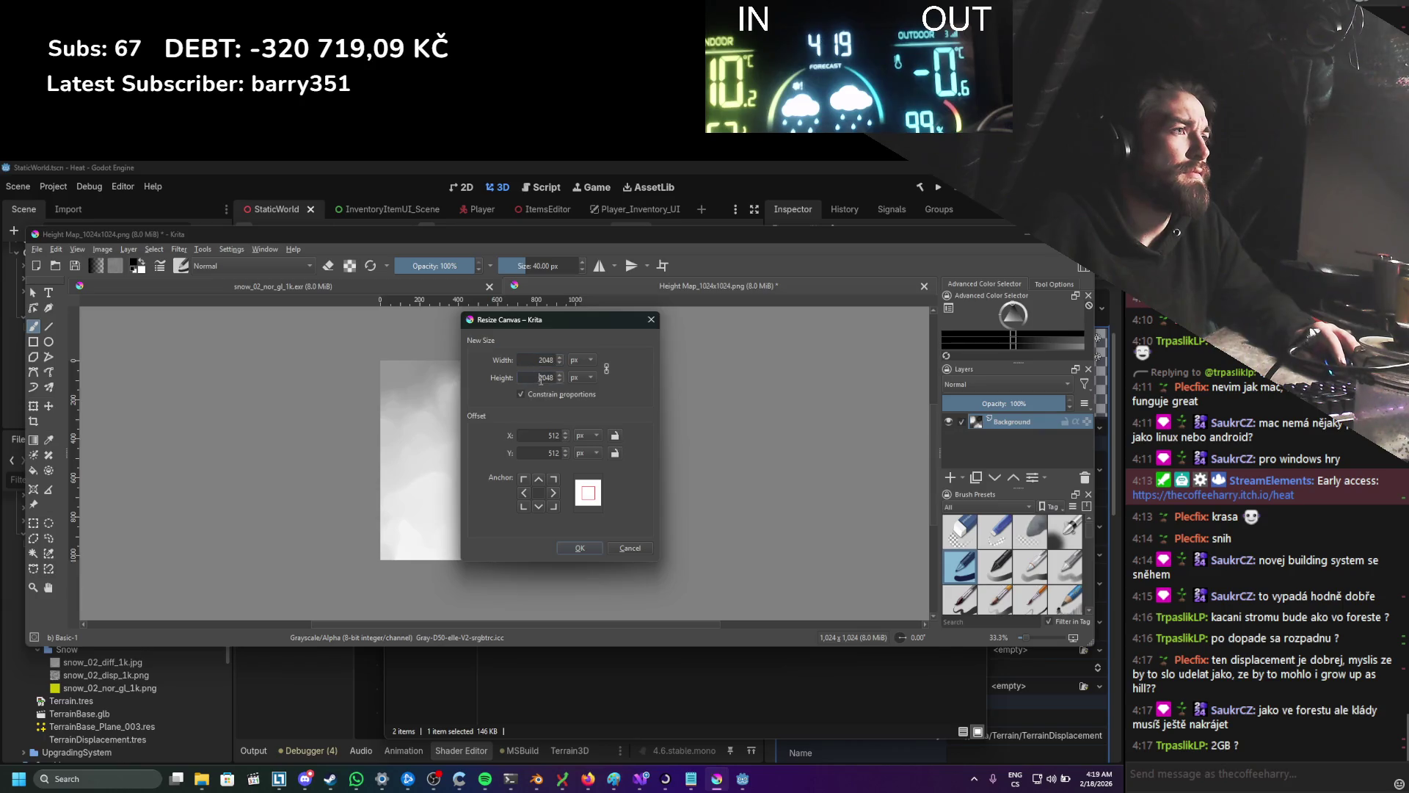
click(578, 549)
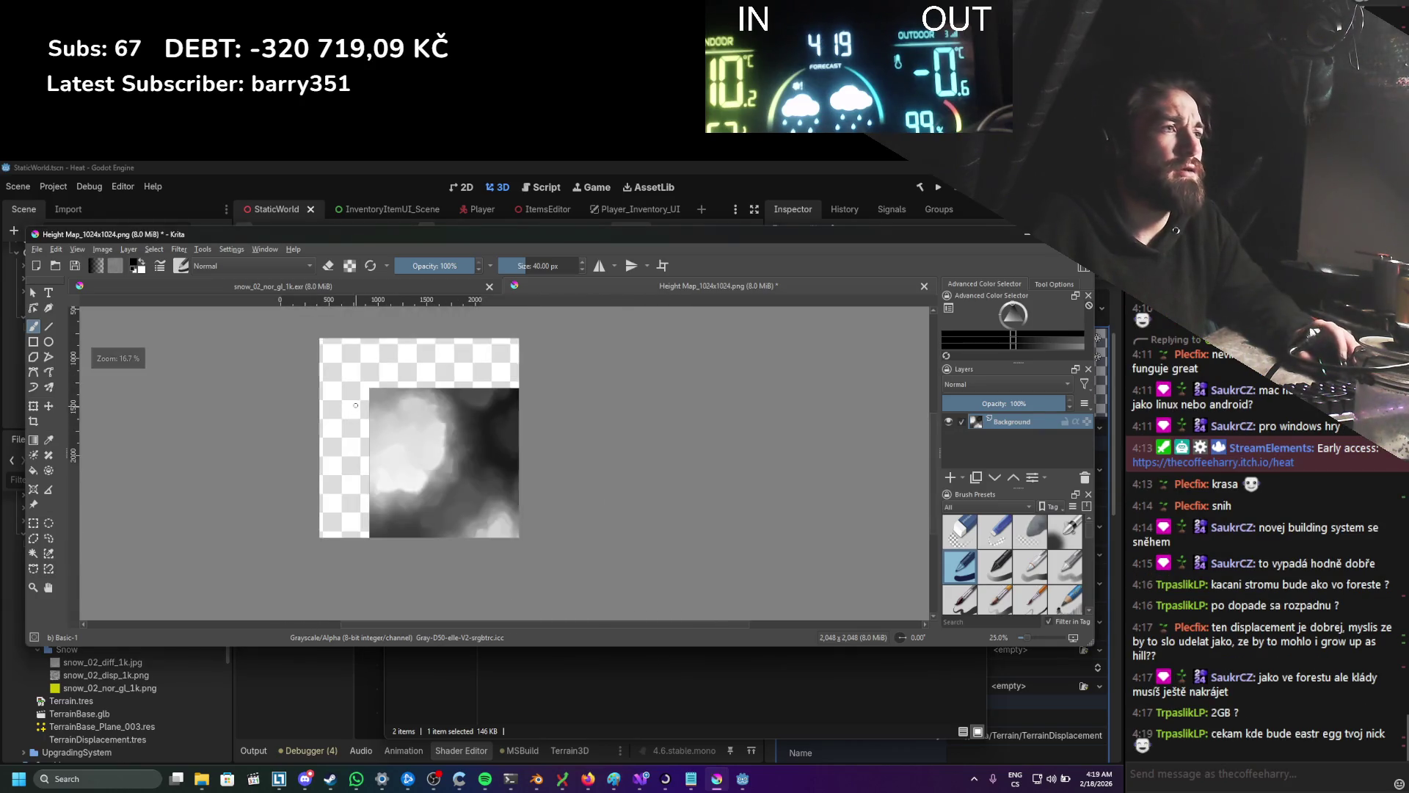
key(ctrl+Tab)
click(36, 292)
scroll(588, 391, down, 1)
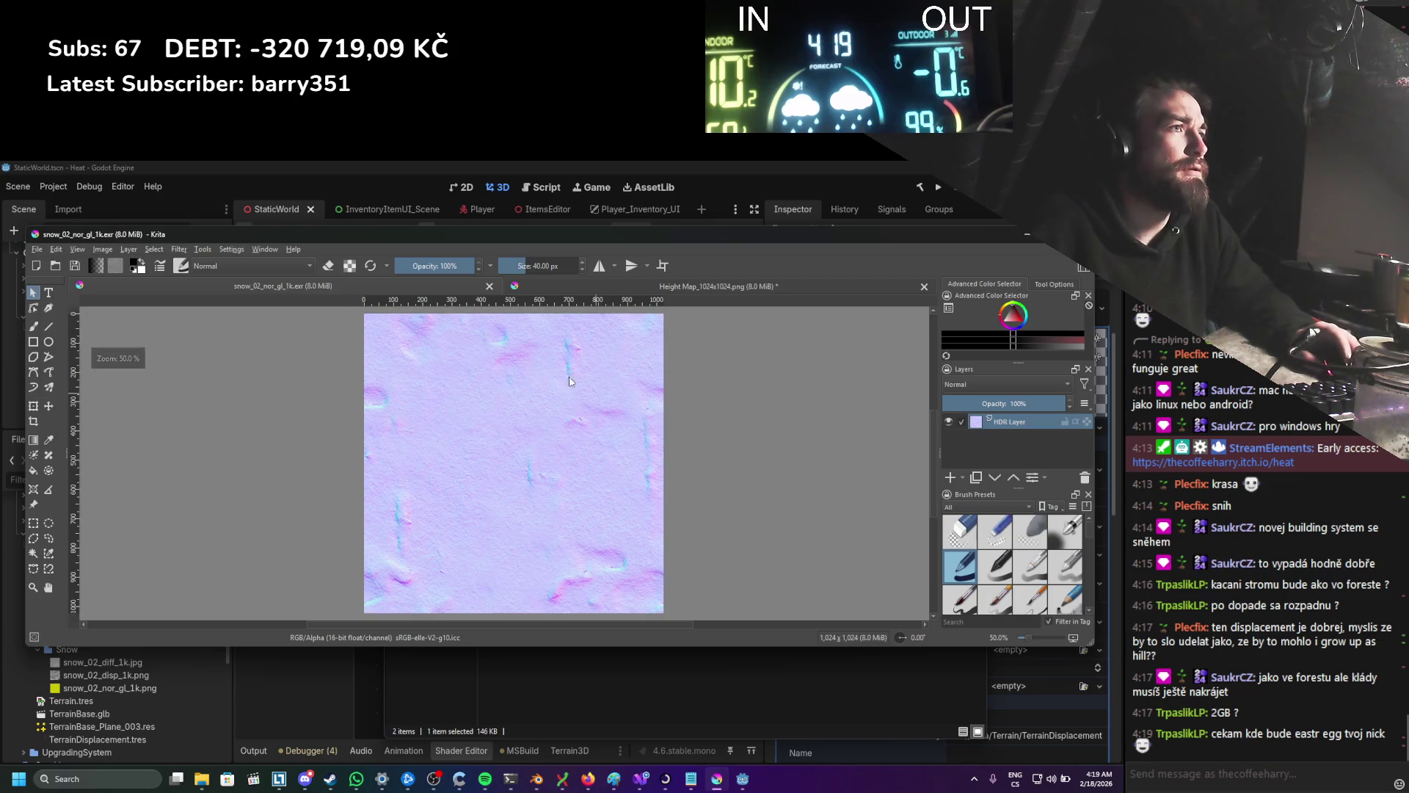
click(593, 289)
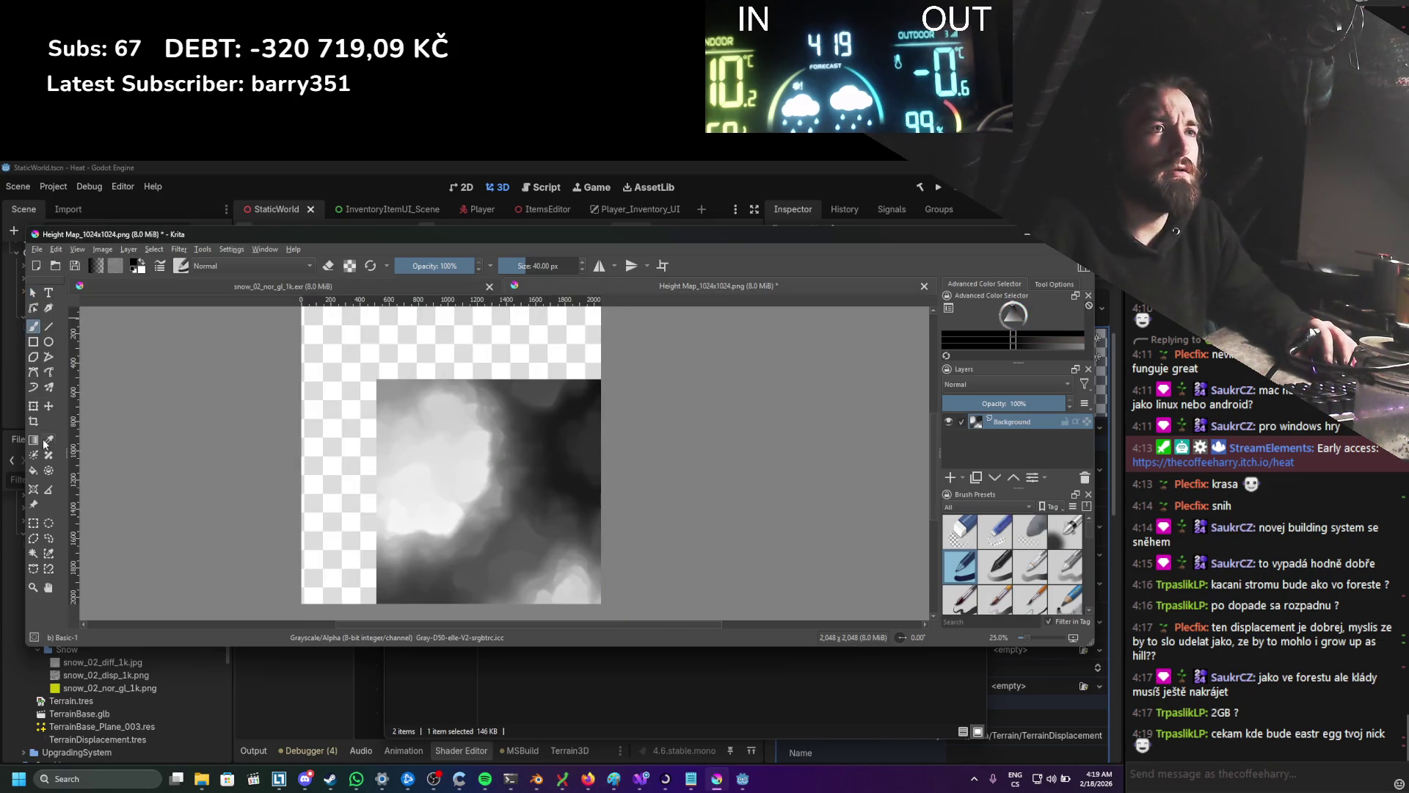
Step: Transform the heightmap layer so it stretches to all four canvas corners
click(33, 406)
mouse_move(441, 462)
mouse_down()
mouse_move(368, 447)
mouse_move(345, 401)
mouse_up()
scroll(551, 499, down, 1)
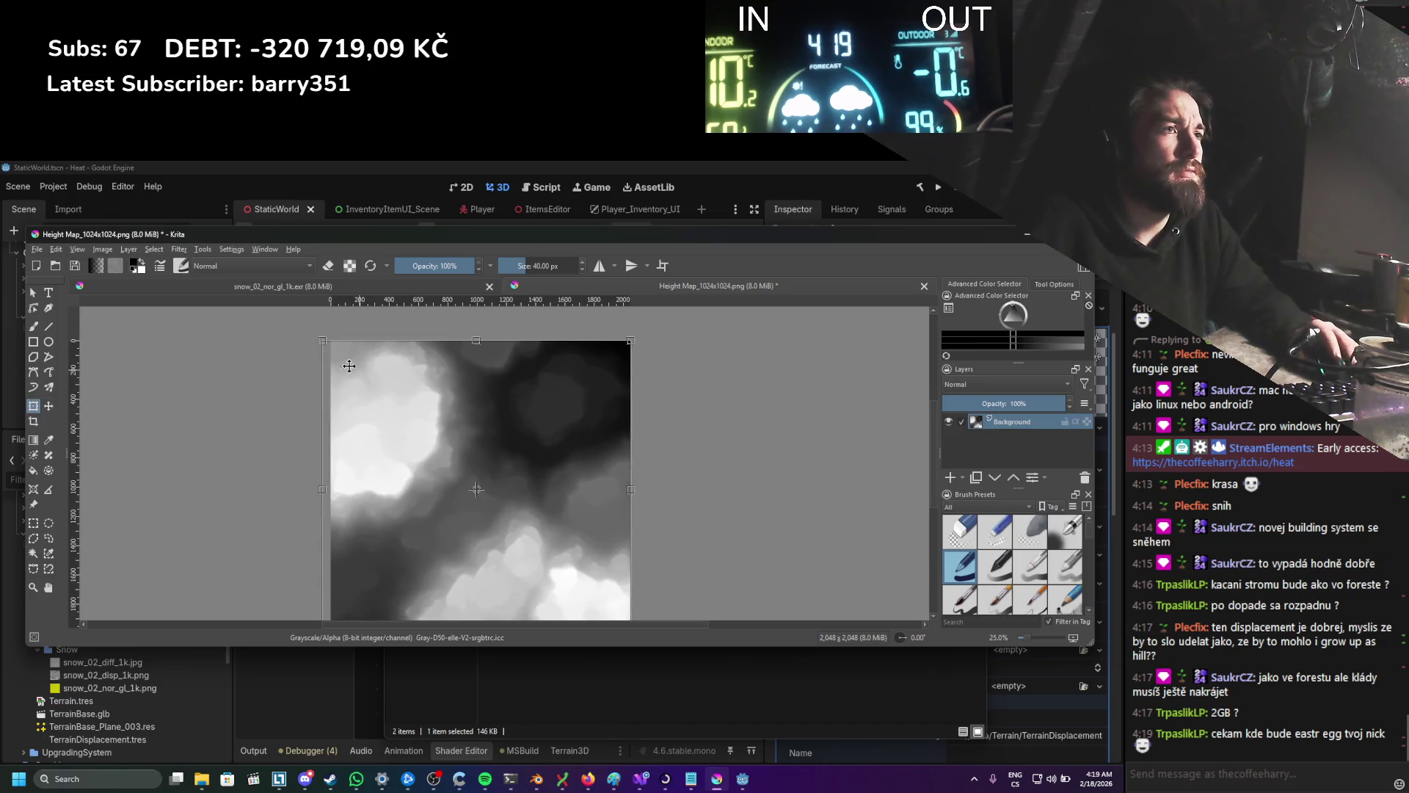
drag(321, 341, 330, 338)
scroll(598, 425, down, 1)
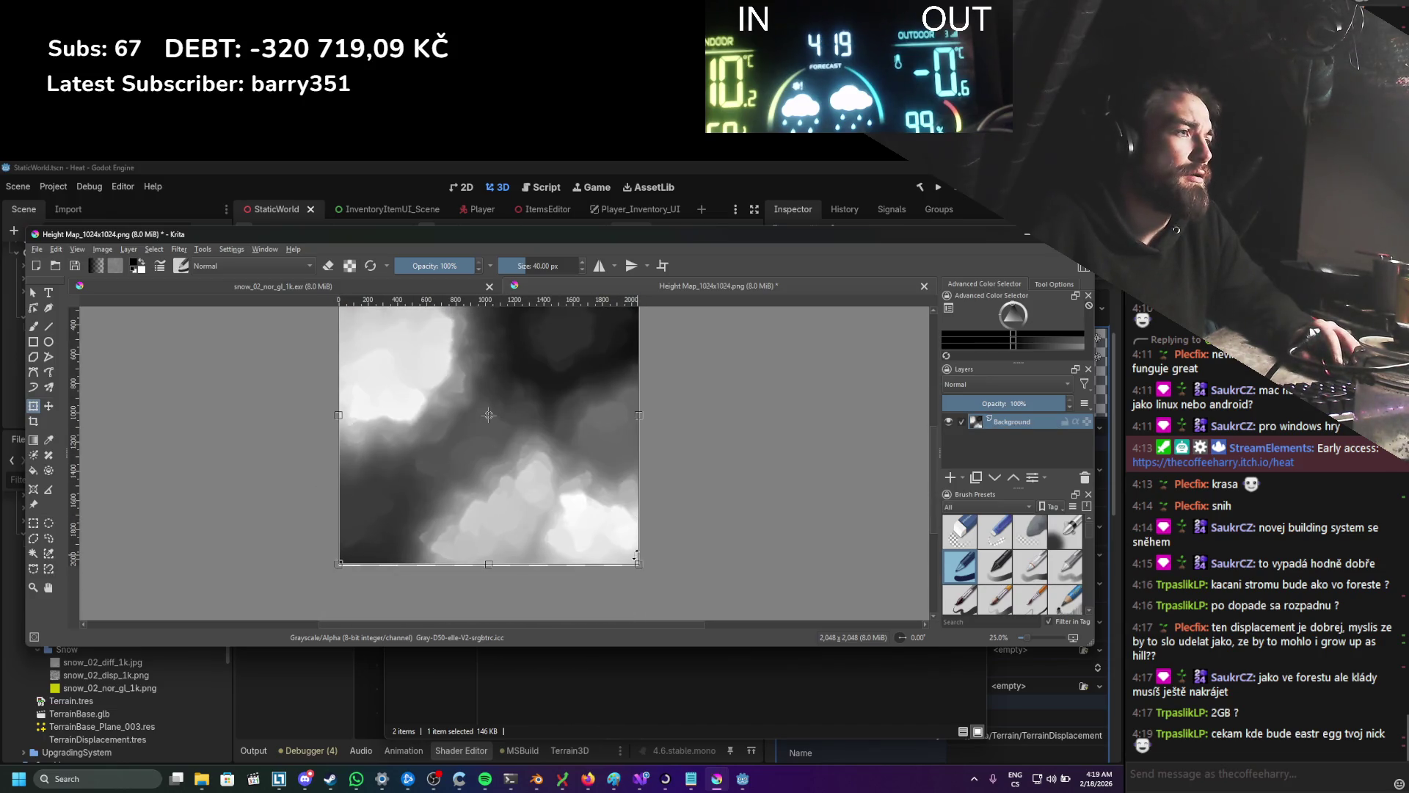
drag(630, 557, 638, 566)
click(37, 249)
click(86, 357)
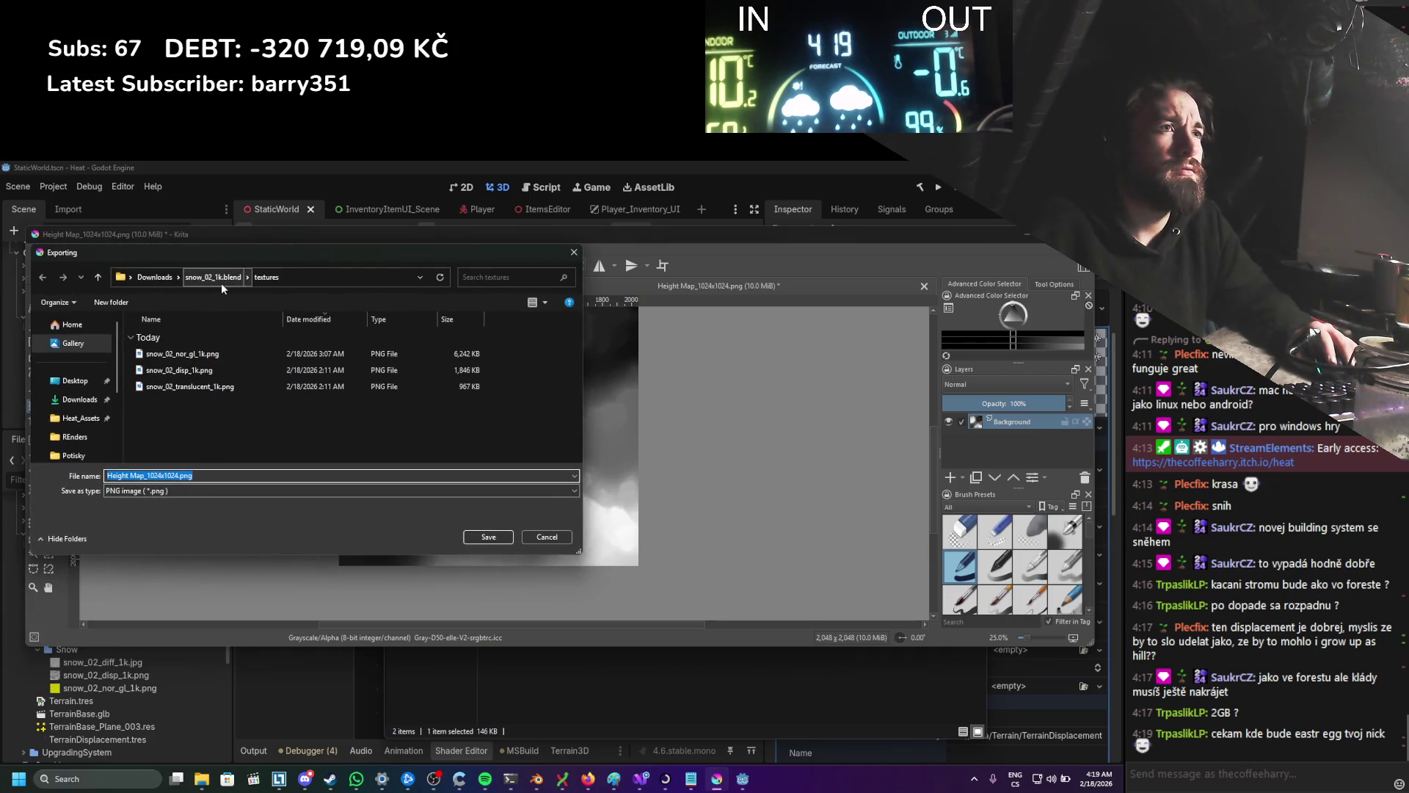
Step: Point the export dialog at the project's Terrain HeightMap folder using its copied path
scroll(94, 417, down, 2)
scroll(87, 381, up, 3)
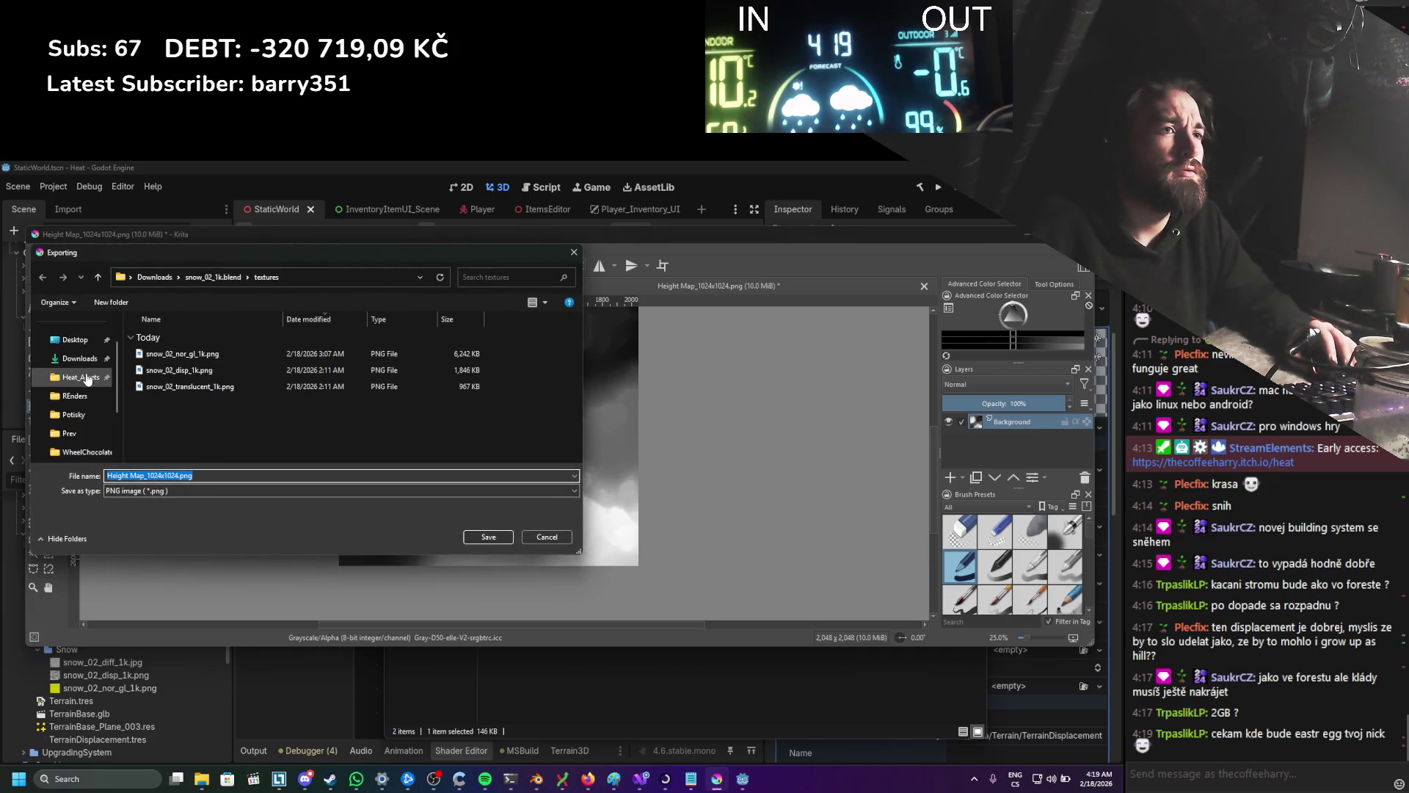
mouse_move(210, 777)
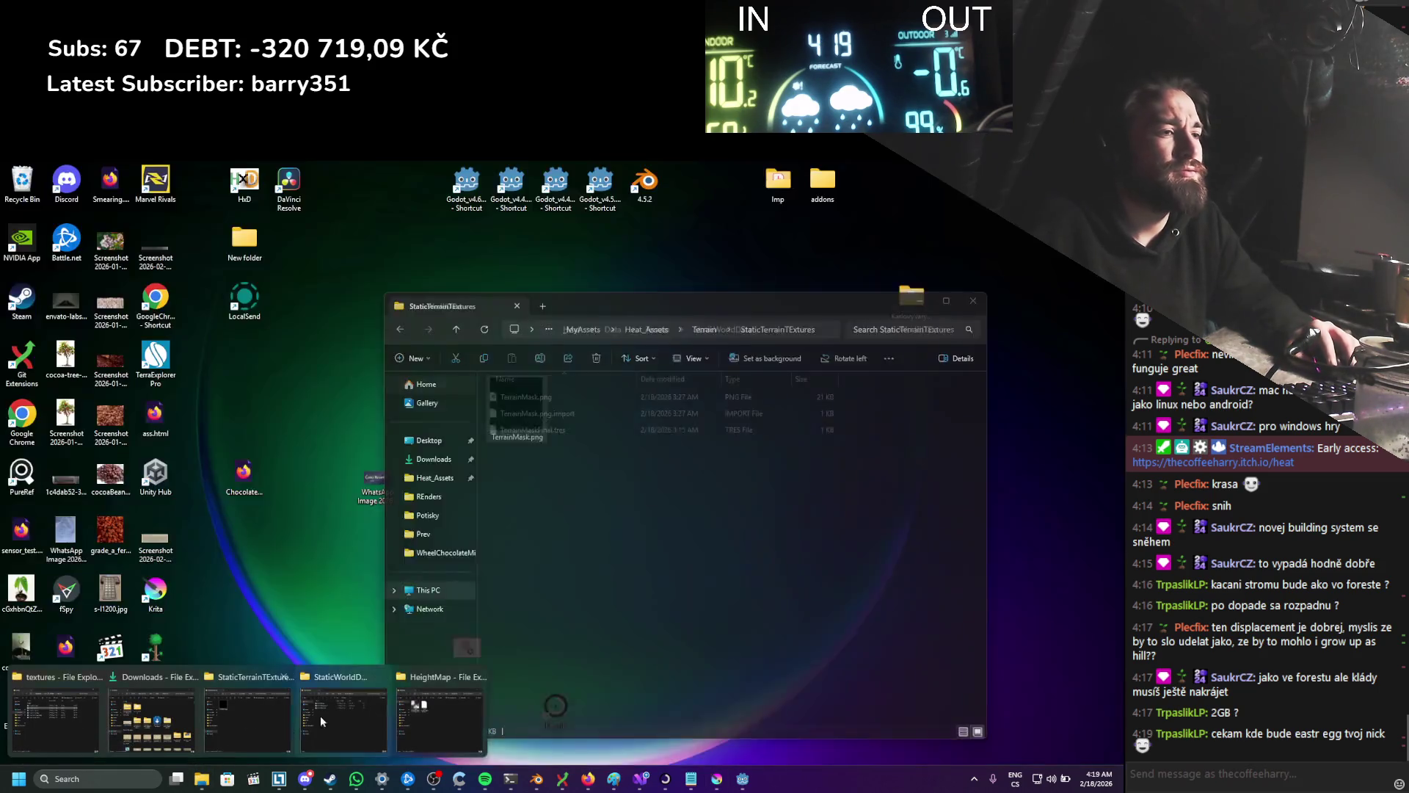
click(433, 707)
click(822, 329)
key(ctrl+c)
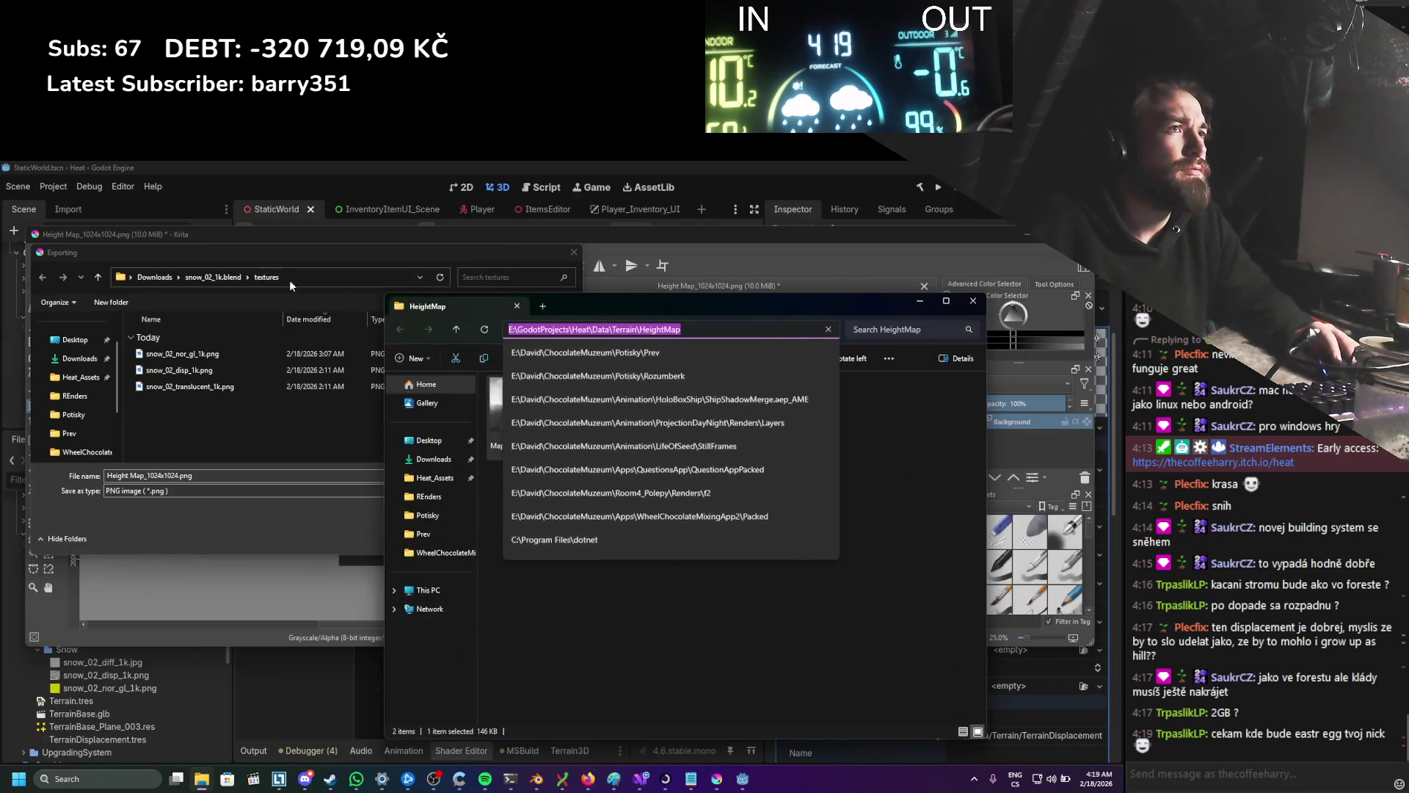
click(294, 277)
key(ctrl+v)
key(Return)
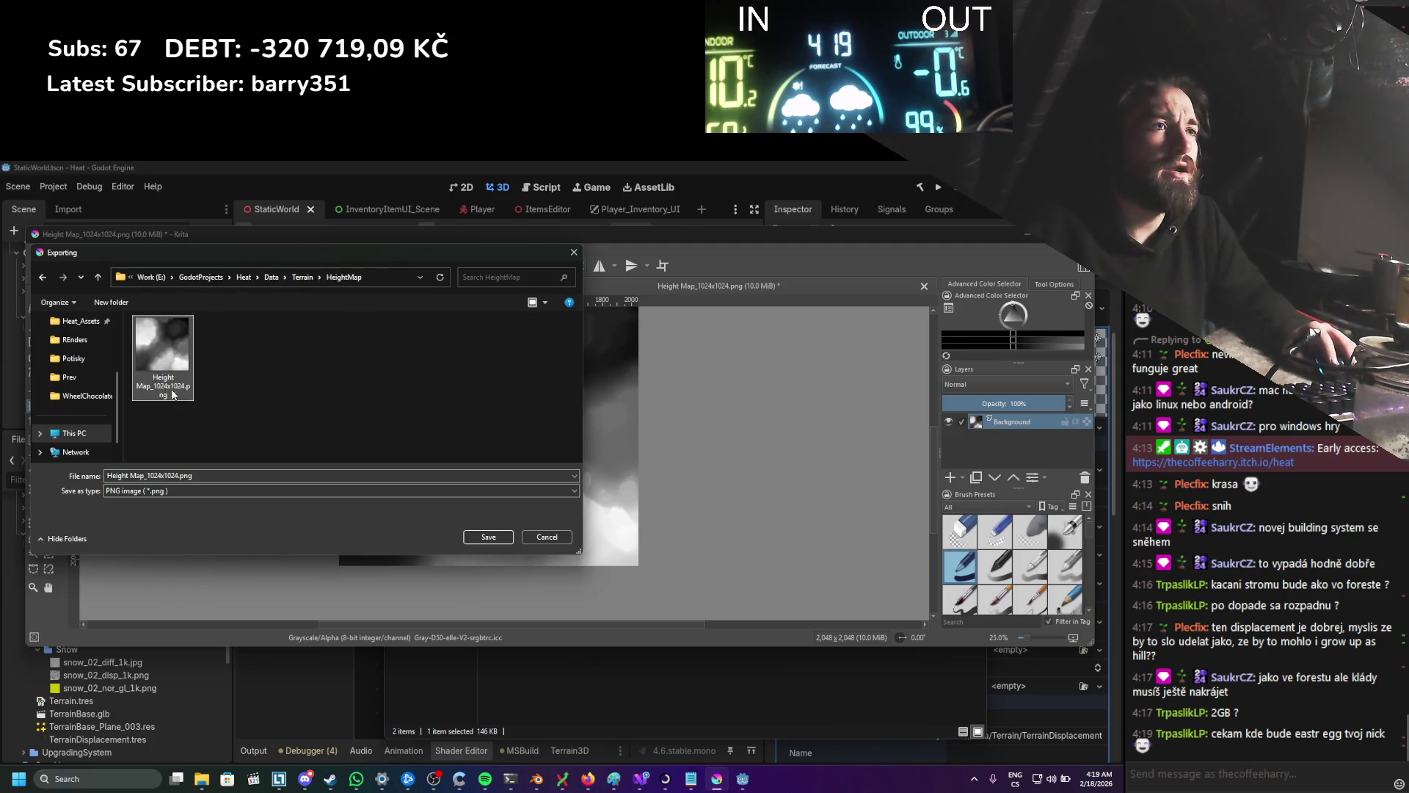
Step: Save the export as Height Map_2048x2048.png with the default PNG options
triple_click(140, 477)
key(ctrl+v)
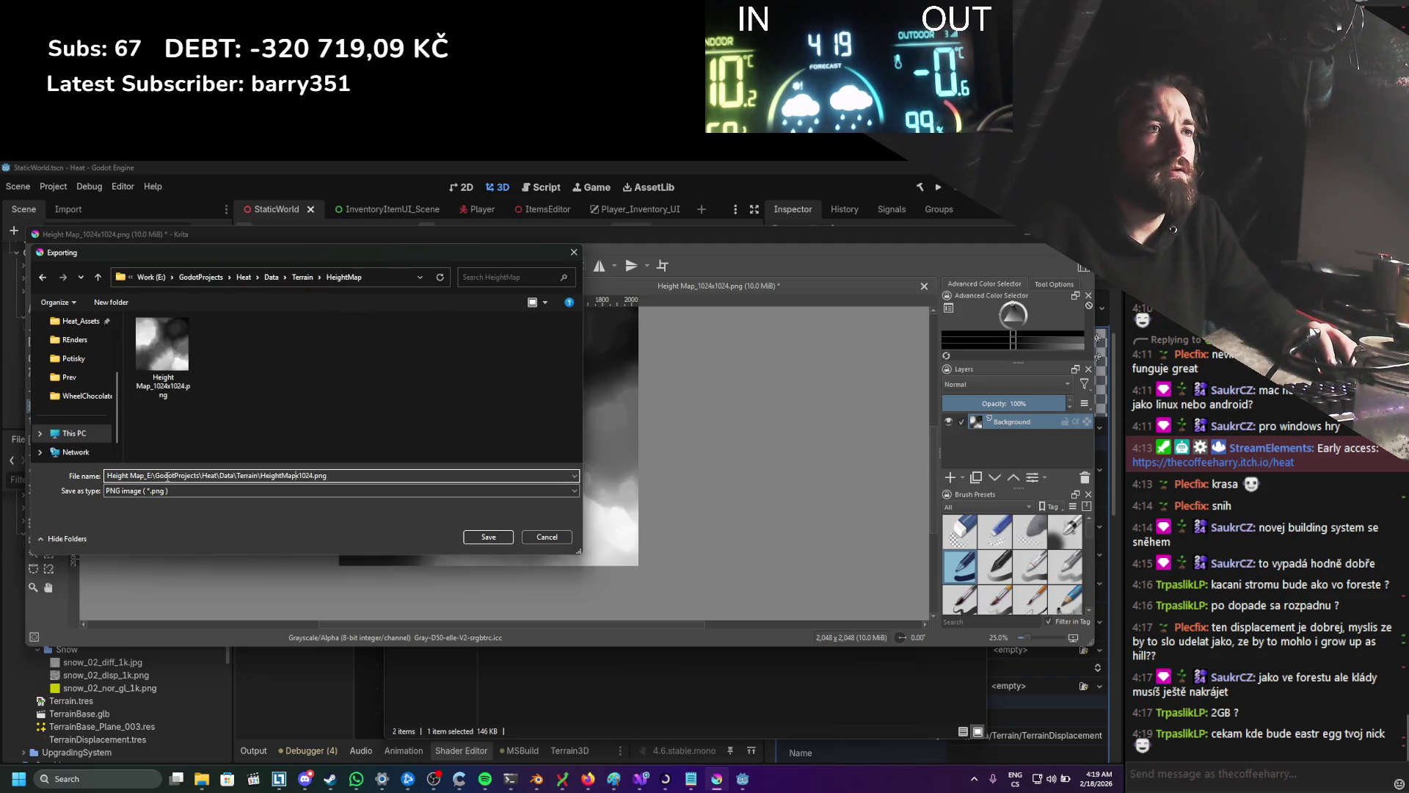
key(ctrl+z)
text(2048x2048)
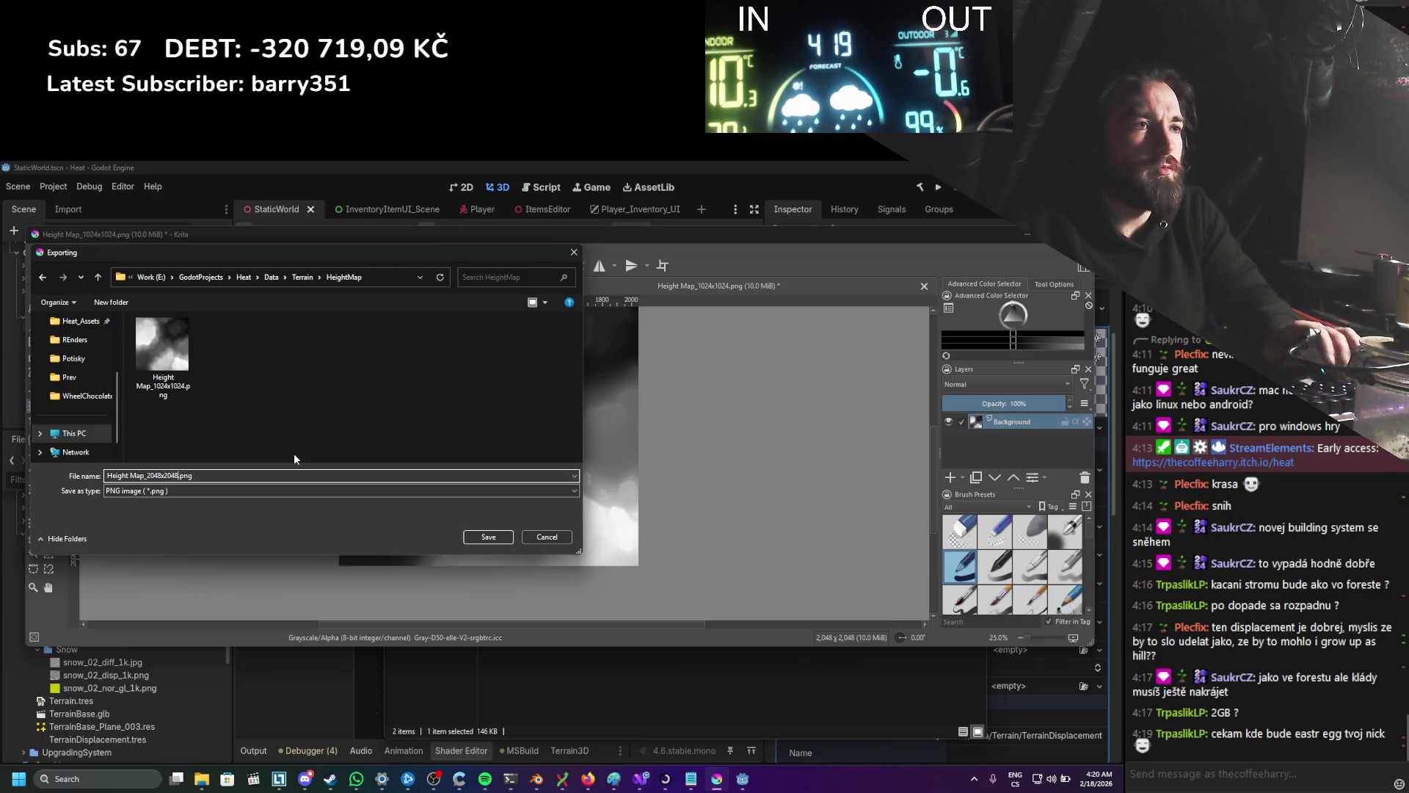
click(488, 536)
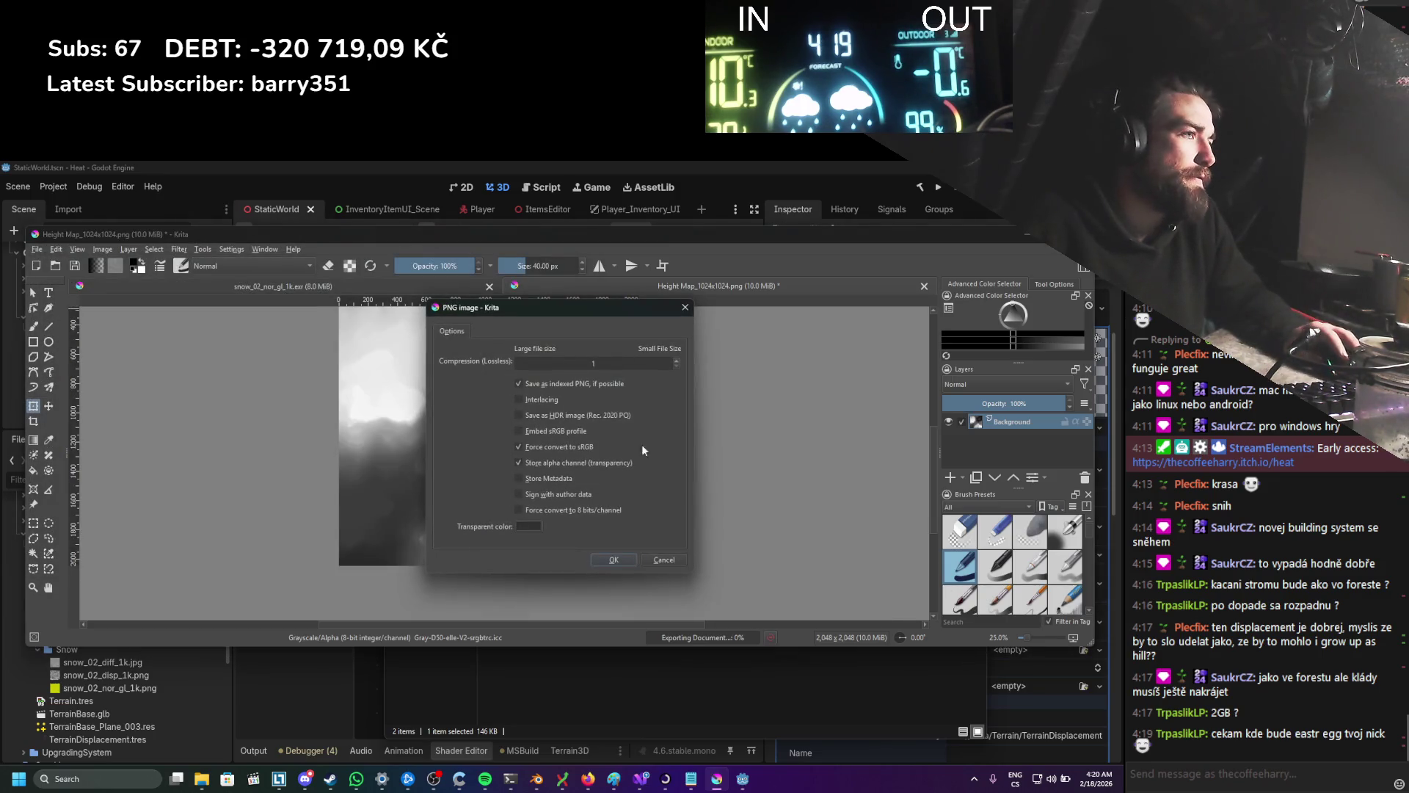
click(609, 560)
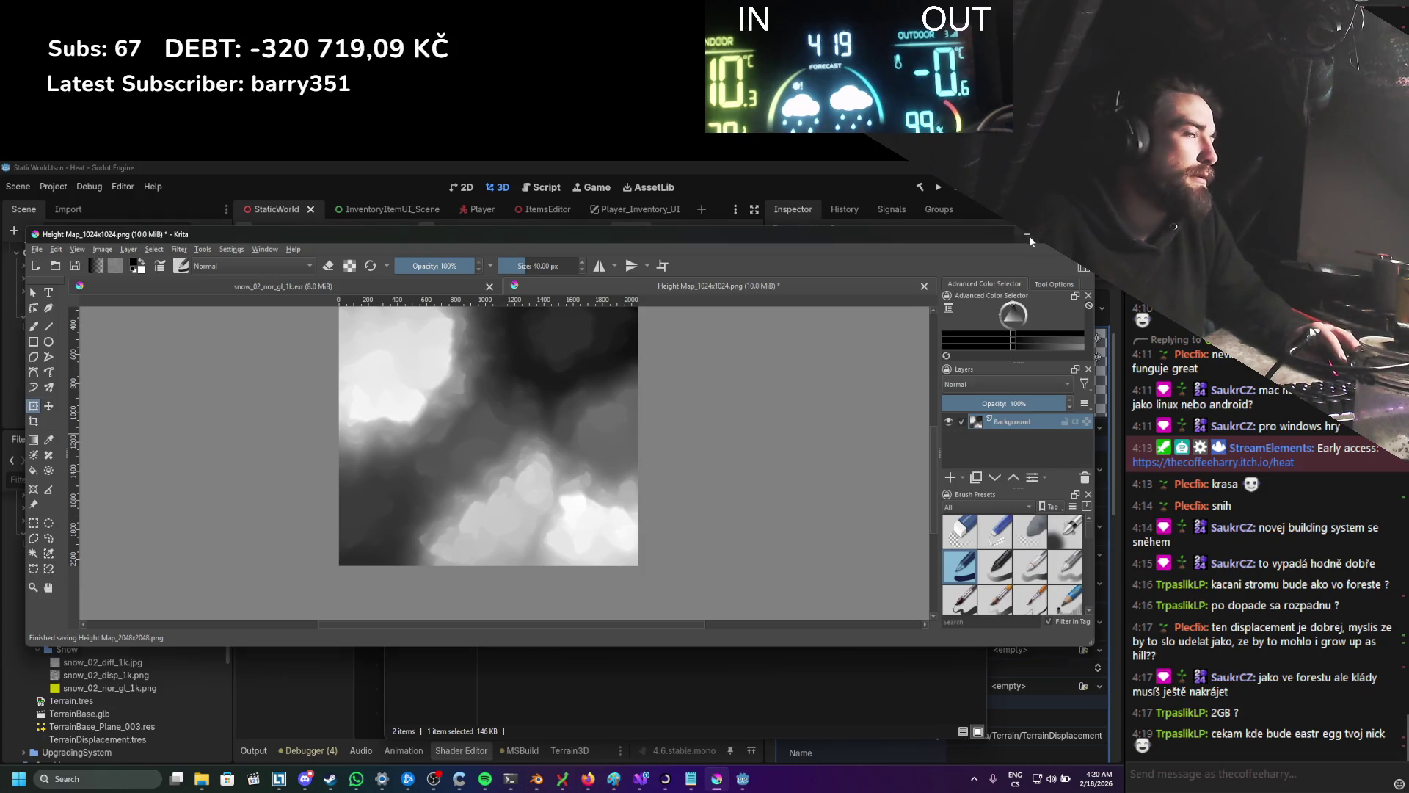
click(1028, 236)
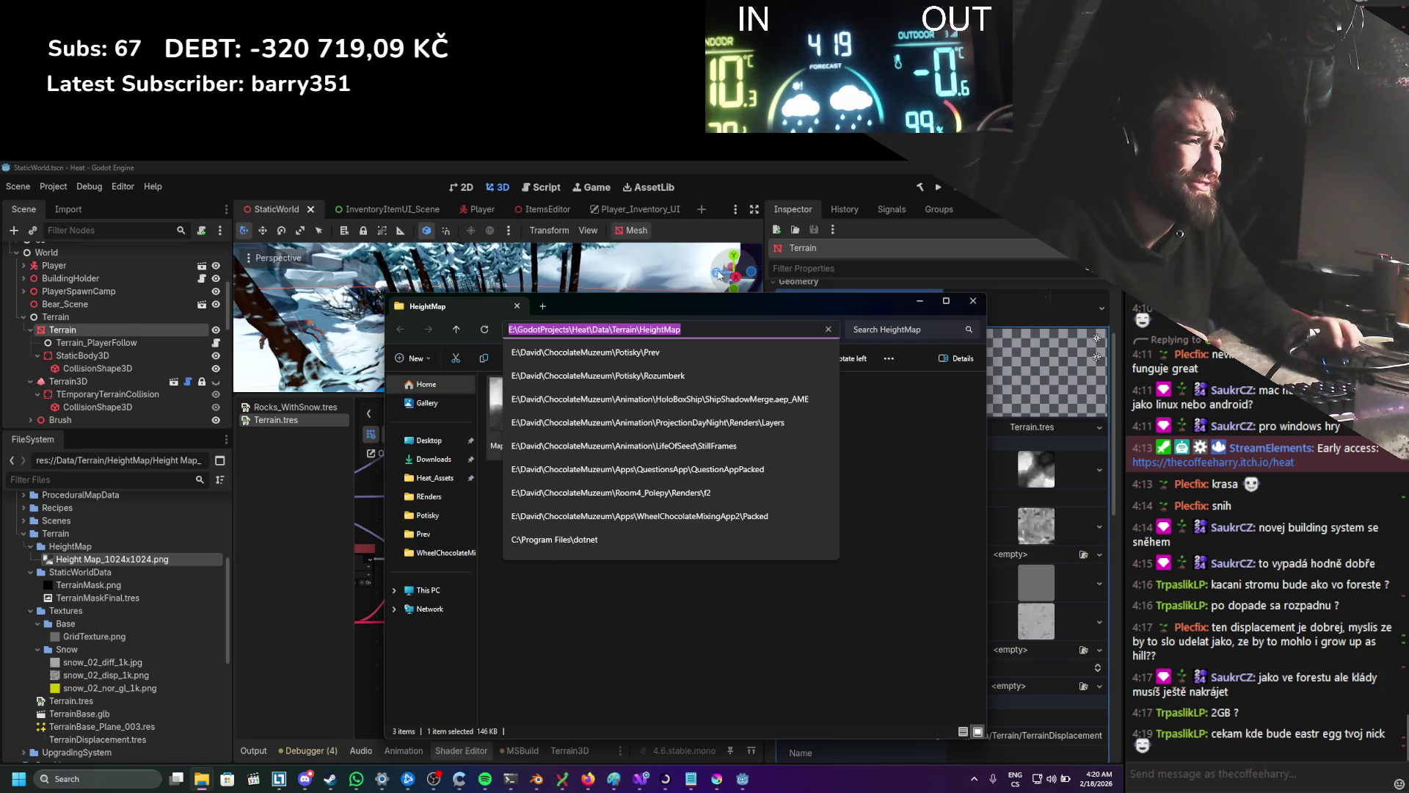
Step: Drop Height Map_2048x2048.png into the Terrain shader's height map slot in the Inspector and save
click(915, 300)
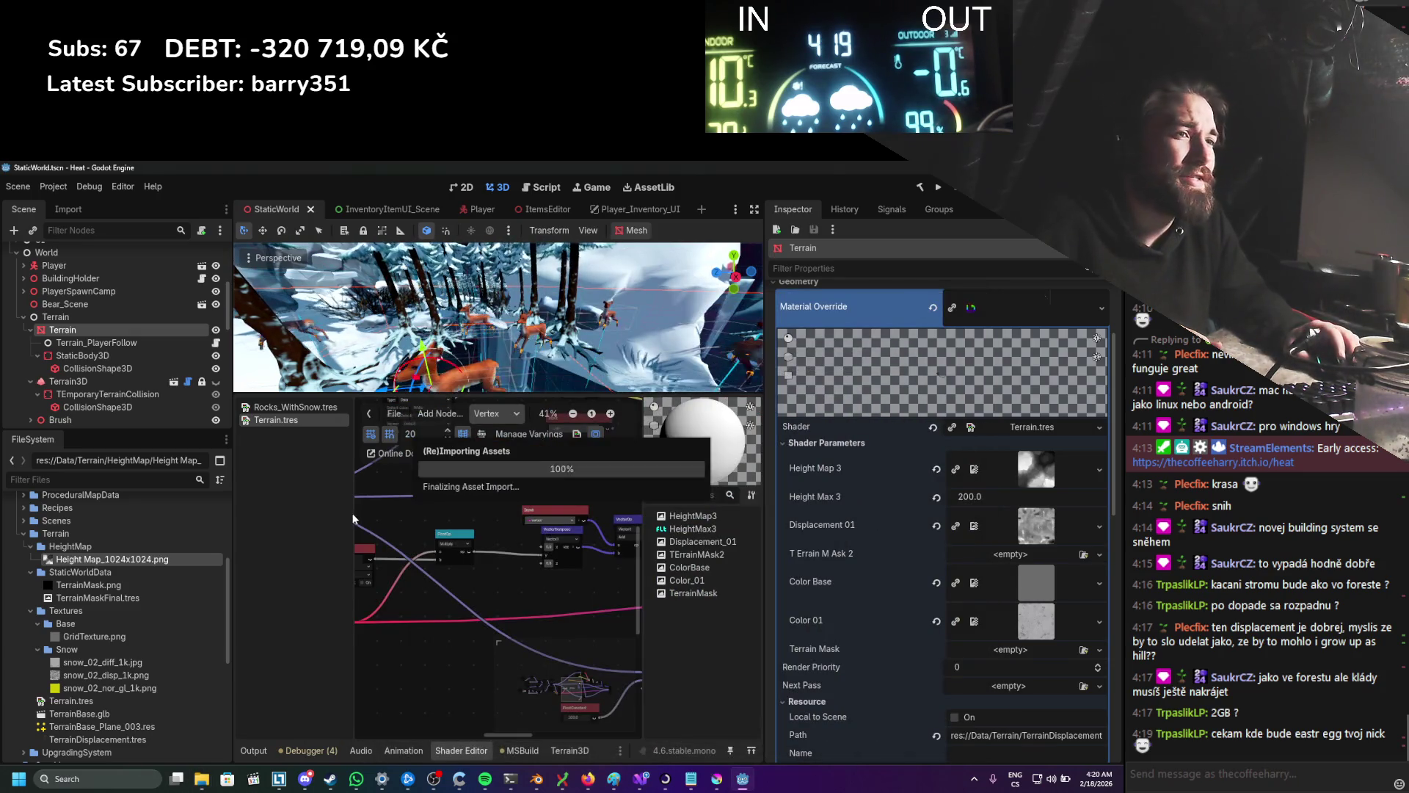
drag(136, 572, 960, 481)
scroll(491, 336, up, 2)
scroll(490, 336, up, 2)
key(ctrl+s)
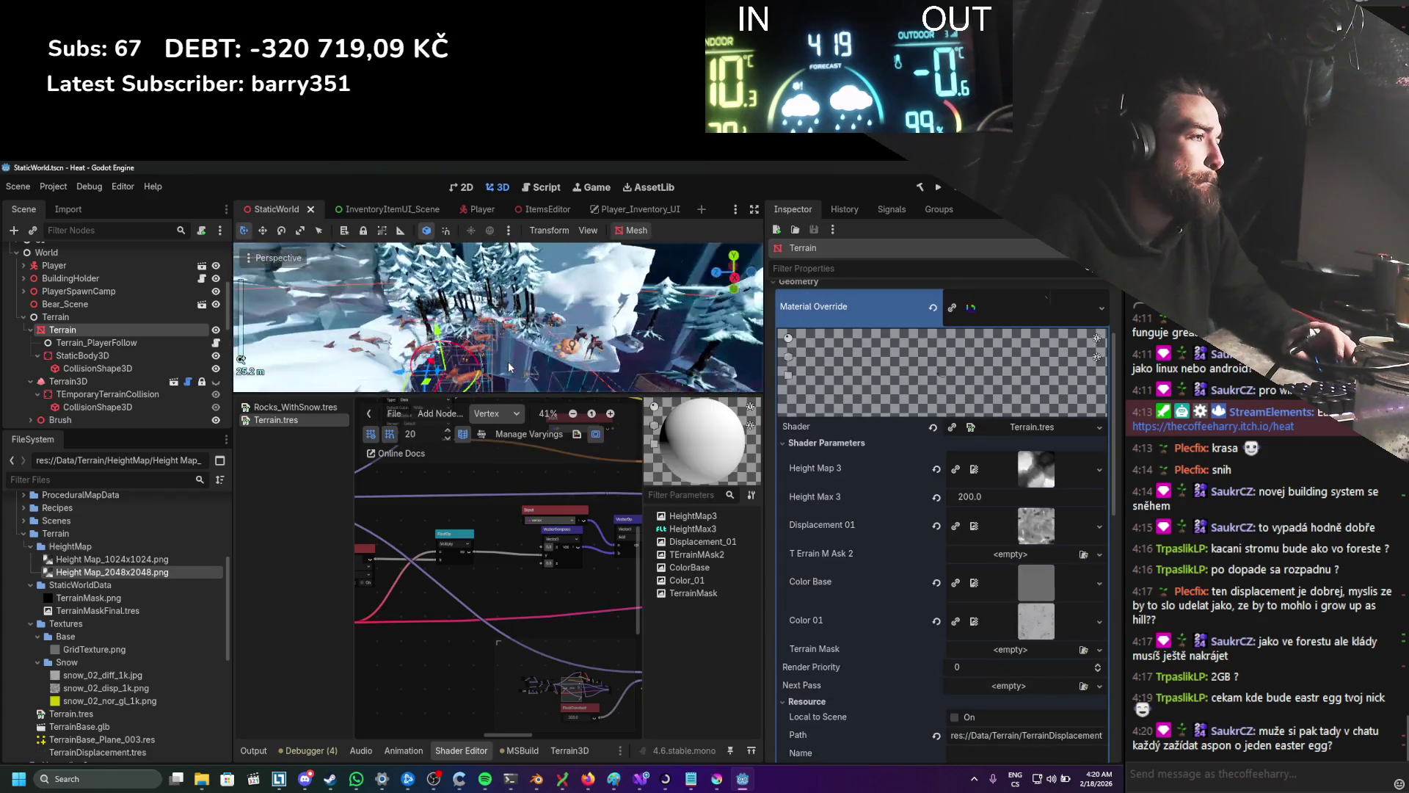
drag(509, 357, 496, 290)
key(alt+Tab)
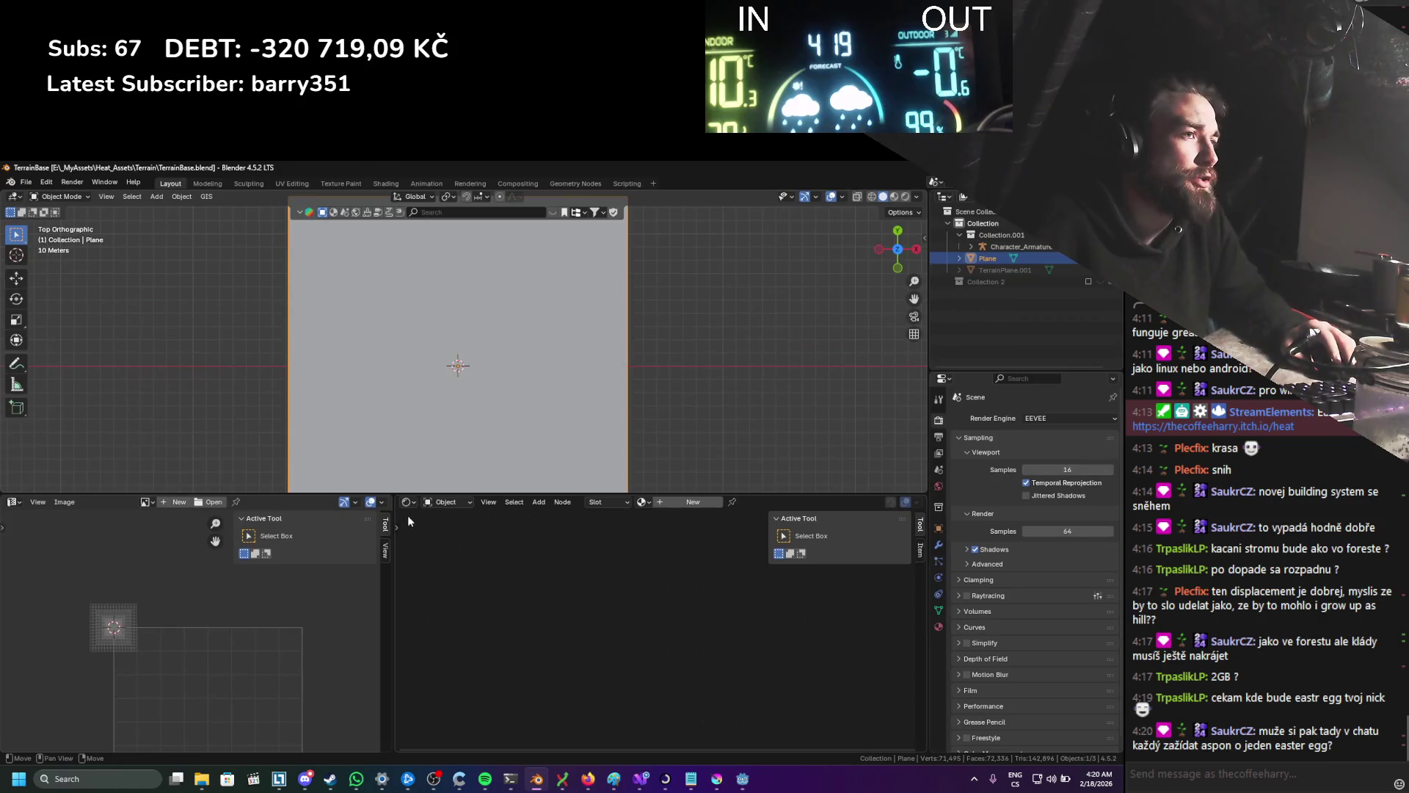
Step: Inspect the terrain plane's UVs in Edit Mode, save TerrainBase.blend, and return to Godot
key(Tab)
scroll(498, 333, down, 2)
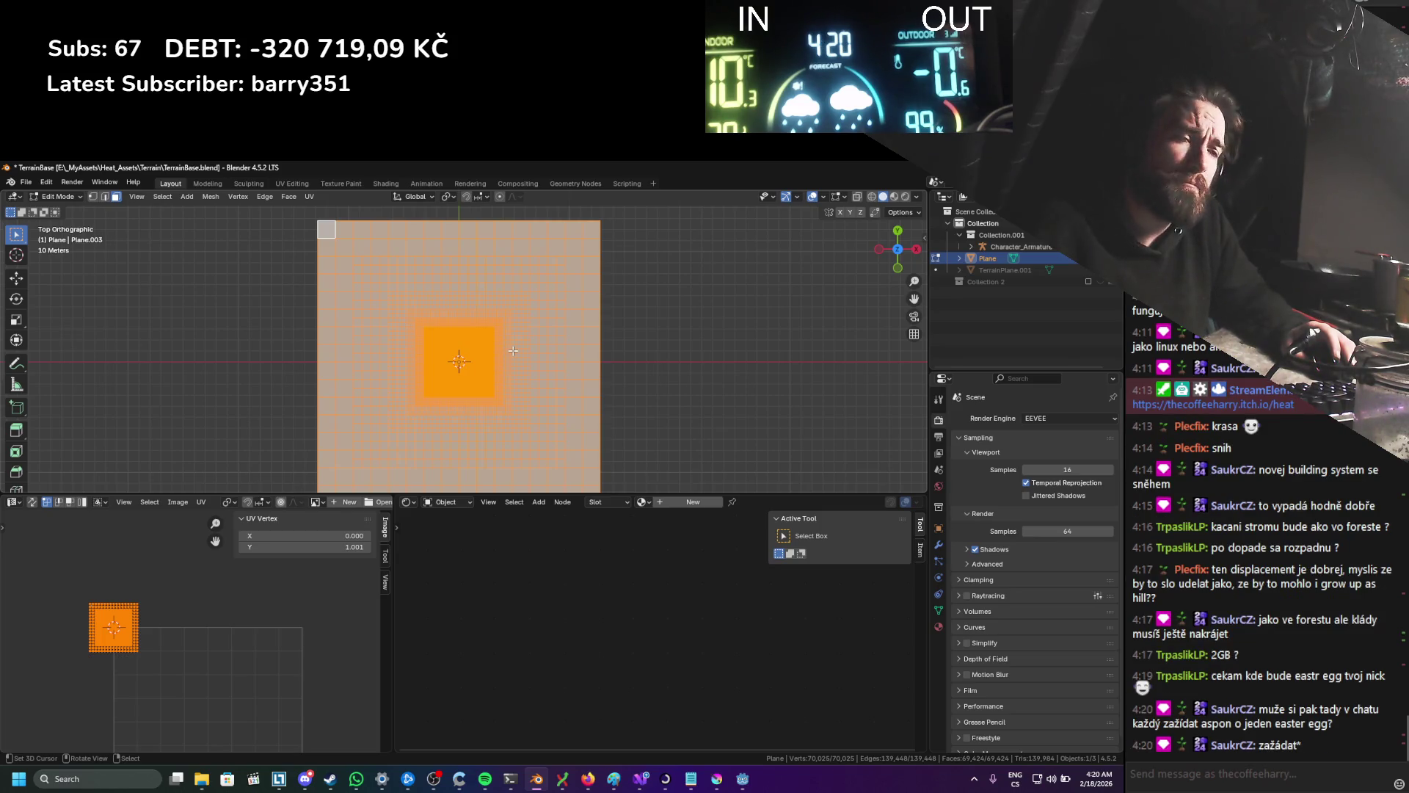
key(Tab)
key(ctrl+s)
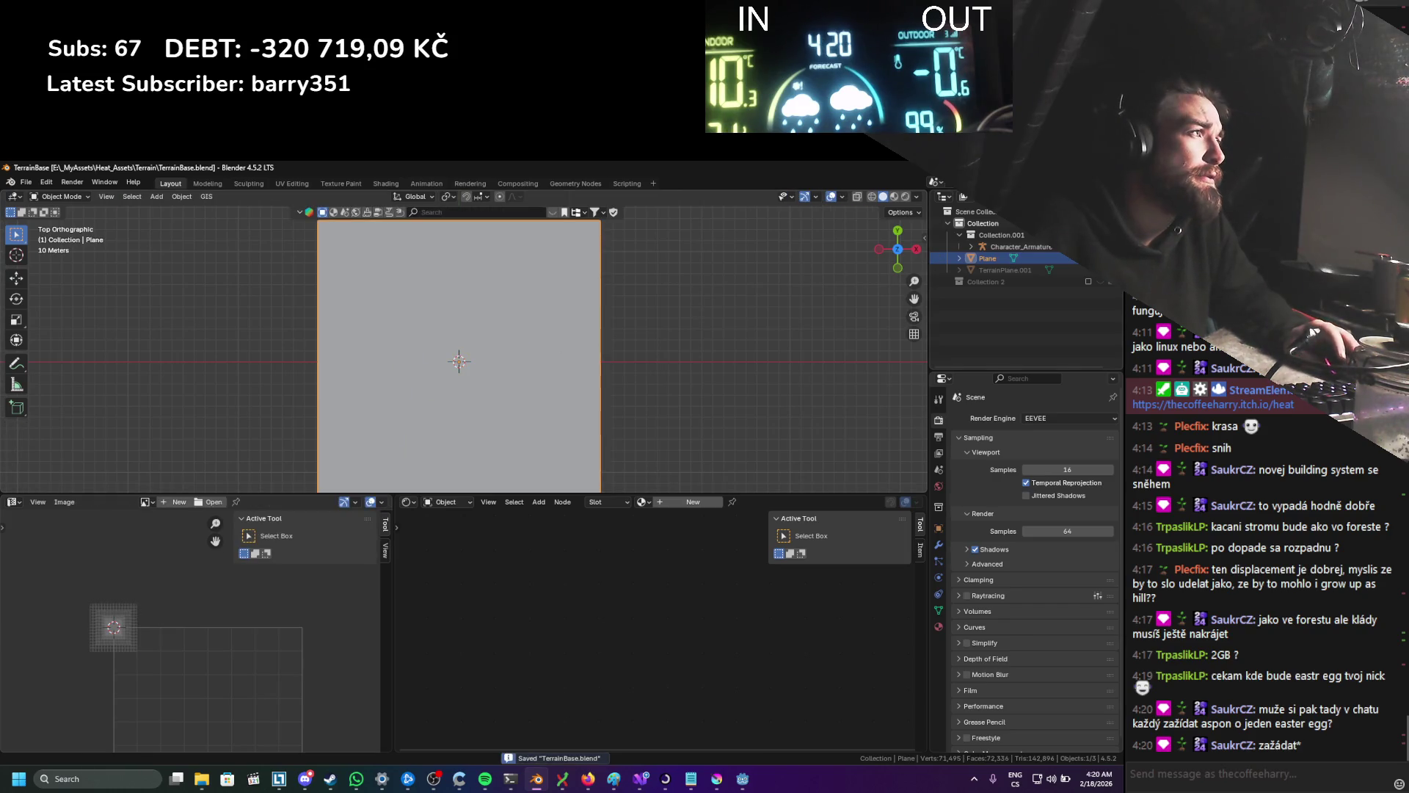
key(alt+Tab)
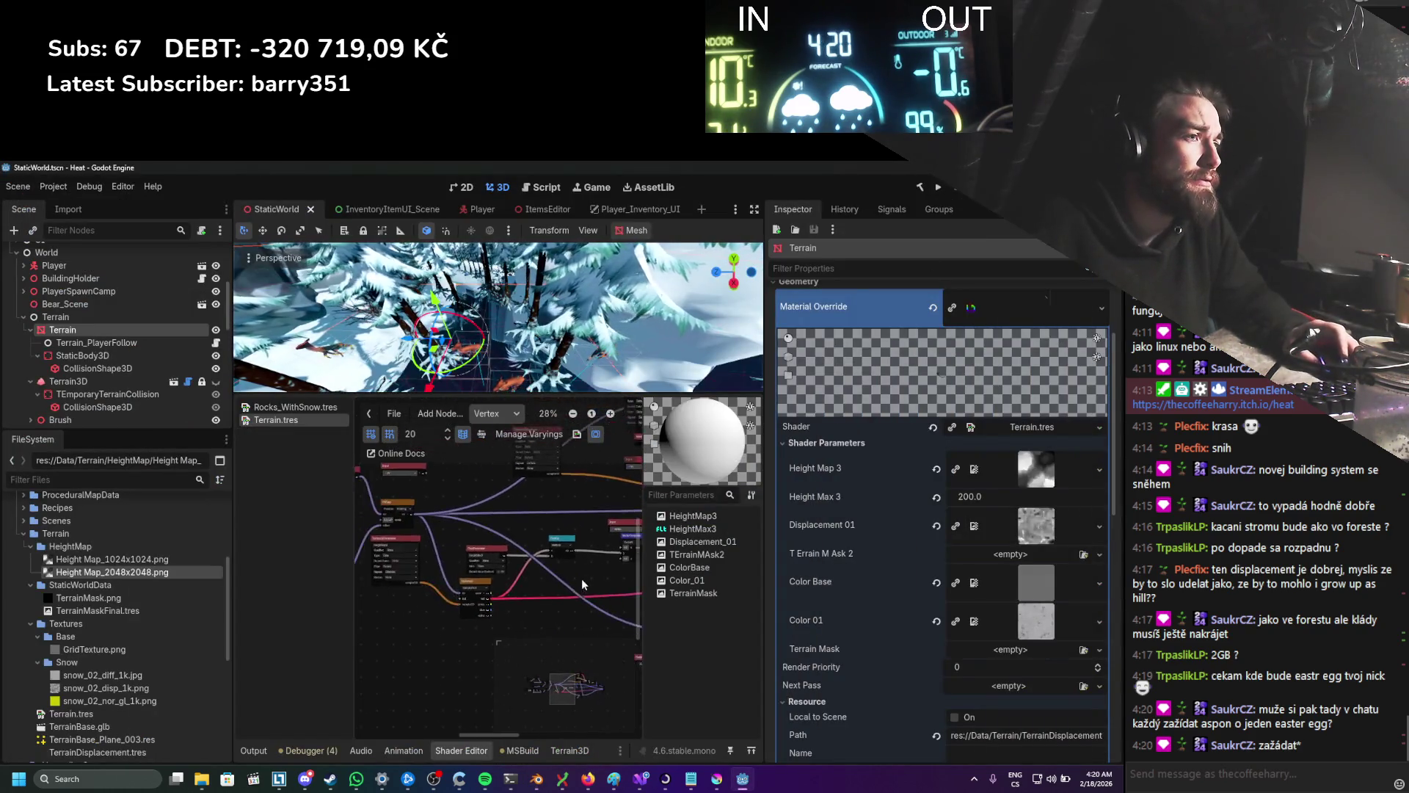
Step: Change the Divide node's vector value from 2048,2048 to 1024,1024
scroll(517, 577, down, 4)
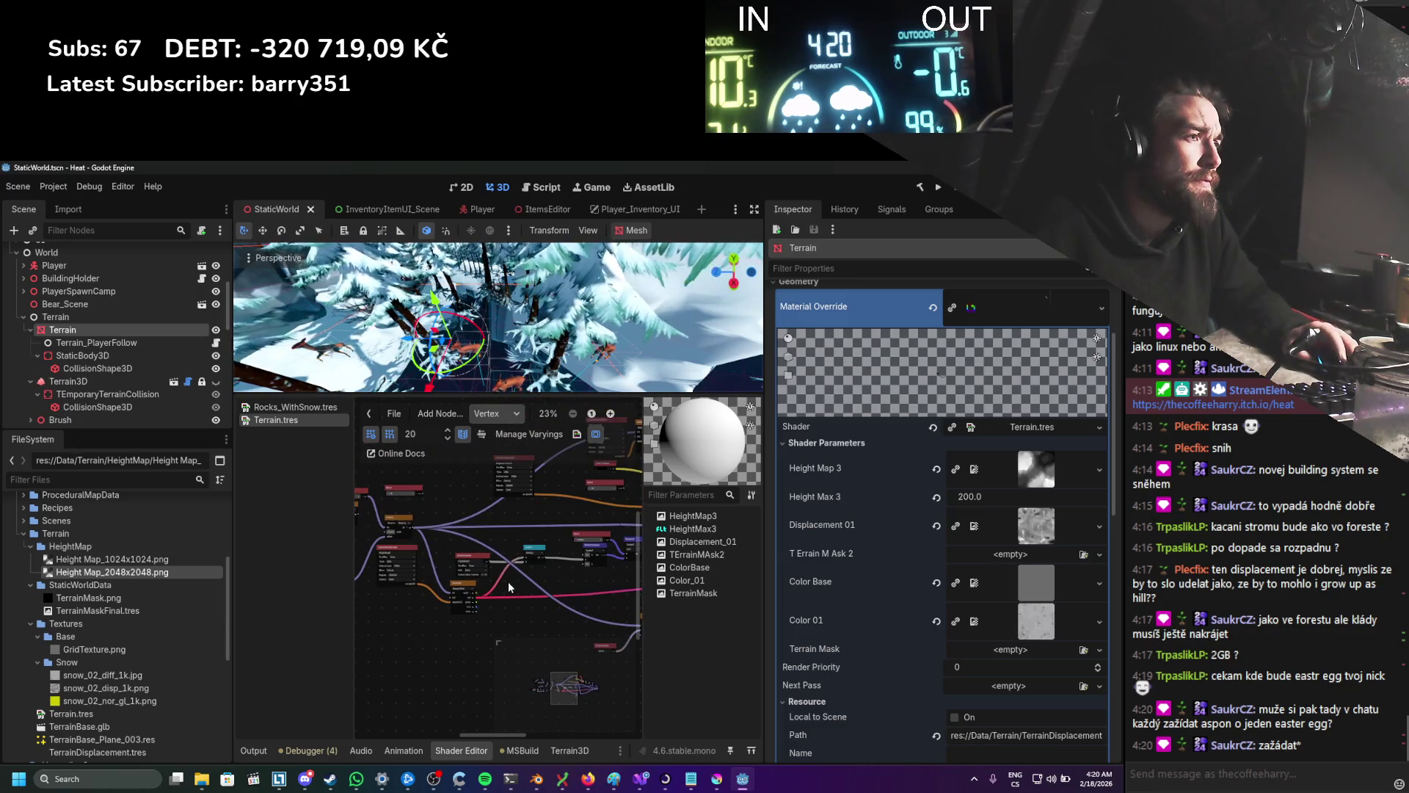
scroll(508, 582, left, 3)
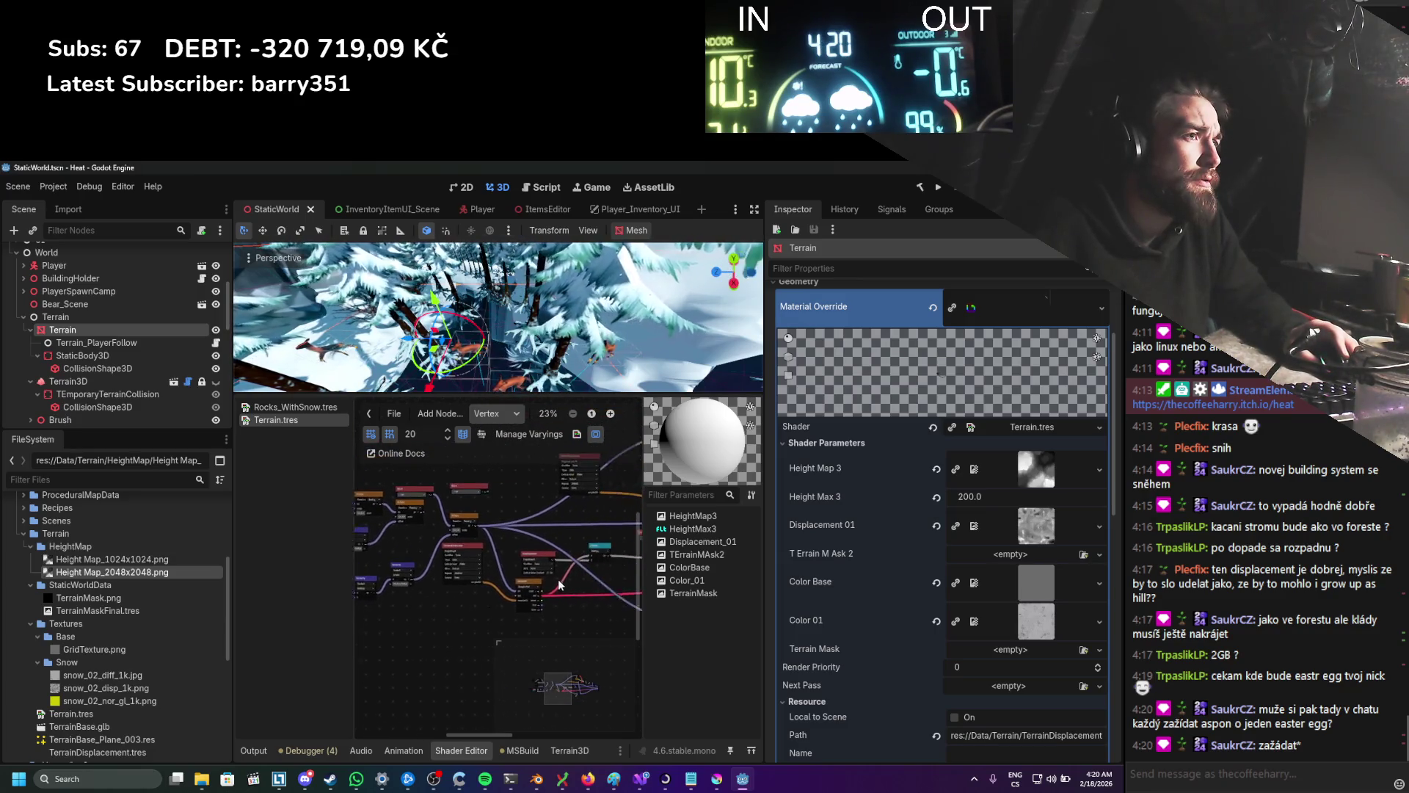
scroll(483, 596, up, 4)
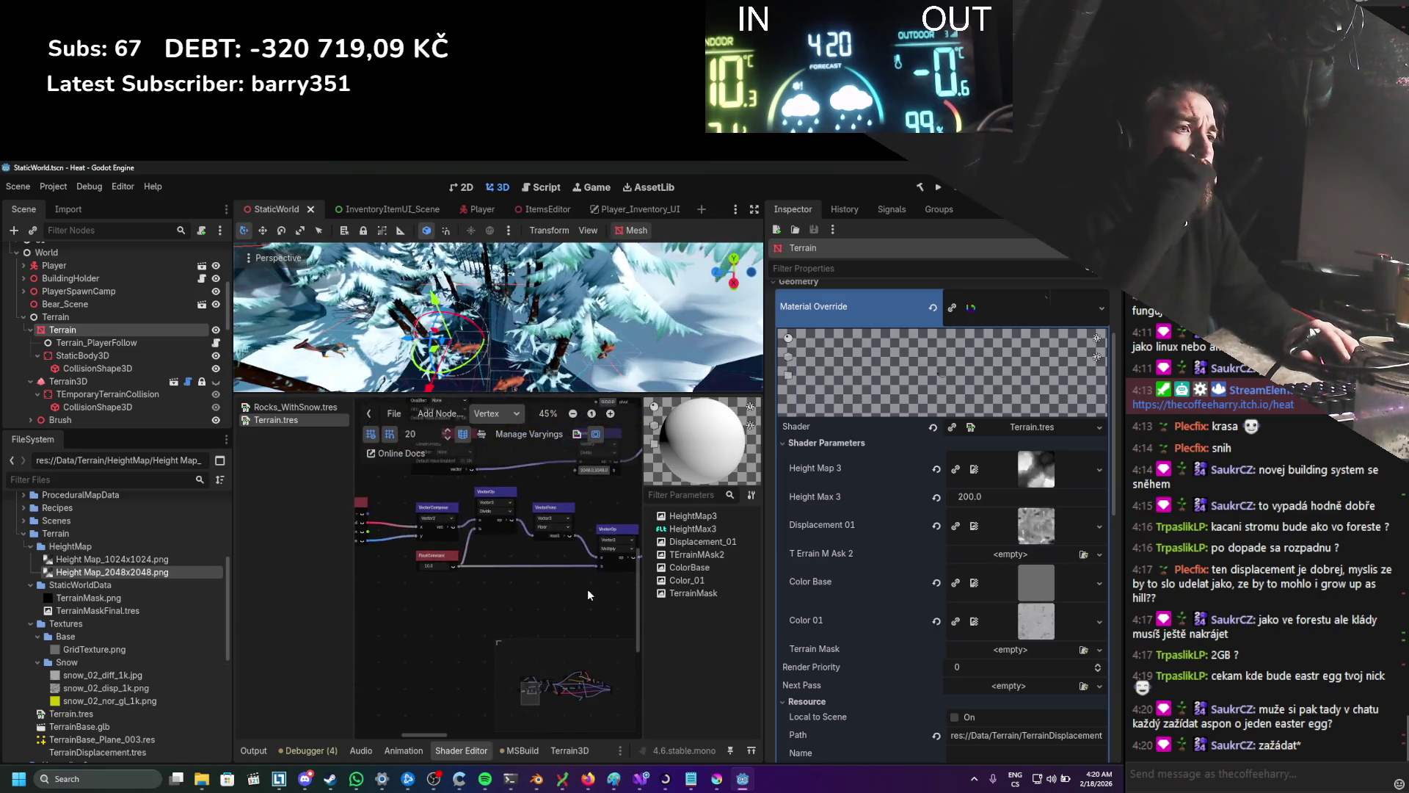
scroll(477, 557, left, 3)
scroll(477, 557, up, 1)
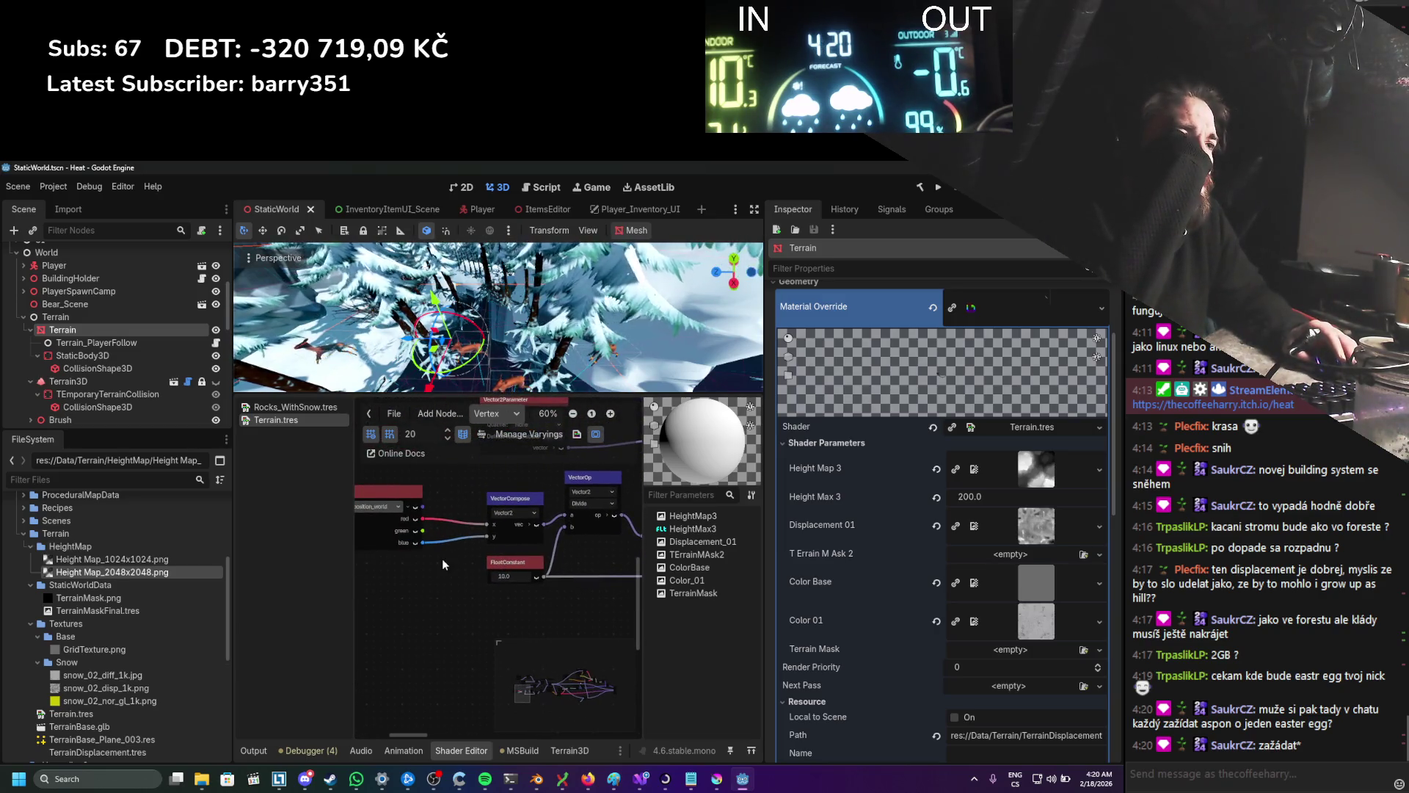
scroll(359, 567, right, 3)
scroll(359, 567, up, 1)
scroll(420, 596, right, 5)
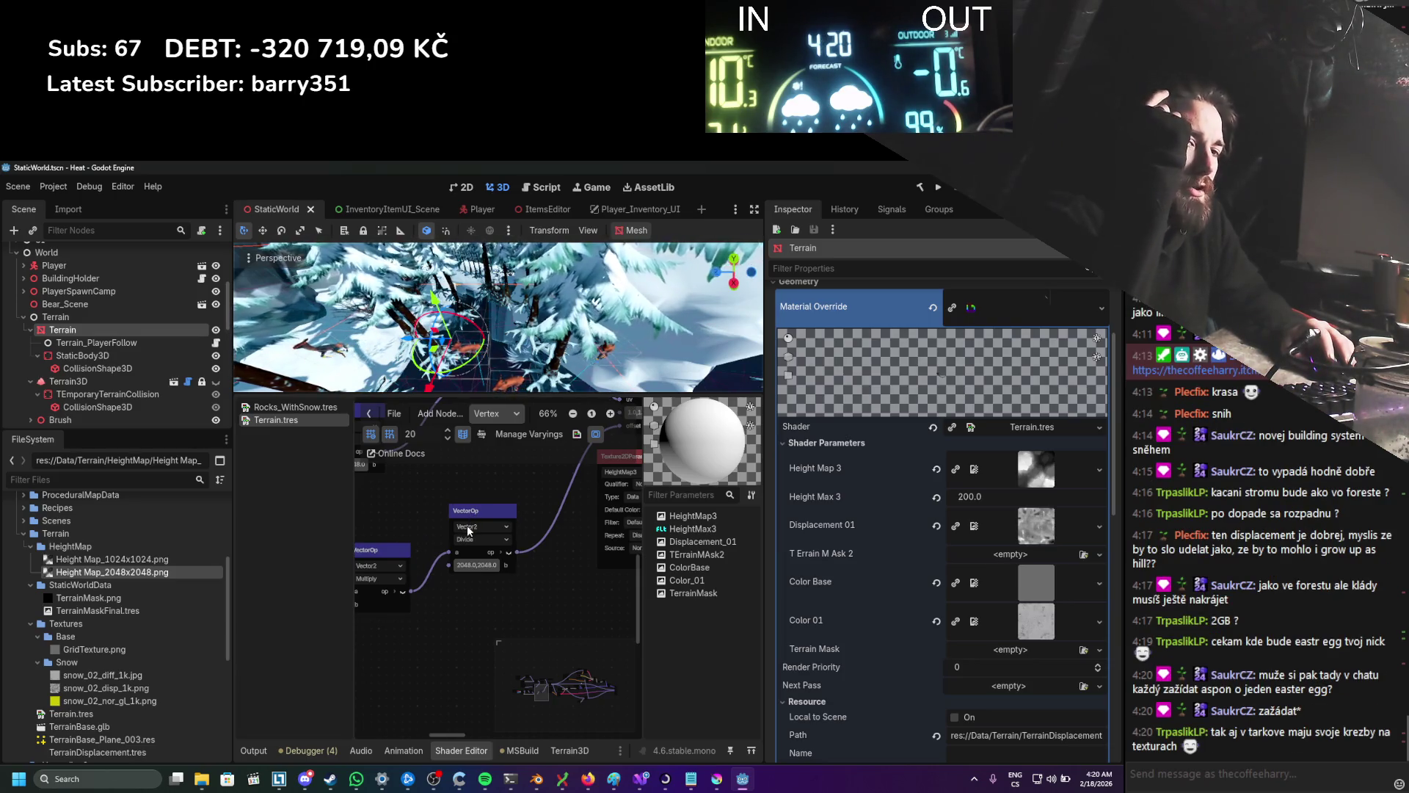
click(476, 564)
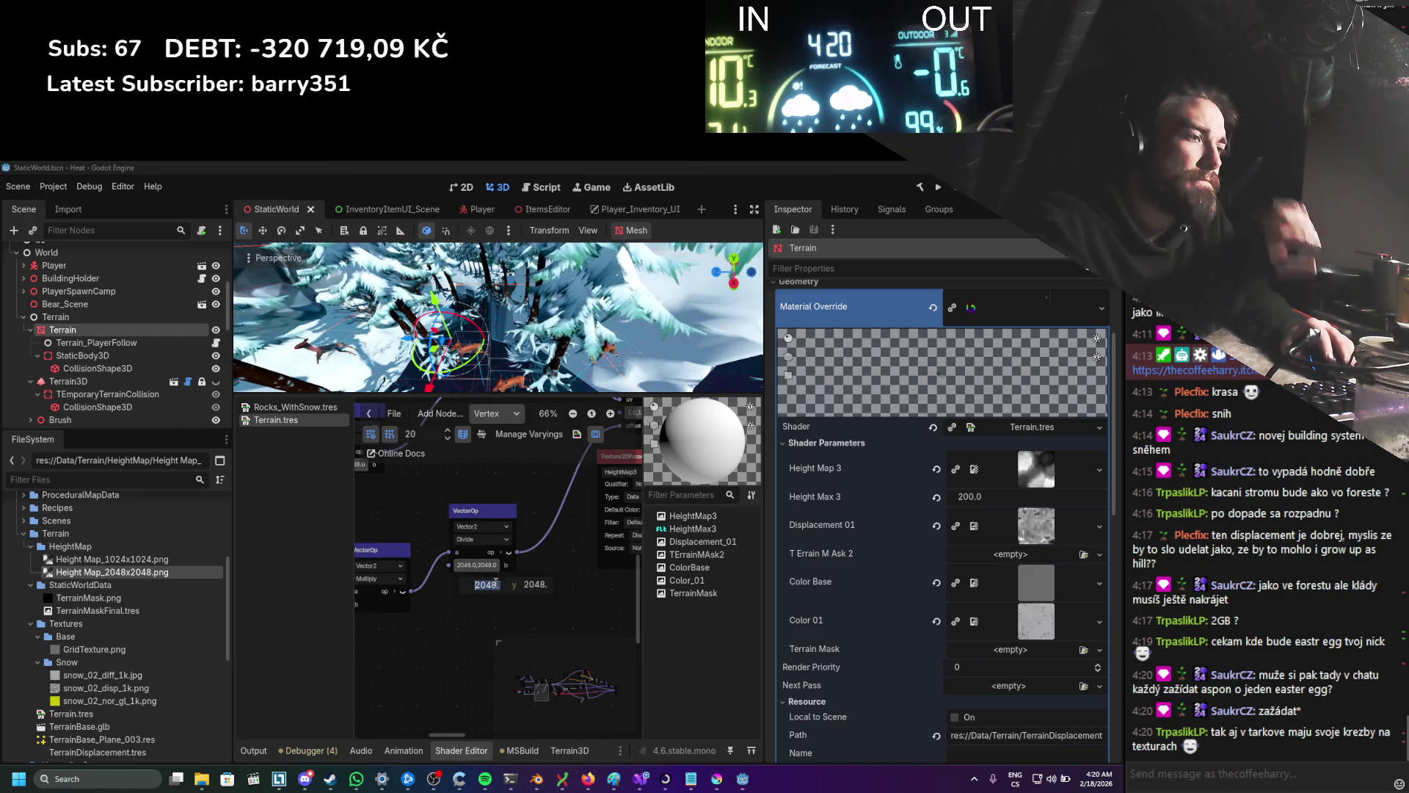
text(1024)
click(541, 580)
text(1024)
key(Return)
Step: Run the game to test the snow terrain with the new value, then close it
scroll(557, 541, down, 1)
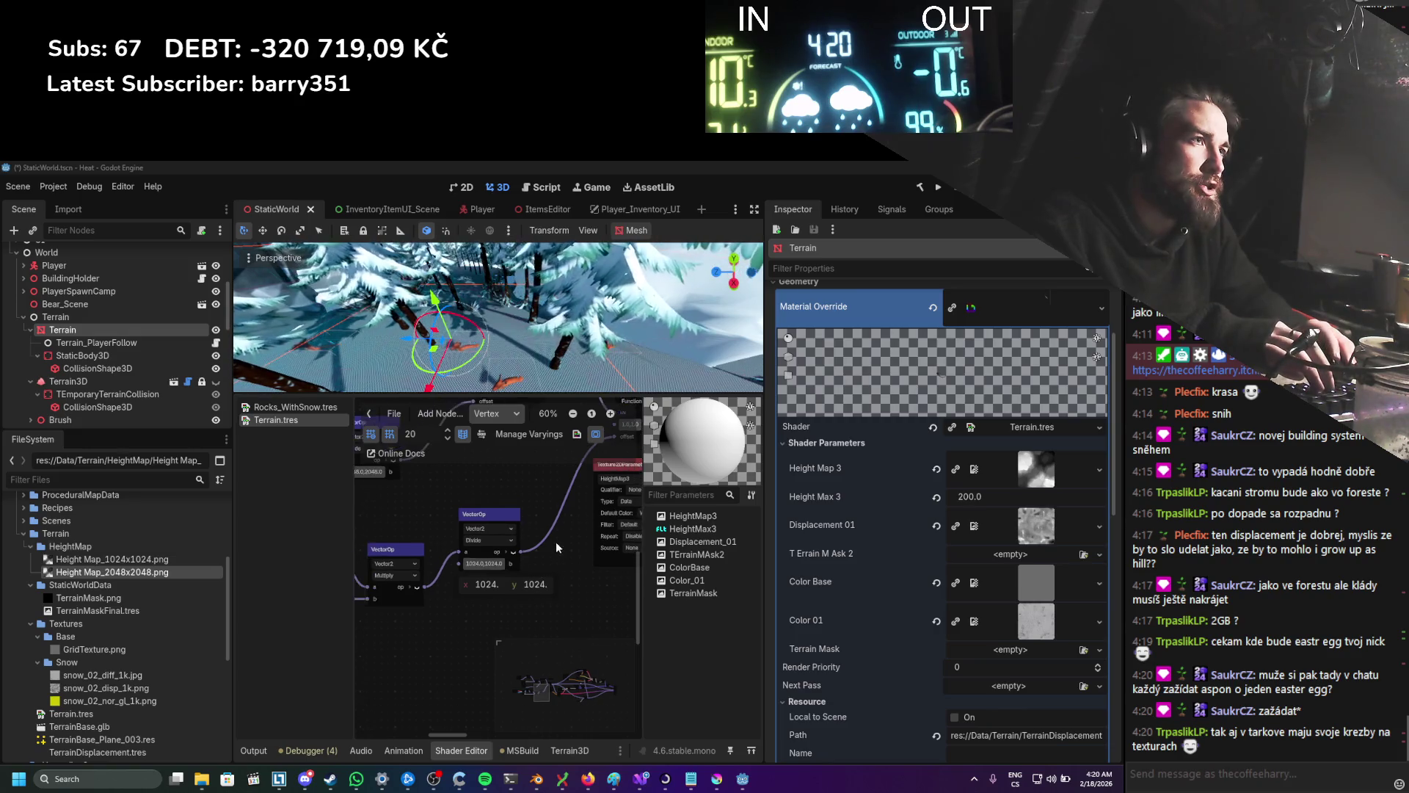
scroll(490, 546, down, 3)
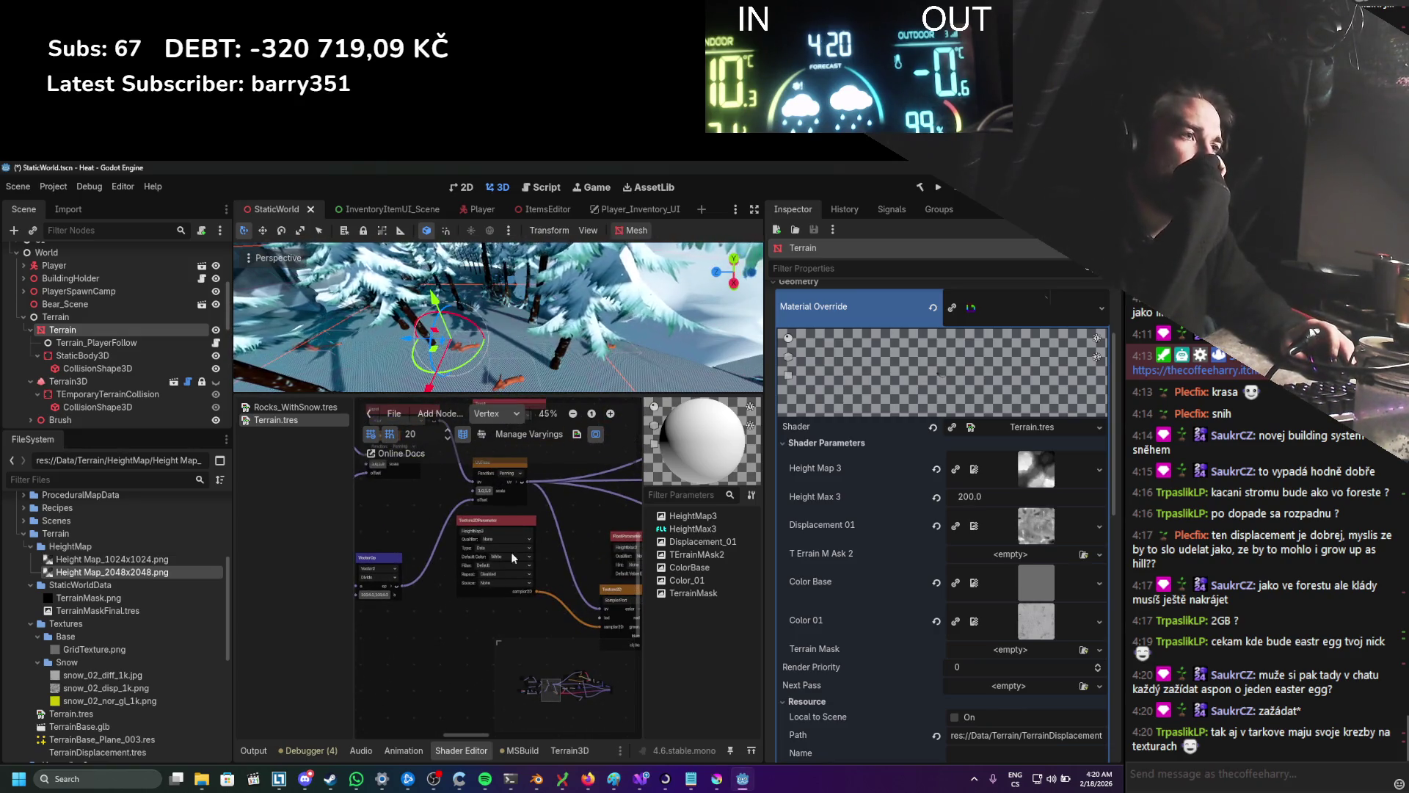
drag(529, 536, 395, 526)
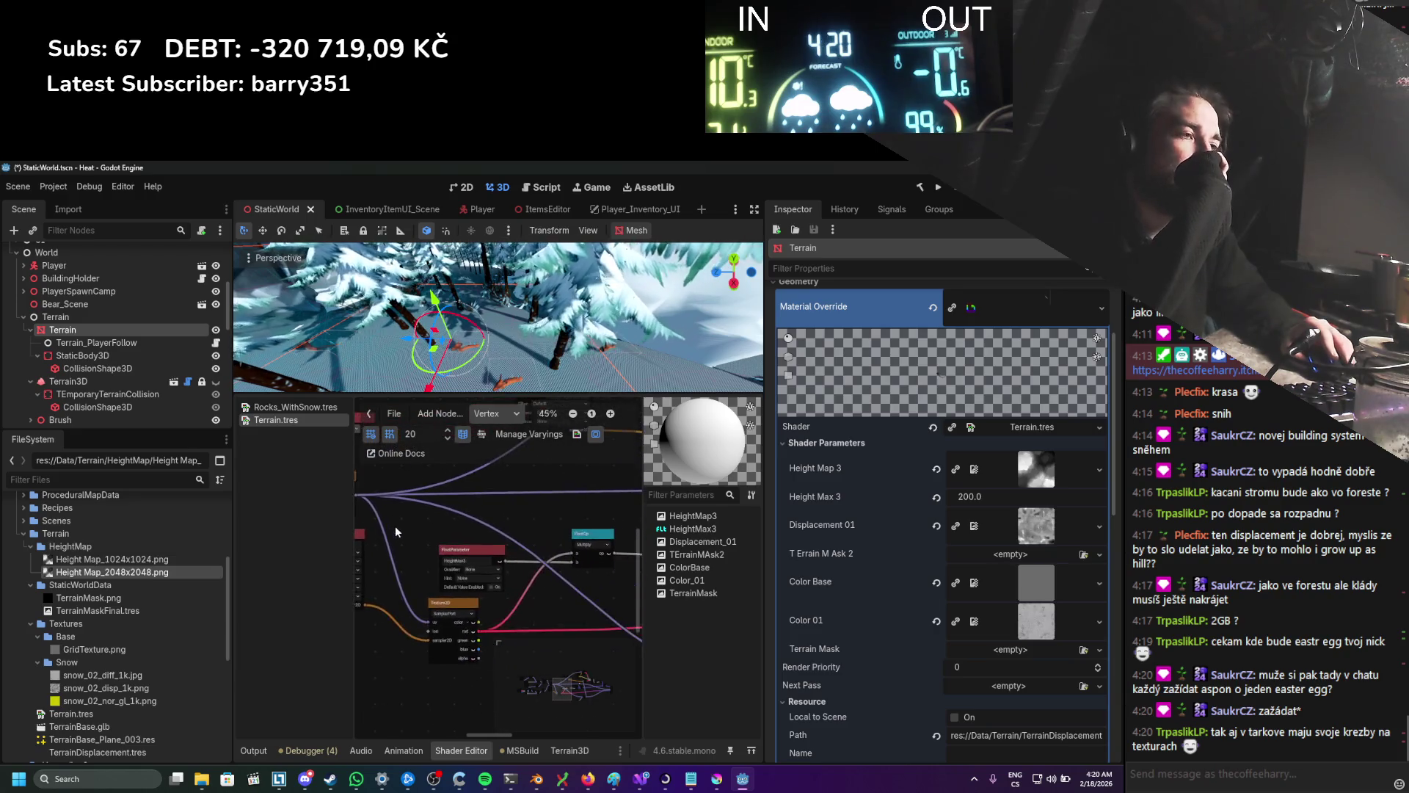
scroll(500, 337, up, 5)
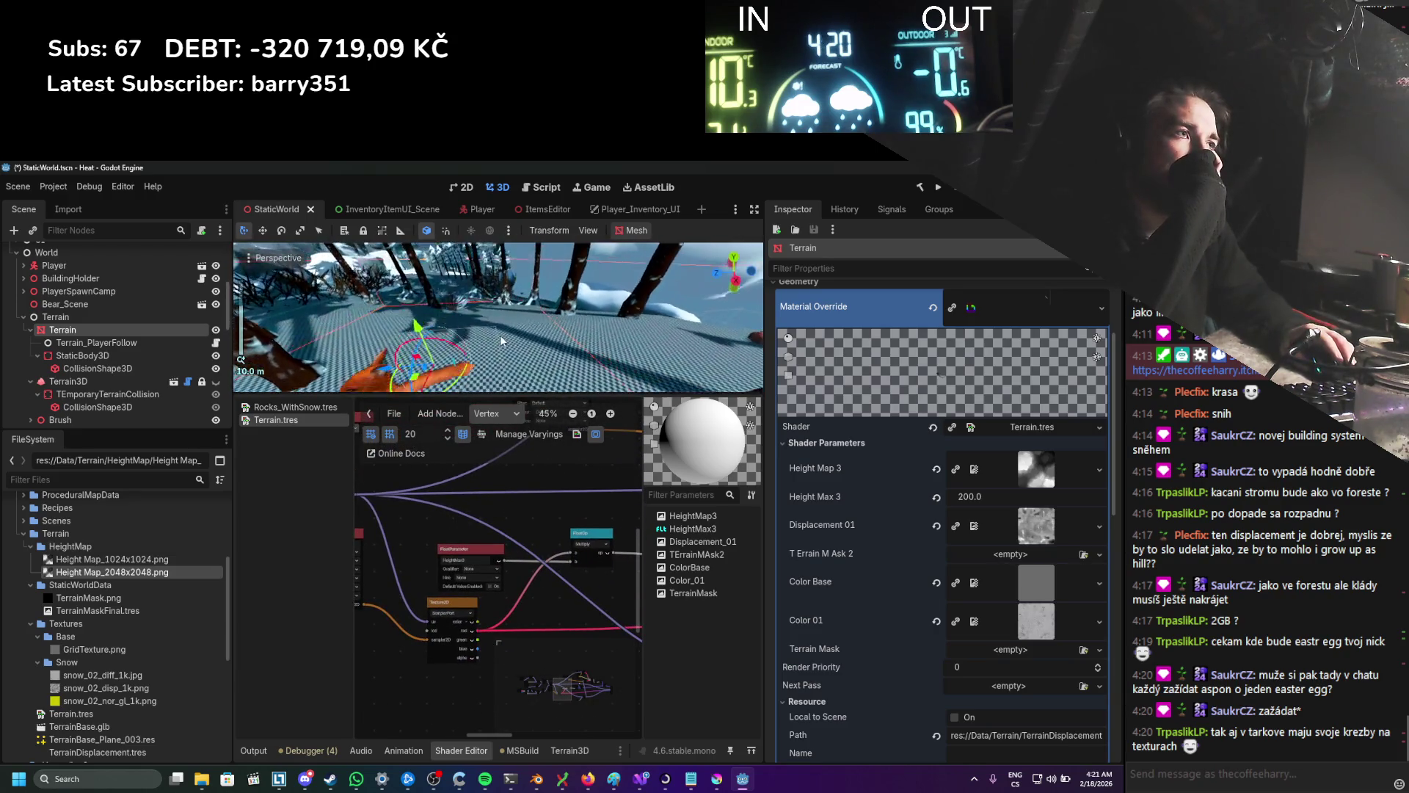
scroll(514, 331, down, 3)
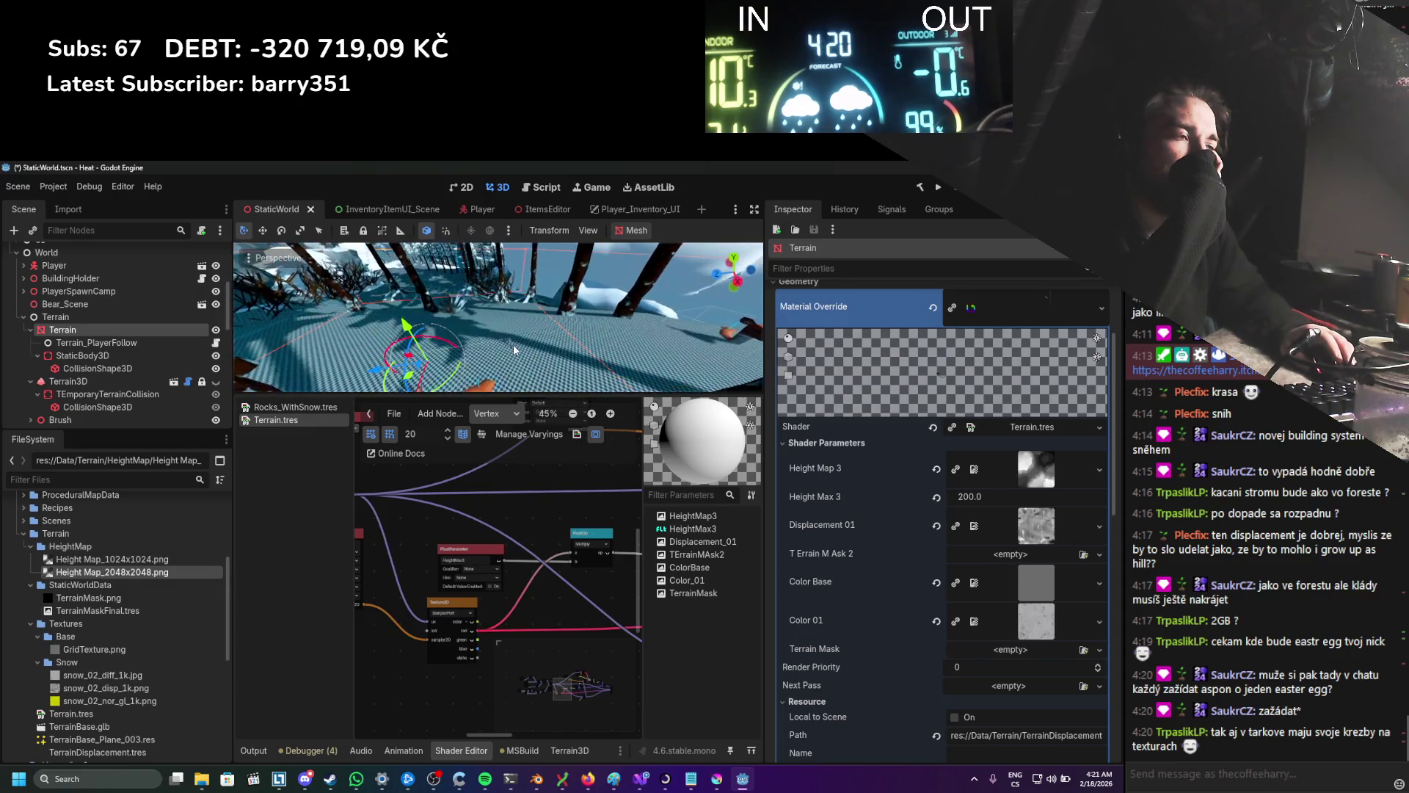
scroll(548, 520, down, 3)
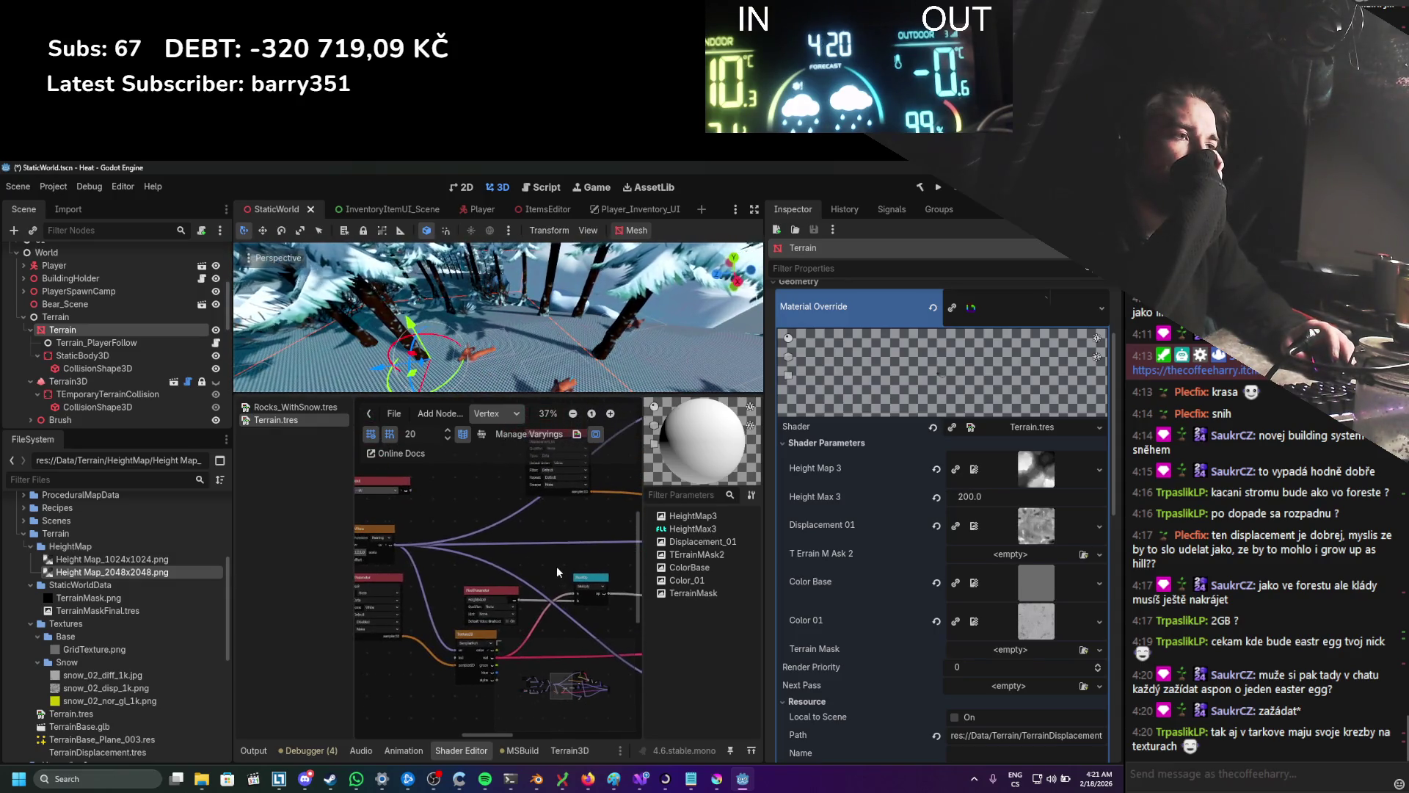
drag(558, 566, 528, 567)
click(931, 190)
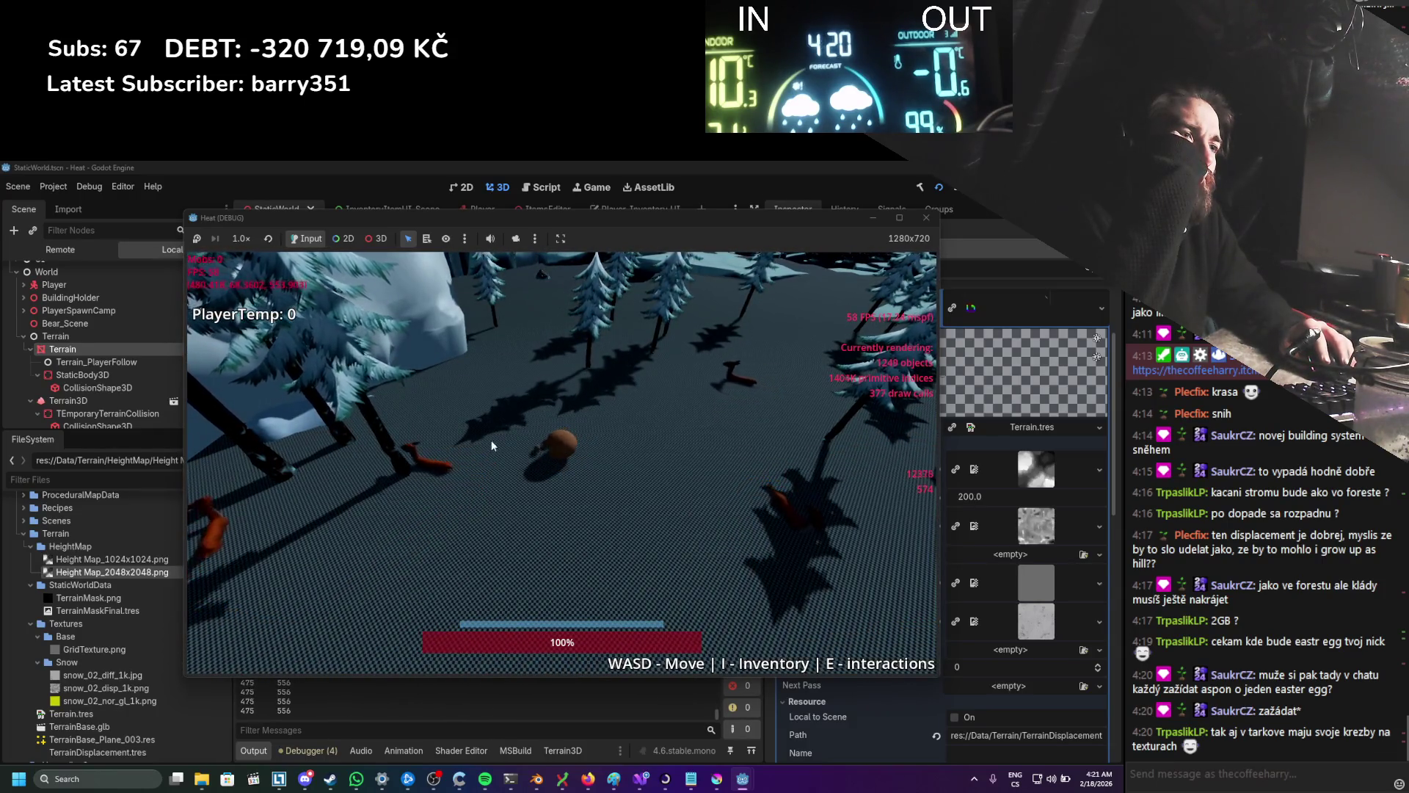
click(926, 219)
Step: Bring up TexturePaint.cs and review the 2048 by 2048 image creation line
click(640, 779)
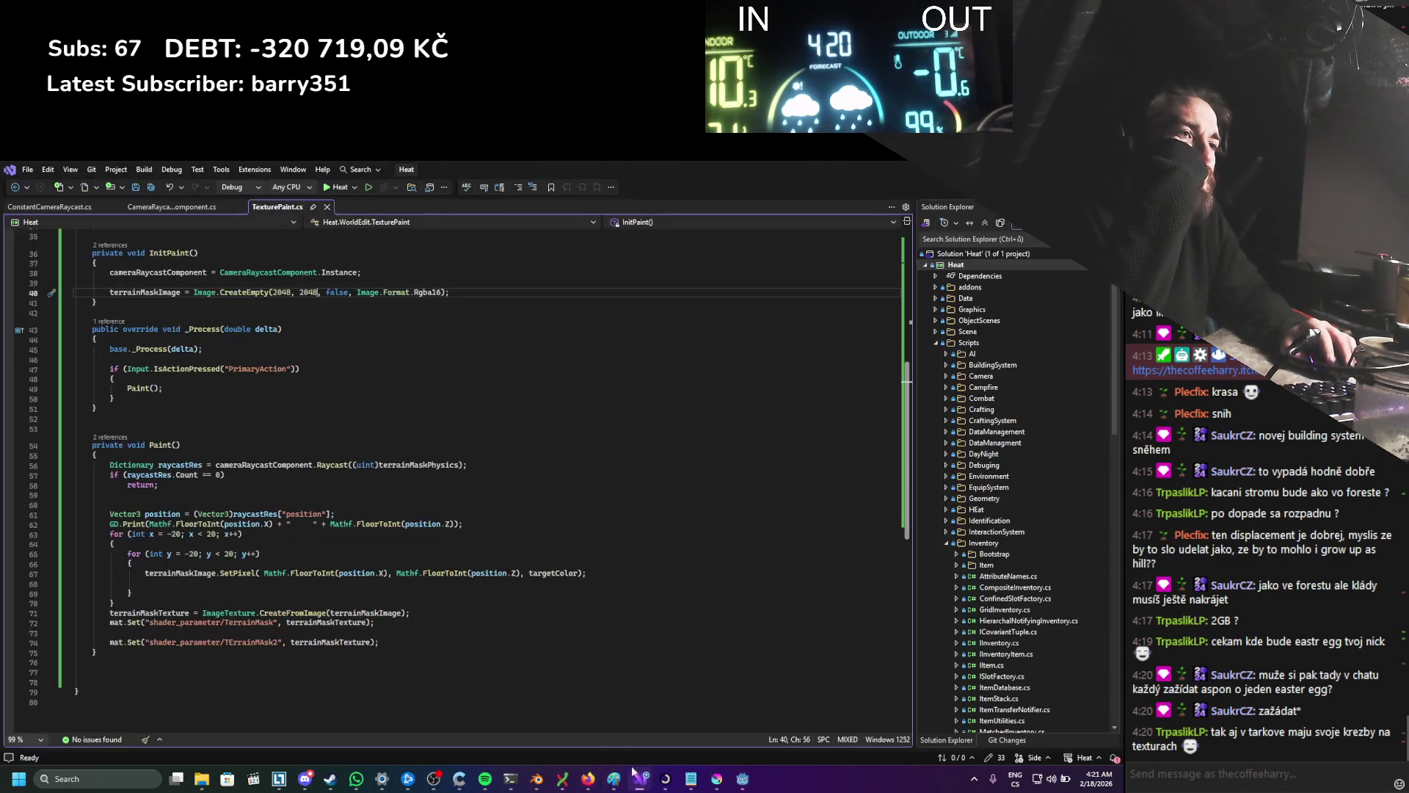
drag(204, 573, 213, 573)
click(279, 602)
scroll(253, 533, up, 3)
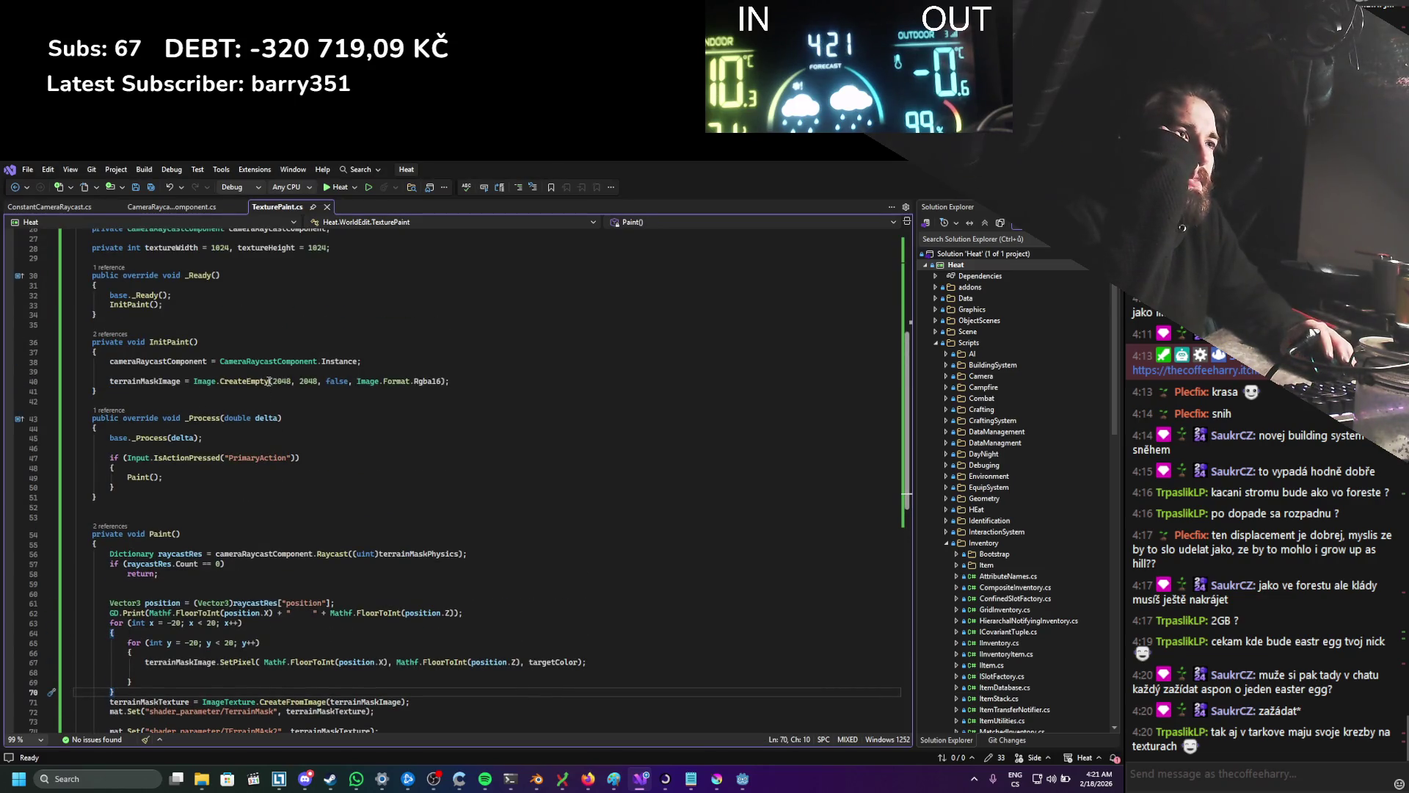
drag(268, 382, 301, 376)
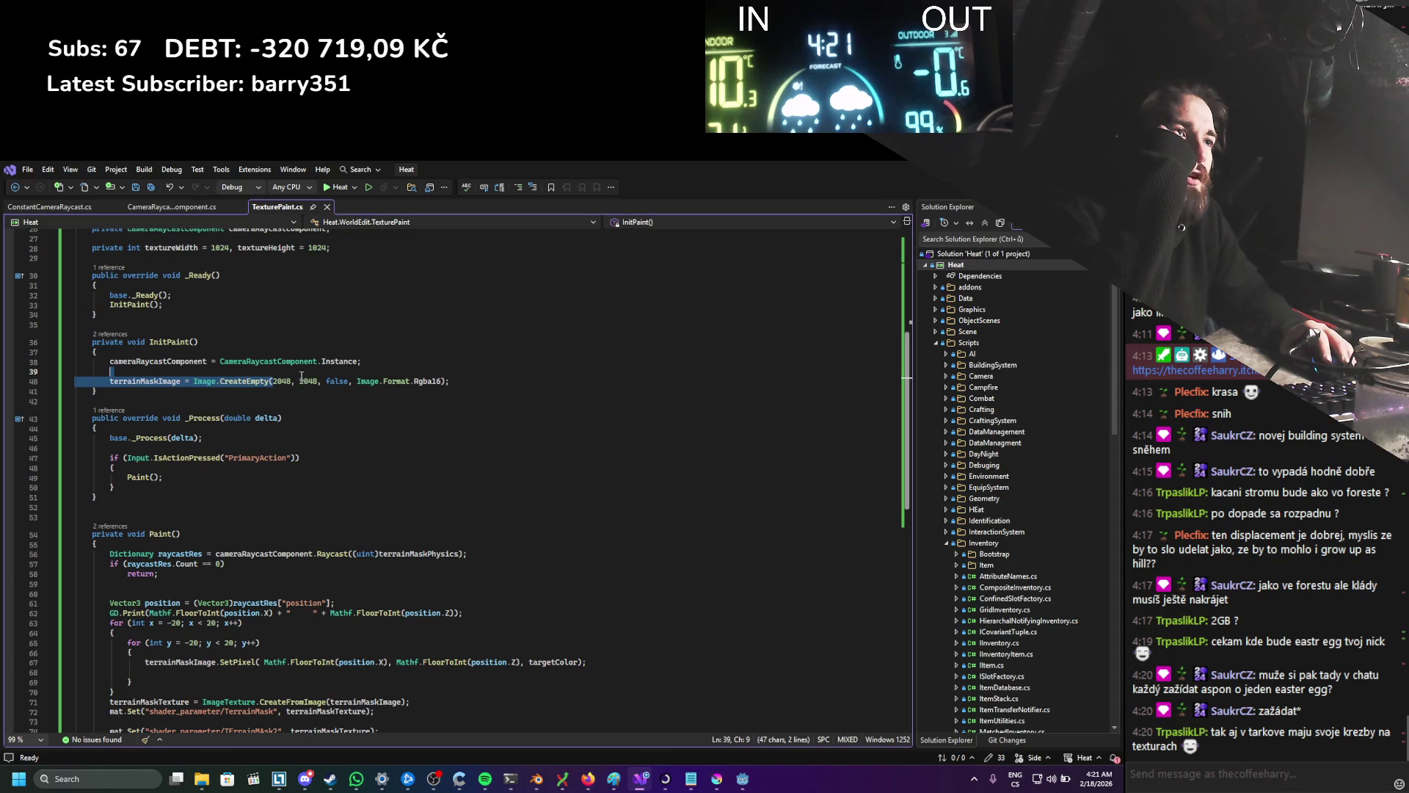
Step: Add x to SetPixel's X coordinate and '+ y' to its Z coordinate, then save
click(389, 663)
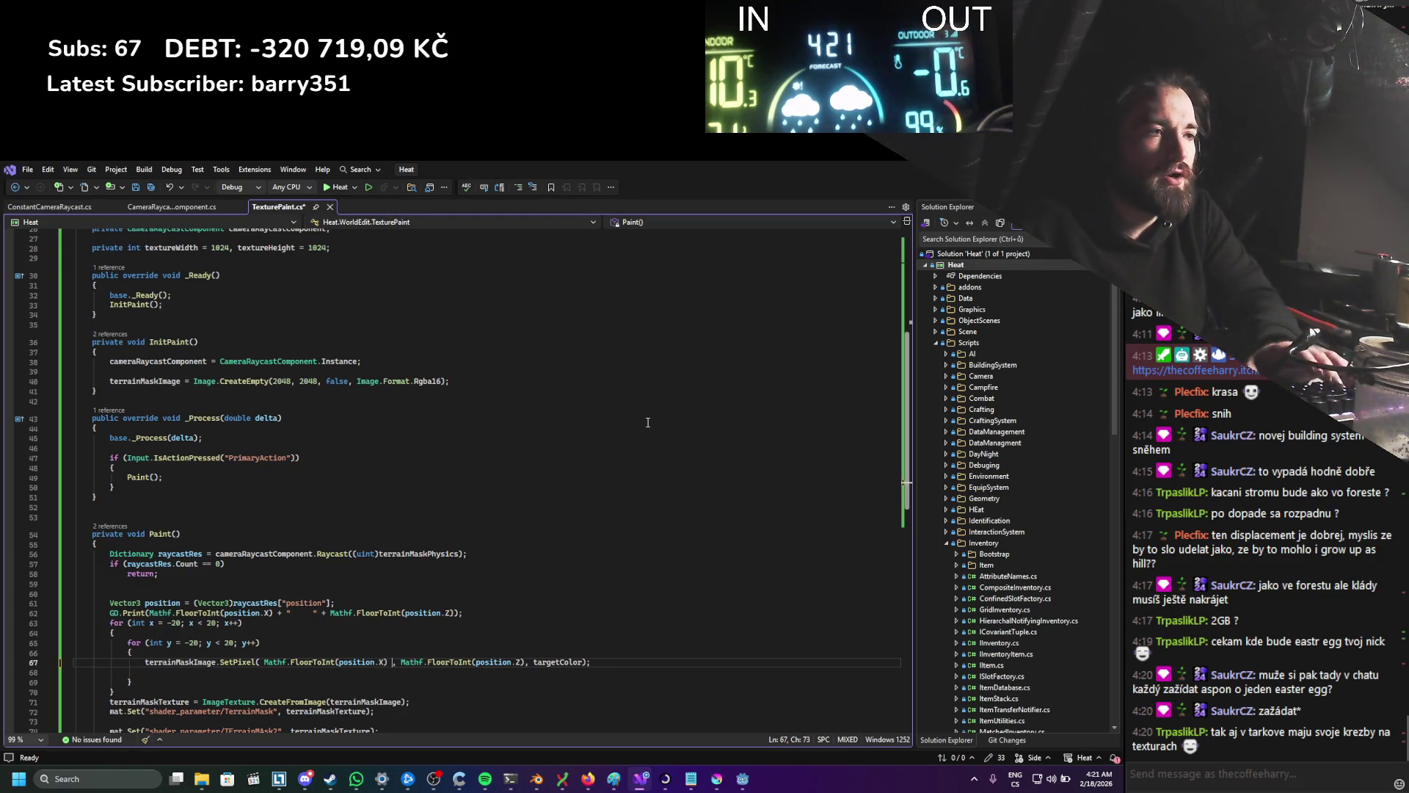
text(+ x)
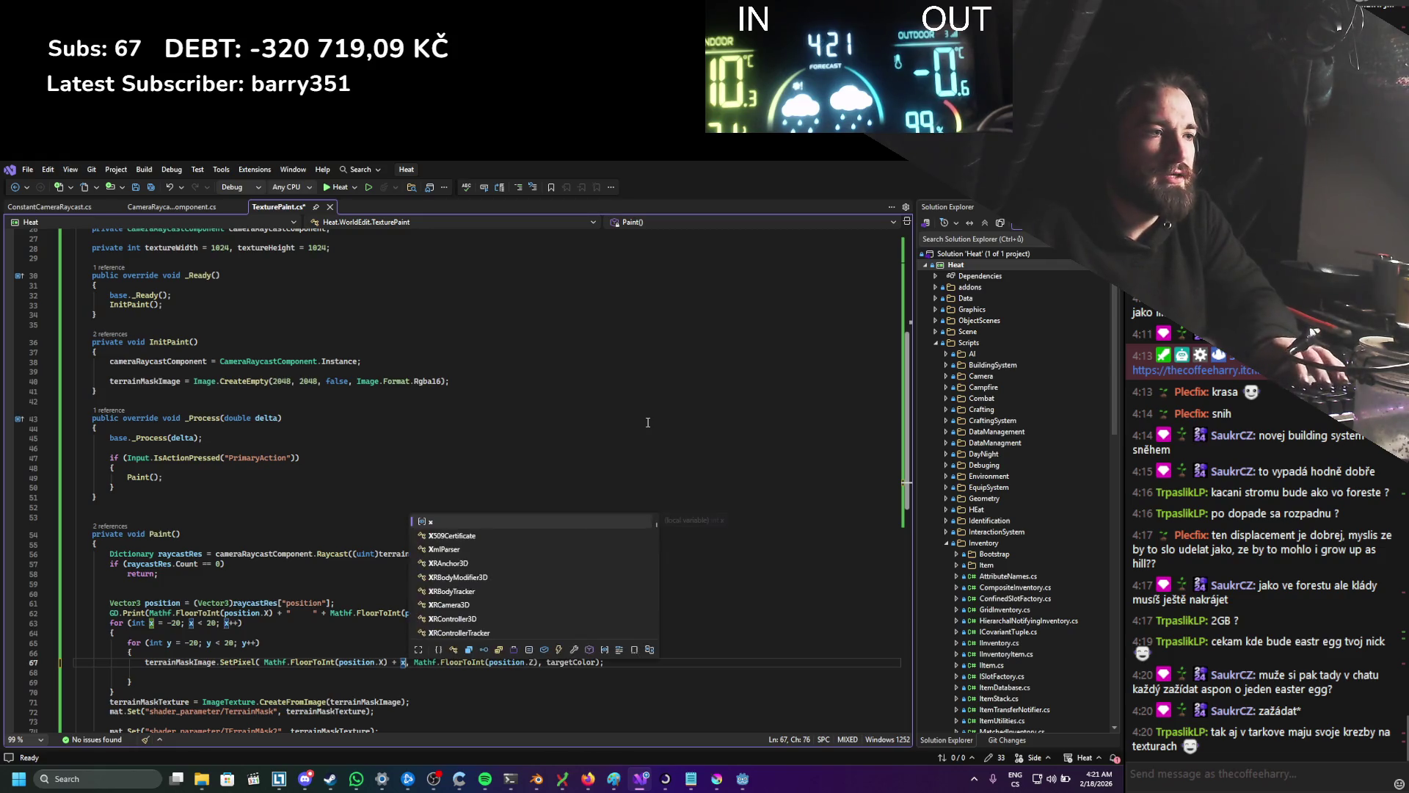
key(Escape)
click(537, 663)
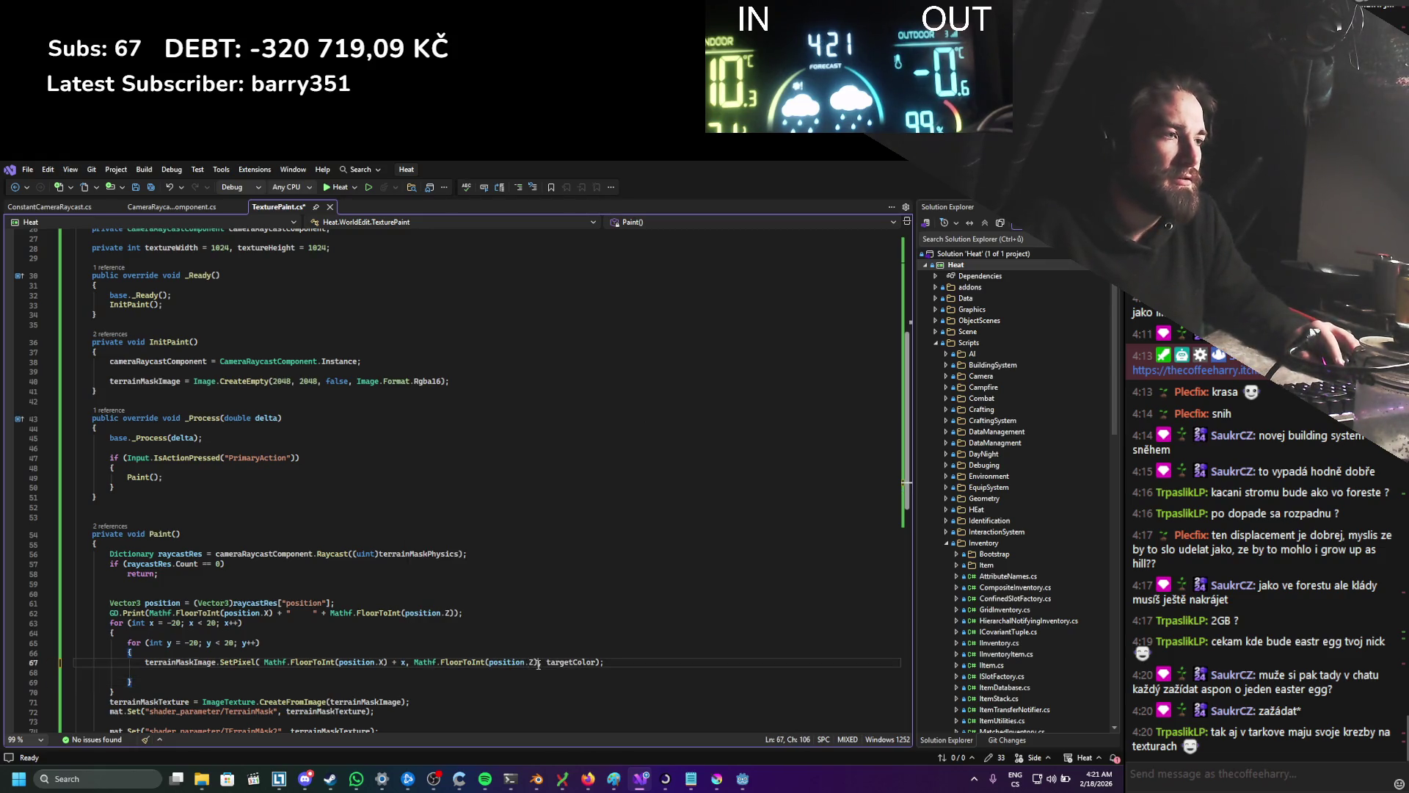
text(+ y)
key(ctrl+s)
click(391, 662)
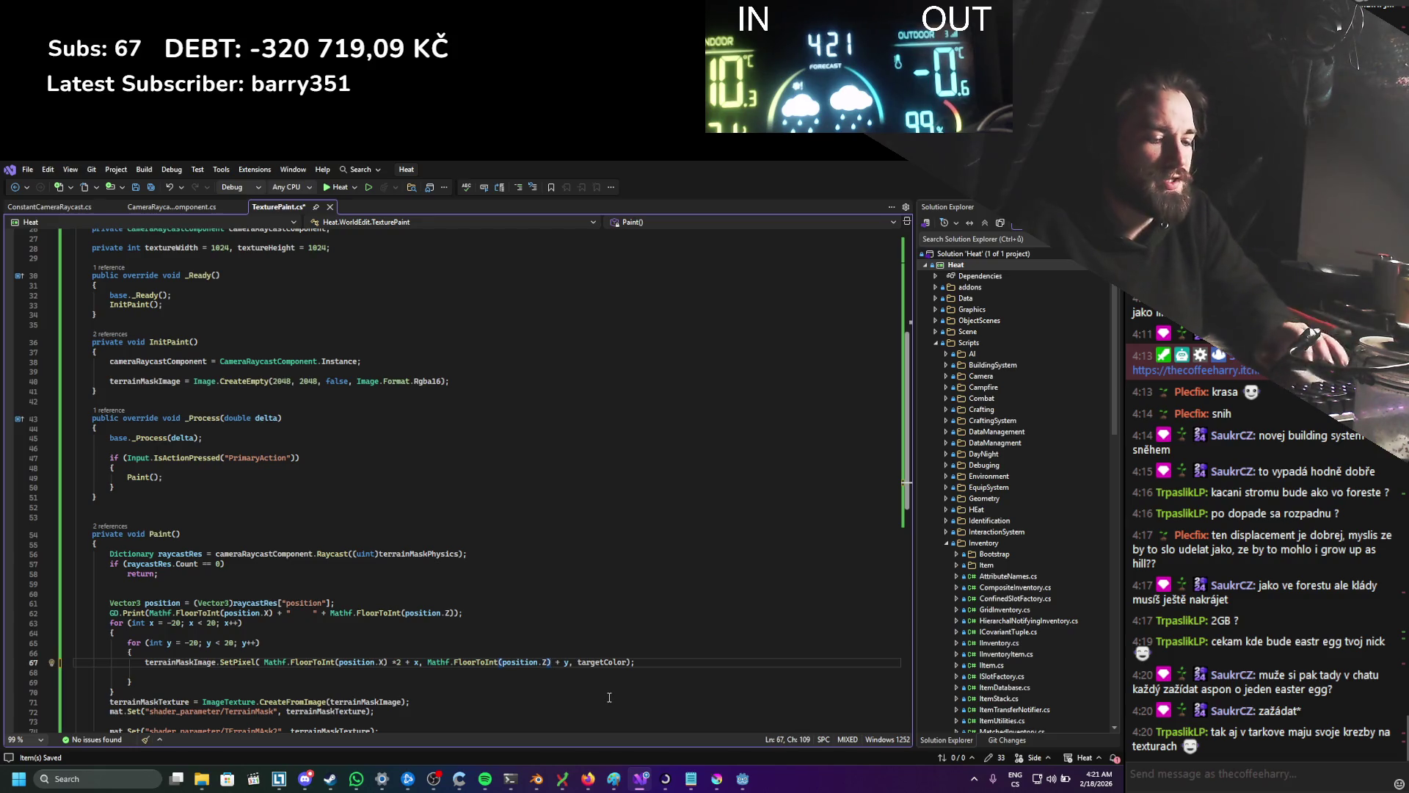
key(alt+Tab)
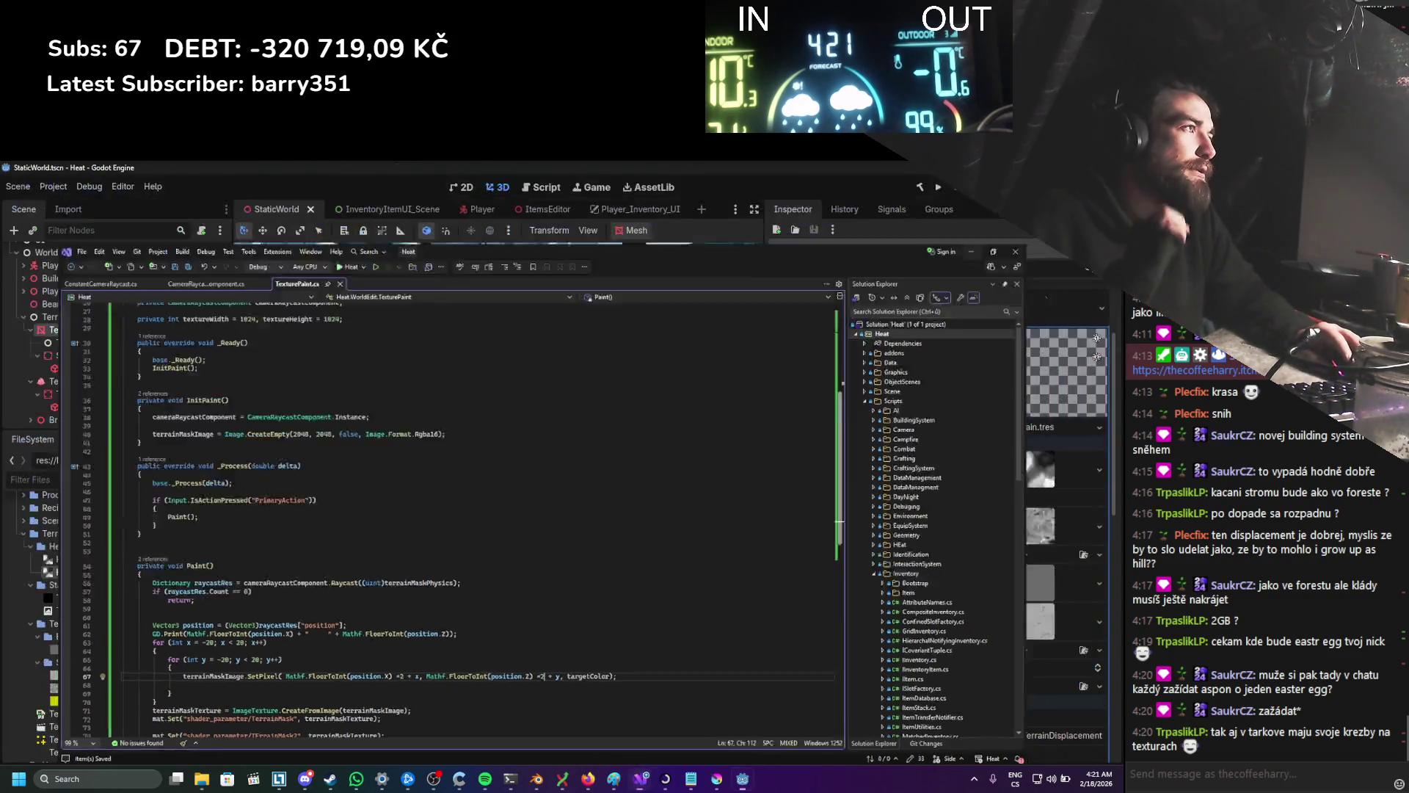
Step: Run the game with the updated paint script, test it, then stop it with F8
click(934, 191)
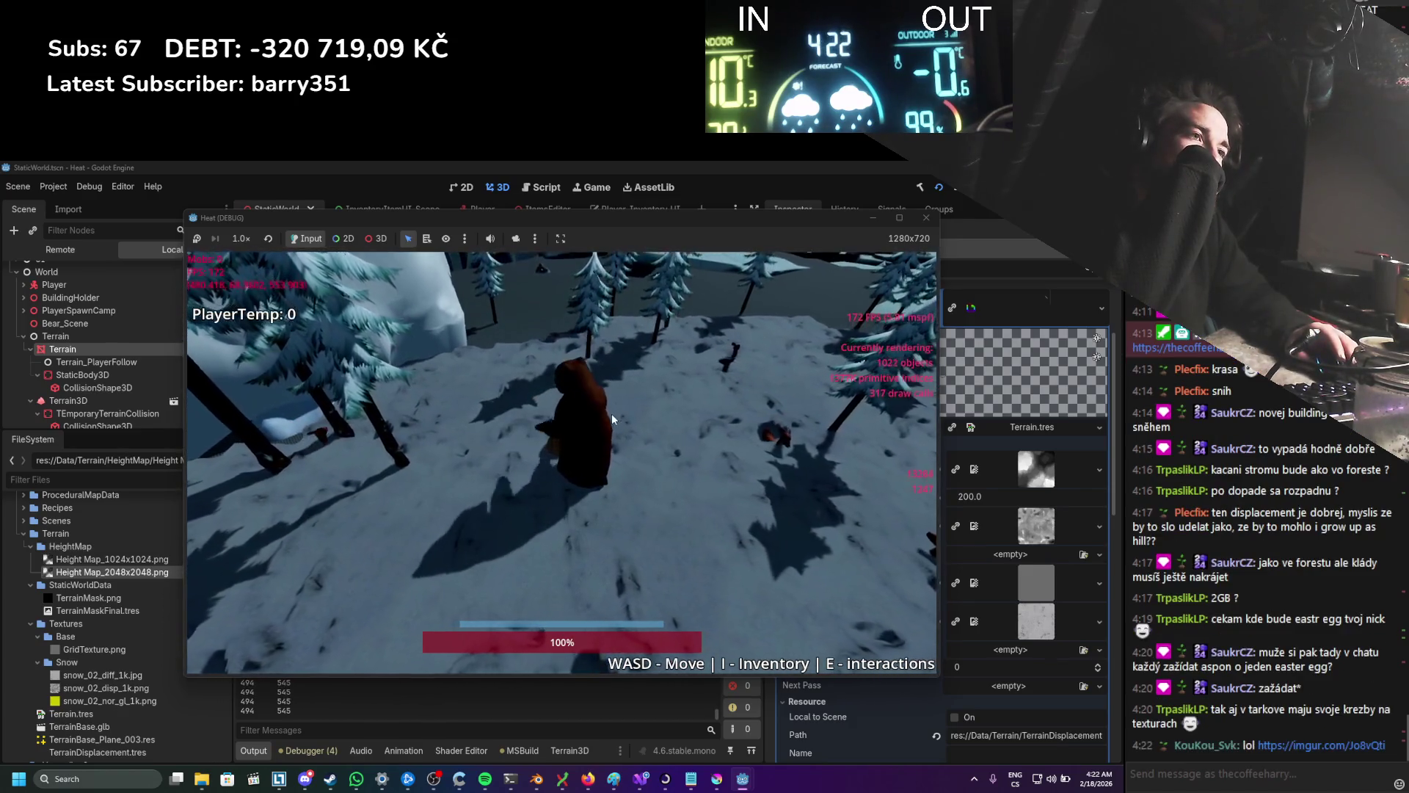
key(F8)
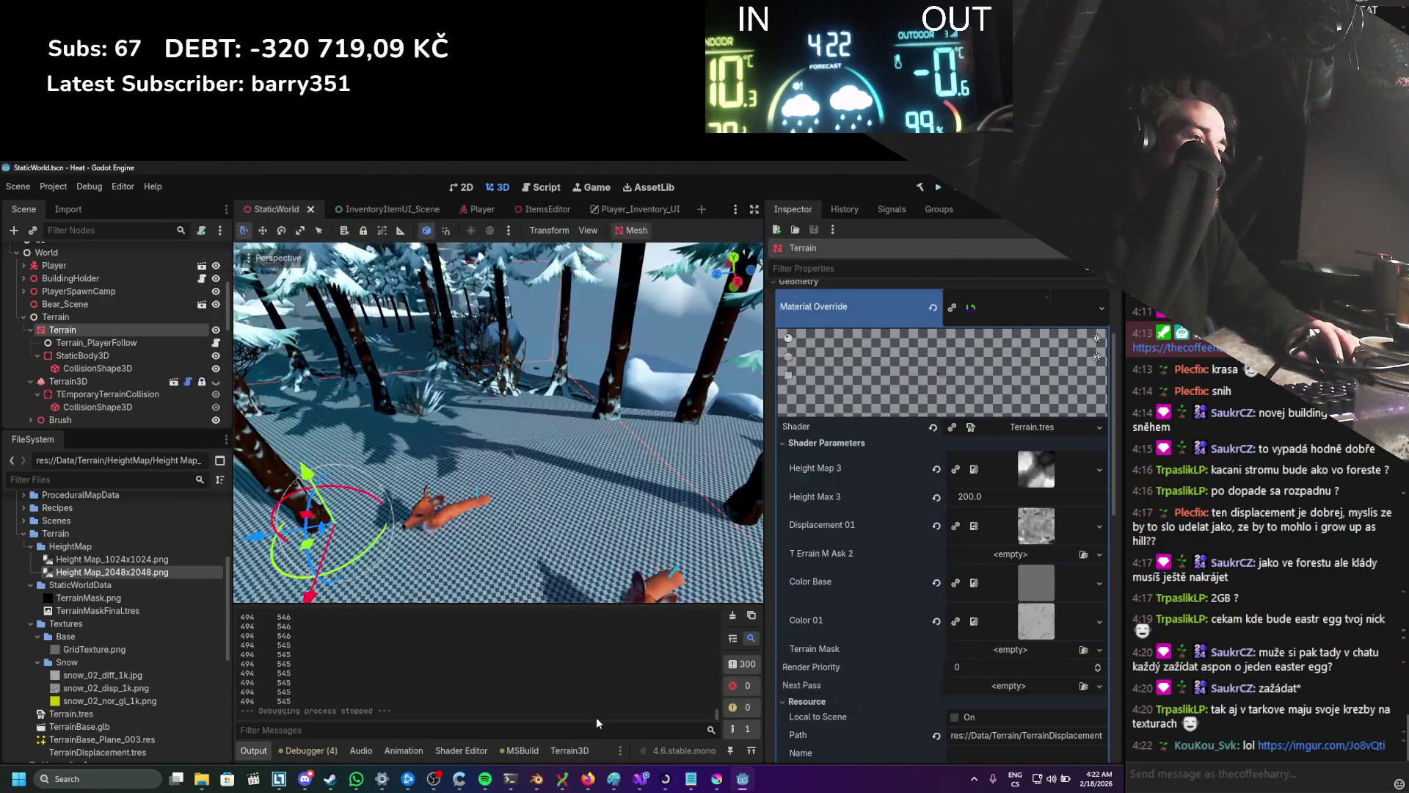
click(640, 778)
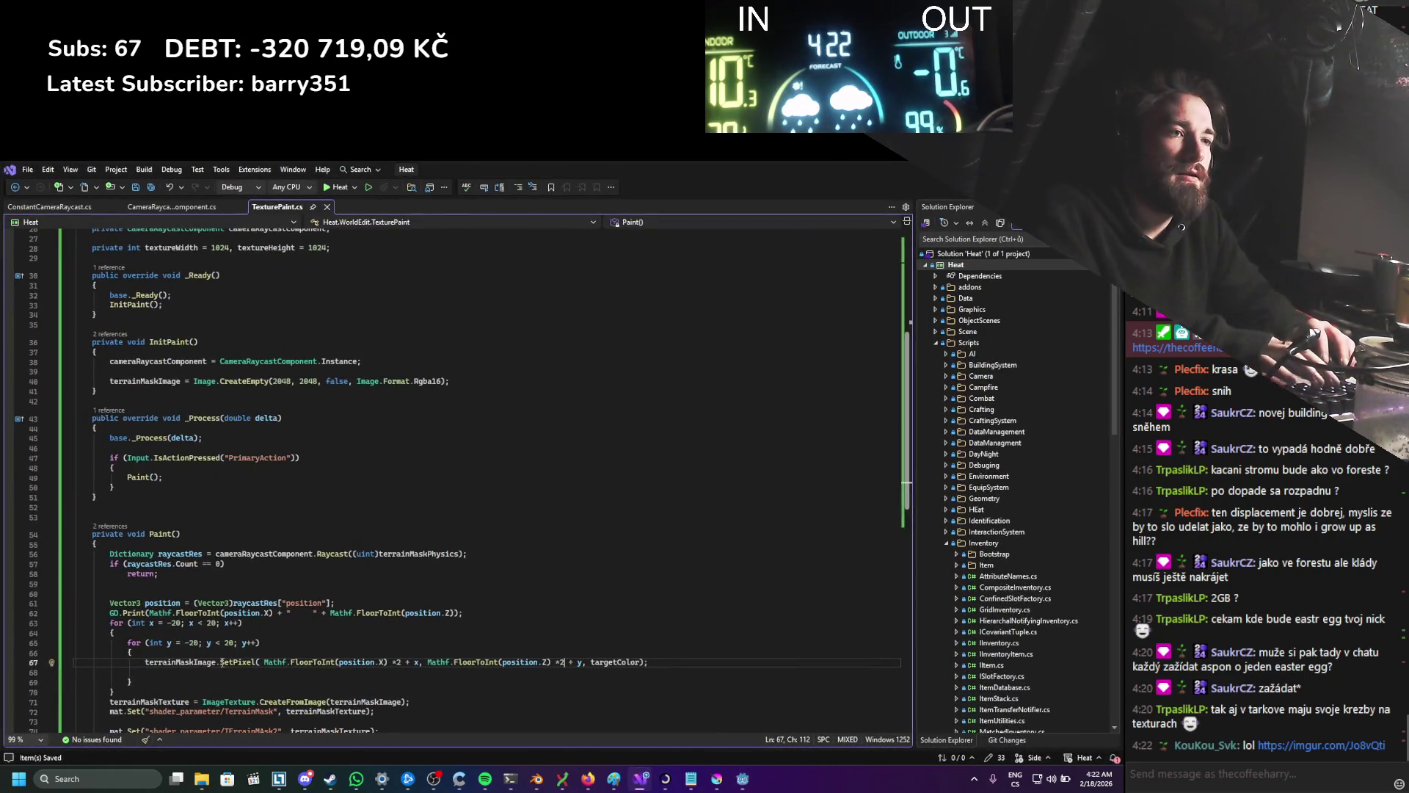
Step: Replace the y loop's start bound 20 with 5
double_click(191, 643)
text(5)
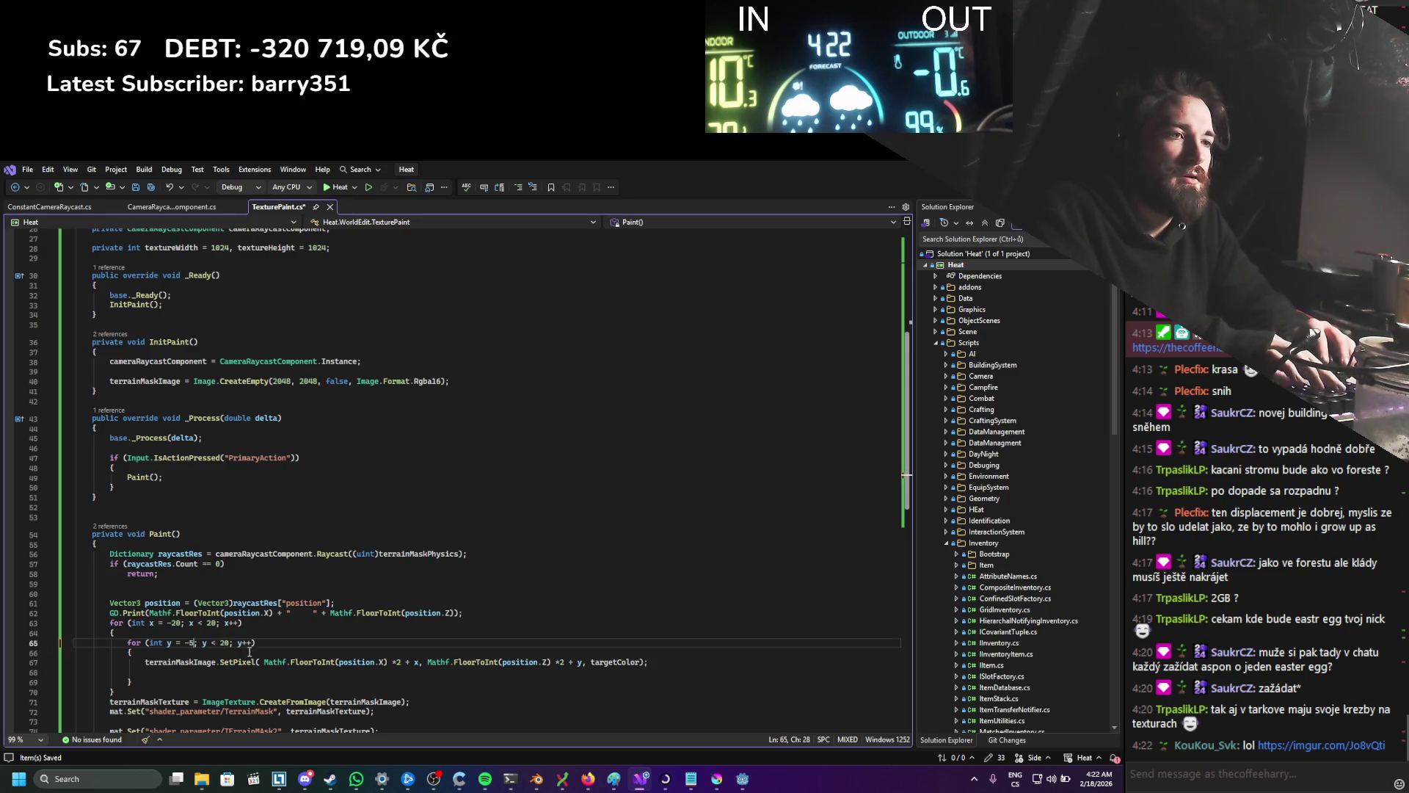
drag(228, 645, 215, 643)
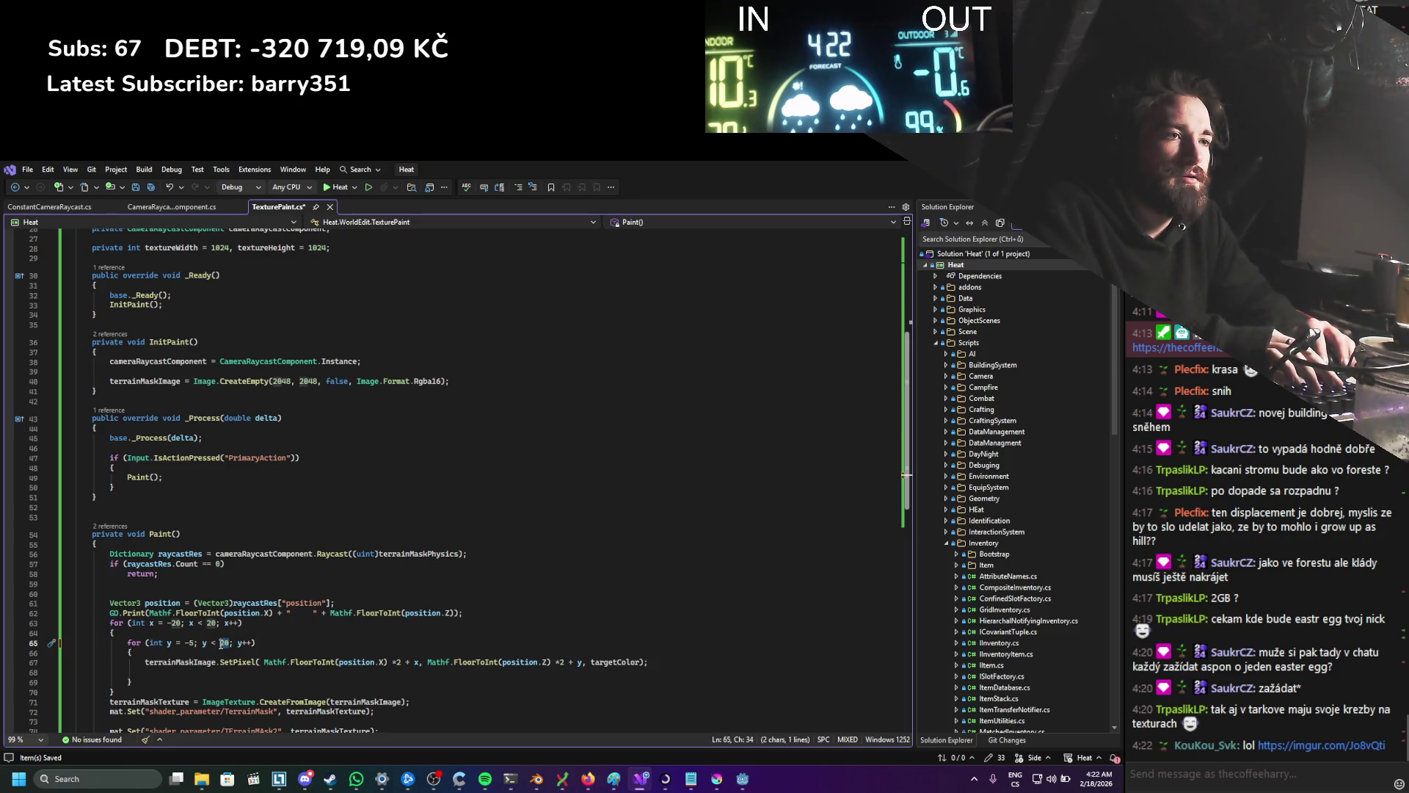
scroll(204, 599, up, 4)
Step: Add an [Export] private brushSize field below the texture size field
click(183, 377)
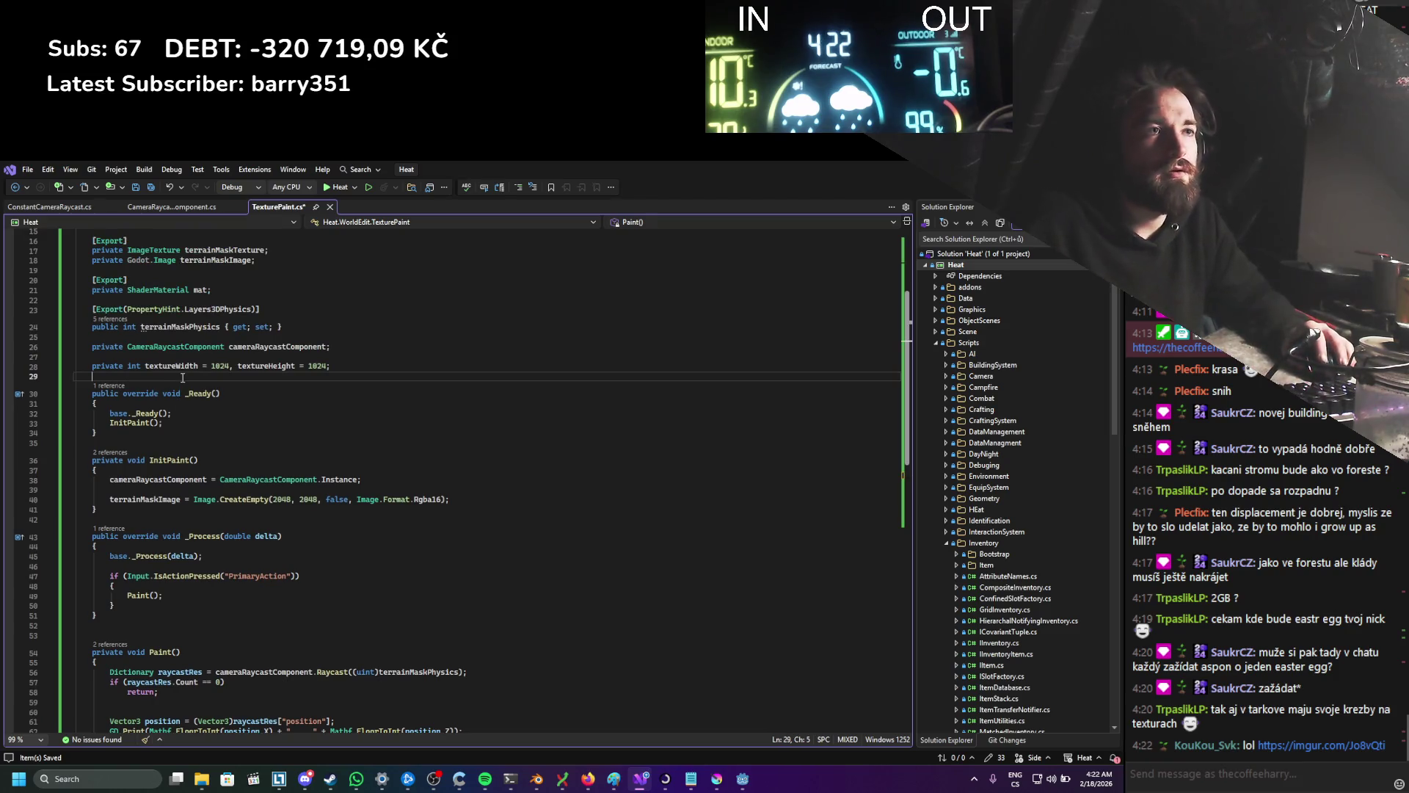
key(Return)
key(Return)
key(Up)
text(Export])
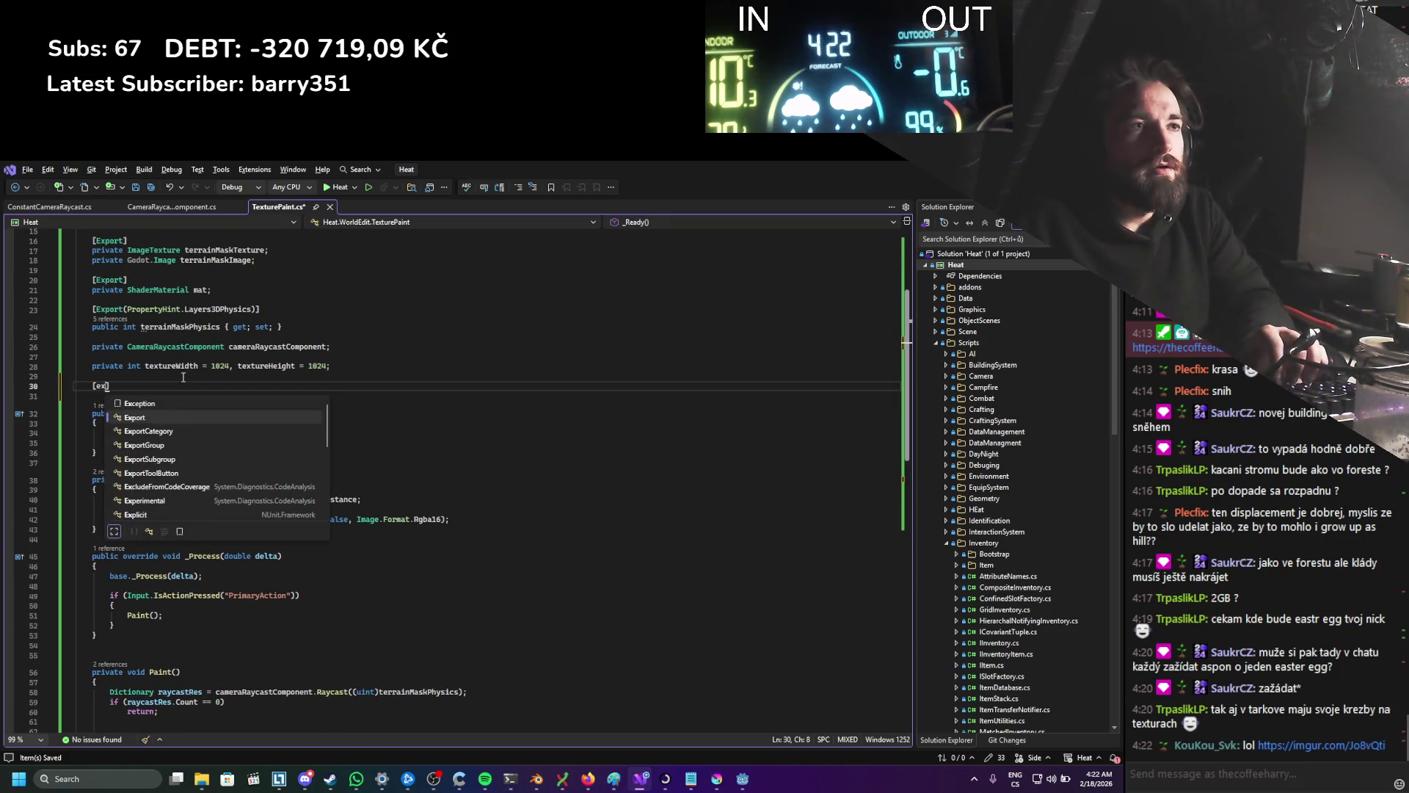
key(Return)
text(pr)
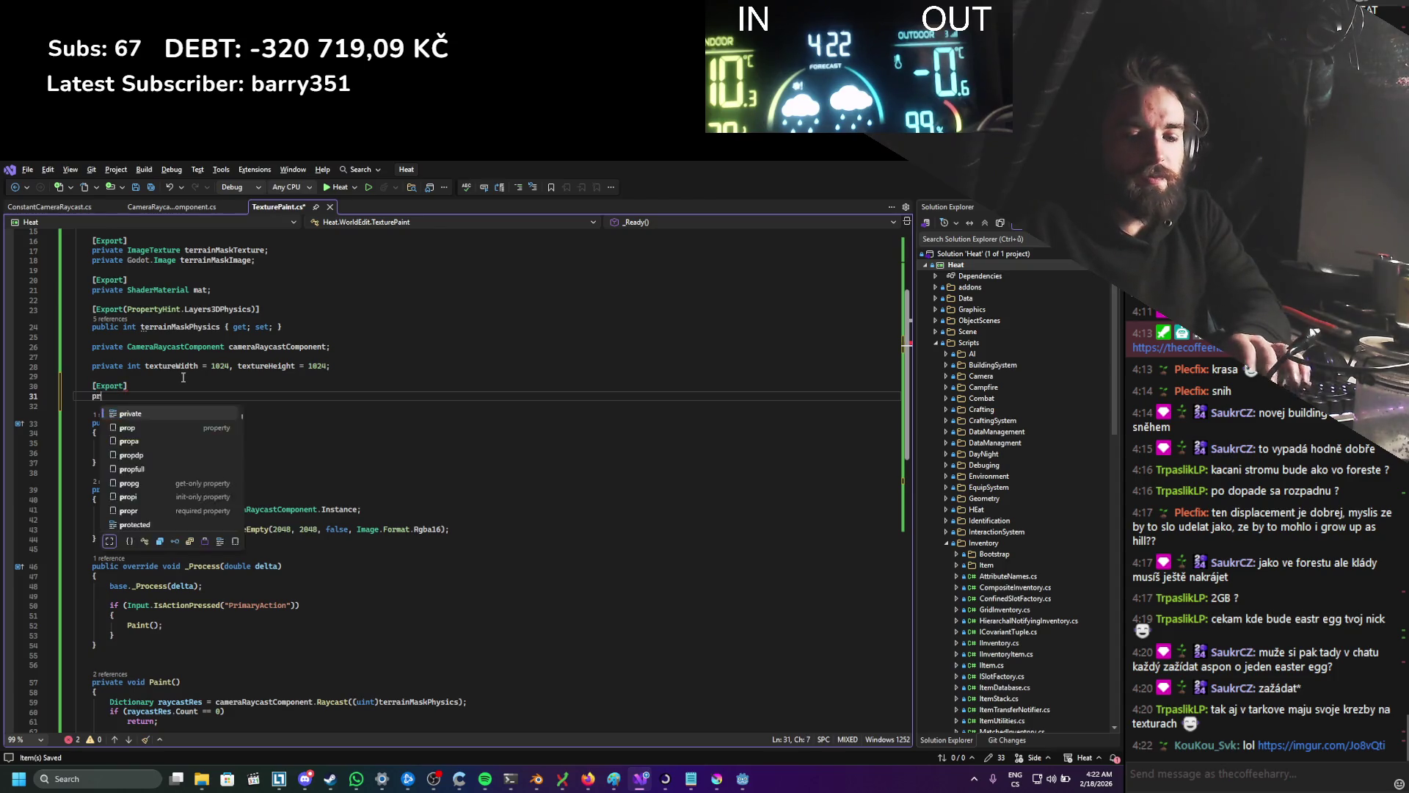
text(ivate brushS)
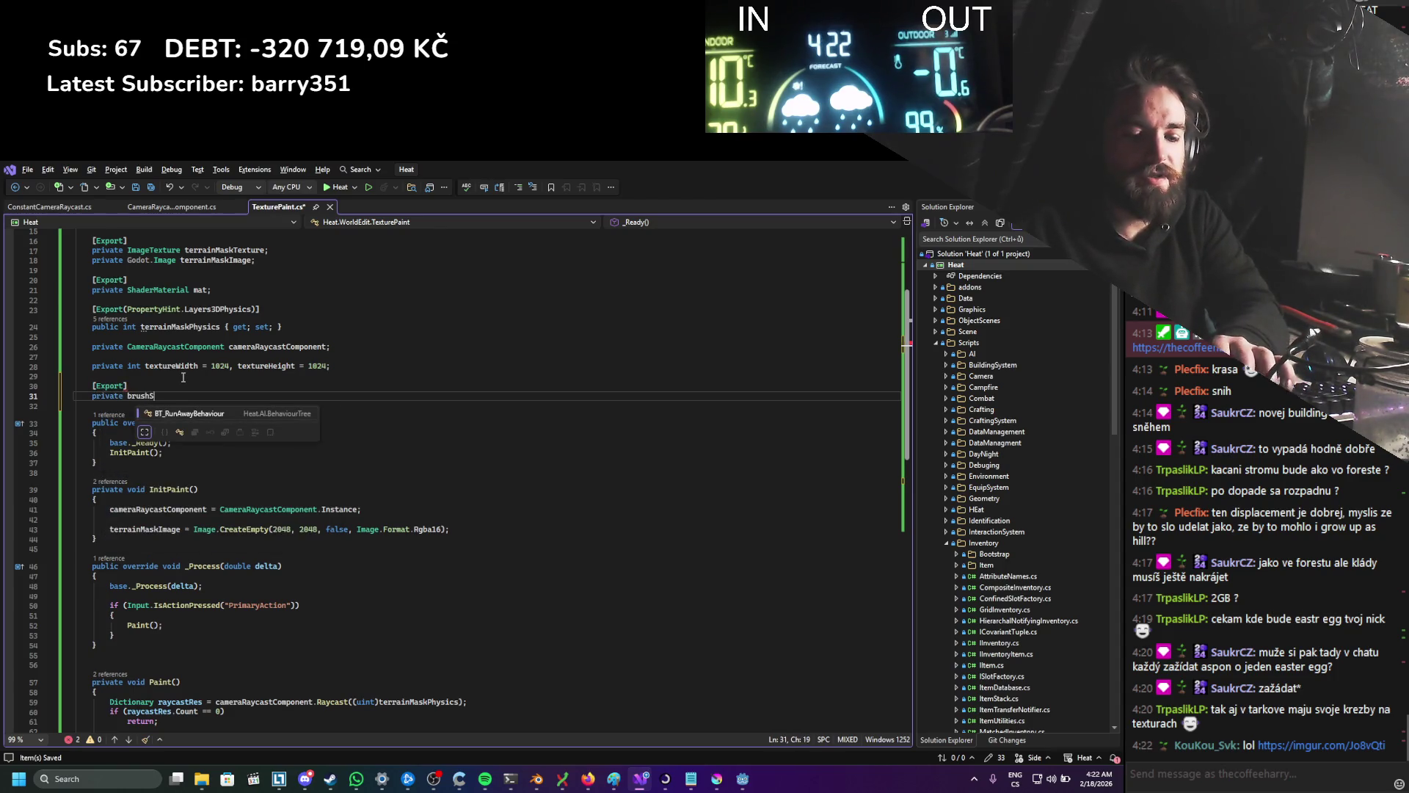
text(ize =)
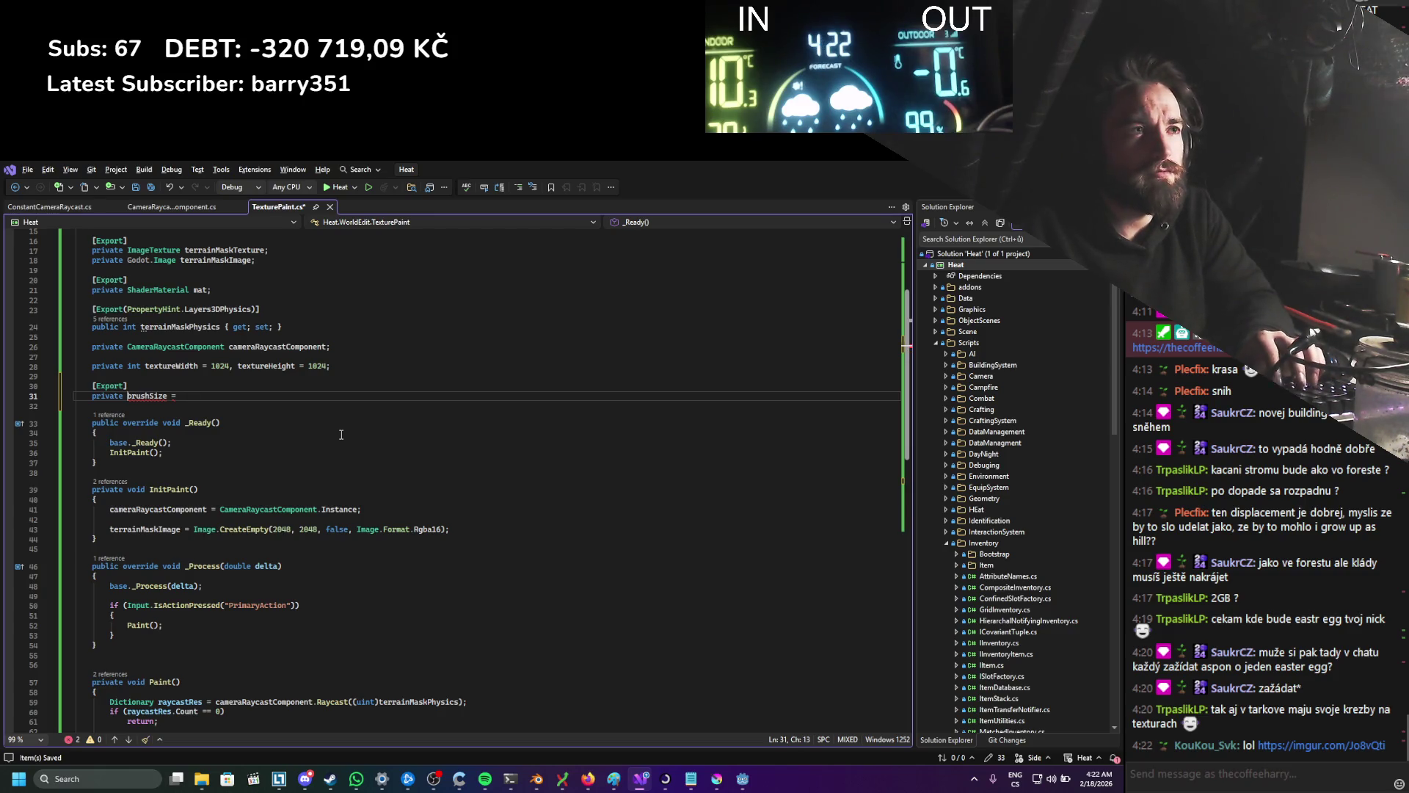
text(int)
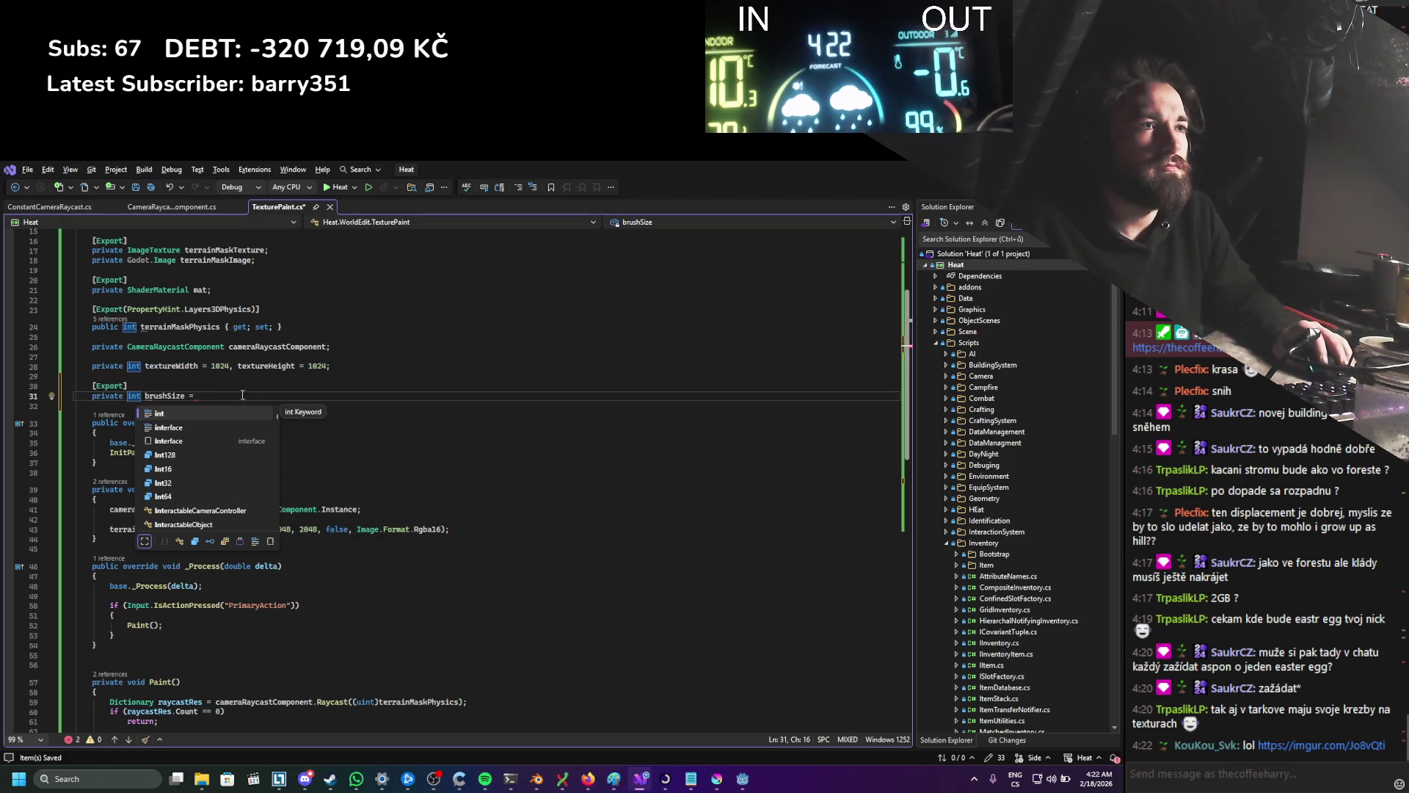
click(240, 395)
Step: Replace the loop bounds -5 and 5 with -brushSize and brushSize
double_click(182, 396)
key(ctrl+c)
scroll(211, 513, down, 7)
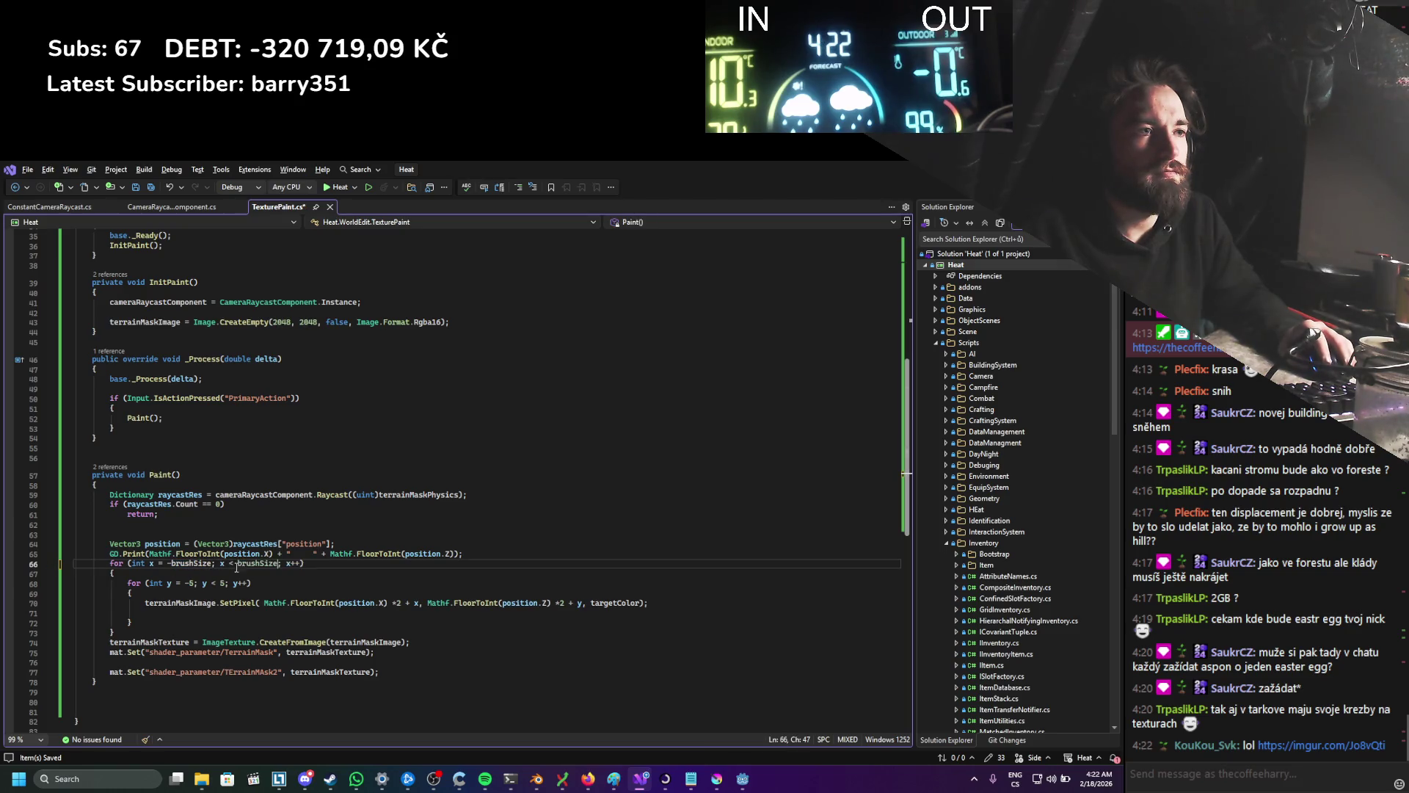
double_click(193, 583)
key(ctrl+v)
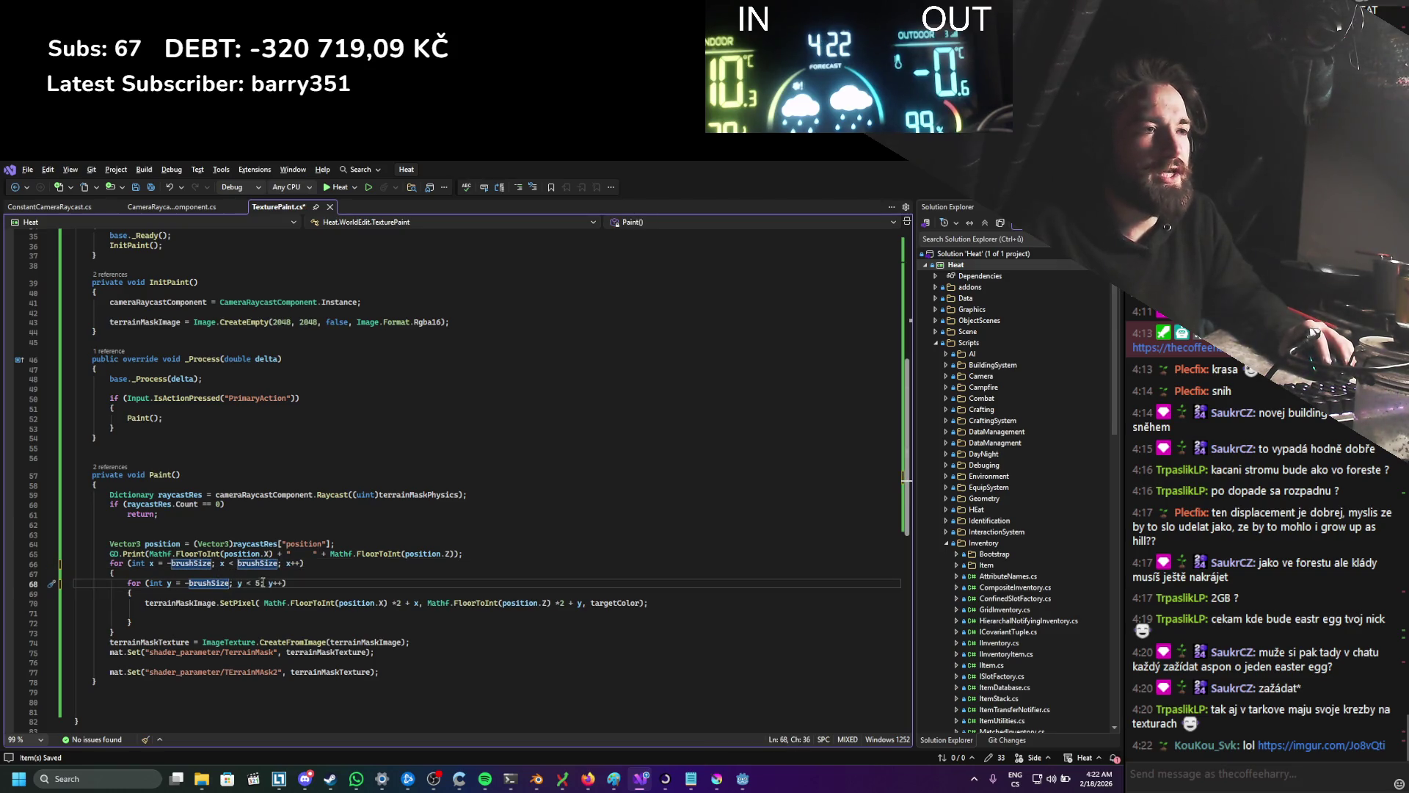
double_click(258, 584)
key(ctrl+v)
Step: Build and run the project in Godot with F5, then open the imgur link from chat
key(alt+Tab)
key(F5)
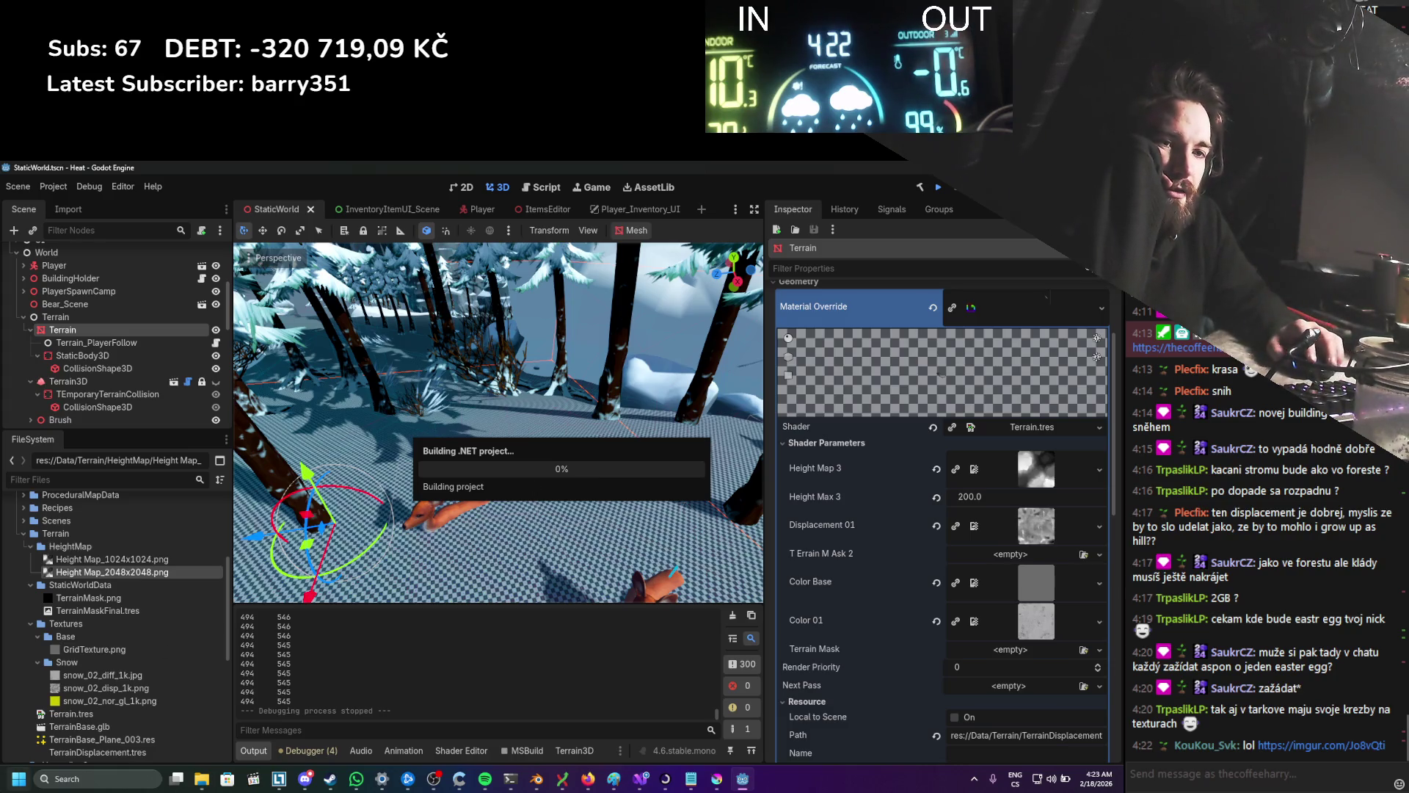
click(1322, 745)
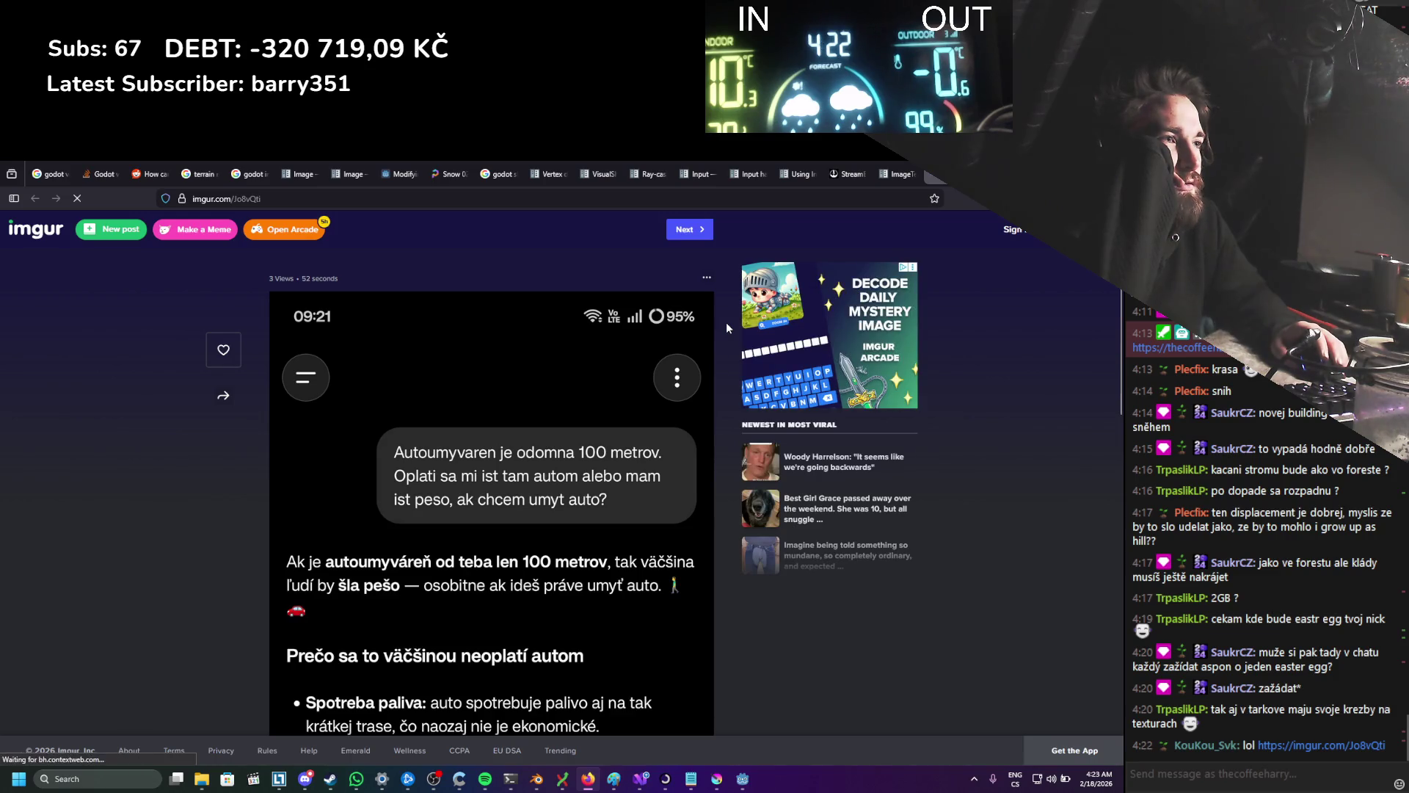
Step: Scroll through the imgur post of the Slovak car-wash chat, then return to Godot
scroll(725, 323, down, 2)
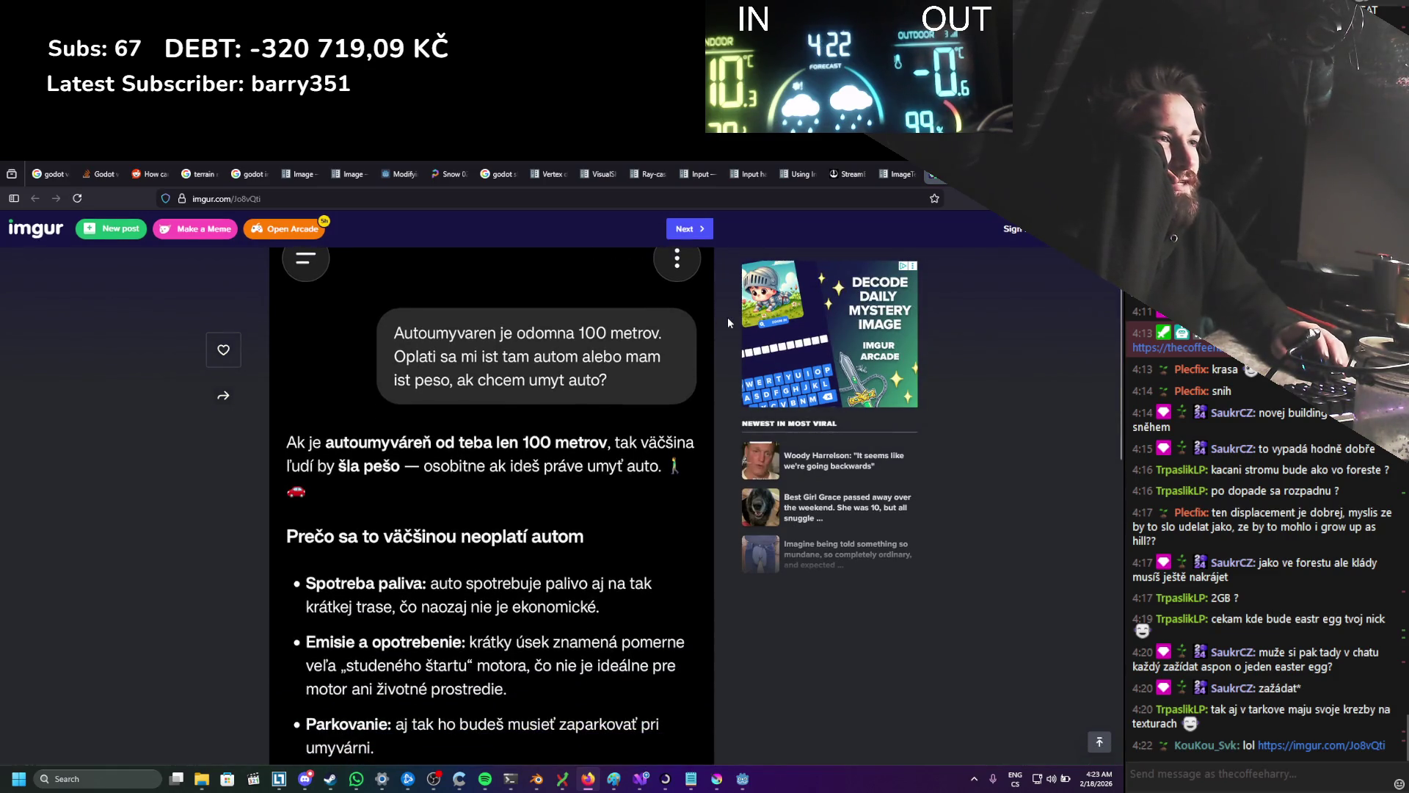
scroll(729, 320, down, 1)
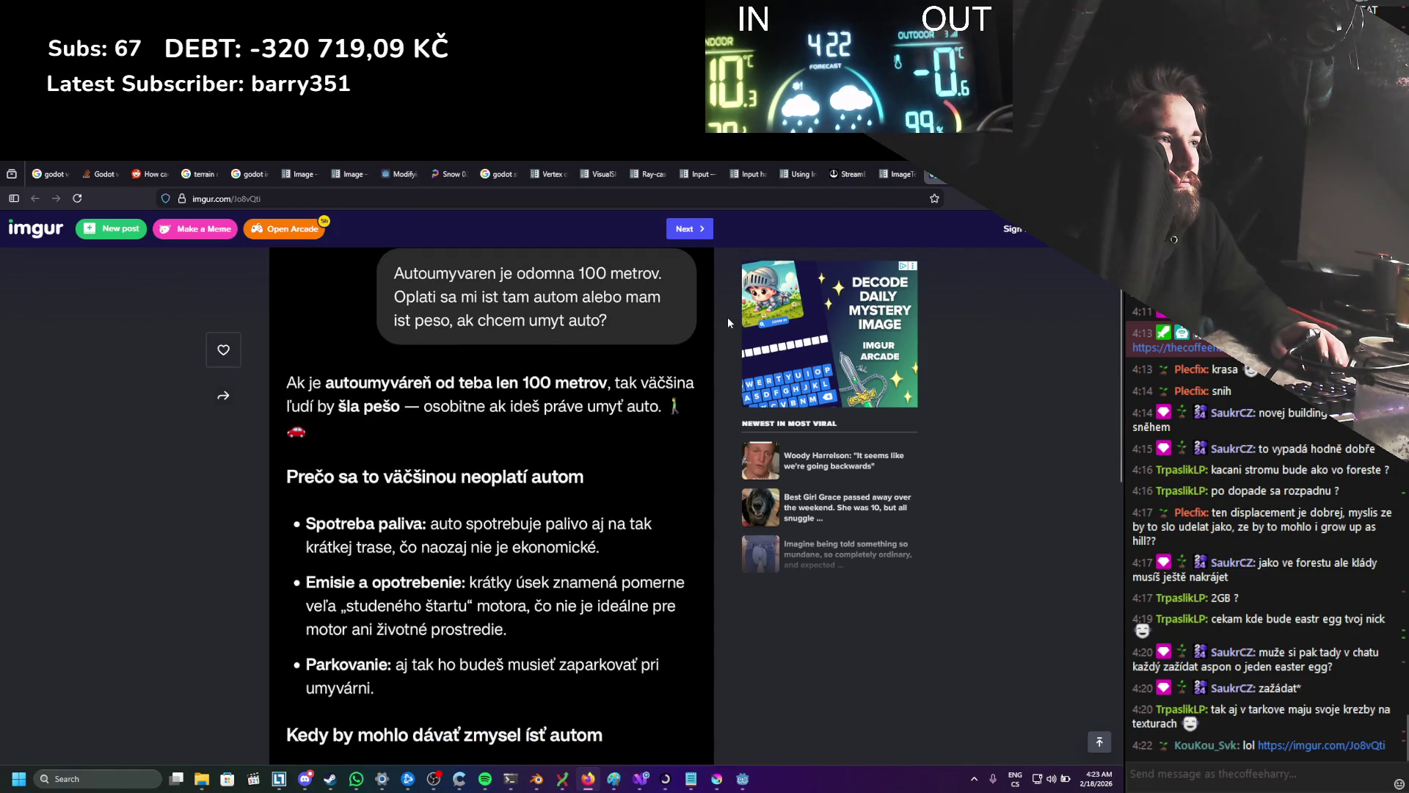
scroll(728, 321, down, 8)
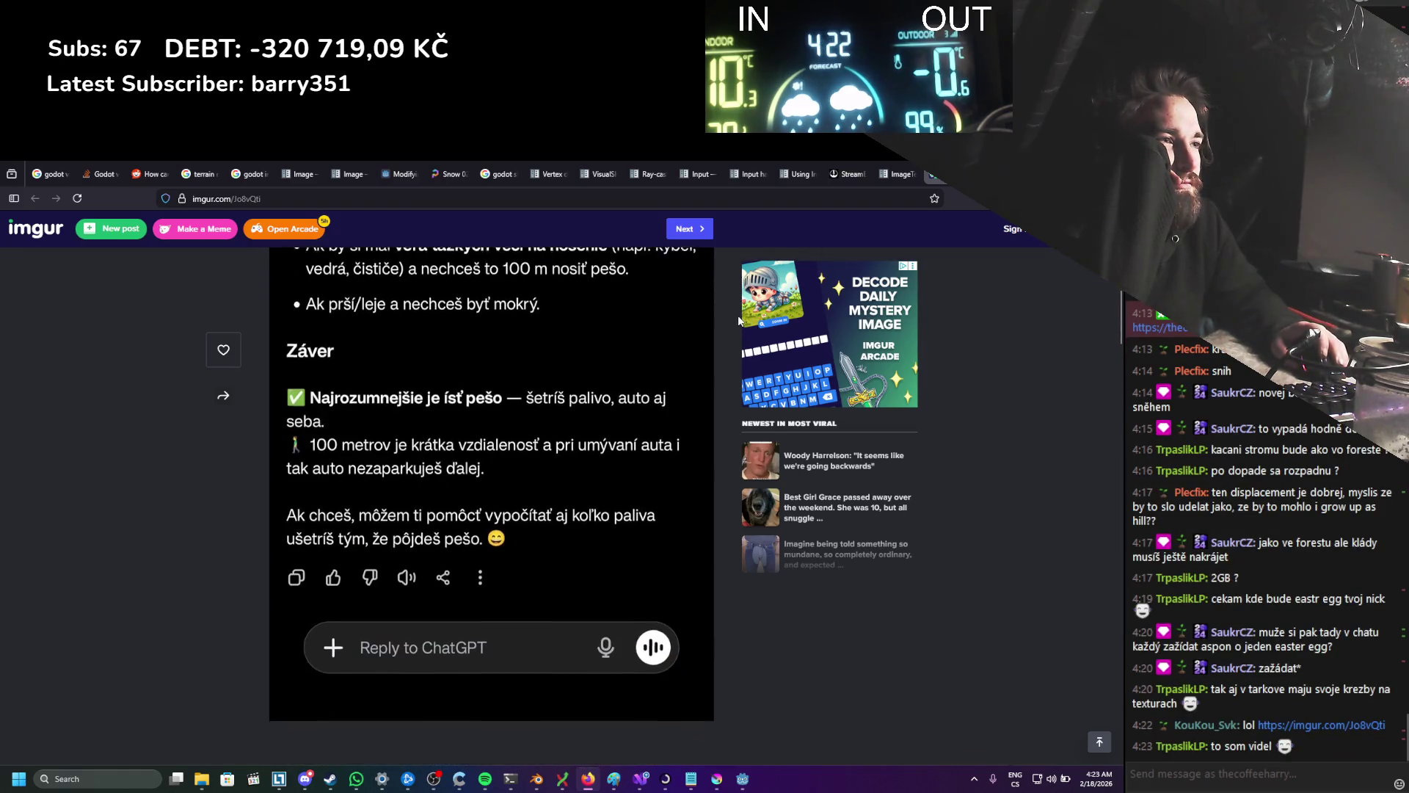
scroll(739, 323, up, 10)
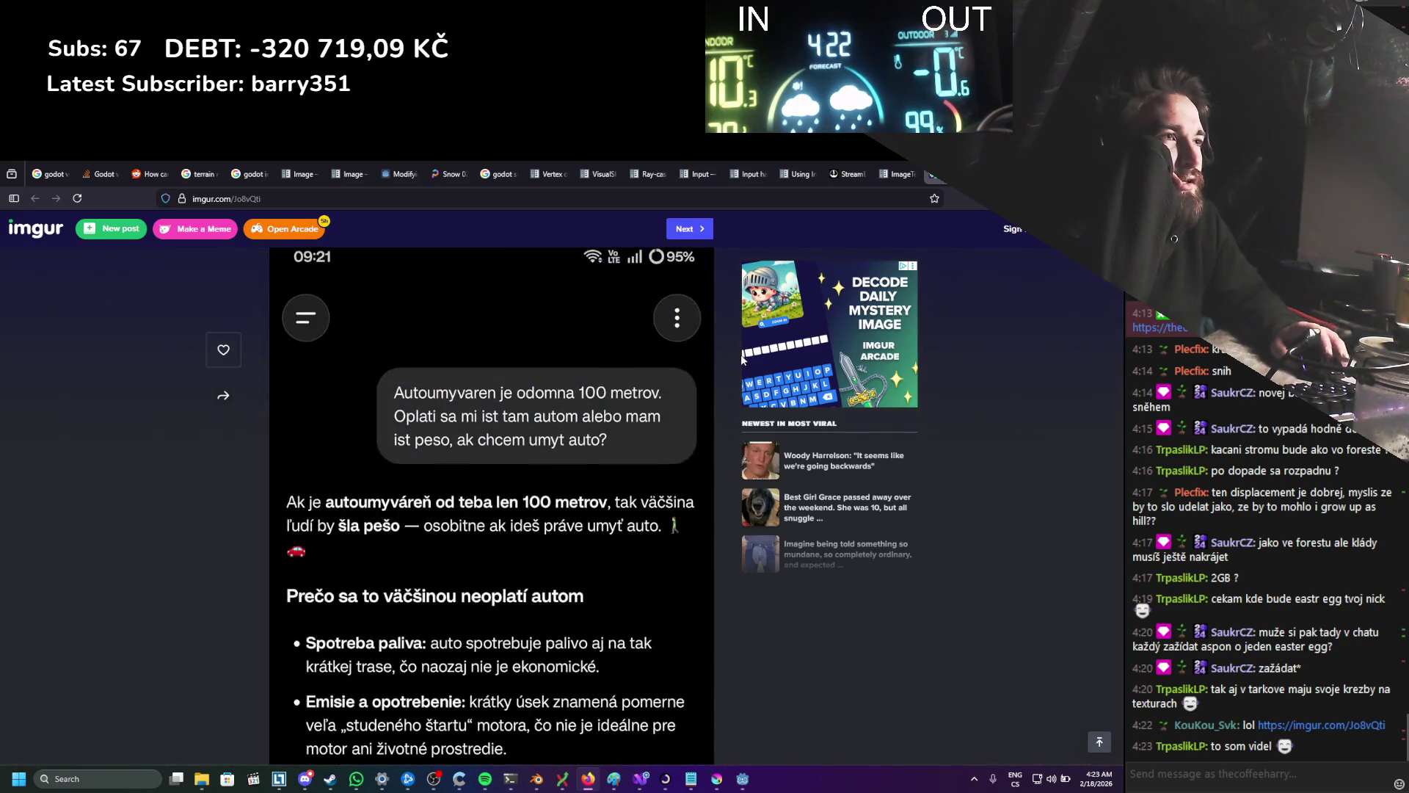
scroll(742, 358, up, 1)
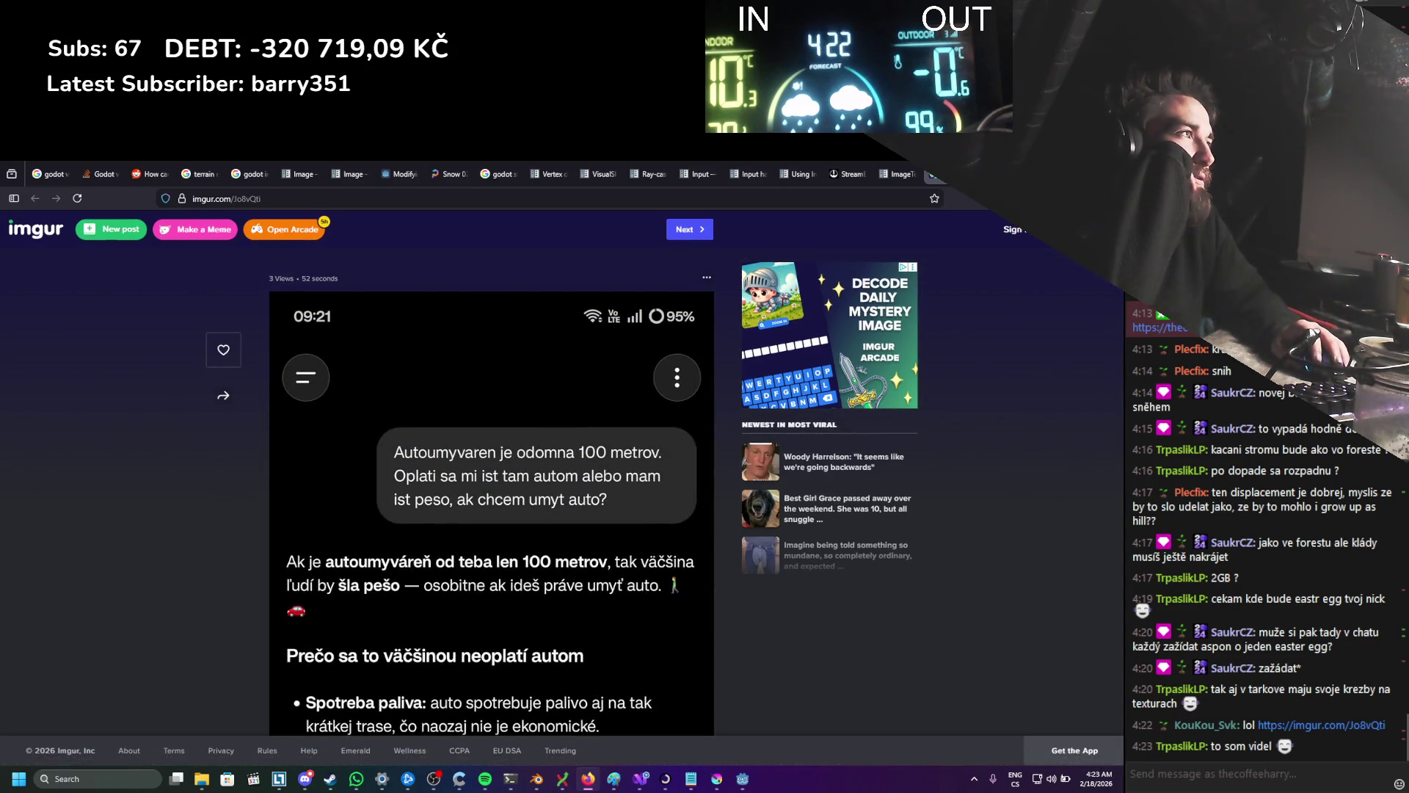
key(alt+Tab)
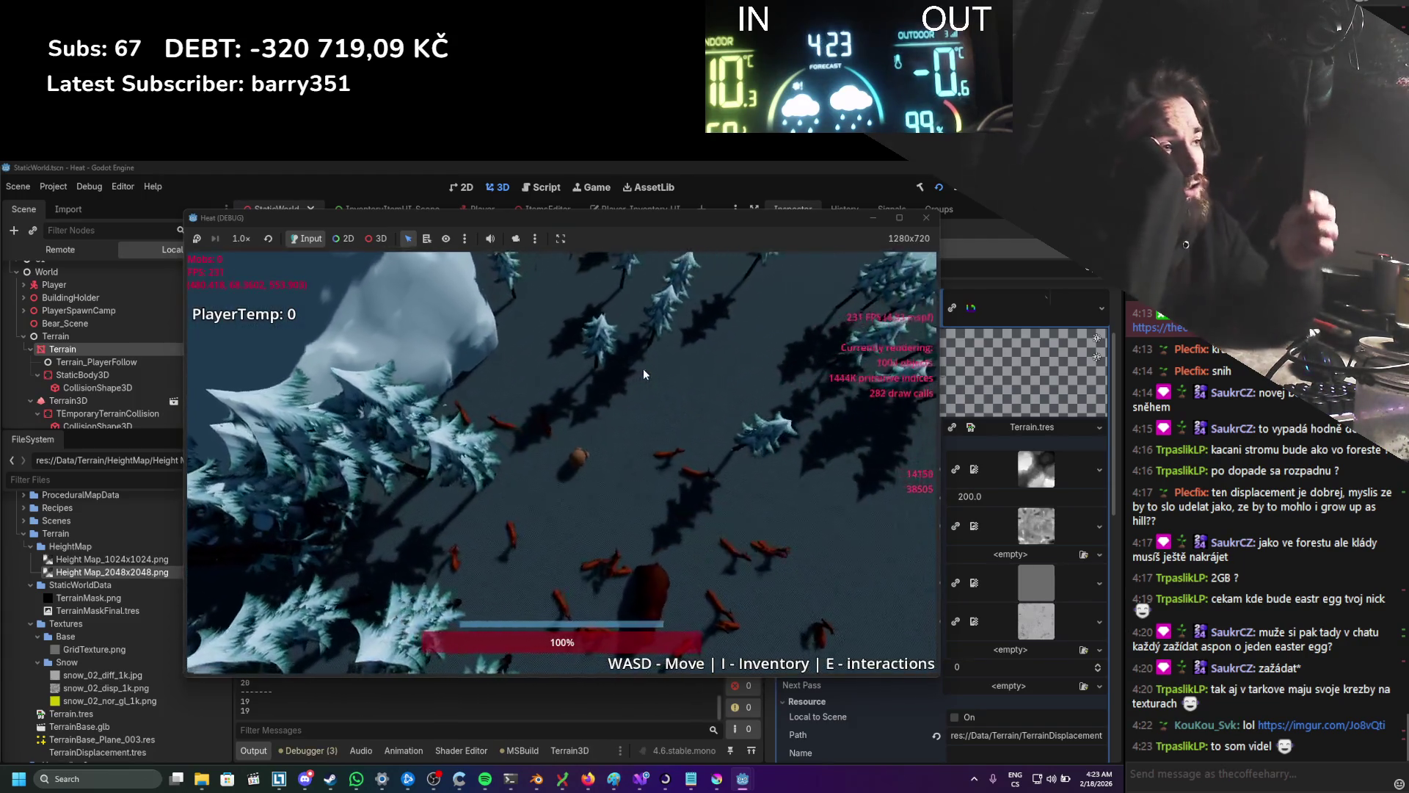
Step: Paint a snow trail up and left across the terrain, then zoom the game camera in
mouse_move(680, 483)
mouse_down()
mouse_move(617, 400)
mouse_move(483, 407)
mouse_move(527, 367)
mouse_move(534, 399)
mouse_move(447, 488)
mouse_move(553, 533)
mouse_up()
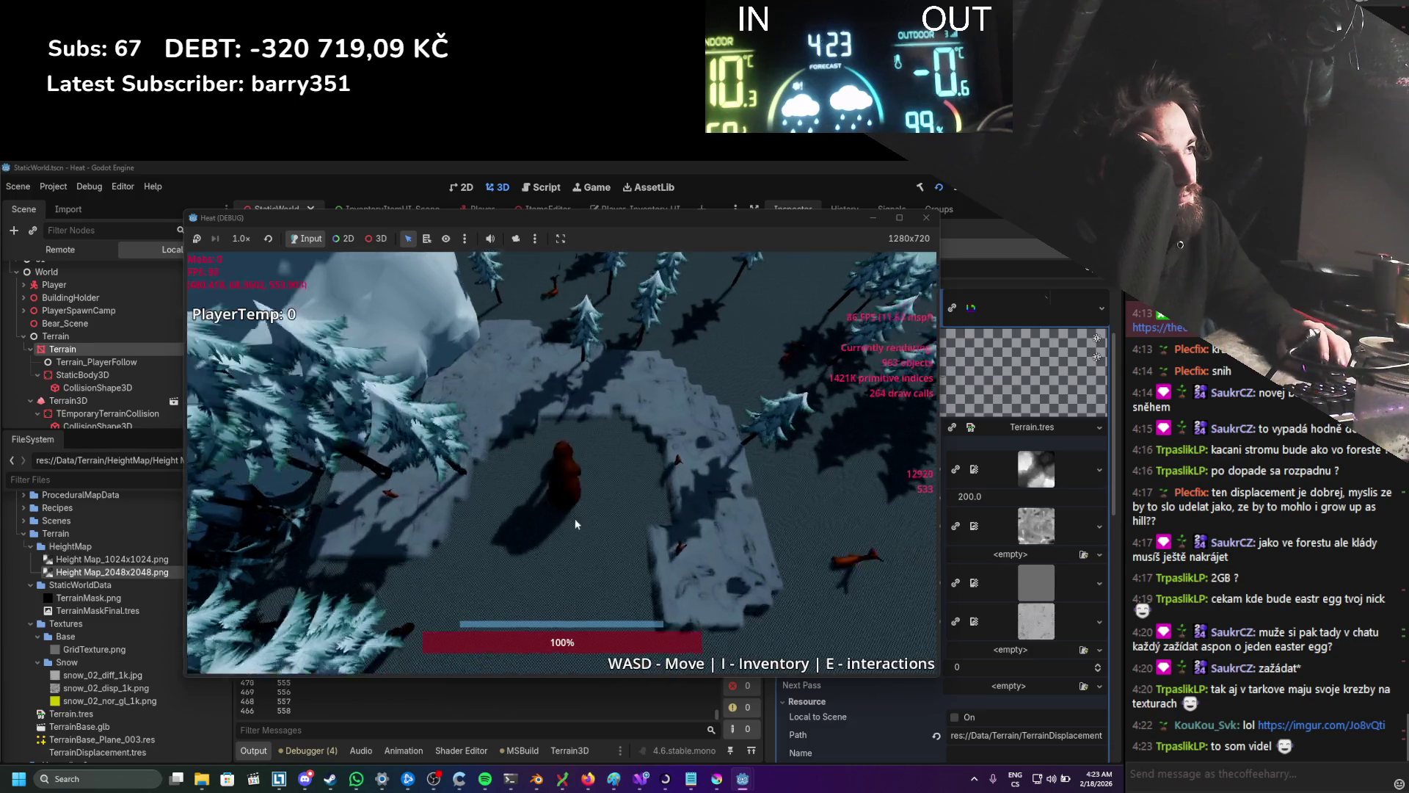
scroll(553, 534, up, 3)
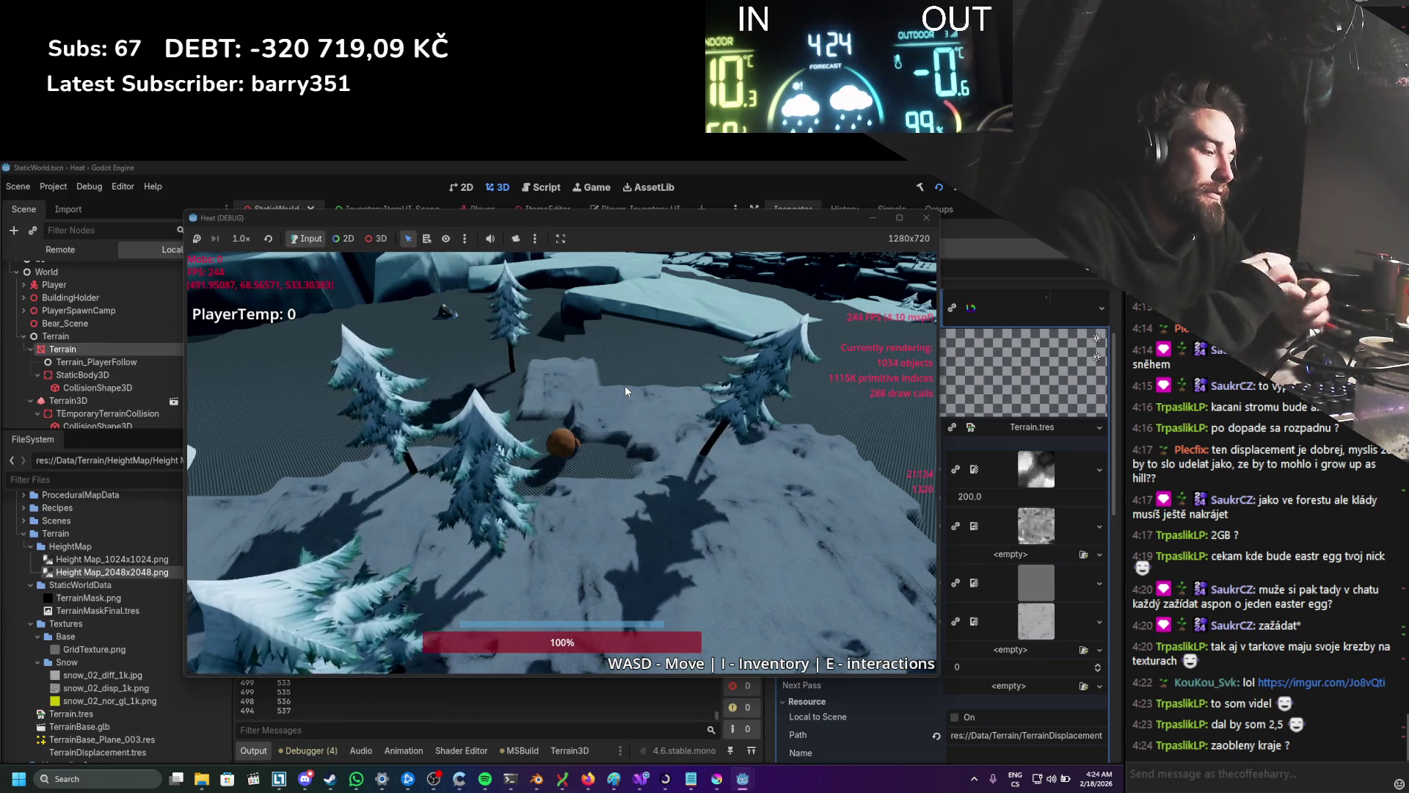
Step: Walk the player through the trees and over the painted snow patches to inspect them
key(s)
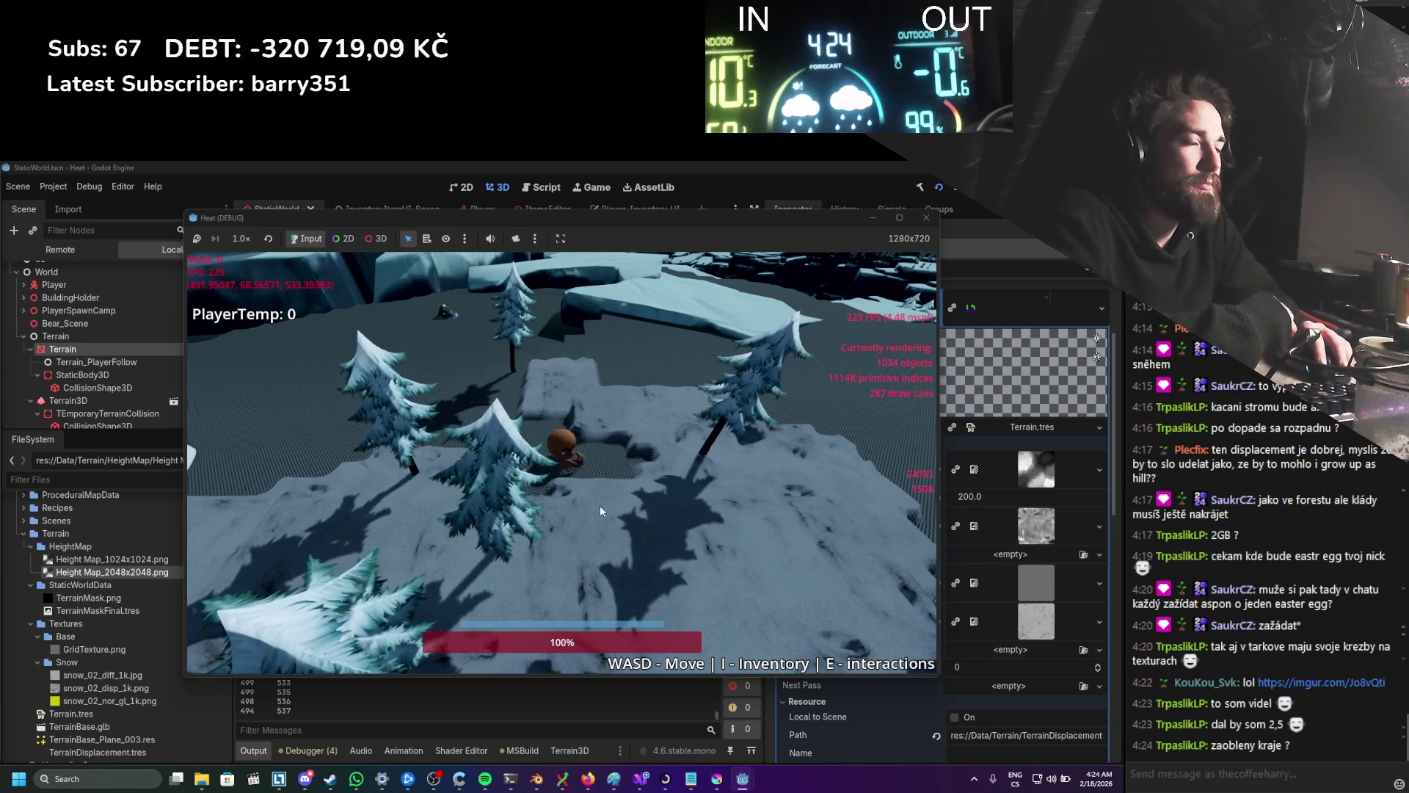
key(s)
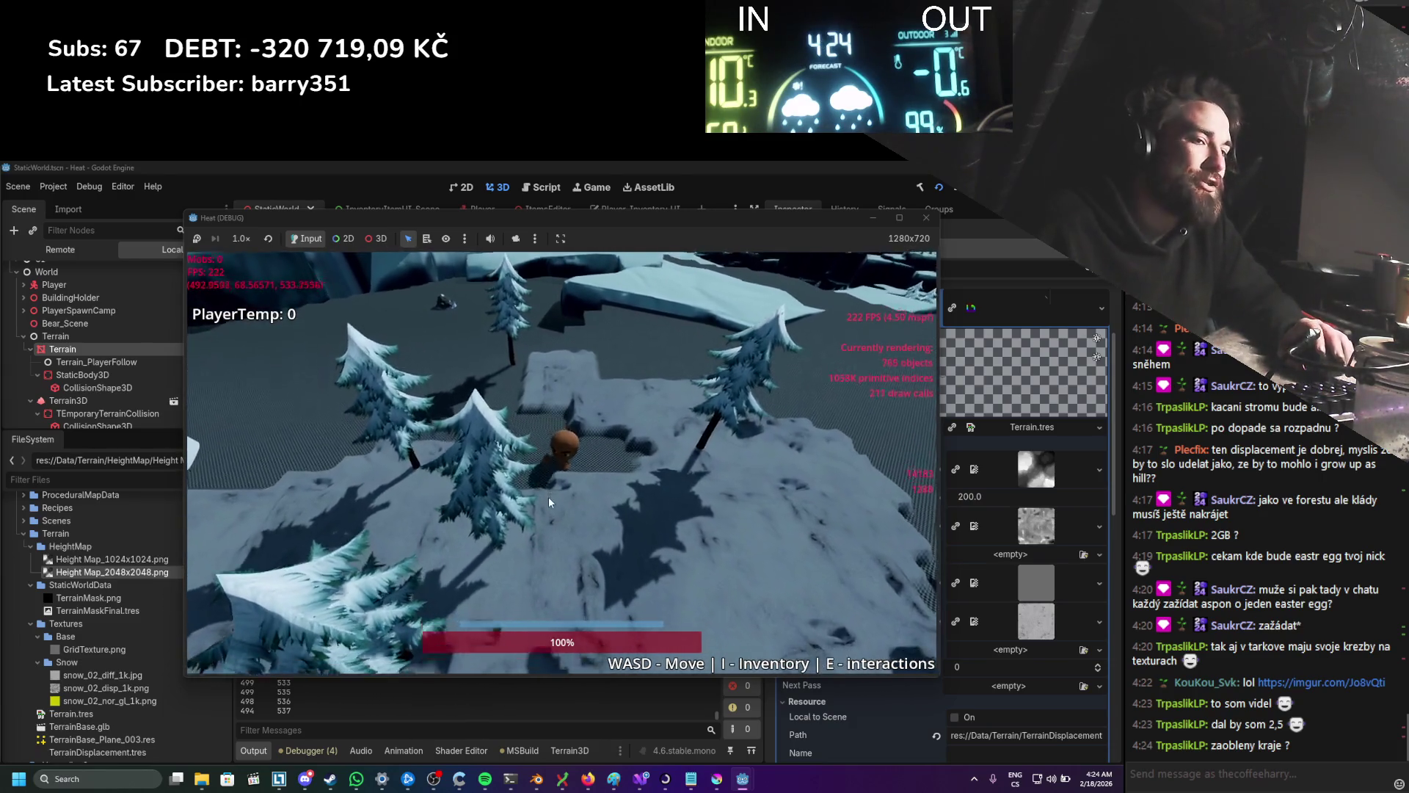
key(s)
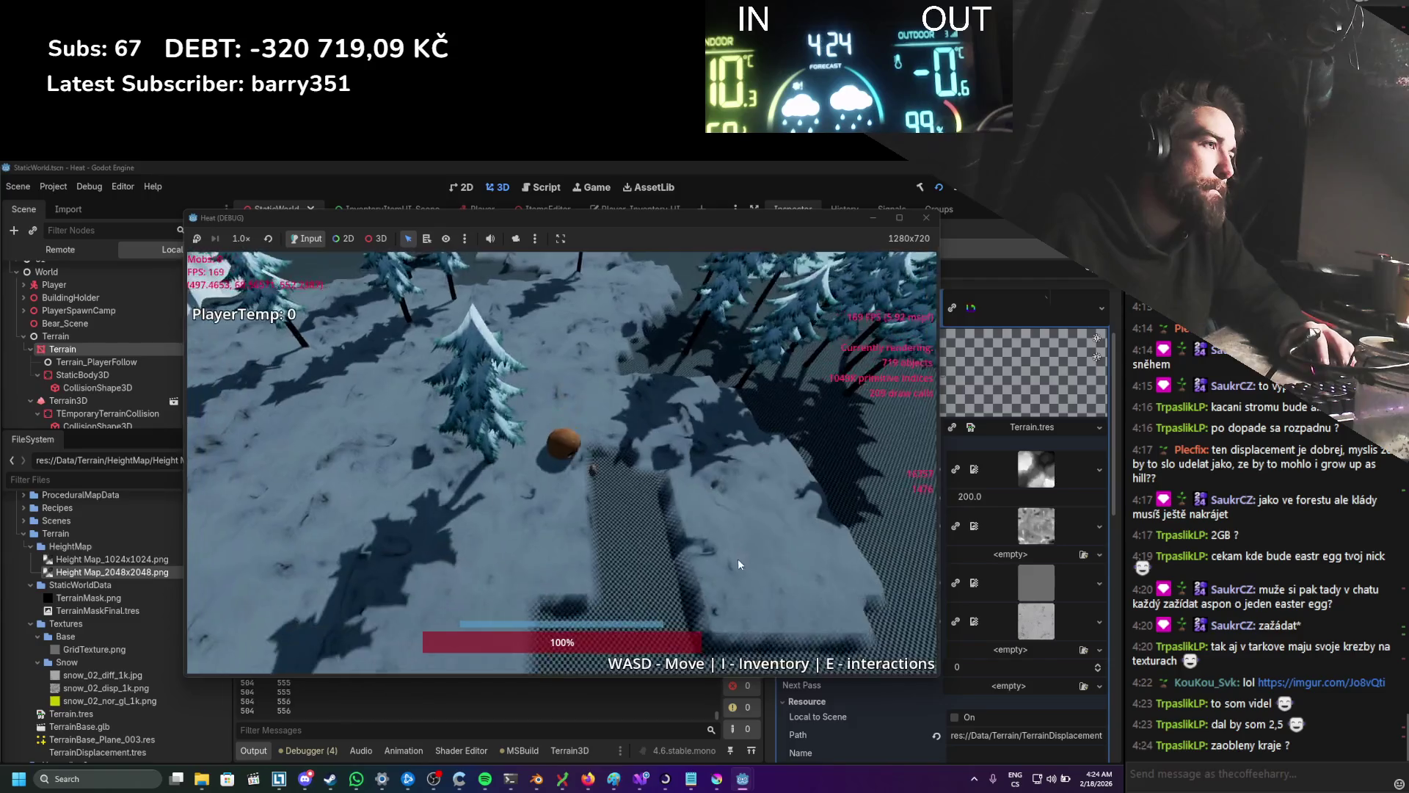
key(s)
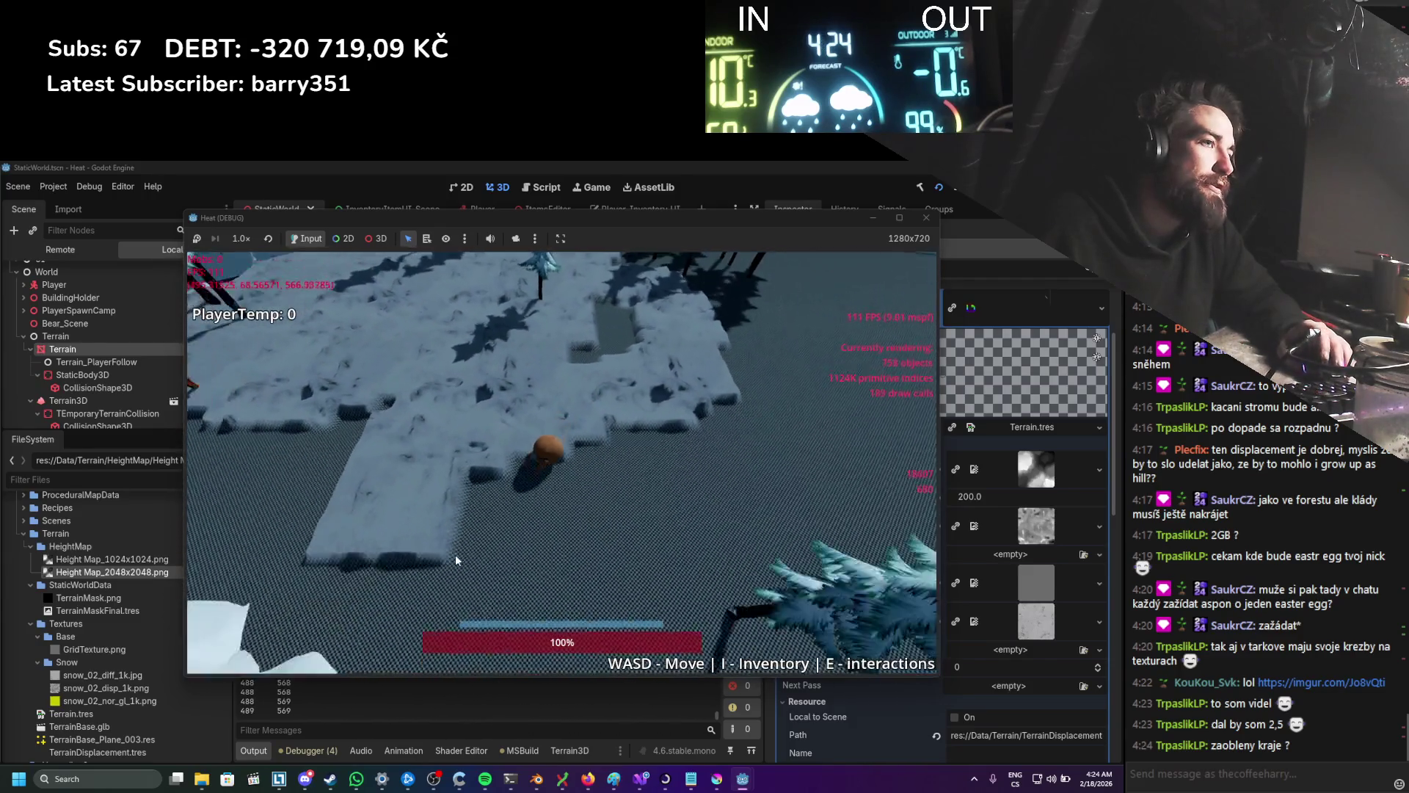
key(s)
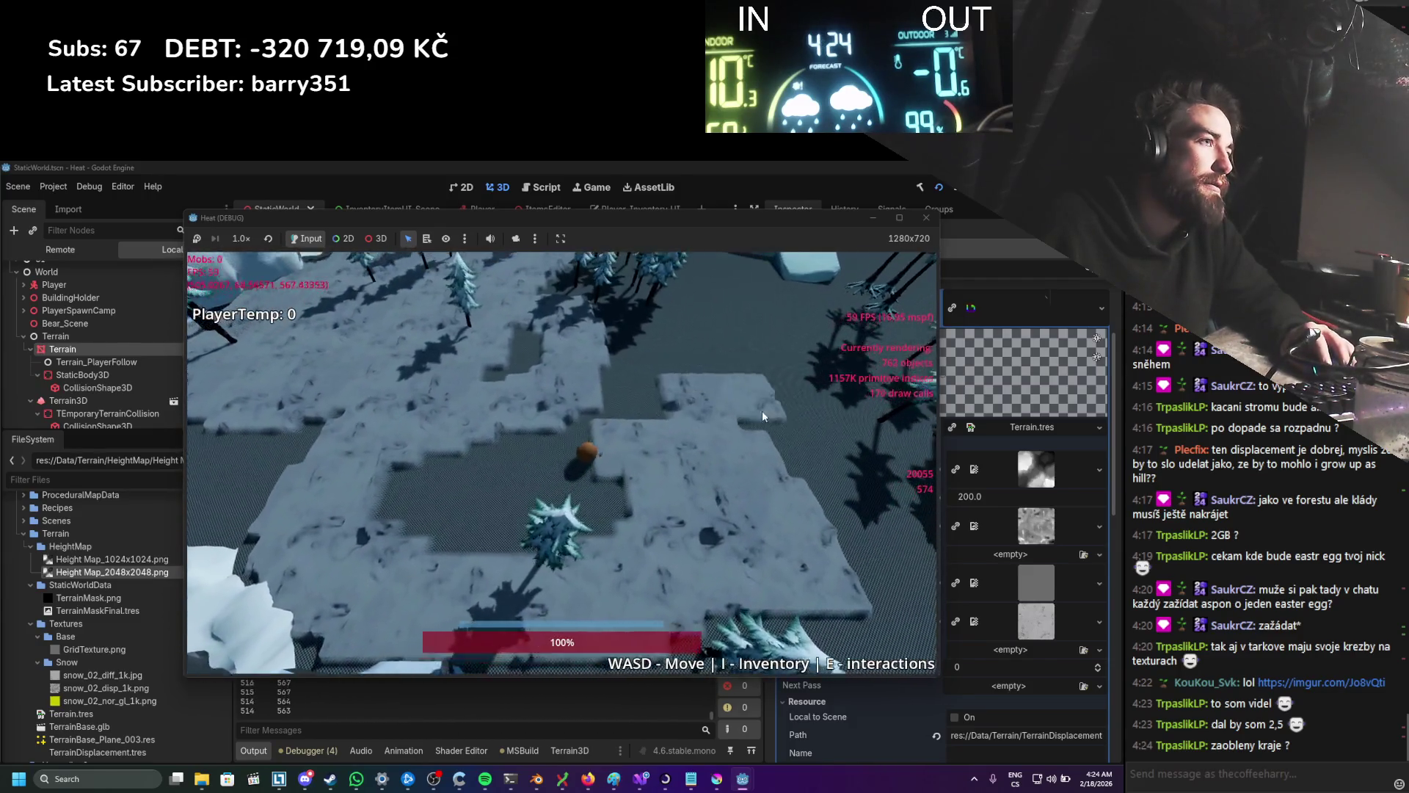
key(s)
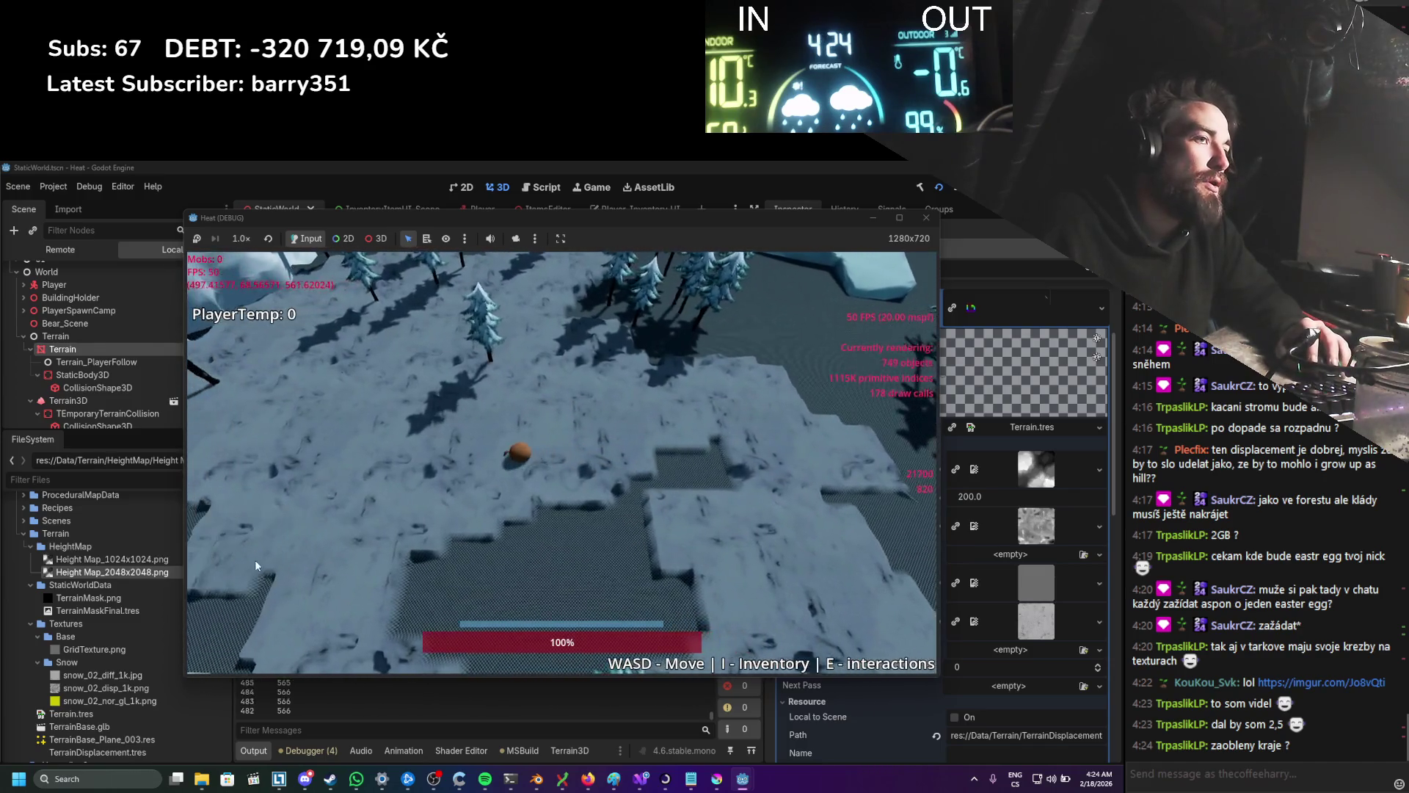
key(s)
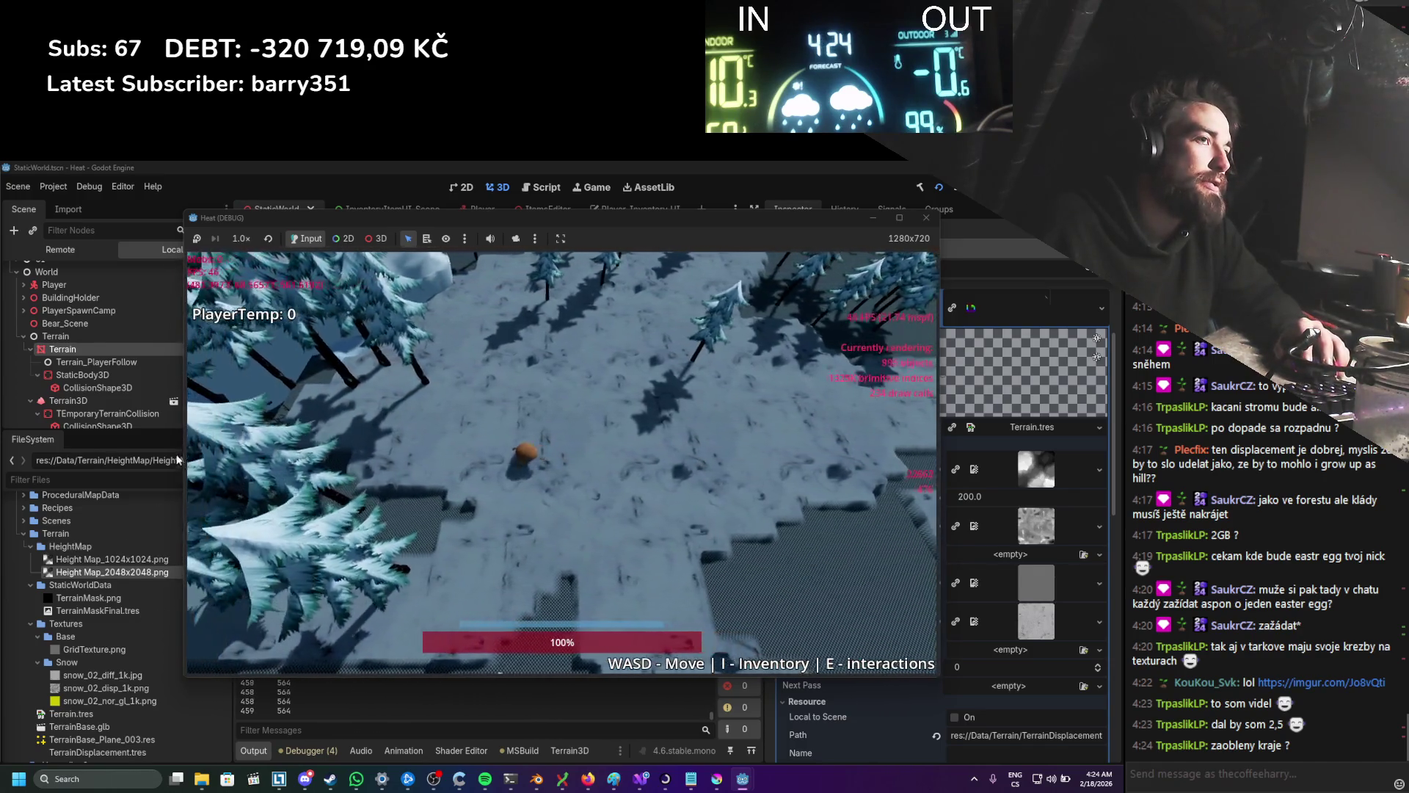
key(s)
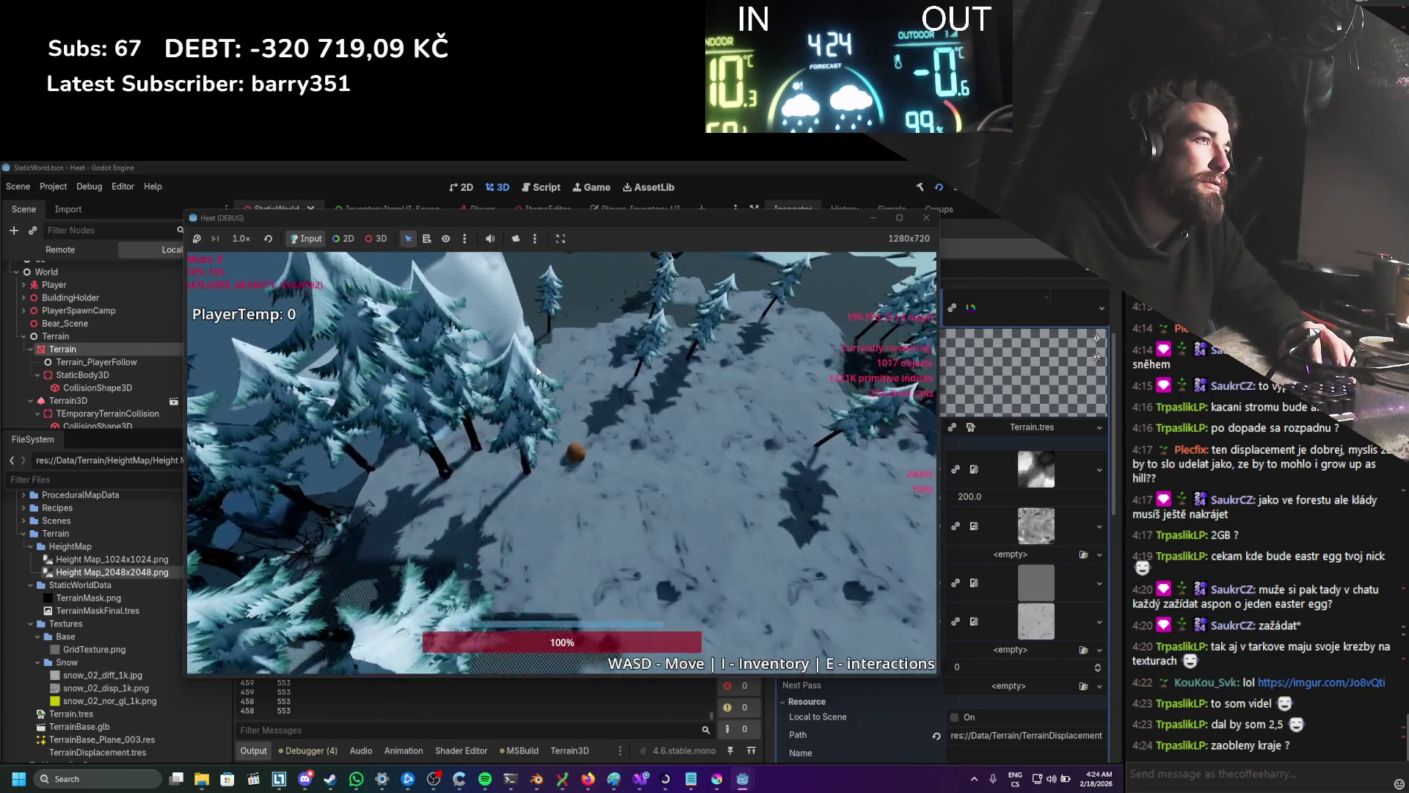
key(s)
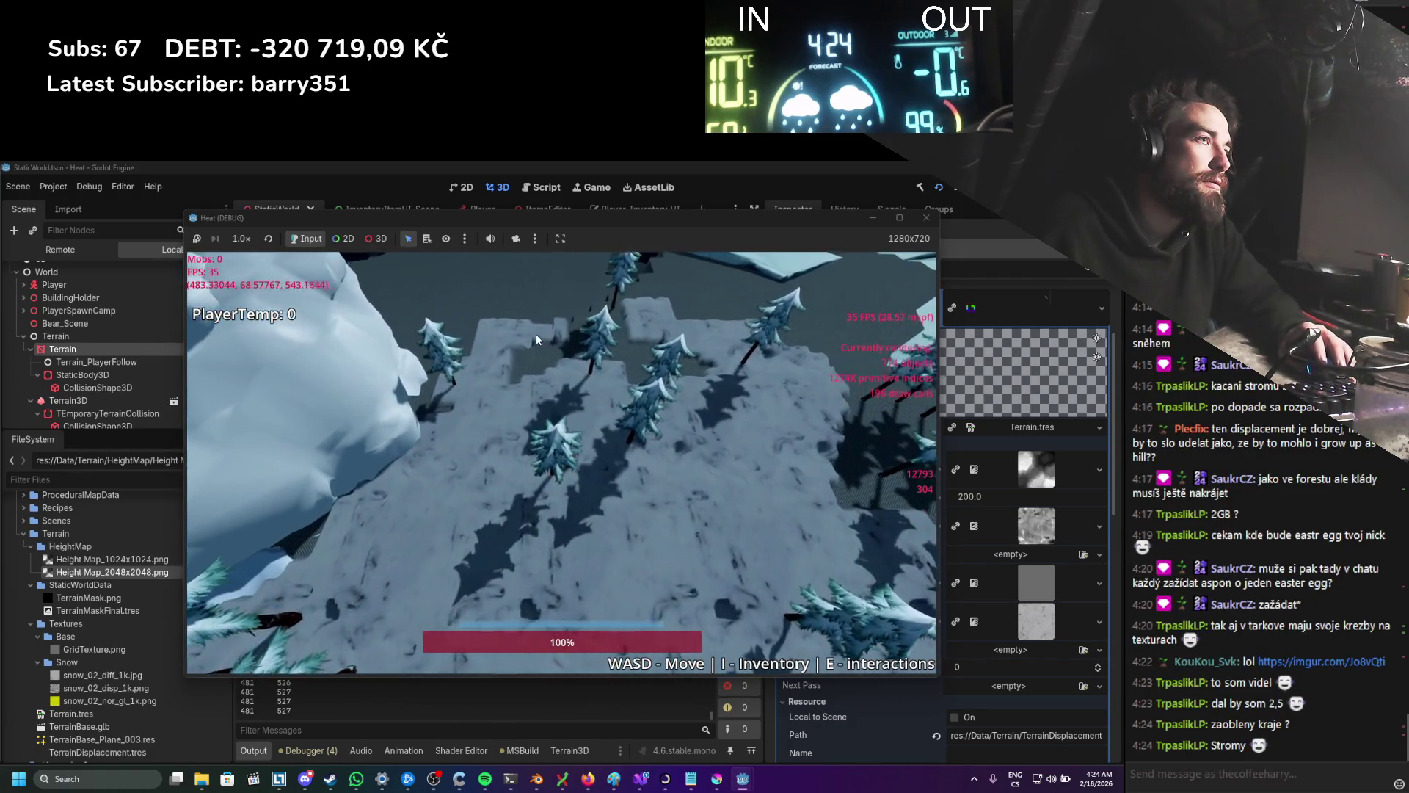
key(s)
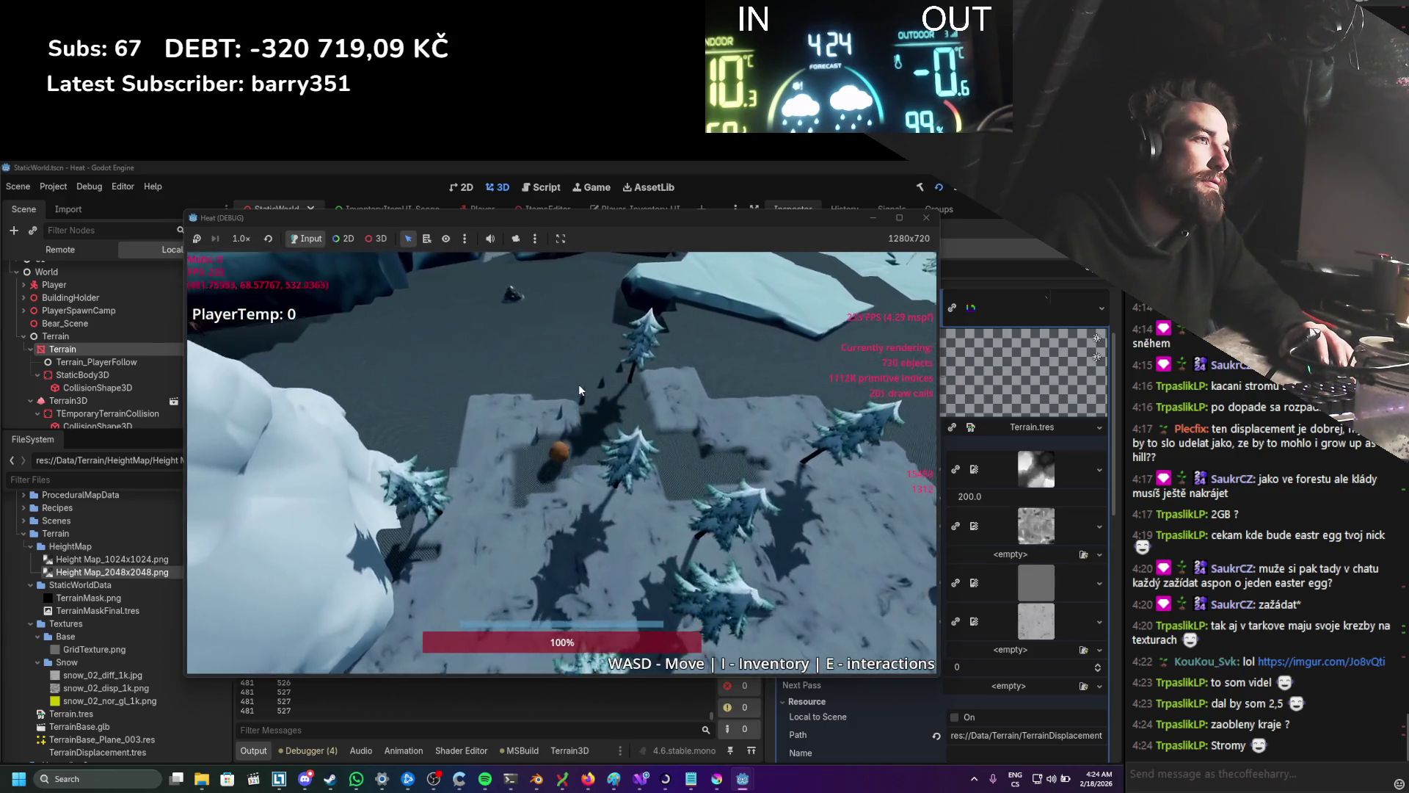
key(s)
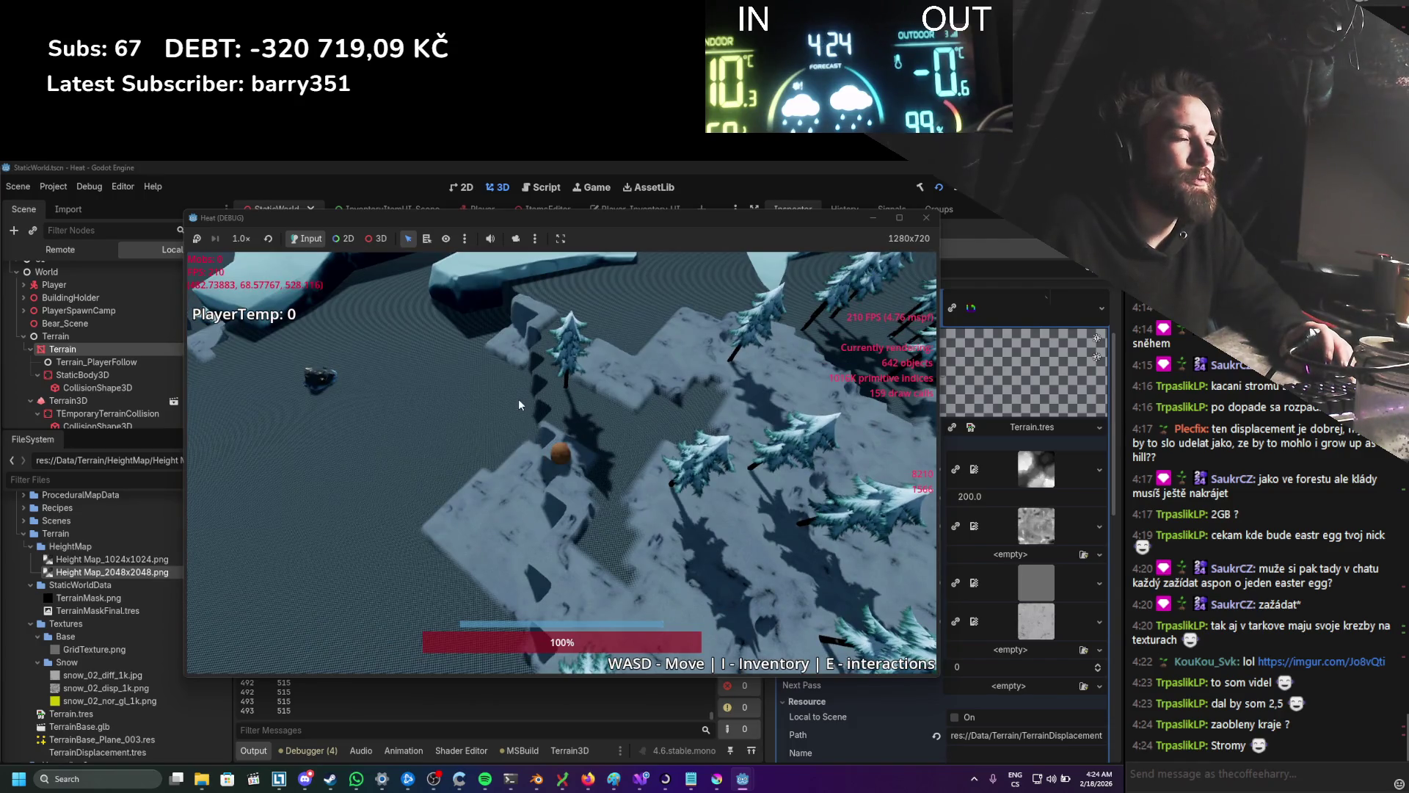
key(s)
key(s)
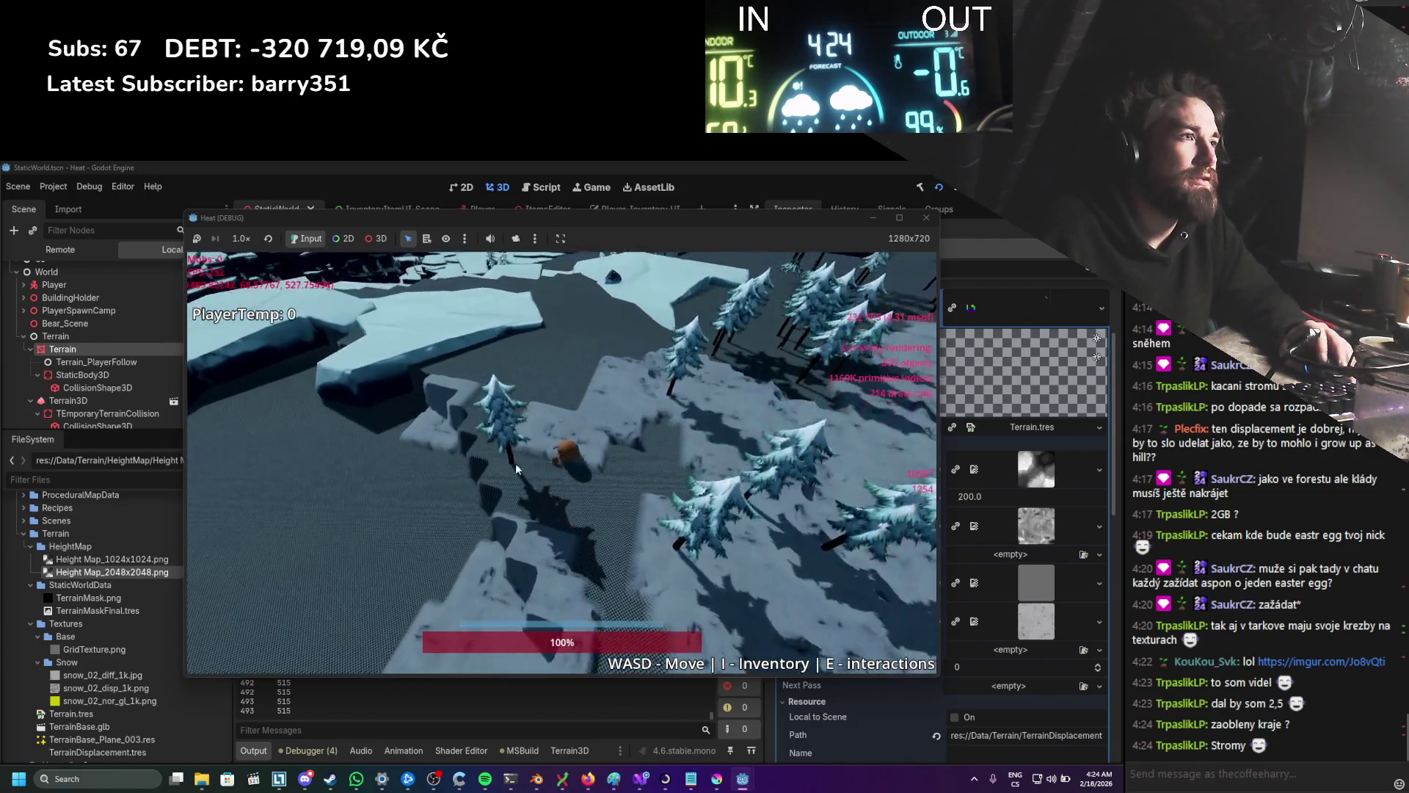
key(s)
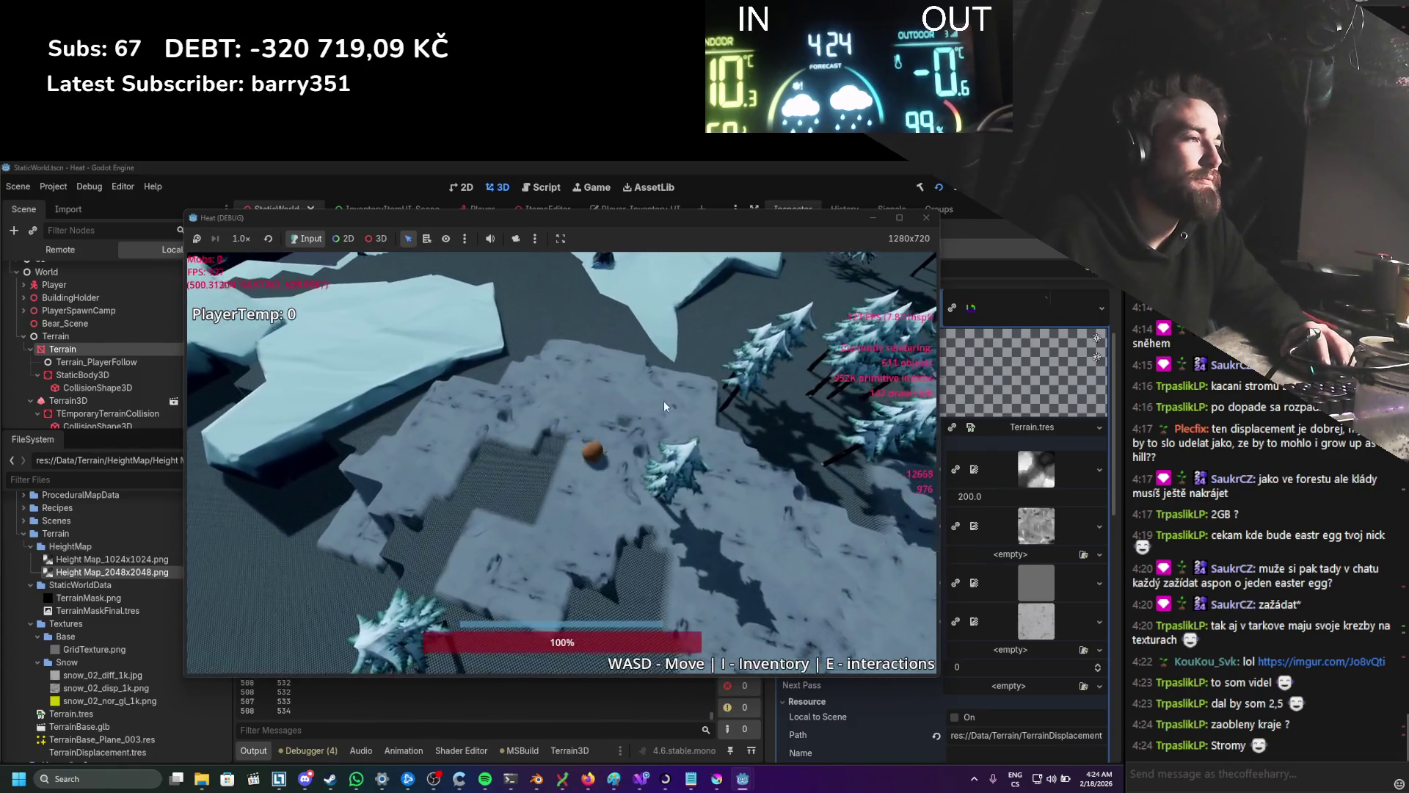
key(s)
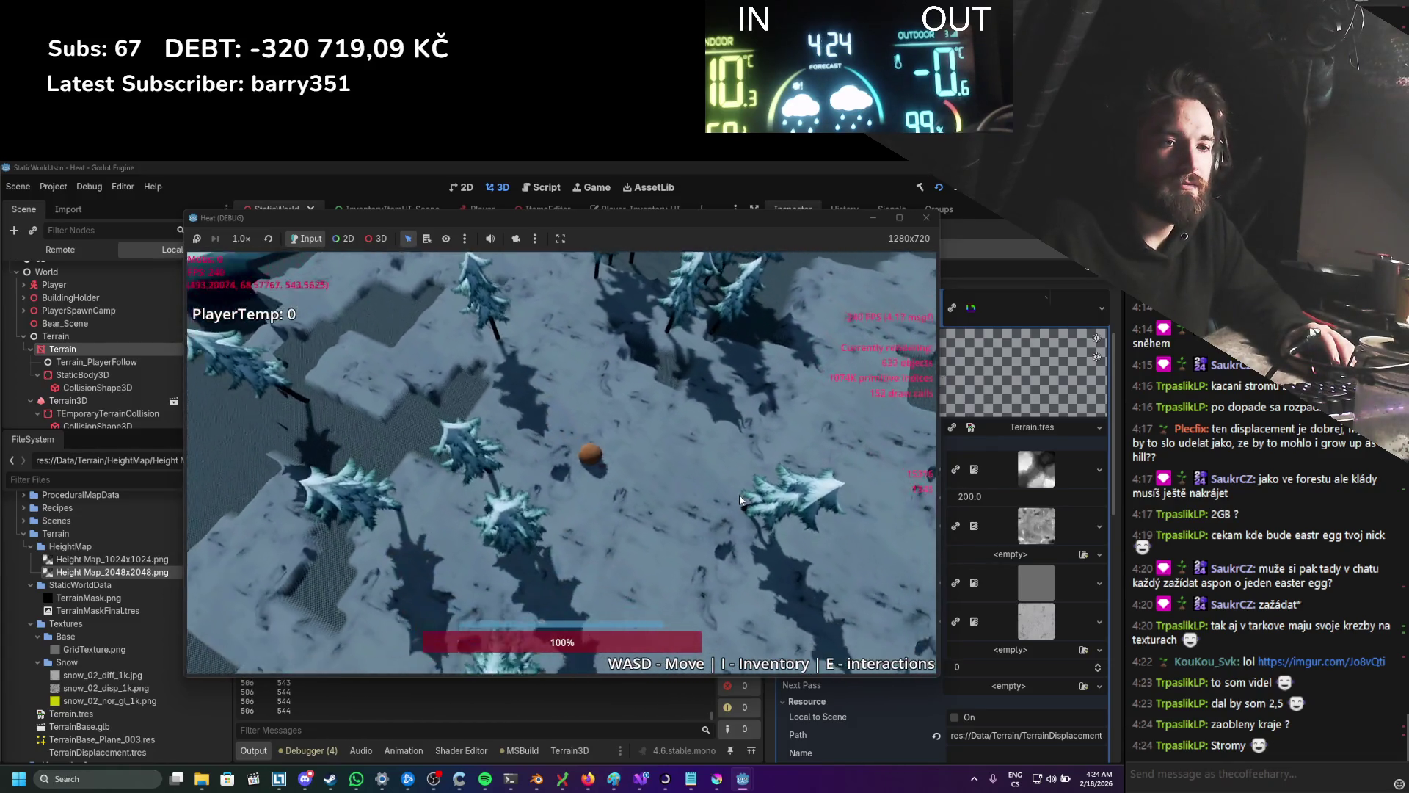
key(s)
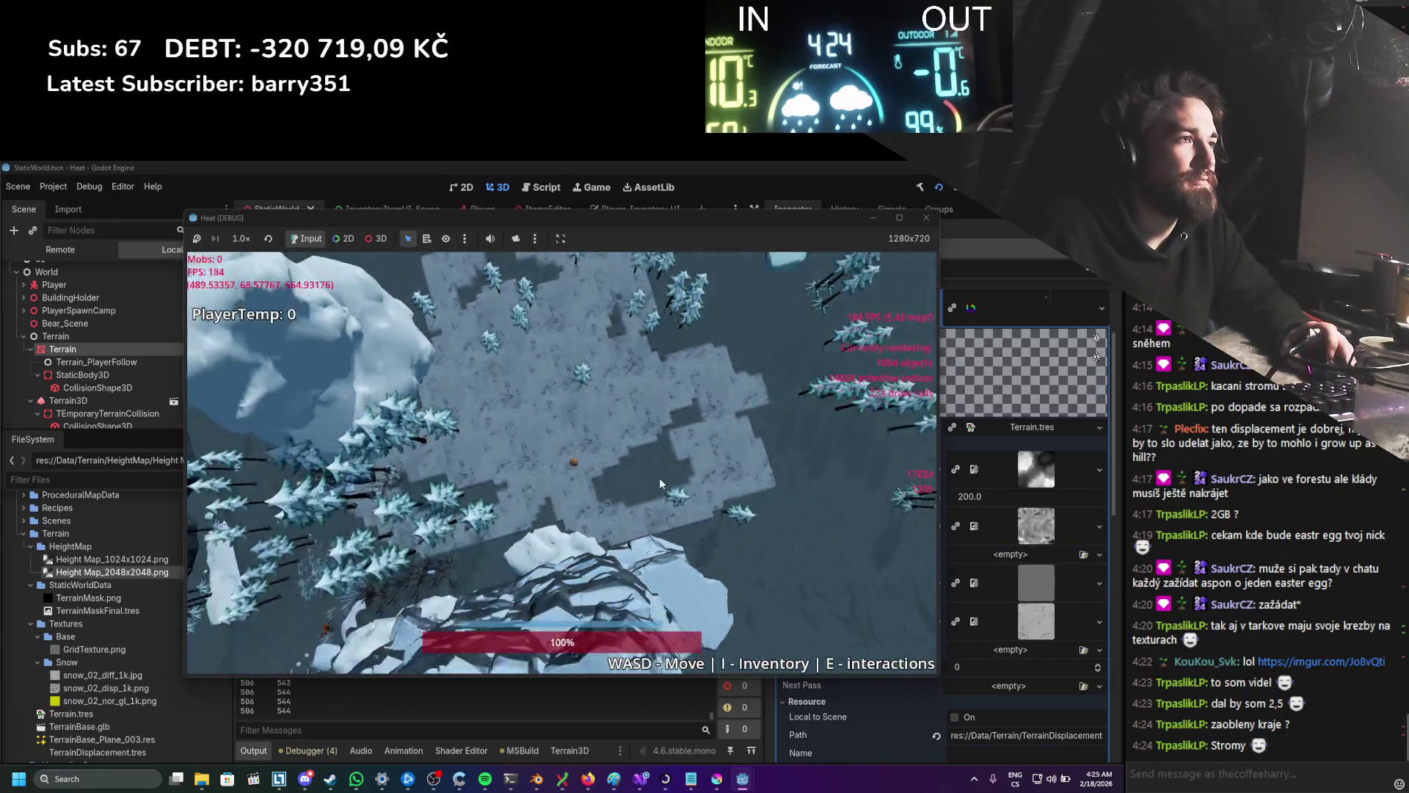
scroll(661, 483, up, 3)
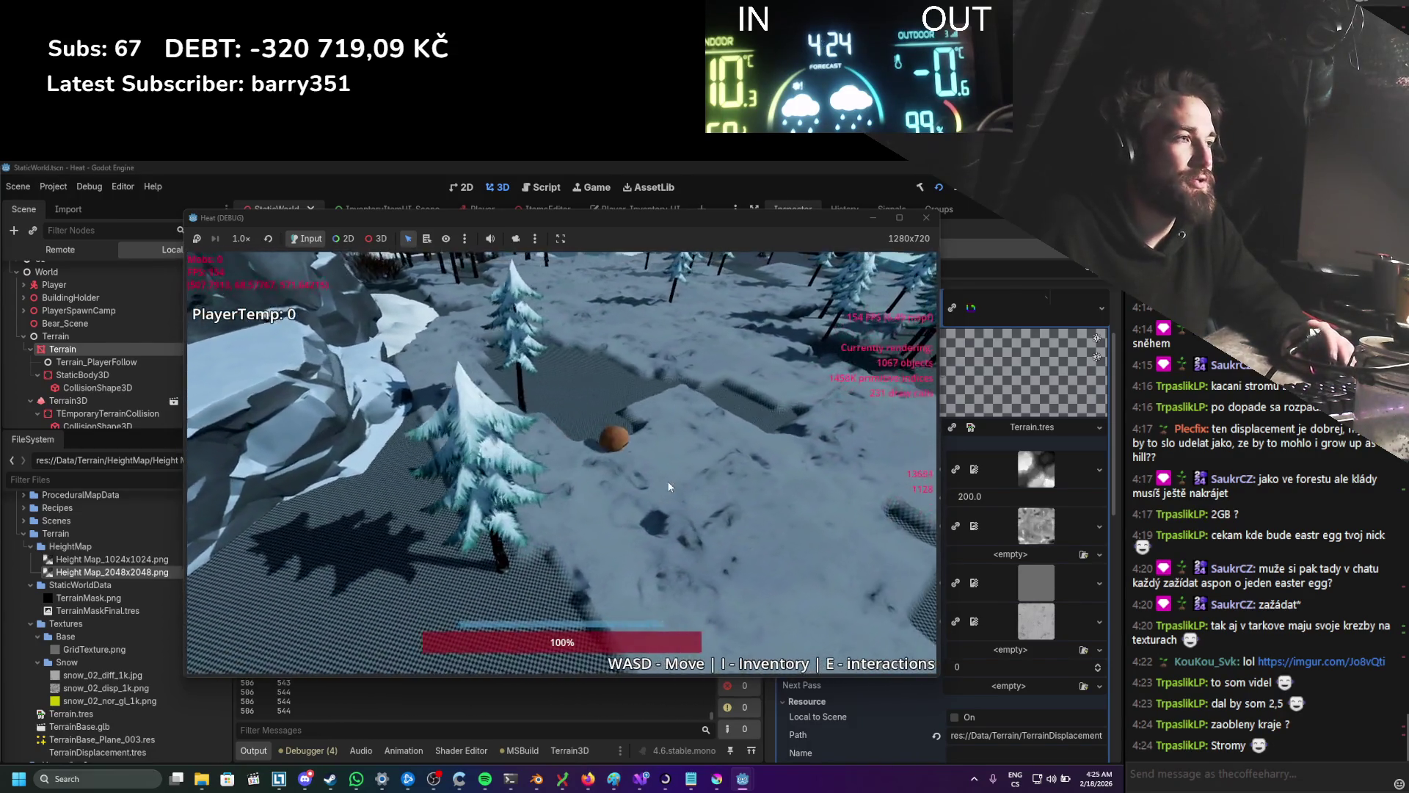
Step: Roll the ball onto the snowy plateau and into the forest, orbiting and zooming the camera
key(w)
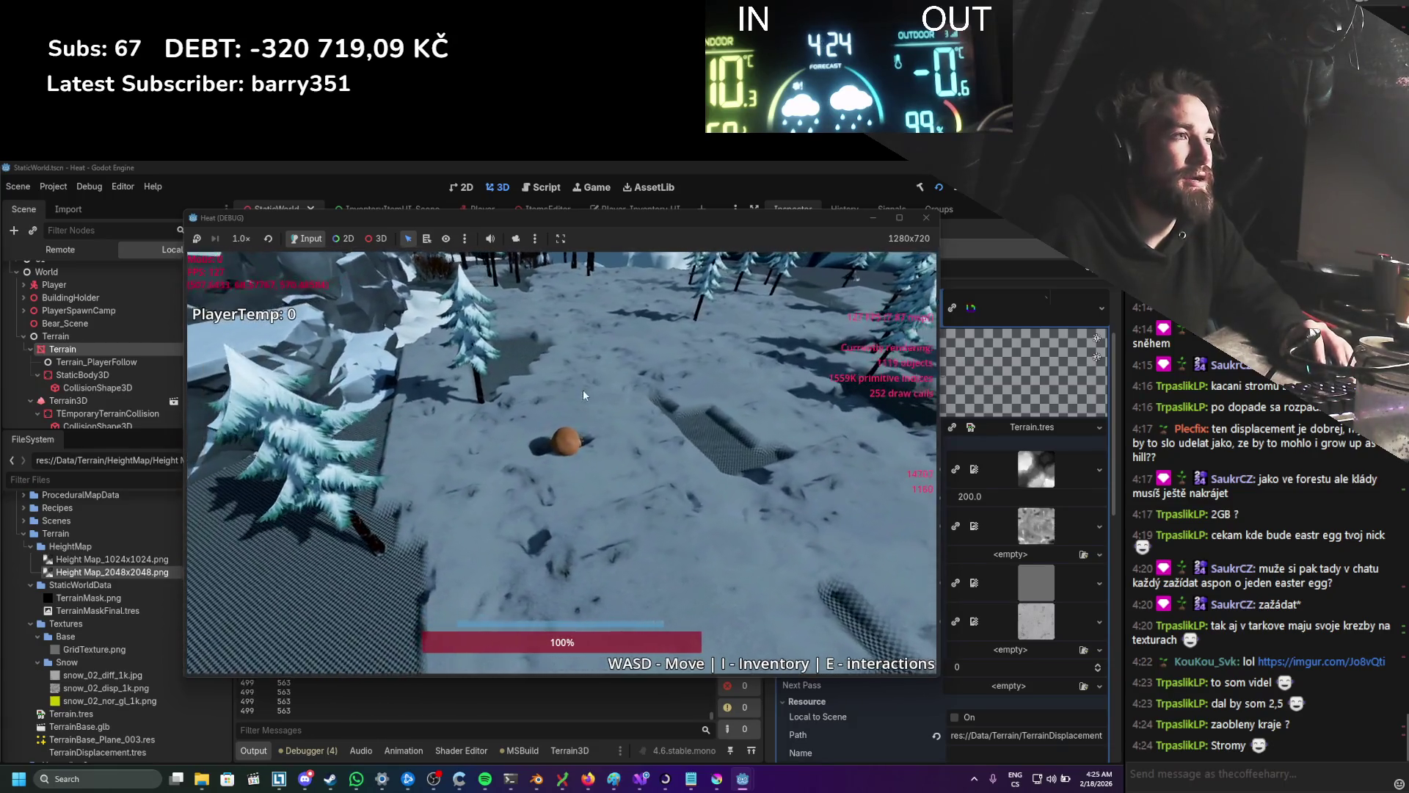
key(a)
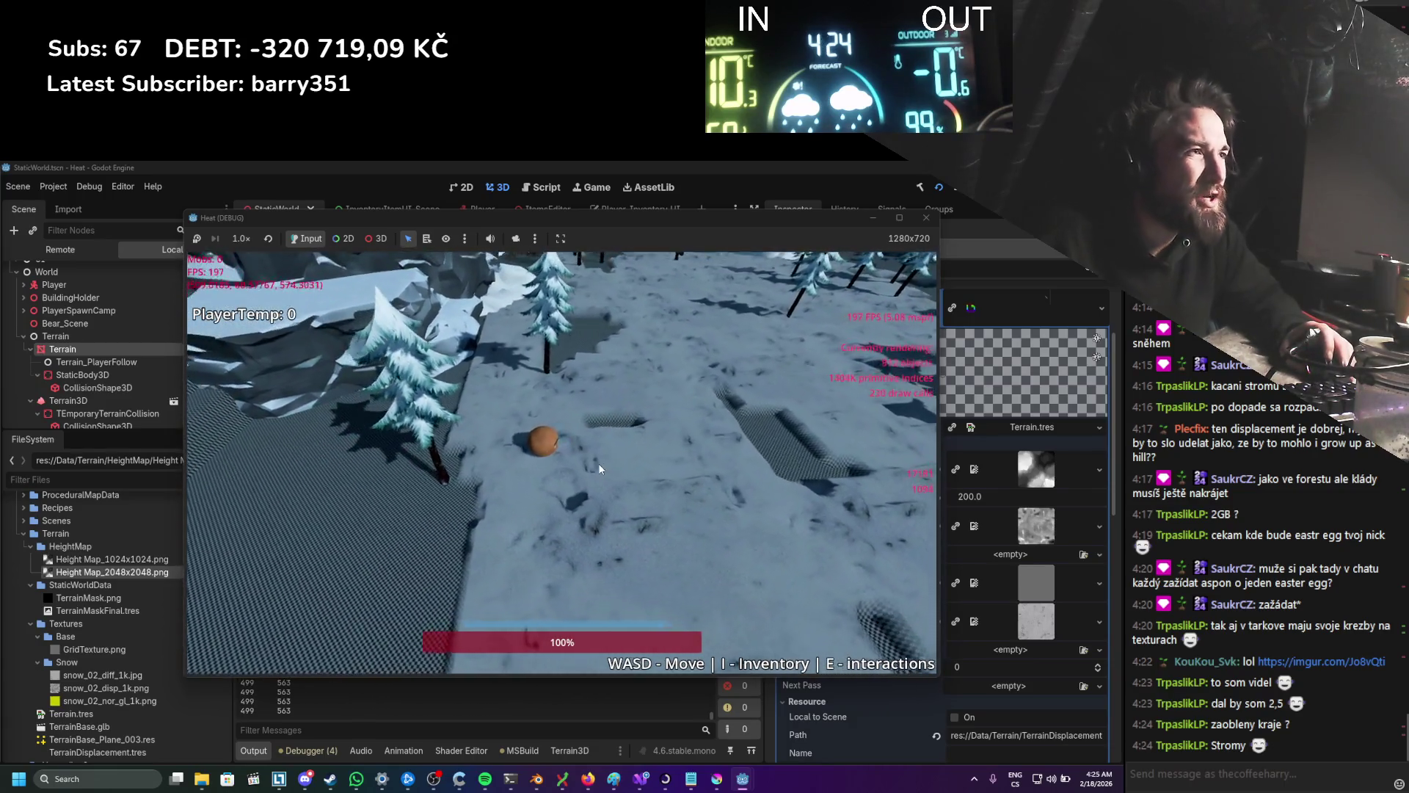
key(a)
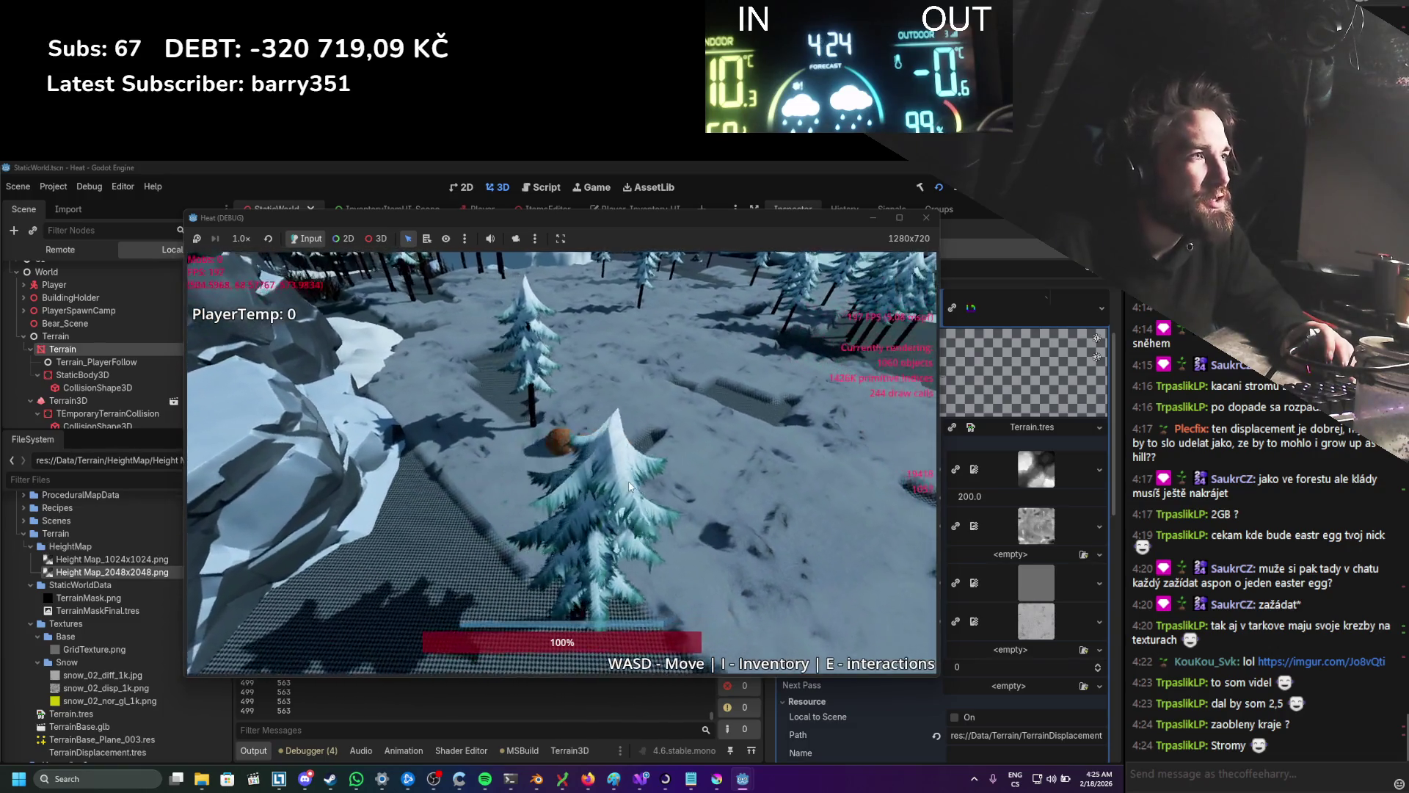
key(a)
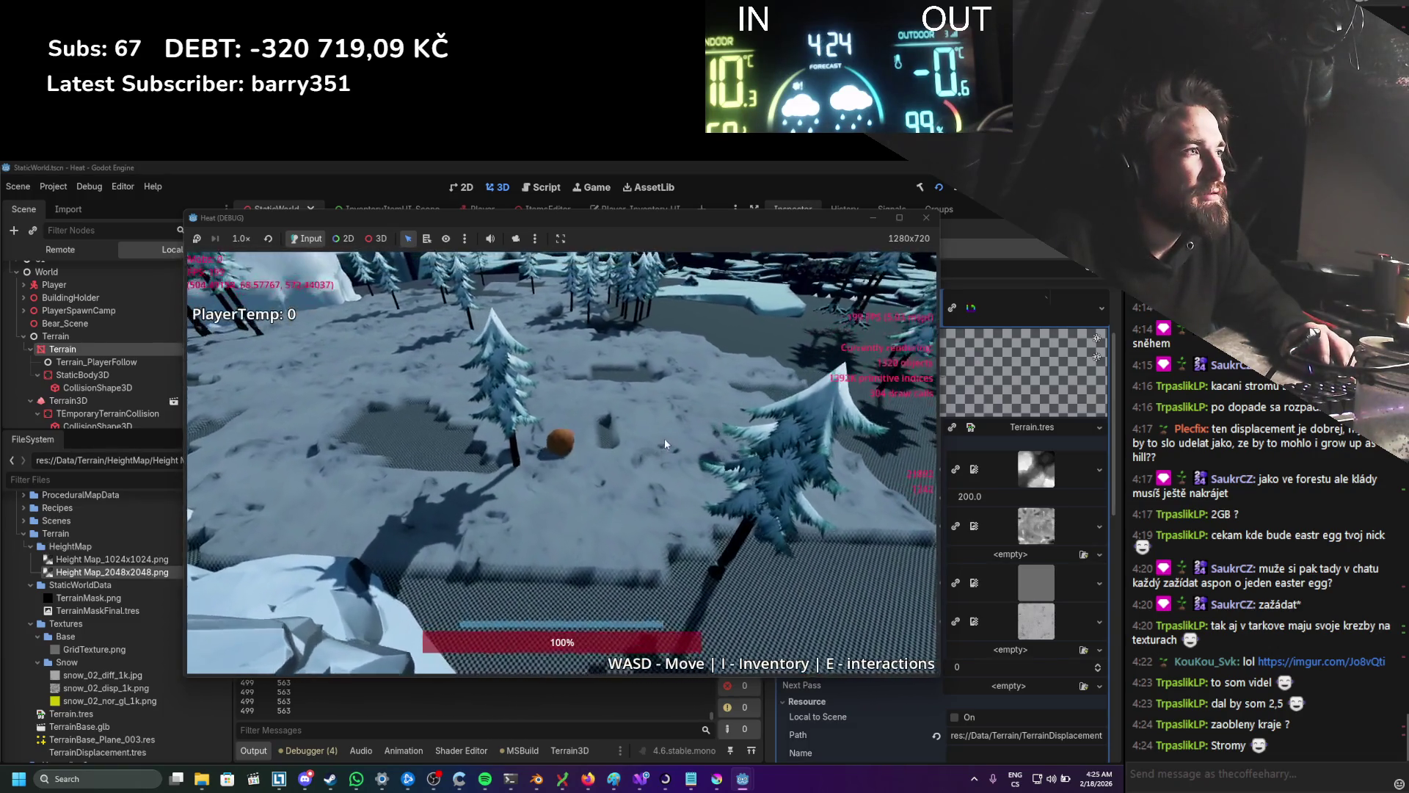
key(a)
scroll(724, 500, down, 5)
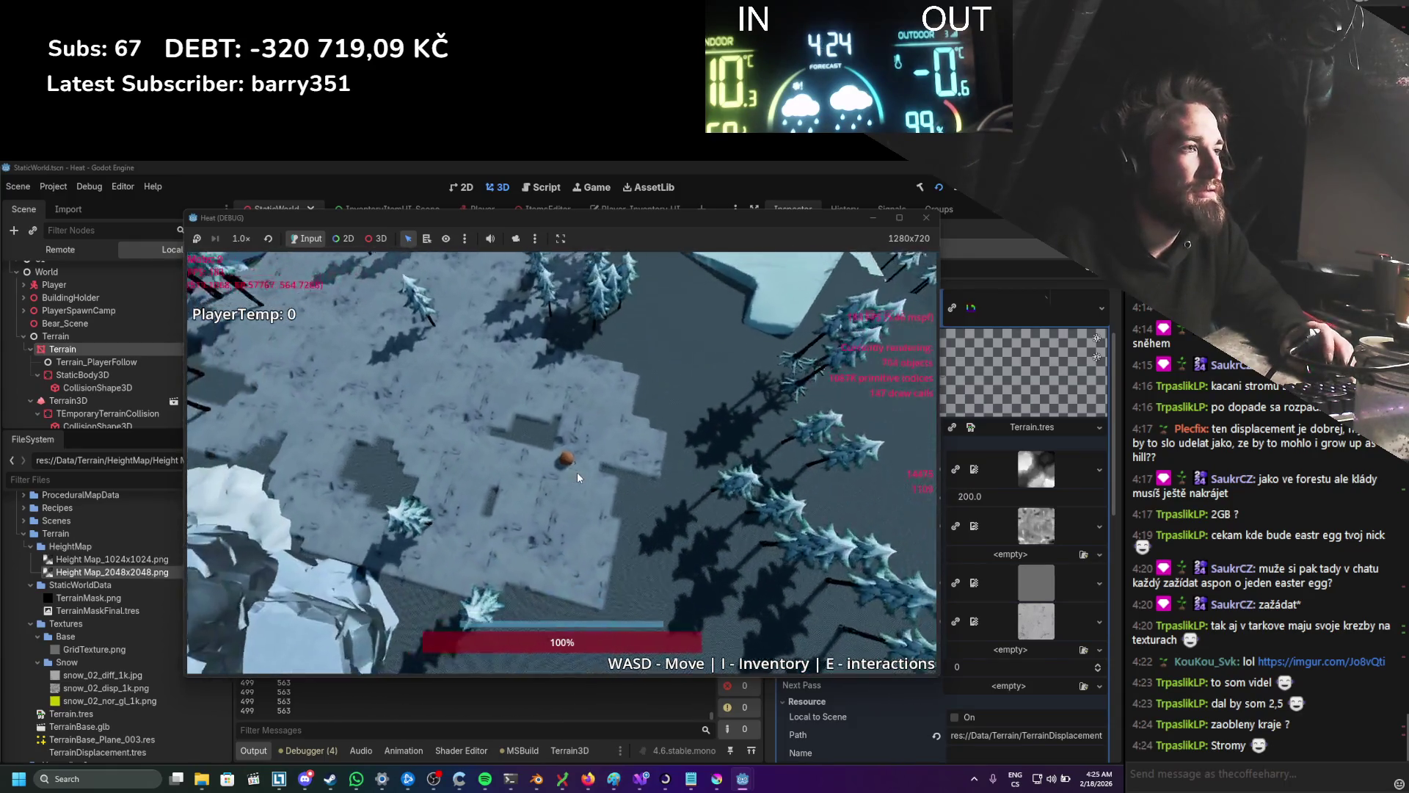
scroll(577, 473, up, 5)
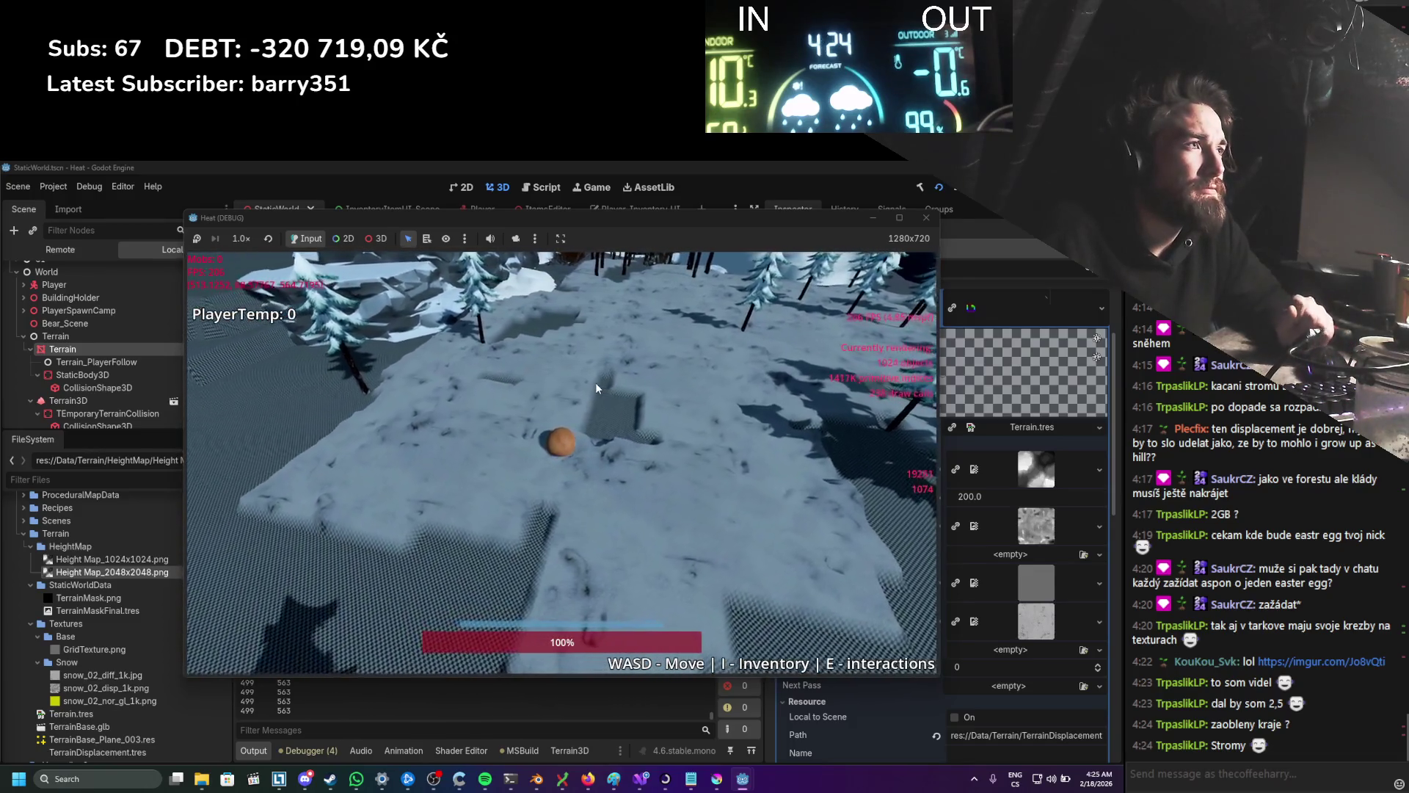
scroll(596, 381, down, 5)
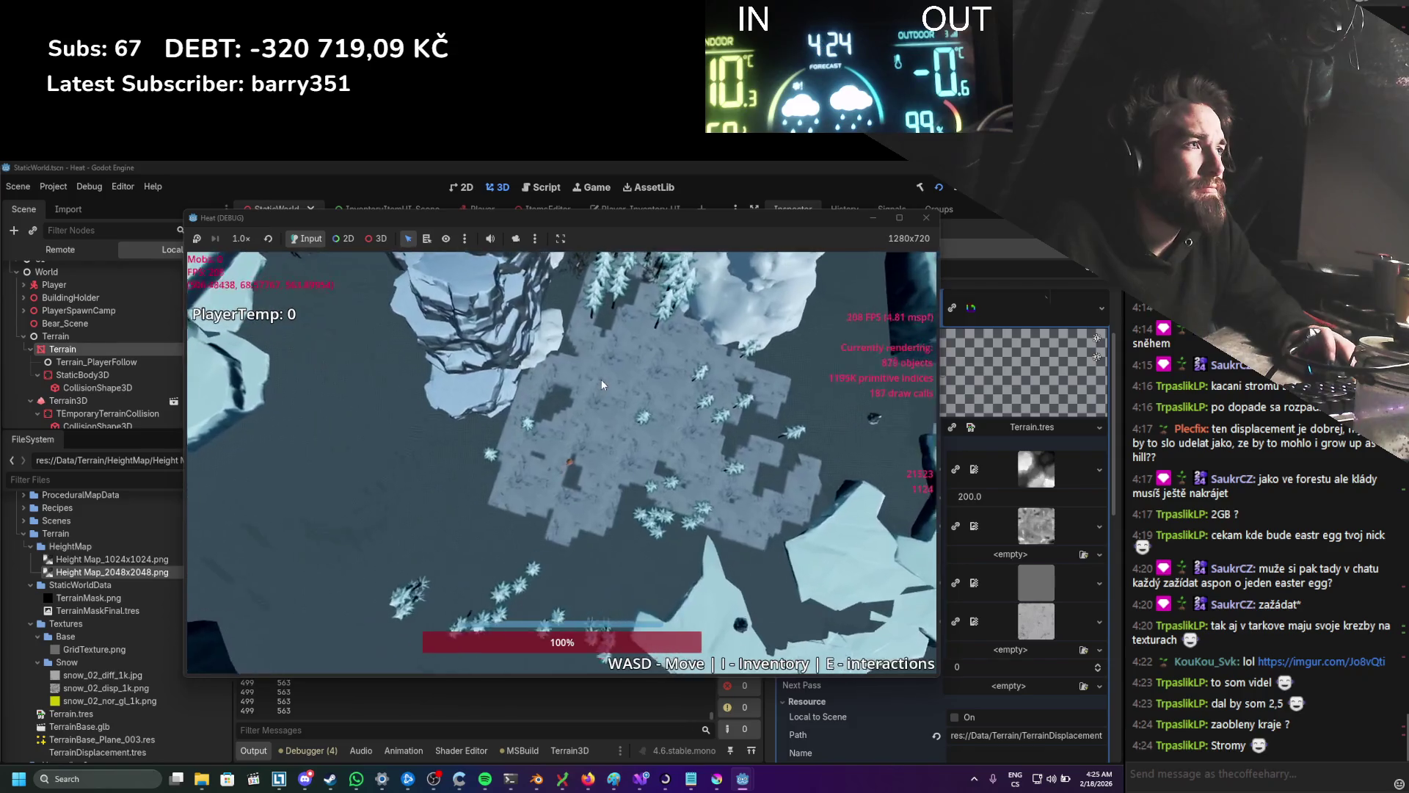
scroll(606, 376, up, 5)
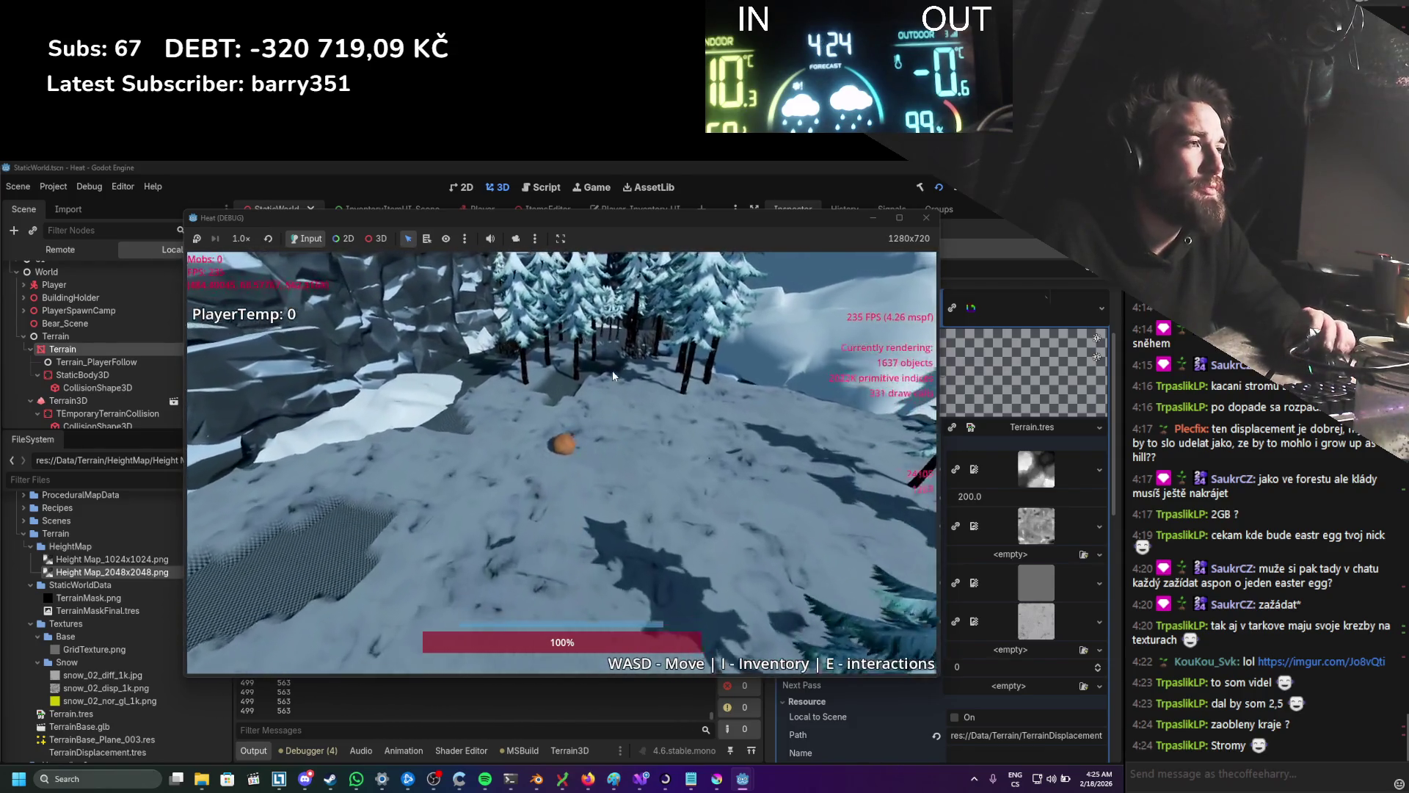
key(w)
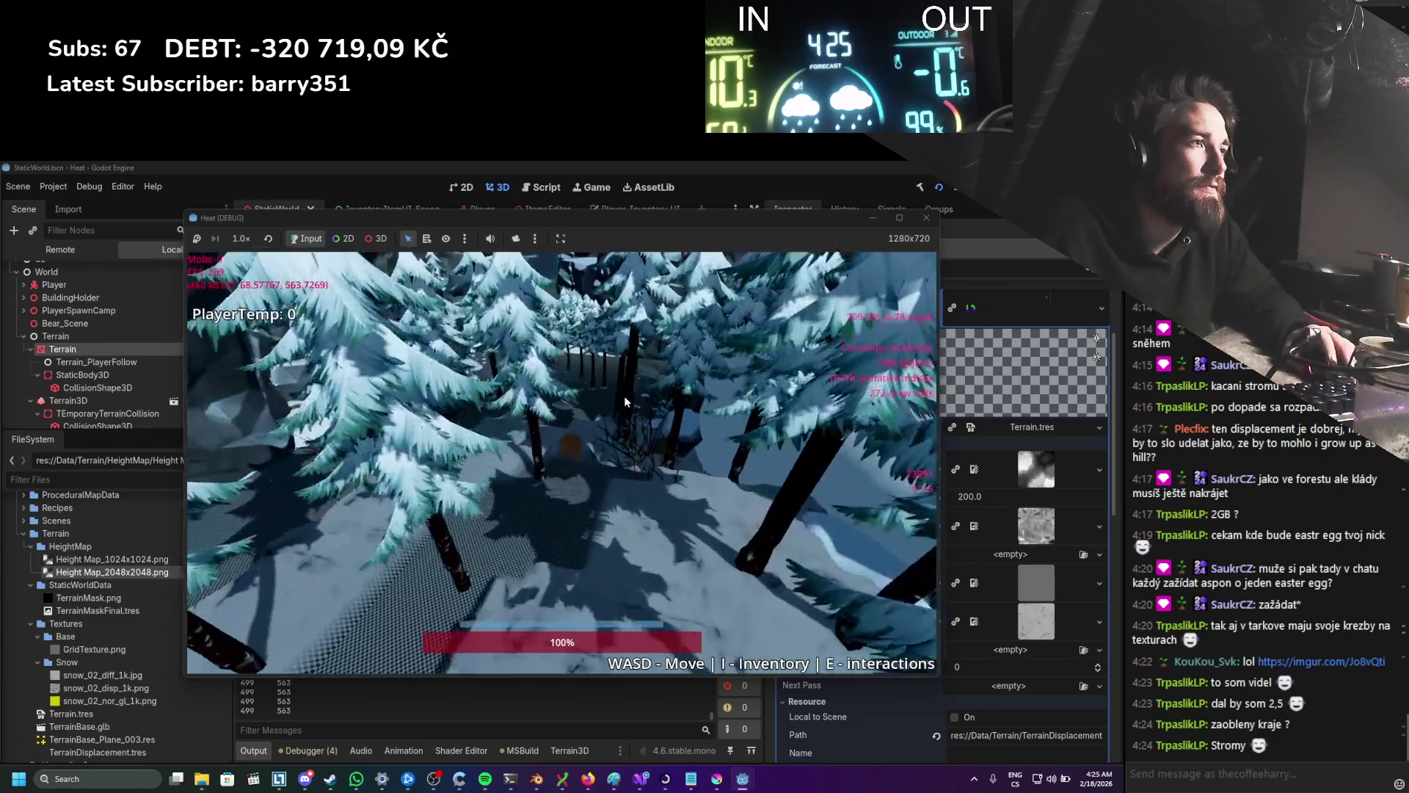
scroll(624, 400, down, 5)
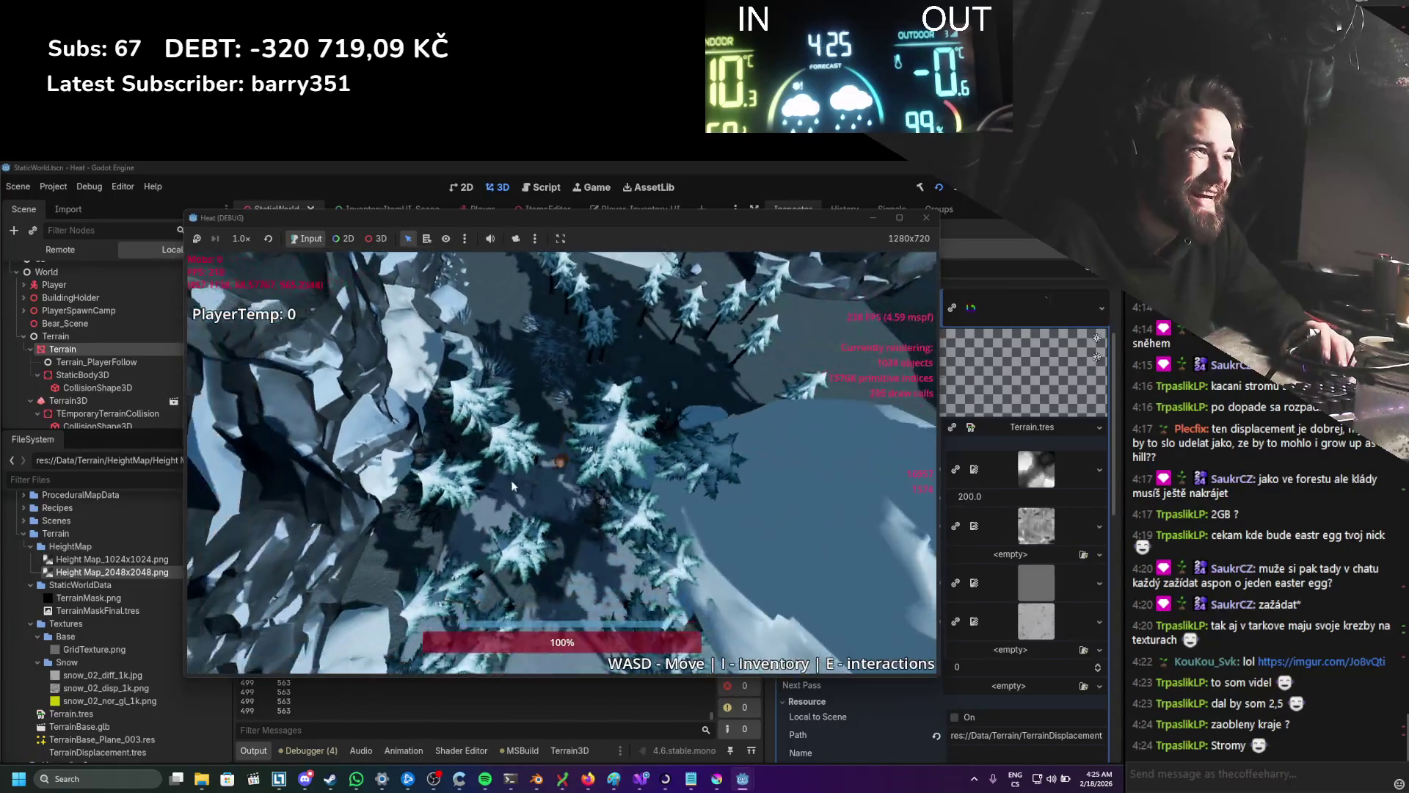
scroll(588, 467, up, 5)
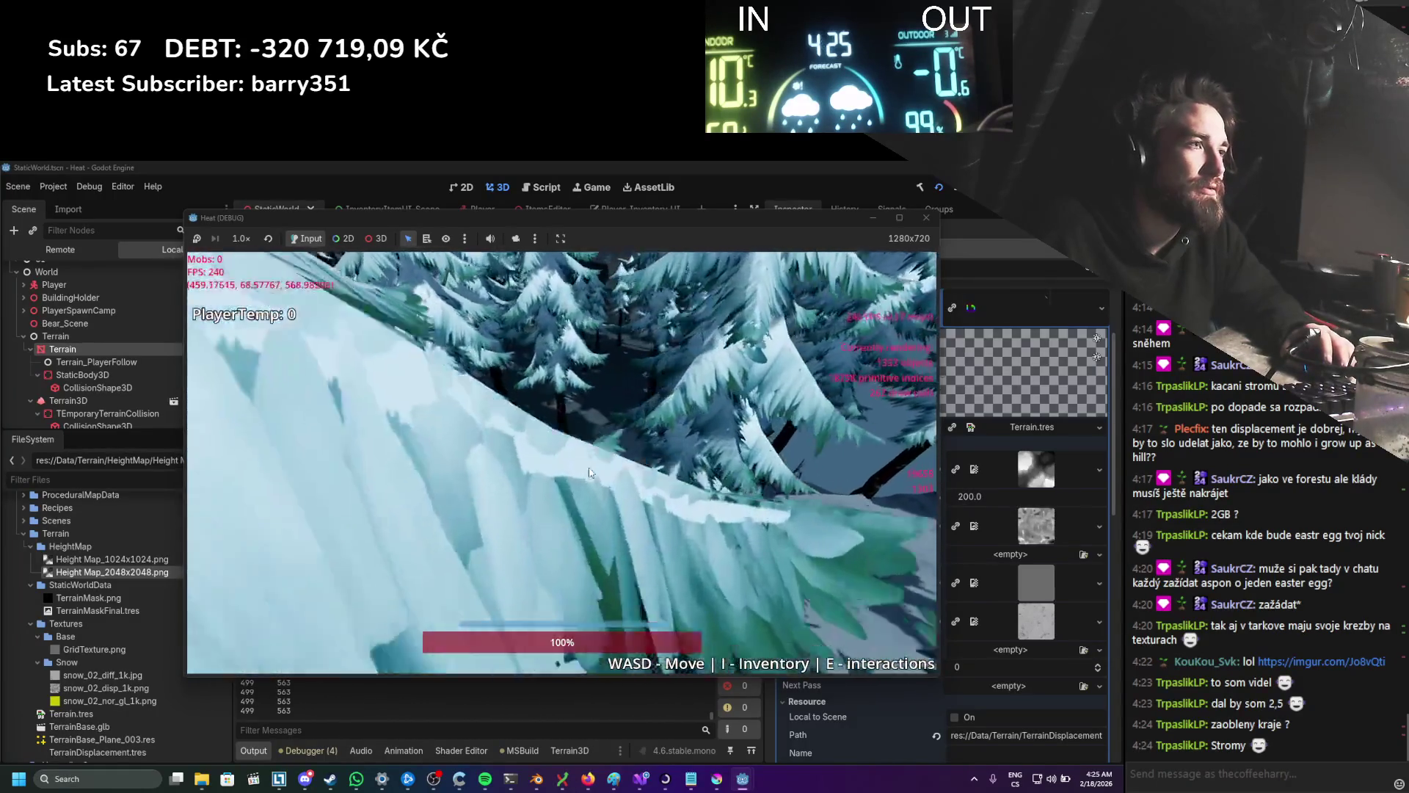
scroll(589, 473, down, 3)
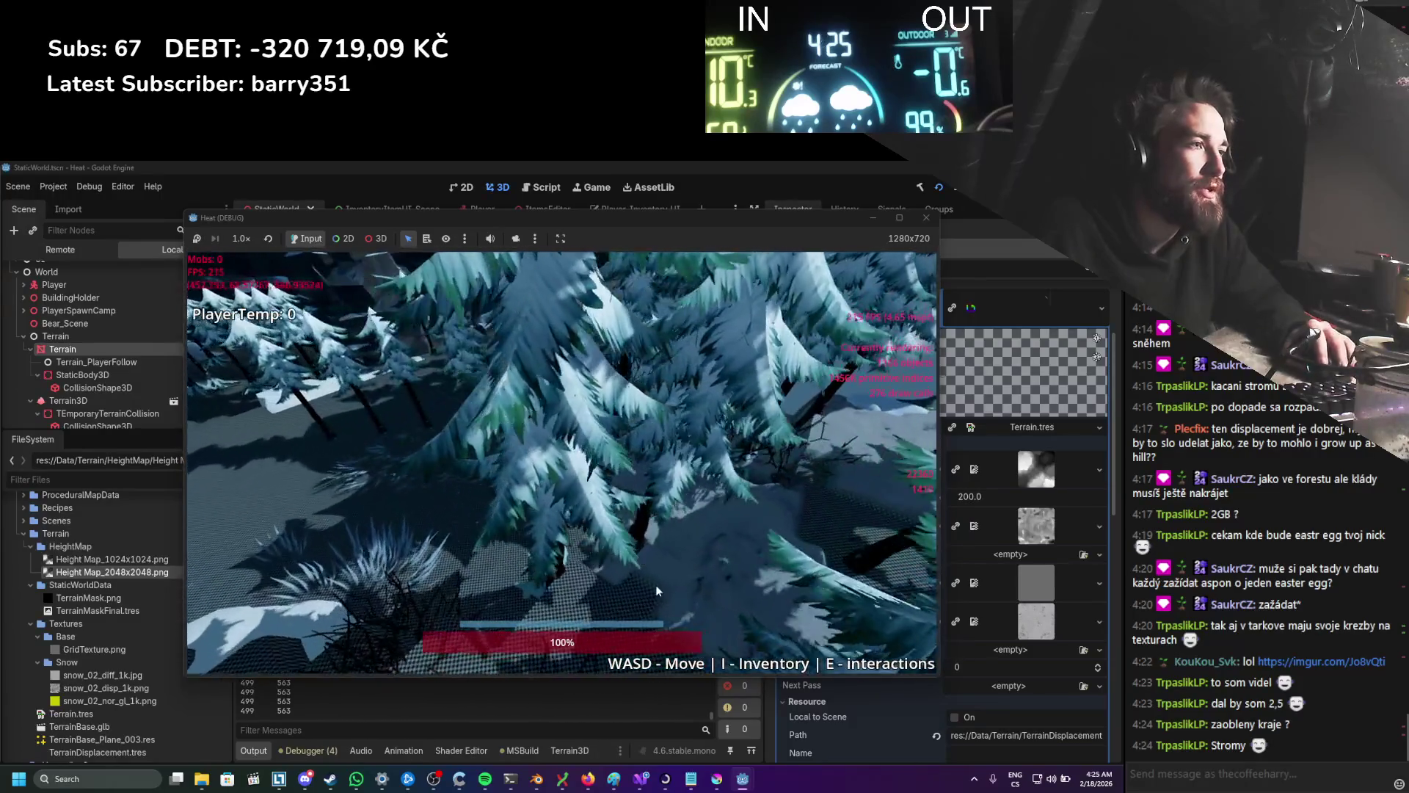
scroll(596, 567, up, 3)
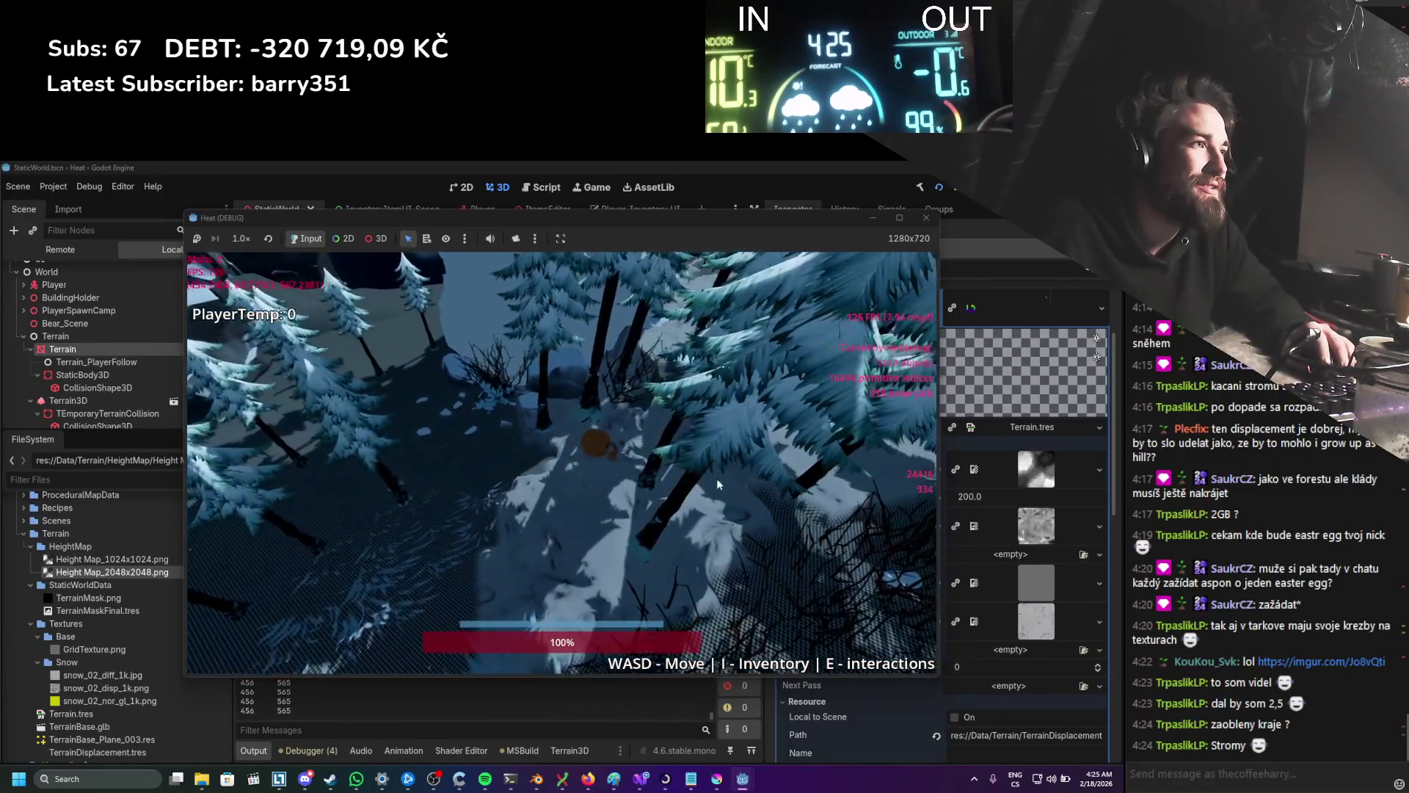
scroll(746, 455, down, 3)
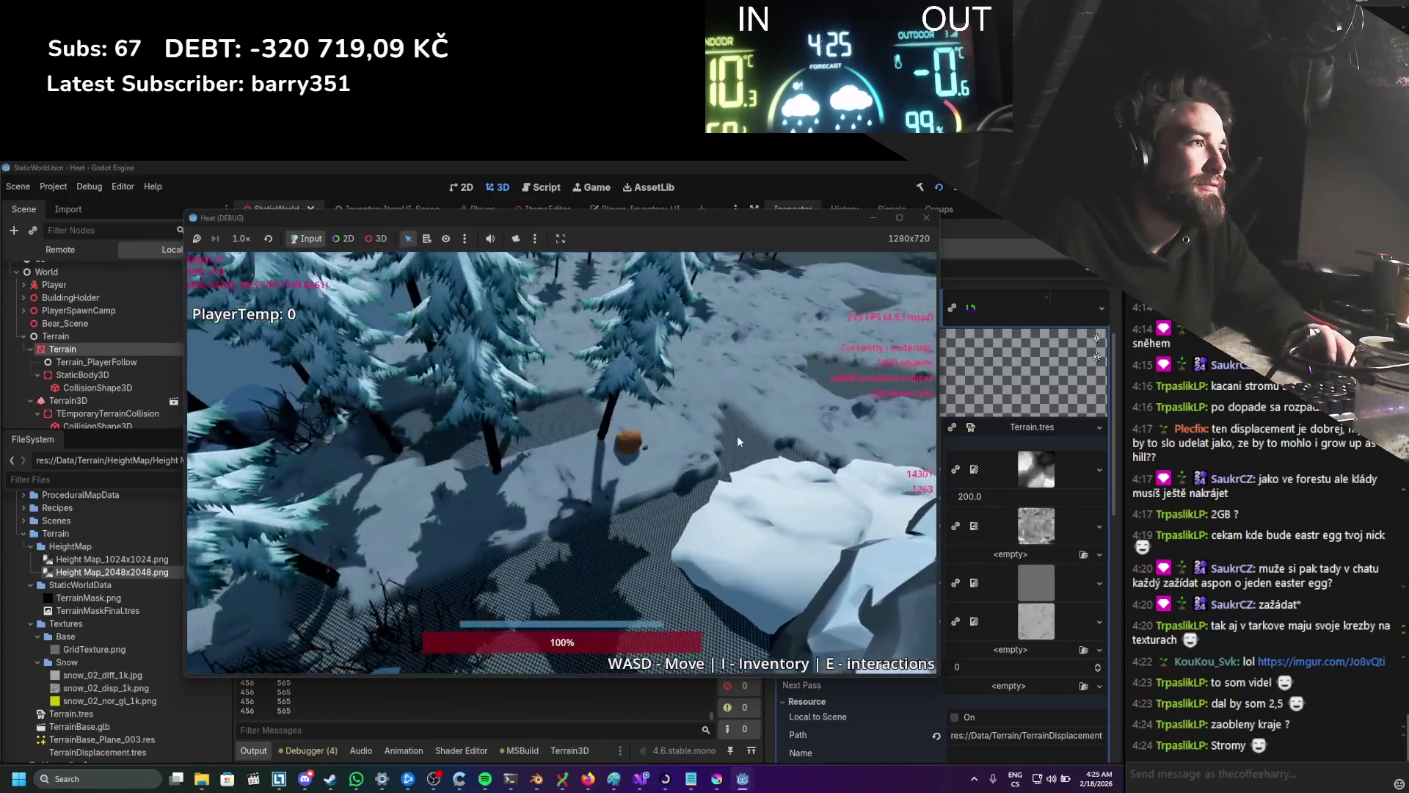
scroll(737, 436, down, 3)
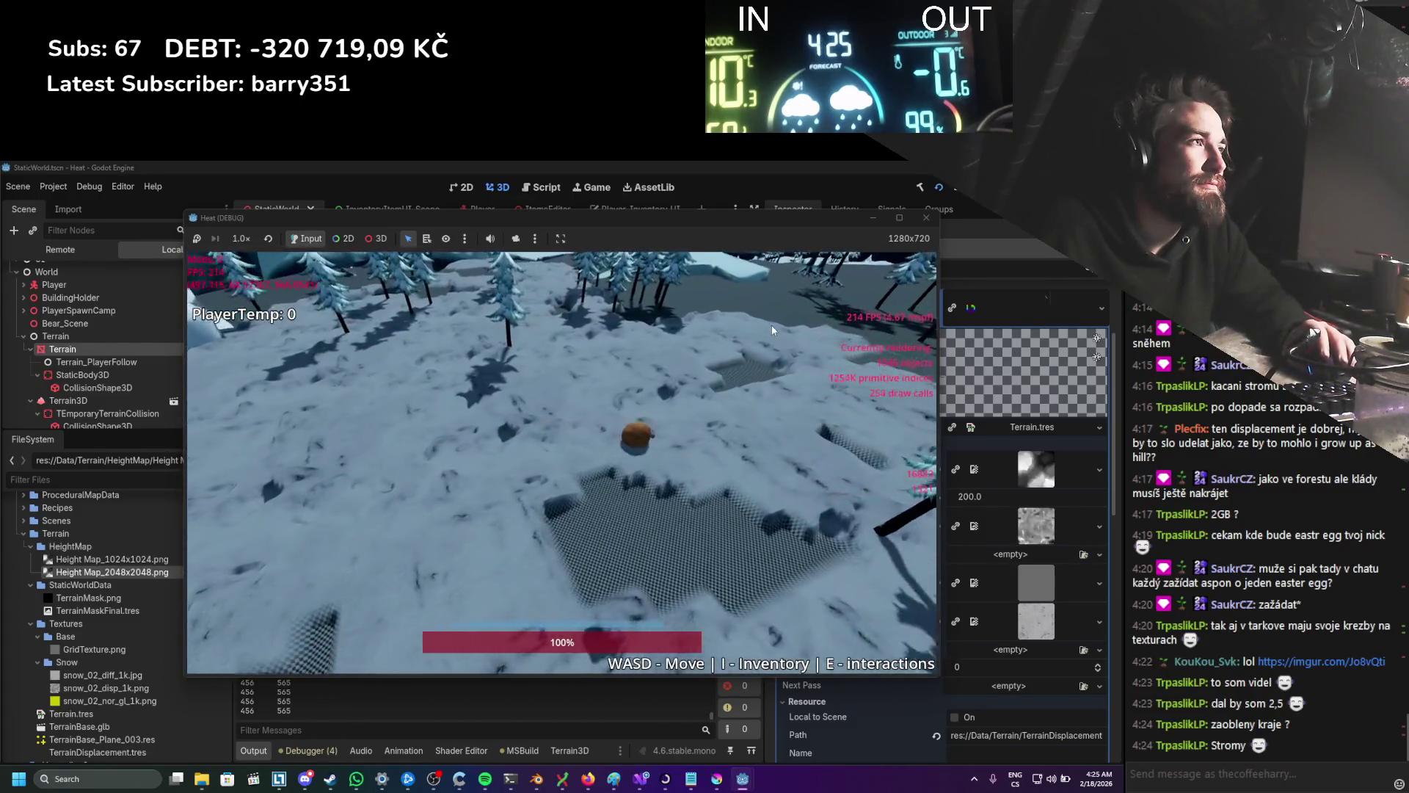
scroll(772, 324, down, 3)
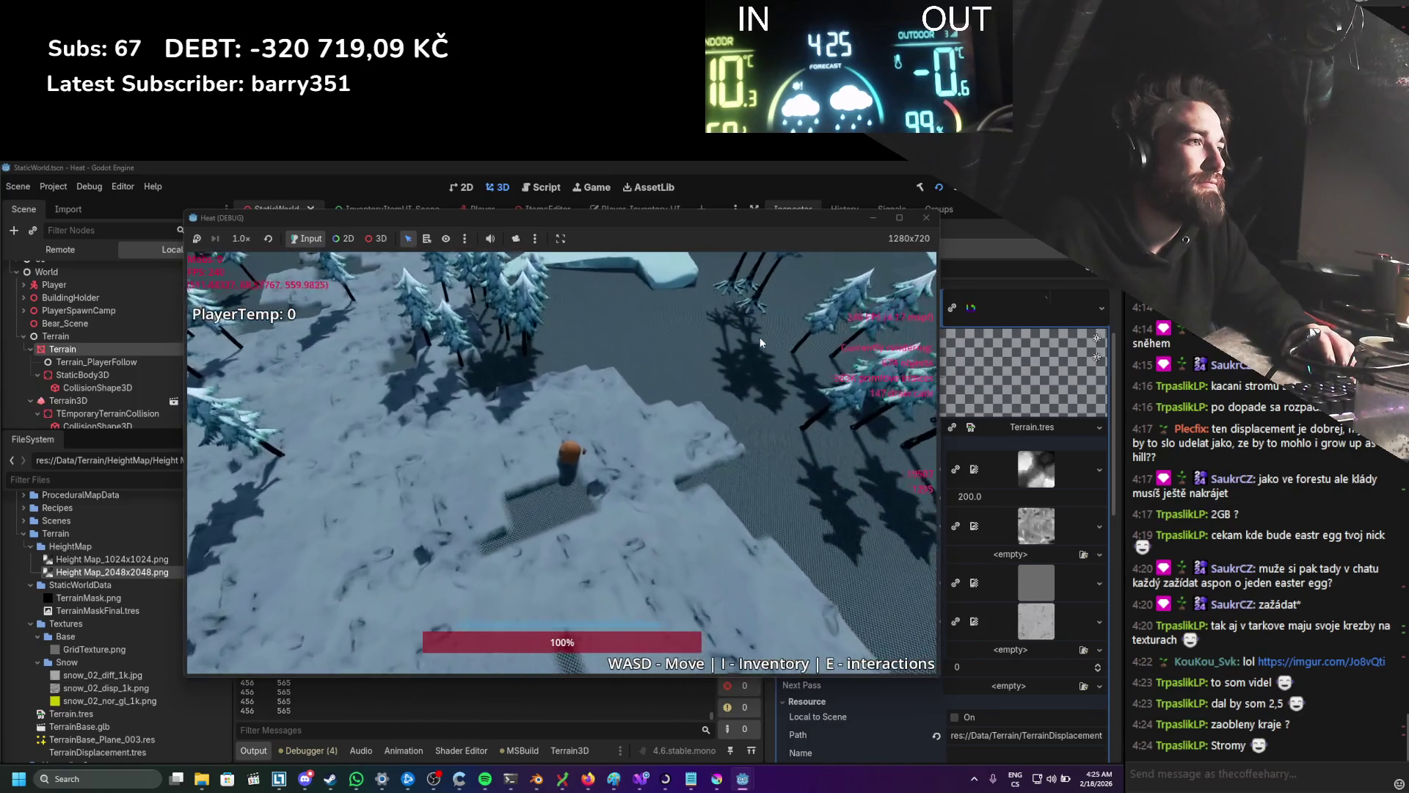
scroll(760, 337, up, 3)
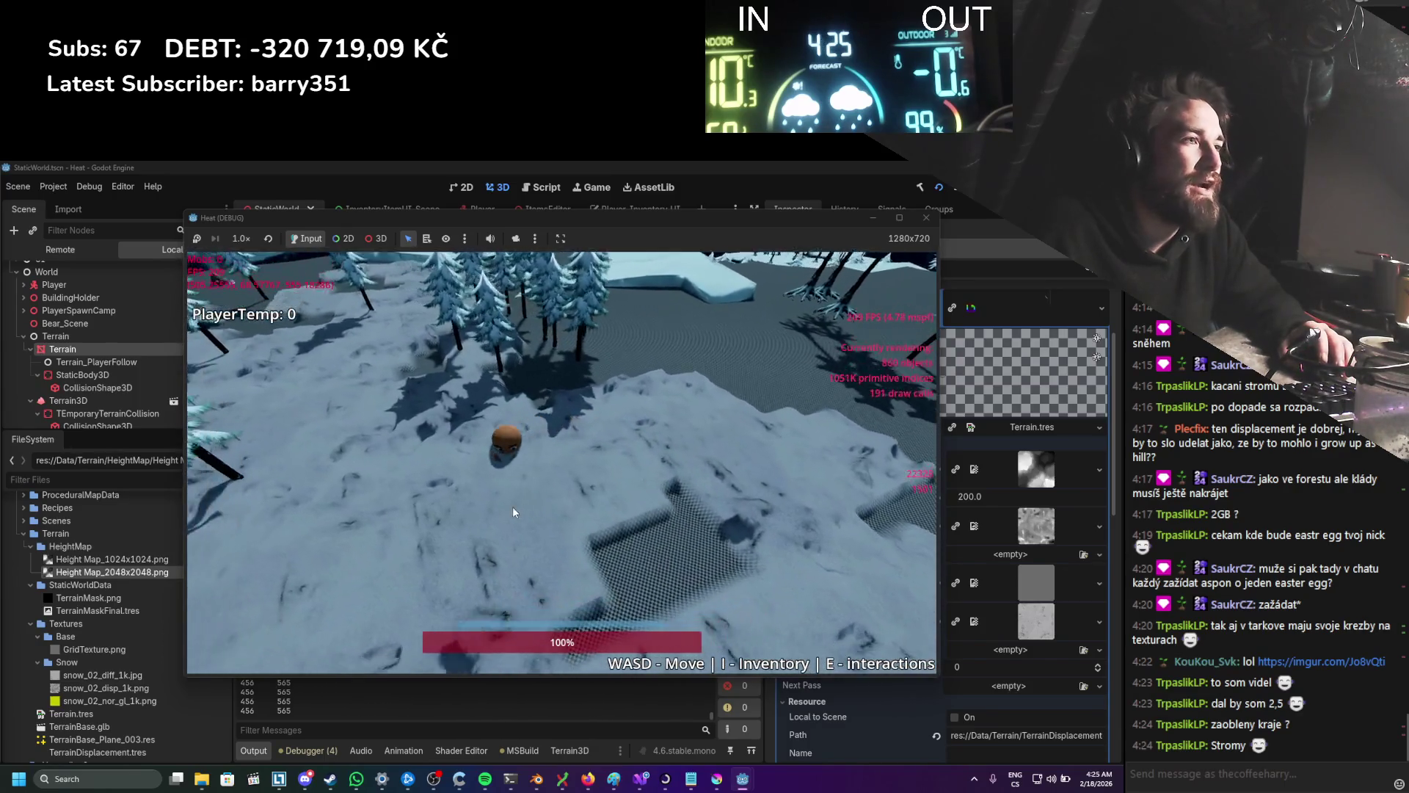
scroll(516, 453, up, 3)
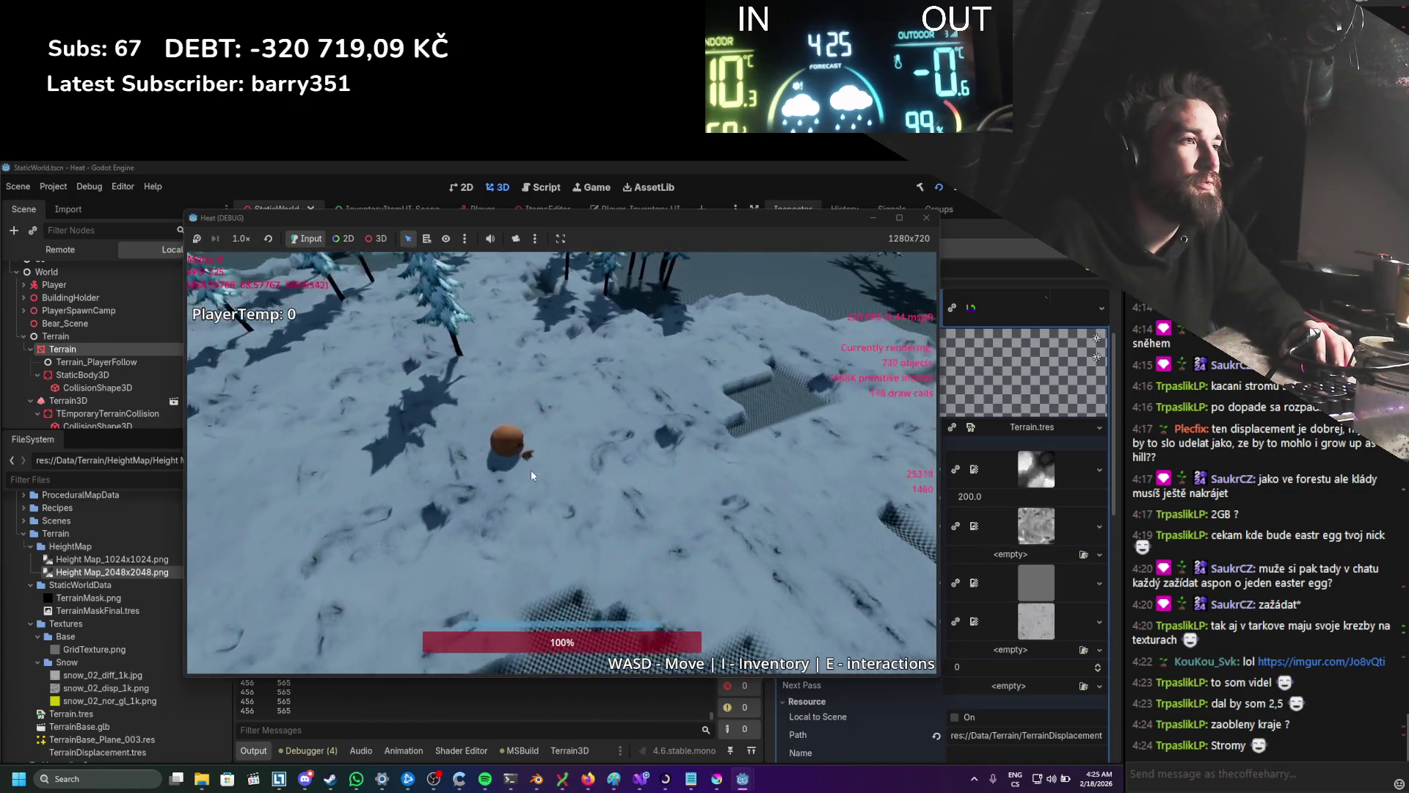
scroll(532, 468, down, 3)
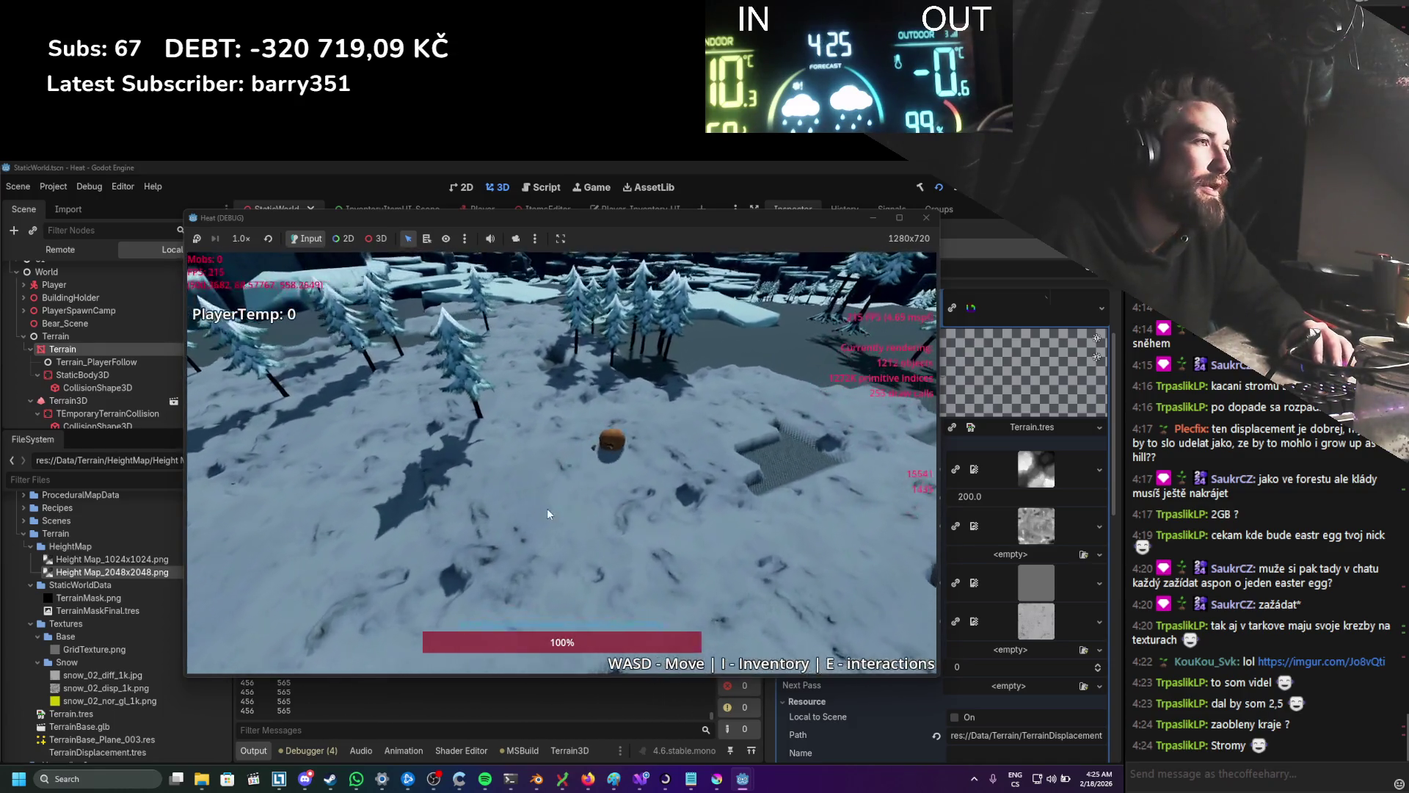
Step: Roll the ball across flat ground and up the snowy slope, then close the game window
key(w)
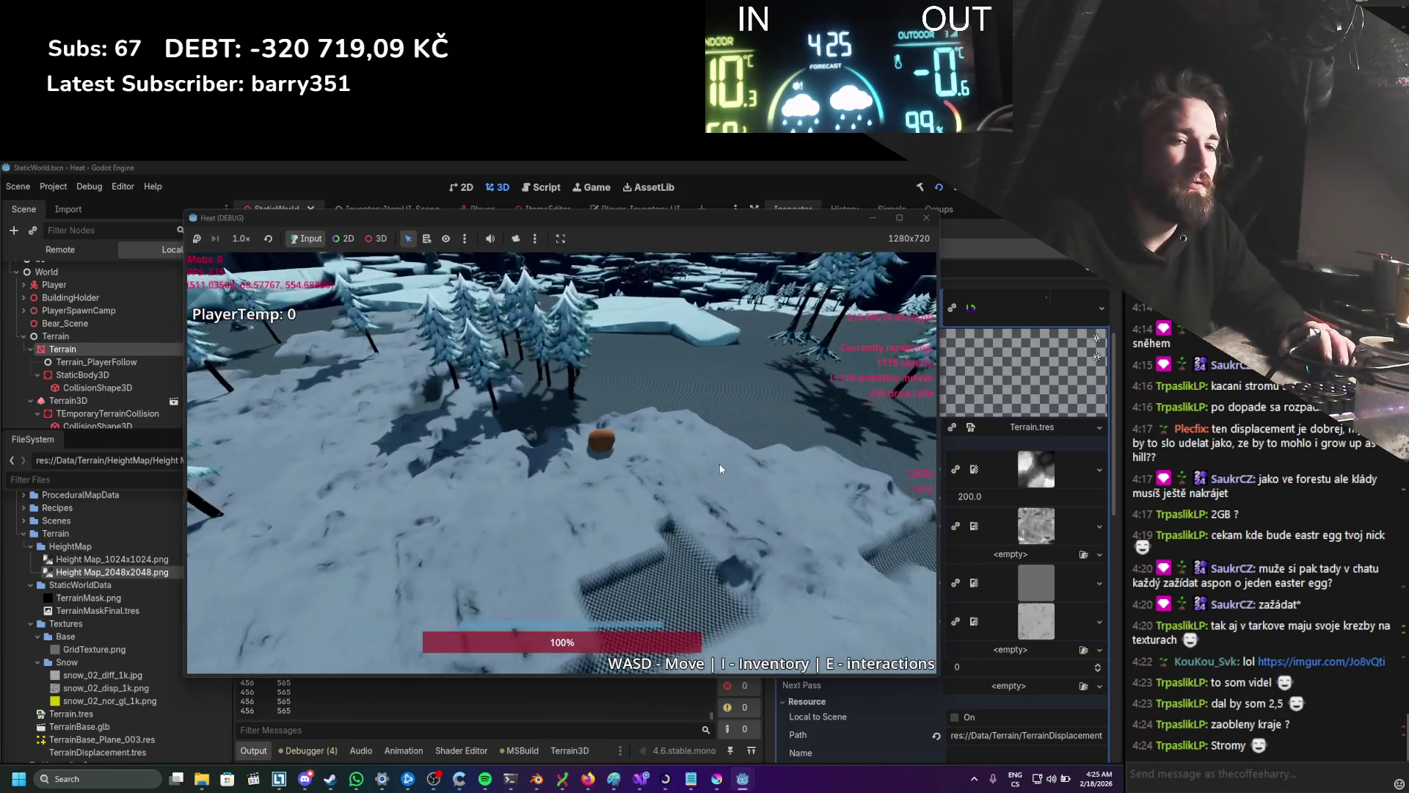
key(a)
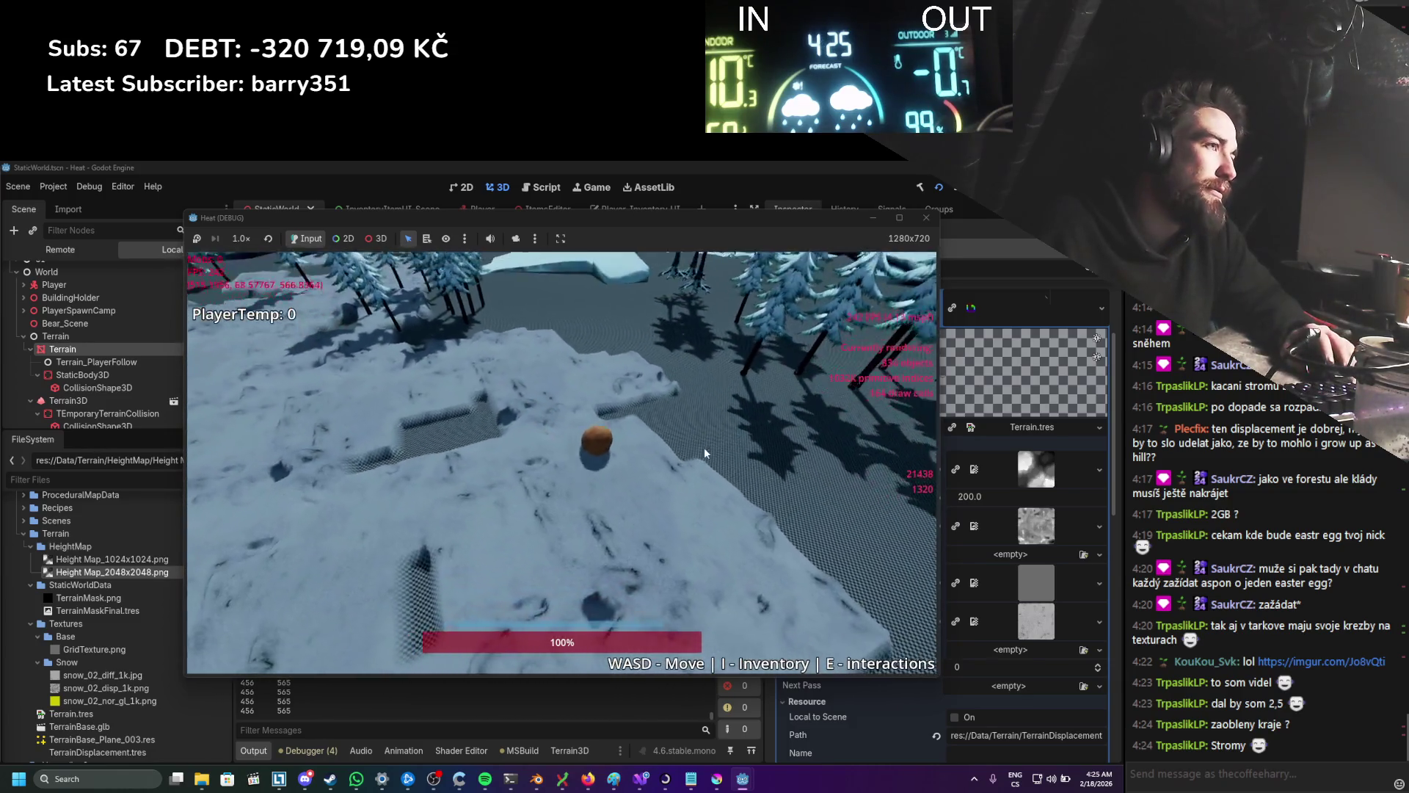
key(w)
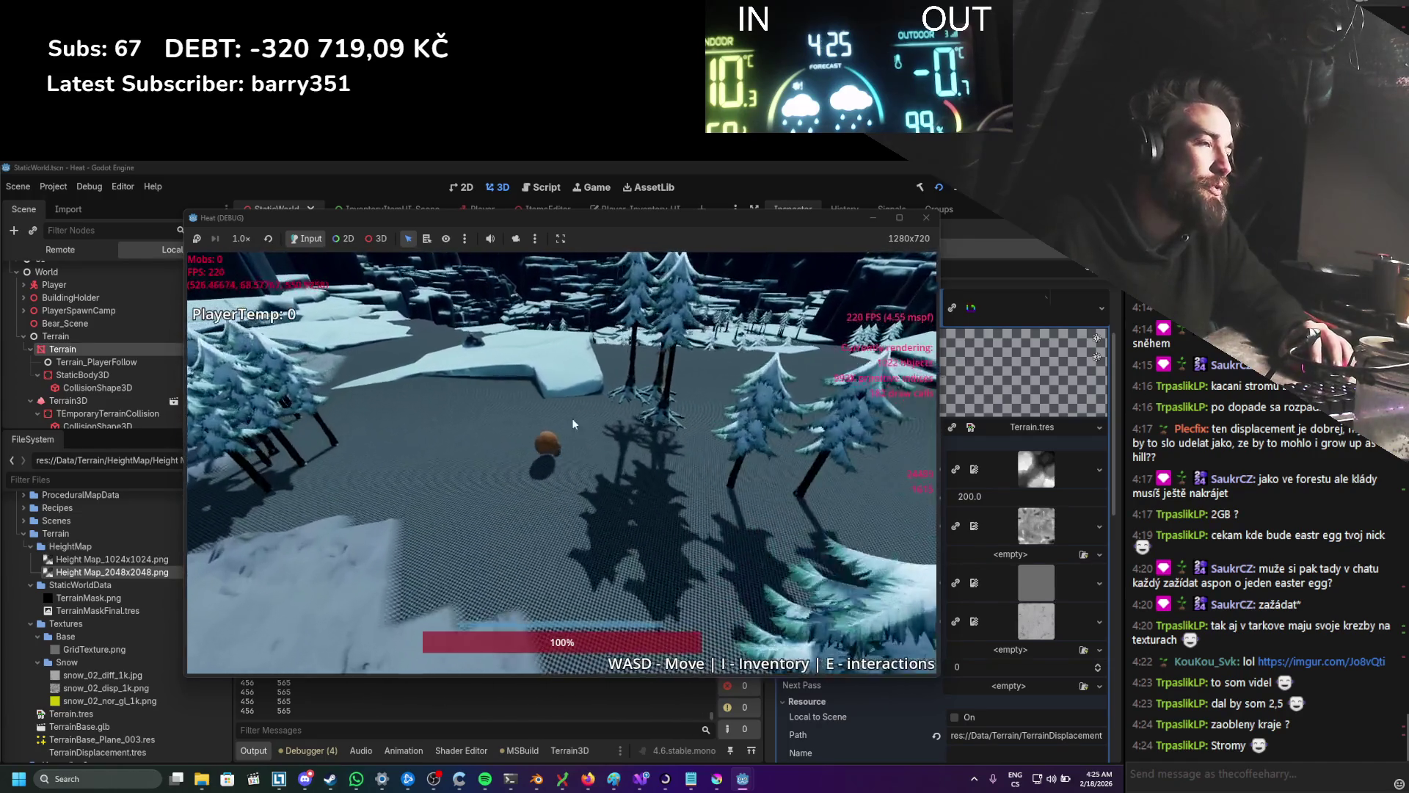
key(w)
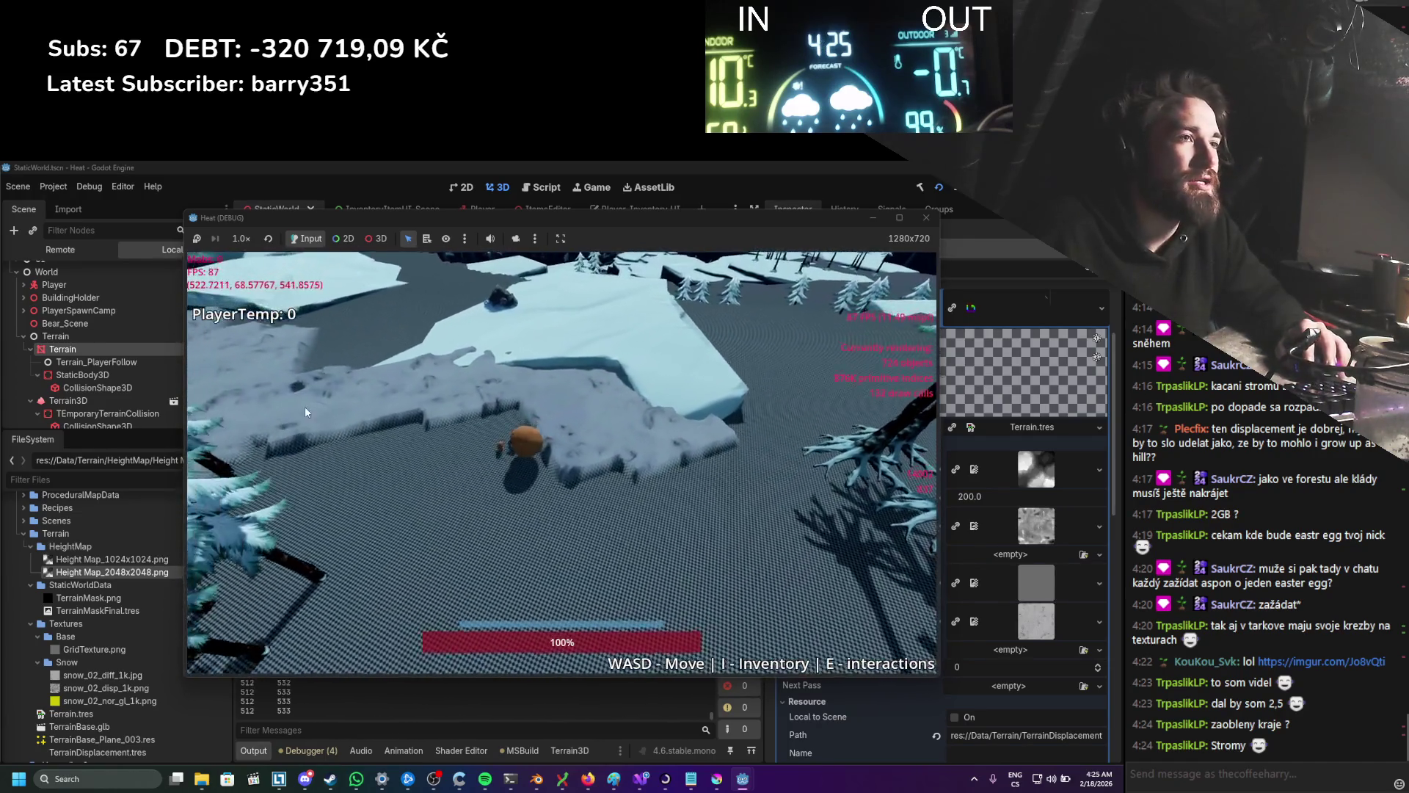
key(w)
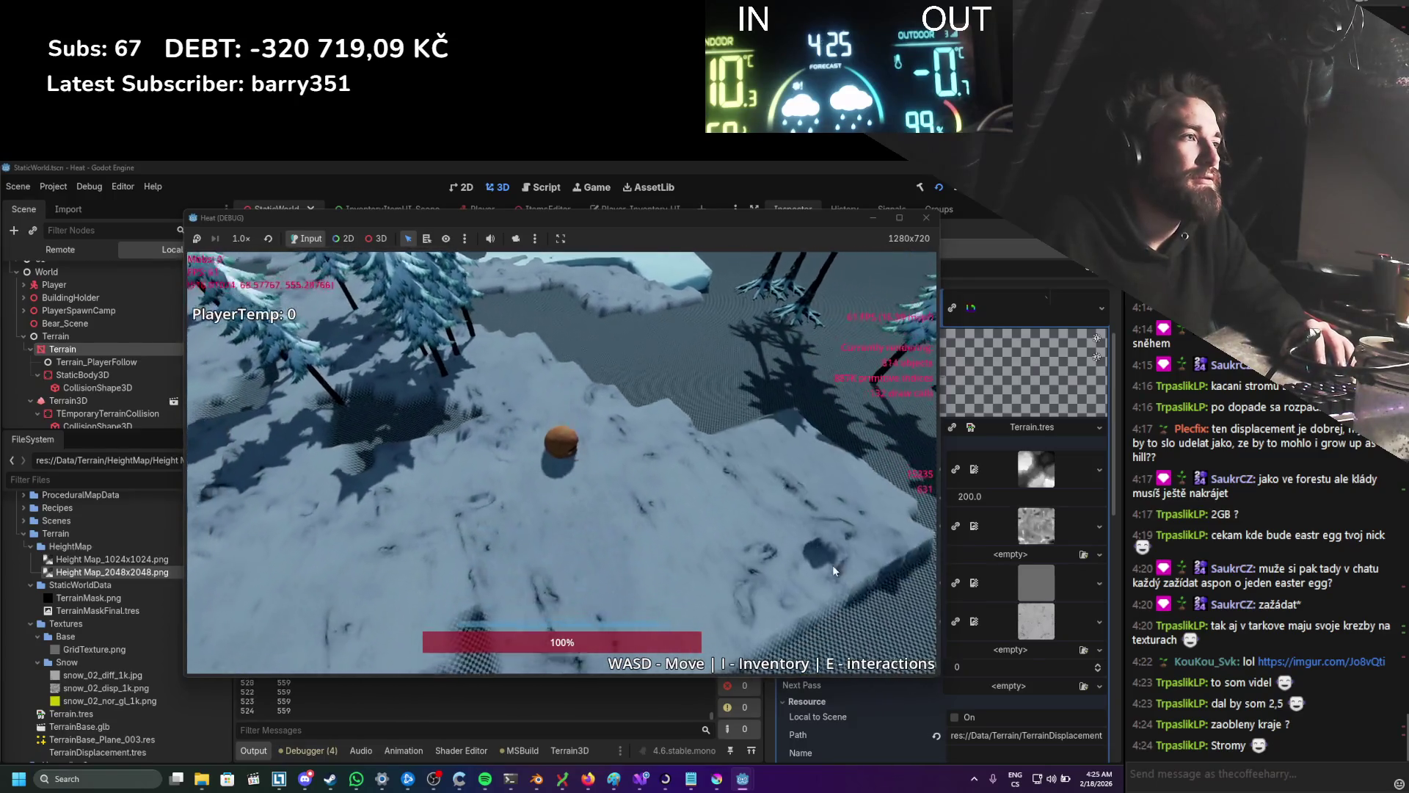
key(w)
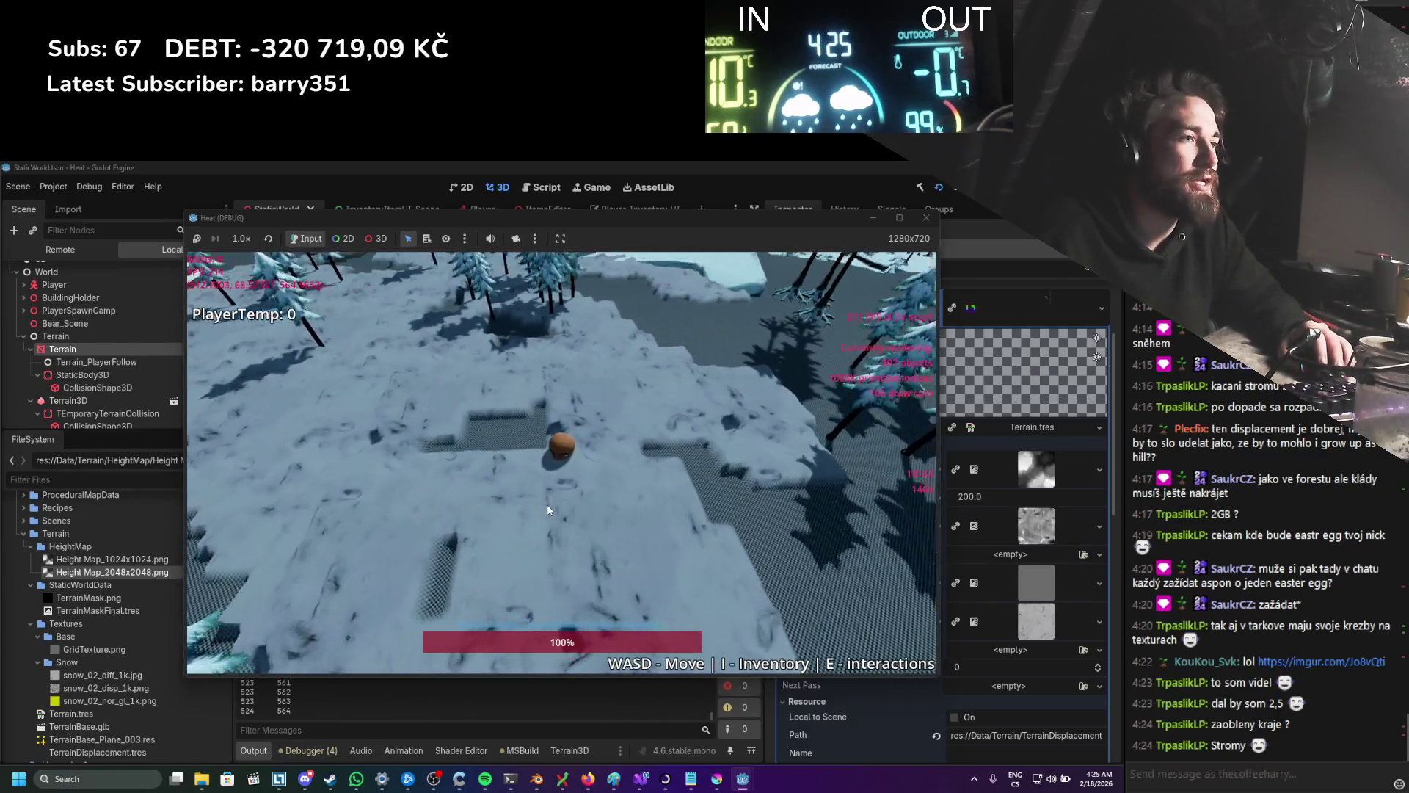
key(w)
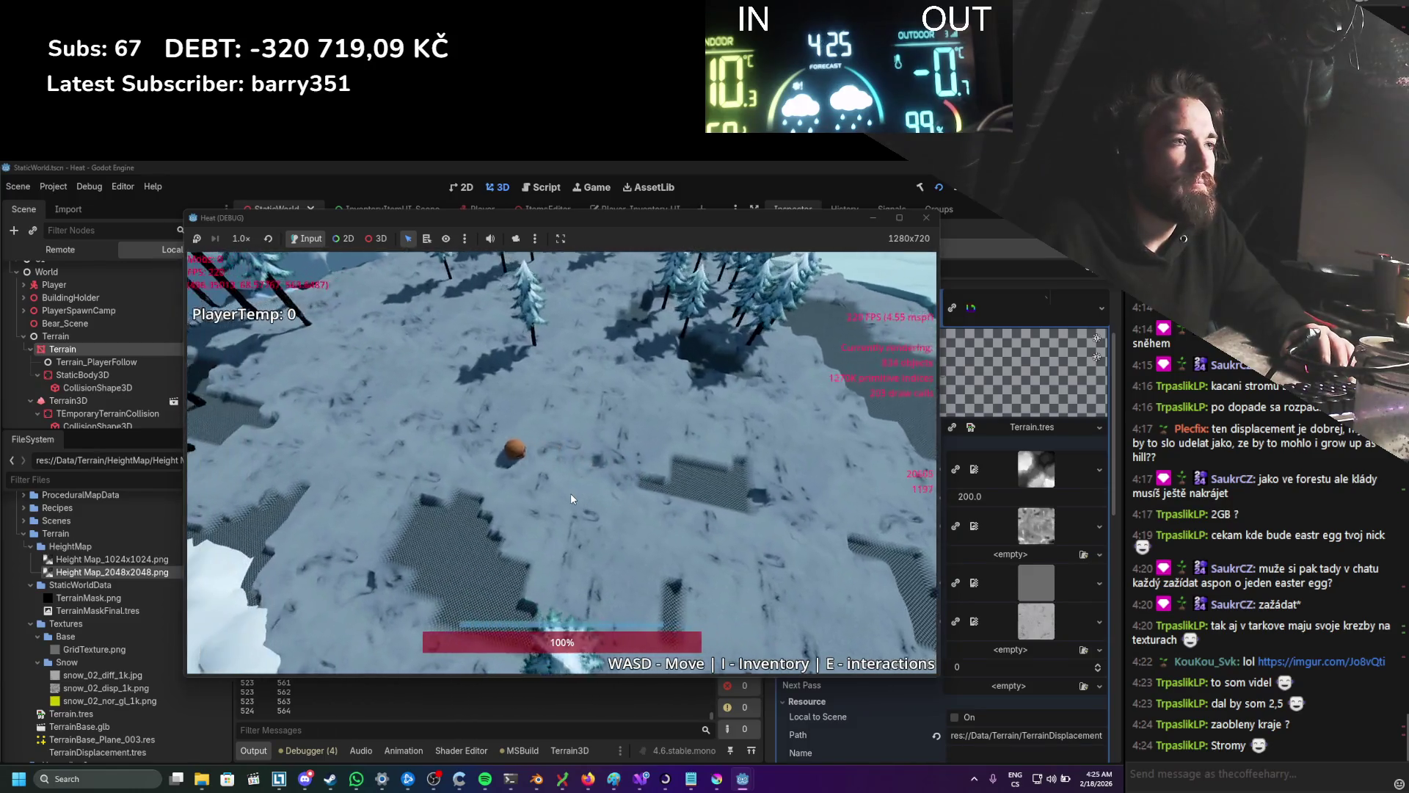
key(w)
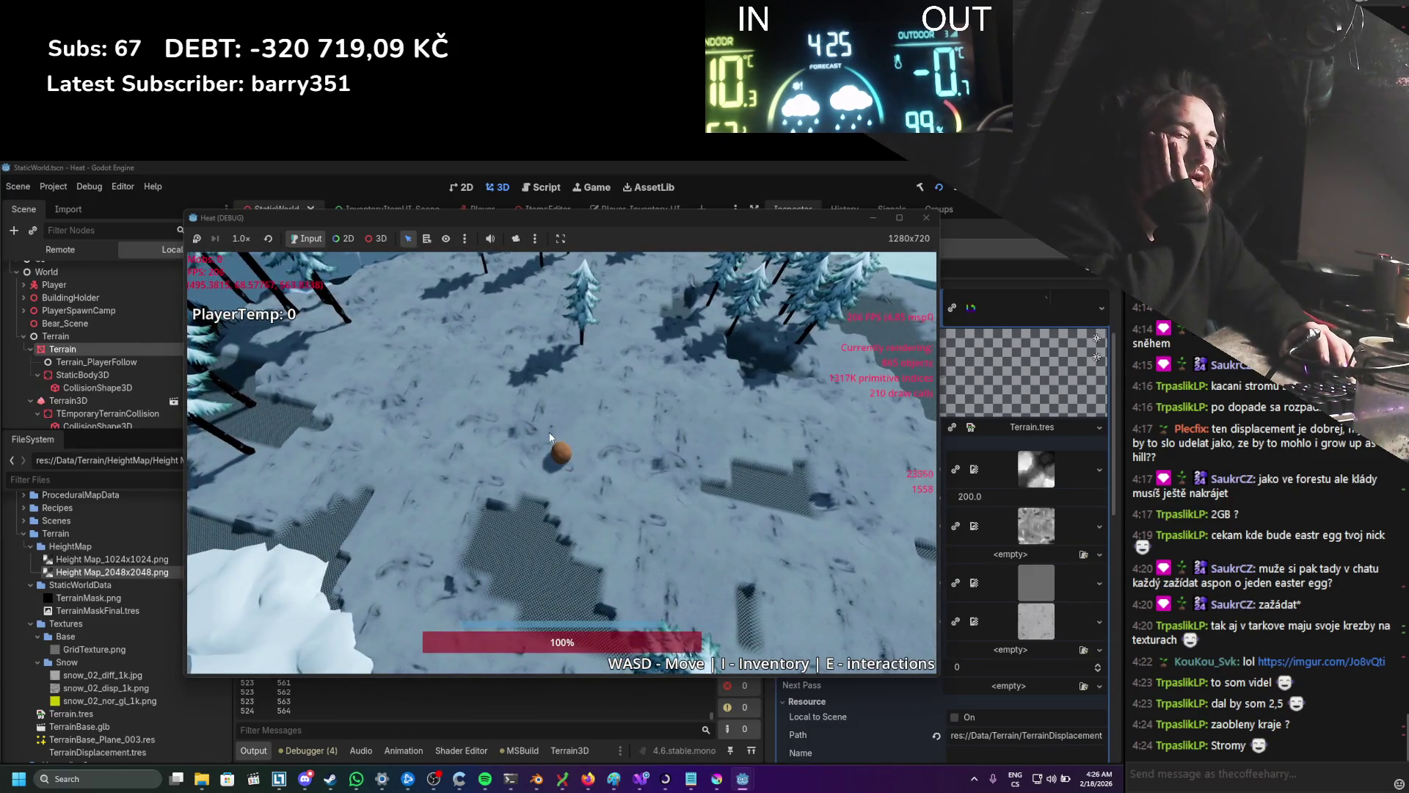
click(926, 219)
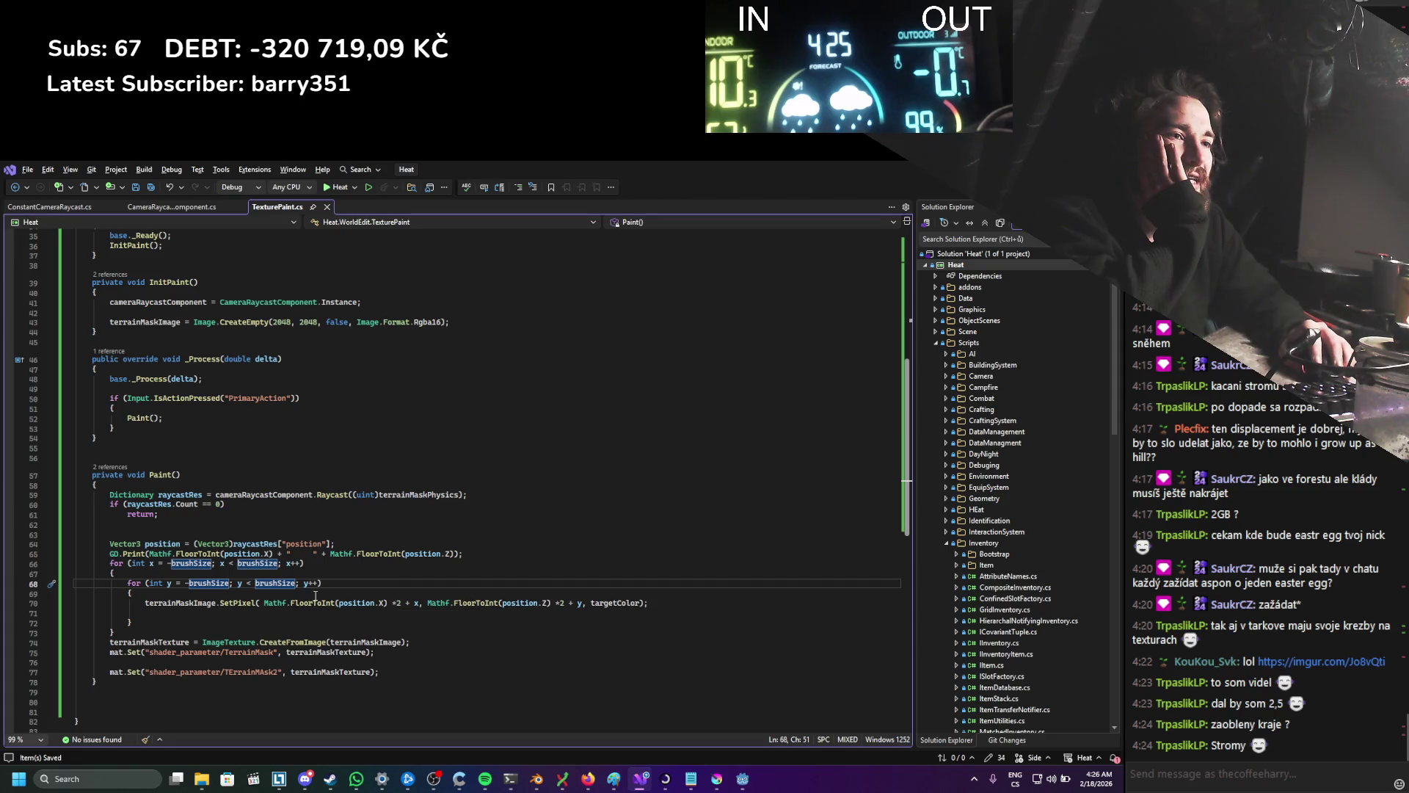
Step: Review SetPixel's documentation, then insert blank lines inside the inner y loop above the call
click(365, 613)
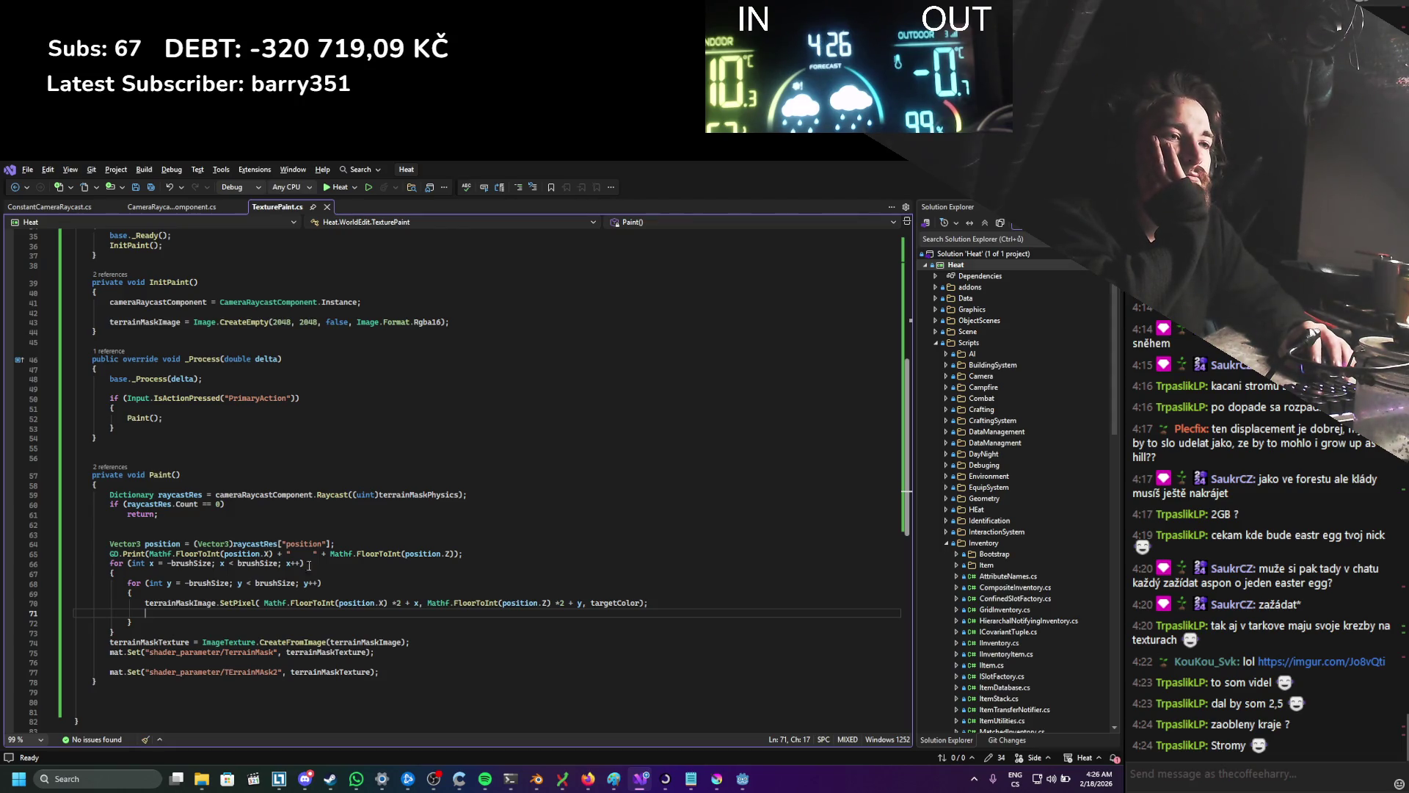
mouse_move(234, 602)
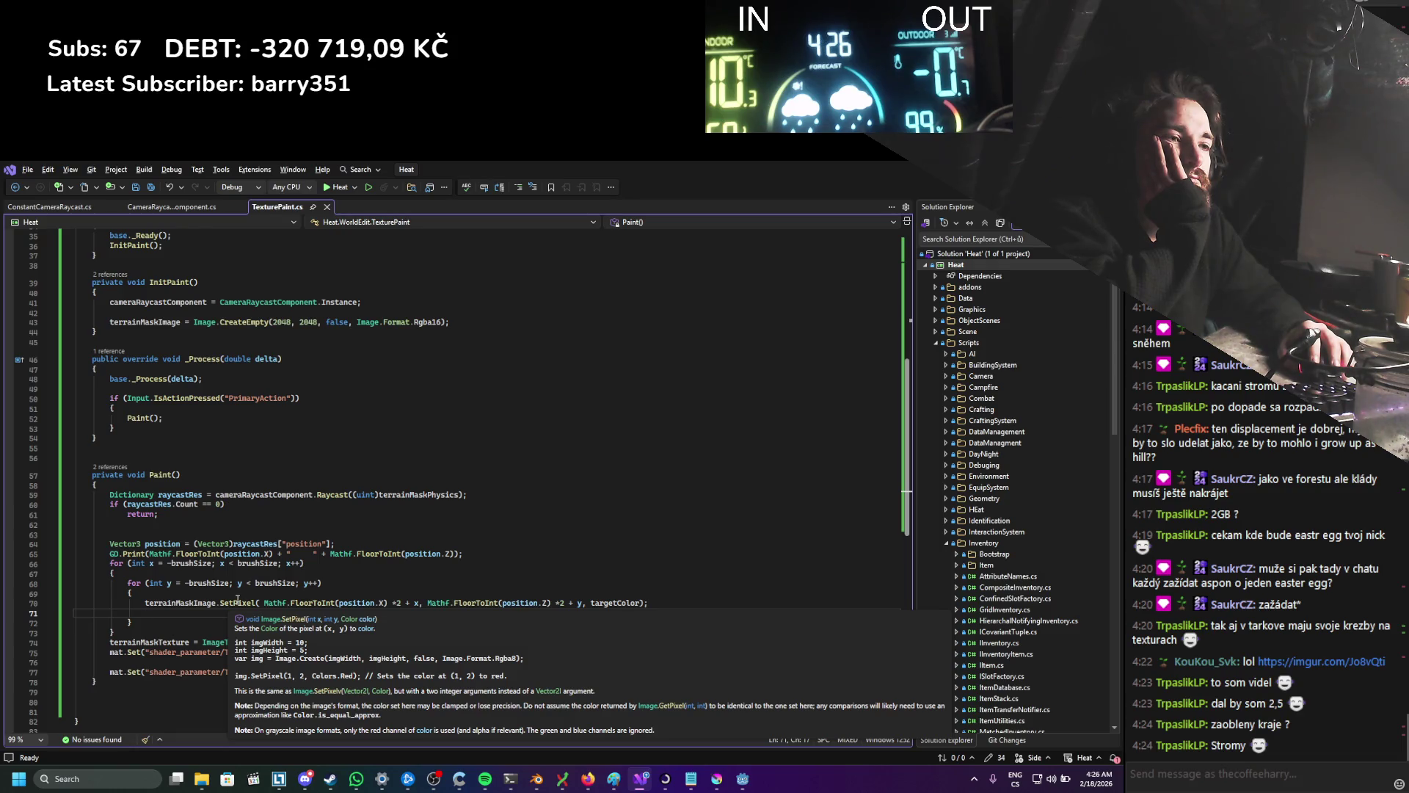
key(Escape)
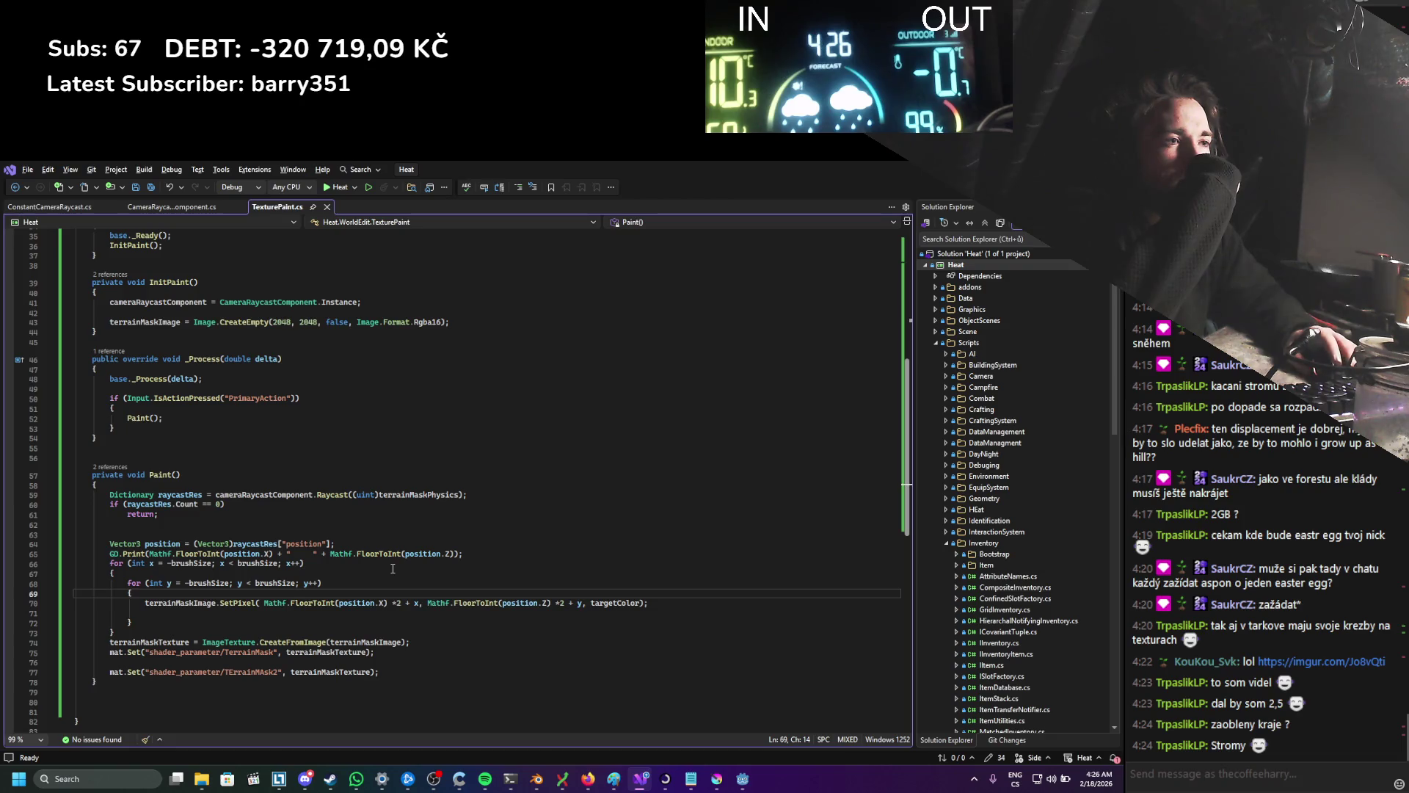
key(Return)
key(Return)
key(Return)
key(Up)
key(Up)
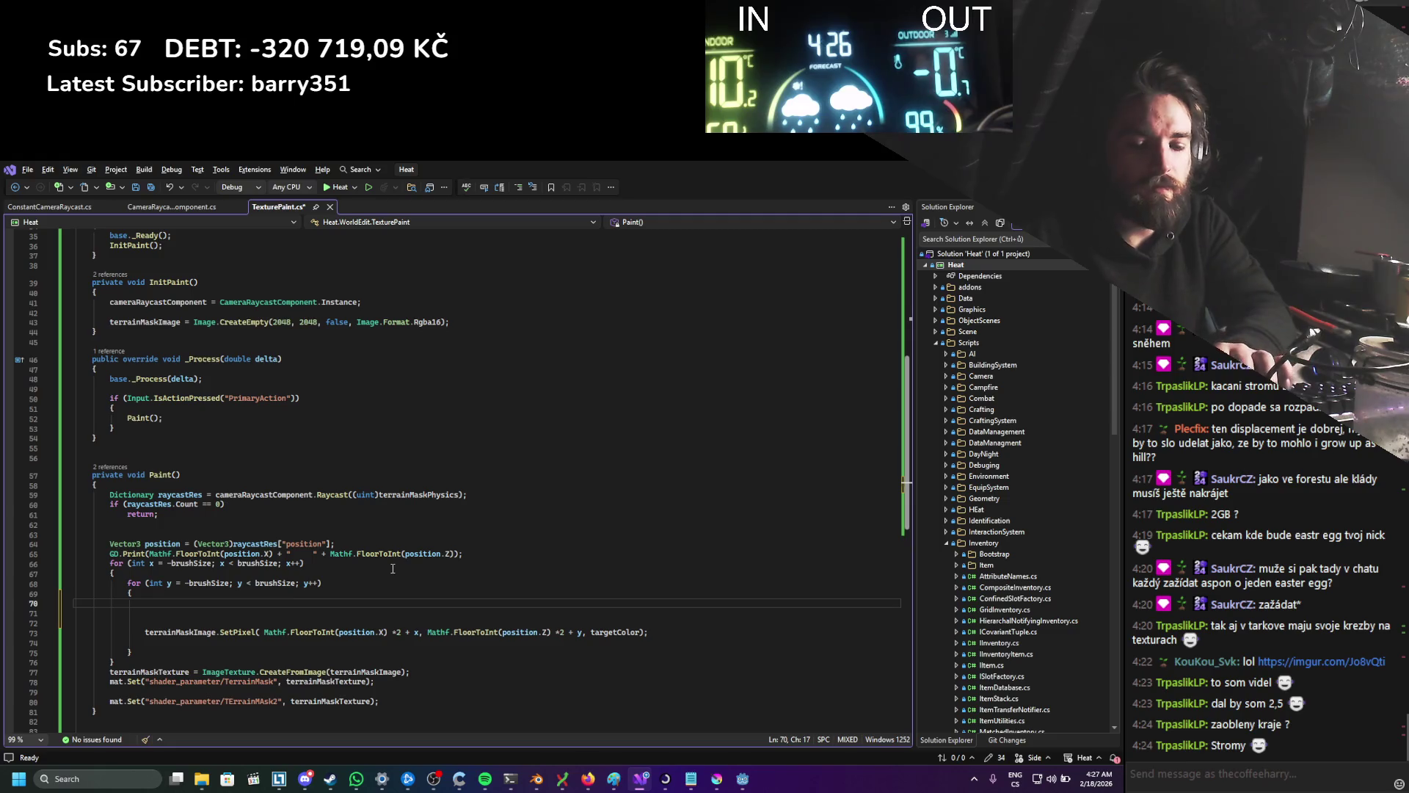
Step: Declare Color finalColor = new Color() on line 70, with blank lines above it
text(C)
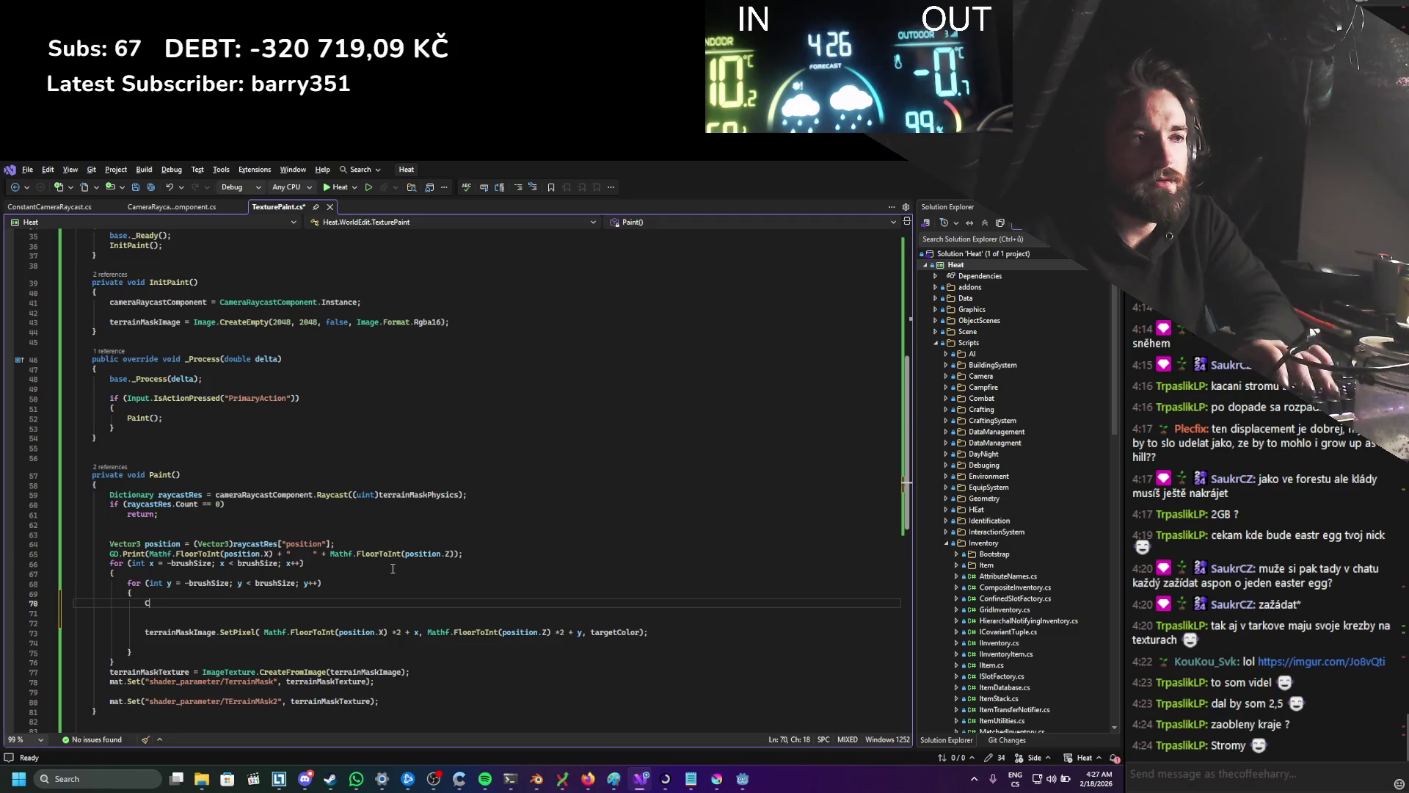
text(Oloirlor )
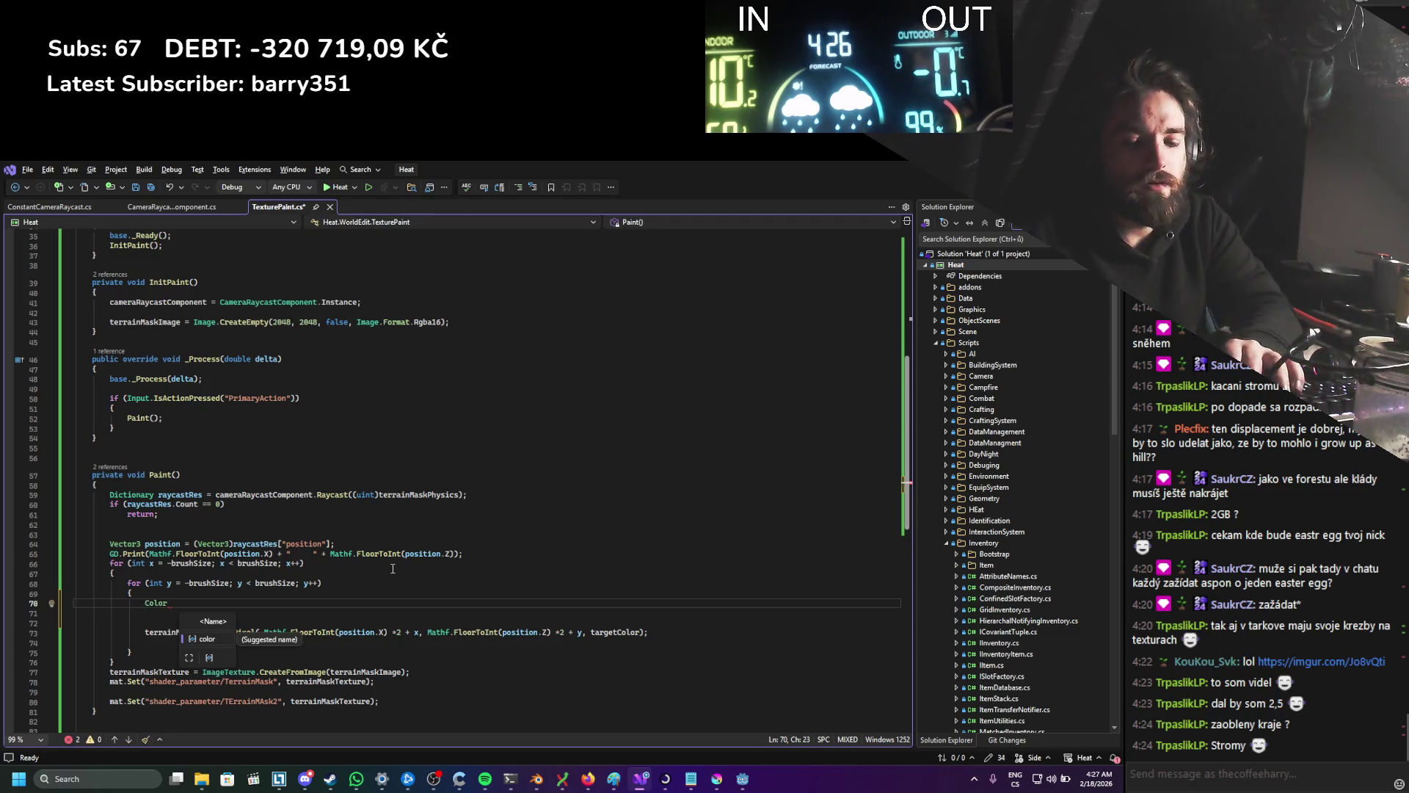
text(finalColor = )
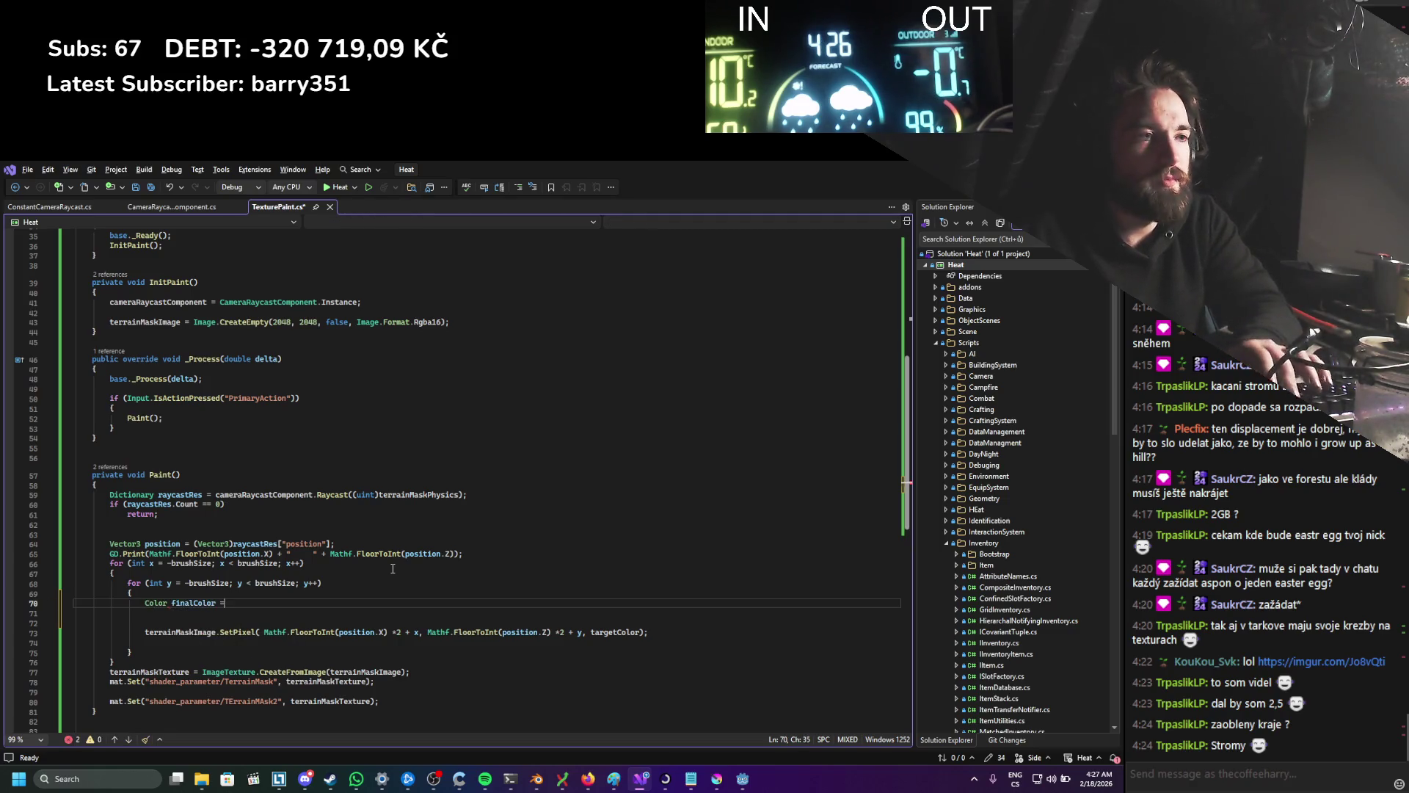
text(Color.le)
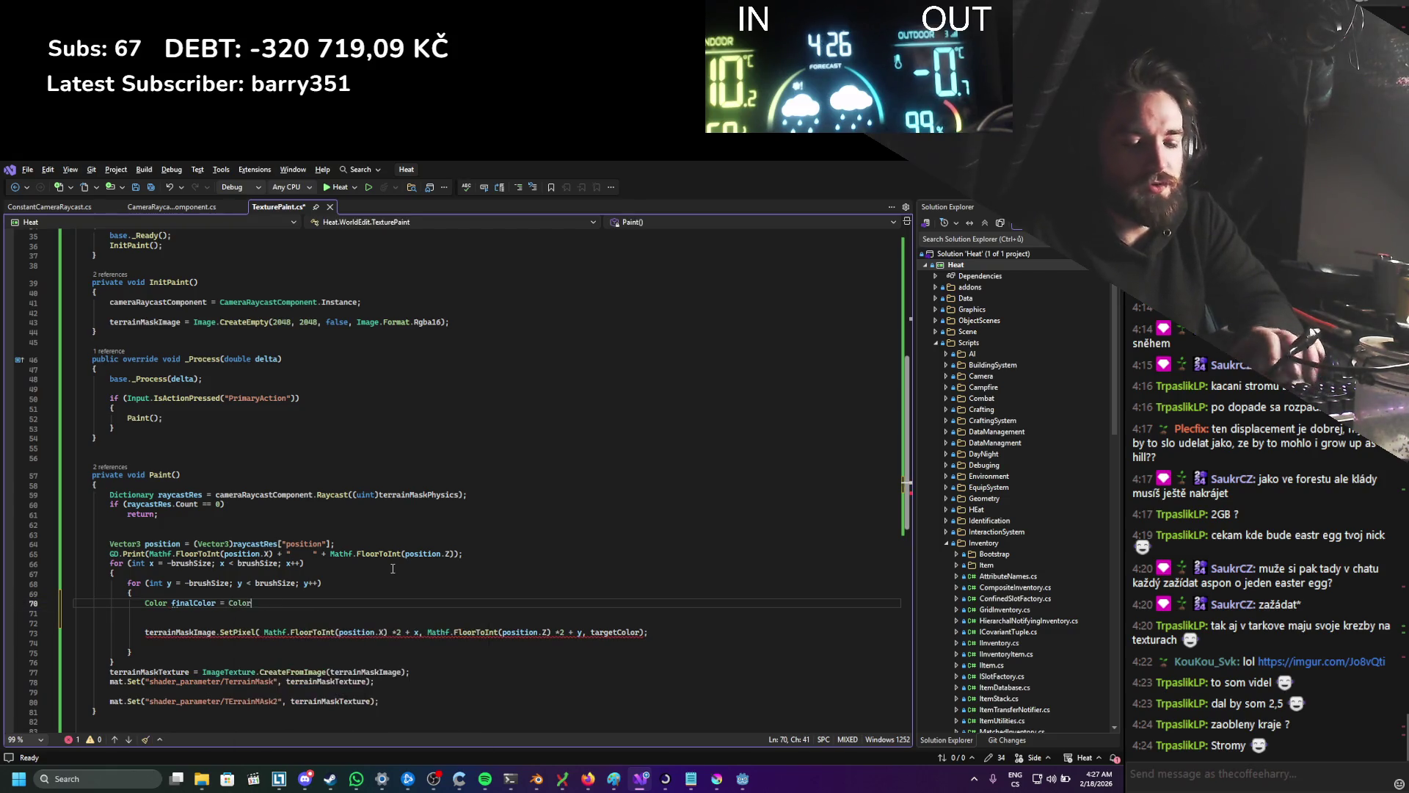
key(BackSpace)
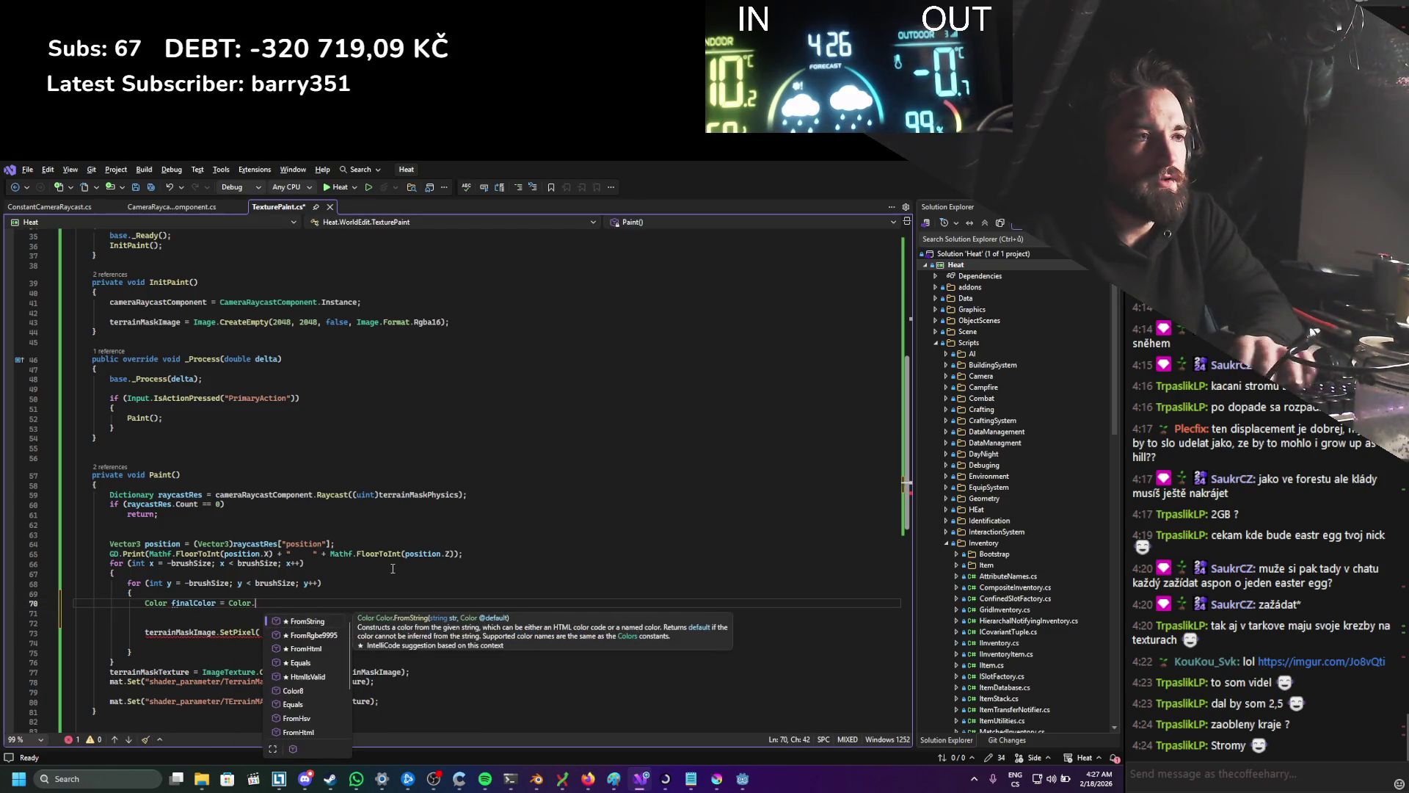
key(BackSpace)
key(BackSpace)
key(BackSpace)
key(BackSpace)
text(color)
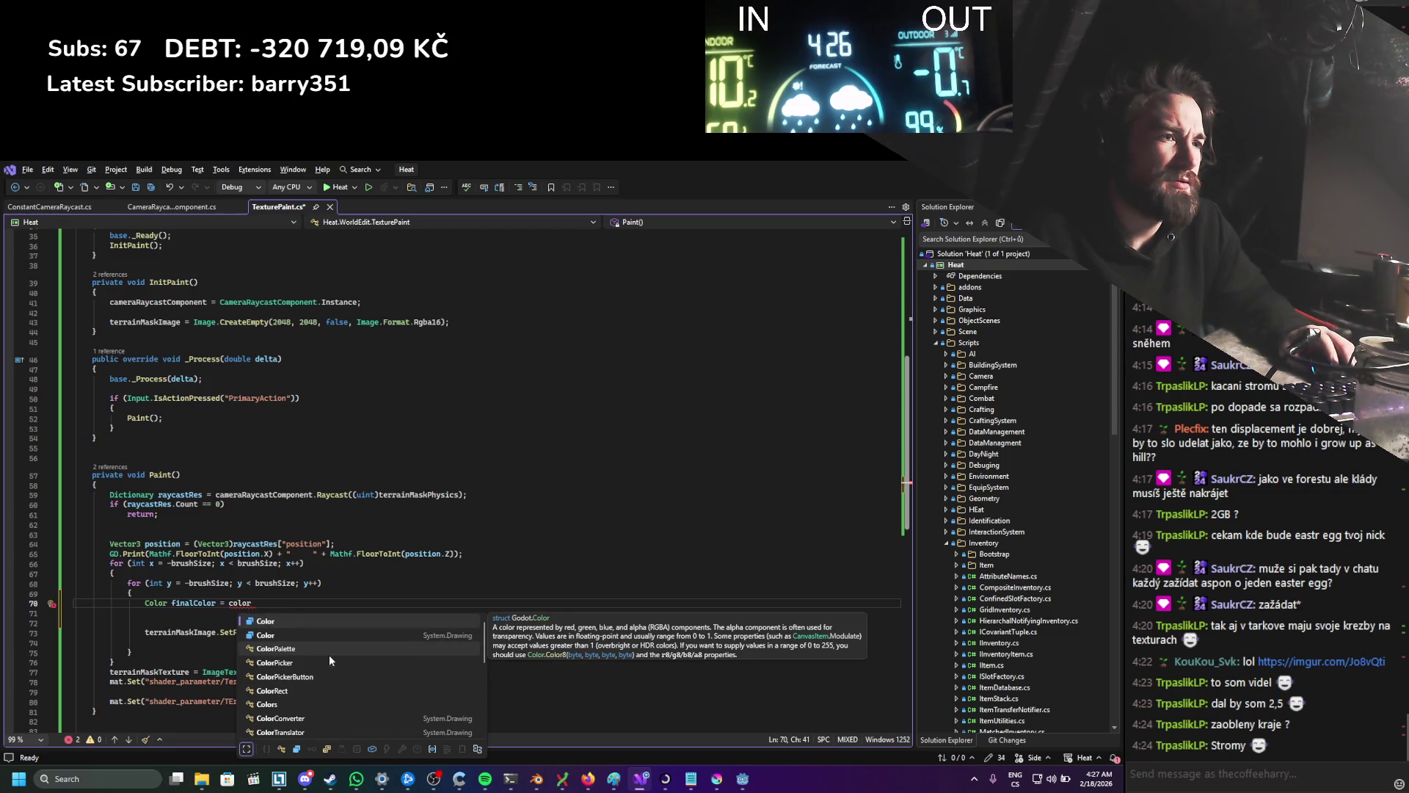
click(308, 598)
double_click(263, 604)
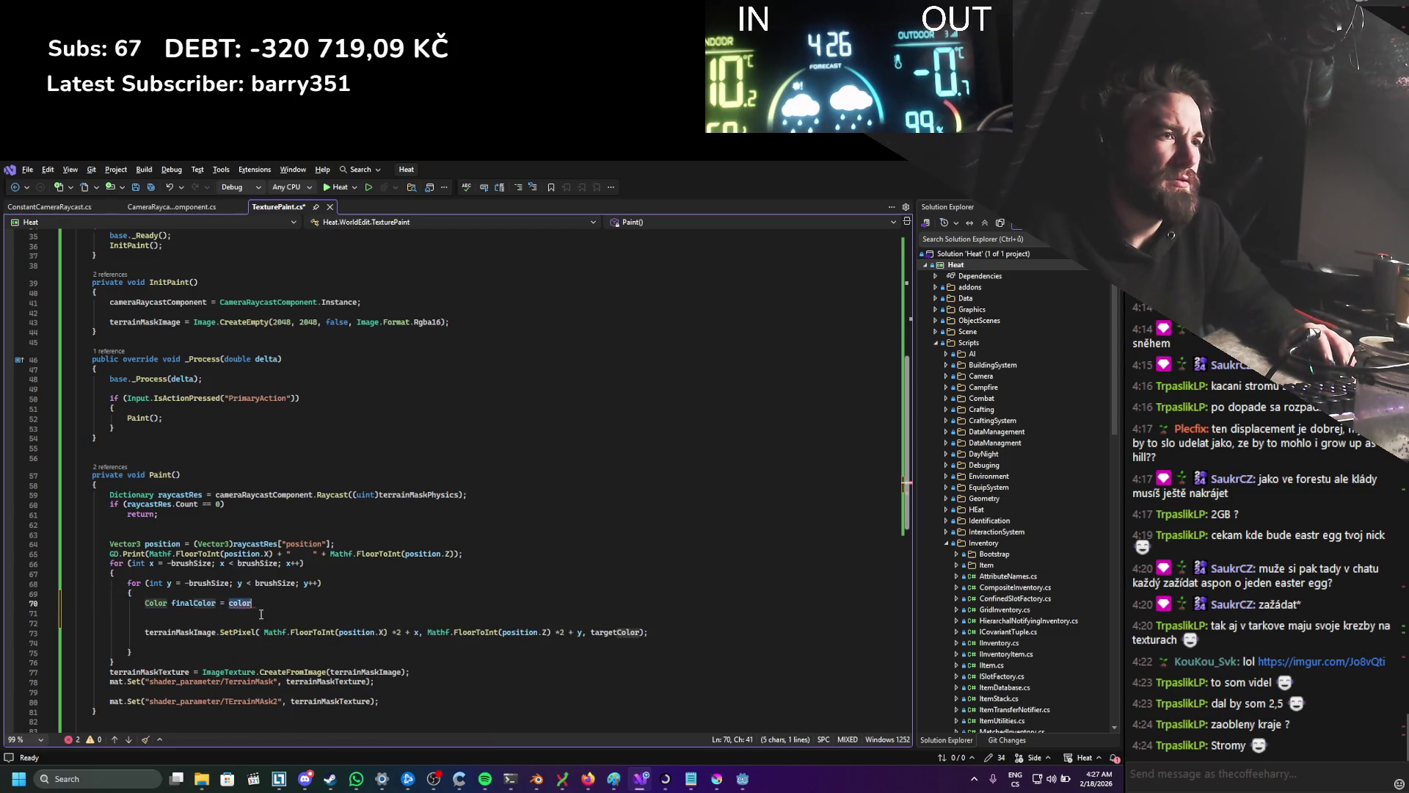
text(new )
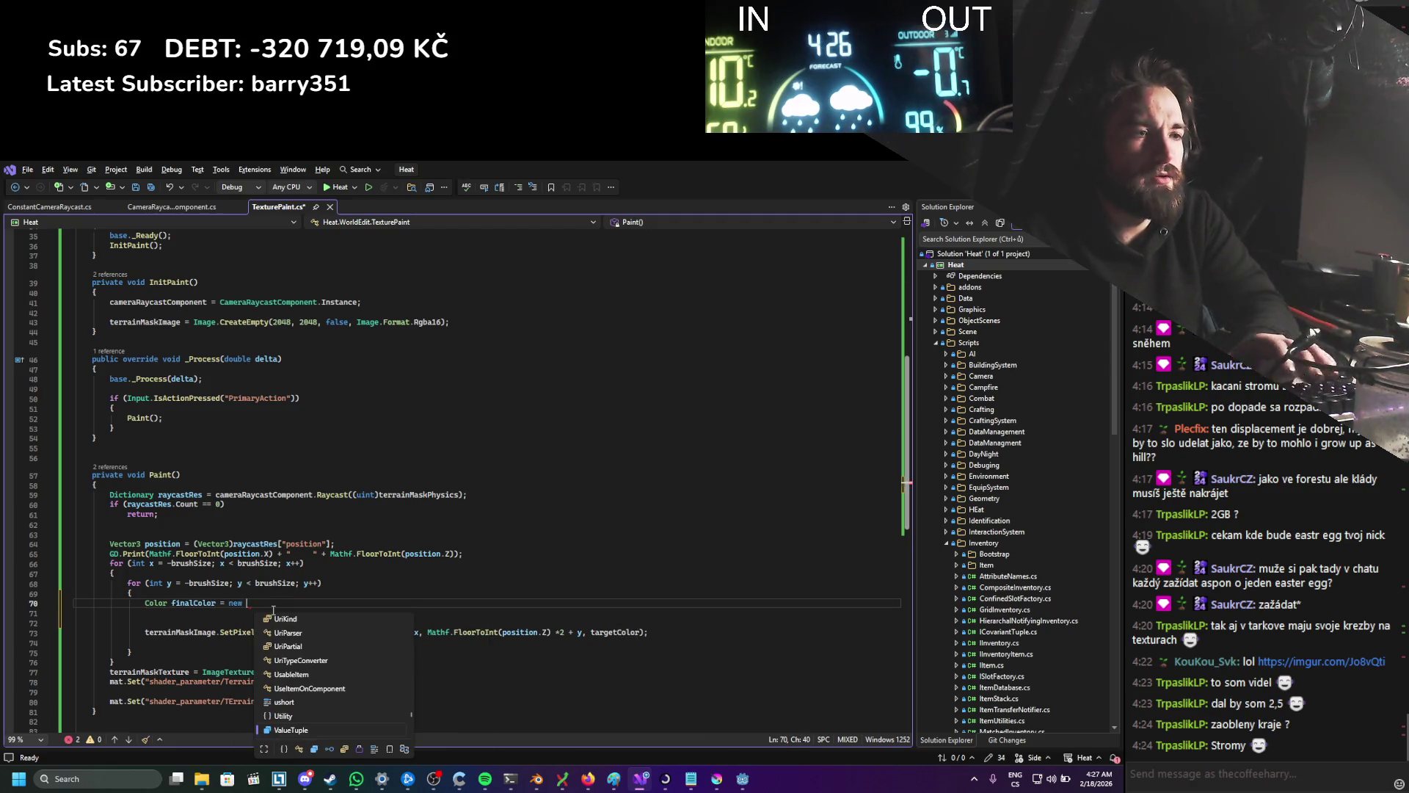
text(Color();)
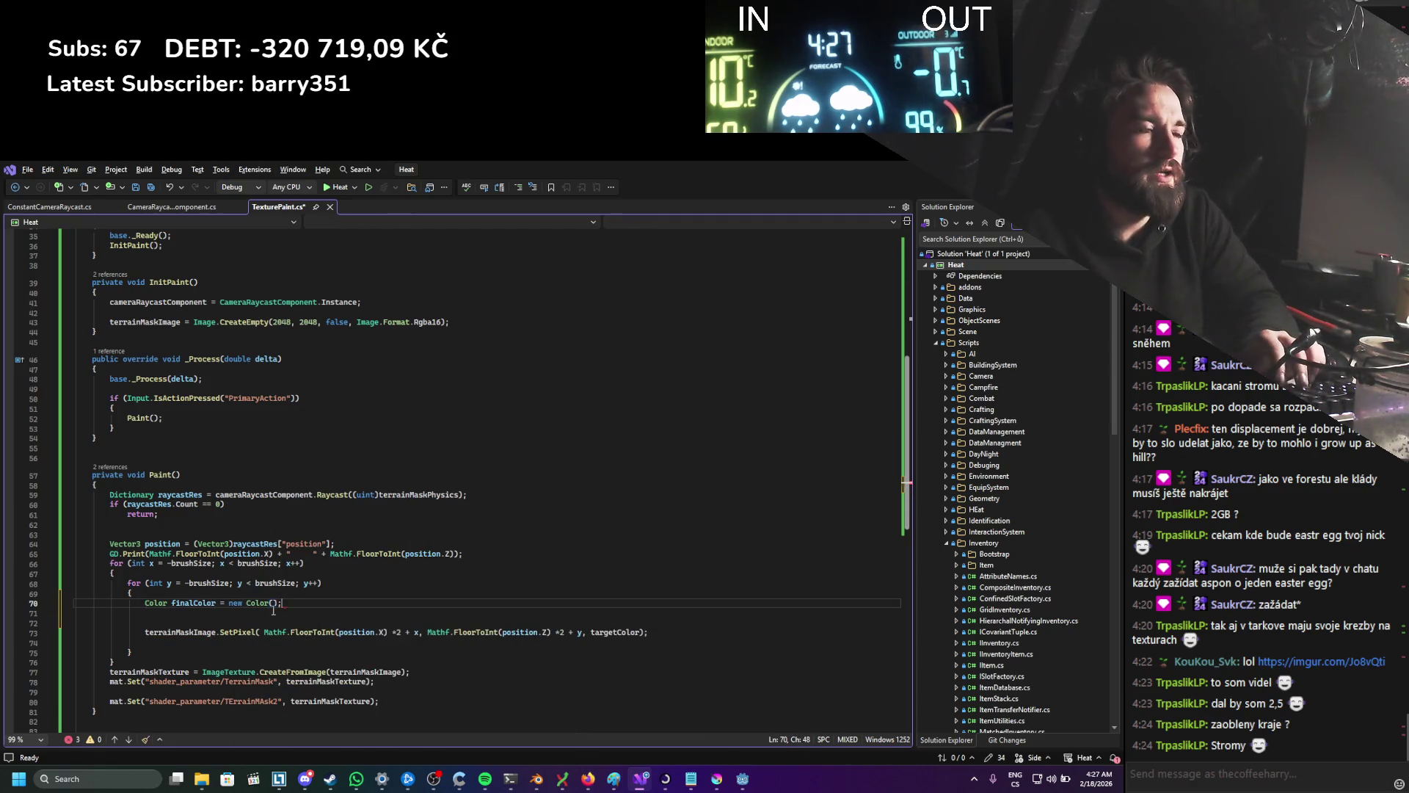
key(ctrl+s)
key(Left)
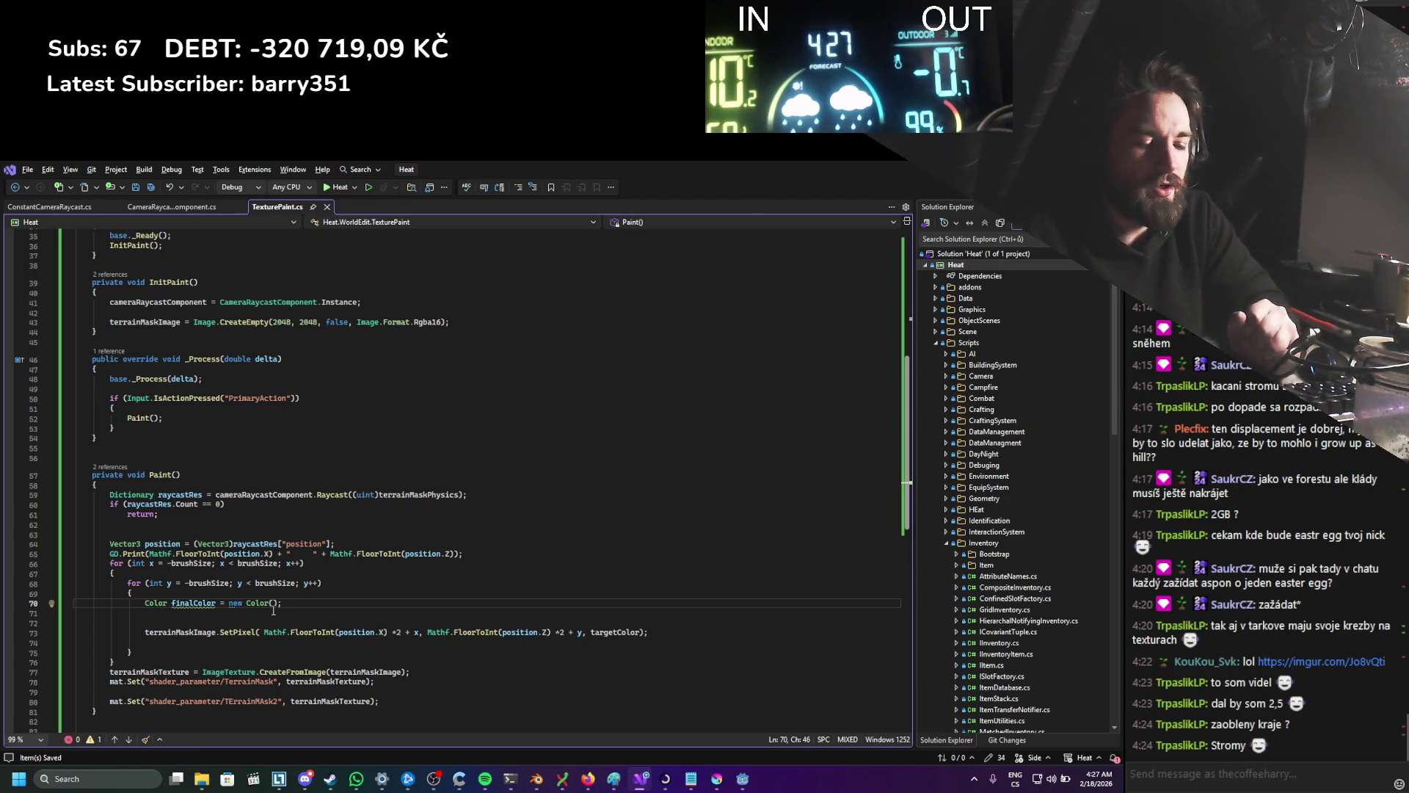
key(Home)
key(Return)
key(Return)
key(Return)
key(Up)
key(Up)
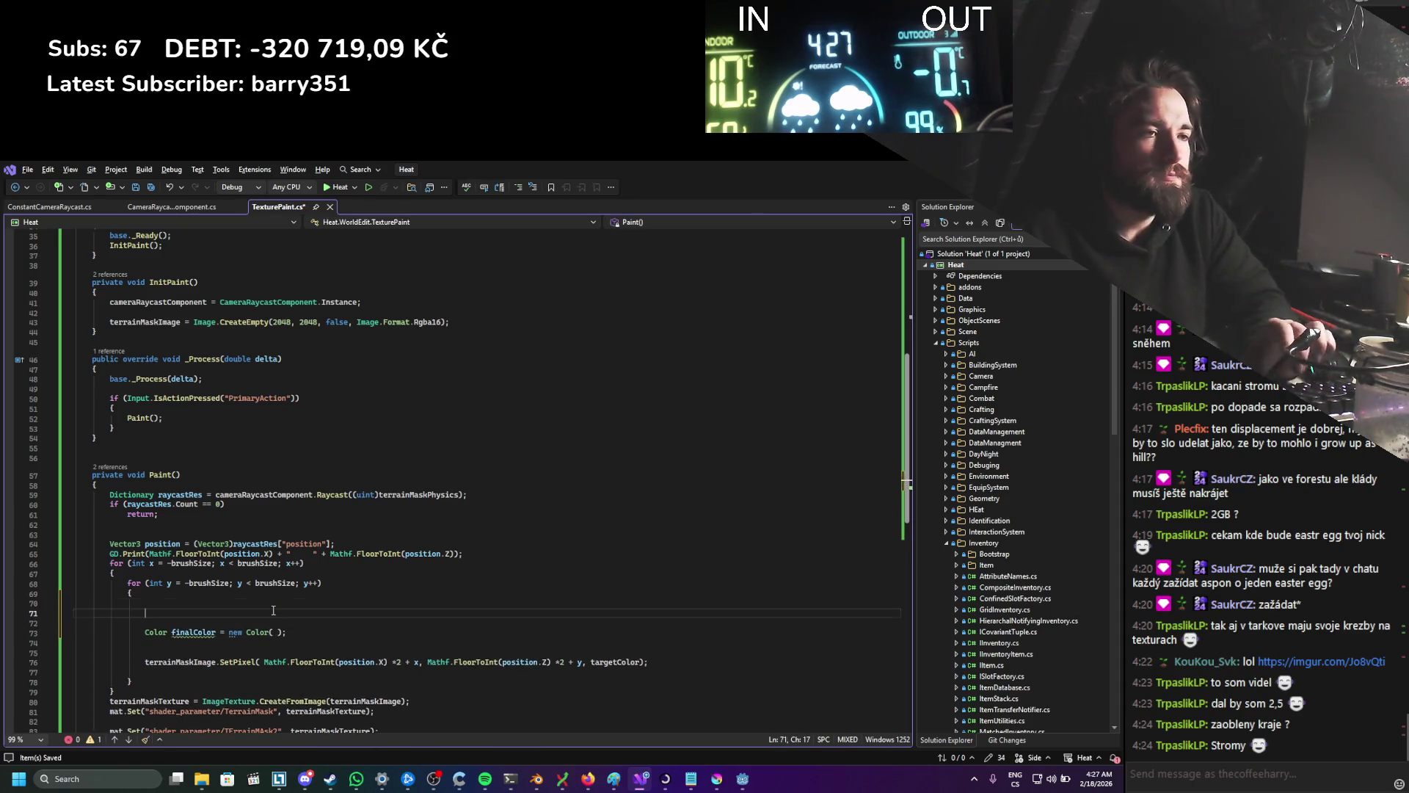
key(Up)
key(ctrl+s)
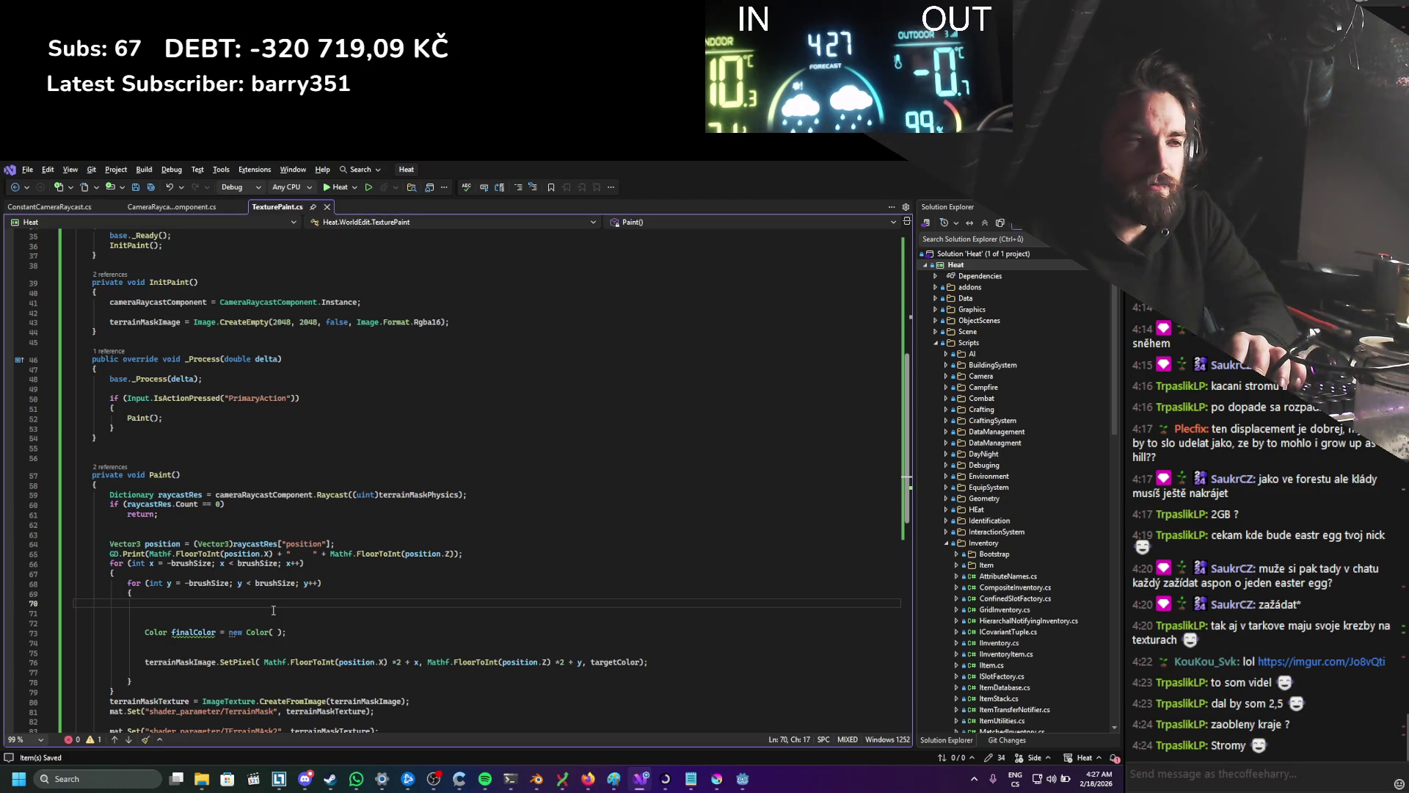
Step: Add int xAbs = Mathf.Abs(x) and a duplicated yAbs = Mathf.Abs(y) line
text(int x)
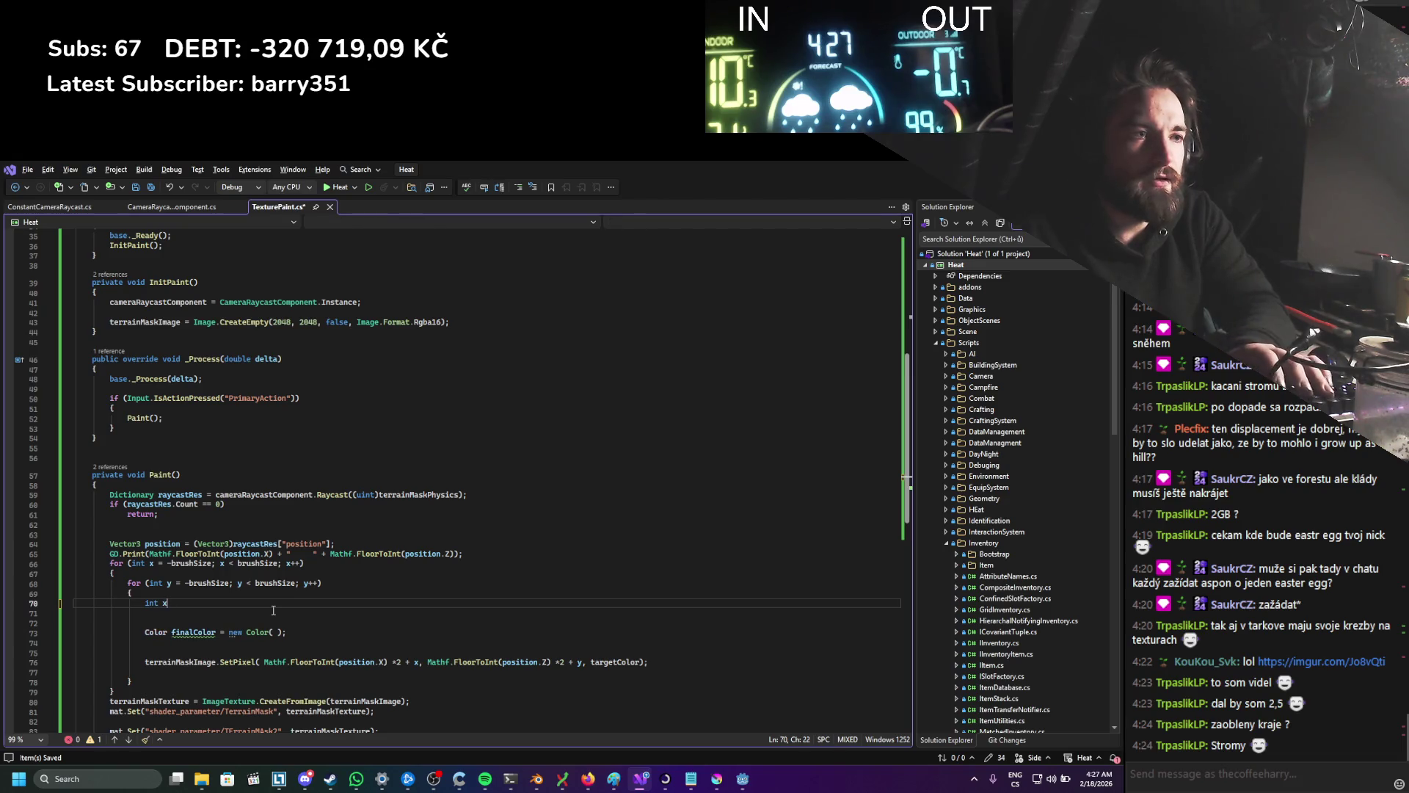
text(Abs =)
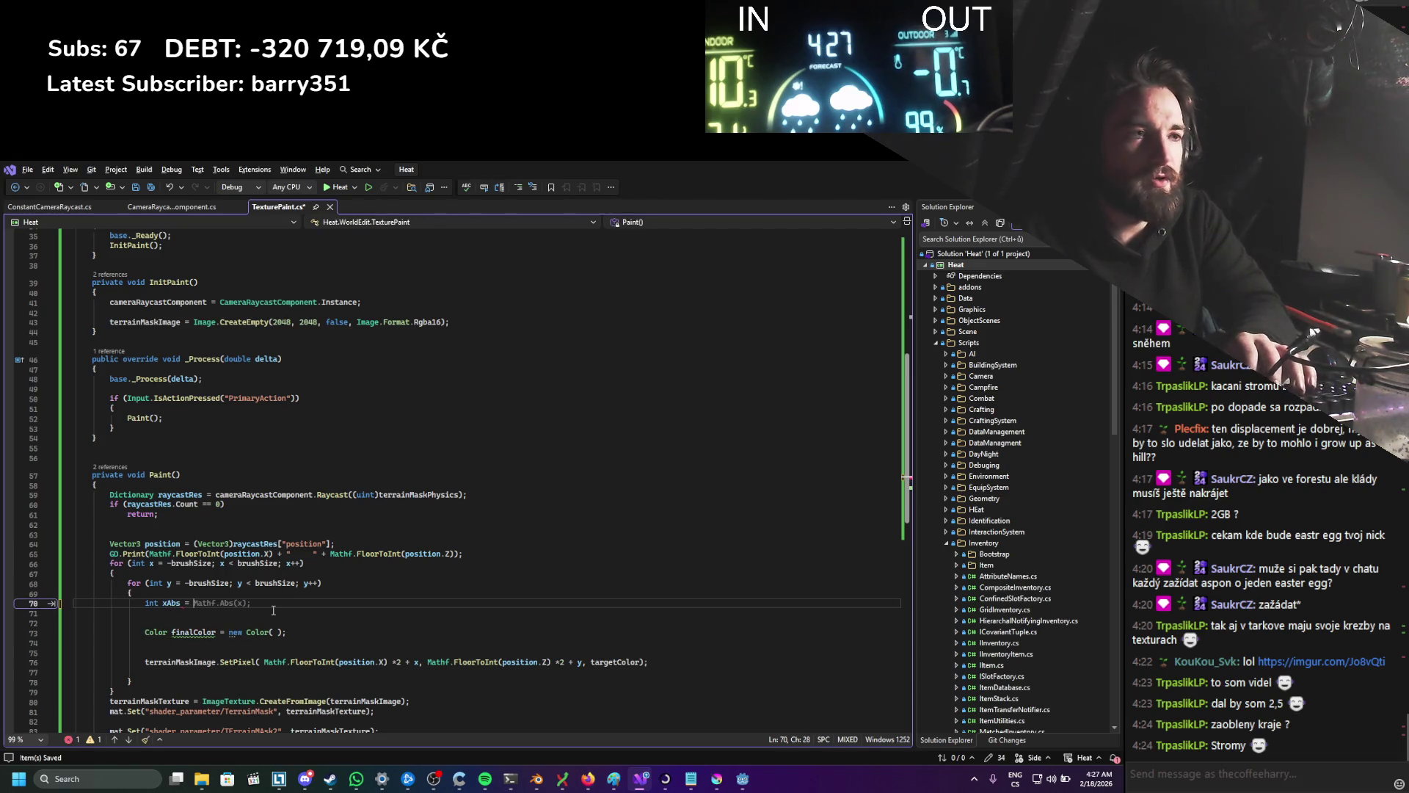
key(Tab)
key(ctrl+d)
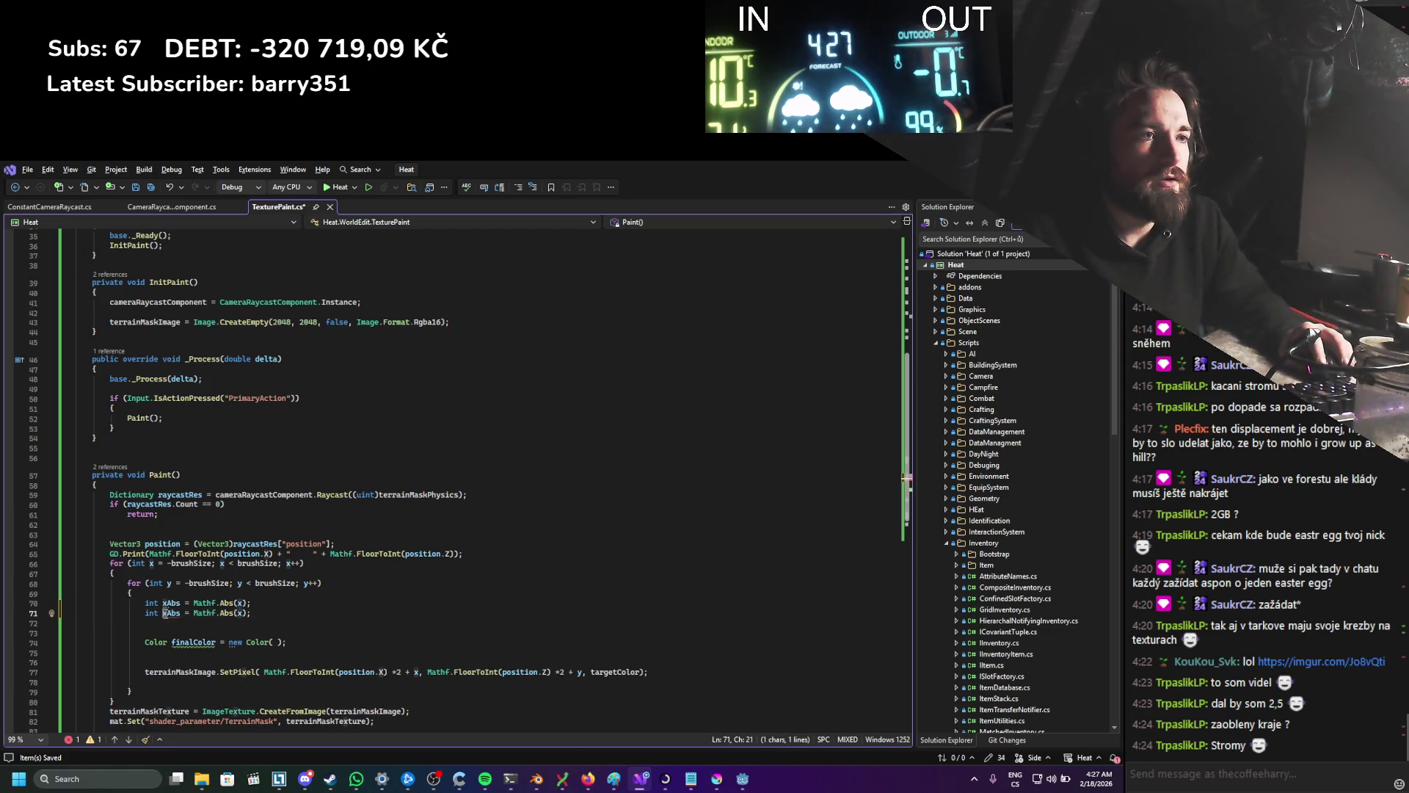
key(BackSpace)
text(y)
key(End)
key(Left)
key(Left)
key(BackSpace)
text(y)
key(ctrl+s)
click(284, 629)
click(273, 617)
key(Return)
key(Return)
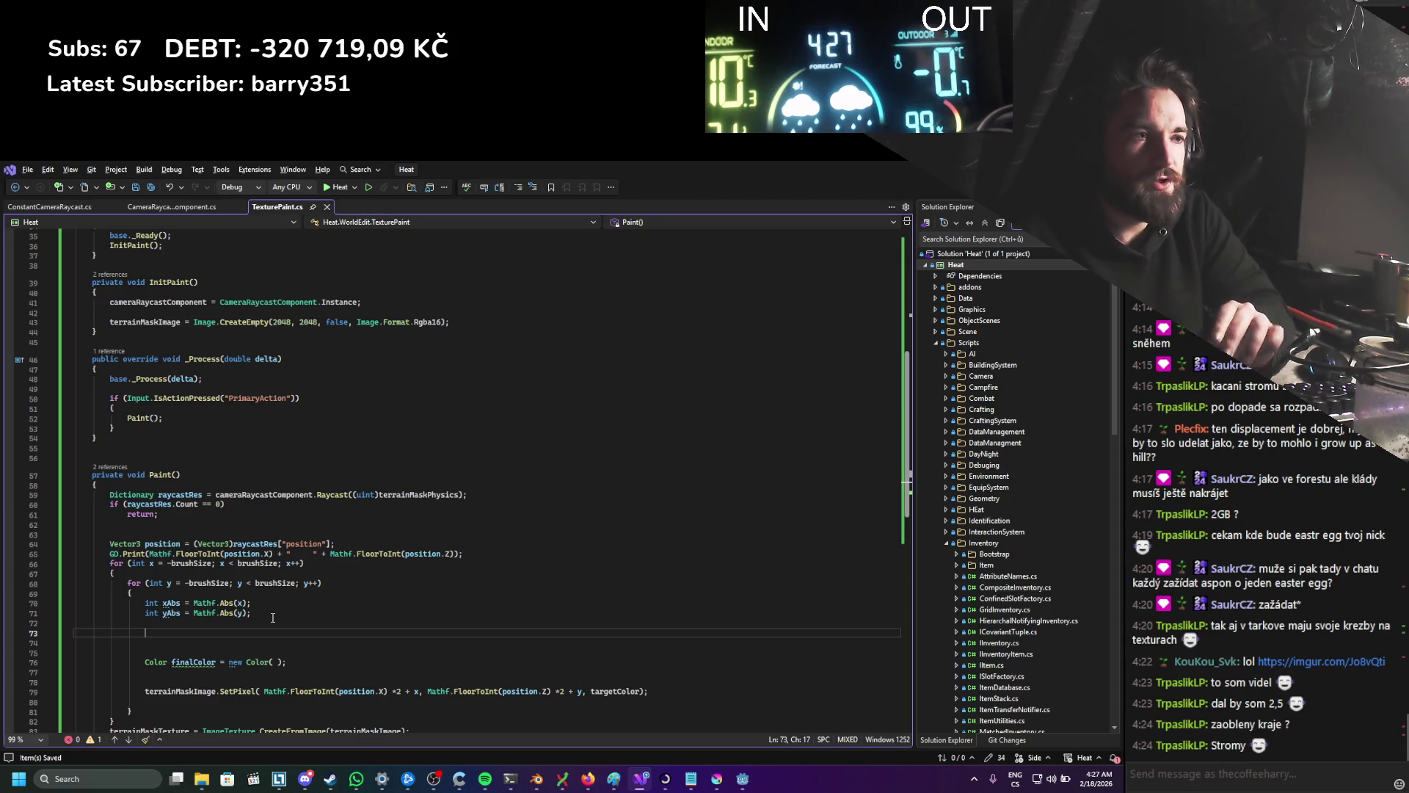
Step: Divide both xAbs and yAbs by brushSize
click(241, 603)
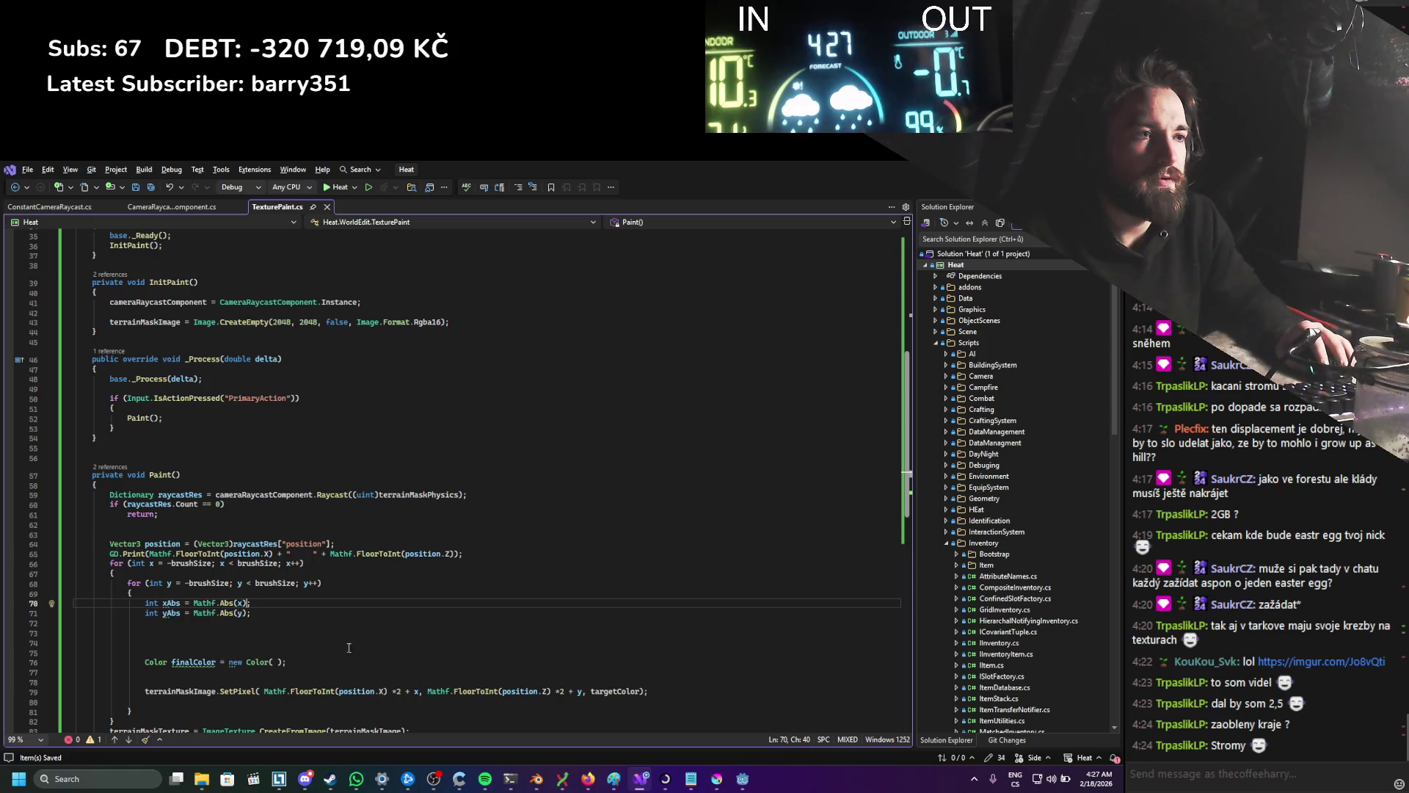
text(/ br)
key(Tab)
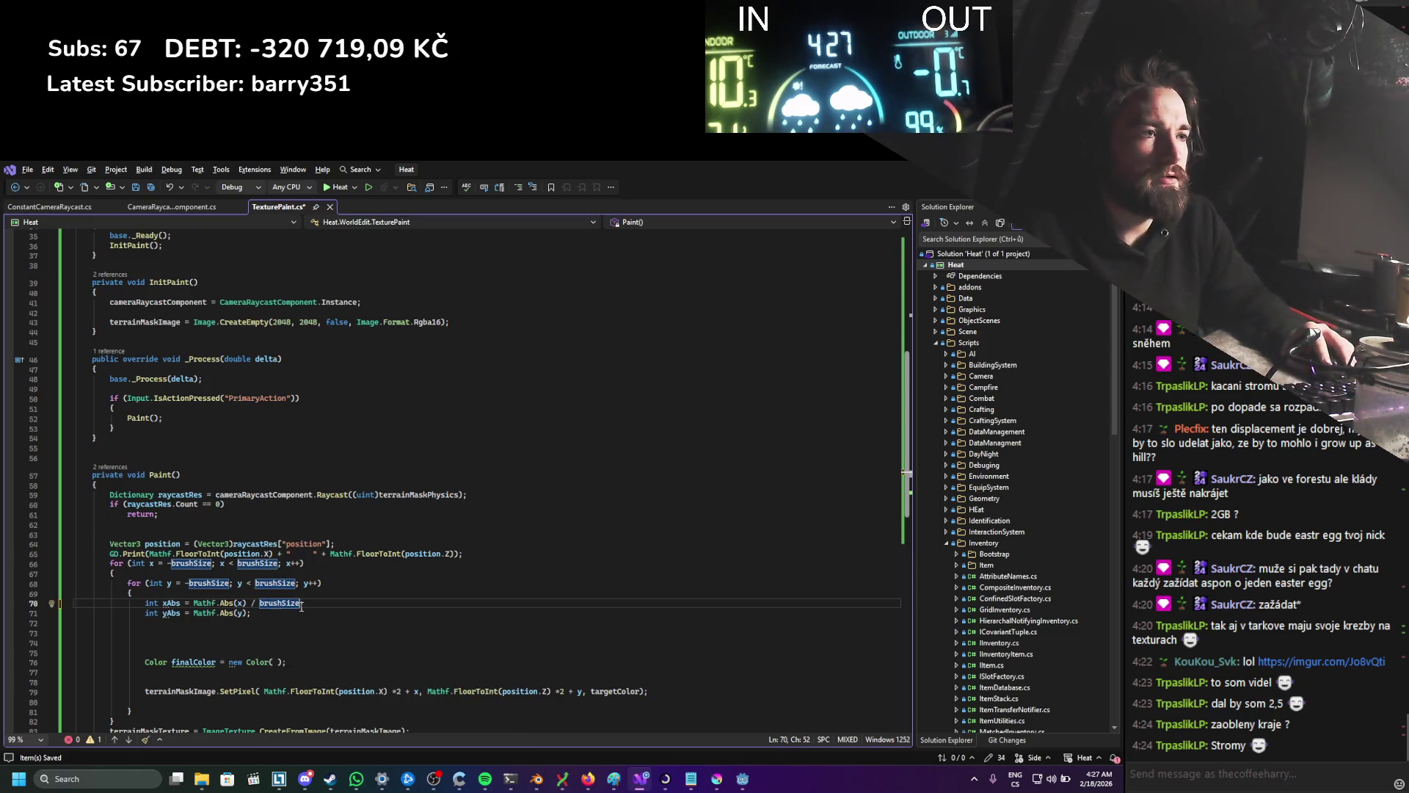
drag(301, 603, 252, 603)
key(ctrl+c)
click(247, 613)
key(ctrl+v)
key(ctrl+s)
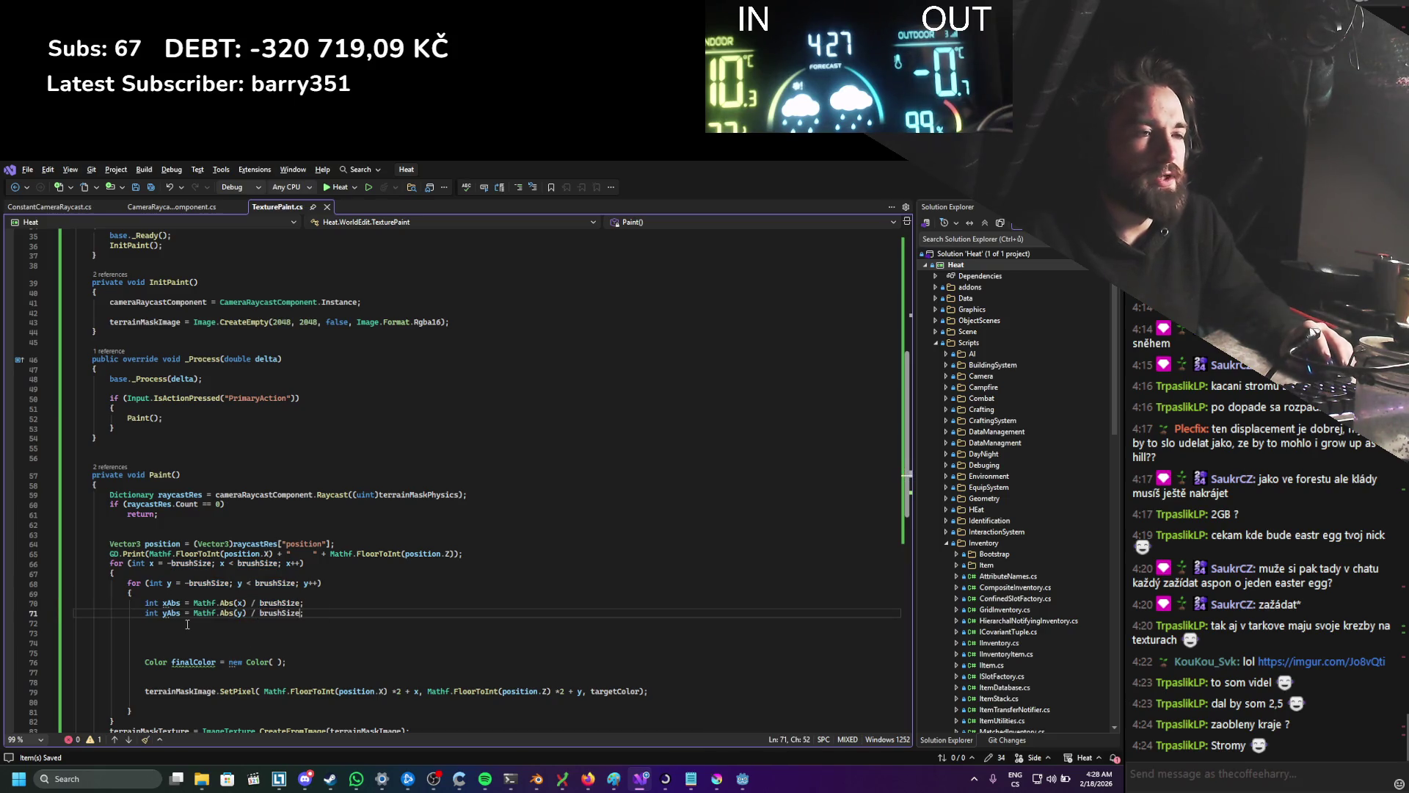
click(215, 631)
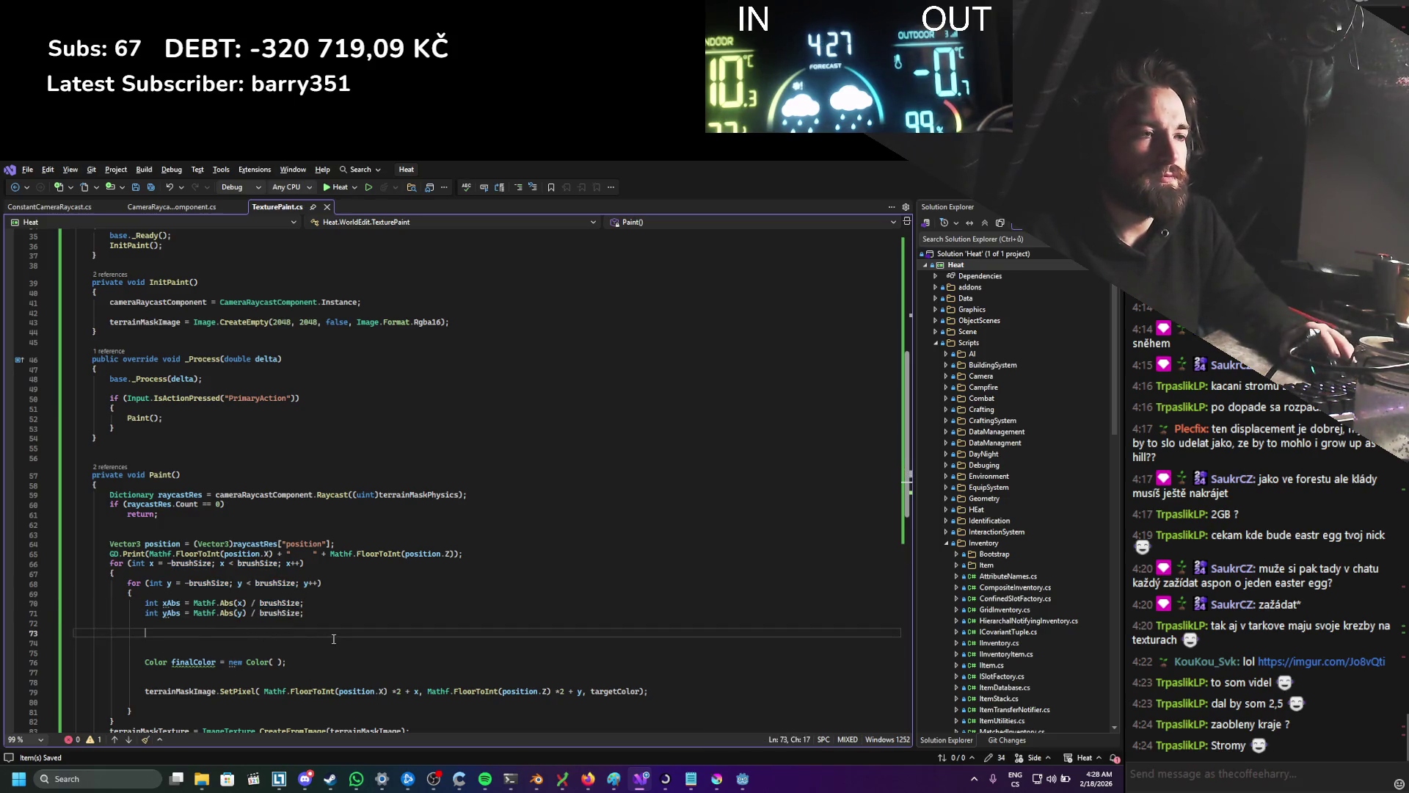
Step: Set finalColor's red channel to Mathf.Lerp(1, 0, xAbs * yAbs) and save
click(277, 660)
text(mathf)
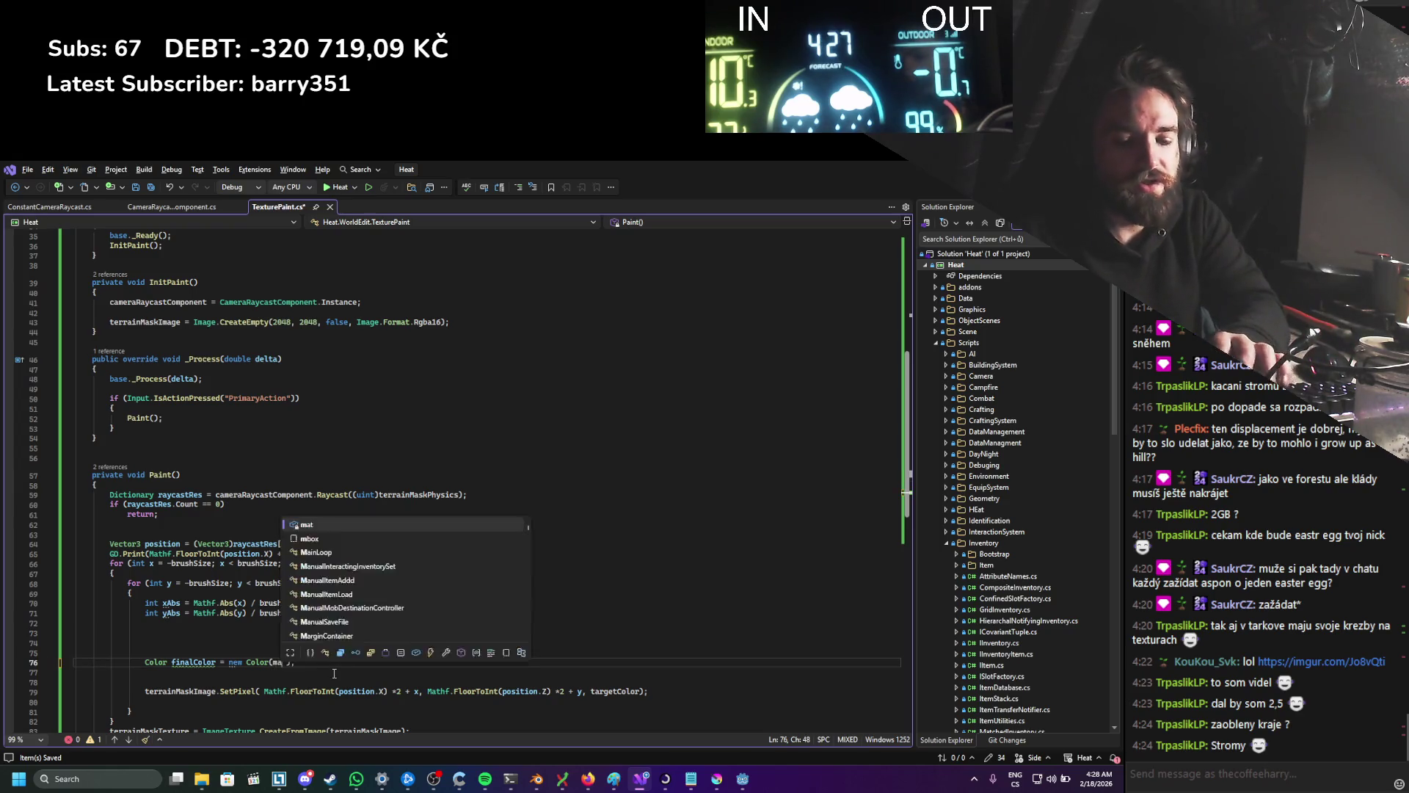
text(.lerp)
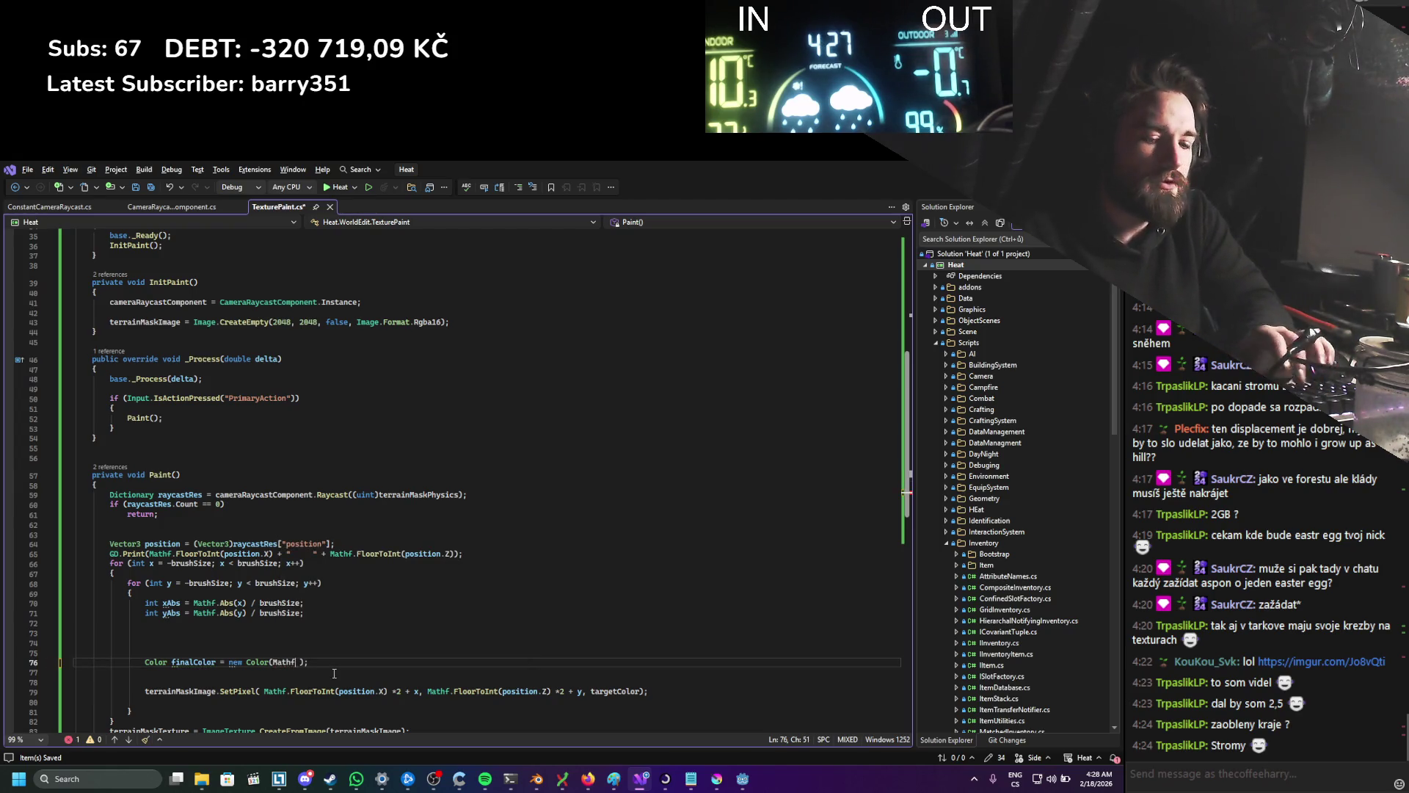
text(()
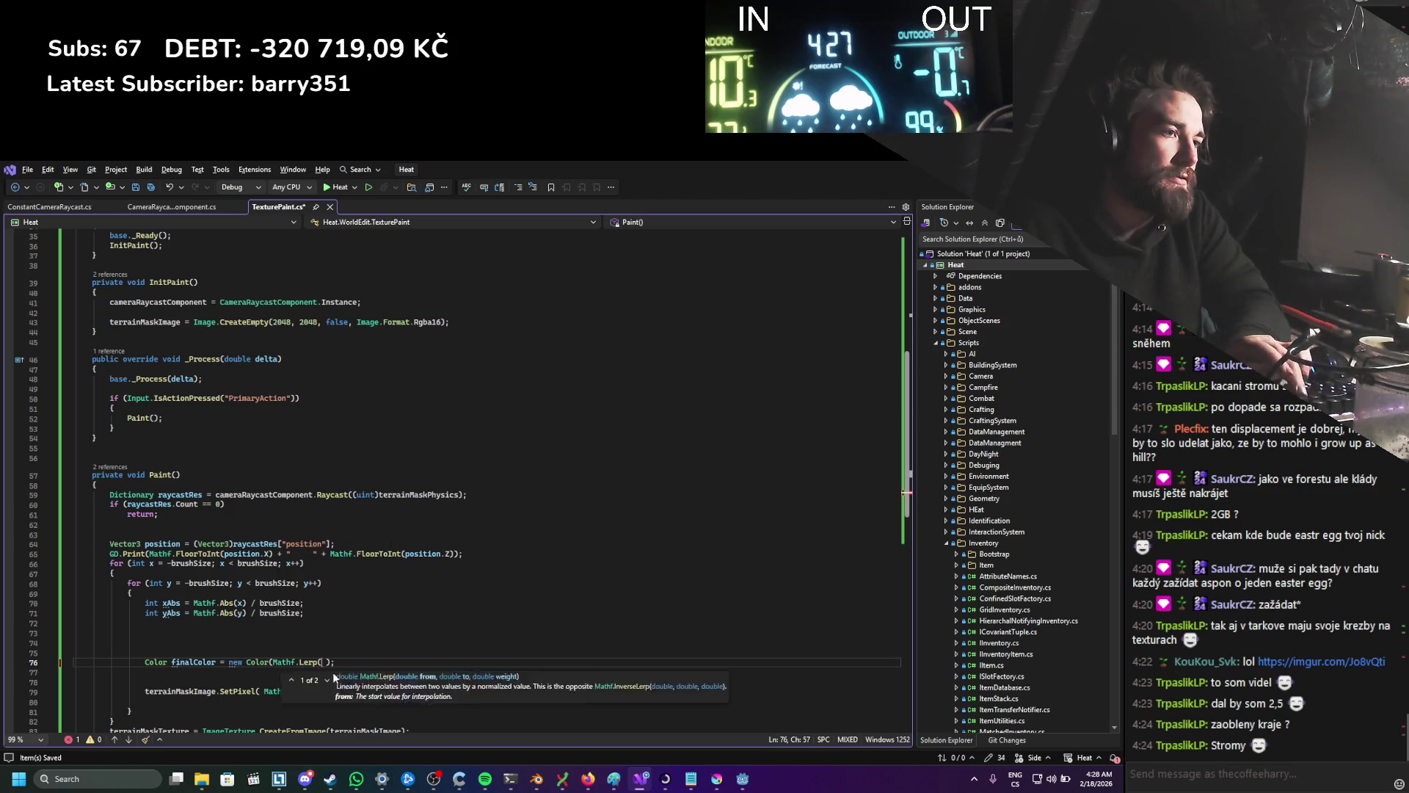
key(ctrl+s)
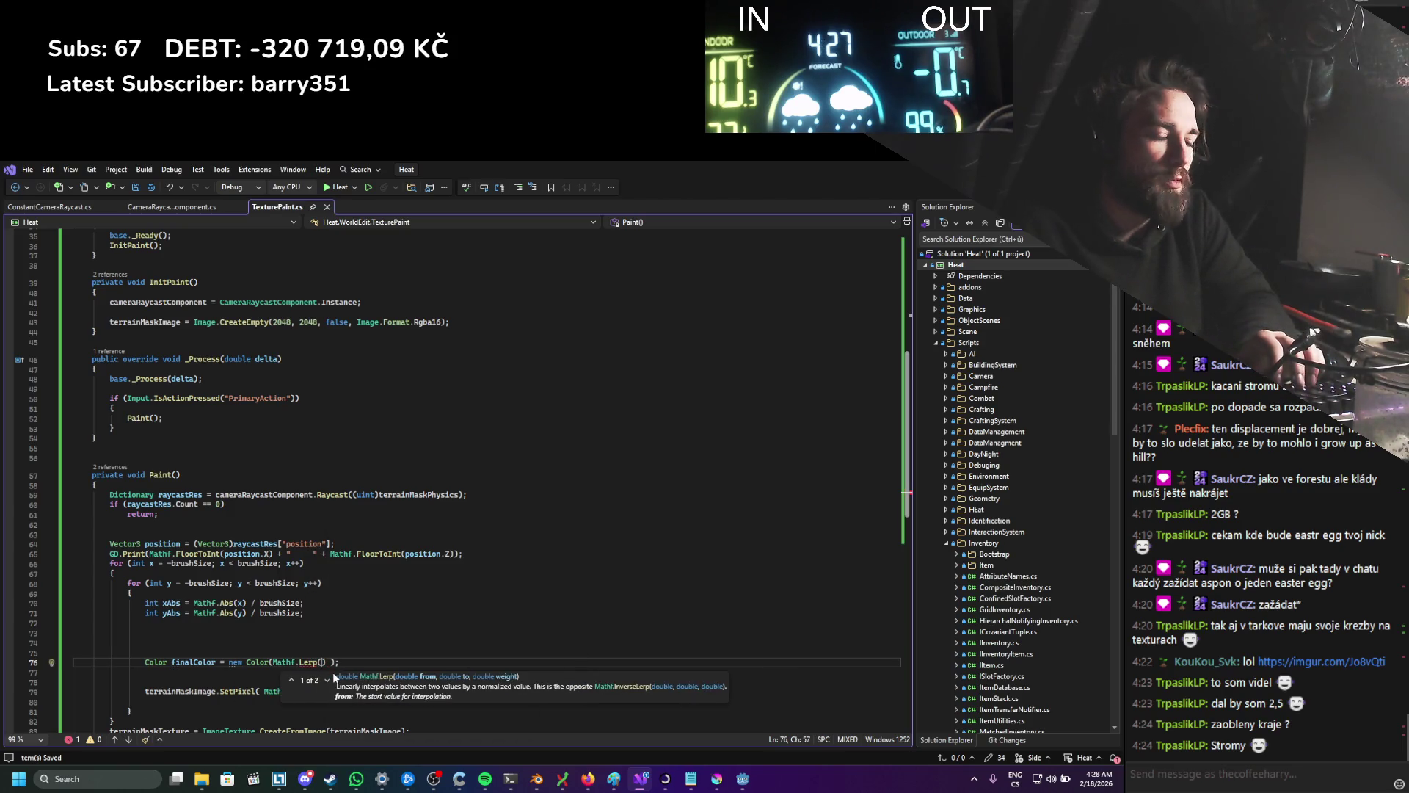
text(1, 0)
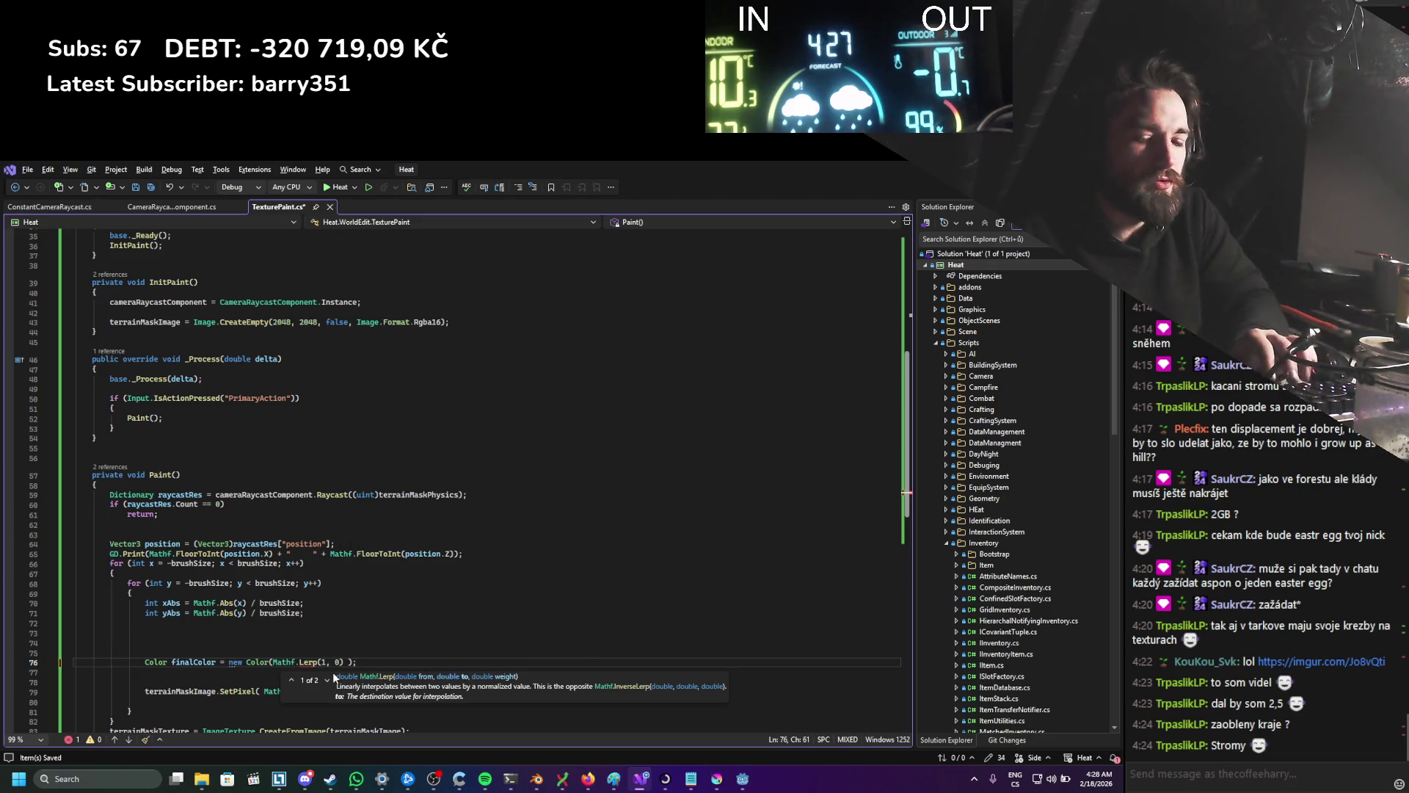
text(, )
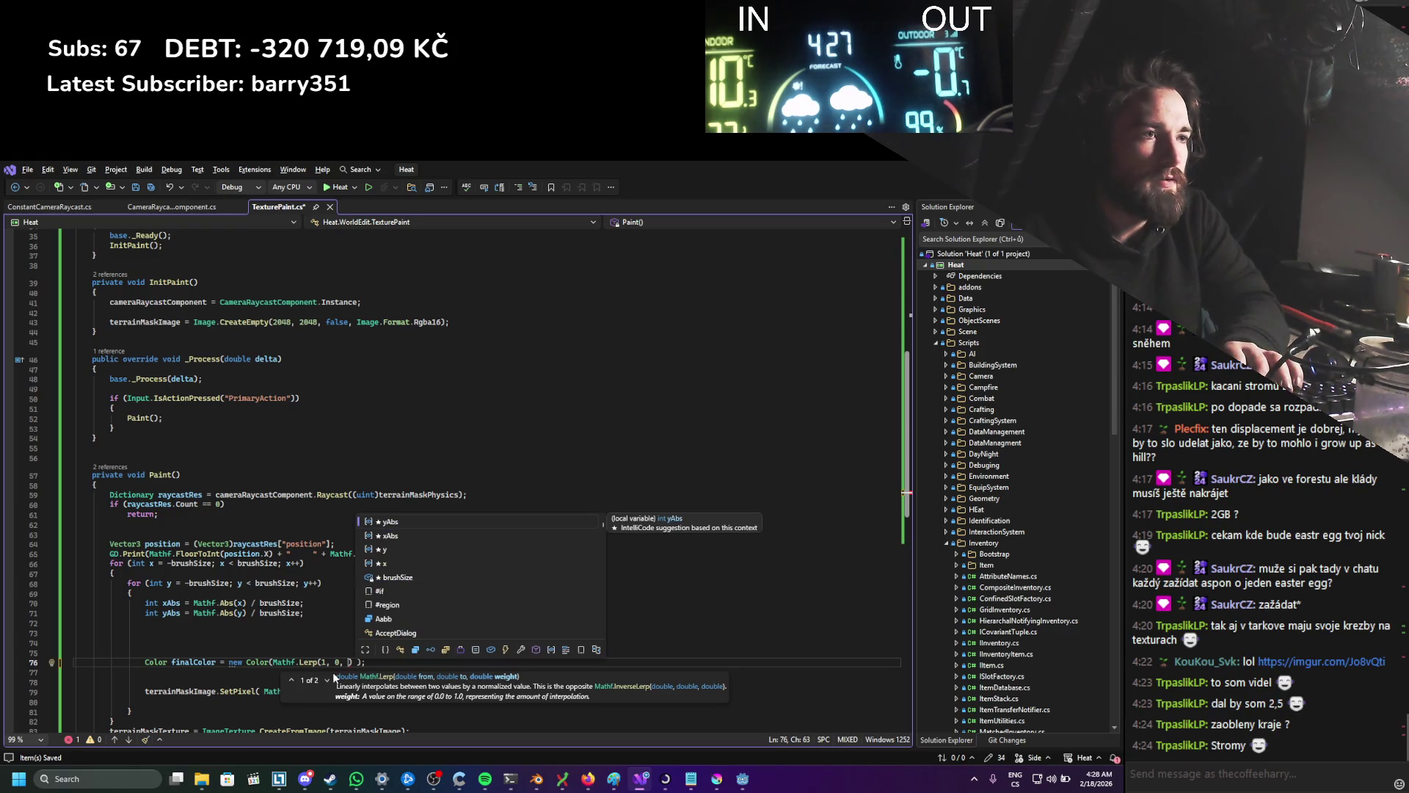
text(x)
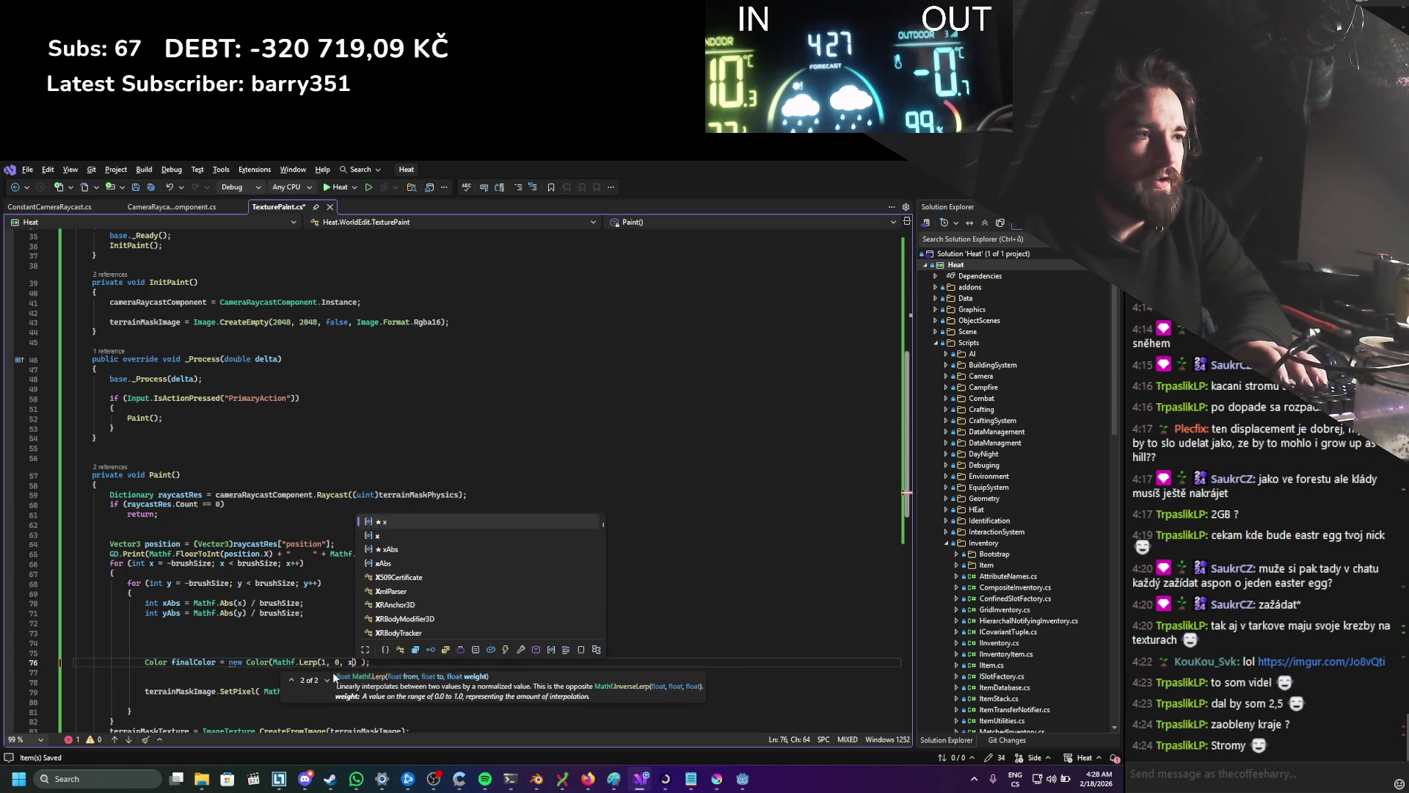
text(Abs * y)
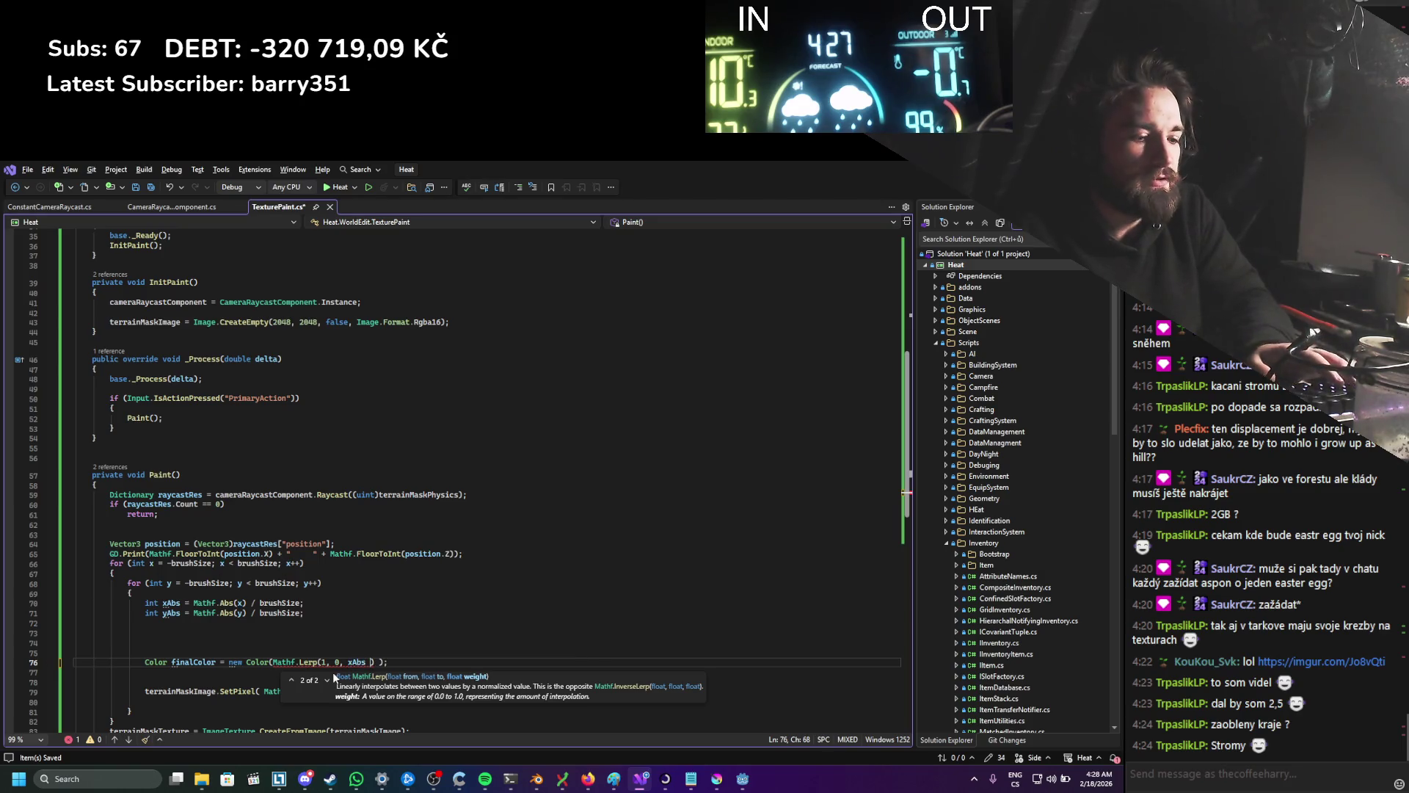
text(Abs),)
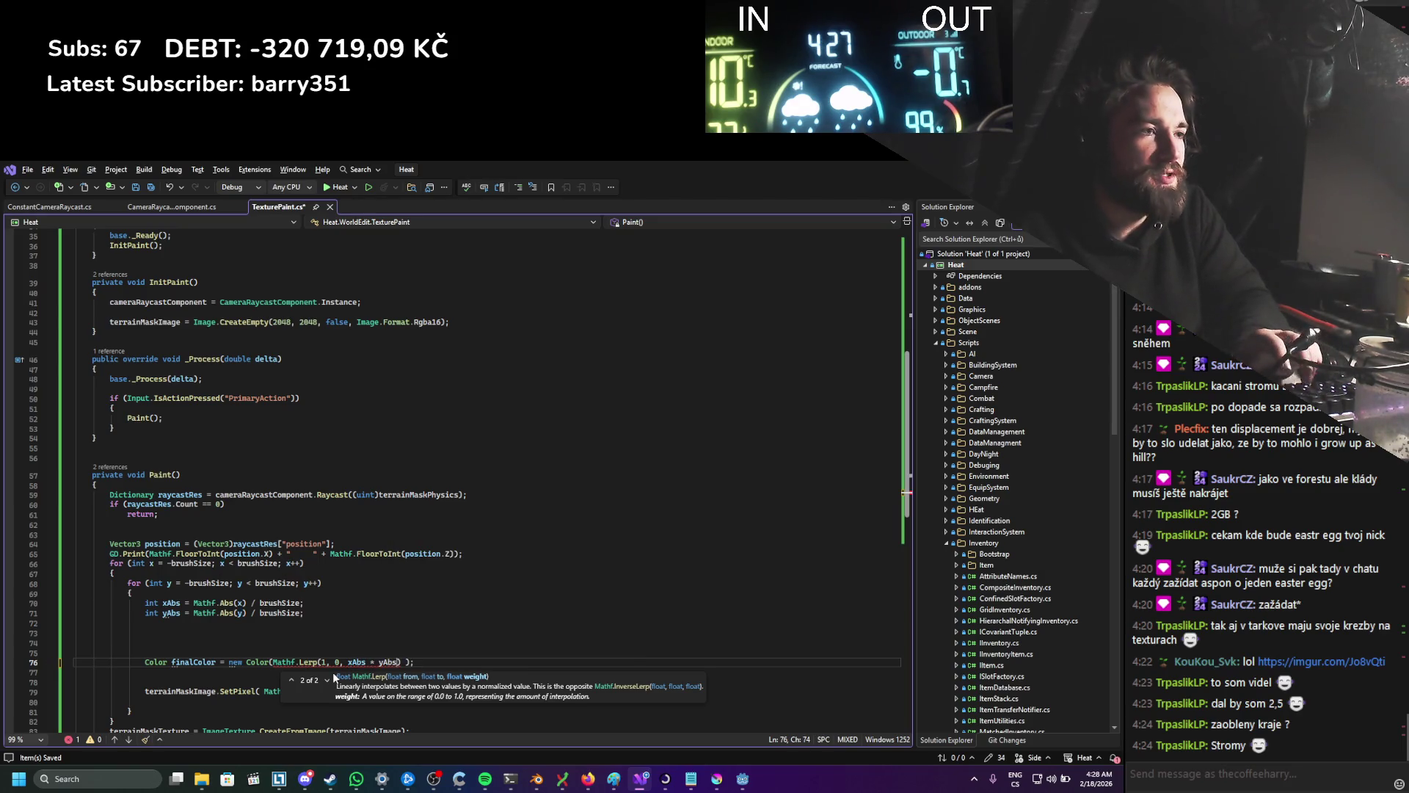
text(0,00)
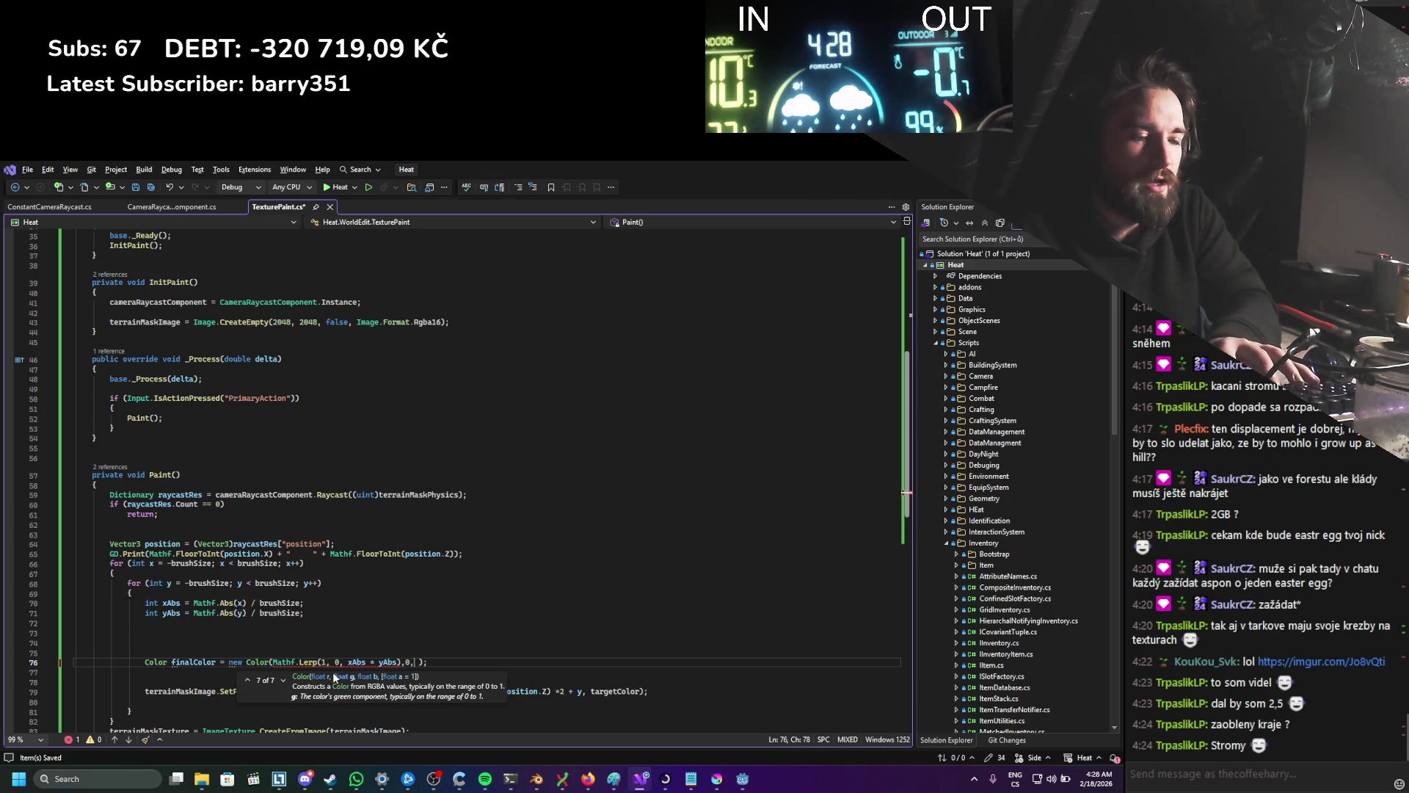
key(BackSpace)
text(,0)
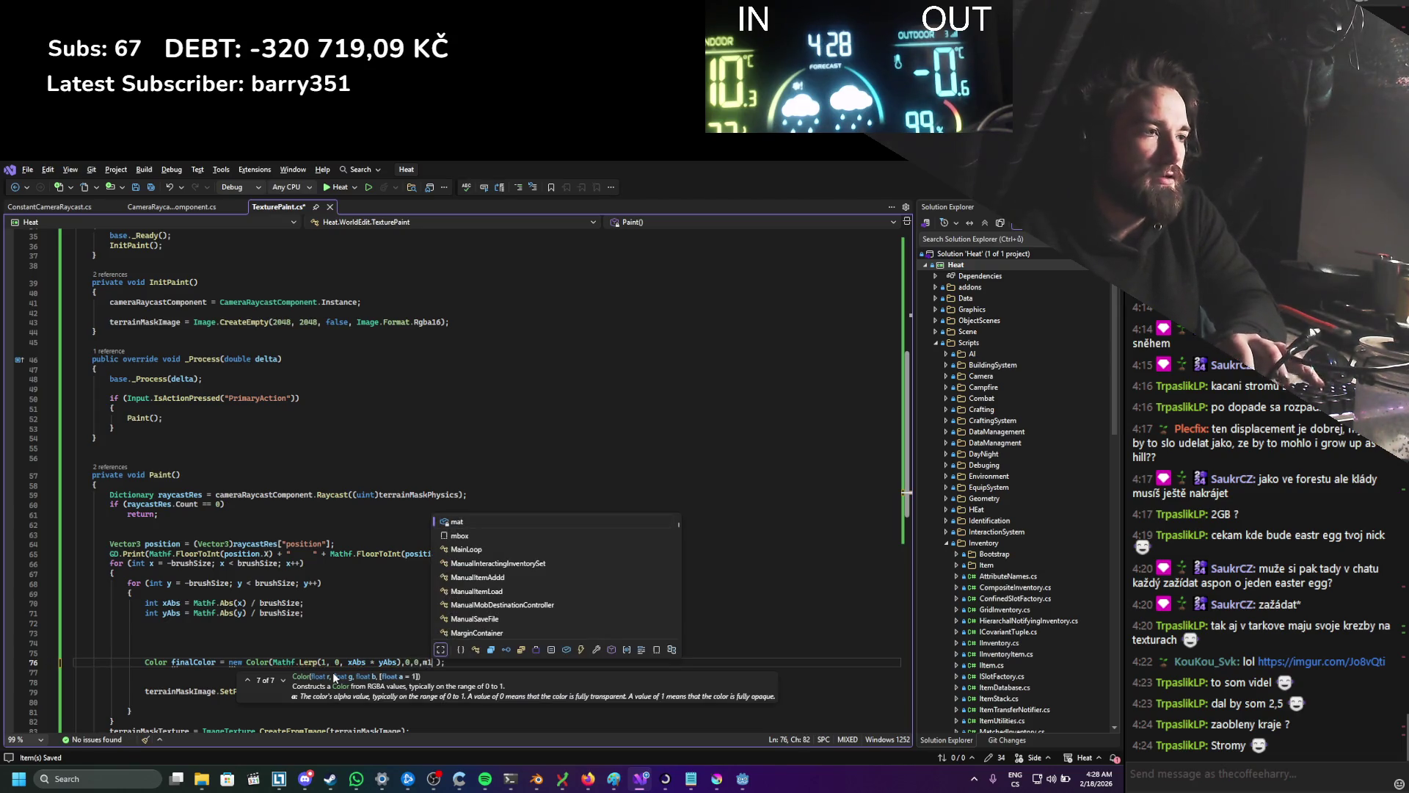
text(,)
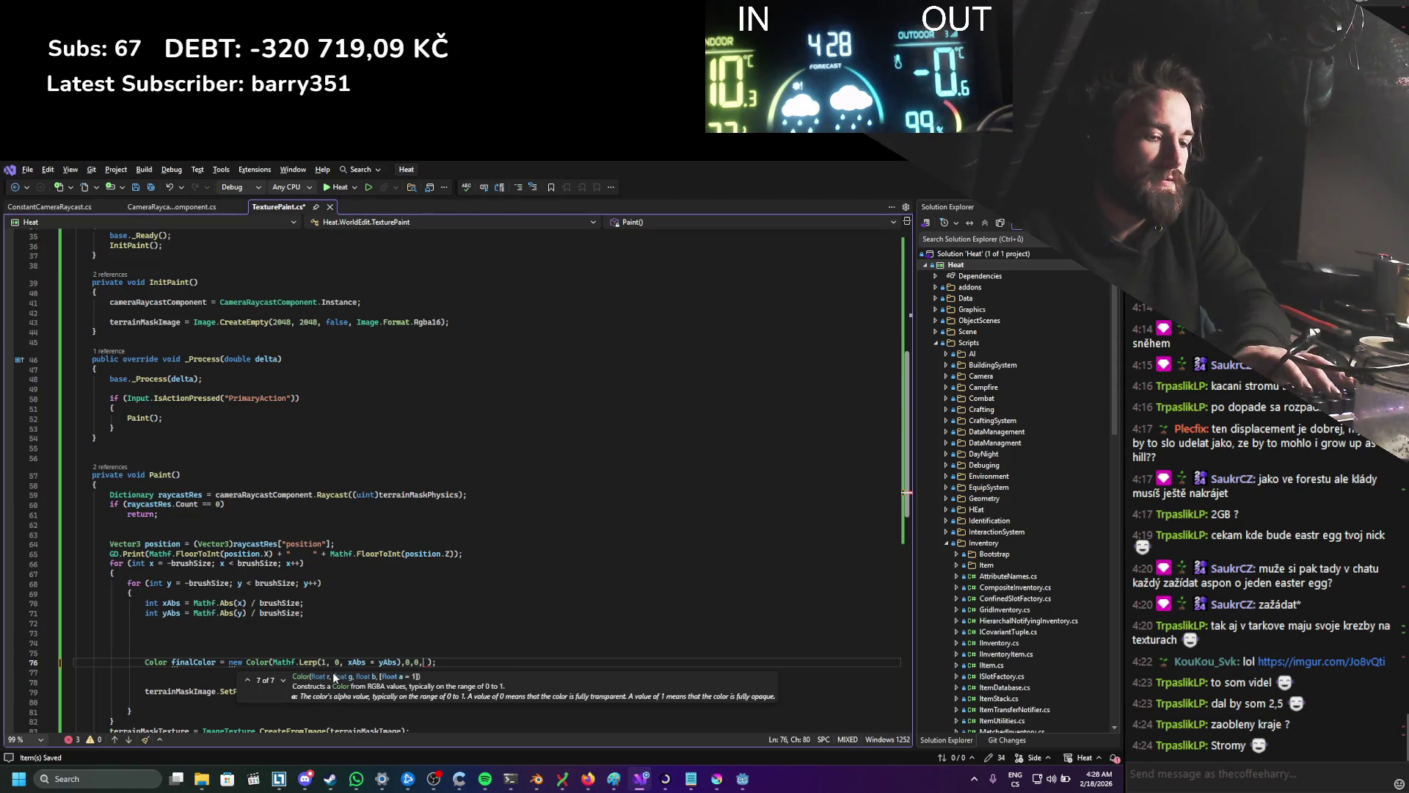
text(1)
click(213, 646)
key(ctrl+s)
Step: Pass finalColor instead of targetColor to SetPixel, then run the game in Godot
double_click(193, 661)
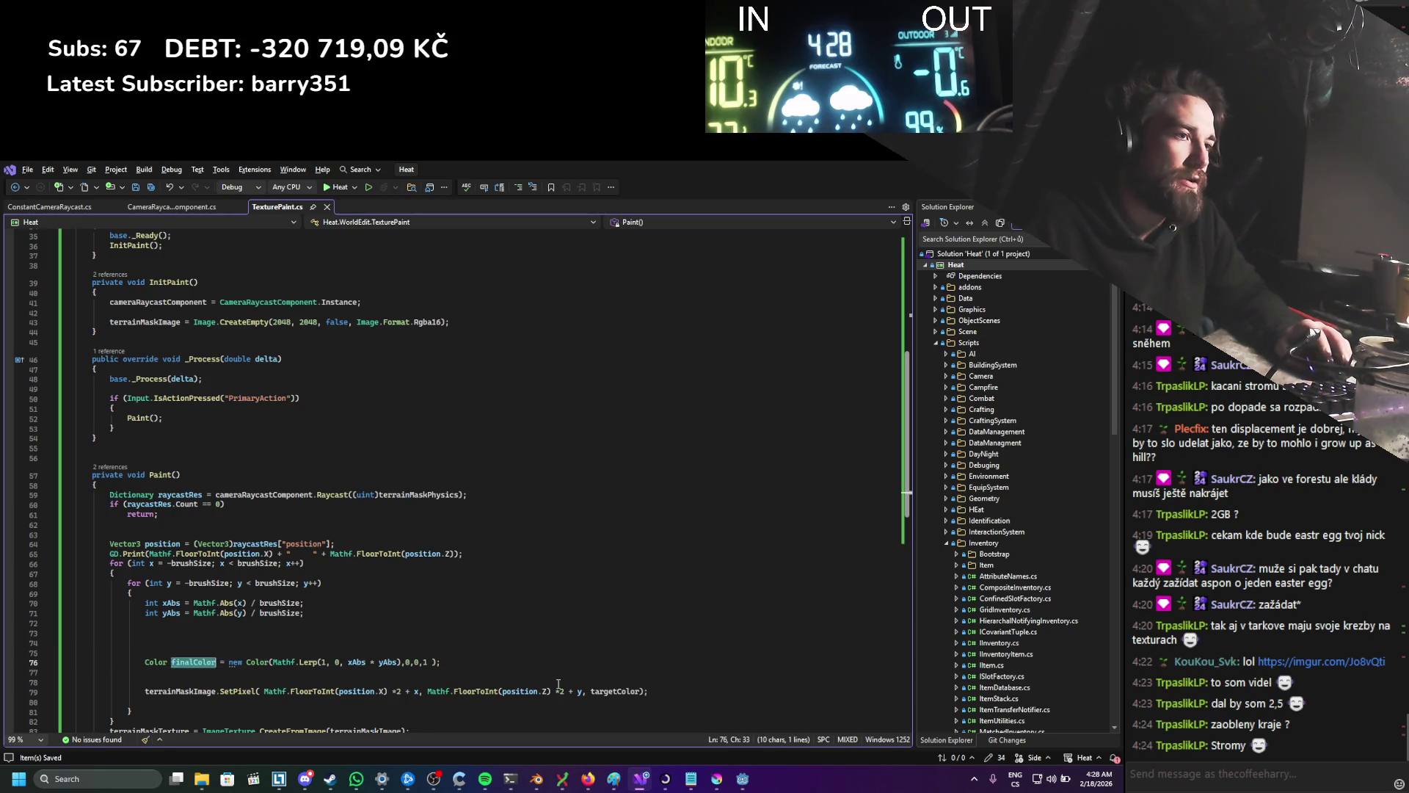
key(ctrl+c)
double_click(613, 691)
key(ctrl+v)
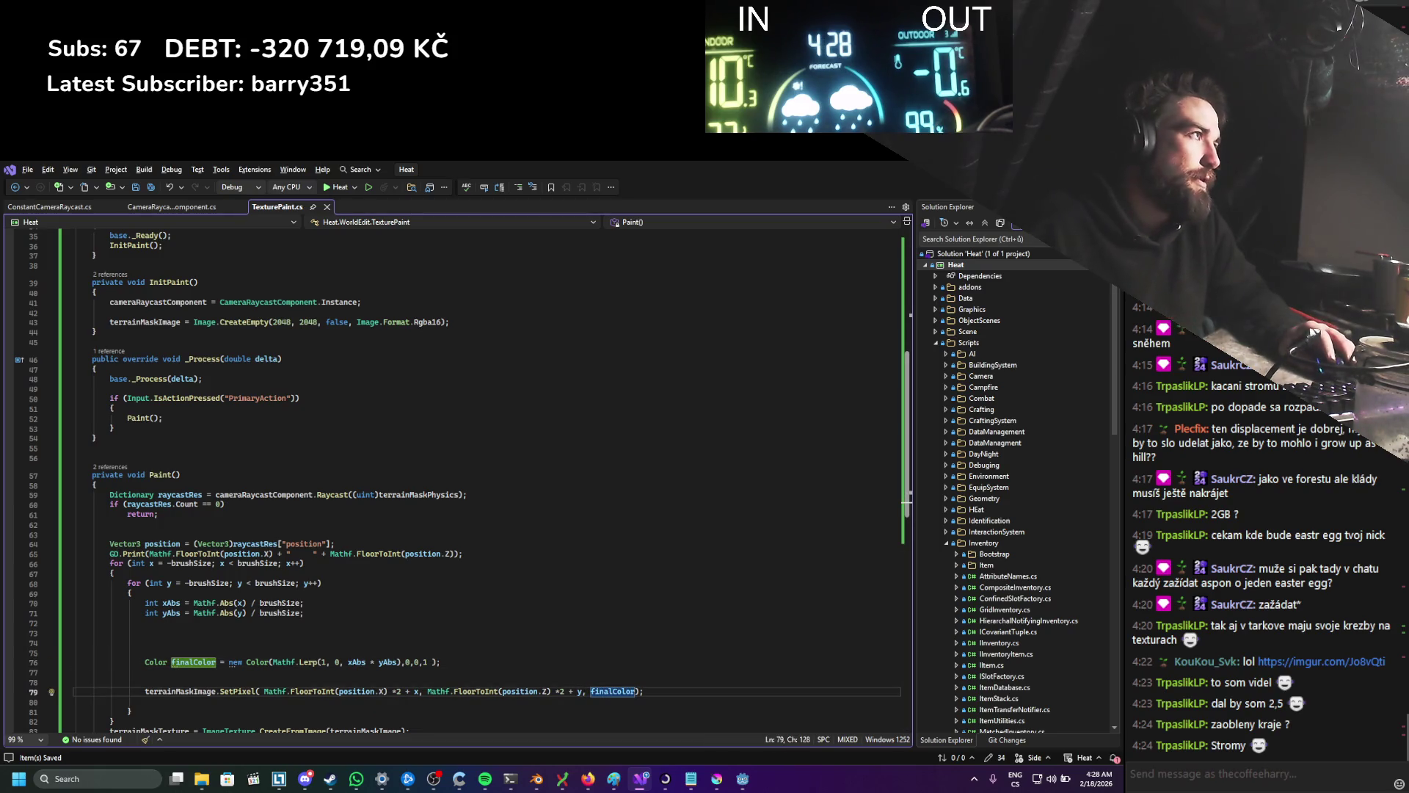
key(alt+Tab)
click(937, 186)
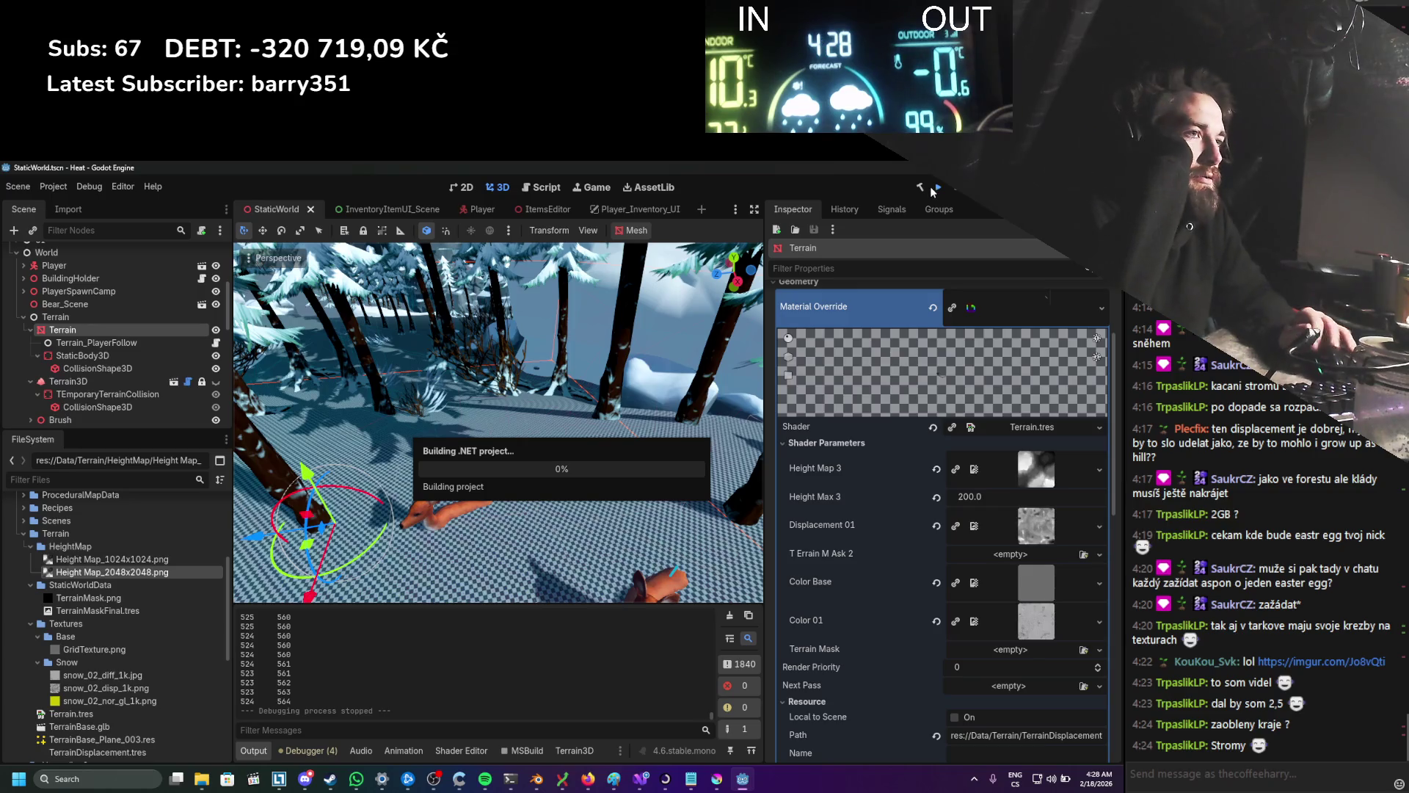